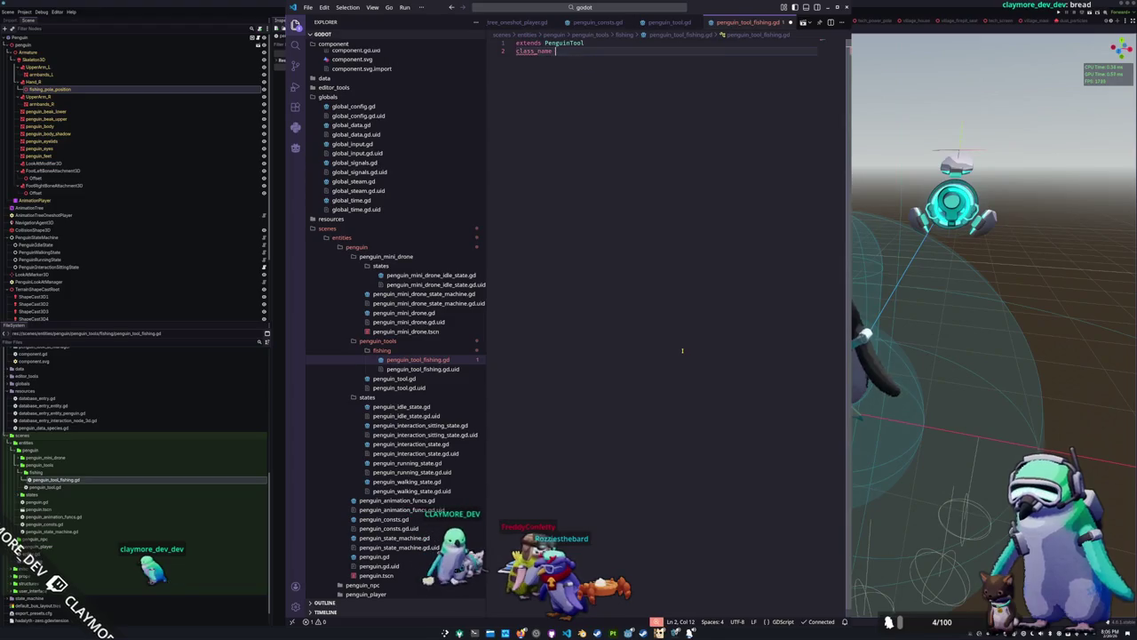
Complete the class_name PenguinToolFishing declaration and save the file
text(olFishing)
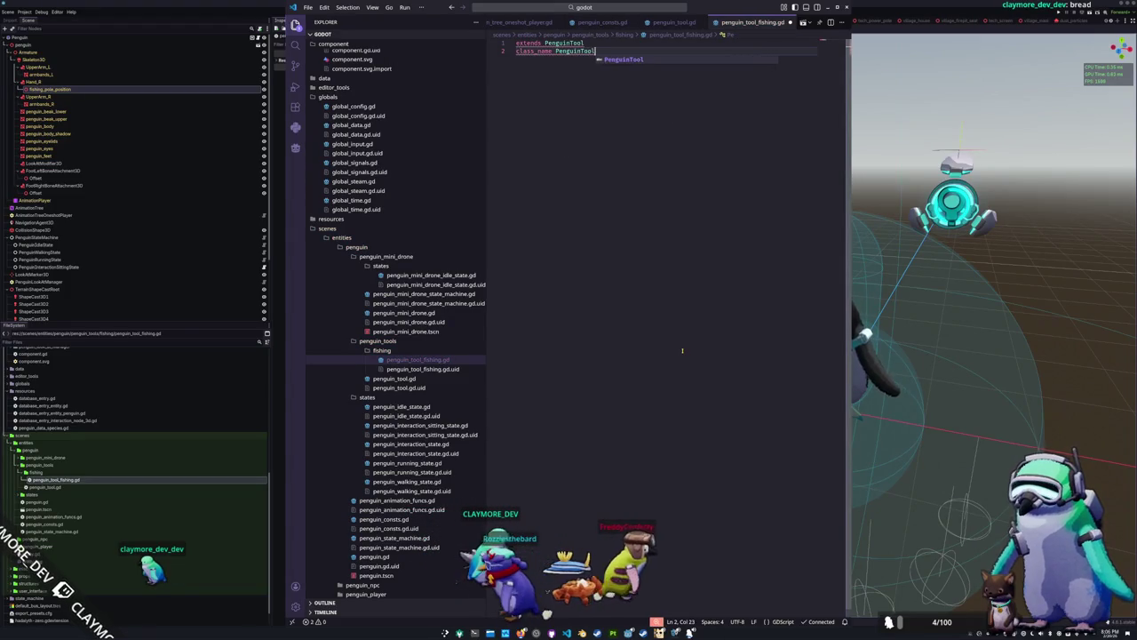
key(Return)
key(Return)
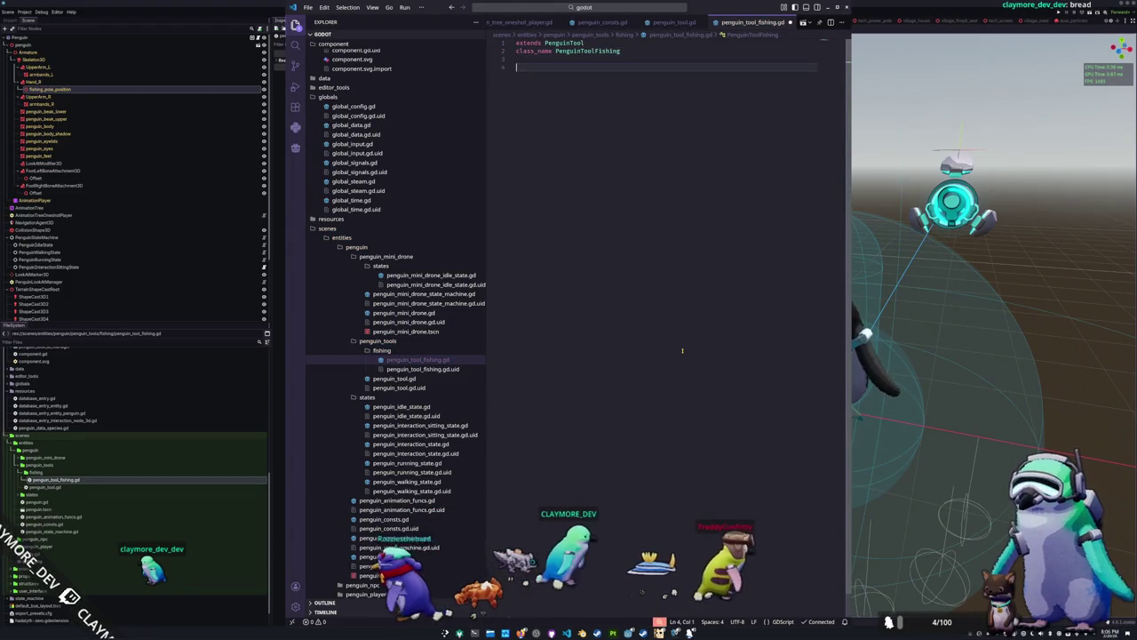
key(ctrl+s)
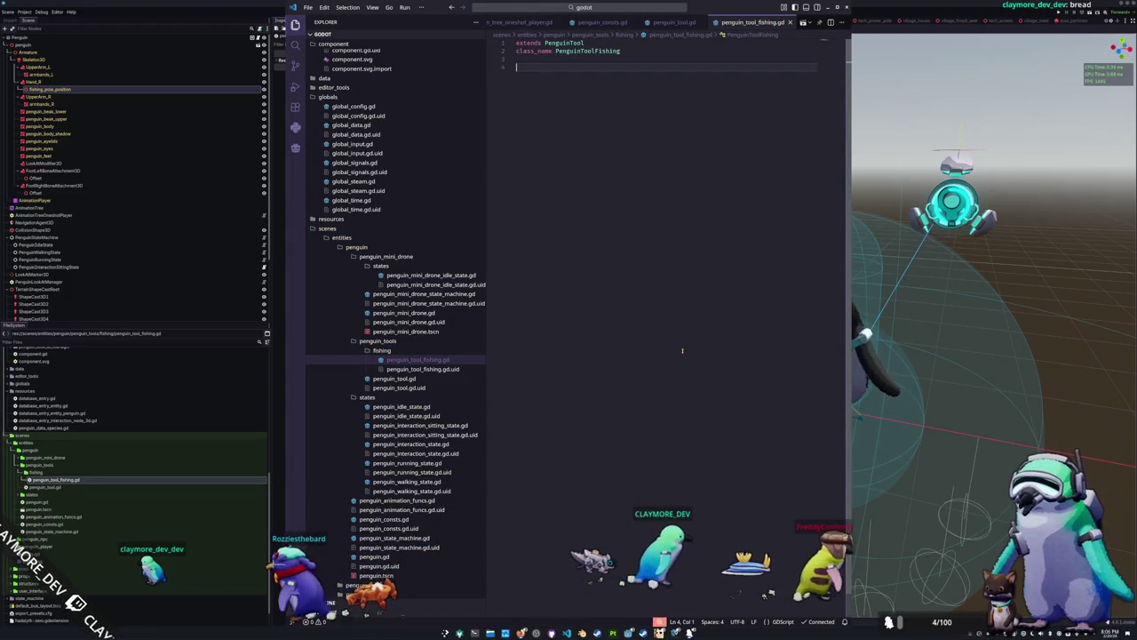
text(@export va)
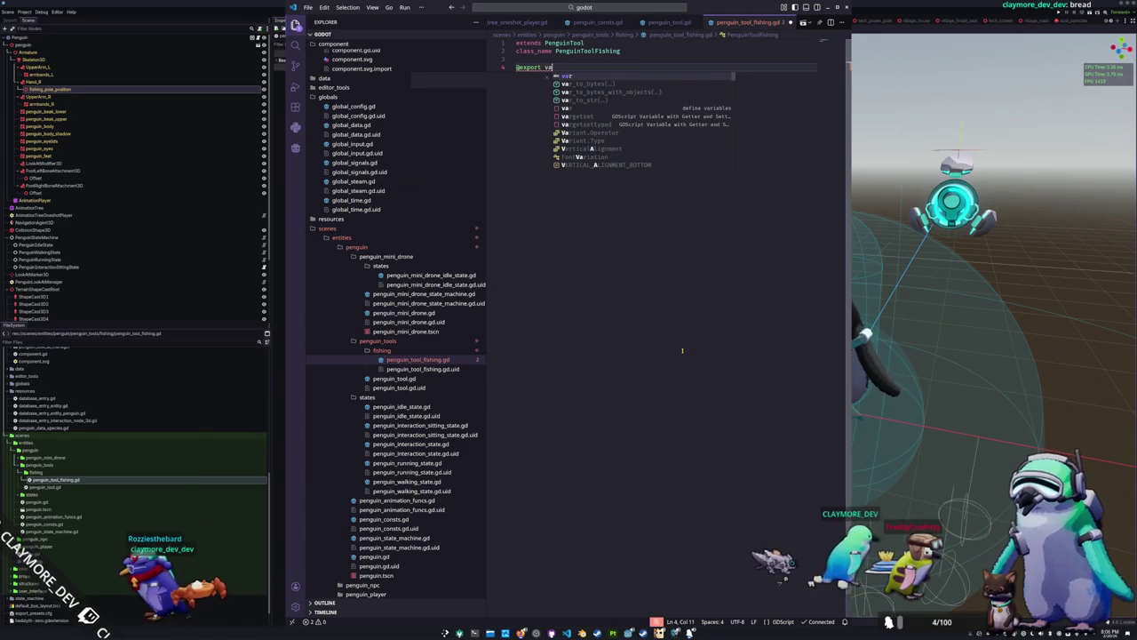
key(BackSpace)
key(BackSpace)
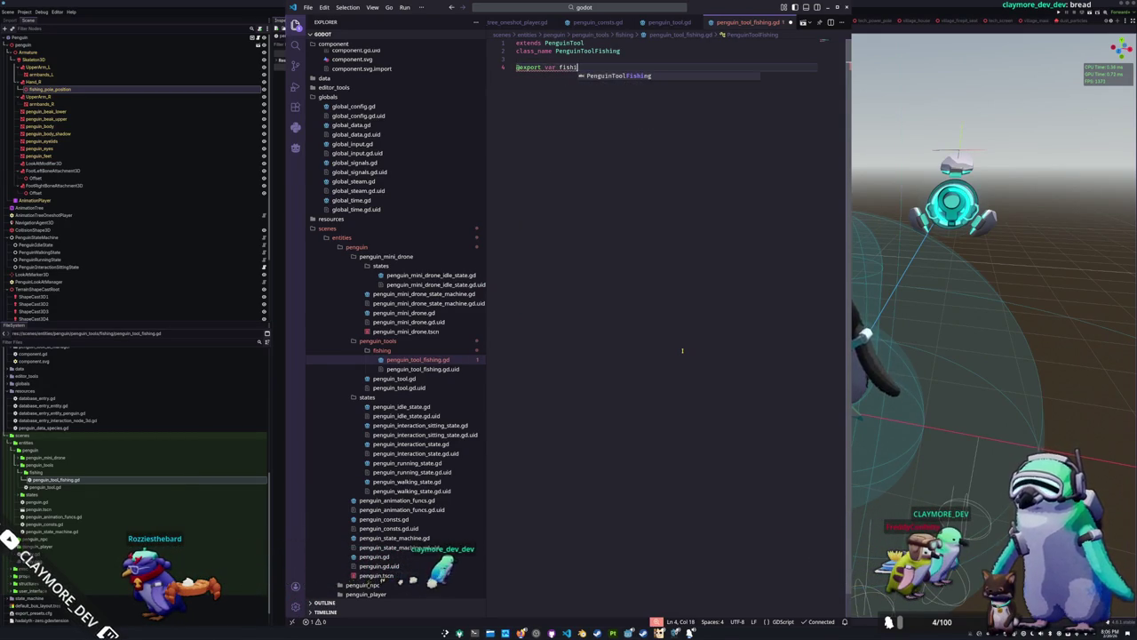
text(pole : )
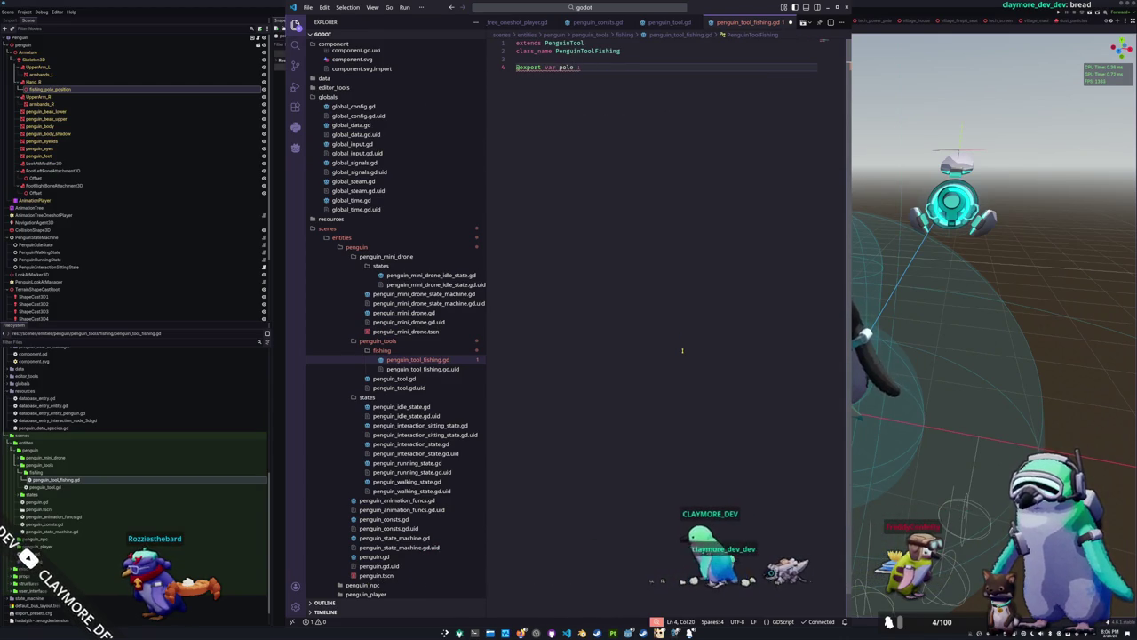
text(RefCounted)
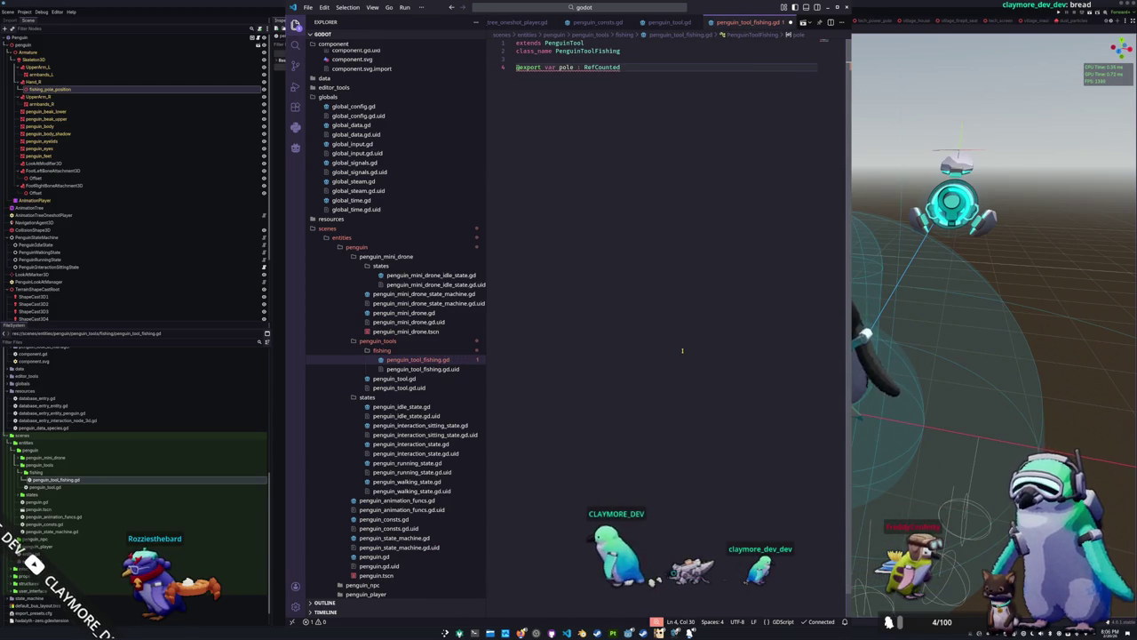
key(ctrl+shift+Left)
text(Resource)
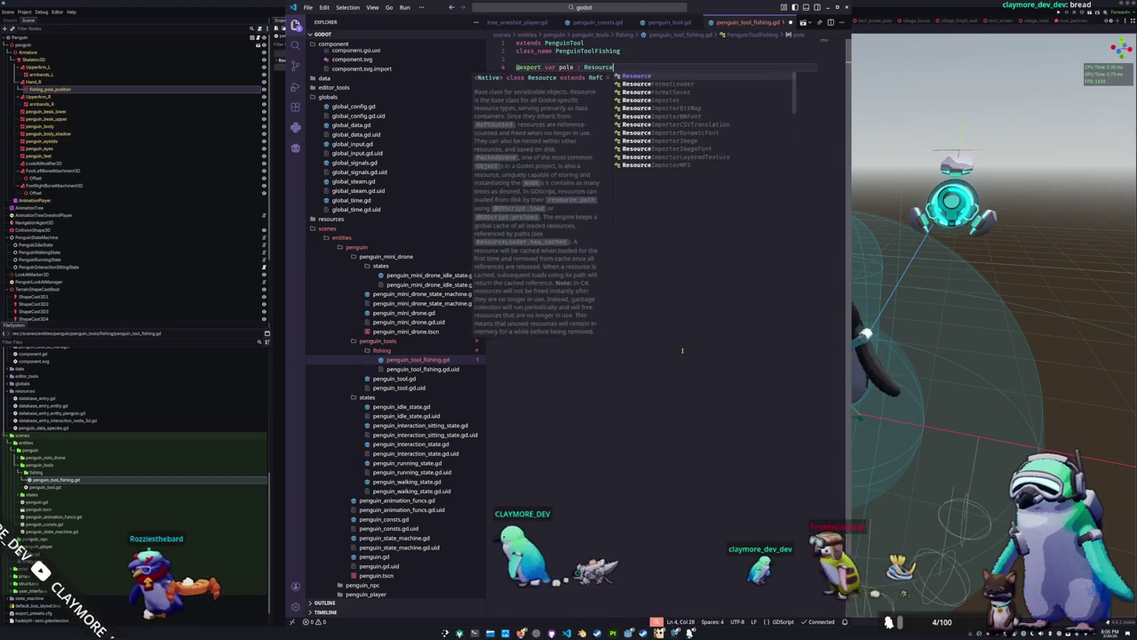
key(Return)
key(Return)
text(@export var bobber )
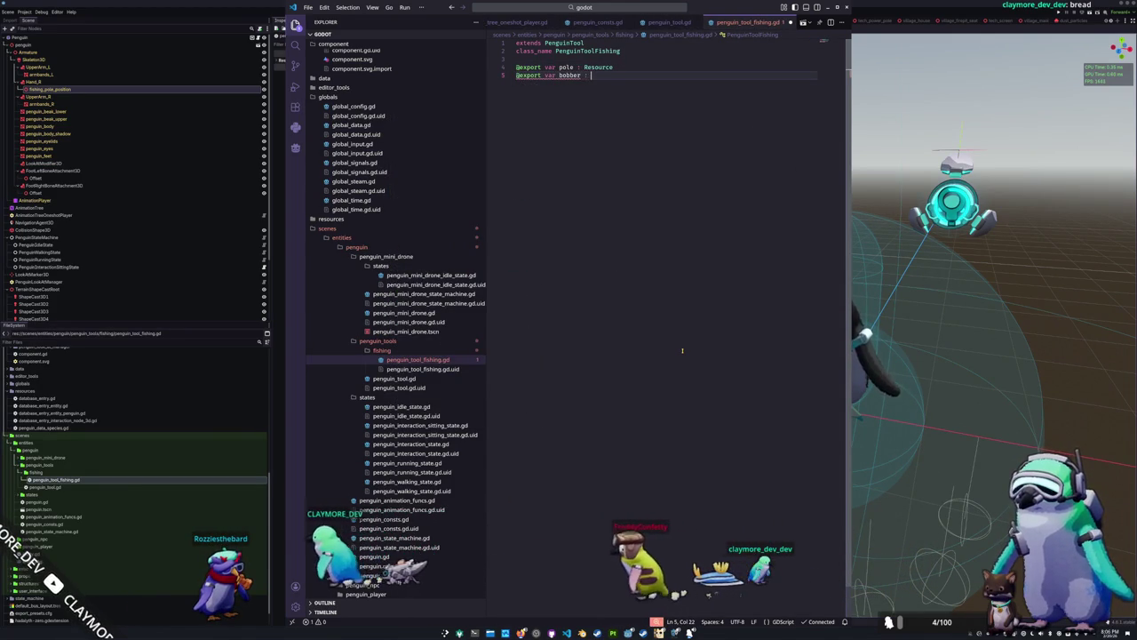
text(: Resource)
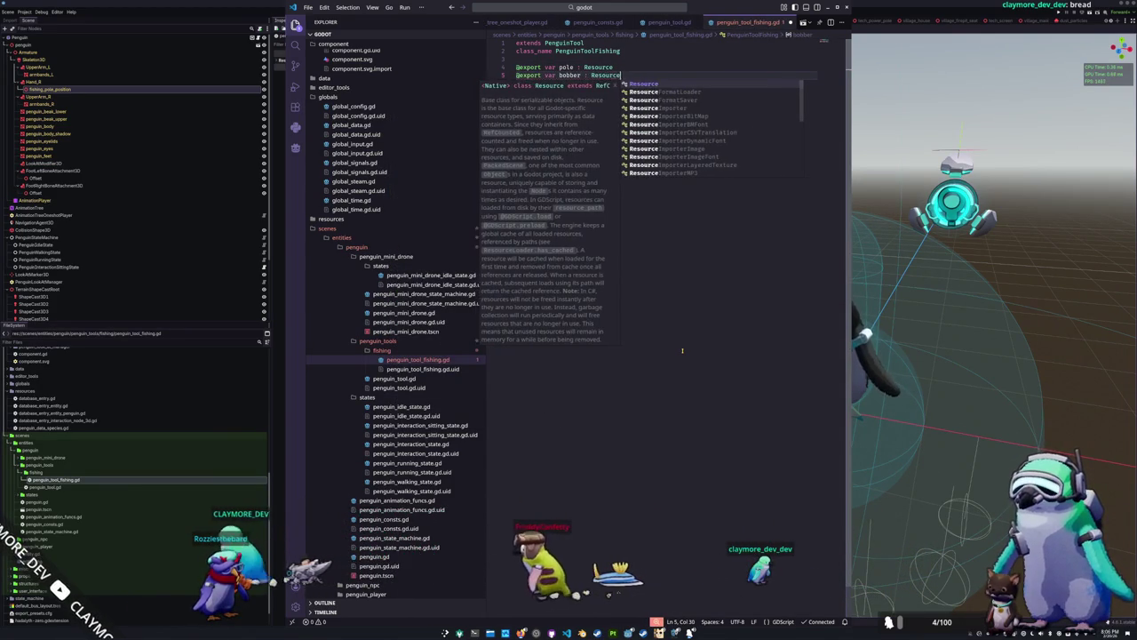
key(Escape)
key(Return)
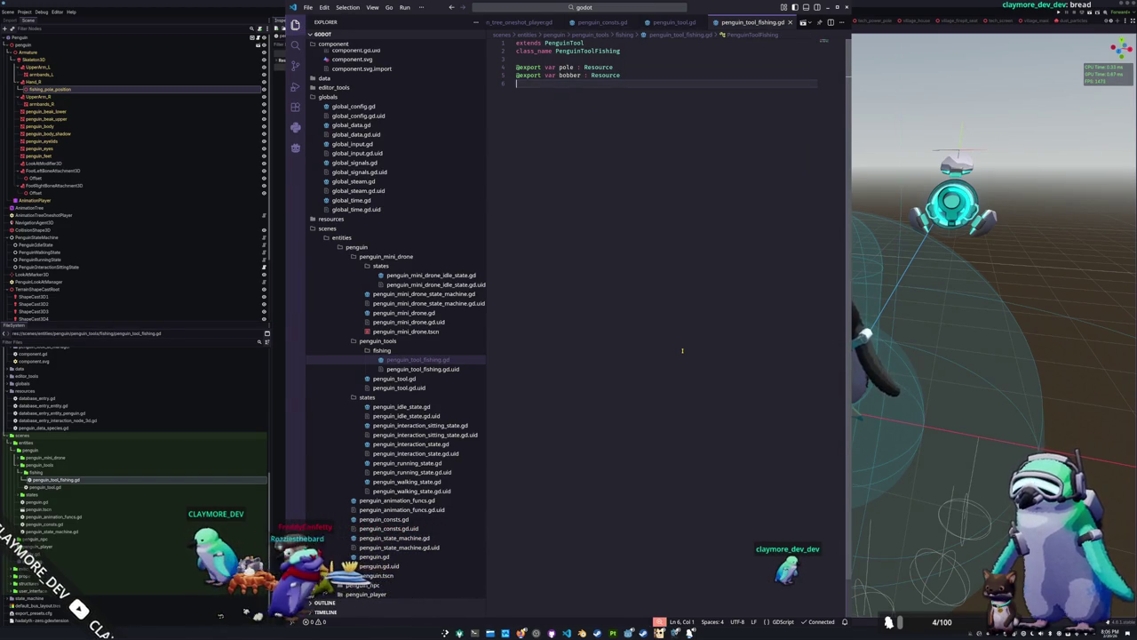
Prefix the pole export name with penguin_fishing_
key(Up)
key(Up)
key(ctrl+Right)
key(ctrl+Right)
key(ctrl+Right)
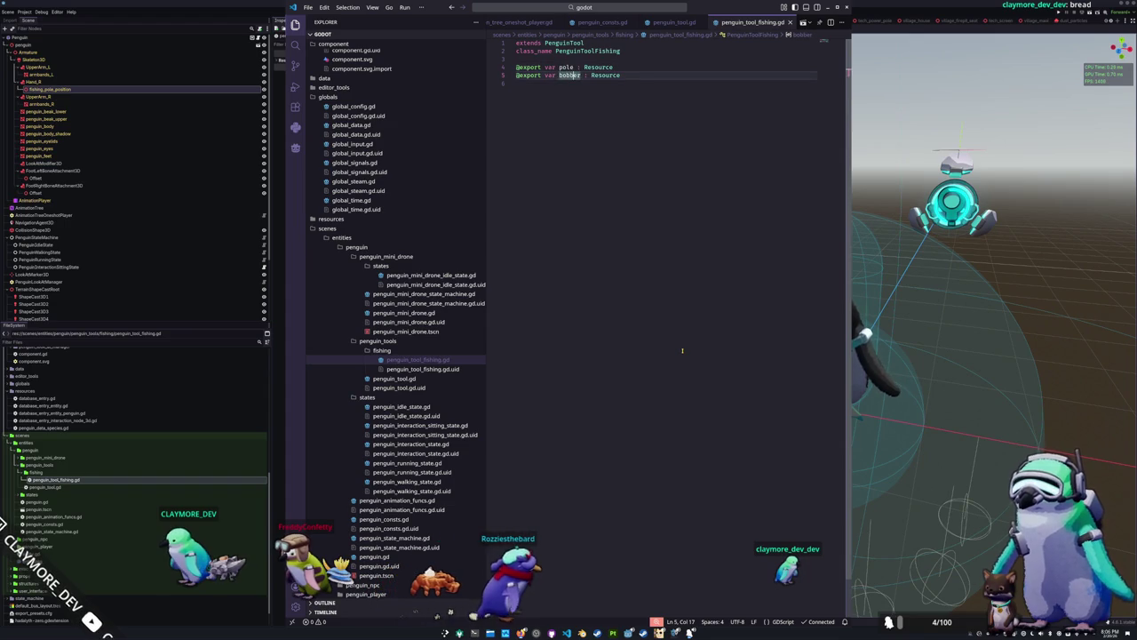
text(peng)
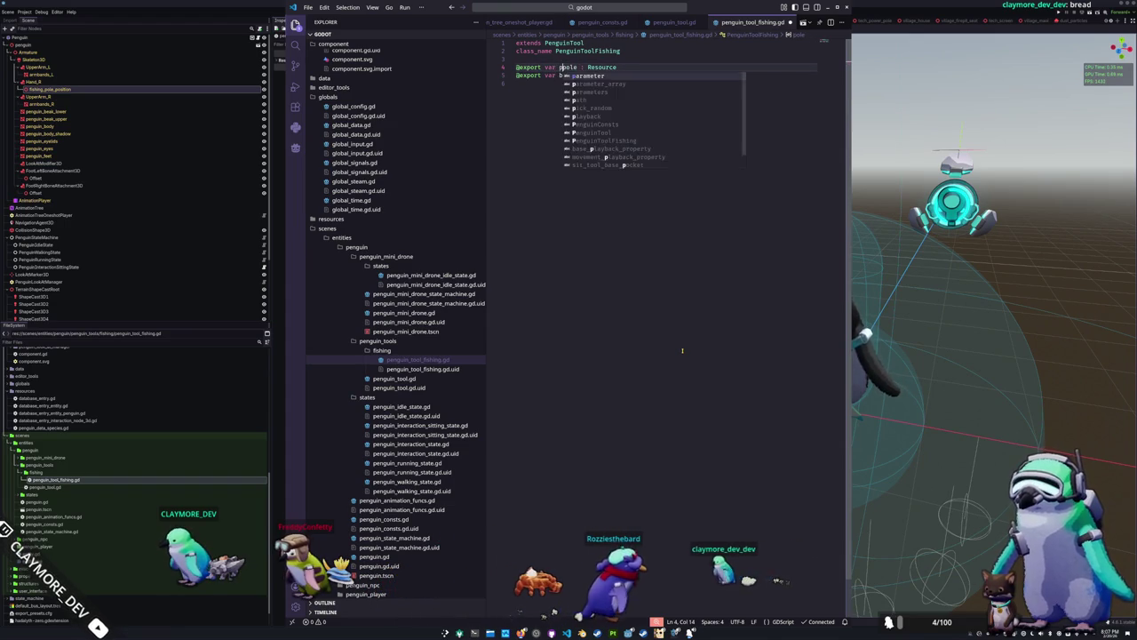
text(uin_fishing_)
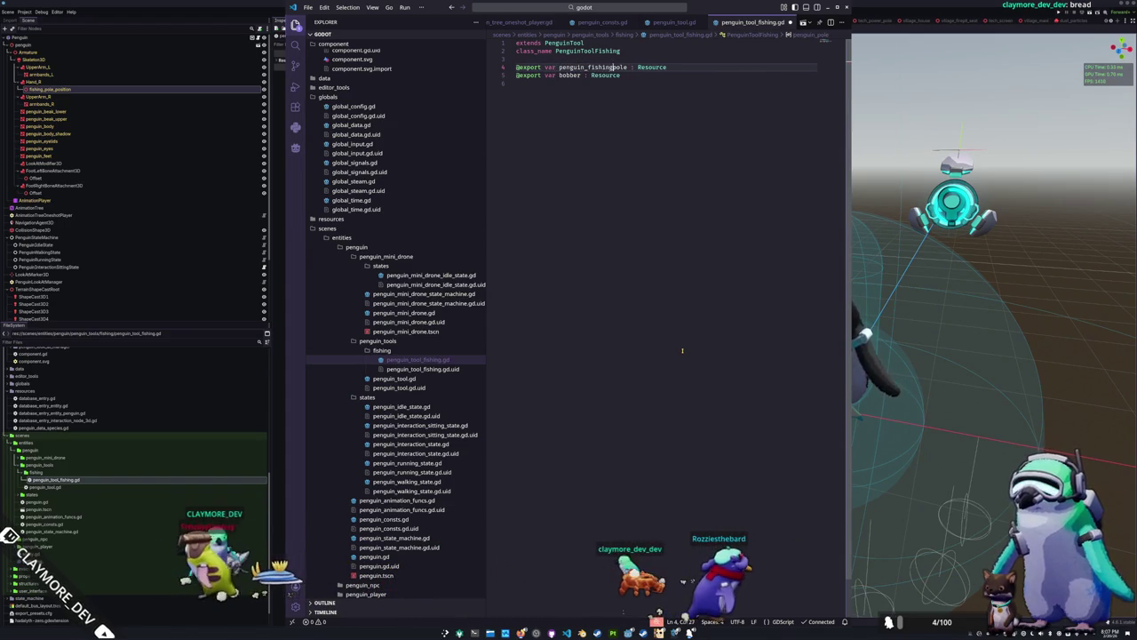
Prefix the bobber export with penguin_fishing_ and add blank lines below it
key(Down)
key(ctrl+Left)
key(ctrl+Left)
key(ctrl+Left)
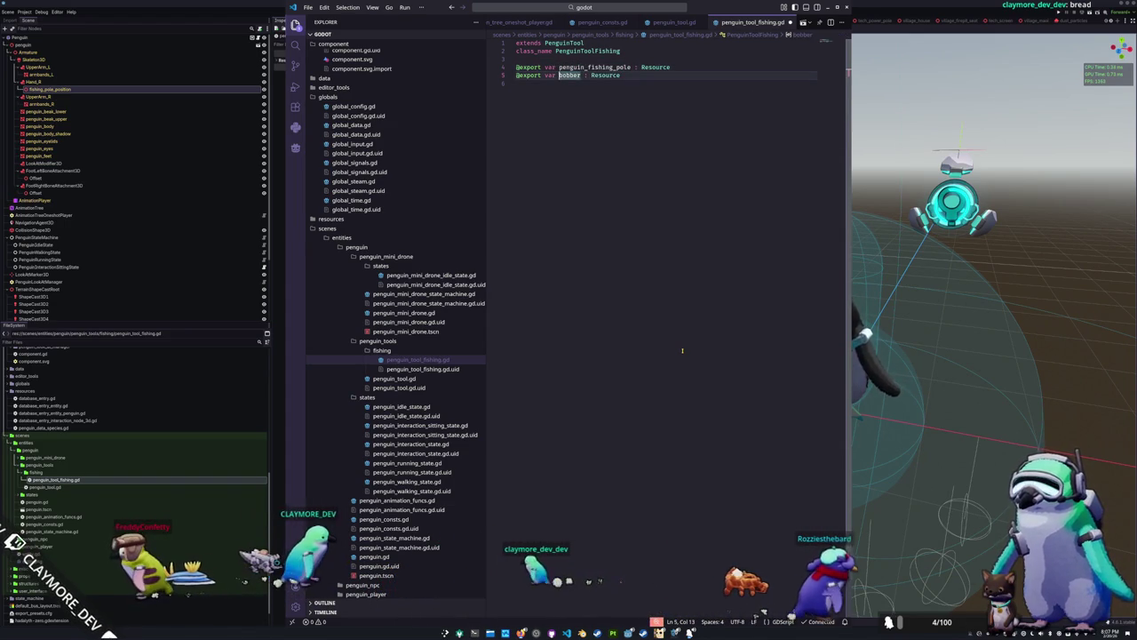
text(penguin_fish)
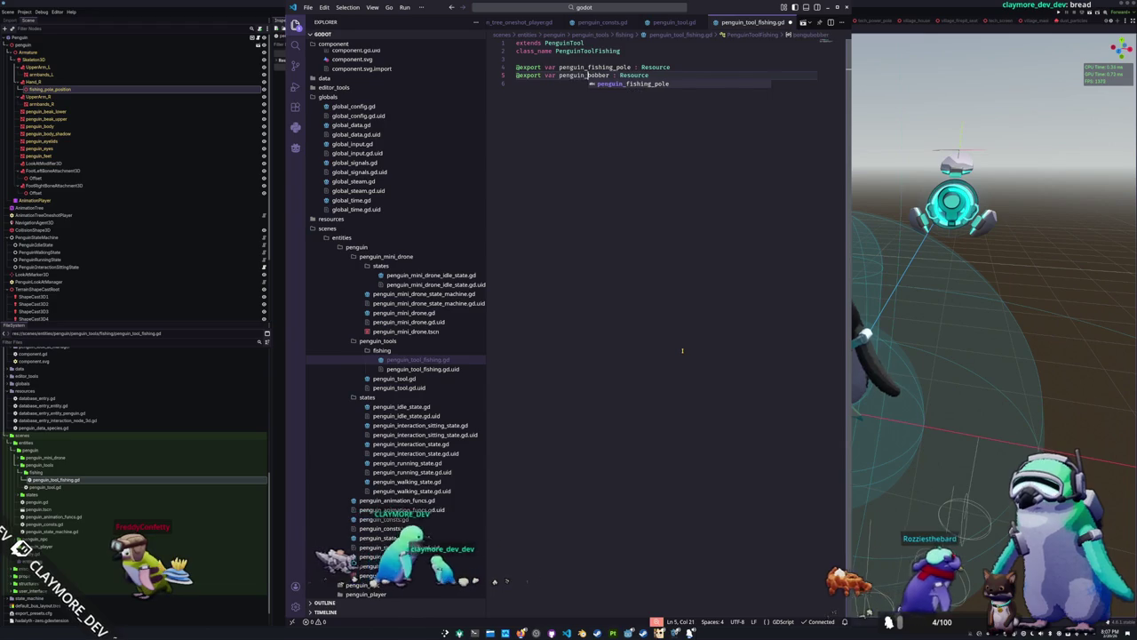
text(ing_)
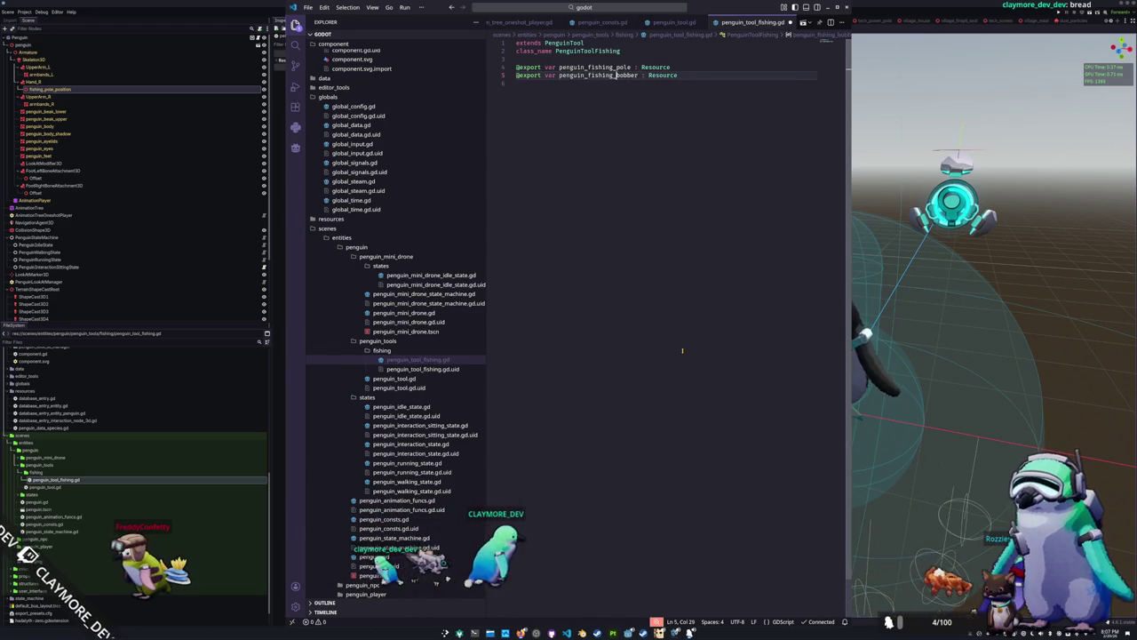
key(End)
key(Return)
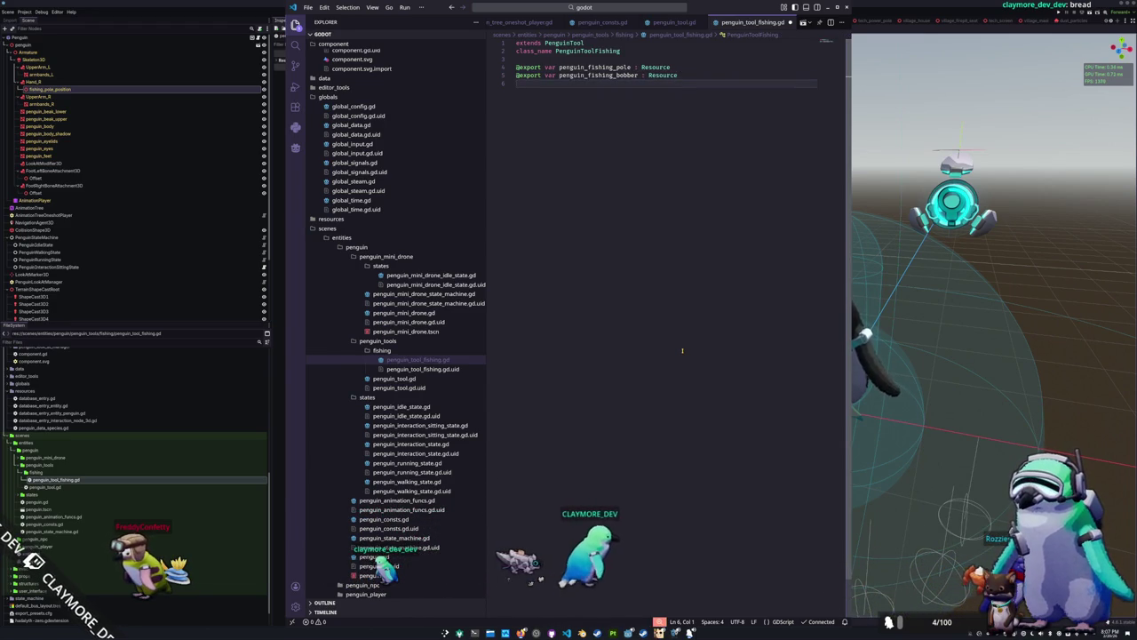
key(Return)
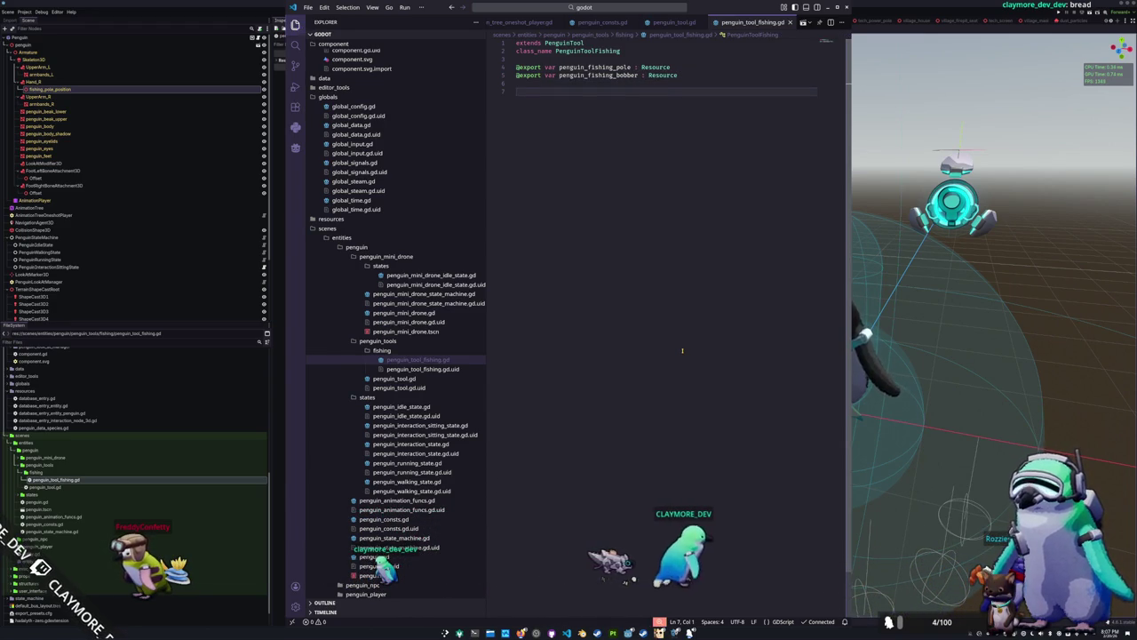
Space the two exports apart and add mesh, material and stats comments beneath each
key(Up)
key(Up)
key(Up)
key(End)
key(Return)
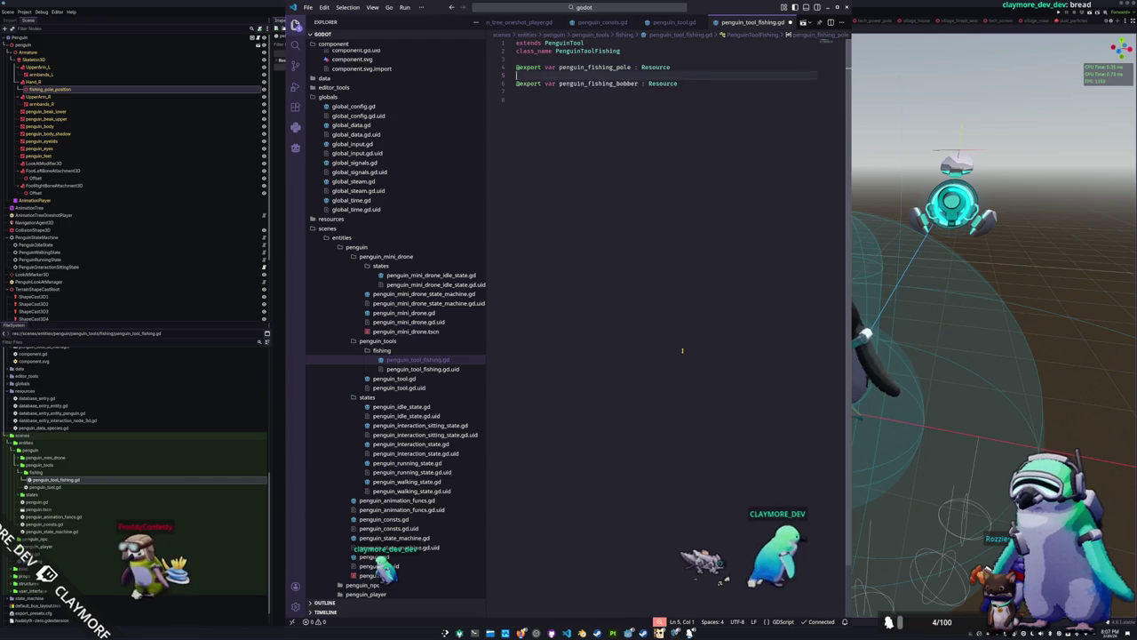
key(Return)
key(Up)
text(//)
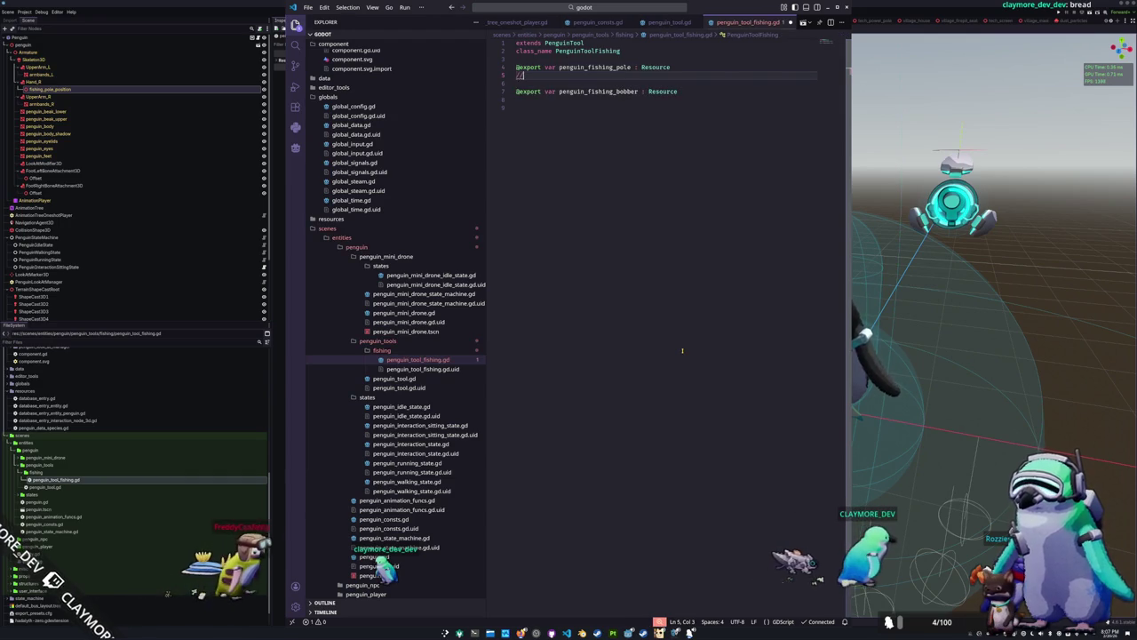
text(//)
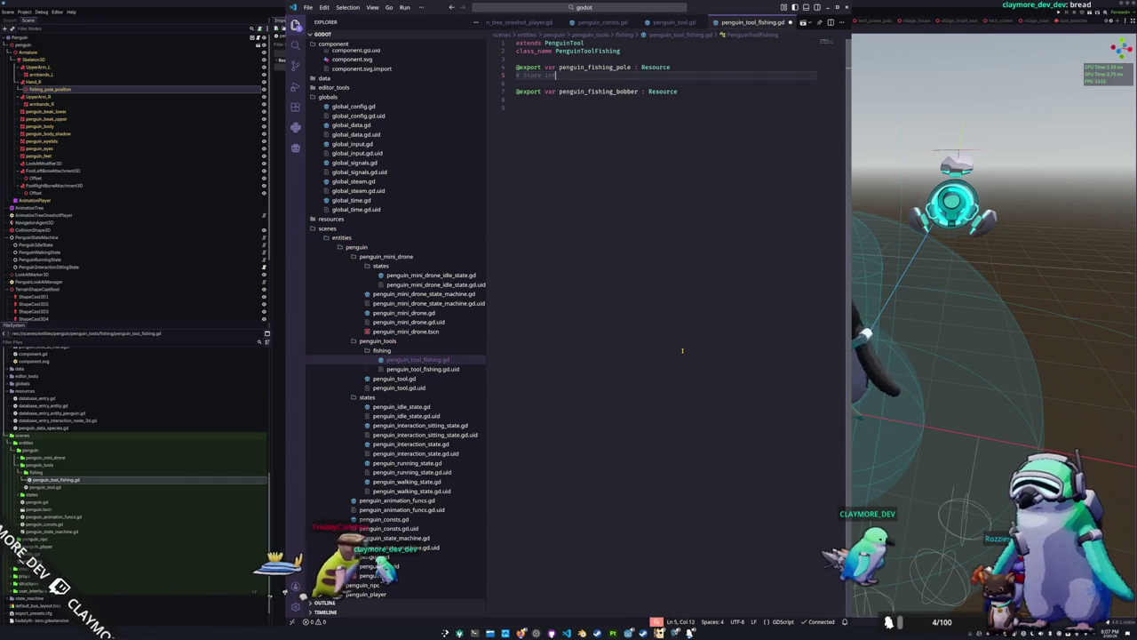
text(out th)
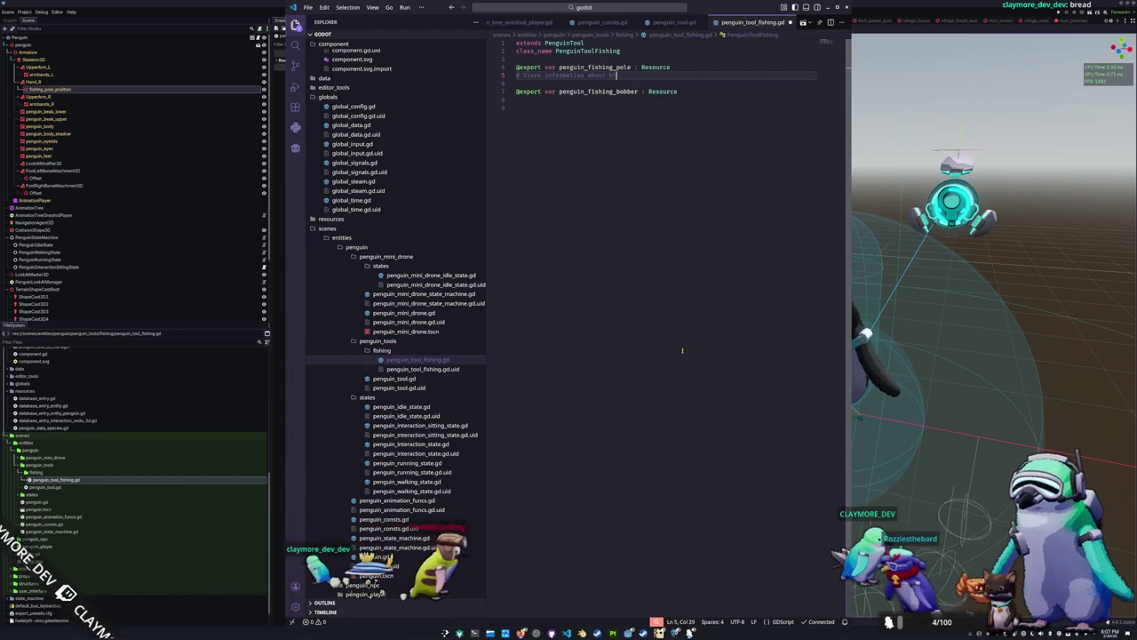
text(e mes)
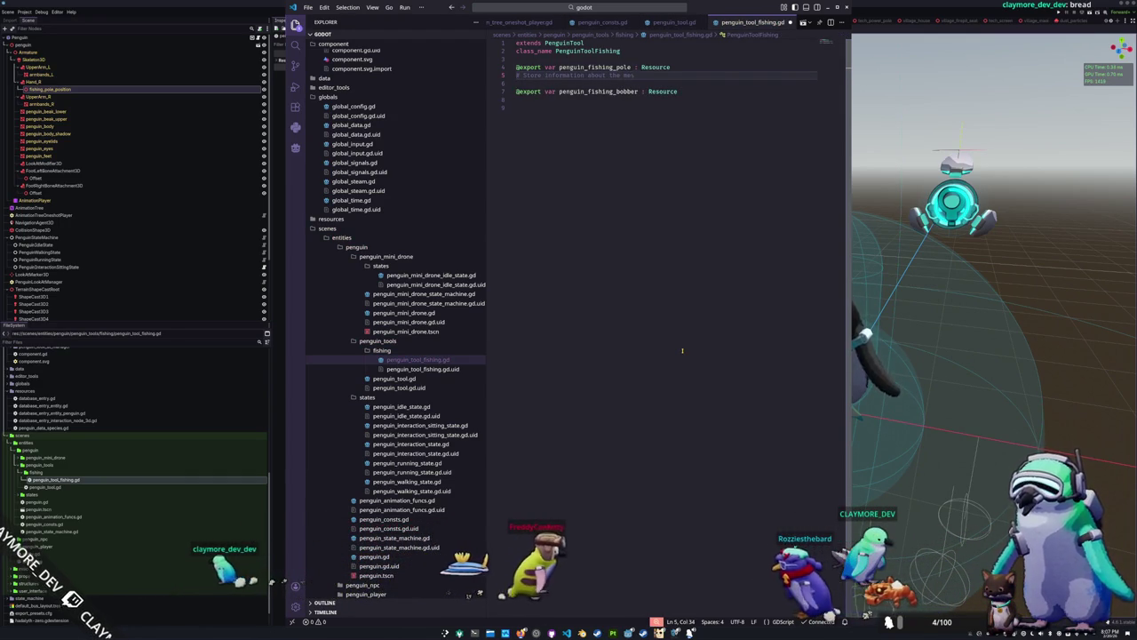
text(h and)
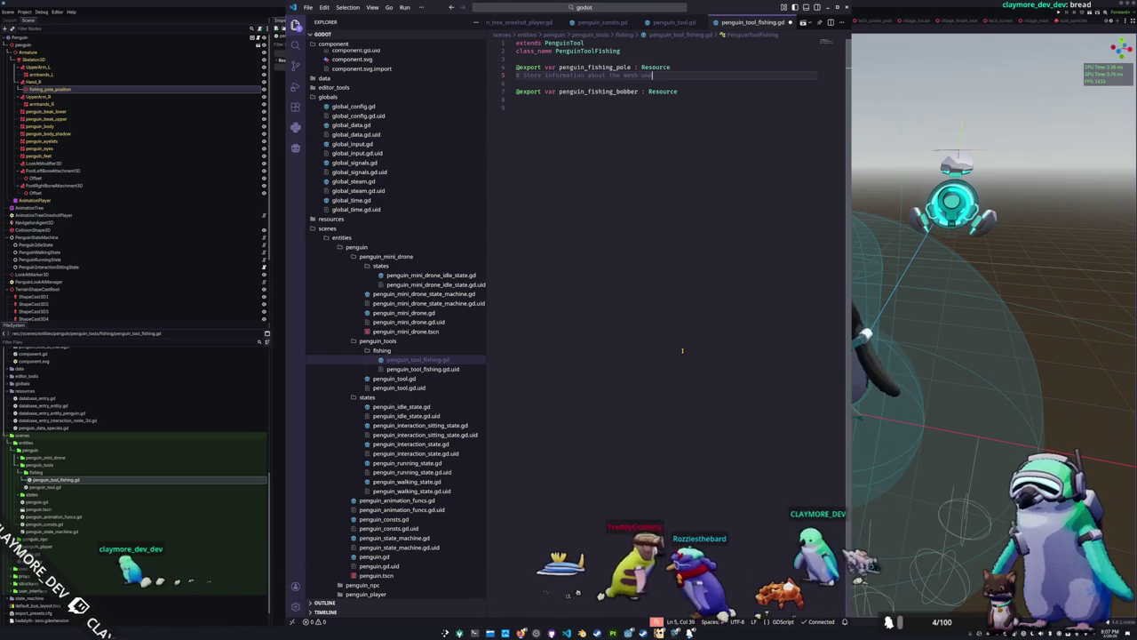
text( material)
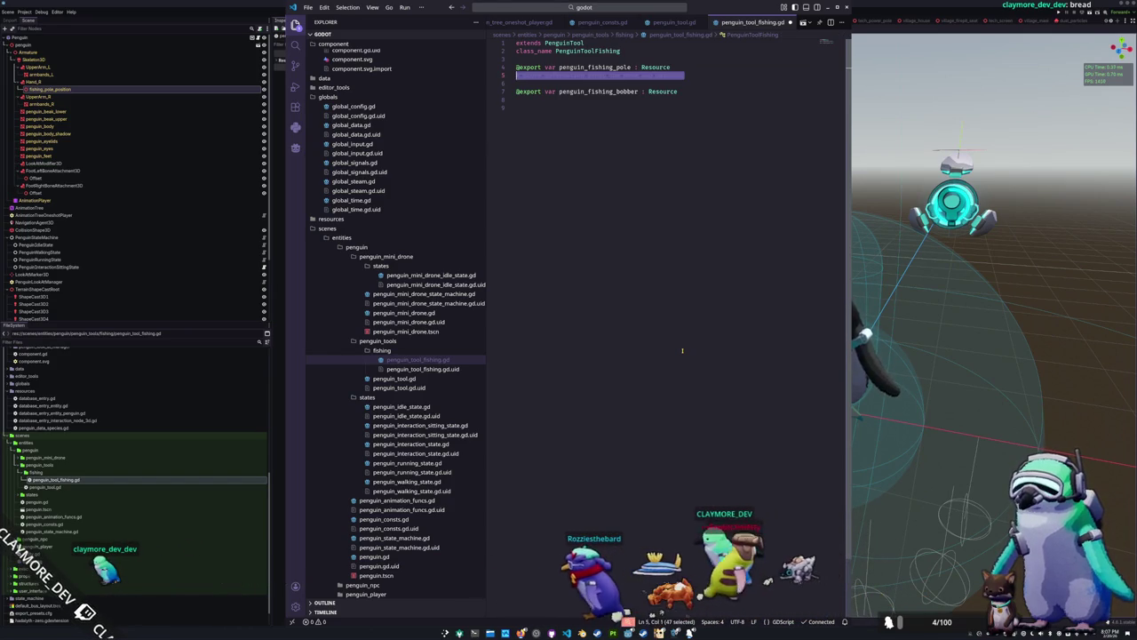
key(Down)
key(Down)
key(Down)
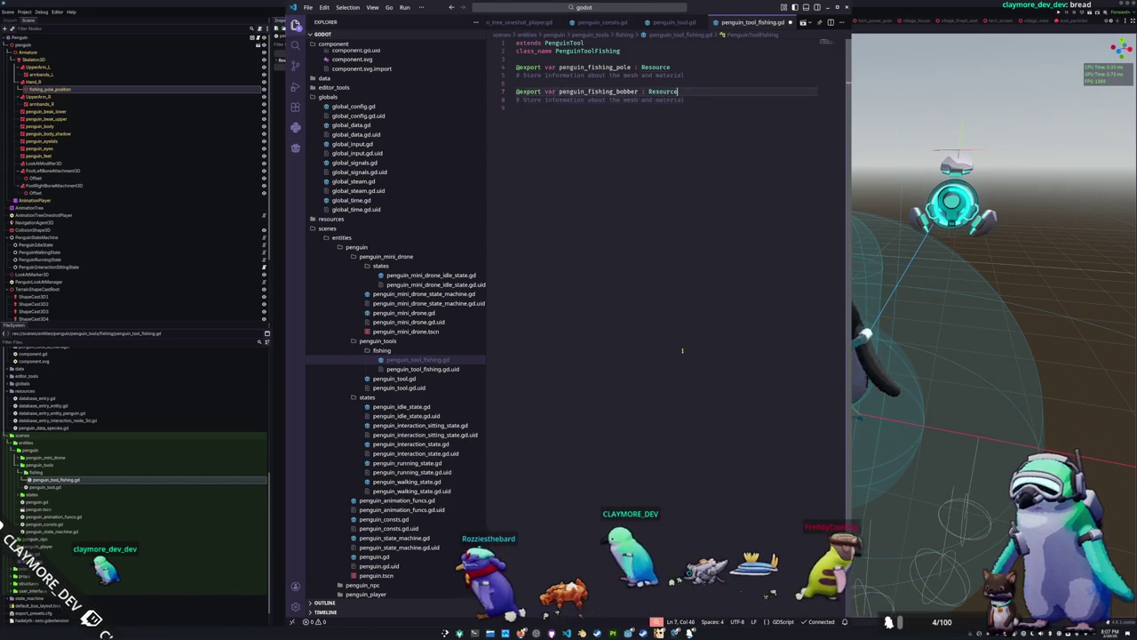
key(ctrl+v)
key(Up)
key(Up)
key(Return)
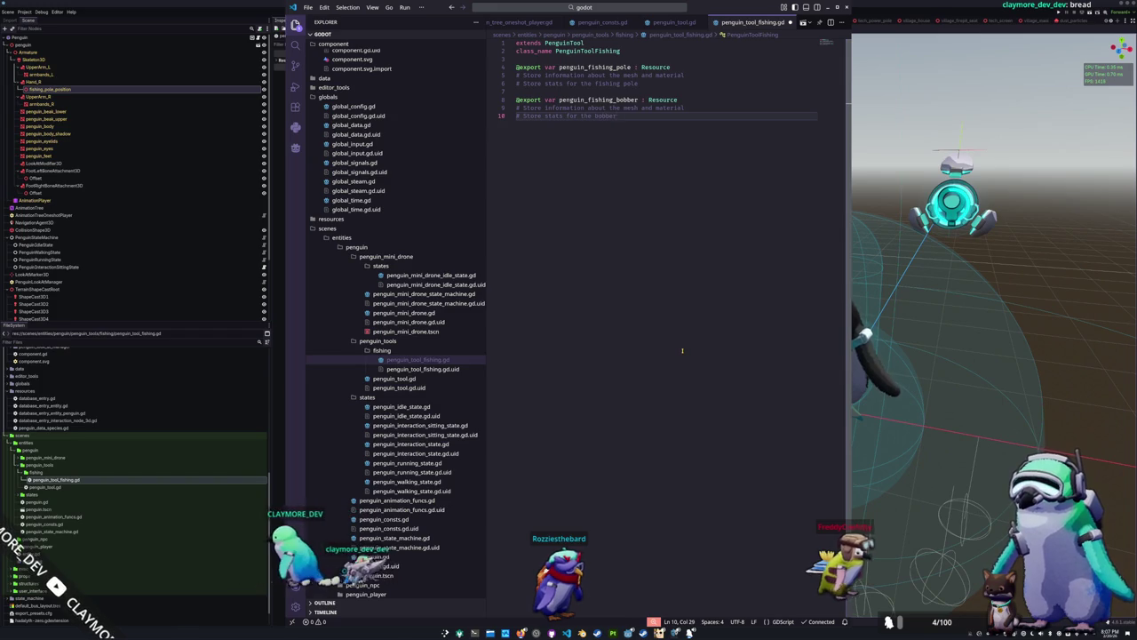
key(Return)
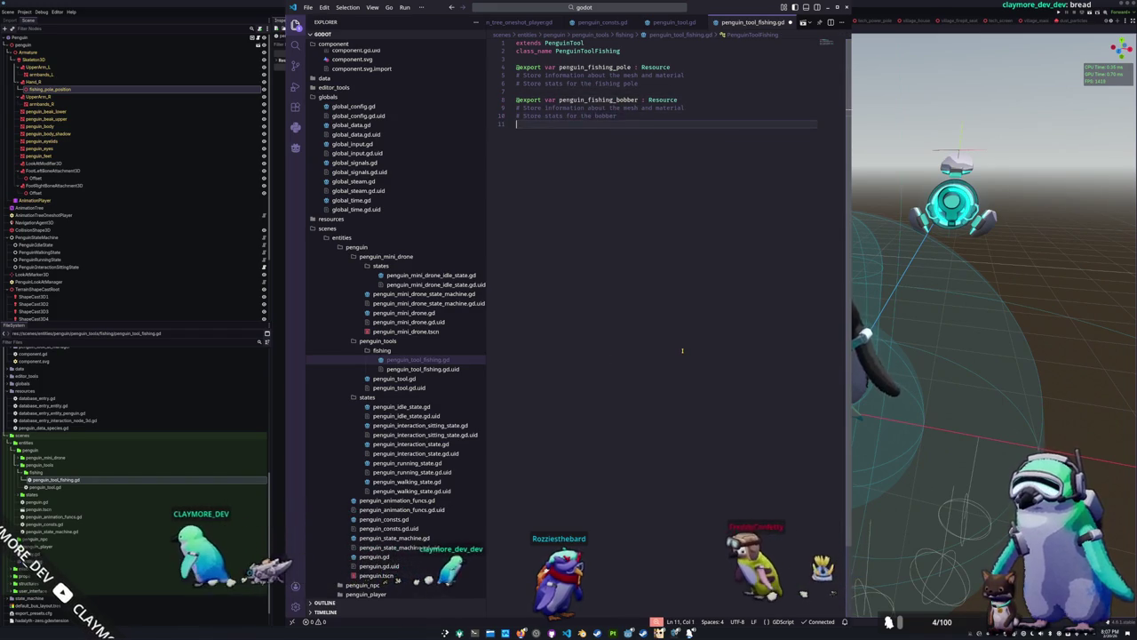
Add penguin_fishing_pole and penguin_fishing_bobber Node3D variables defaulting to null
key(Return)
text(va)
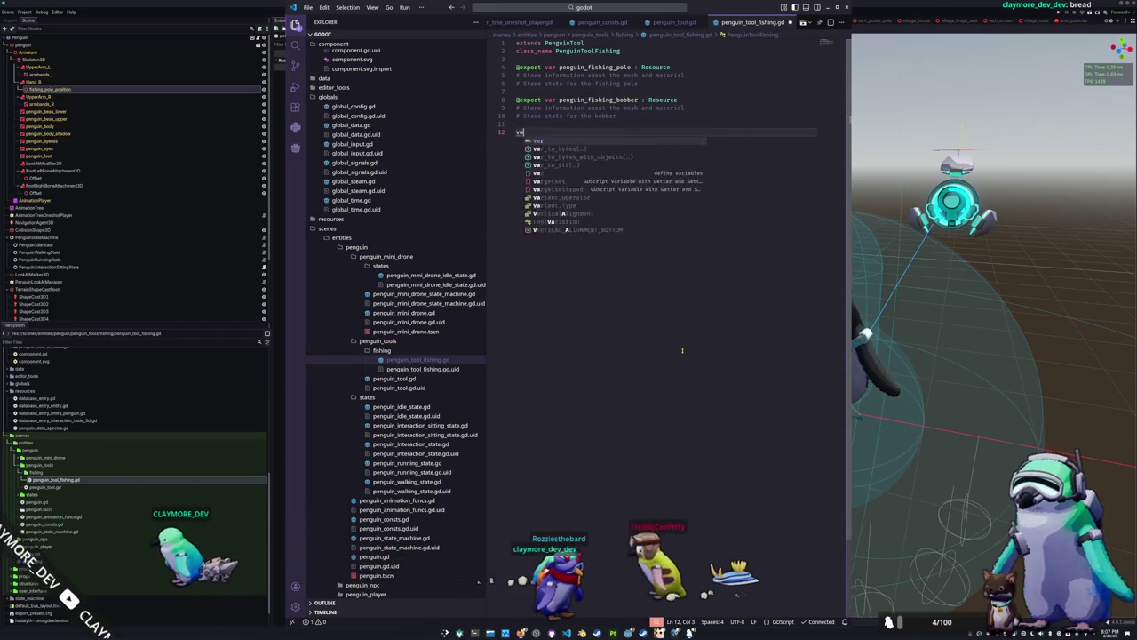
text(r fishing_pole)
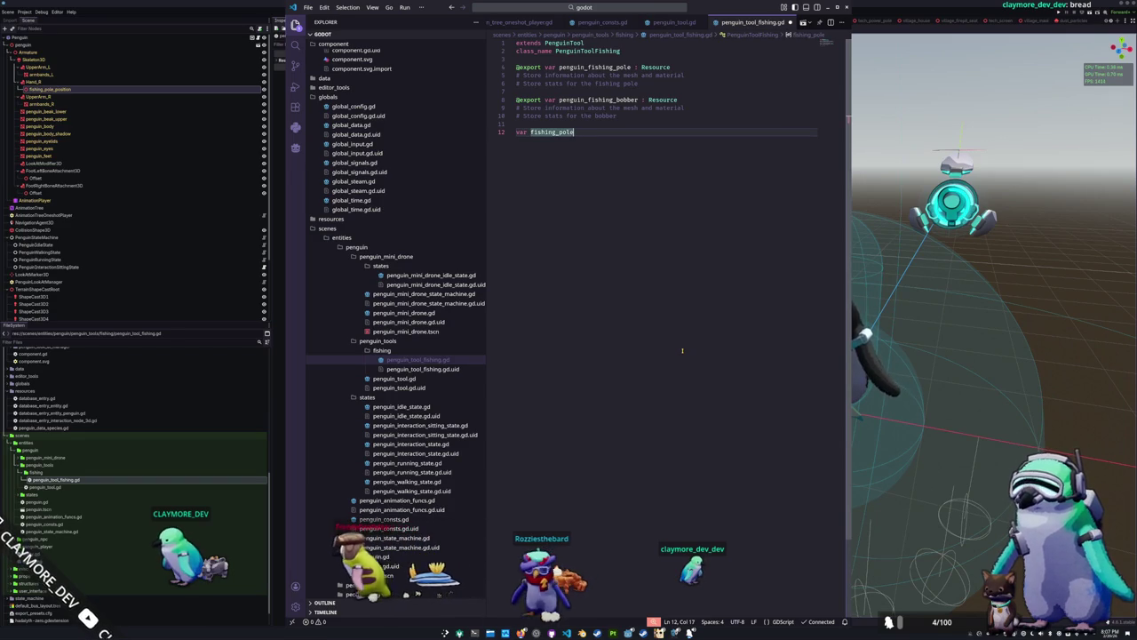
key(Up)
key(Up)
key(Up)
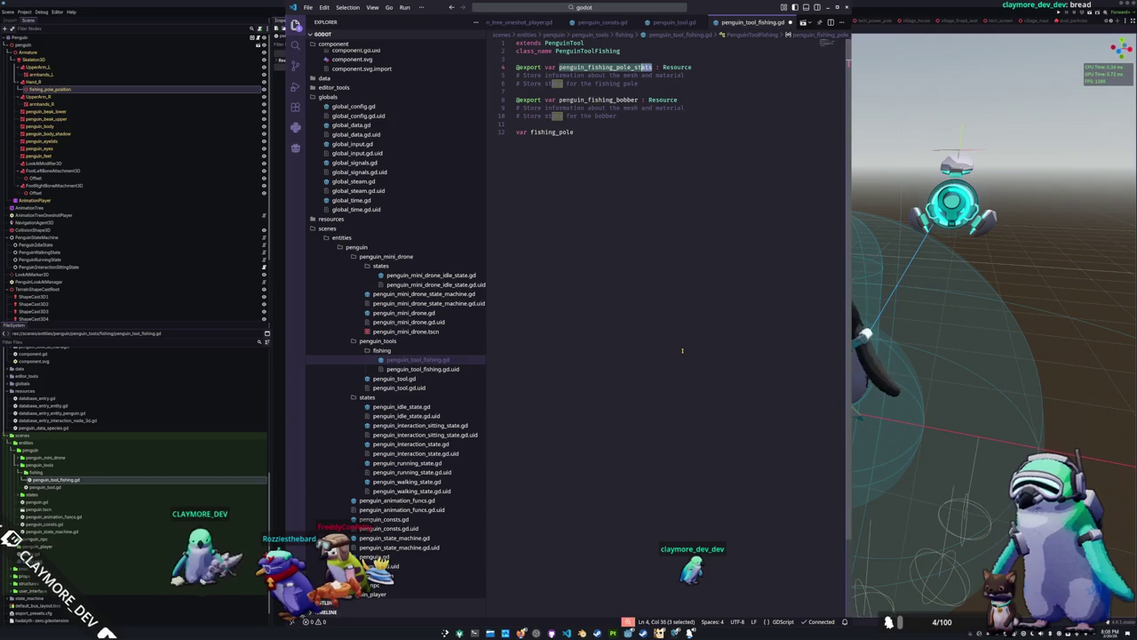
key(Down)
key(Down)
key(Down)
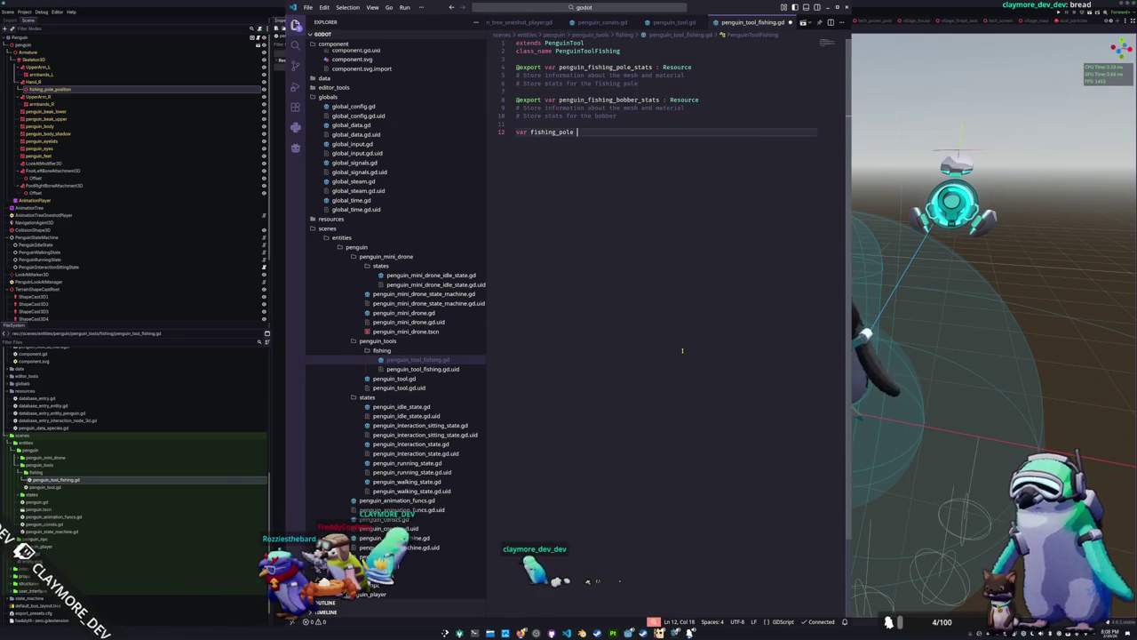
text(penguin_)
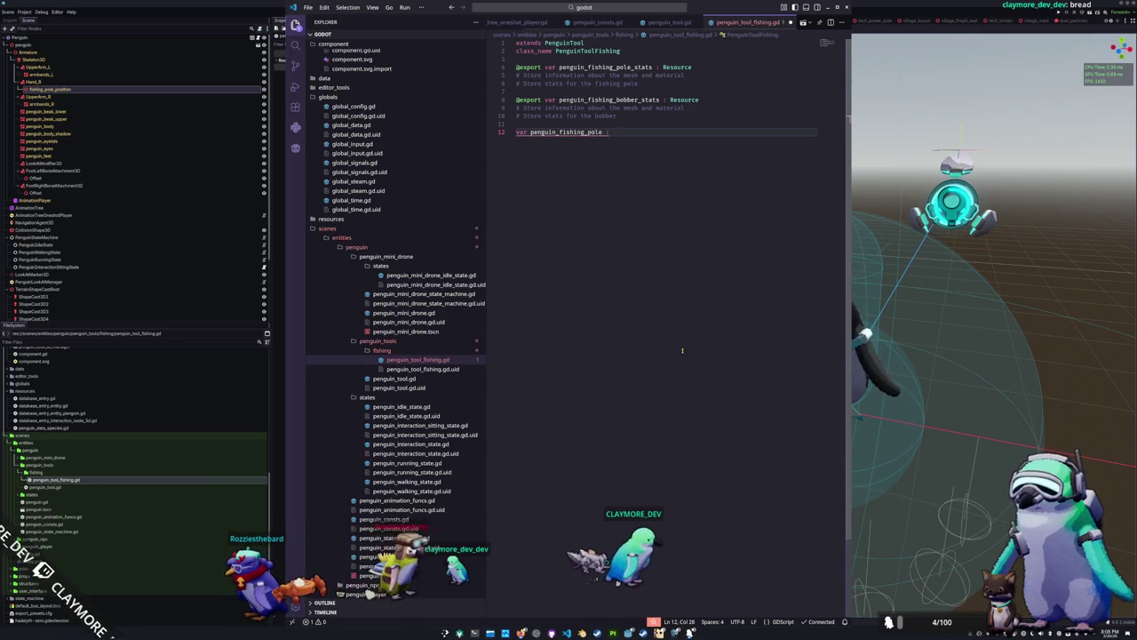
text(Node3D )
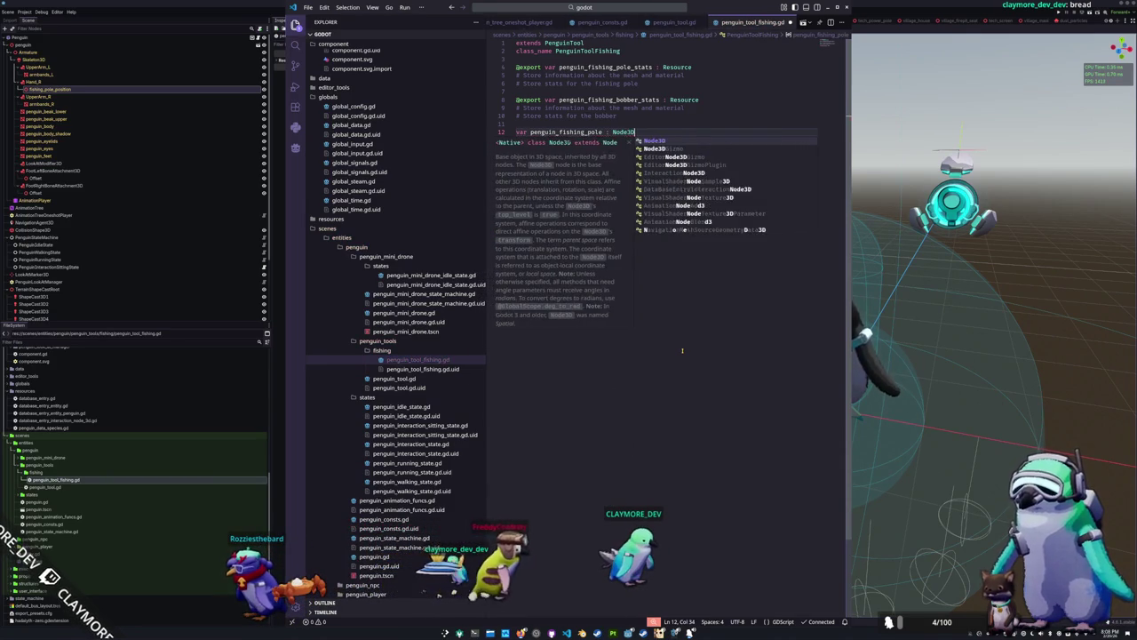
text(= null)
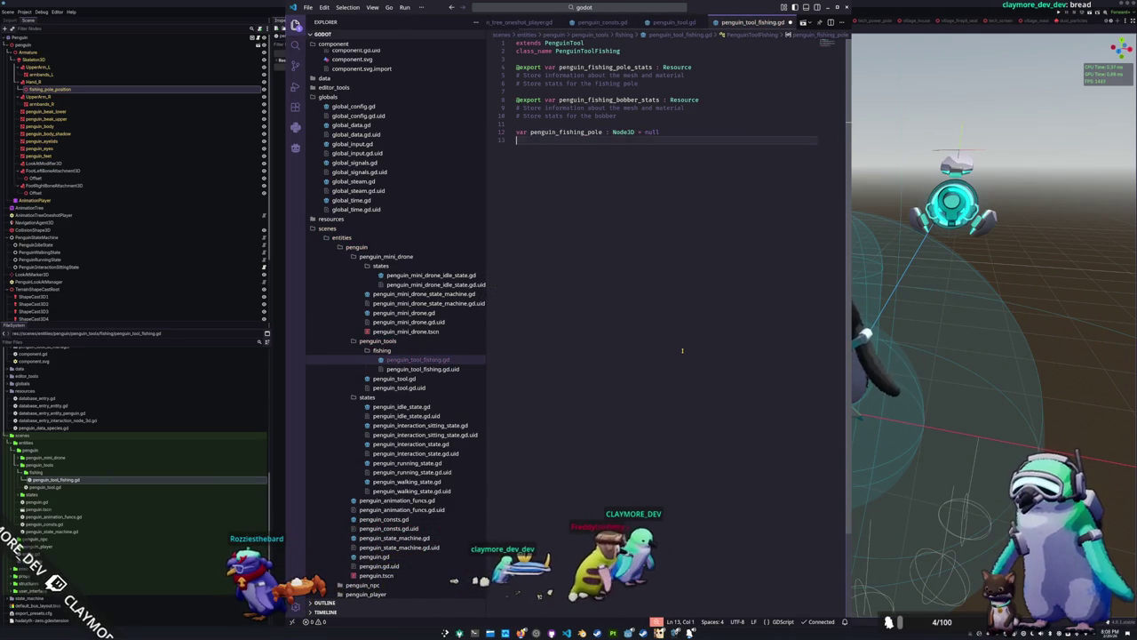
key(Return)
text(var penguin)
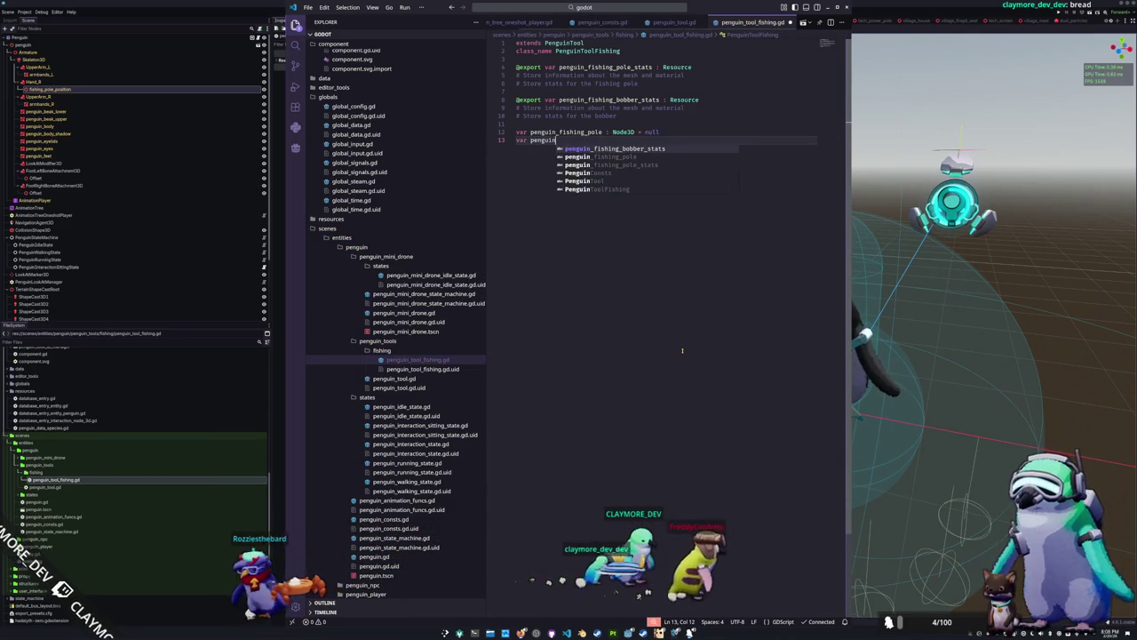
text(_fishing_b)
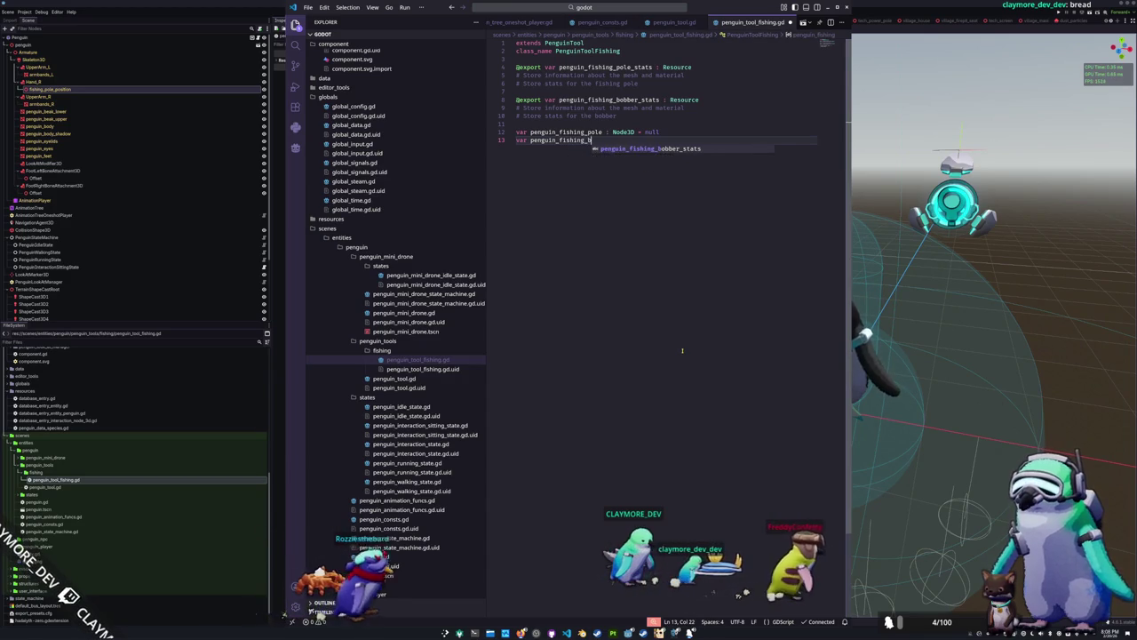
text(obber : Node3)
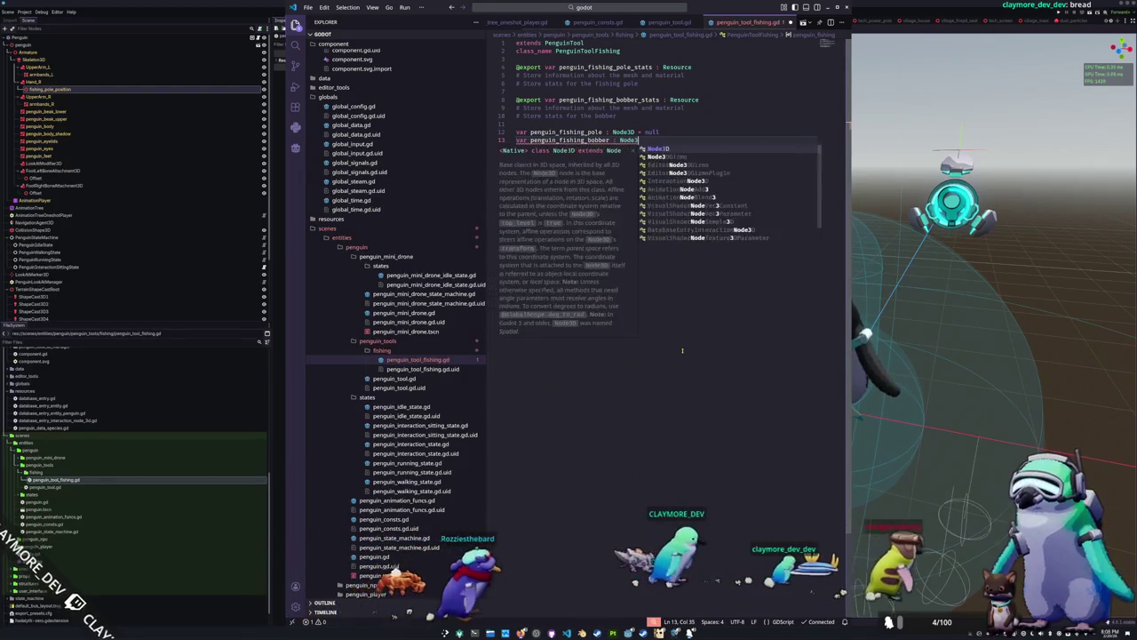
text(D = null)
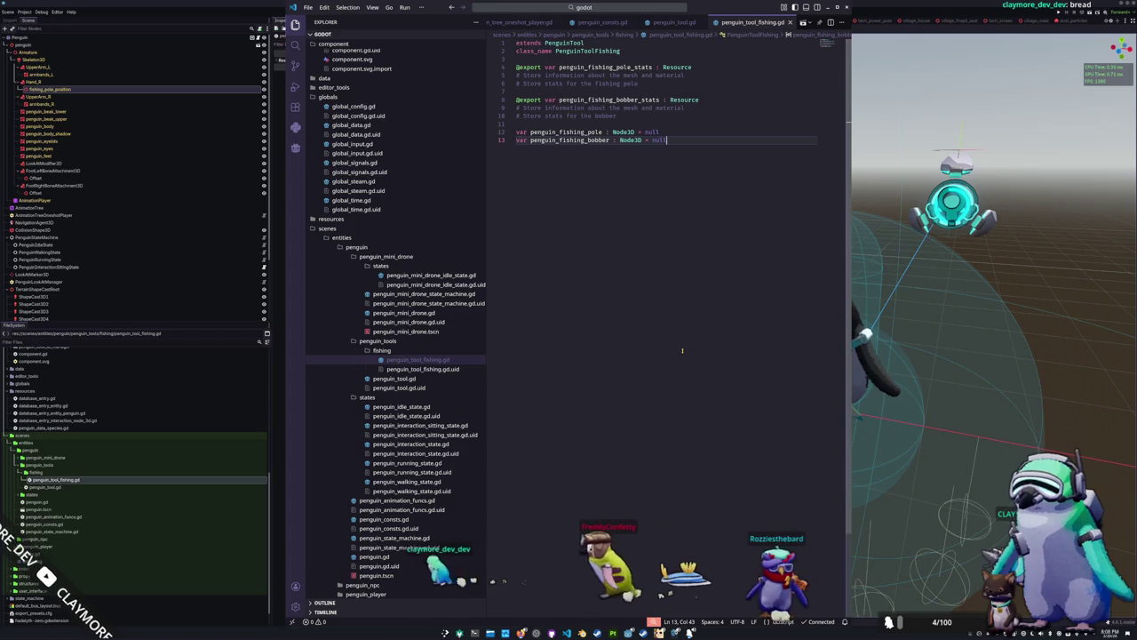
Leave a blank line at the end of the script and open penguin_tool.gd
key(Return)
key(Return)
text(f)
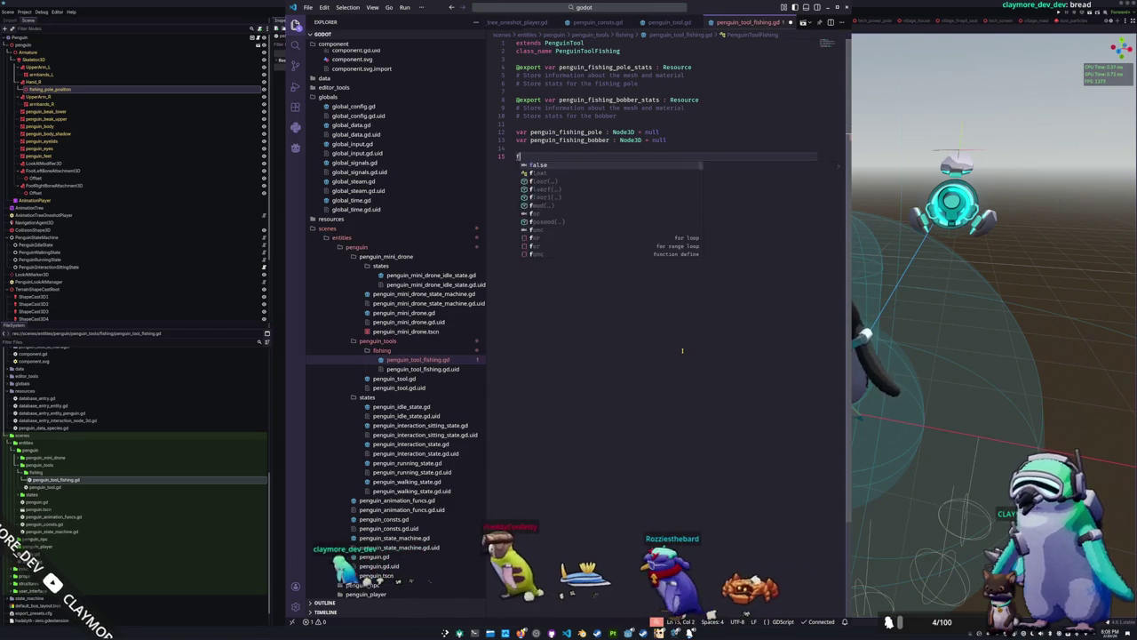
text(unc)
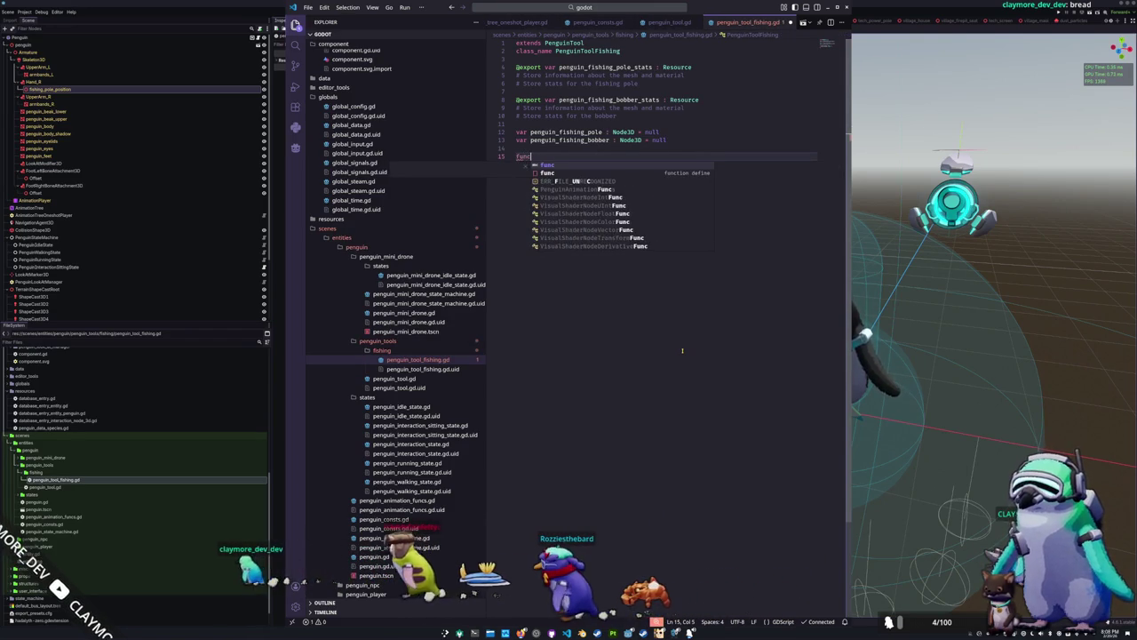
key(BackSpace)
key(BackSpace)
key(BackSpace)
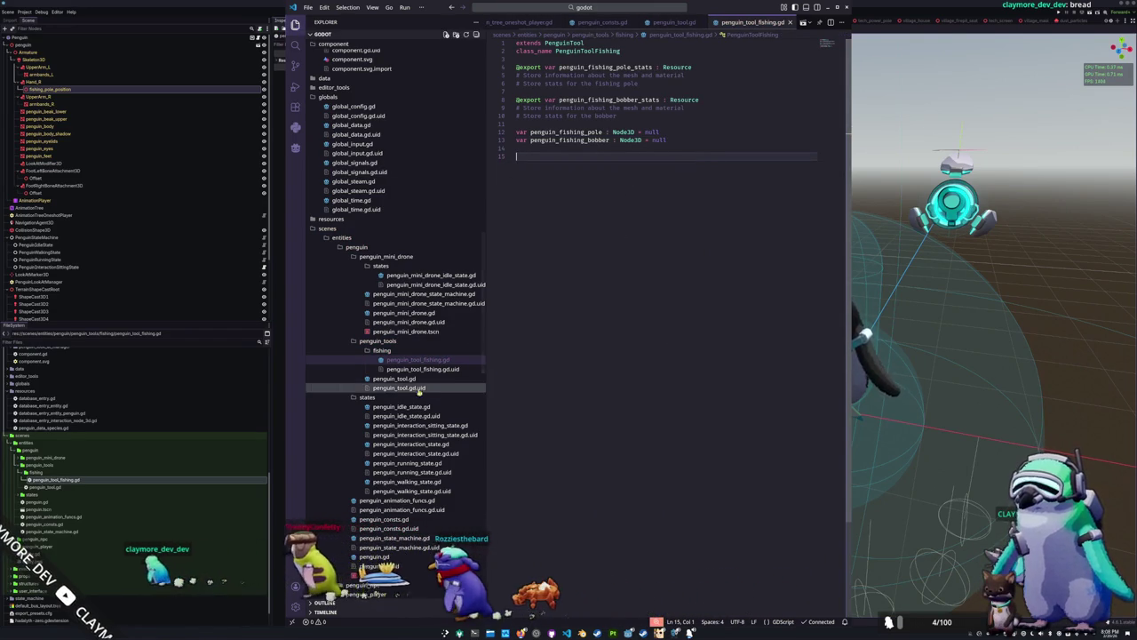
click(404, 379)
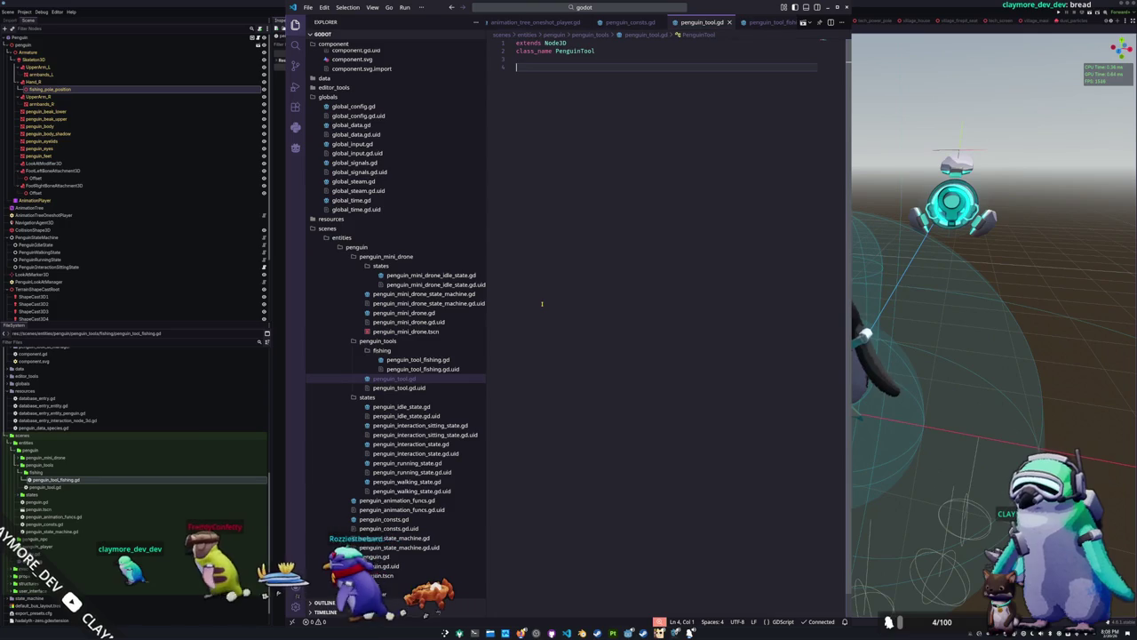
Write an init_animation_tree(animation_tree : AnimationTree) -> void stub with a pass body
text(func )
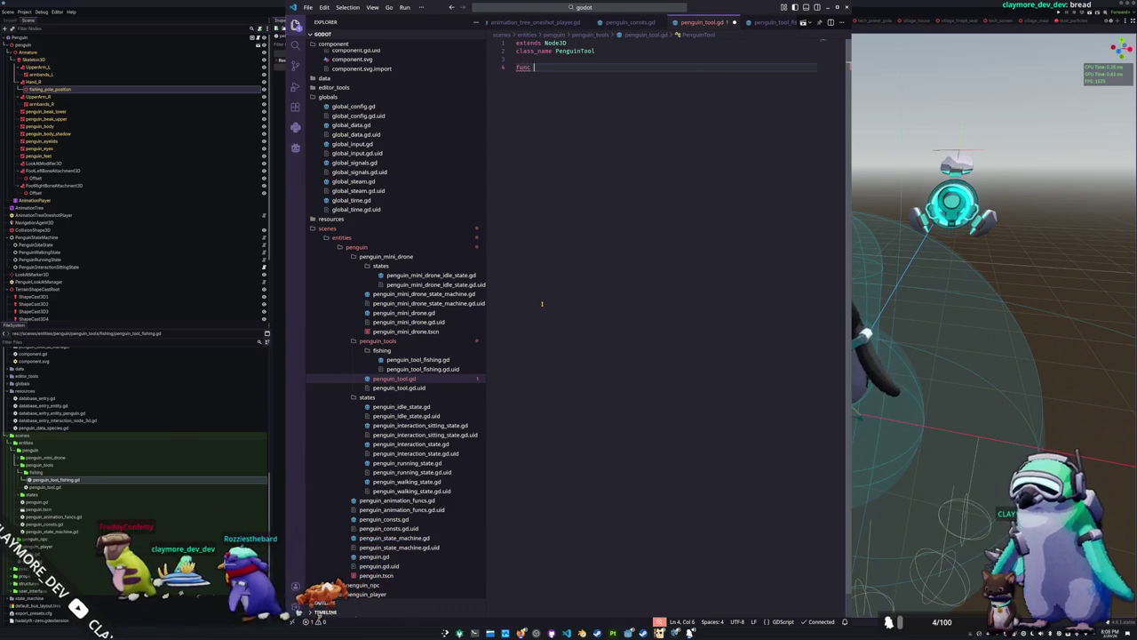
text(configur)
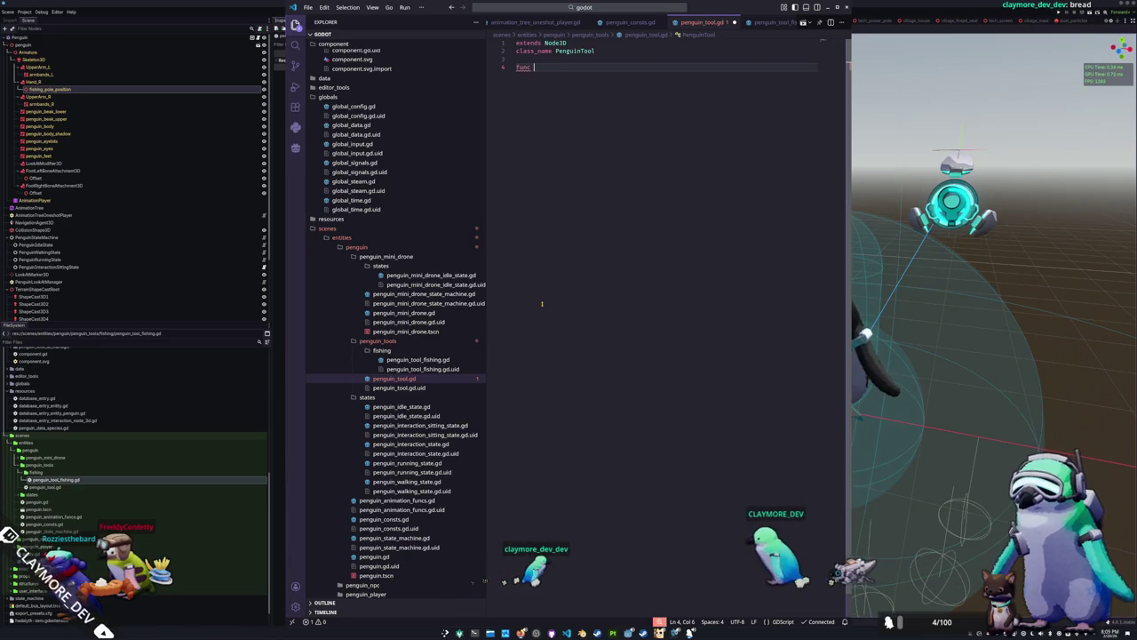
text(init)
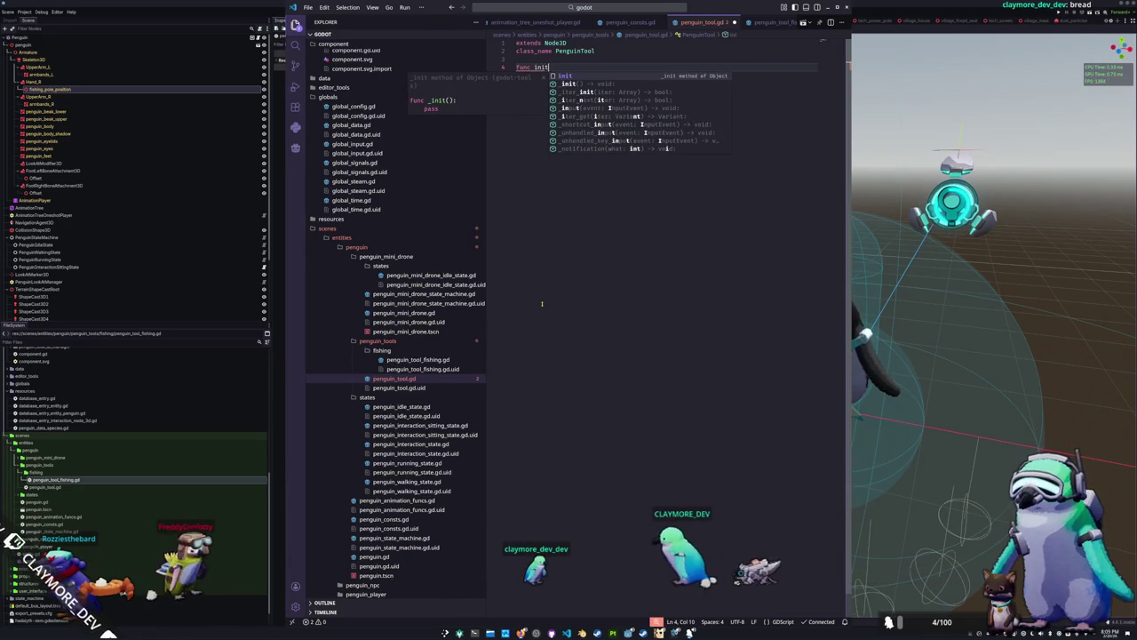
text(_b)
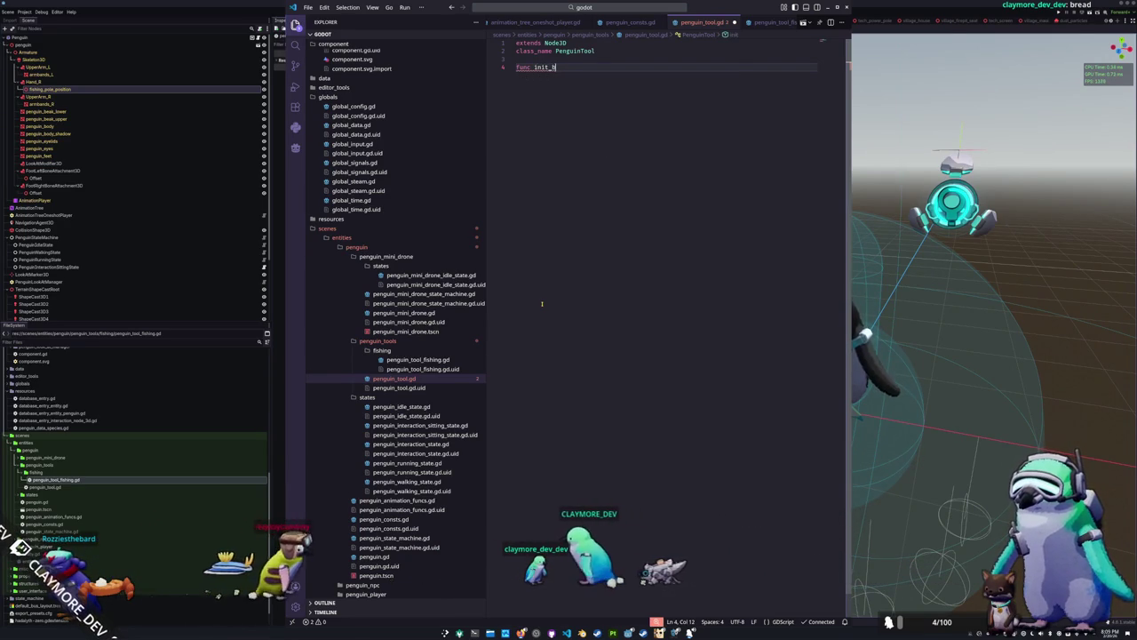
text(lend_tree)
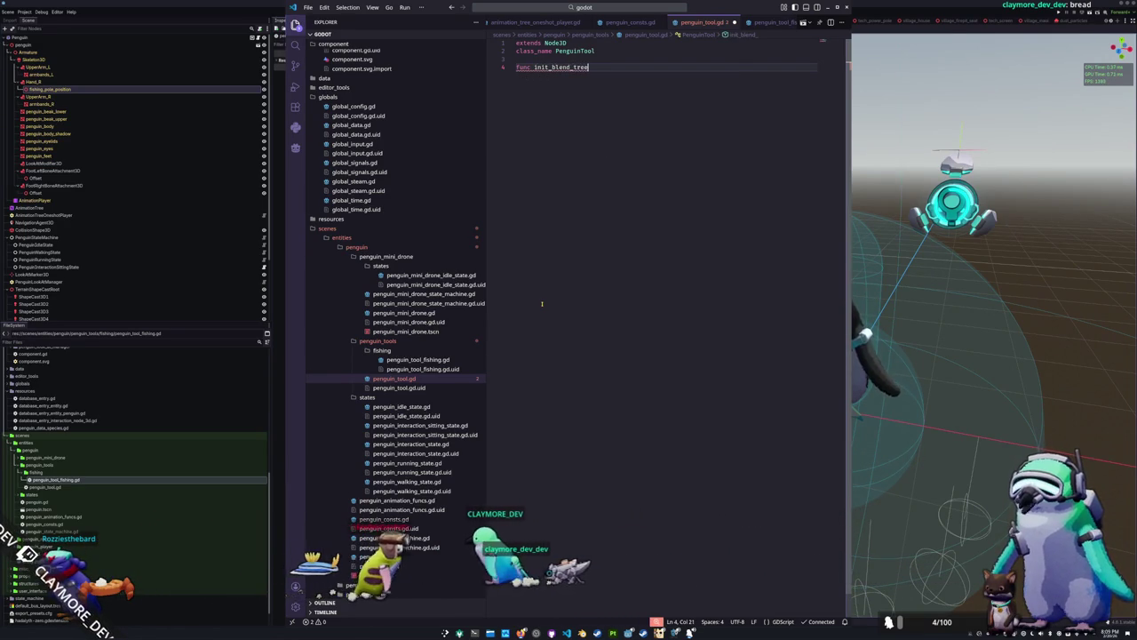
key(BackSpace)
key(BackSpace)
key(BackSpace)
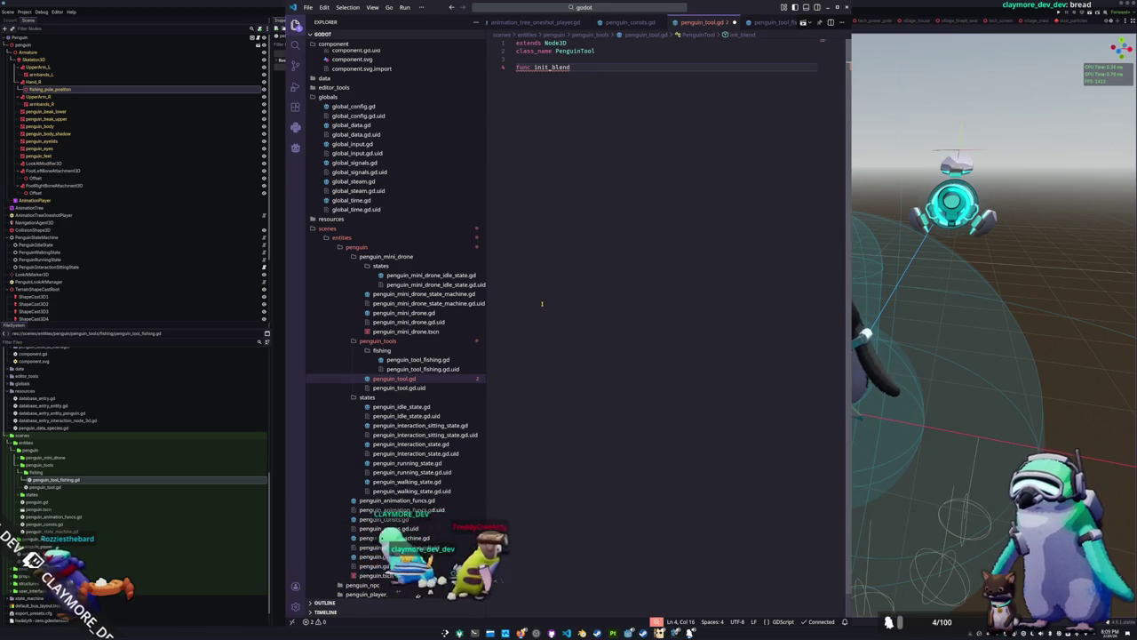
text(animati)
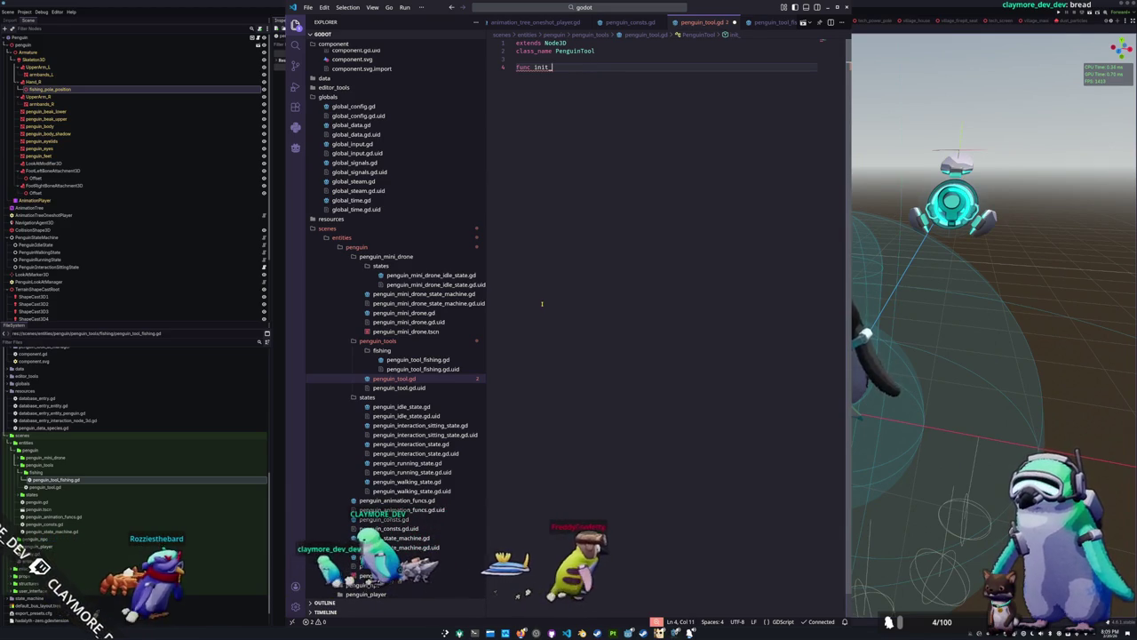
text(on_tree()
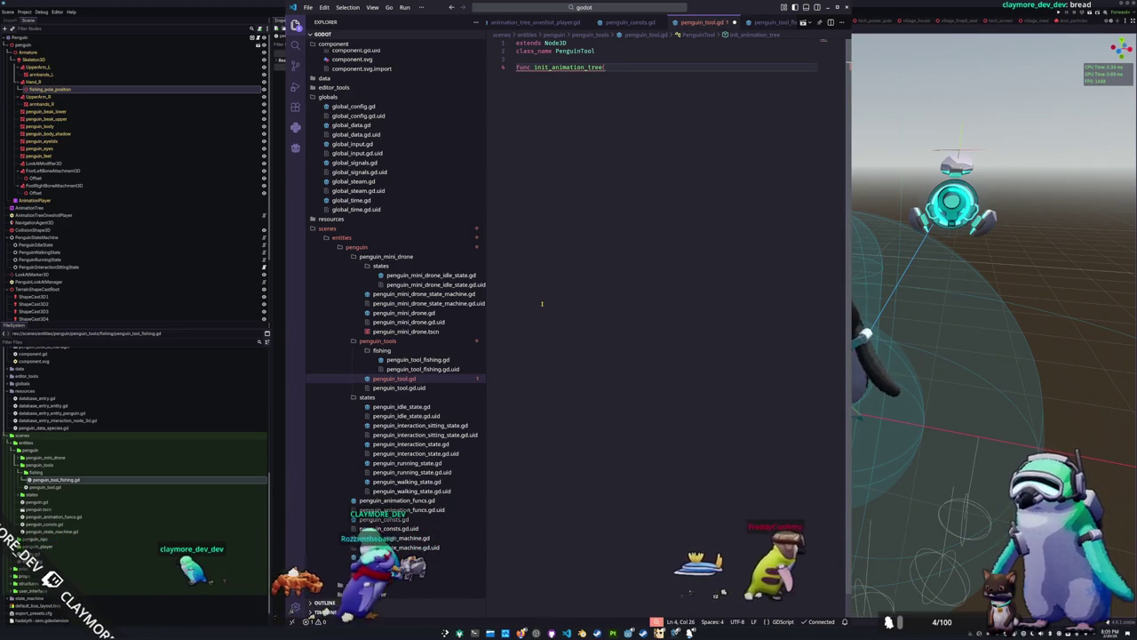
text()penguin_)
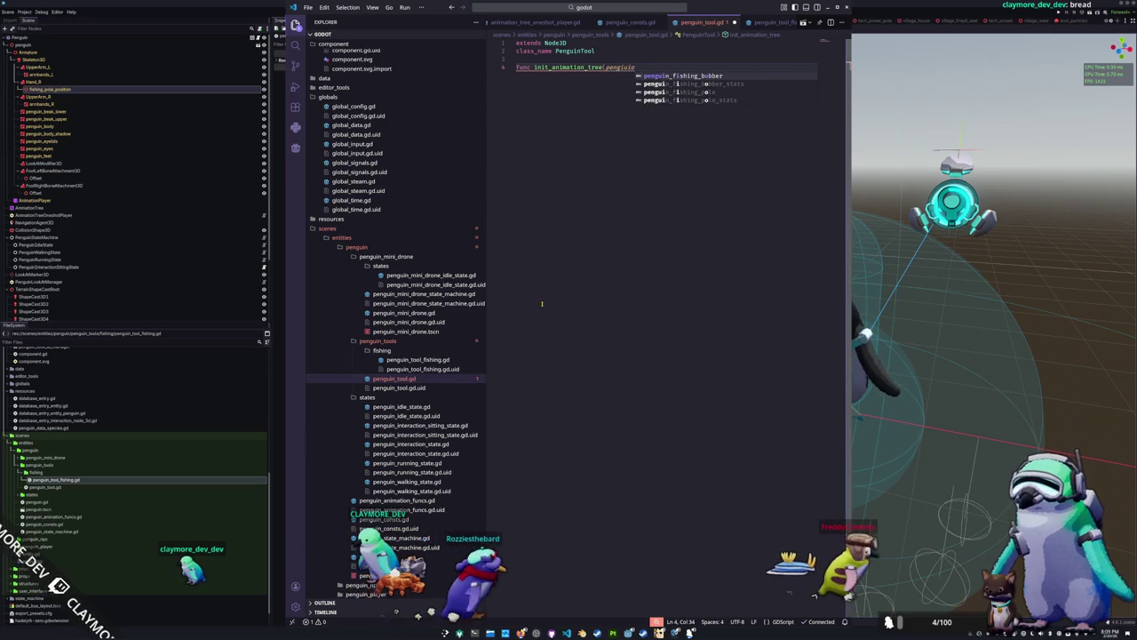
key(BackSpace)
key(BackSpace)
key(BackSpace)
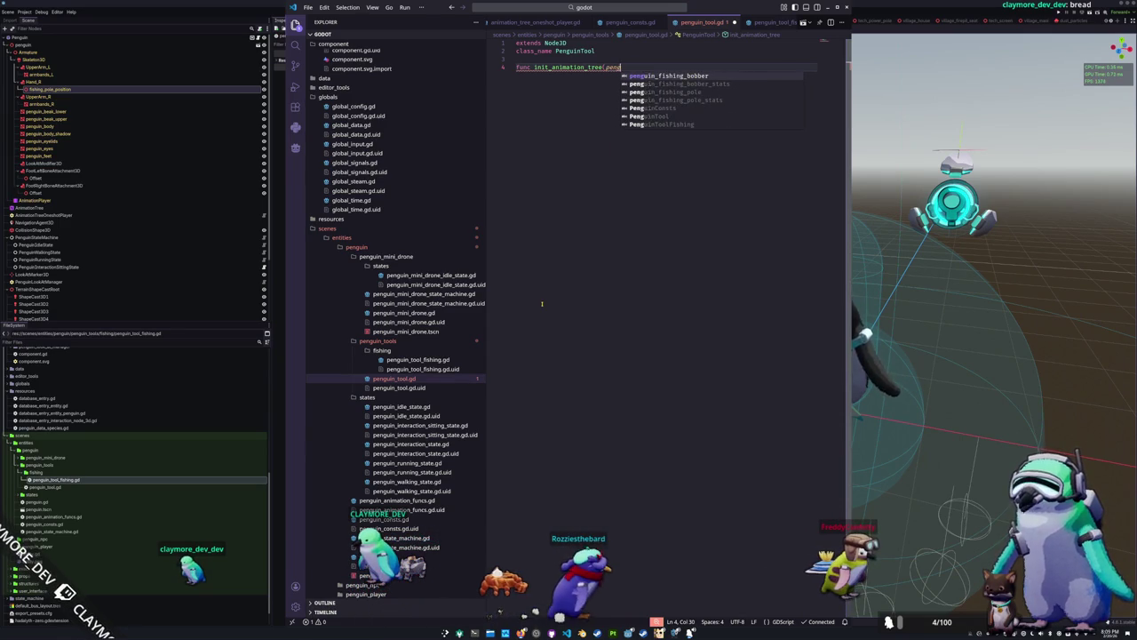
text(animation_tre)
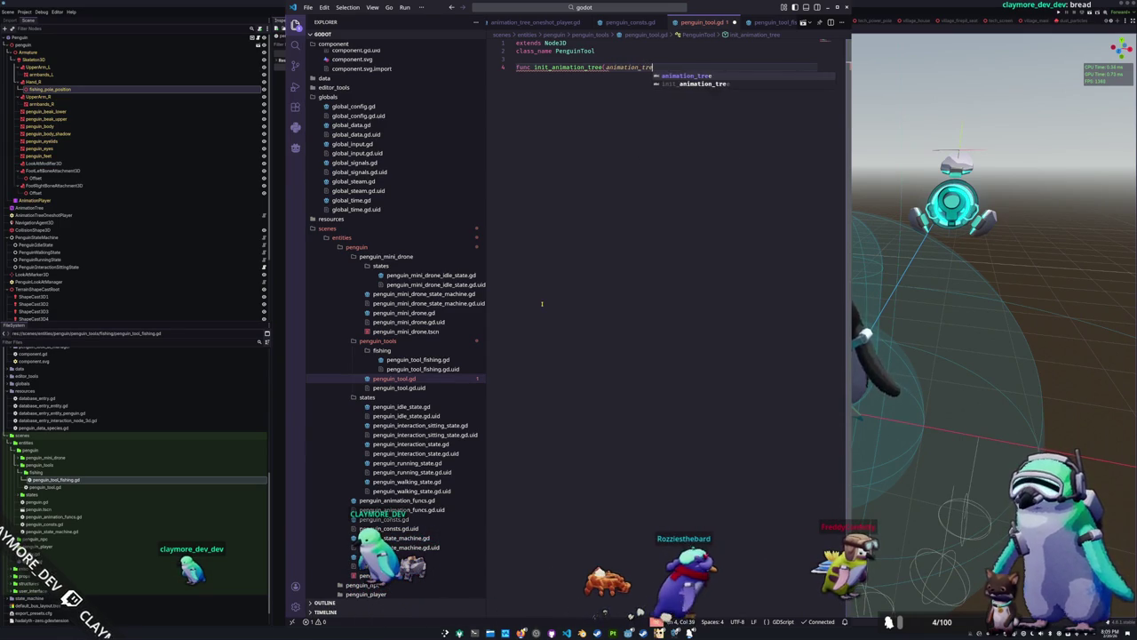
text(e:  Animati)
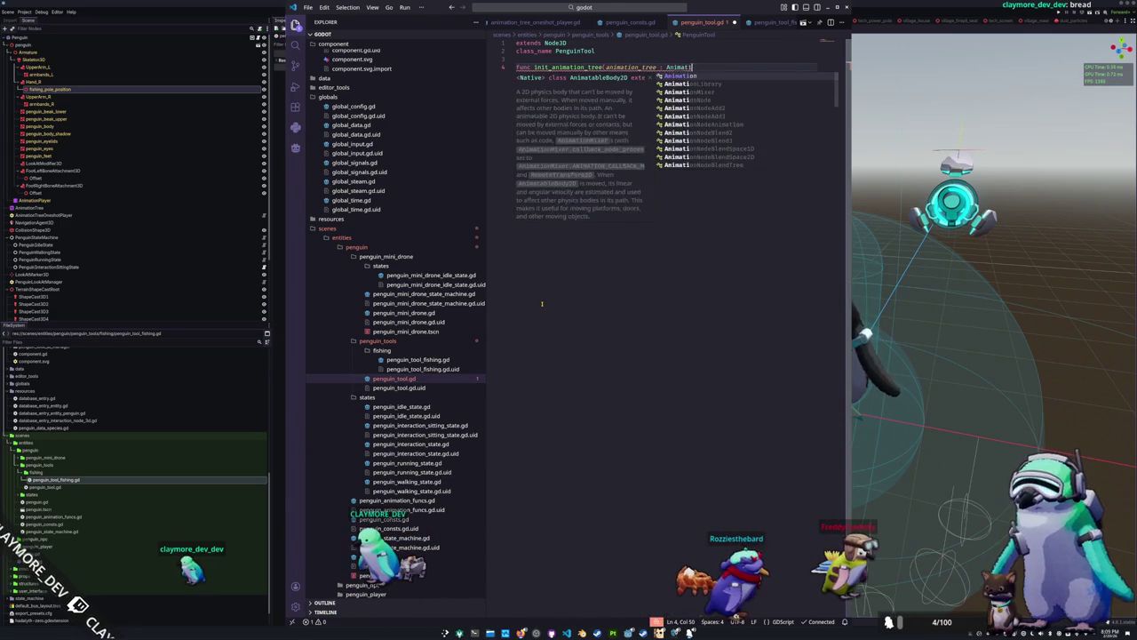
text(onT) ->)
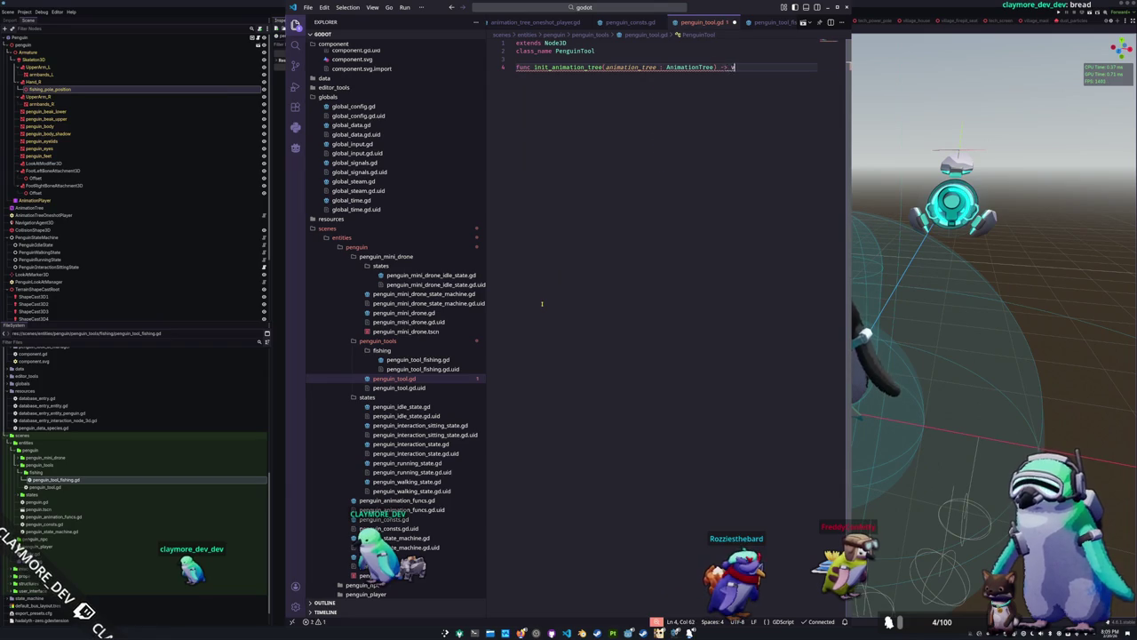
text(void:)
key(Return)
text(pas)
key(Return)
key(Return)
key(Return)
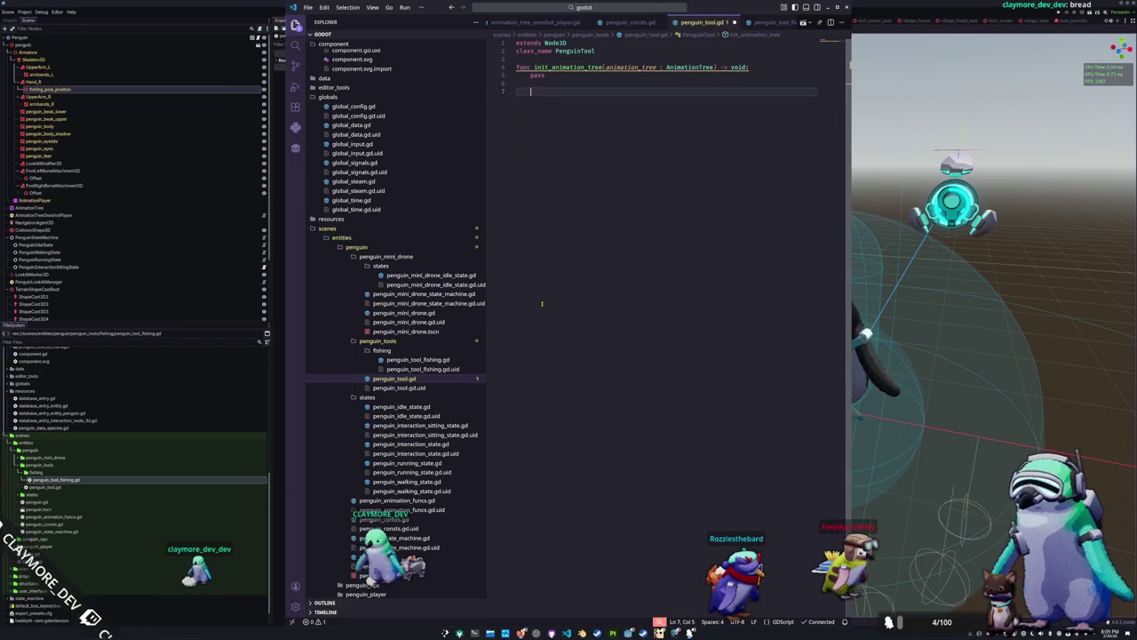
Add a clear_animation_tree(animation_tree : AnimationTree) -> void stub and begin a ## doc comment above
text(func clear_)
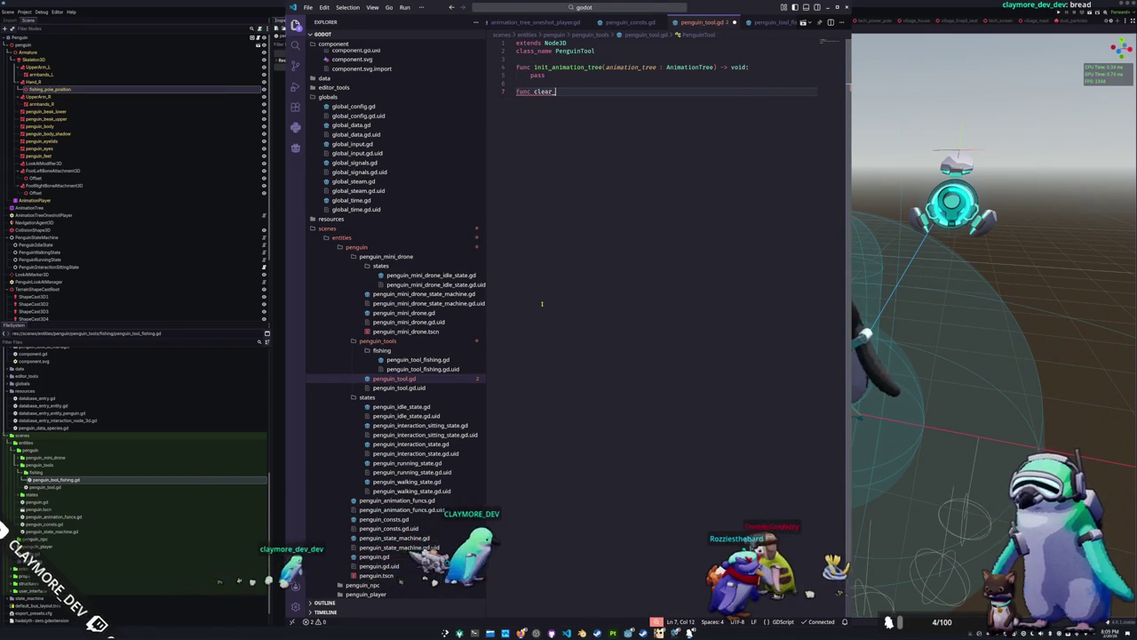
text(animation_tree)
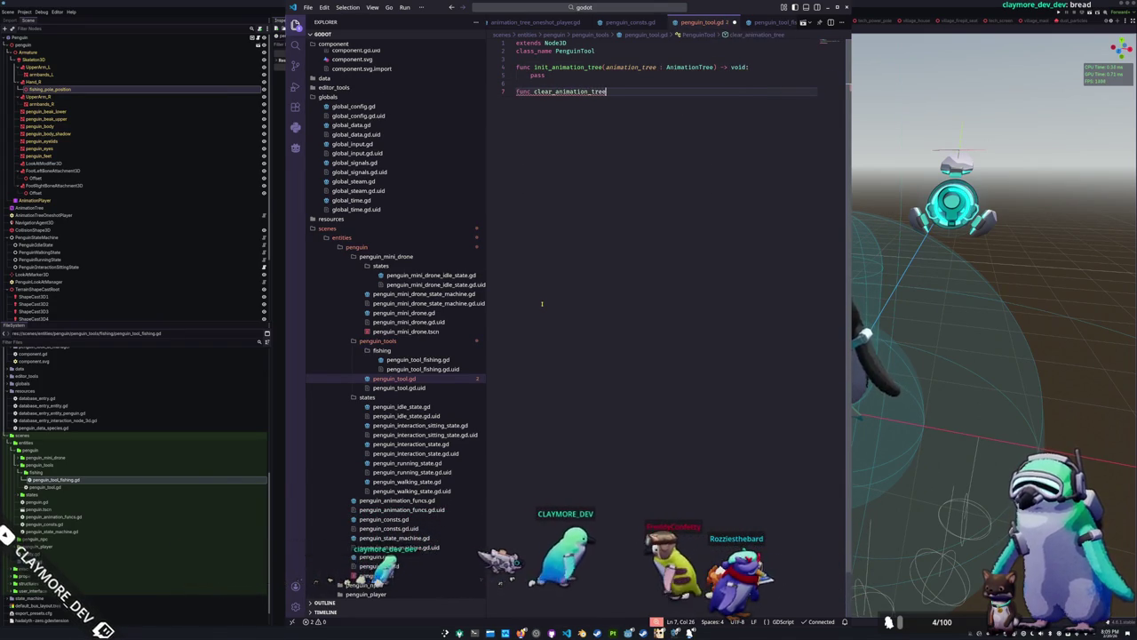
text((animation_tree)
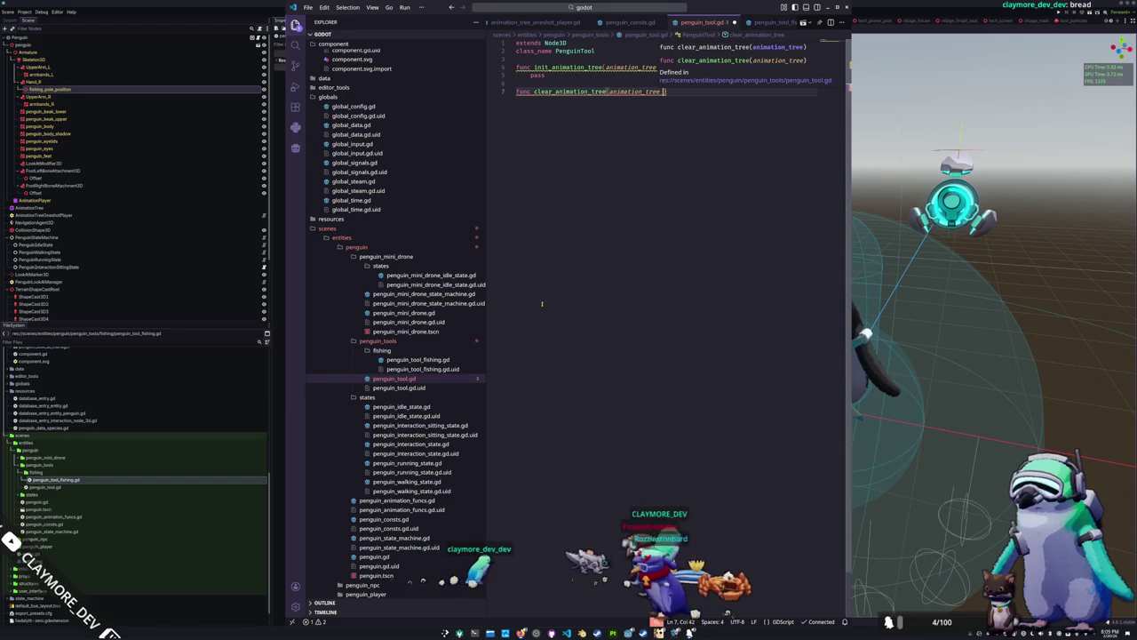
text(AnimationTree))
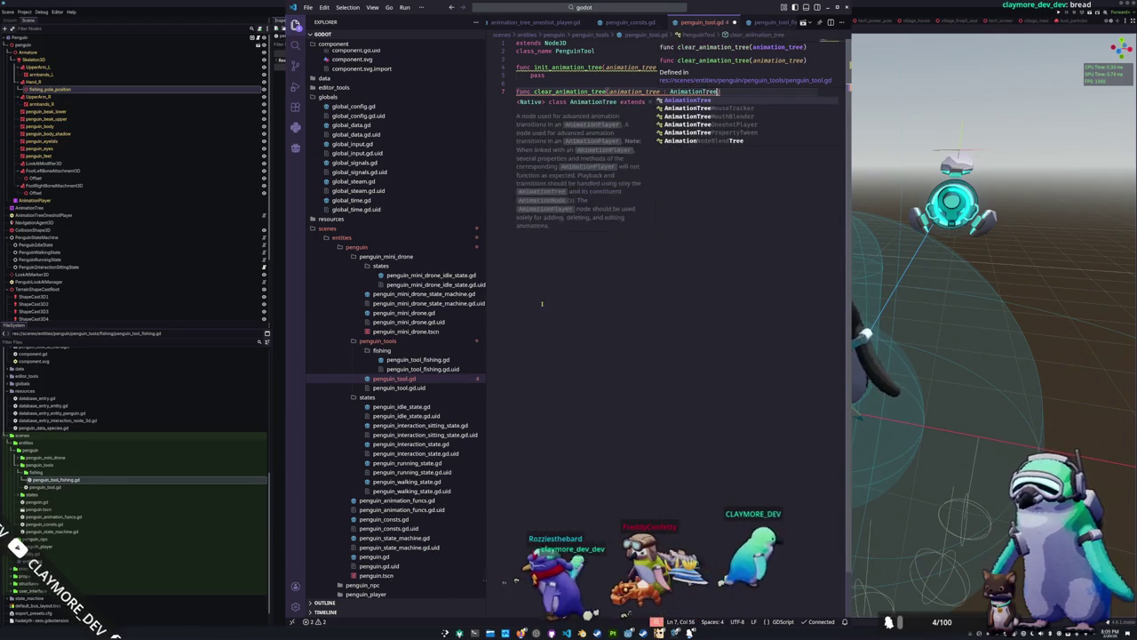
text( -> void)
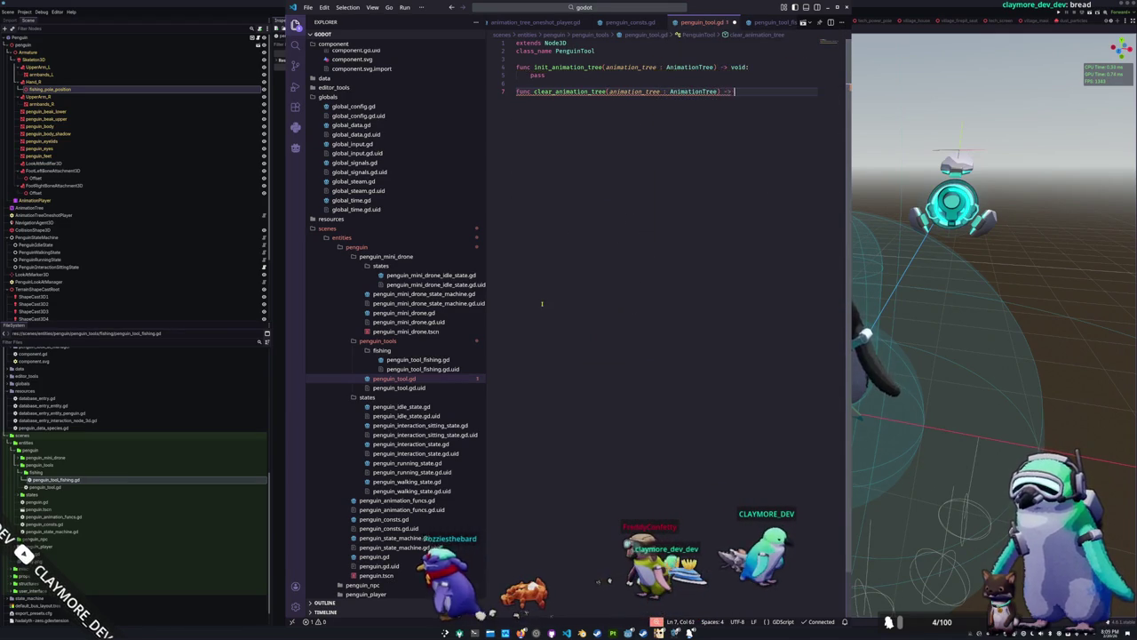
text(:)
key(Return)
text(pass)
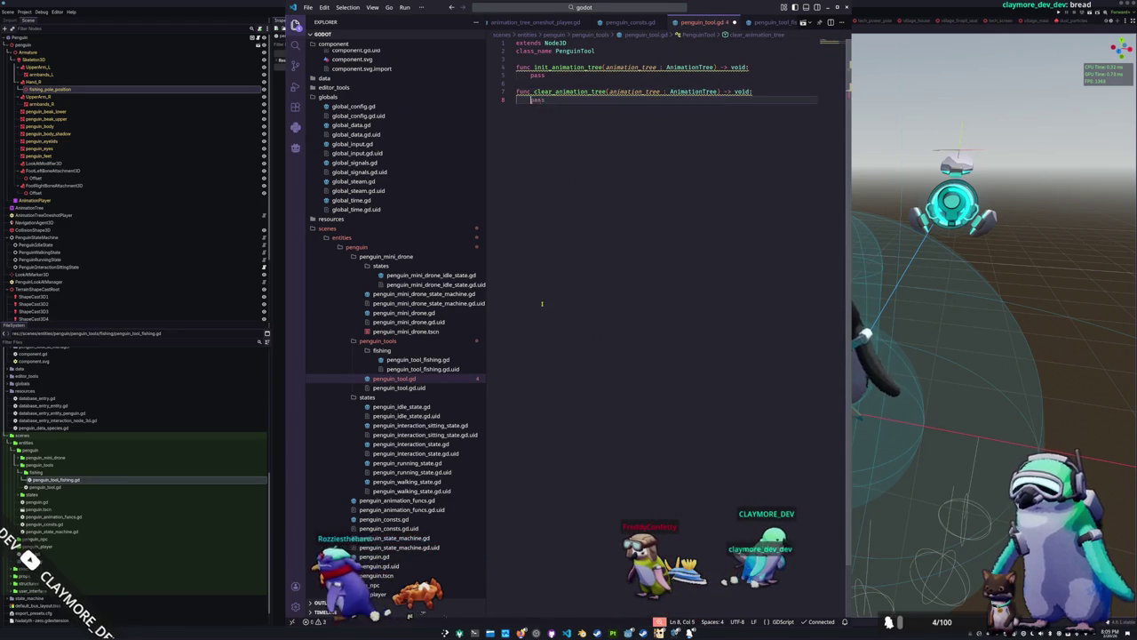
key(Up)
key(Up)
key(Up)
key(Return)
text(##)
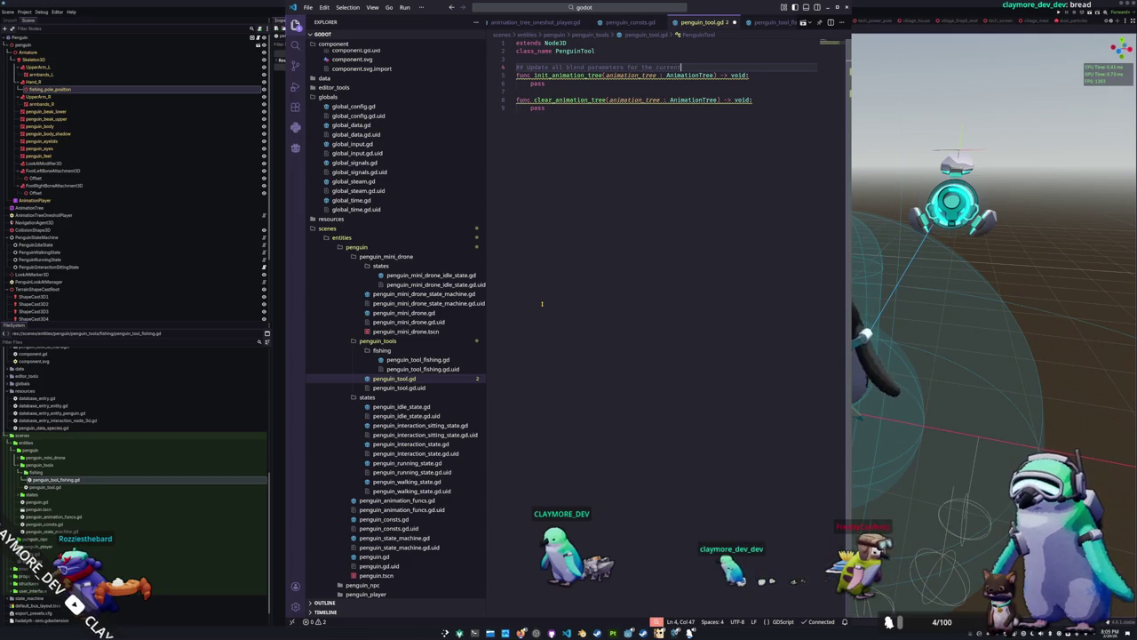
Finish the ## doc comment and add a line for one above clear_animation_tree
text(l)
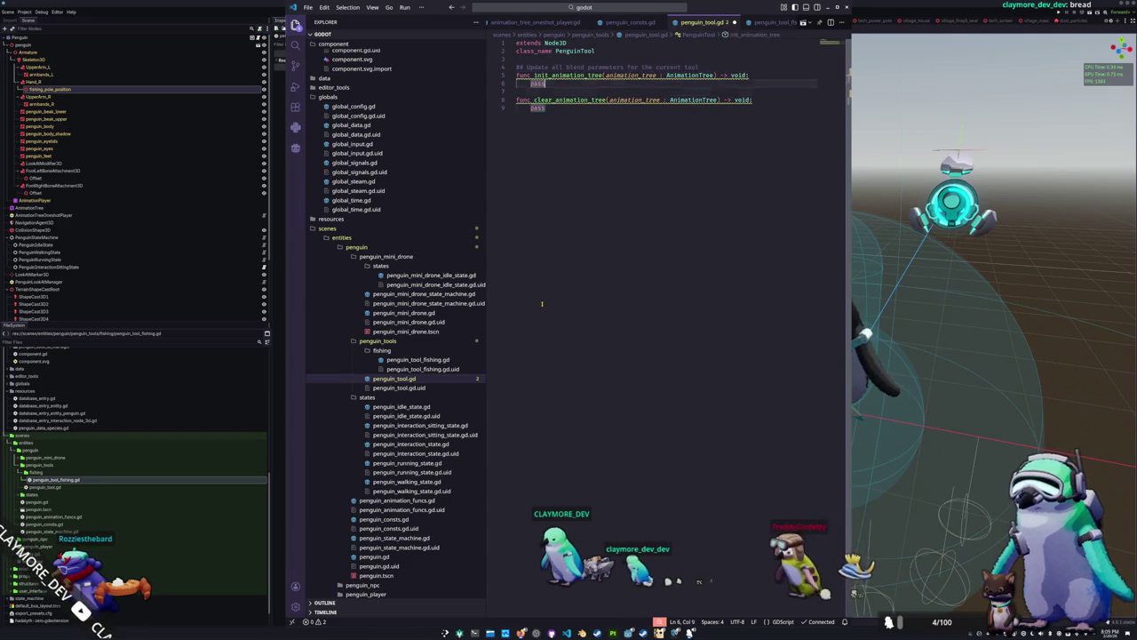
key(Down)
key(Down)
key(Down)
key(Return)
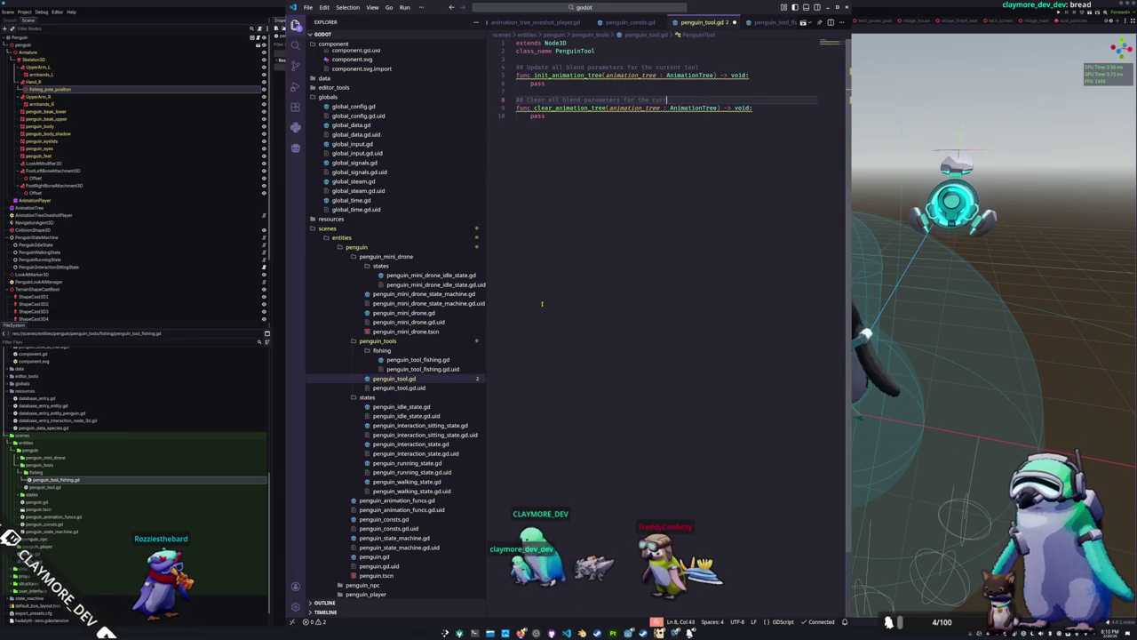
Rename init_animation_tree to set_animation_tree and return to penguin_tool_fishing.gd
key(Up)
key(Up)
key(Up)
key(ctrl+Left)
key(ctrl+Left)
key(ctrl+Left)
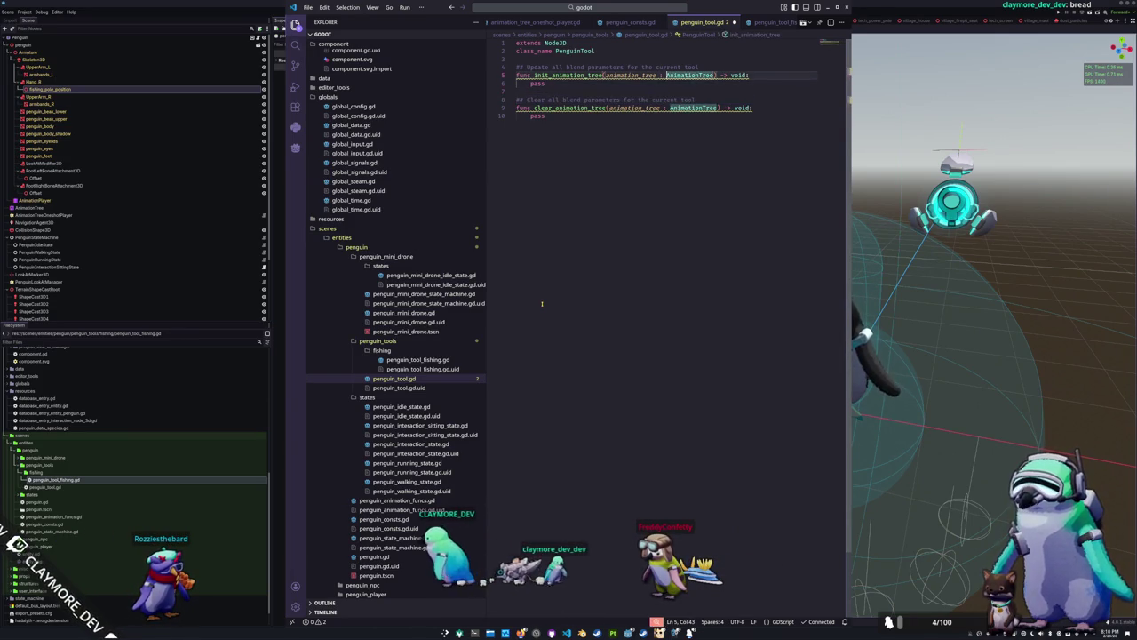
key(Delete)
key(Delete)
key(Delete)
text(set)
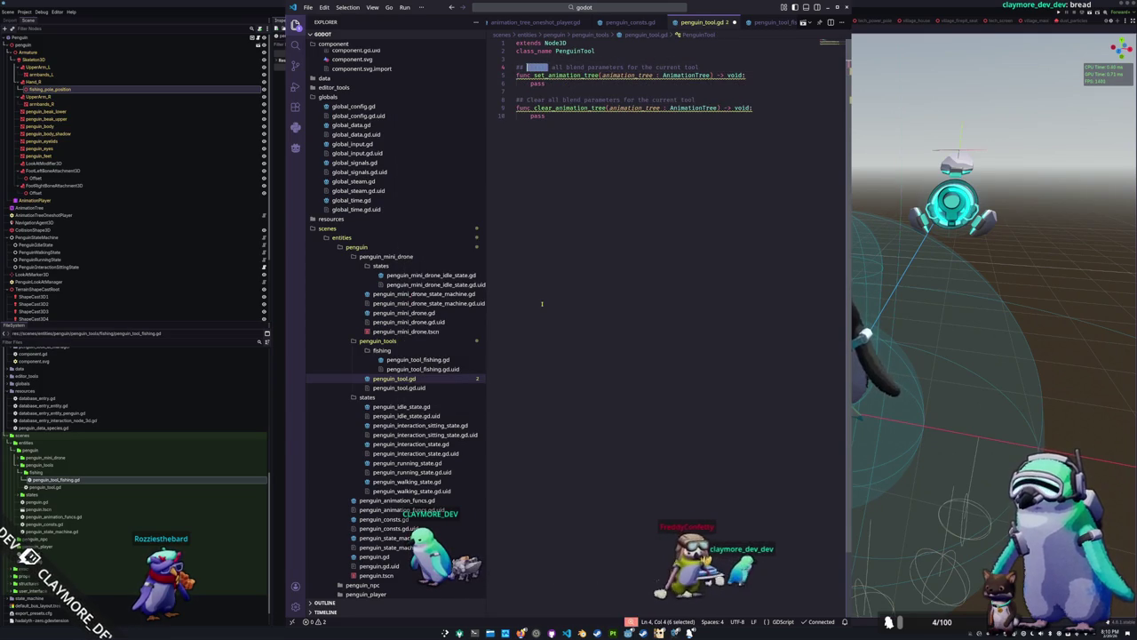
text(Set)
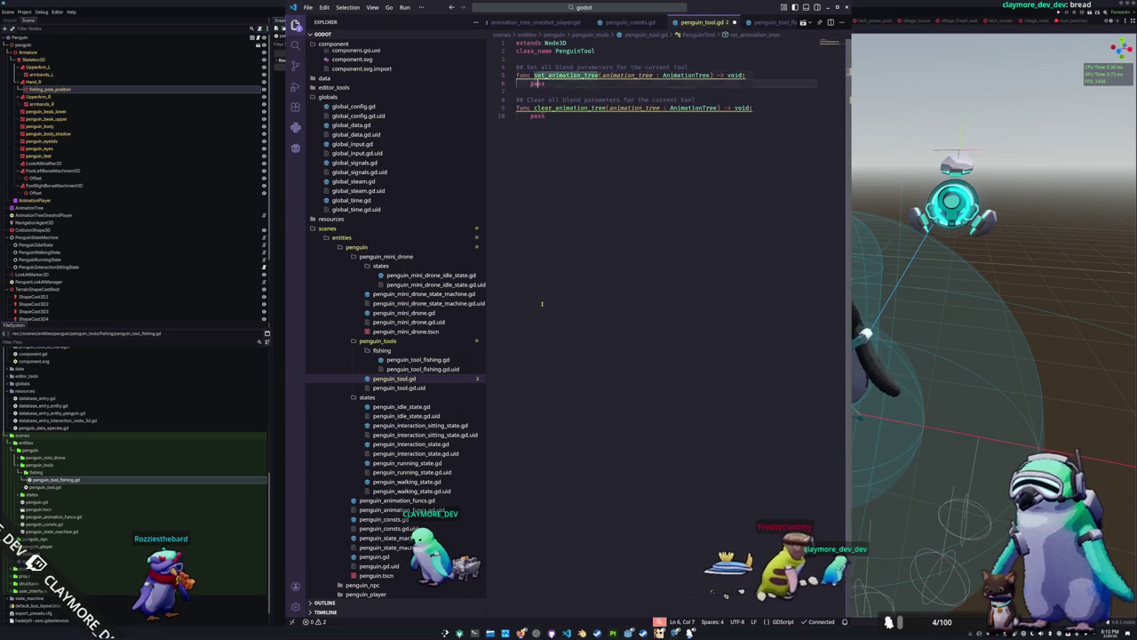
key(Down)
key(Down)
key(Down)
key(Down)
key(Down)
key(End)
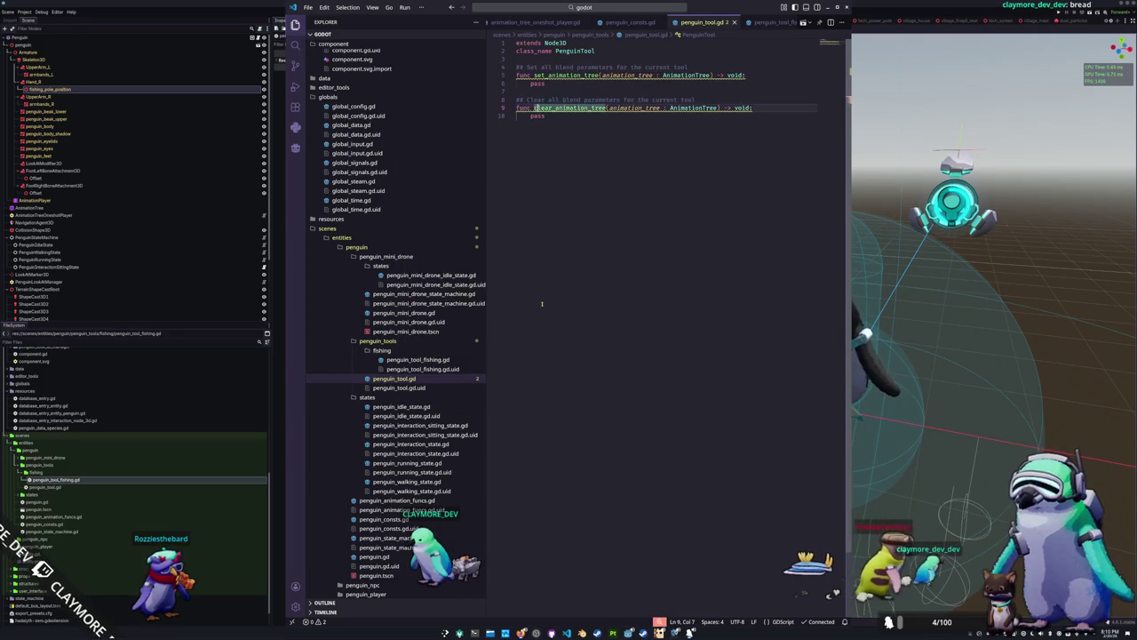
key(ctrl+Tab)
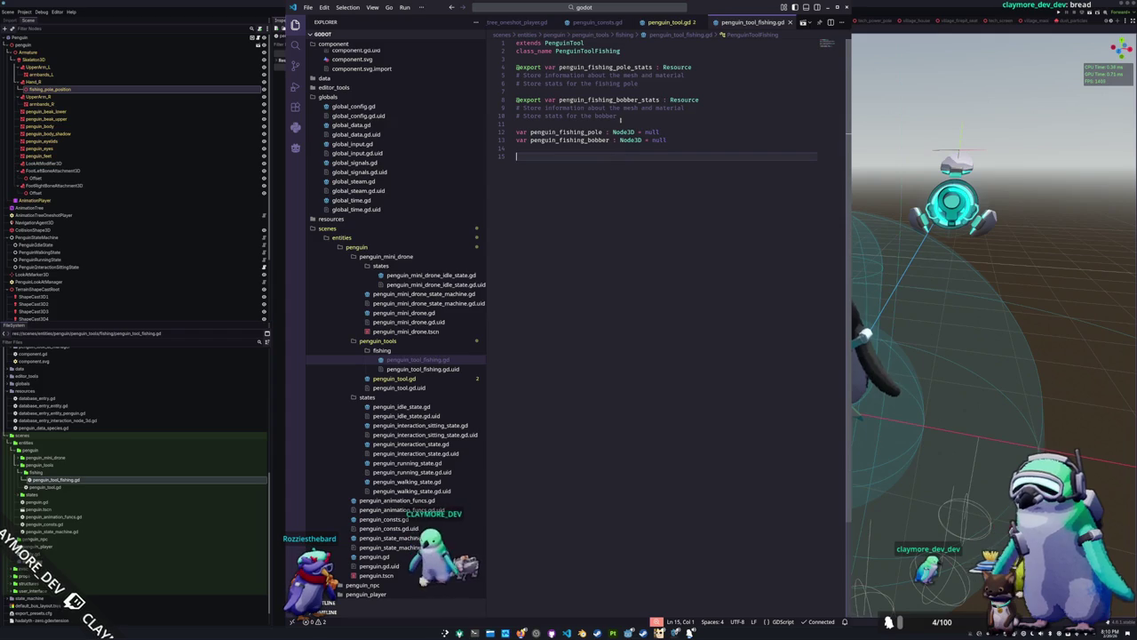
Open penguin.gd from the Explorer sidebar after briefly selecting the stats exports
mouse_move(622, 116)
mouse_down()
mouse_move(517, 98)
mouse_move(517, 68)
mouse_up()
click(538, 195)
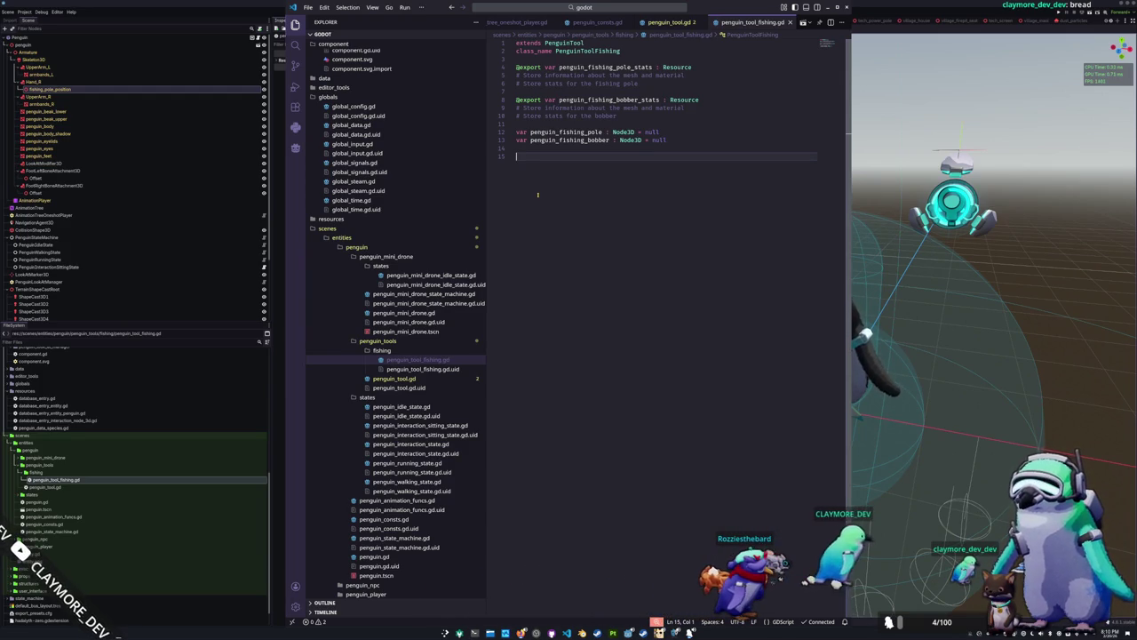
click(410, 557)
Read through penguin.gd's exports, velocities and _ready, then switch to the Godot editor
scroll(610, 276, up, 20)
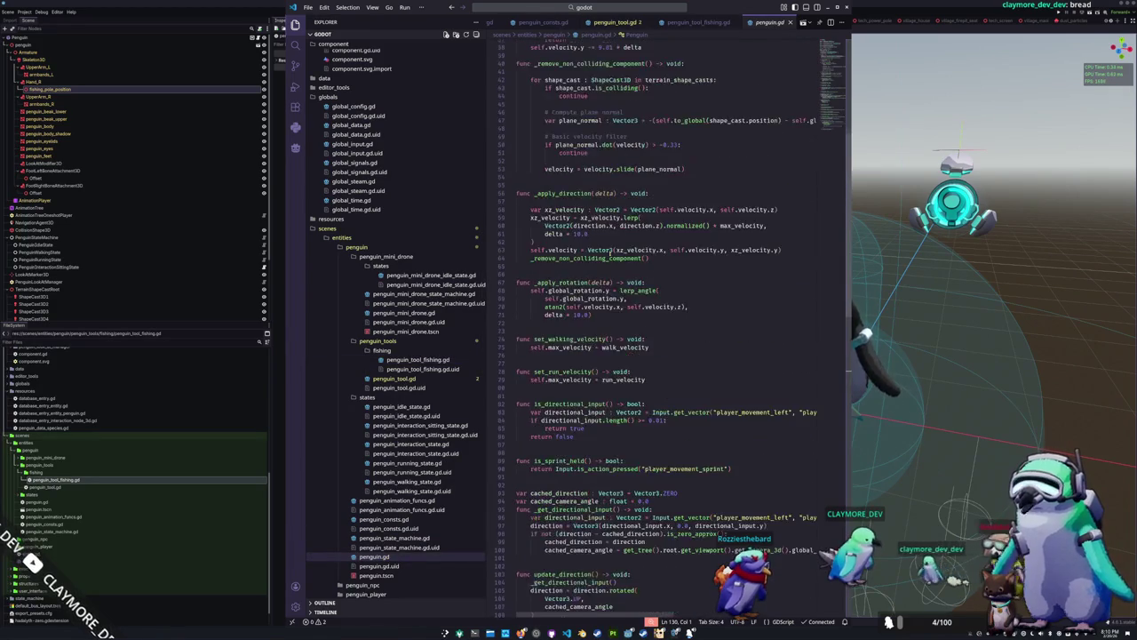
scroll(556, 278, up, 2)
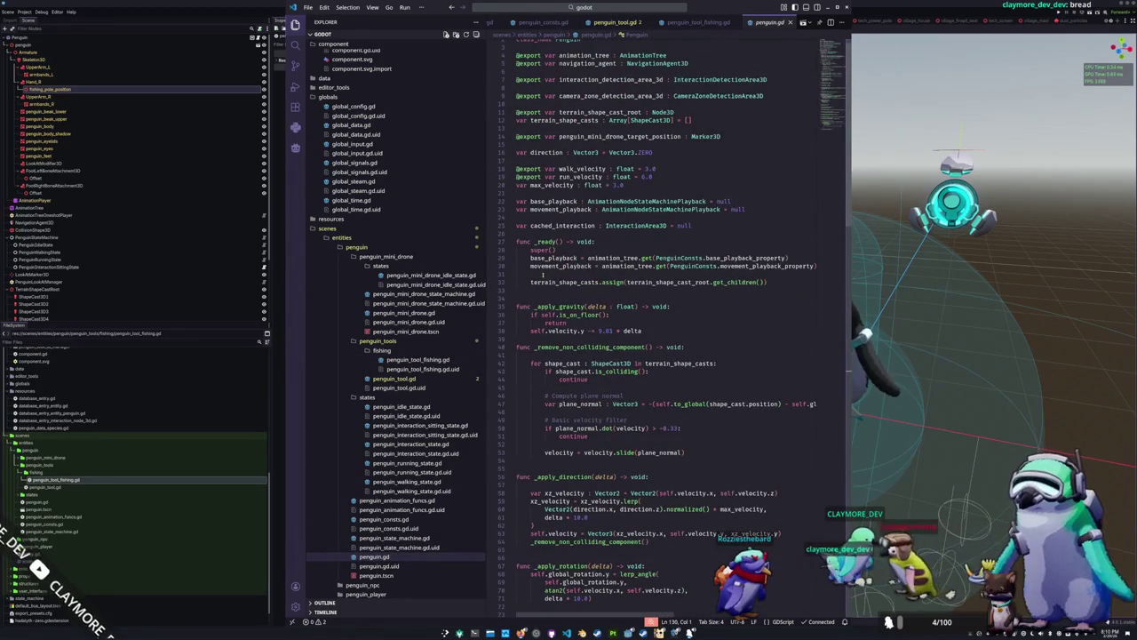
click(544, 298)
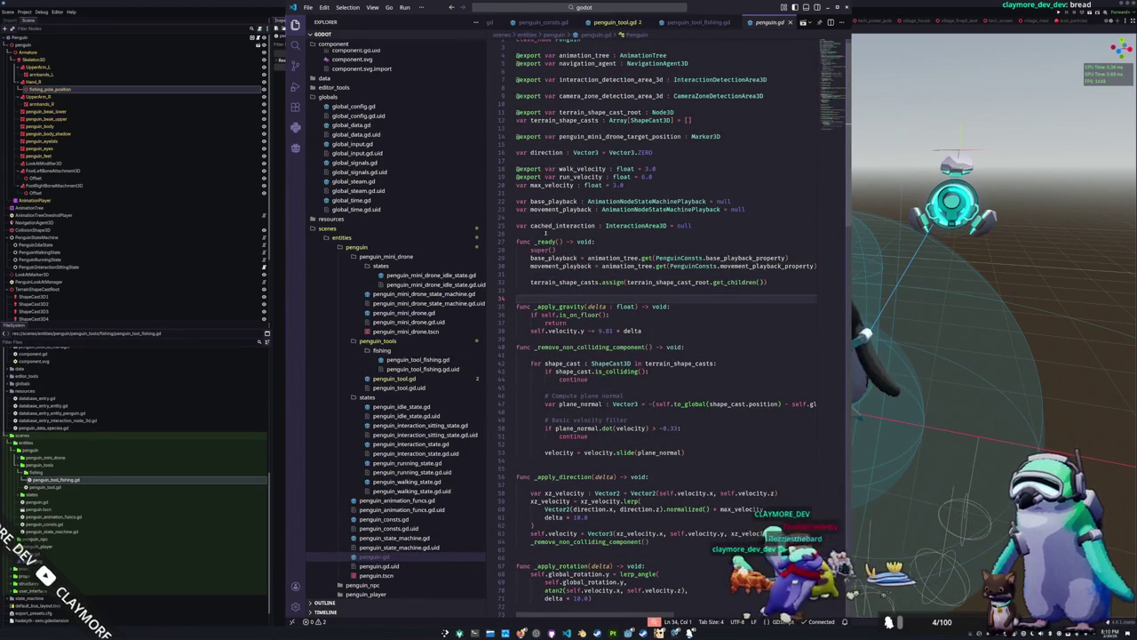
click(570, 234)
click(533, 193)
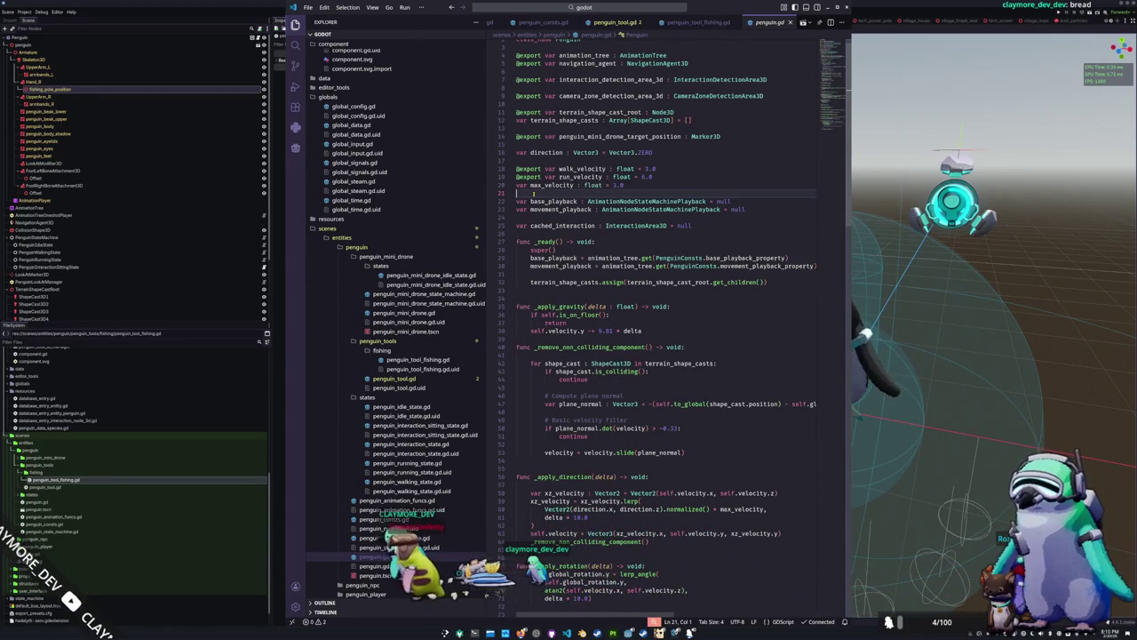
scroll(533, 231, down, 3)
scroll(534, 231, down, 20)
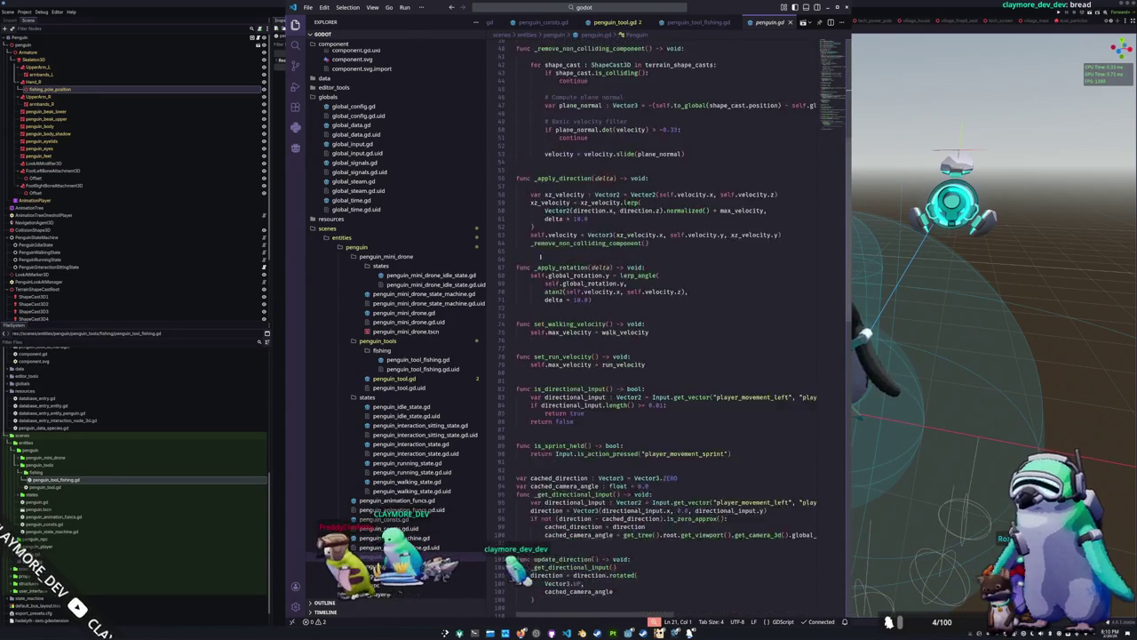
scroll(533, 278, down, 15)
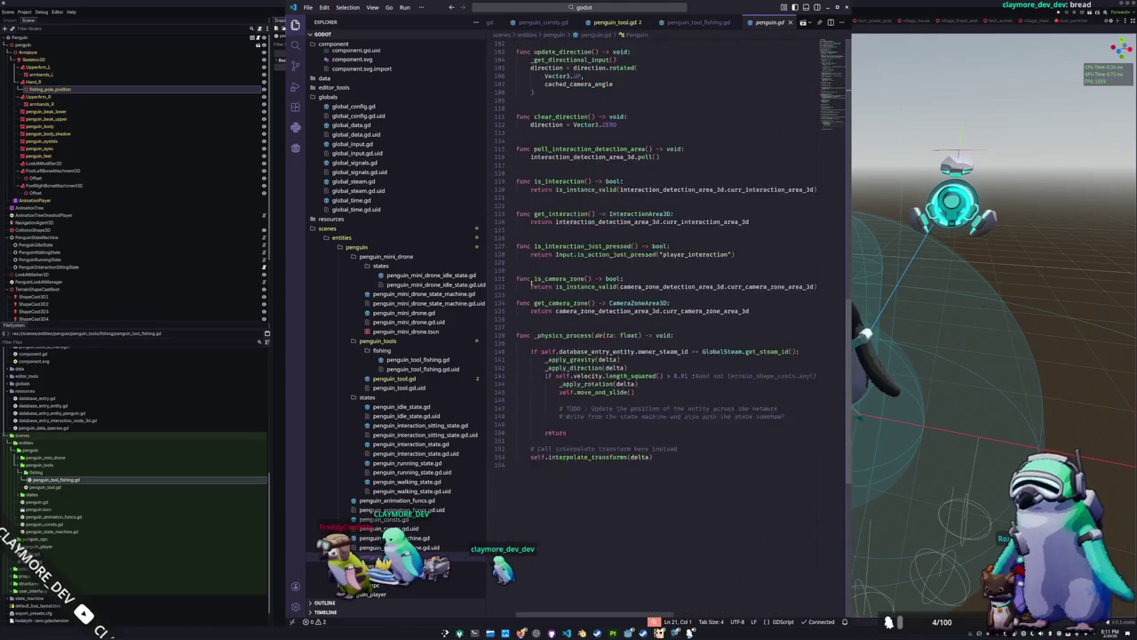
scroll(532, 283, down, 3)
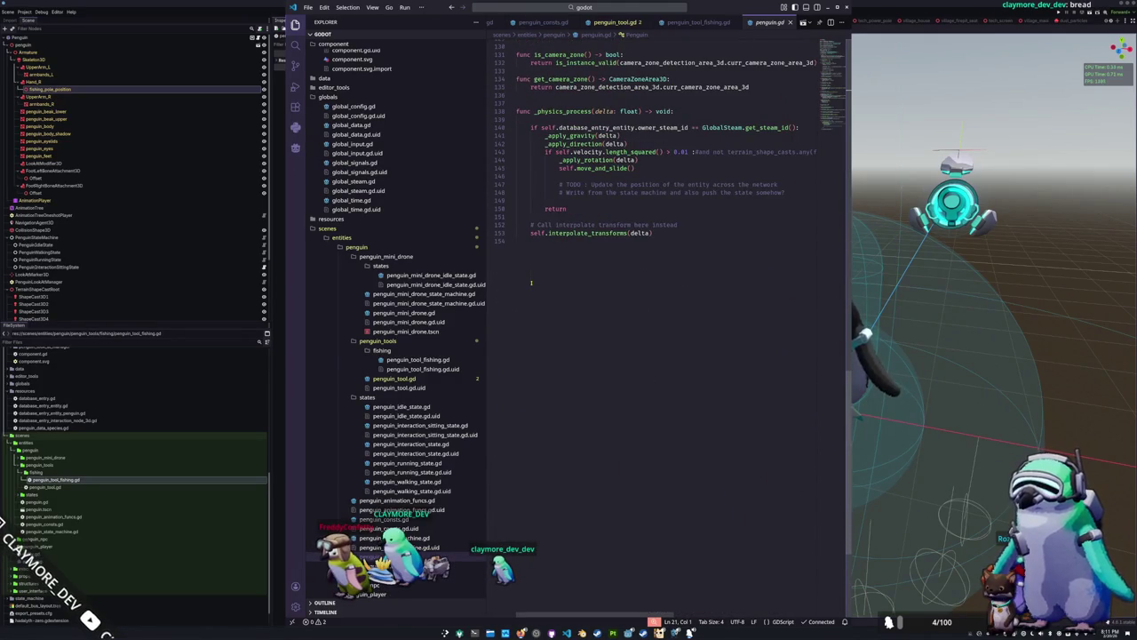
scroll(531, 282, down, 3)
scroll(531, 283, up, 5)
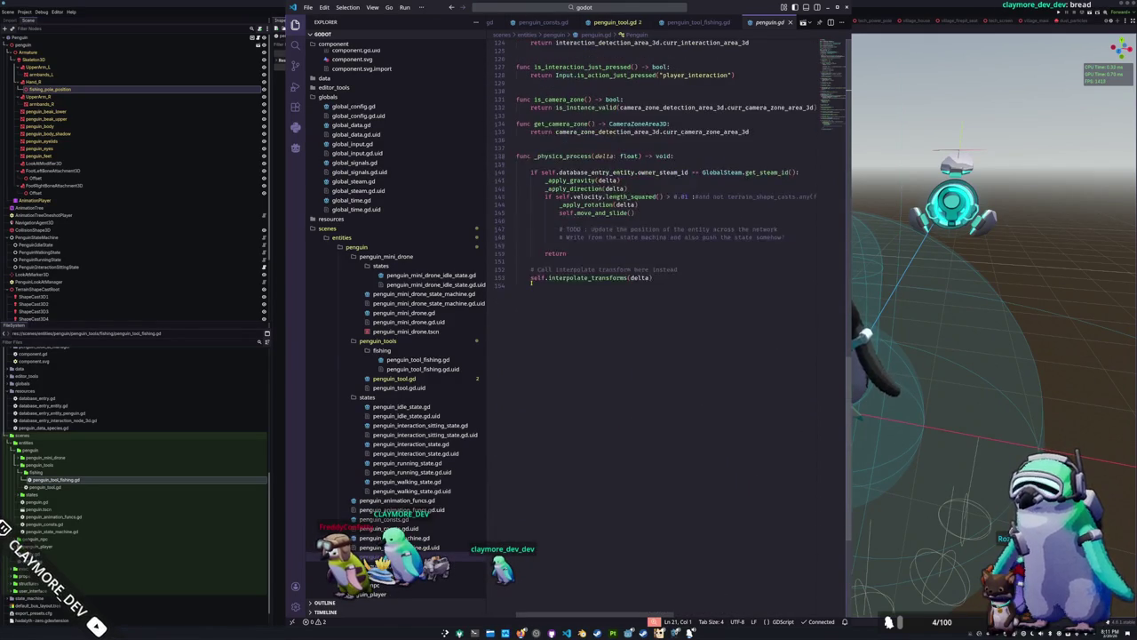
scroll(532, 283, up, 9)
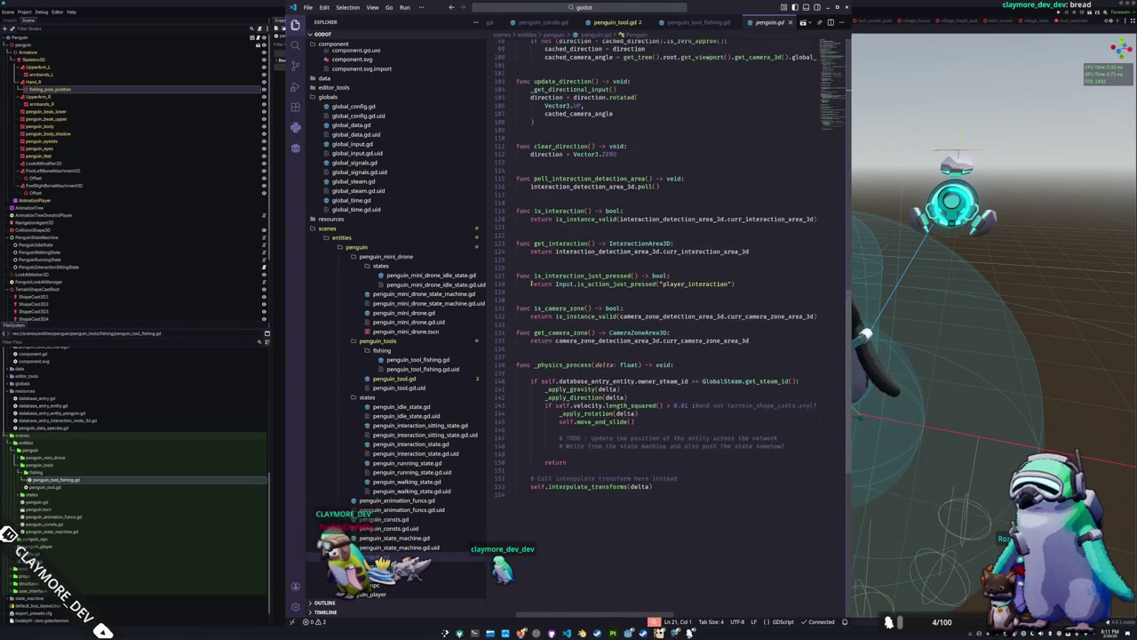
scroll(532, 283, up, 10)
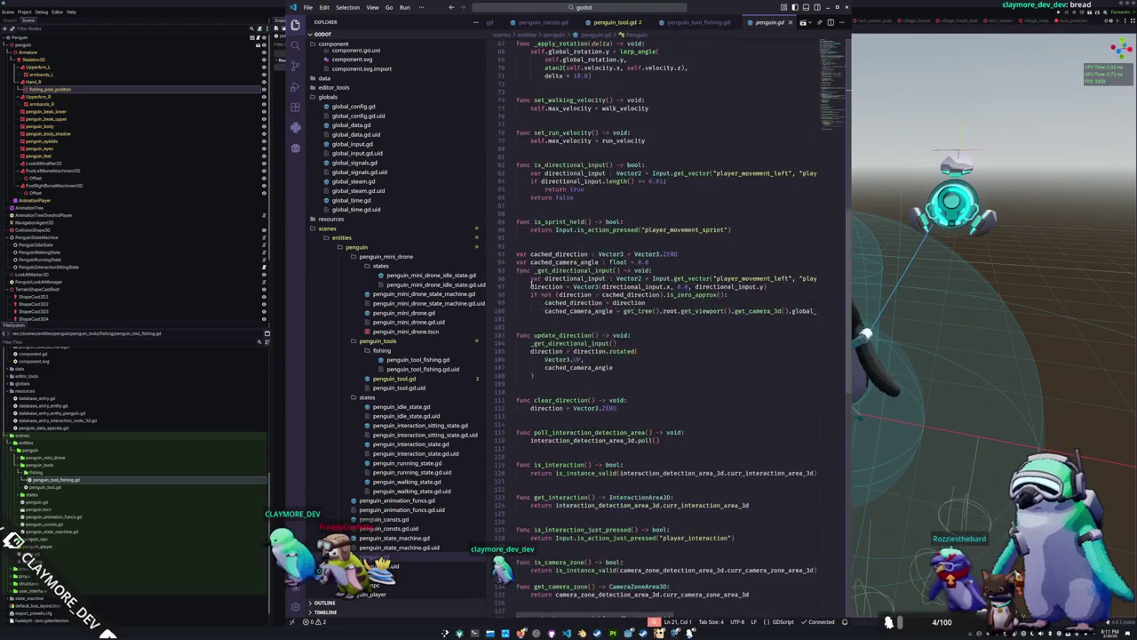
scroll(532, 282, up, 13)
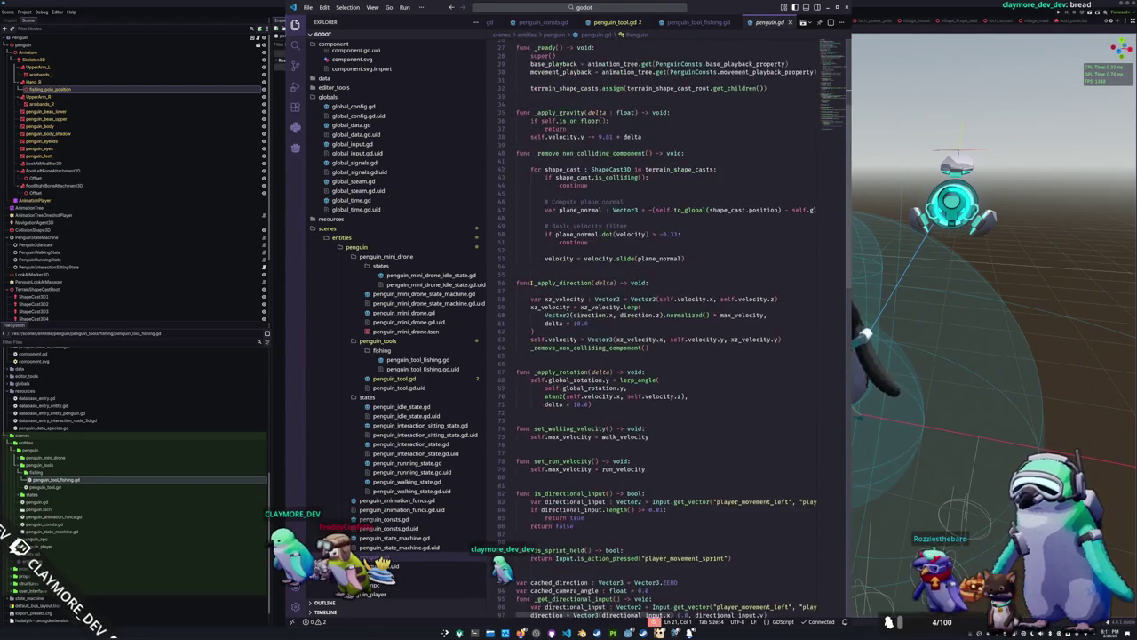
scroll(532, 282, up, 9)
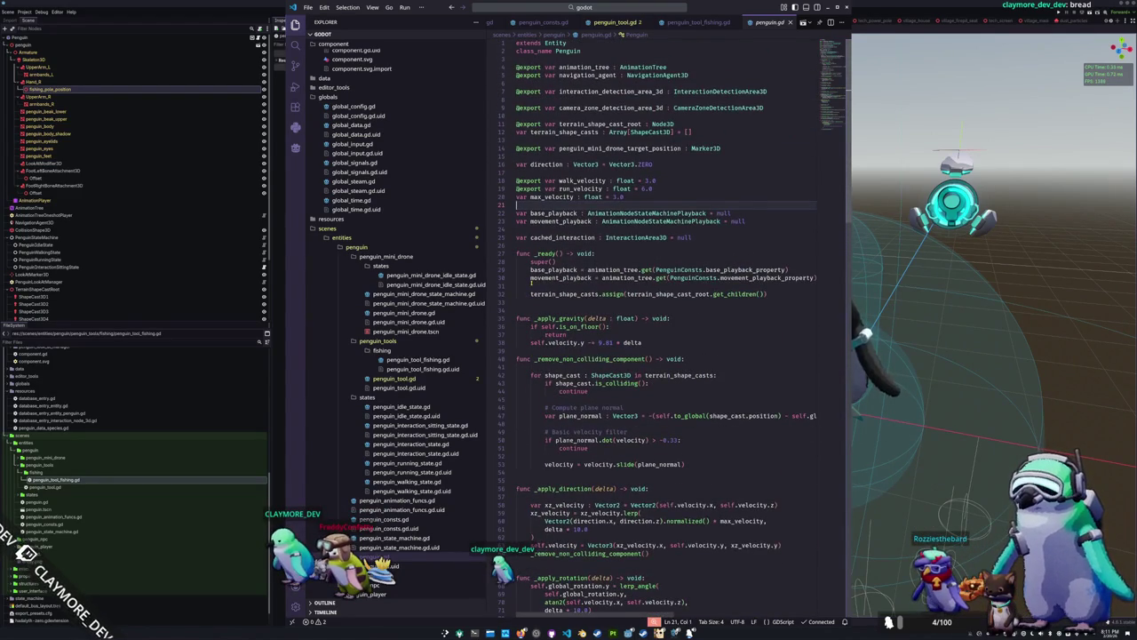
key(alt+Tab)
Inspect the fishing_pole_position node and the root Penguin node's properties in the Inspector
drag(640, 311, 638, 327)
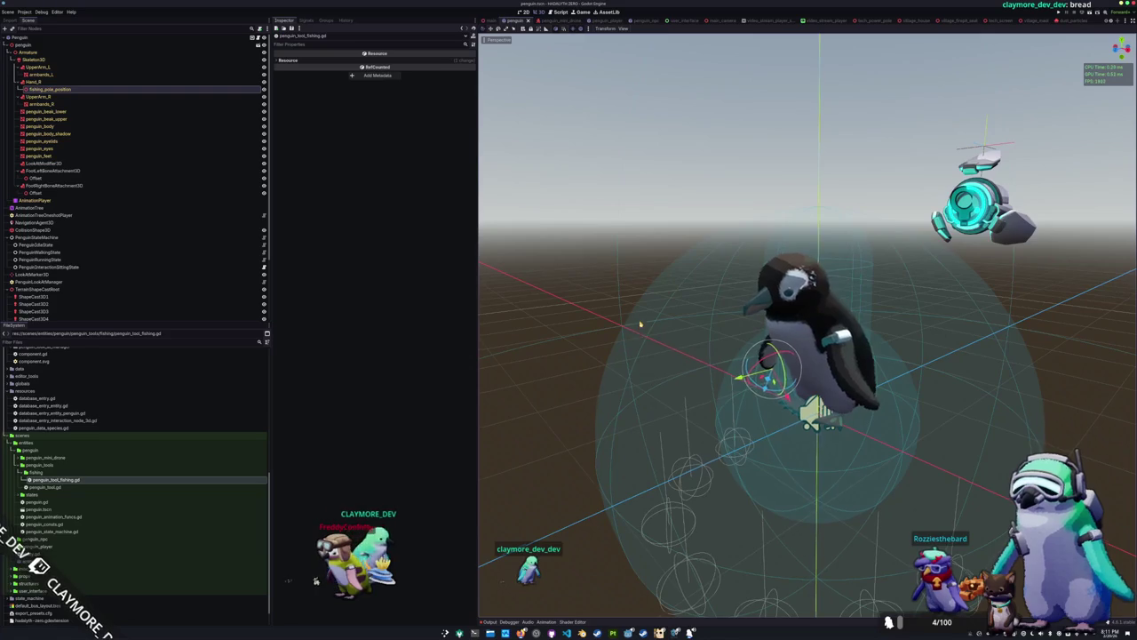
scroll(640, 329, up, 8)
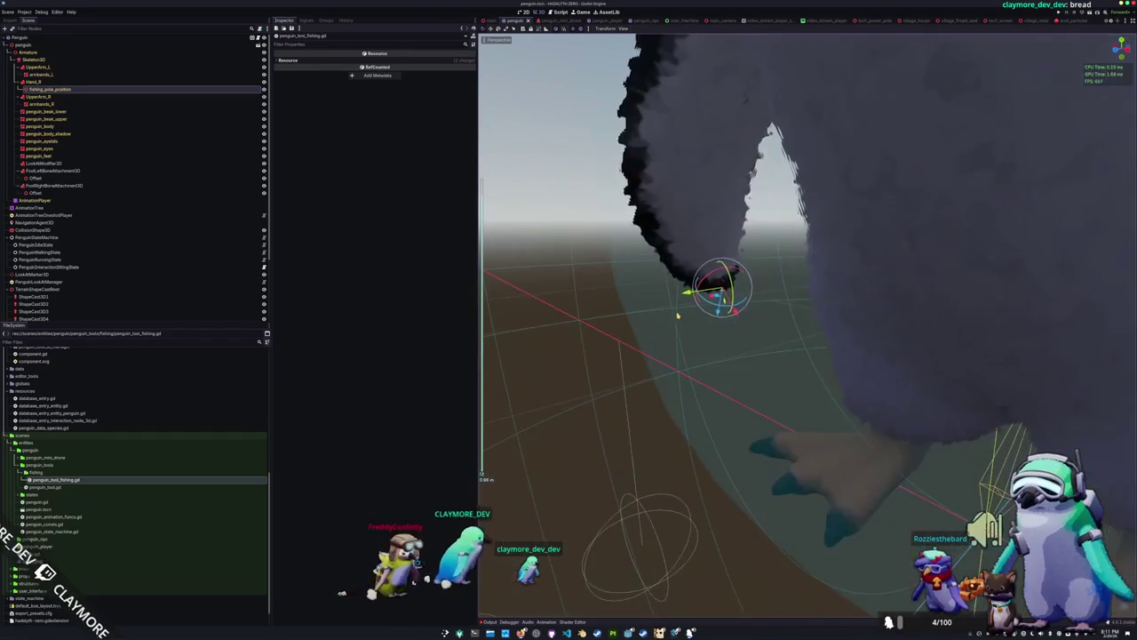
scroll(678, 316, down, 6)
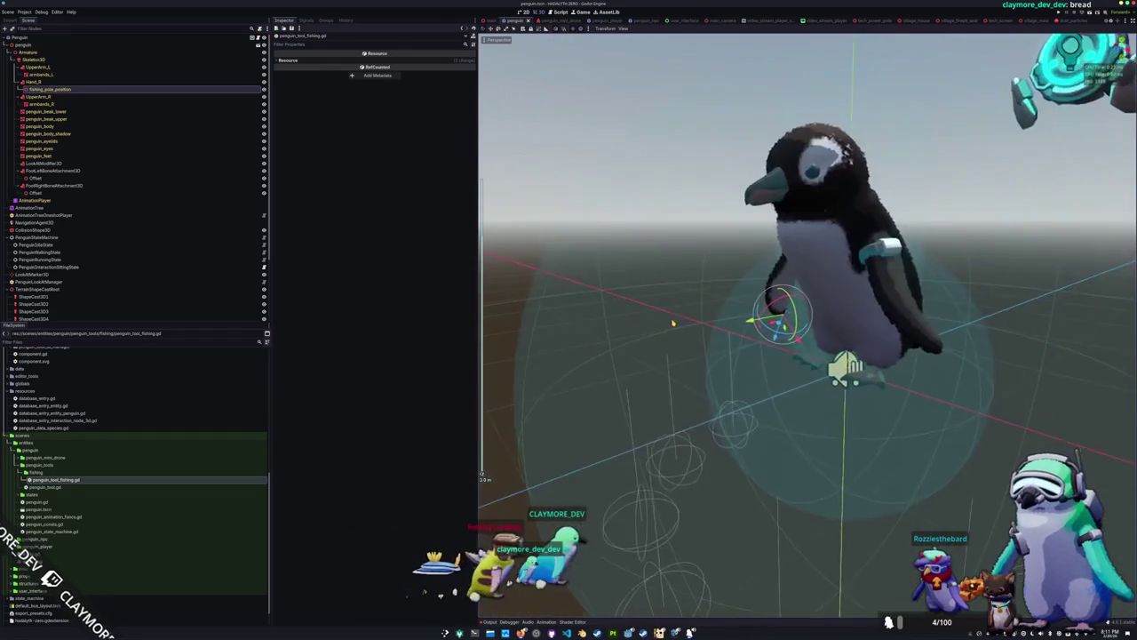
scroll(673, 322, down, 4)
drag(673, 322, 673, 348)
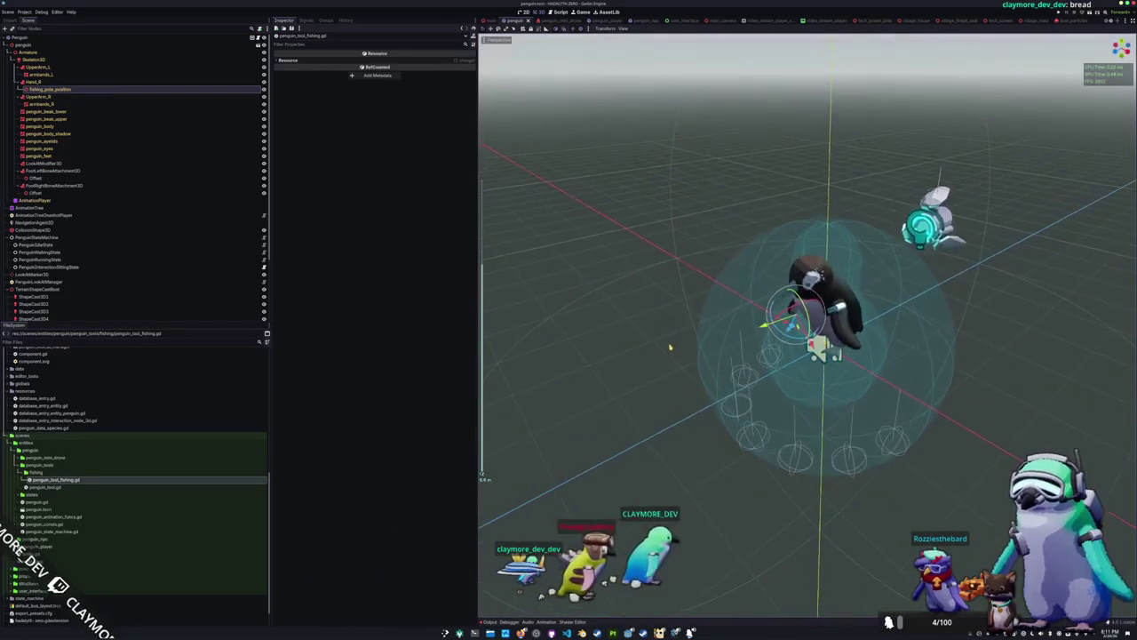
click(57, 96)
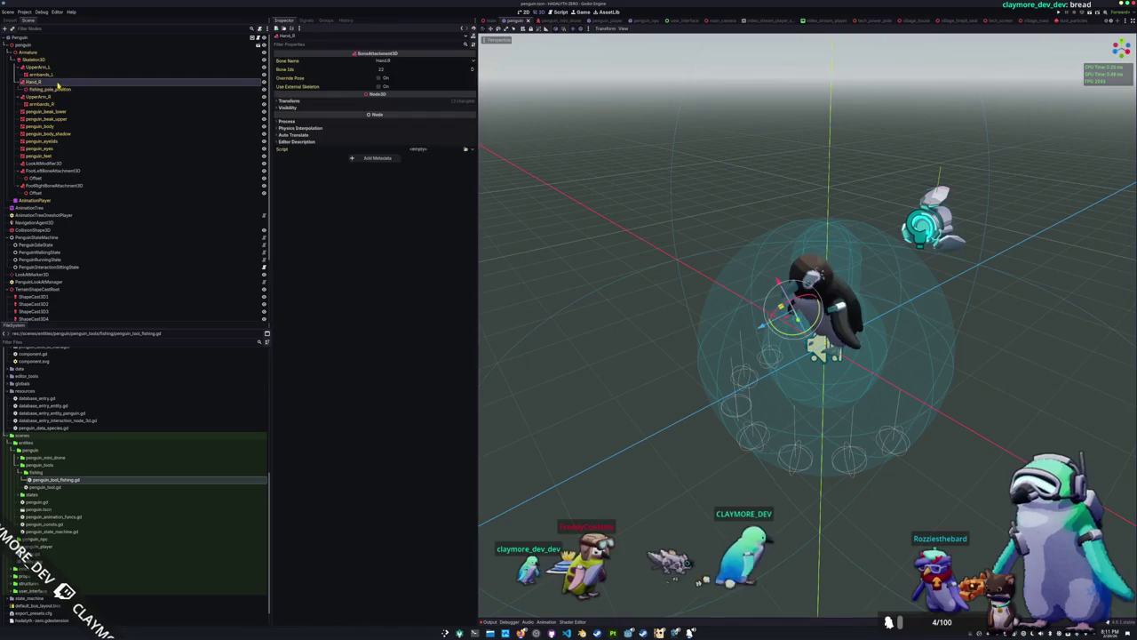
click(57, 89)
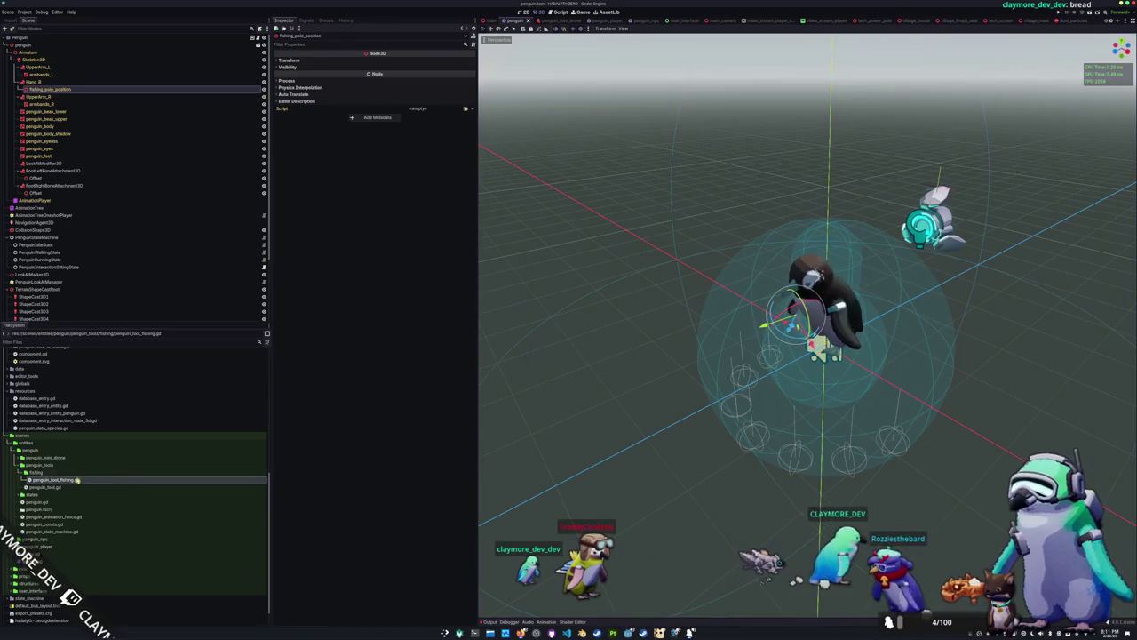
scroll(61, 480, down, 1)
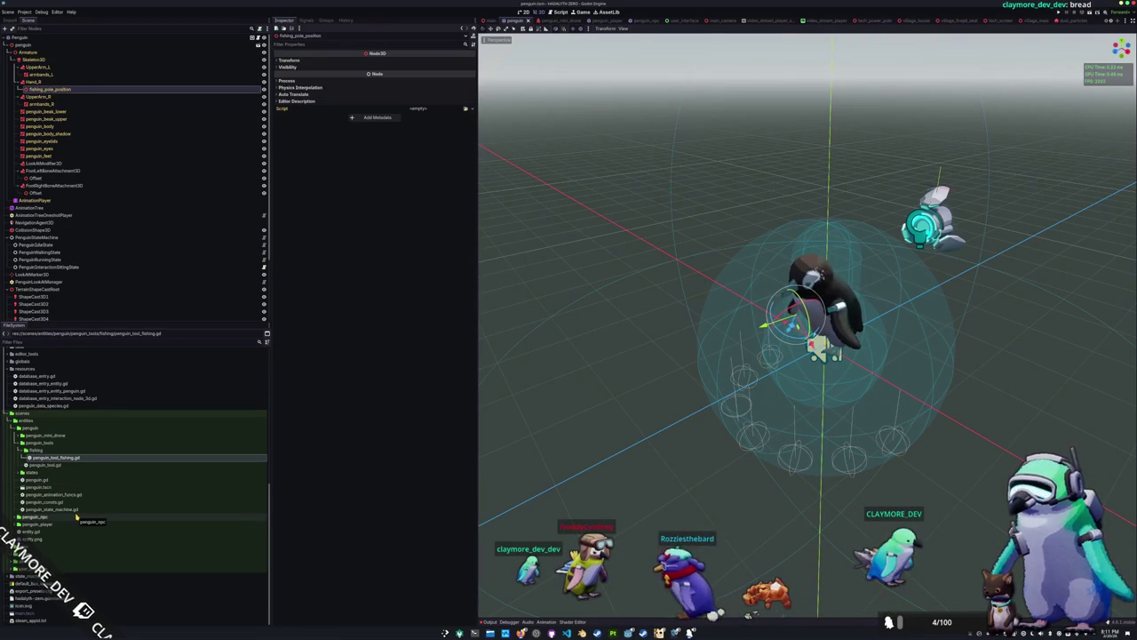
click(26, 39)
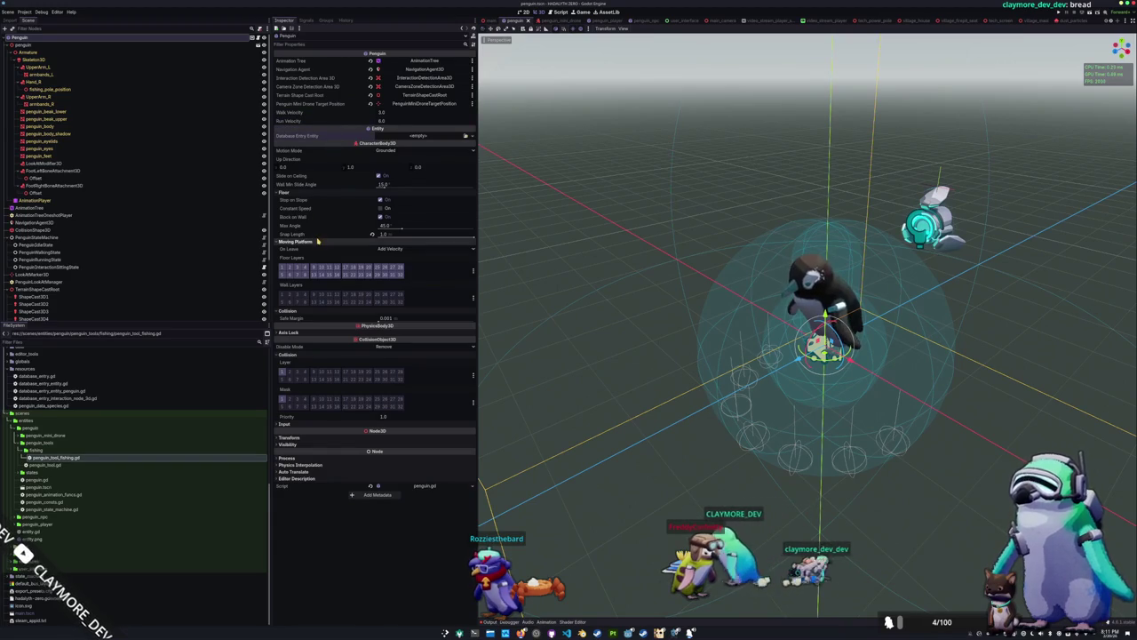
key(alt+Tab)
click(534, 306)
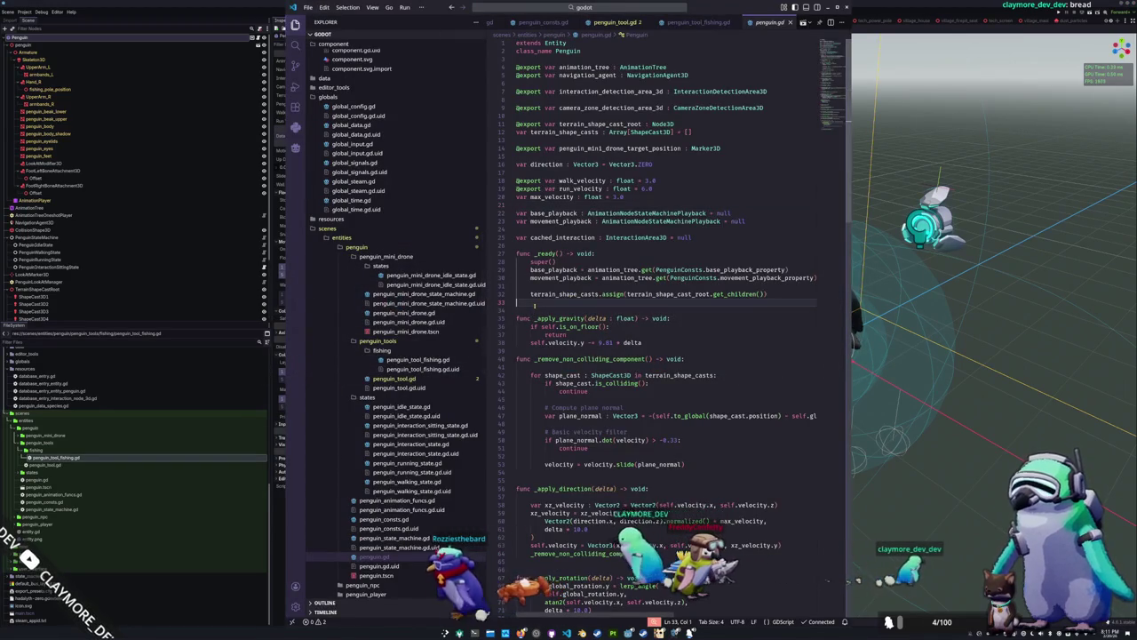
Cut the pole and bobber stats exports with their comments out of penguin_tool_fishing.gd
click(533, 246)
click(536, 229)
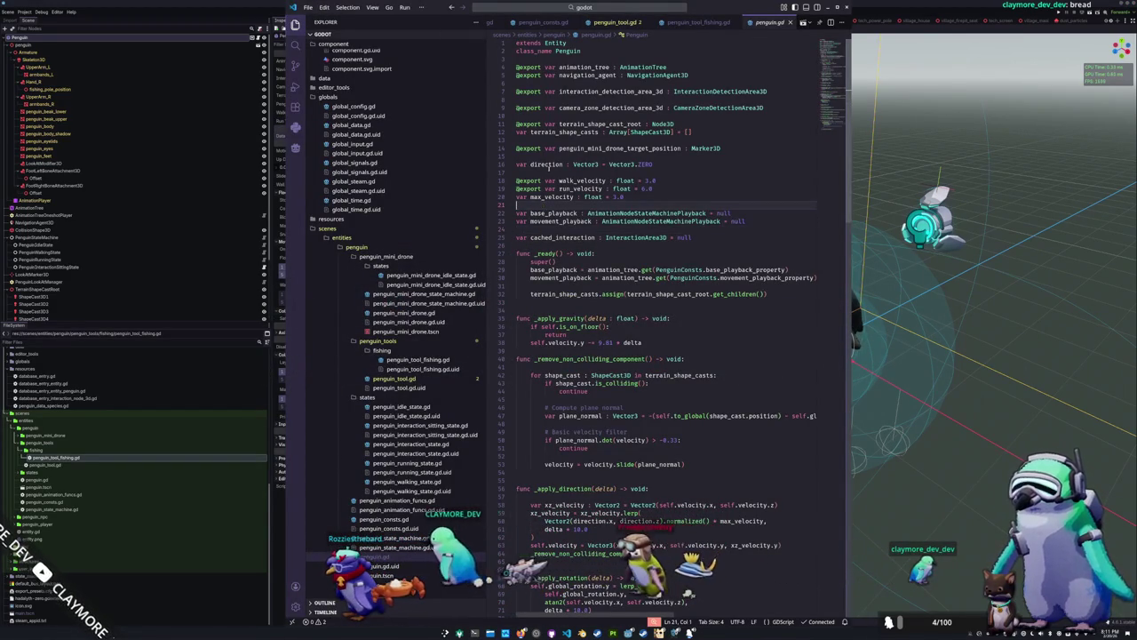
click(545, 172)
click(537, 156)
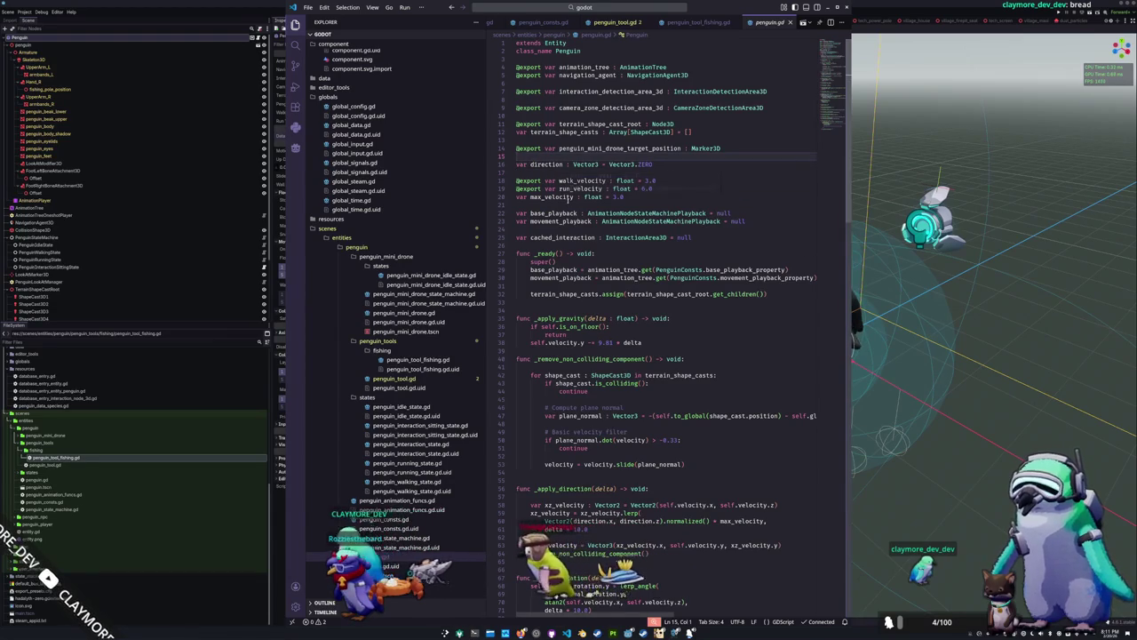
key(ctrl+Page_Up)
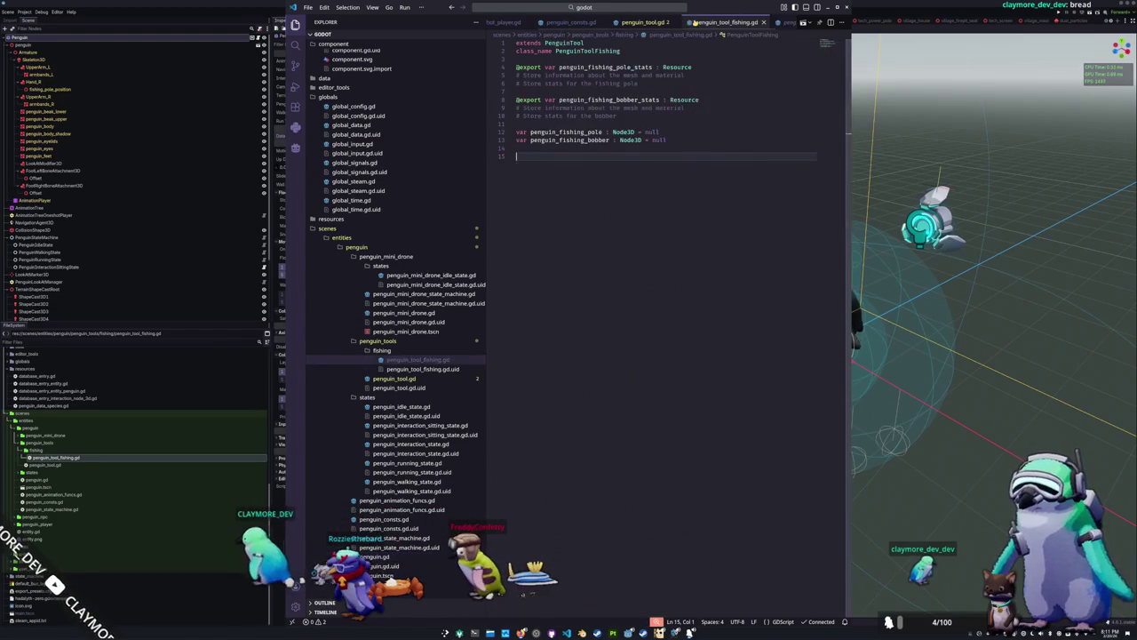
click(709, 99)
mouse_move(622, 117)
mouse_down()
mouse_move(533, 99)
mouse_move(509, 67)
mouse_up()
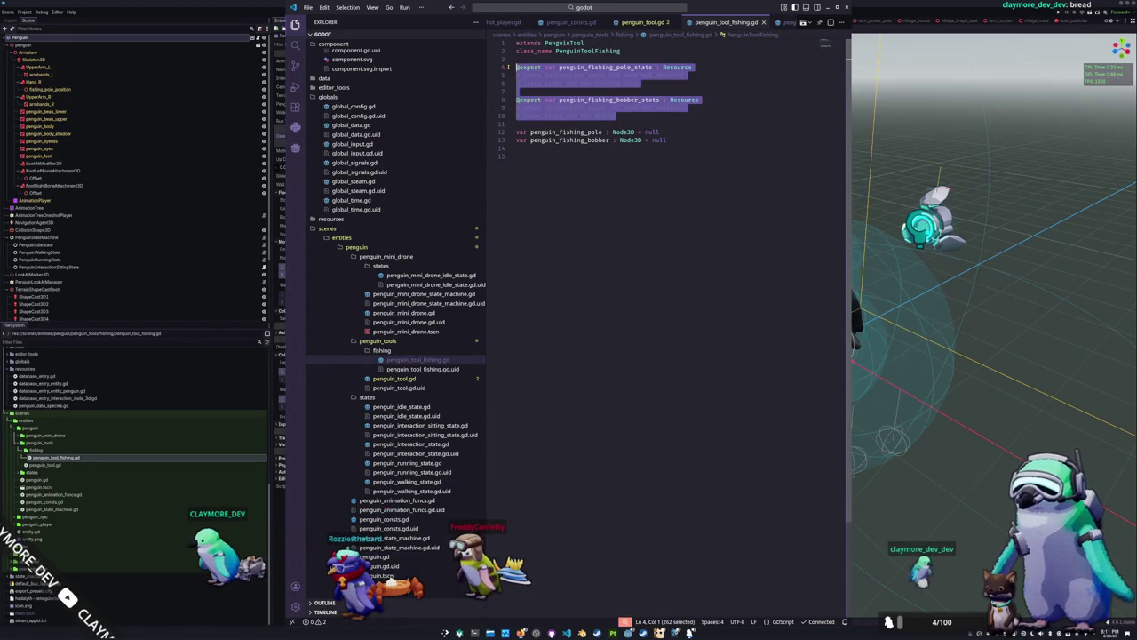
key(BackSpace)
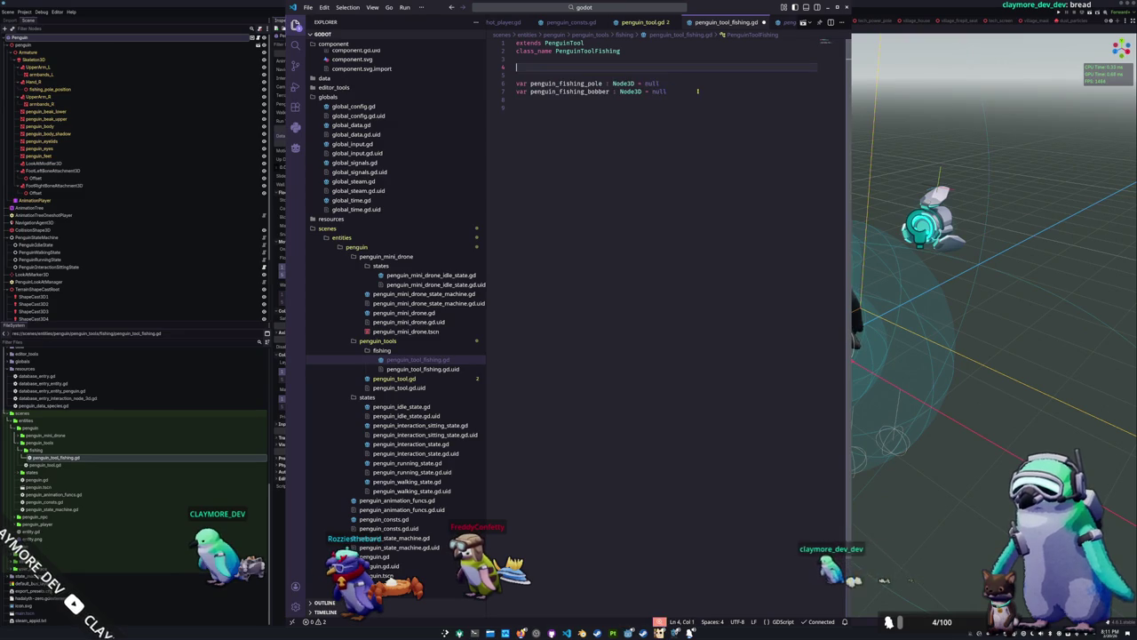
scroll(649, 25, up, 3)
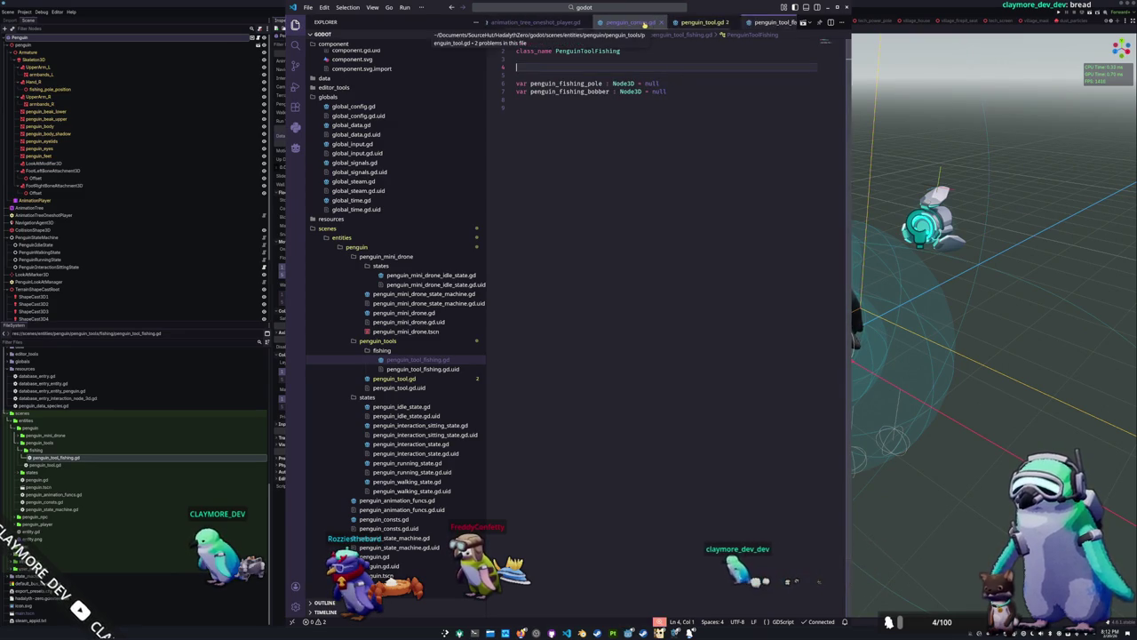
scroll(627, 21, down, 3)
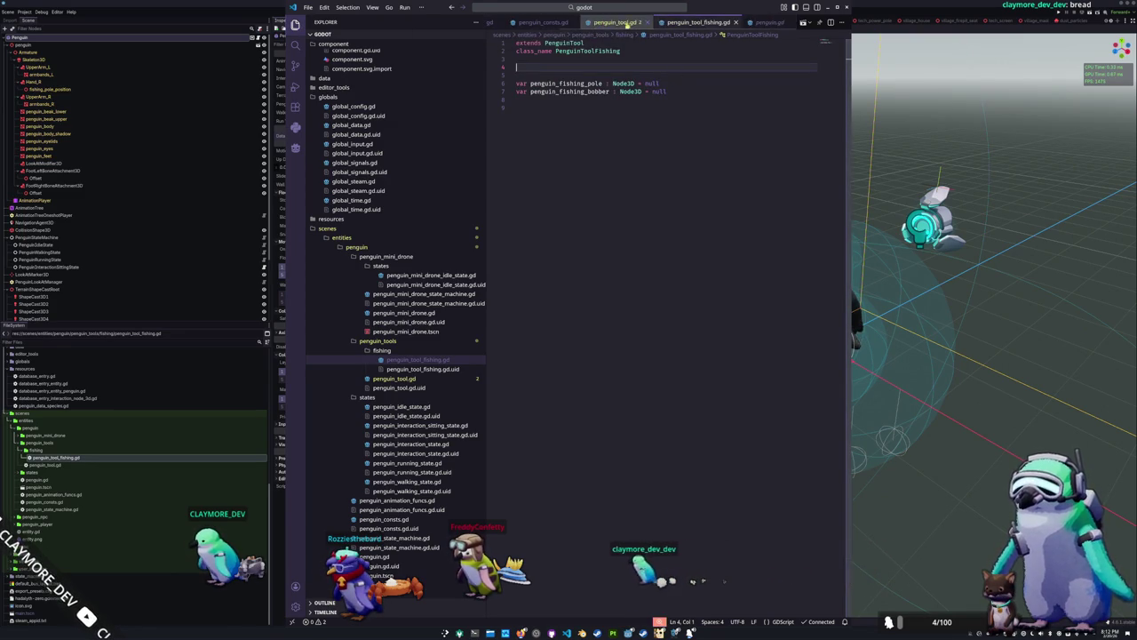
Paste the stats exports at line 3 of penguin.gd with blank lines around them
click(751, 24)
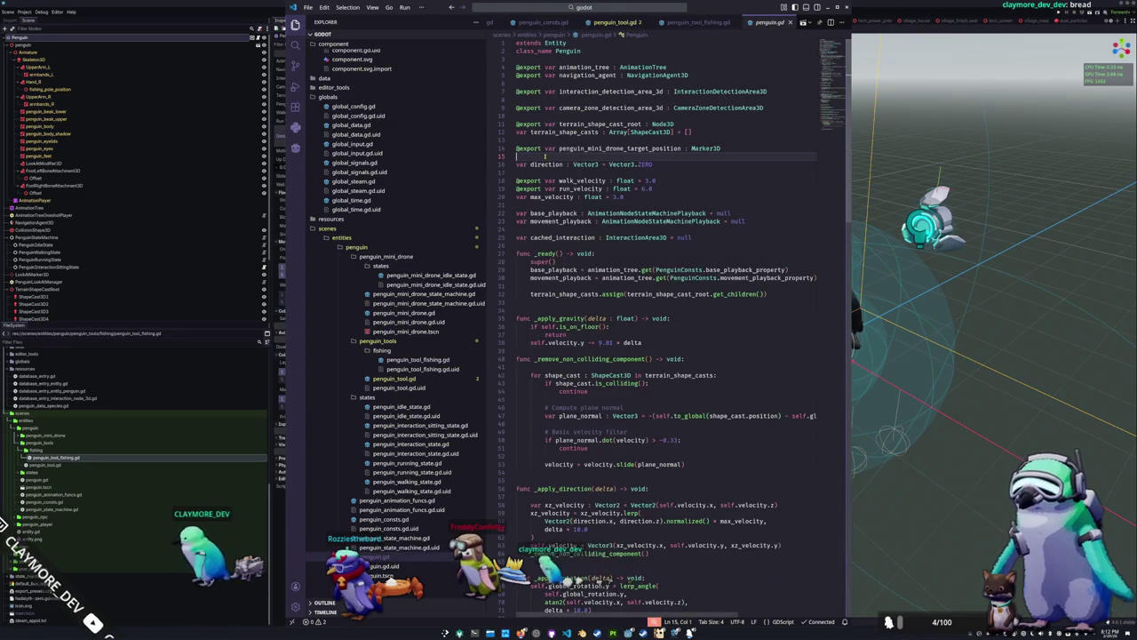
click(568, 59)
key(ctrl+v)
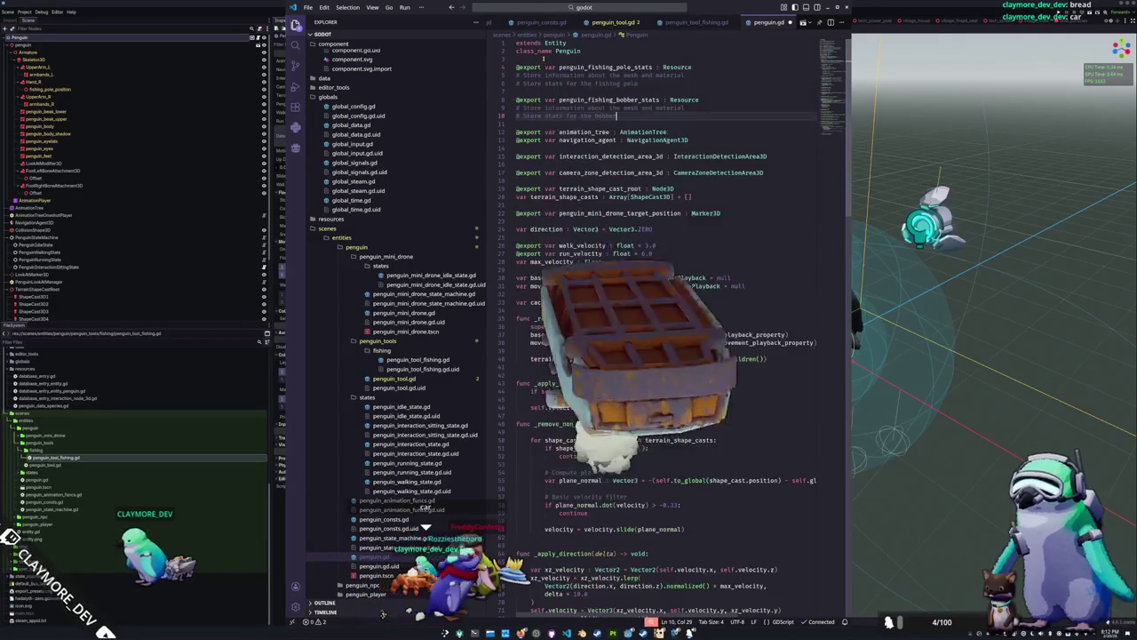
key(Return)
key(Up)
key(Up)
key(Up)
key(Home)
click(544, 59)
key(Return)
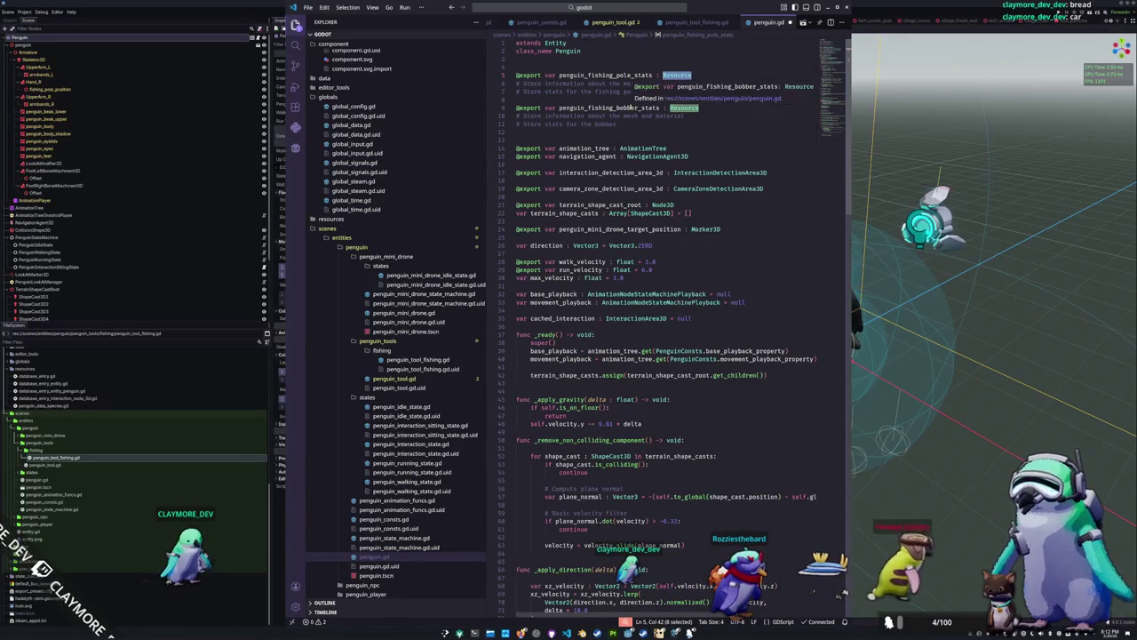
click(639, 132)
Create penguin_fishing_pole_stats.gd inheriting Resource in the resources folder and open it
key(alt+Tab)
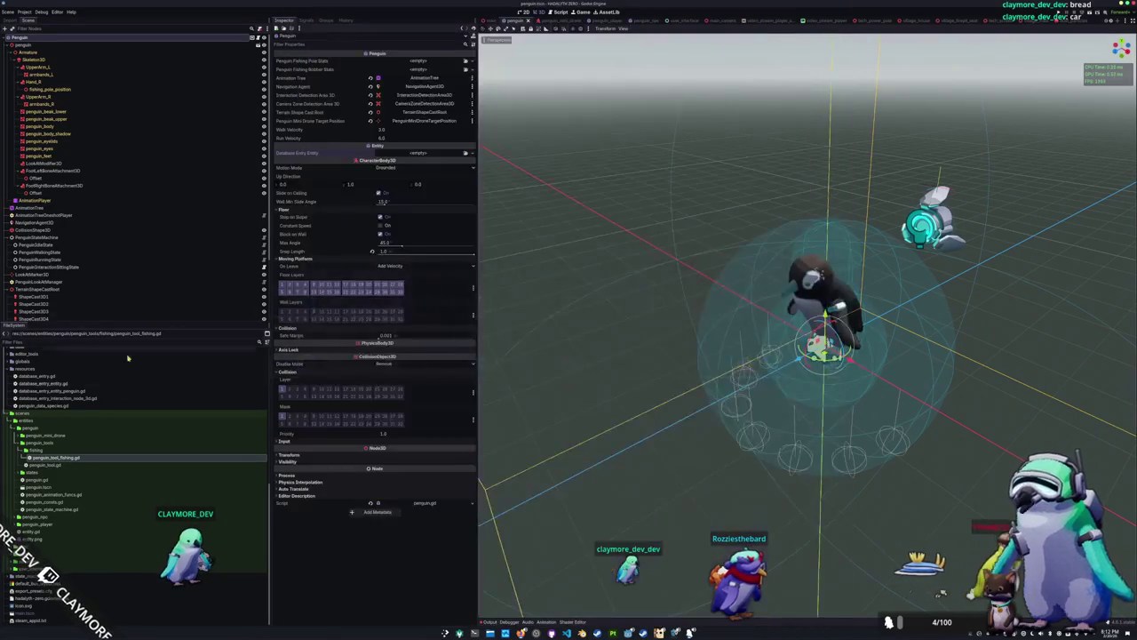
scroll(71, 556, up, 3)
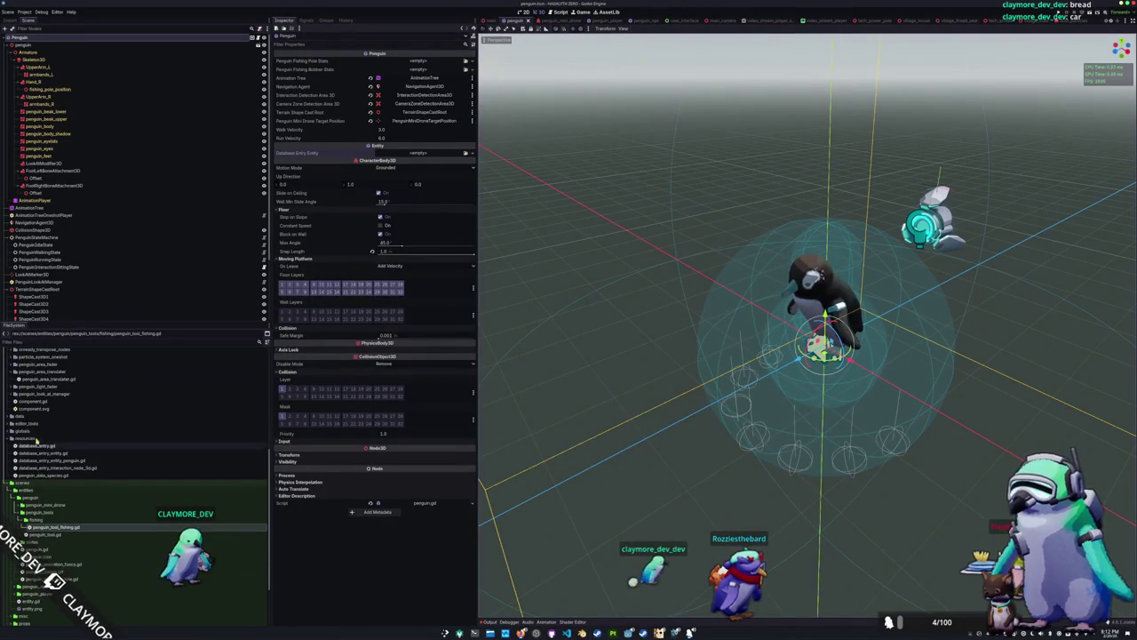
right_click(31, 438)
mouse_move(67, 444)
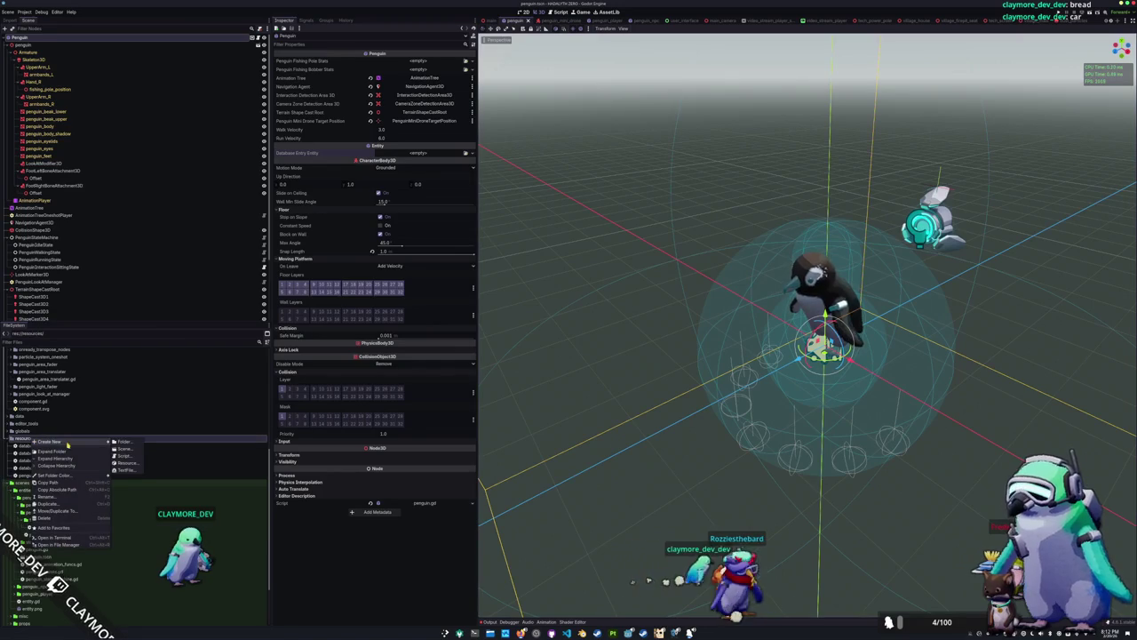
click(125, 456)
text(penguin_fishing)
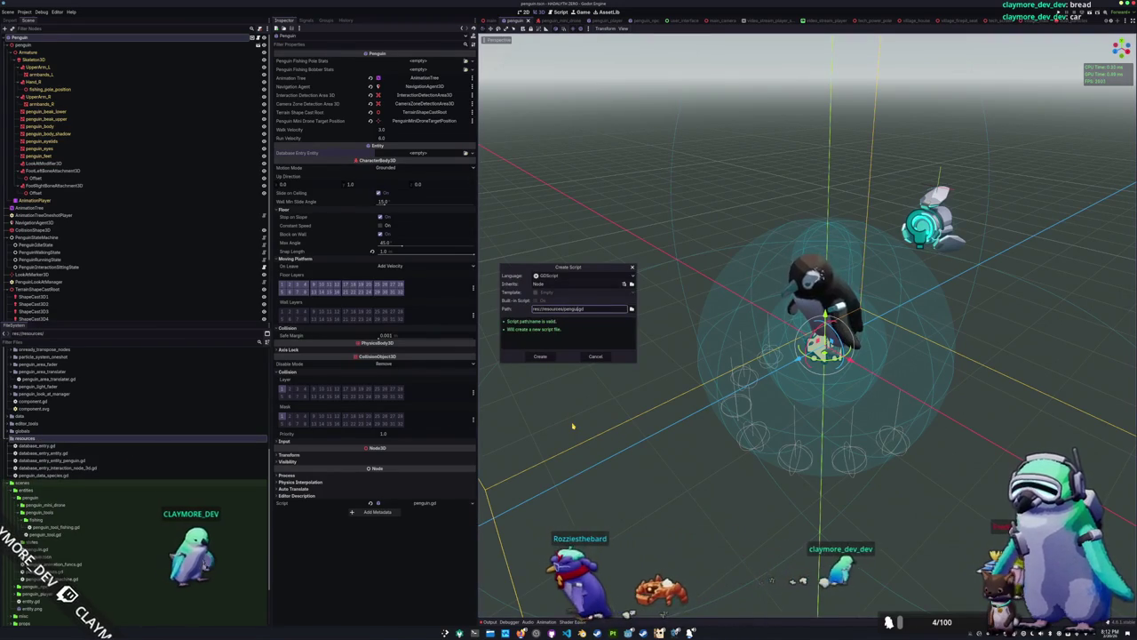
text(_pole_state)
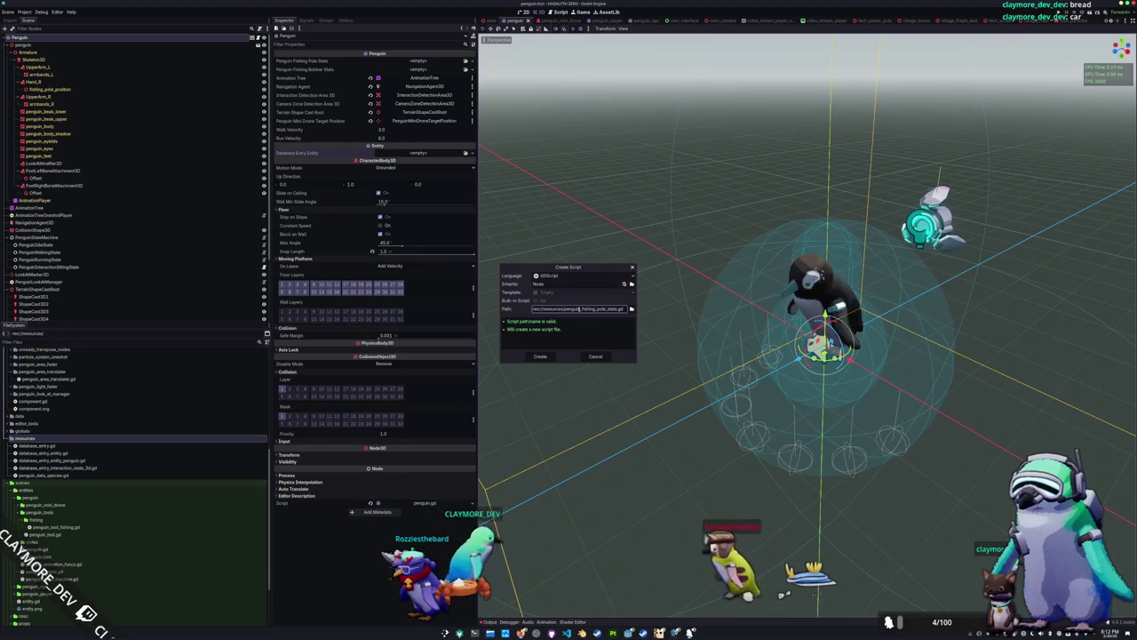
text(/tool)
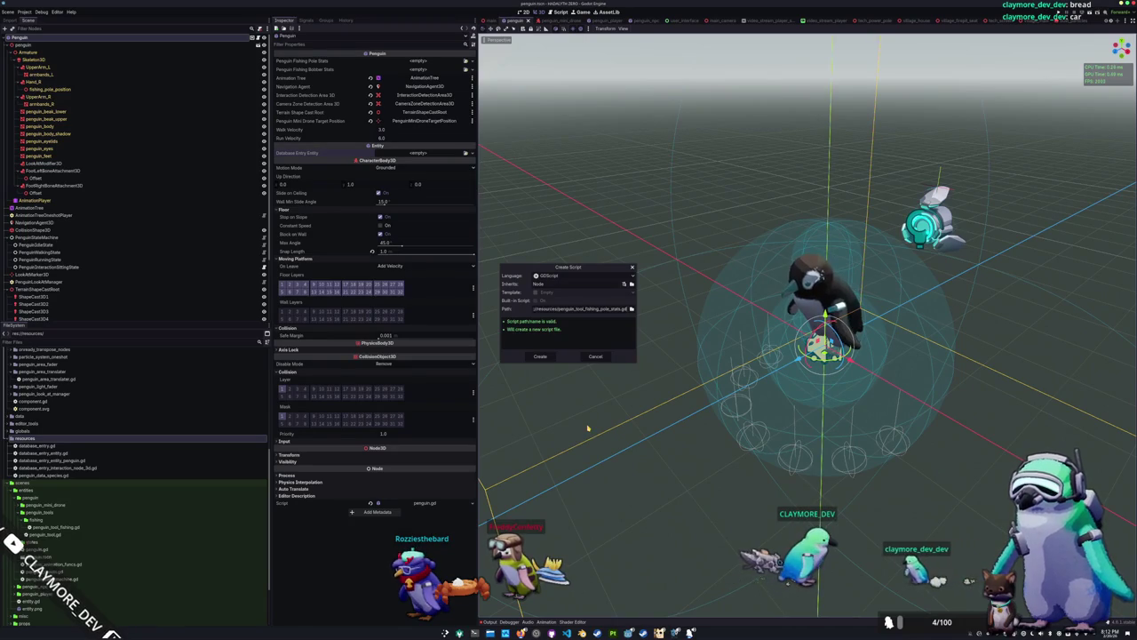
key(alt+Tab)
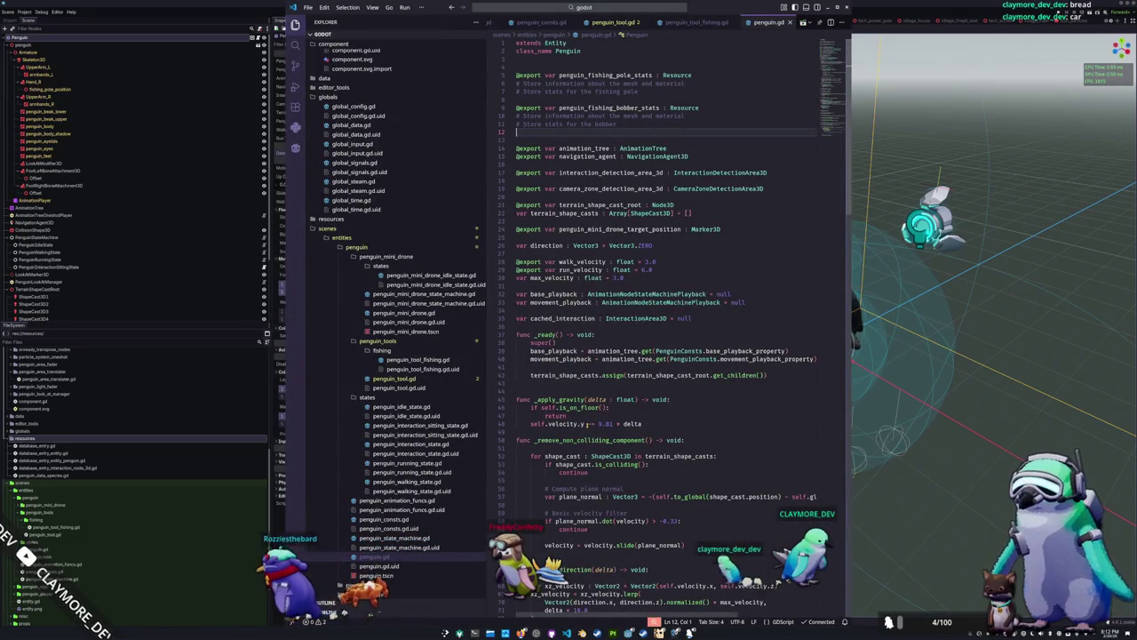
key(alt+Tab)
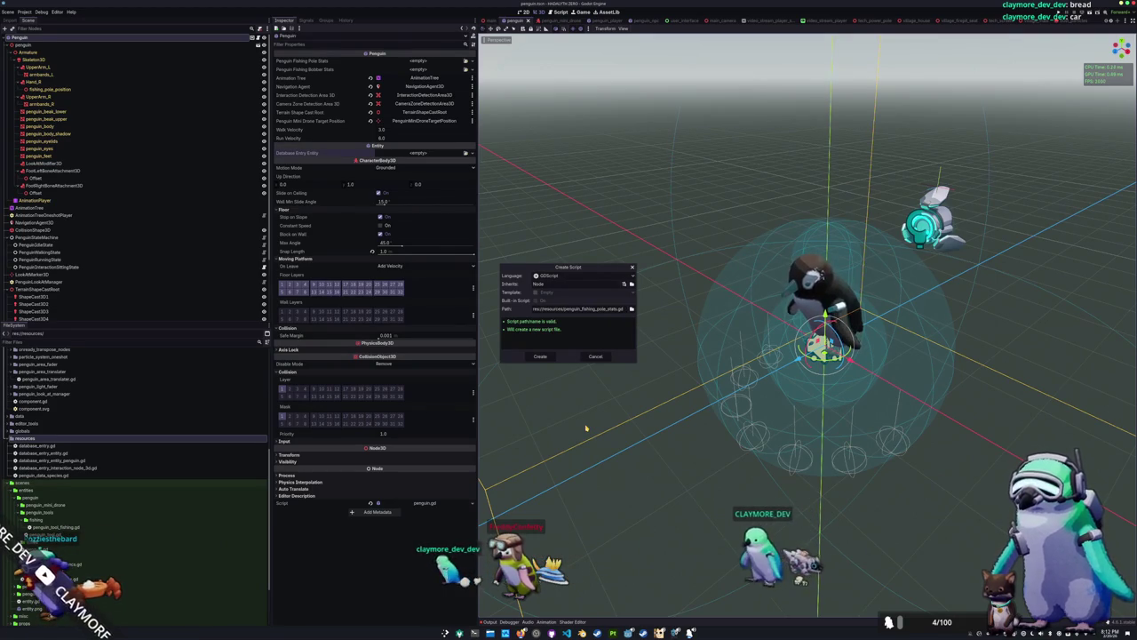
text(Resource)
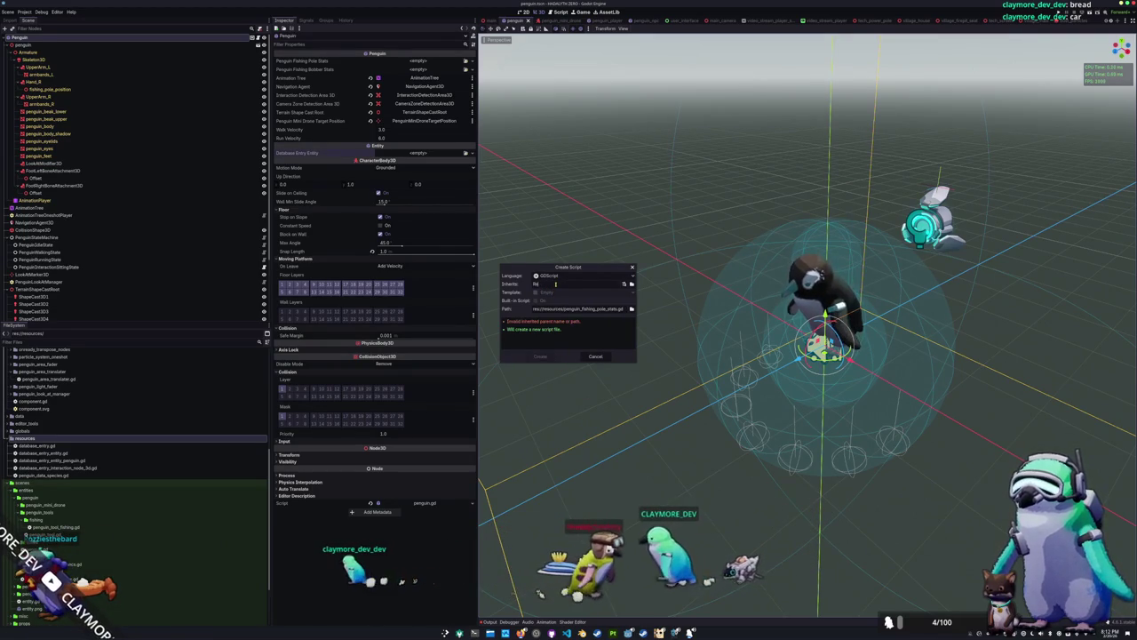
click(540, 356)
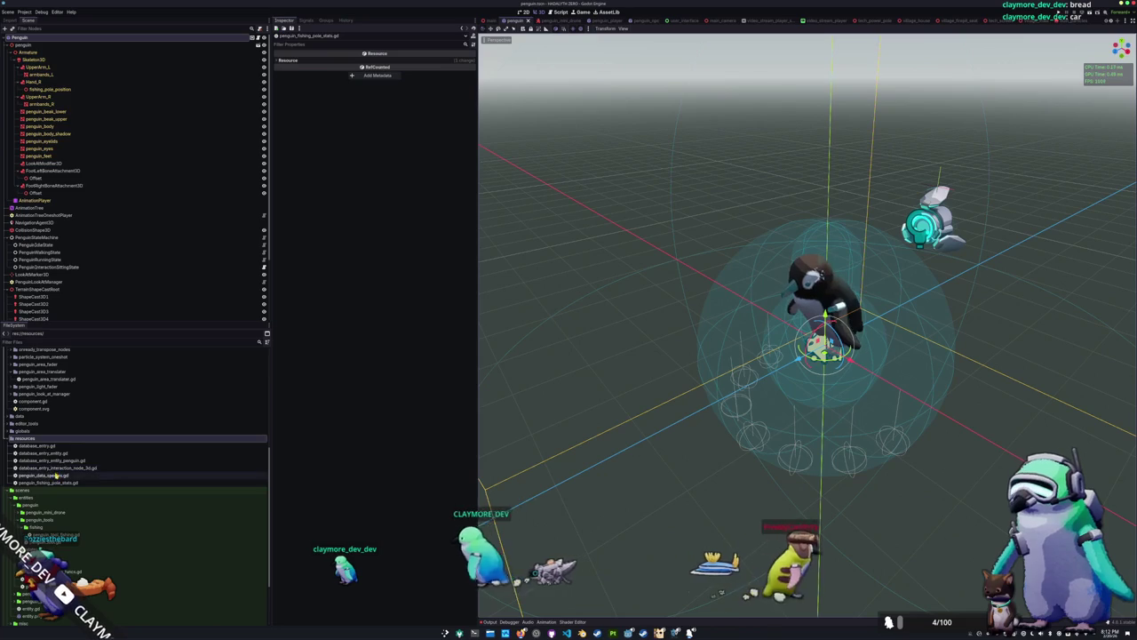
click(53, 482)
Give the pole stats script class_name PenguinFishingPoleStats and create penguin_fishing_bobber_stats.gd in resources
double_click(54, 482)
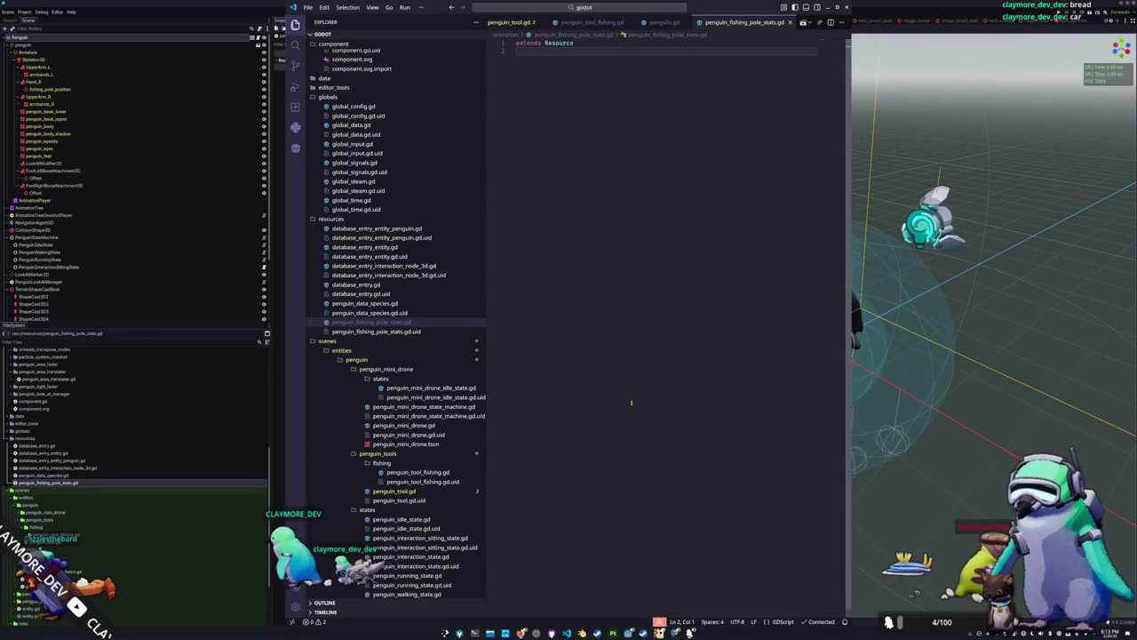
text(class_name PenguinFishin)
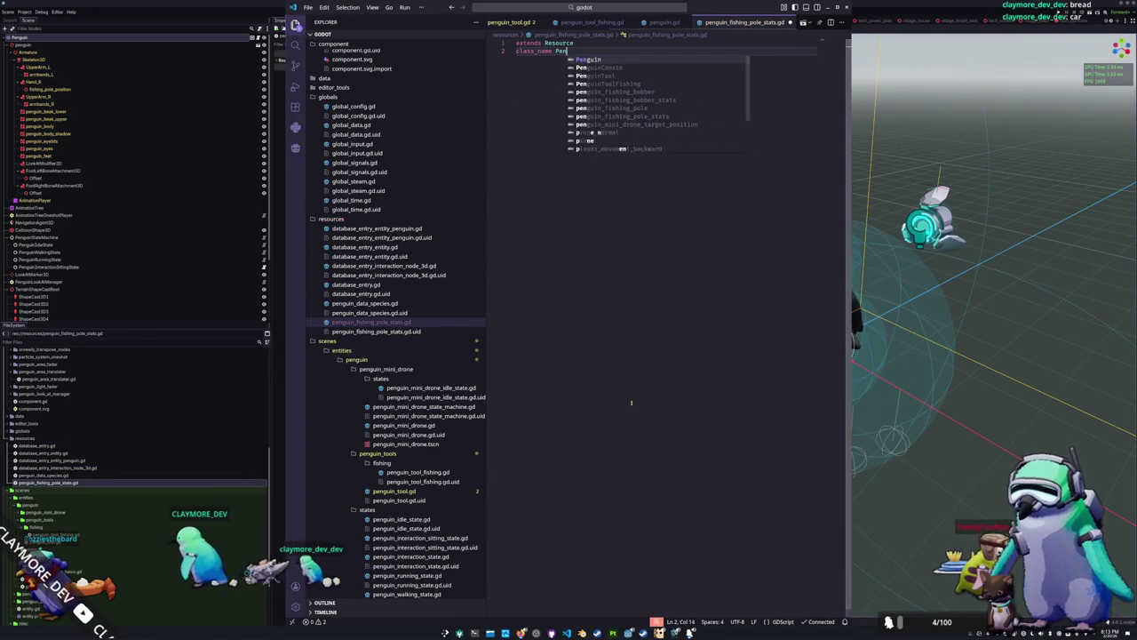
text(gPoleStats)
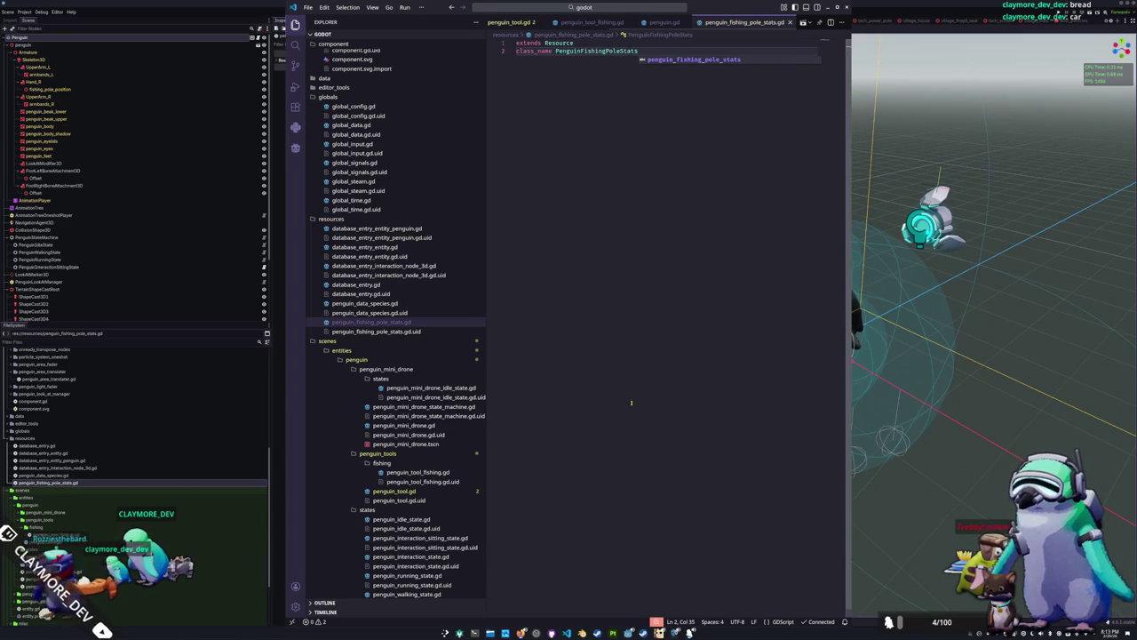
right_click(351, 220)
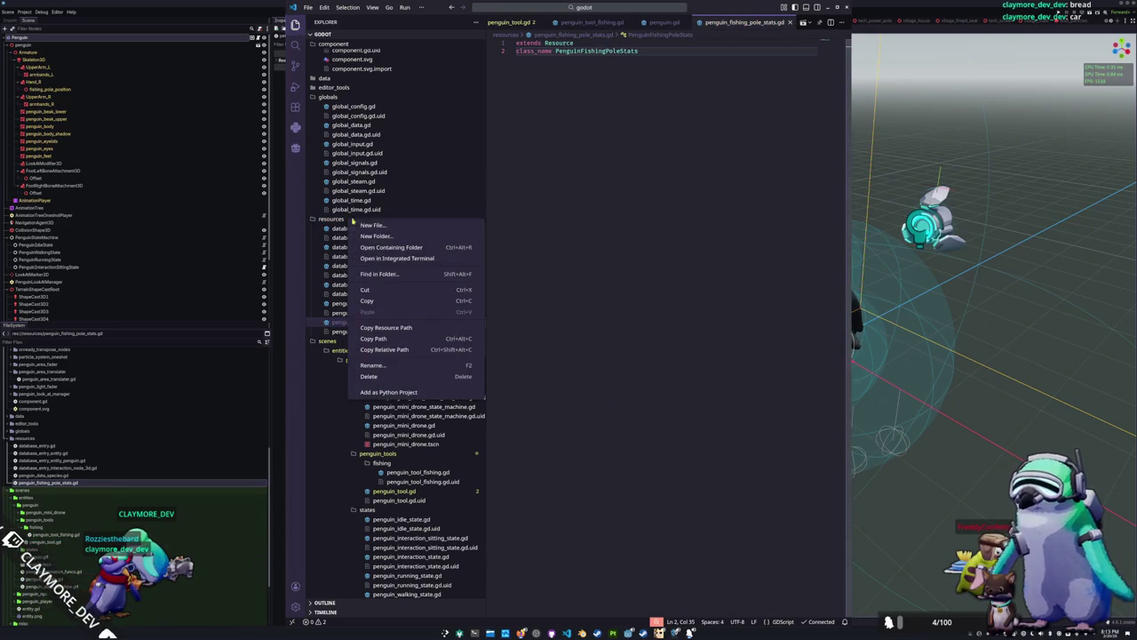
click(370, 226)
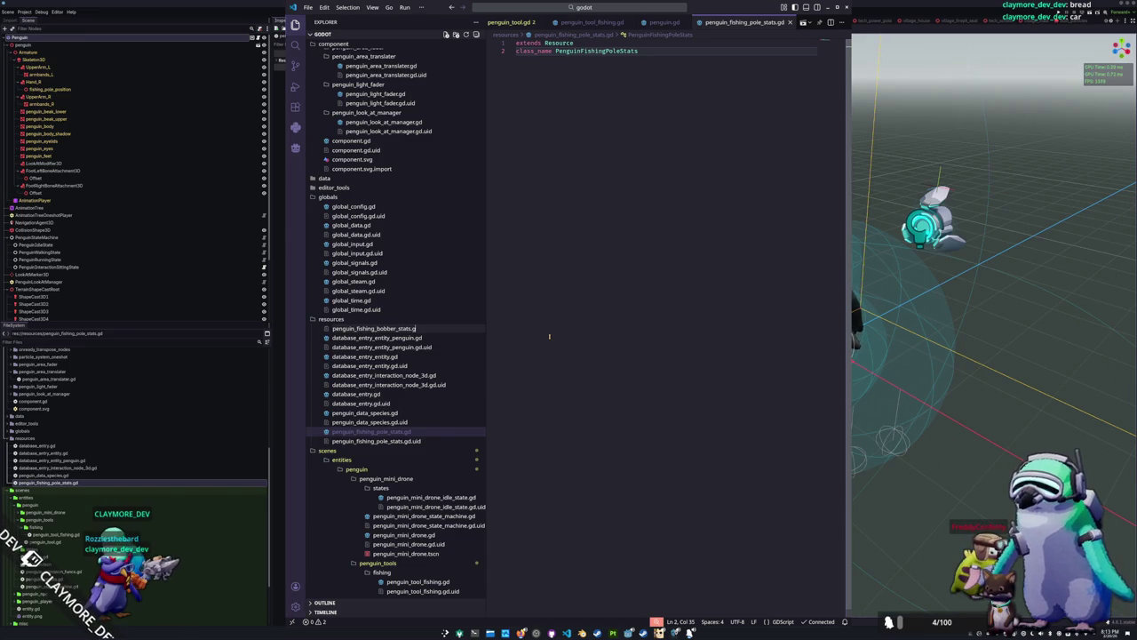
text(d)
key(Return)
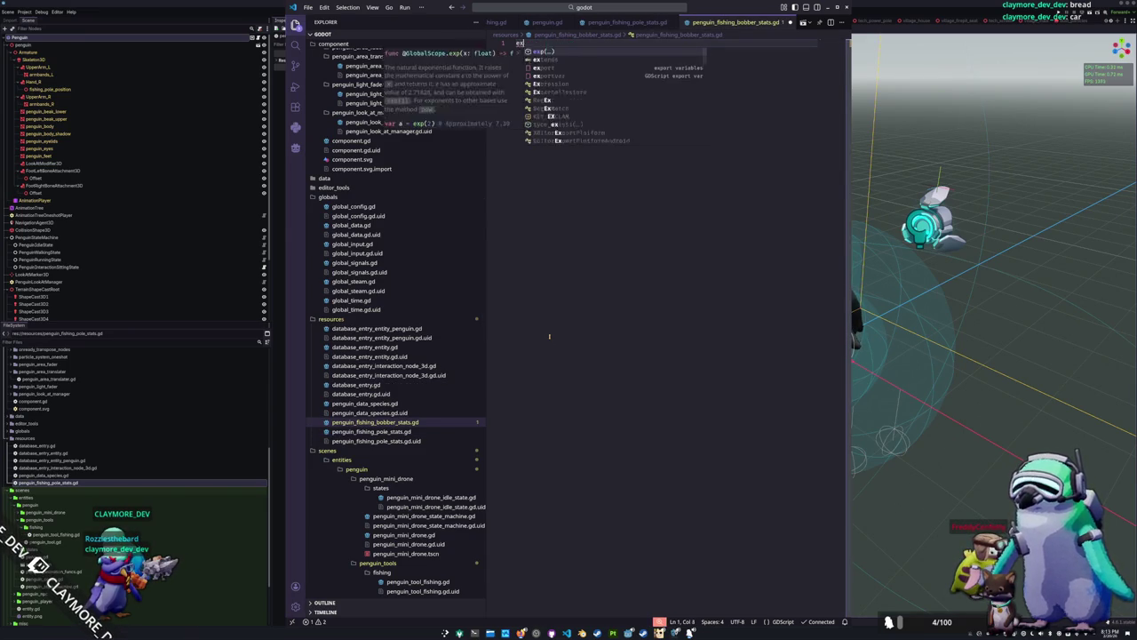
Make penguin_fishing_bobber_stats.gd extend Resource with class_name PenguinFishingBobberStats
text(tends Resource)
key(Return)
text(clas)
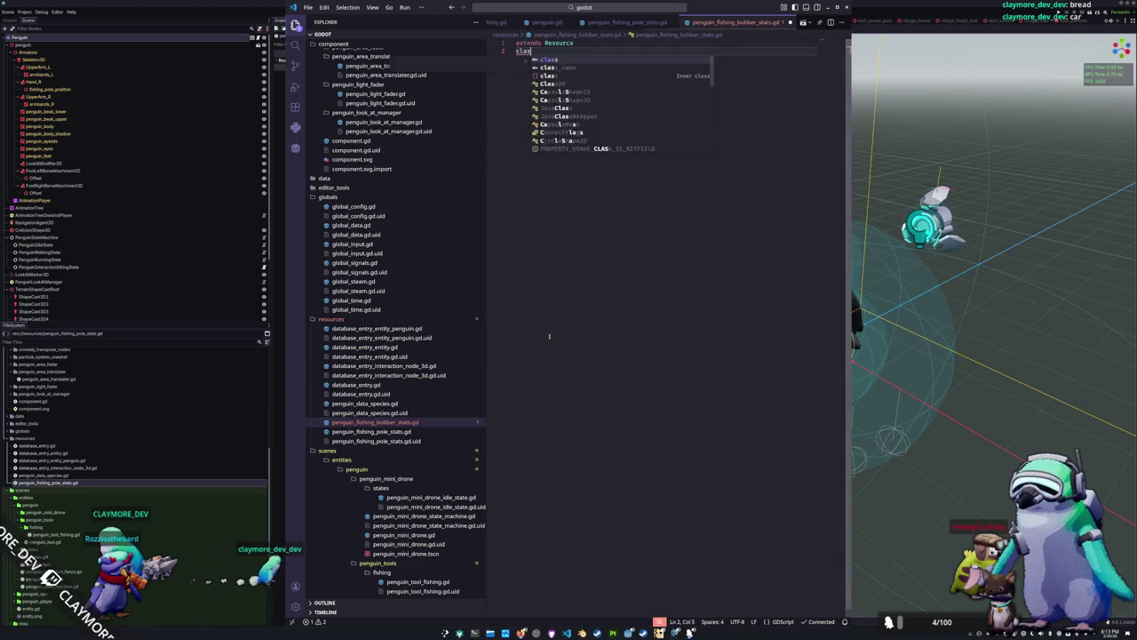
text(s_name Penguin)
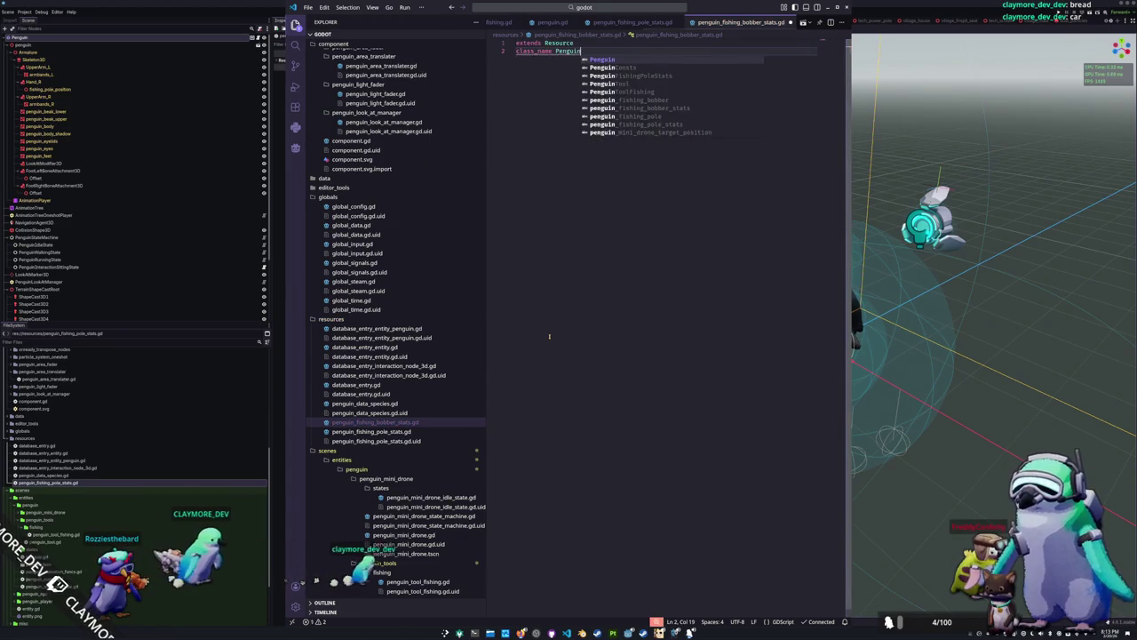
text(FishingBobbe)
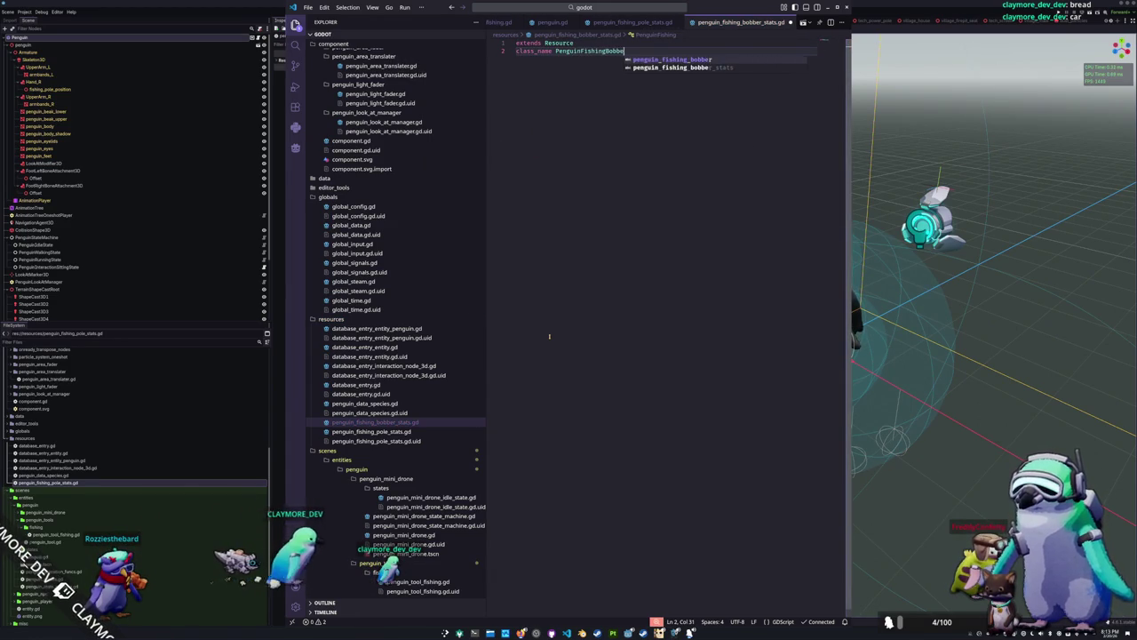
text(rStats)
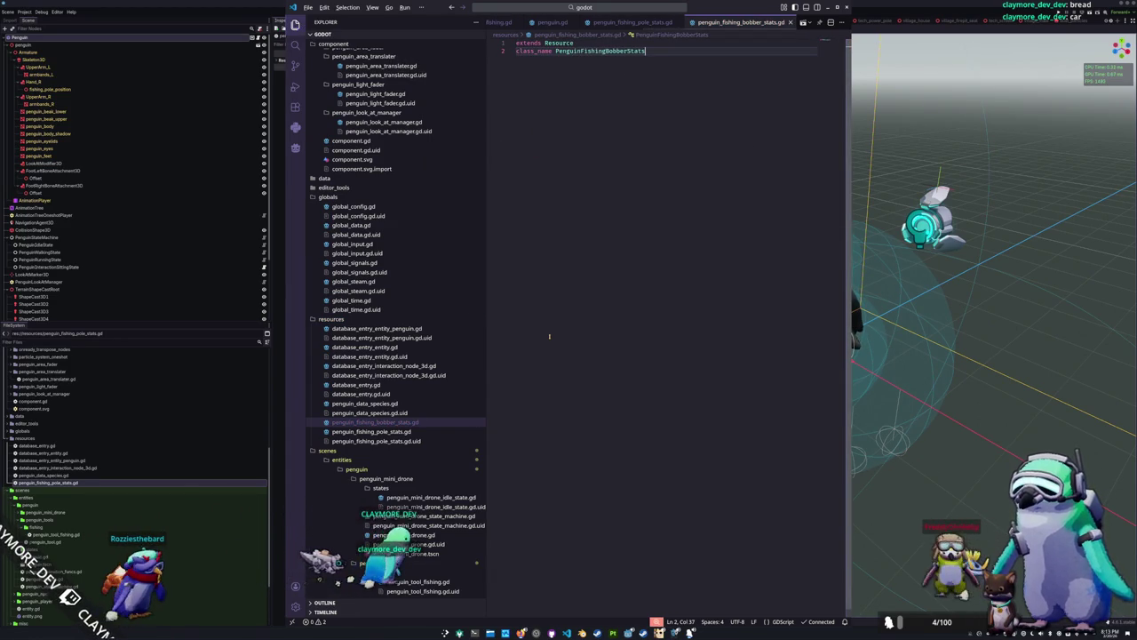
key(alt+Tab)
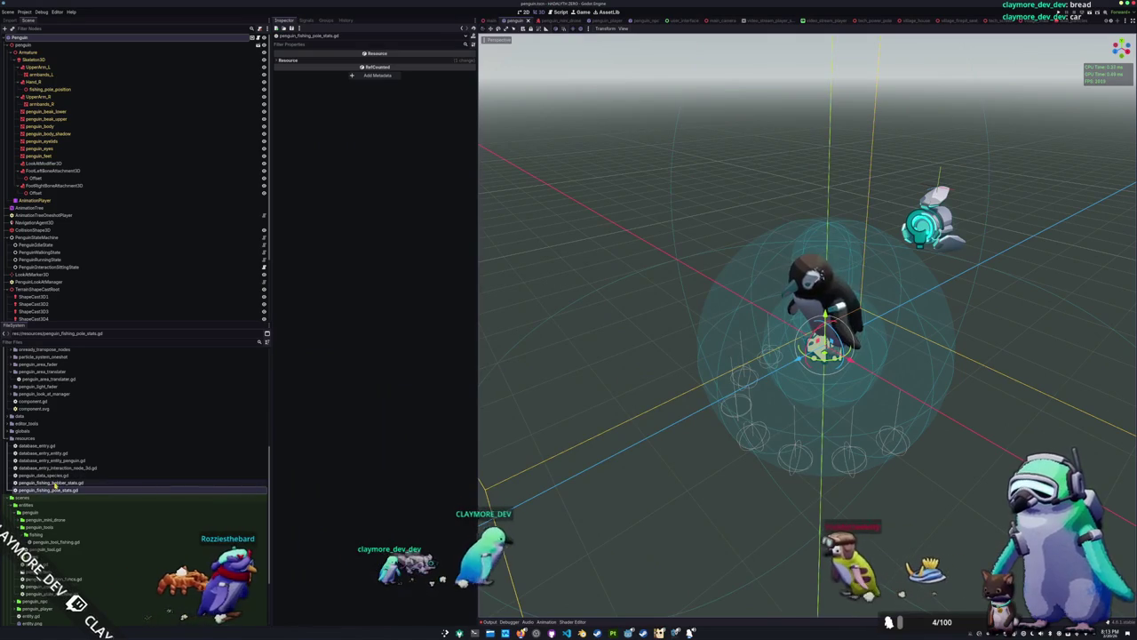
Create penguin_fishing_pole_stats and penguin_fishing_bobber_stats folders inside the data folder
click(55, 484)
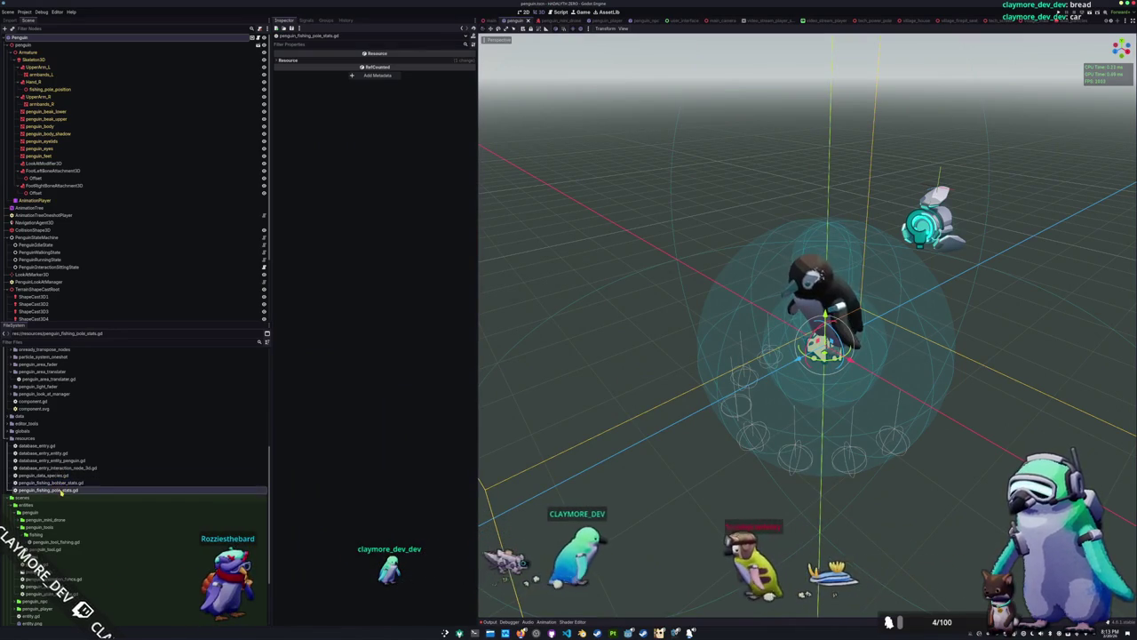
click(61, 490)
scroll(18, 485, up, 2)
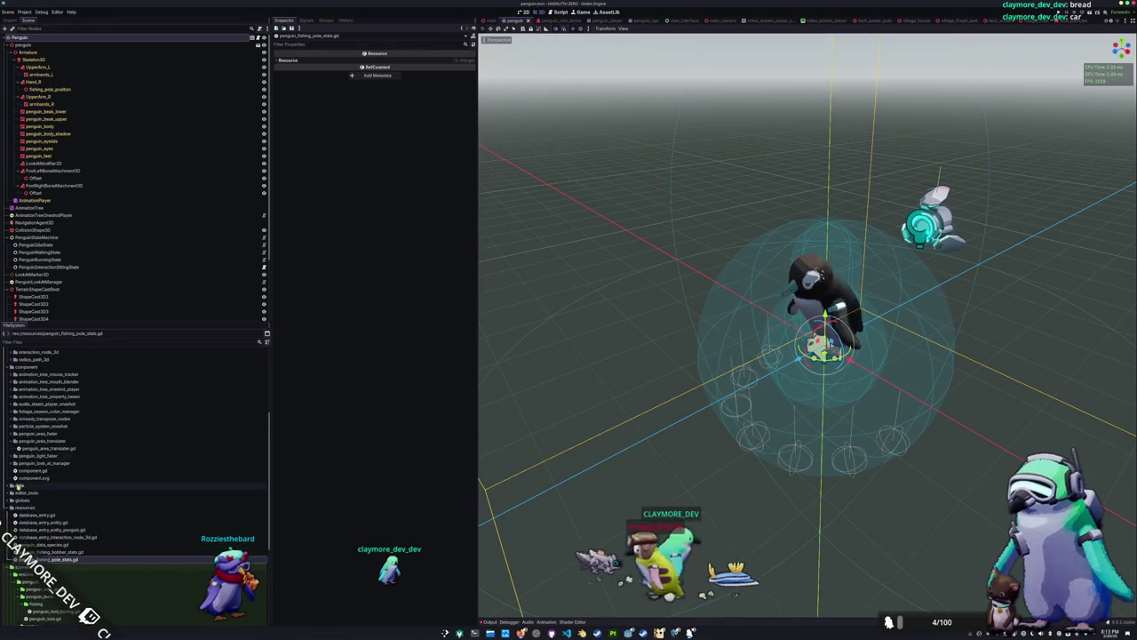
scroll(18, 484, down, 2)
right_click(18, 416)
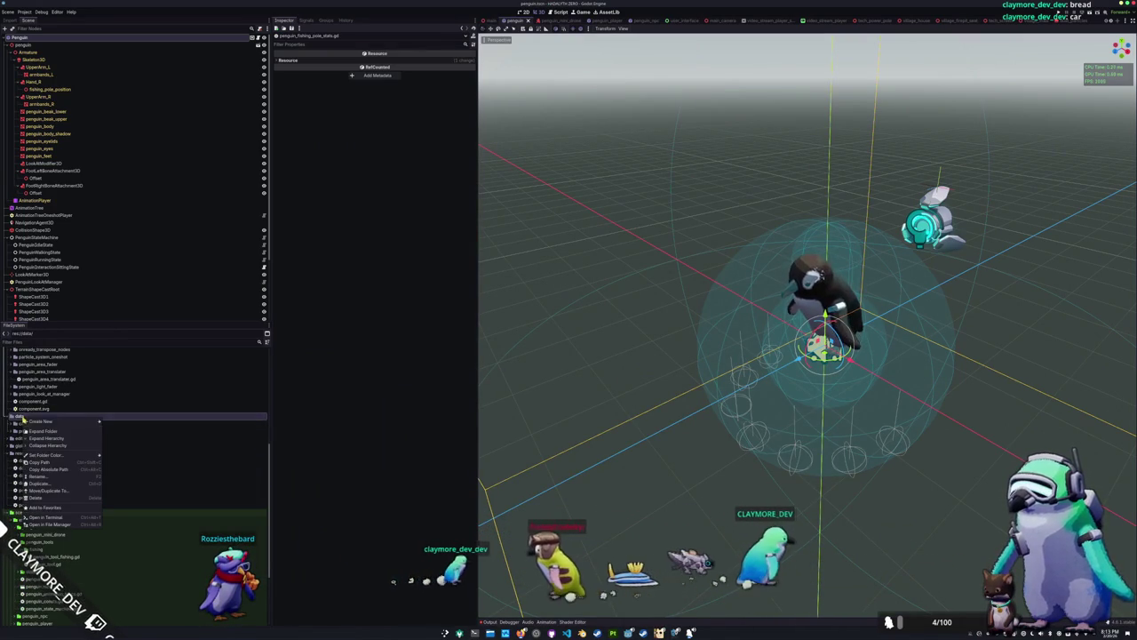
mouse_move(54, 420)
click(114, 421)
text(penguin_fishing_pole_stats)
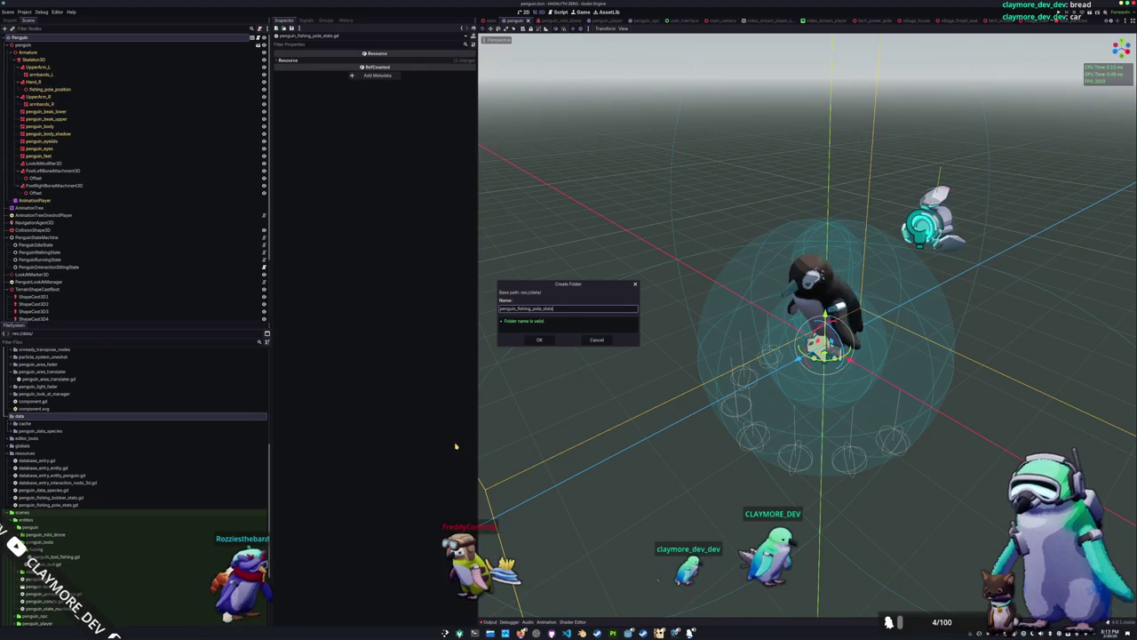
key(Return)
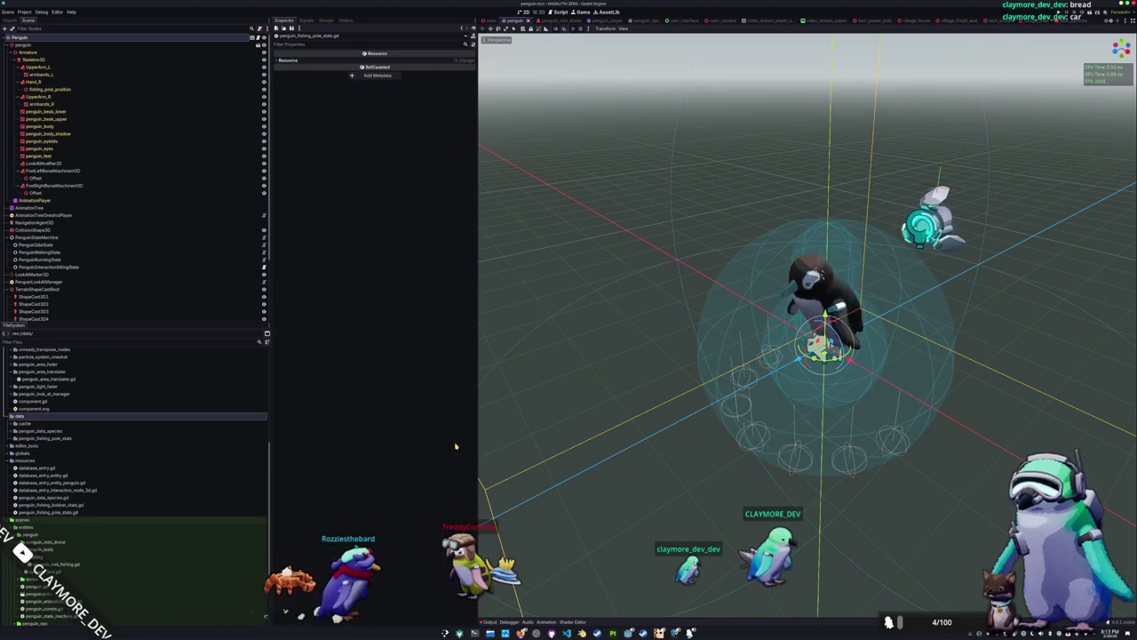
right_click(80, 417)
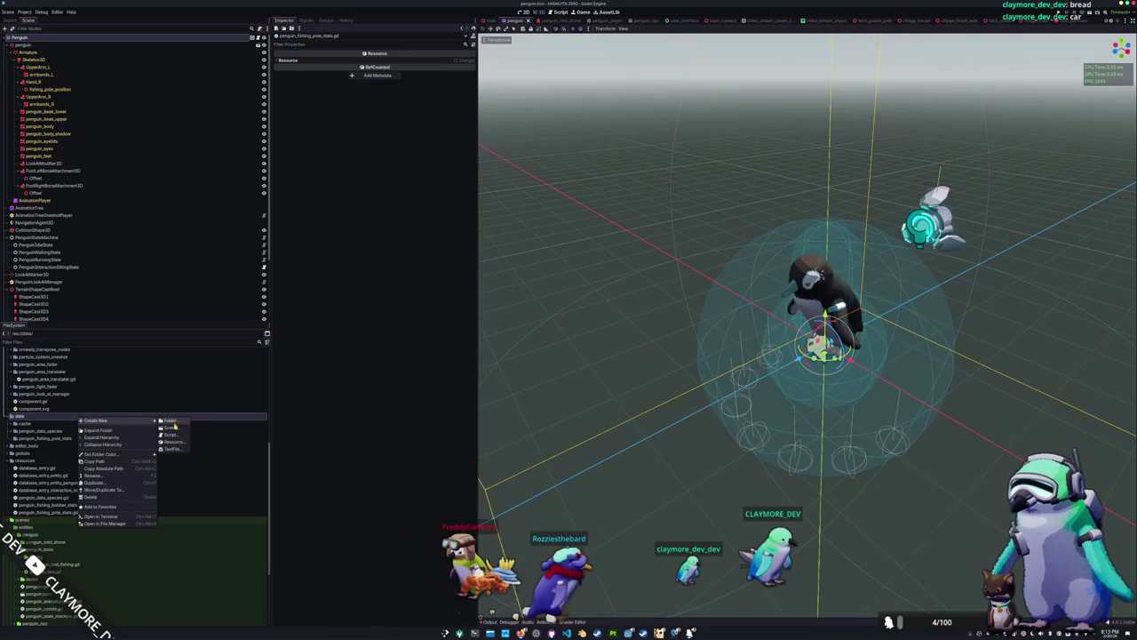
click(171, 422)
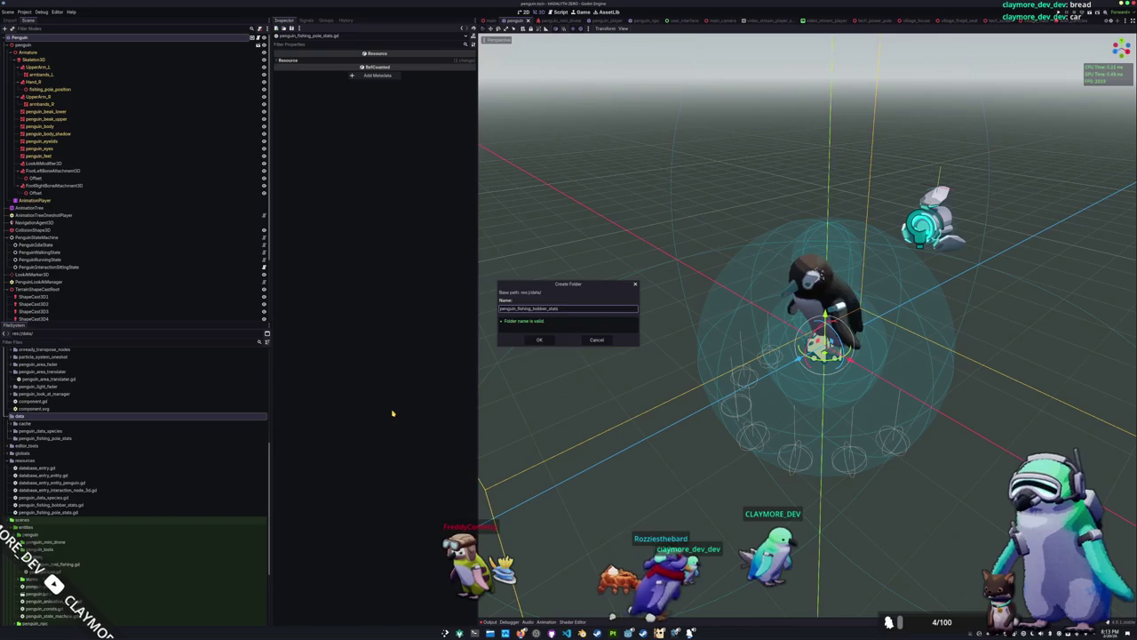
key(Return)
Begin creating a new resource in the penguin_fishing_pole_stats folder
click(80, 445)
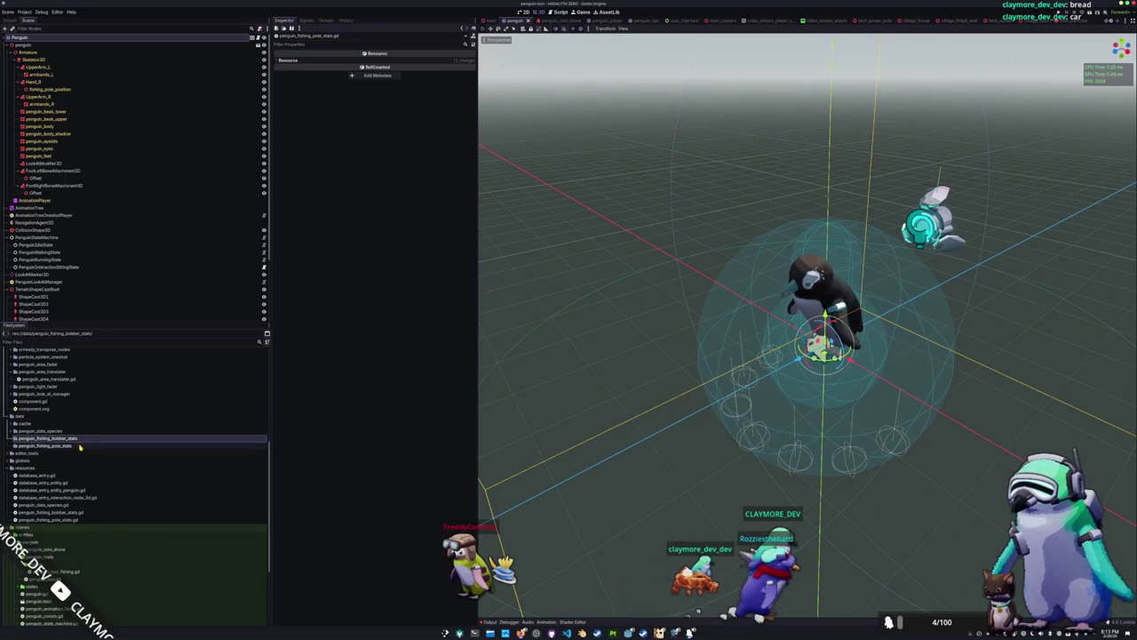
right_click(80, 445)
mouse_move(124, 448)
click(174, 471)
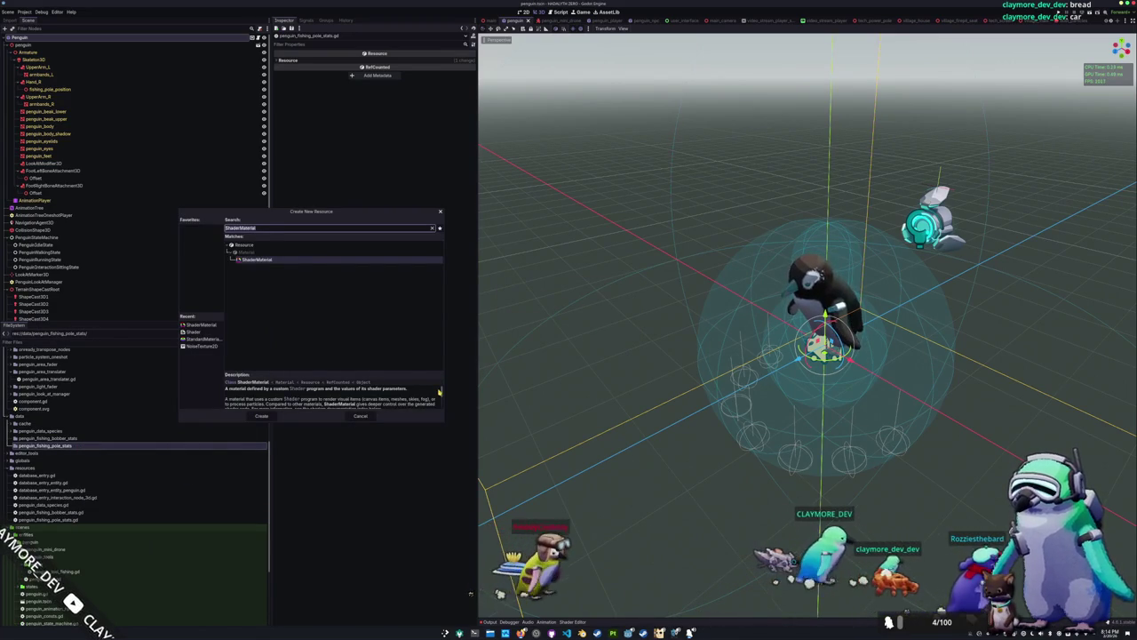
Create a PenguinFishingPoleStats resource and save it as penguin_fishing_pole_stats_t0.tres
text(pole)
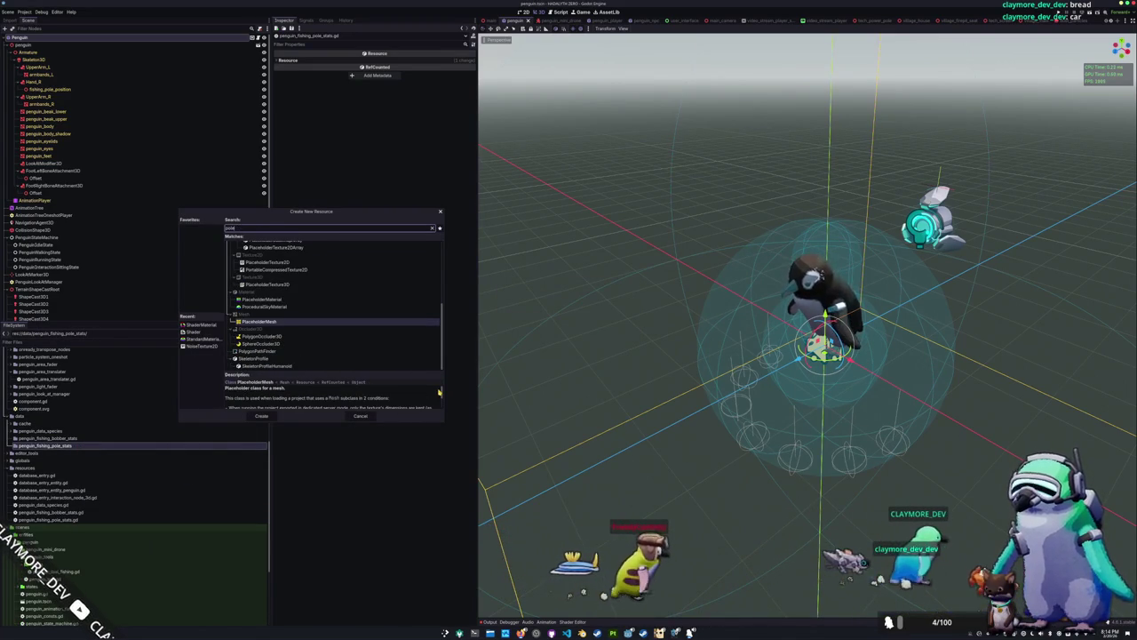
key(Up)
key(Up)
key(Up)
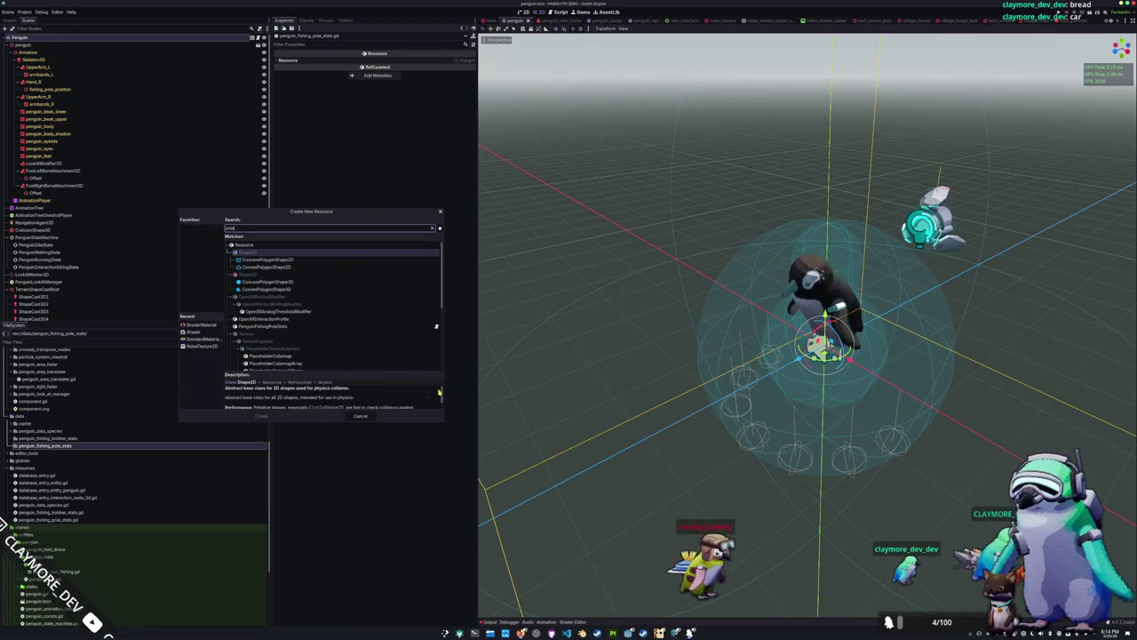
key(Down)
key(Down)
key(Down)
key(Return)
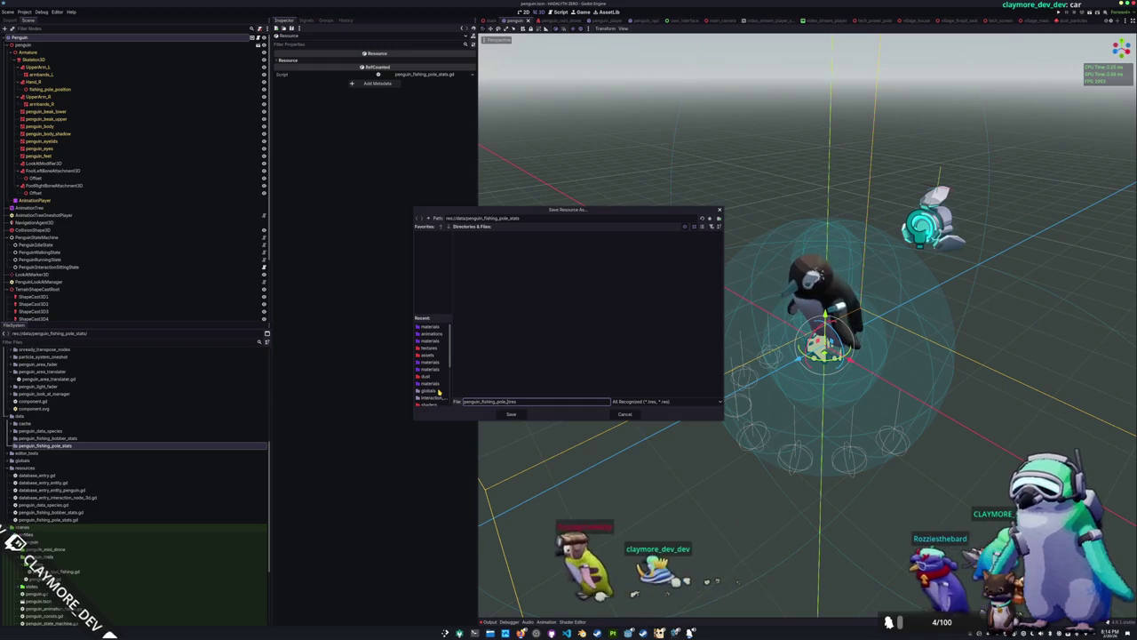
text(stats)
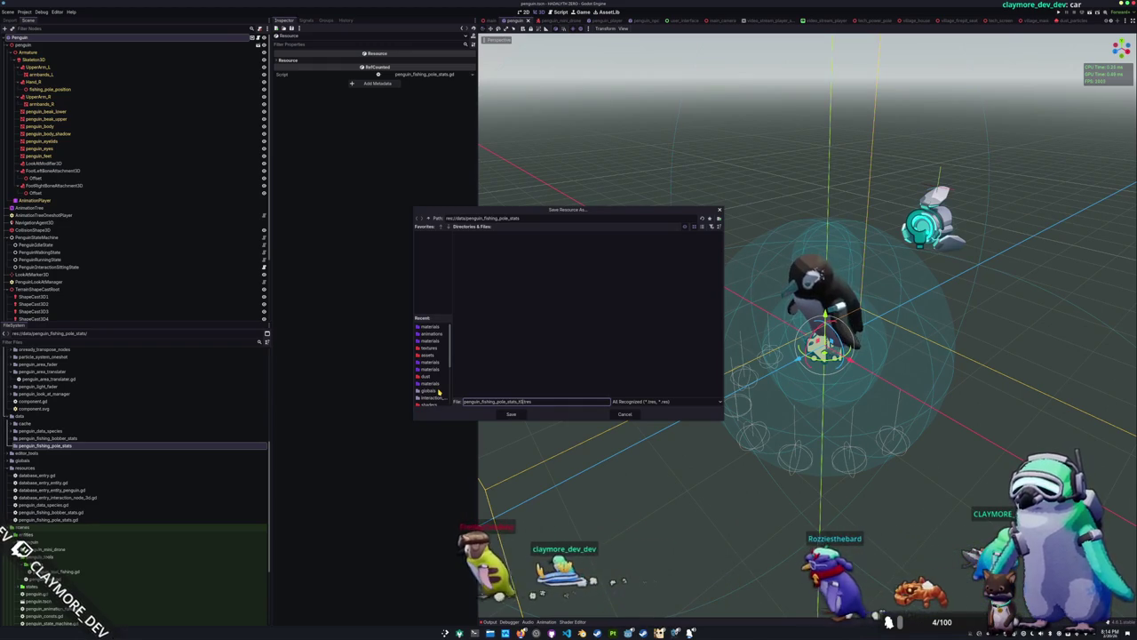
key(Return)
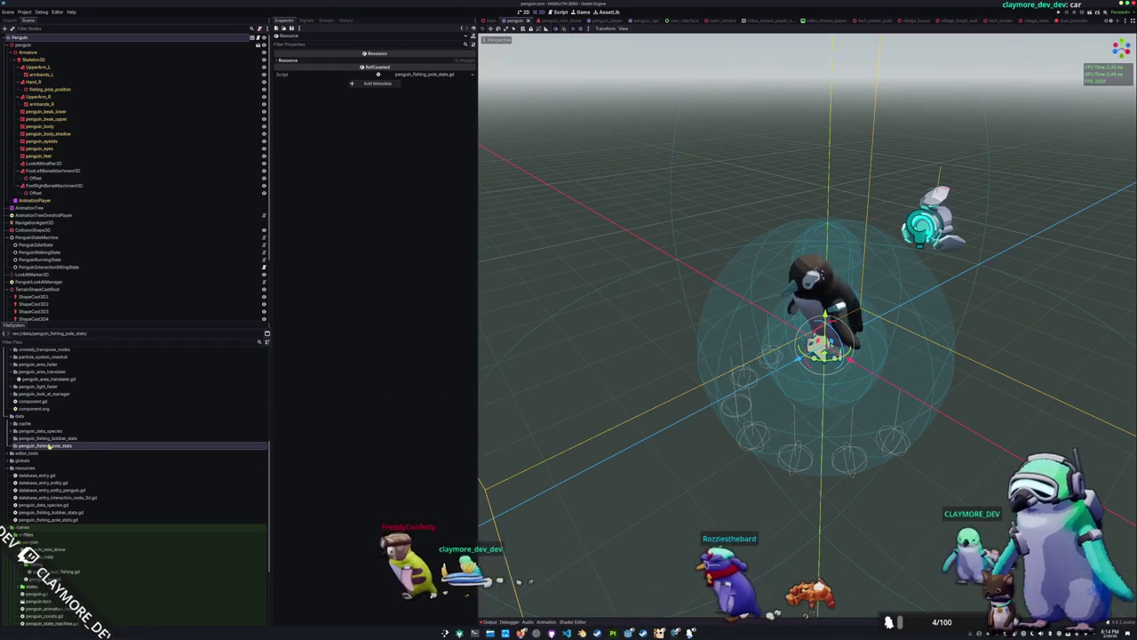
Create a PenguinFishingBobberStats resource in the bobber folder, saved as penguin_fishing_bobber_stats_t0.tres
right_click(52, 439)
mouse_move(71, 443)
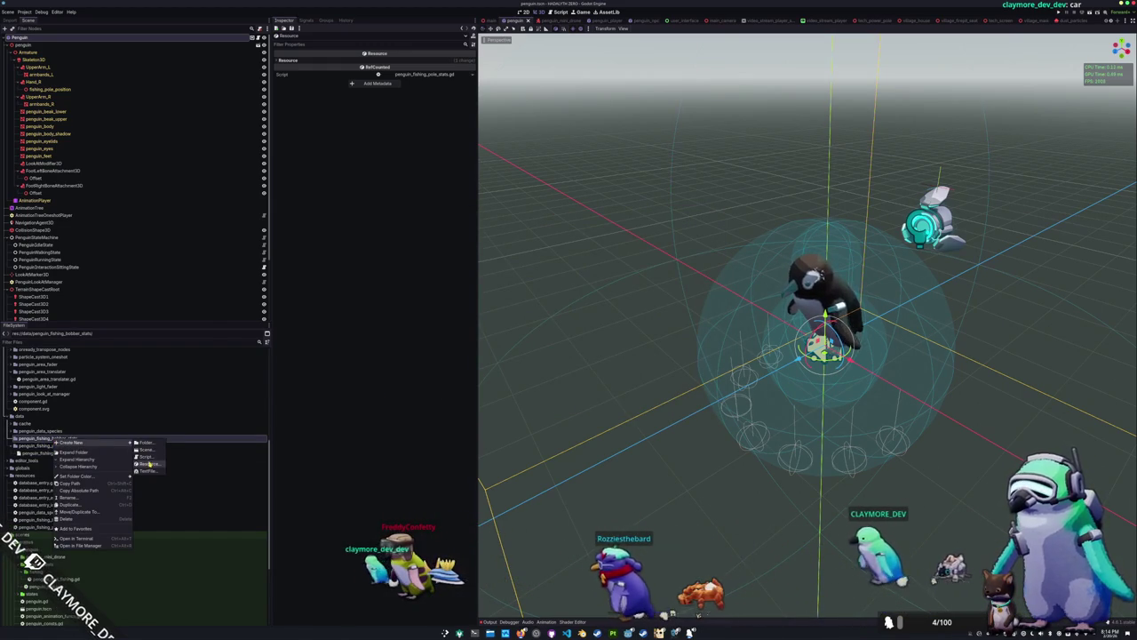
click(150, 464)
text(bi)
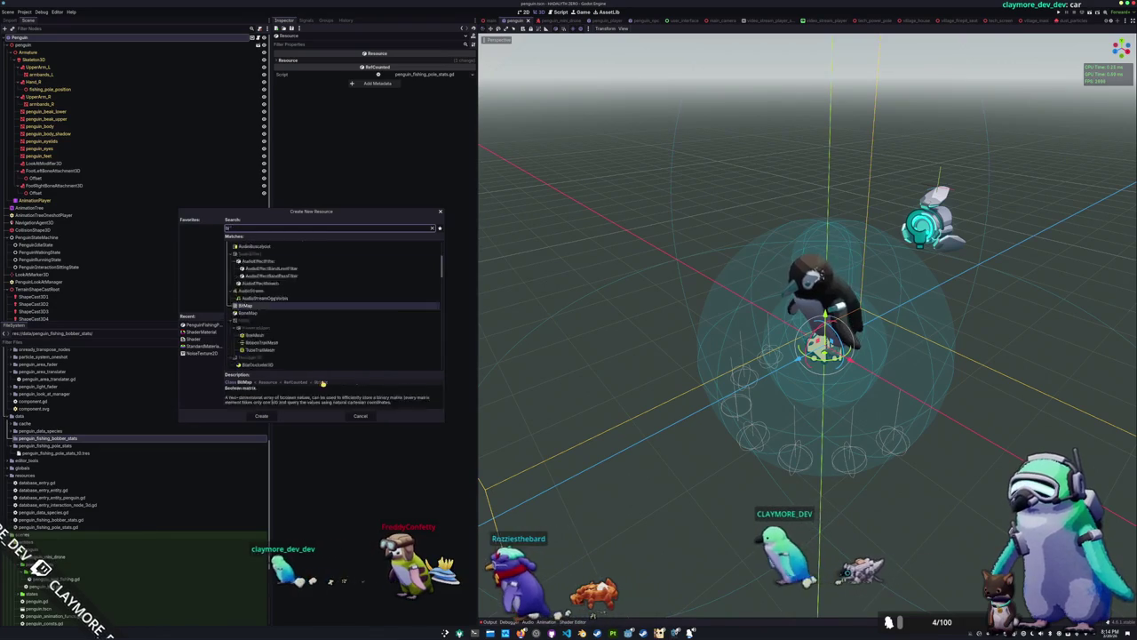
key(Return)
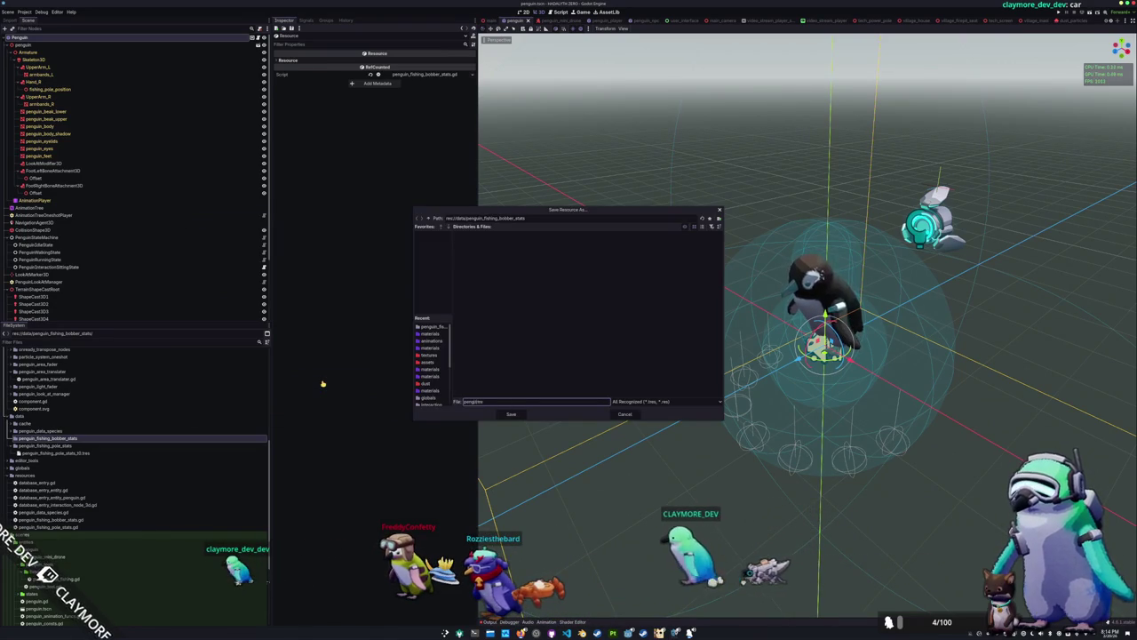
text(uin_fishing_bobber_stats_t0.tres)
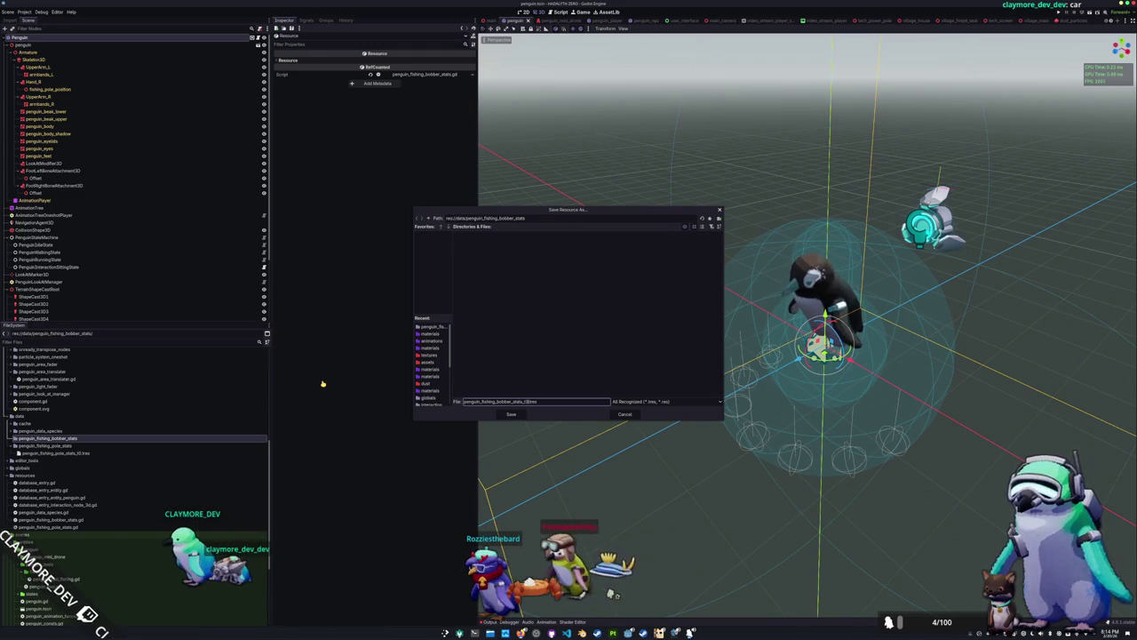
key(Return)
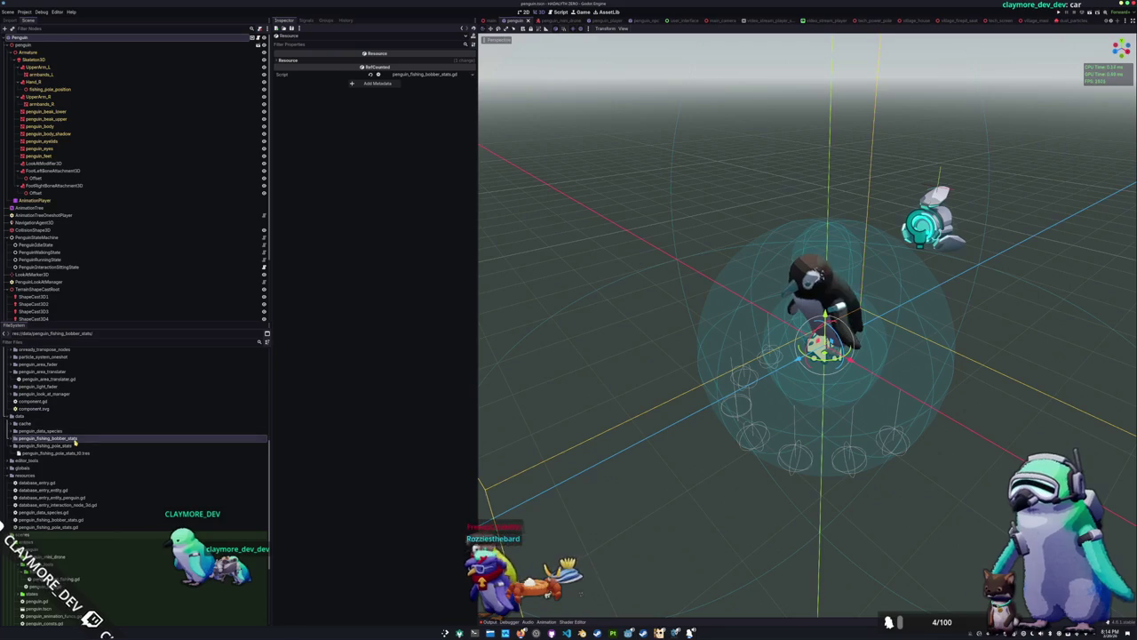
Select penguin_fishing_bobber_stats_t0.tres and open its stats script for editing
key(Down)
key(Down)
key(Down)
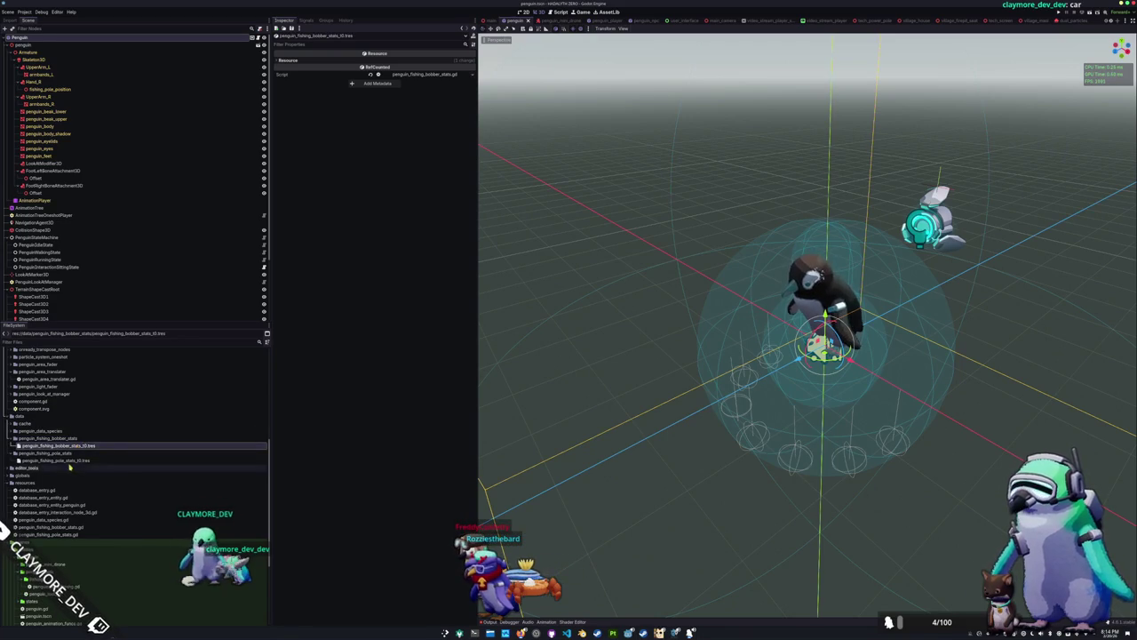
click(81, 446)
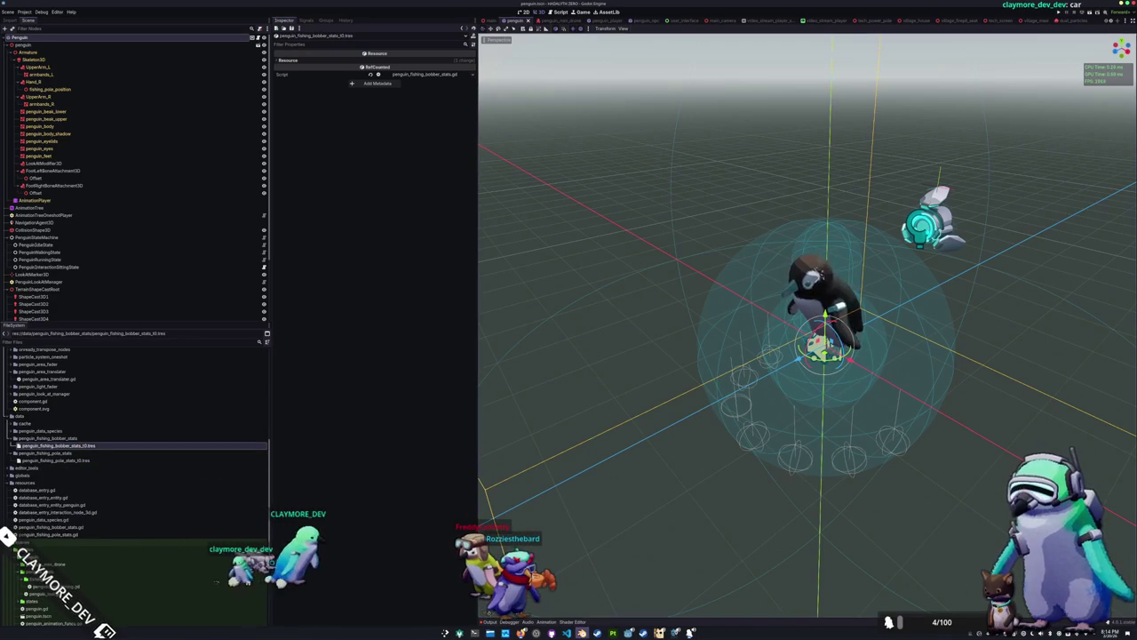
click(425, 73)
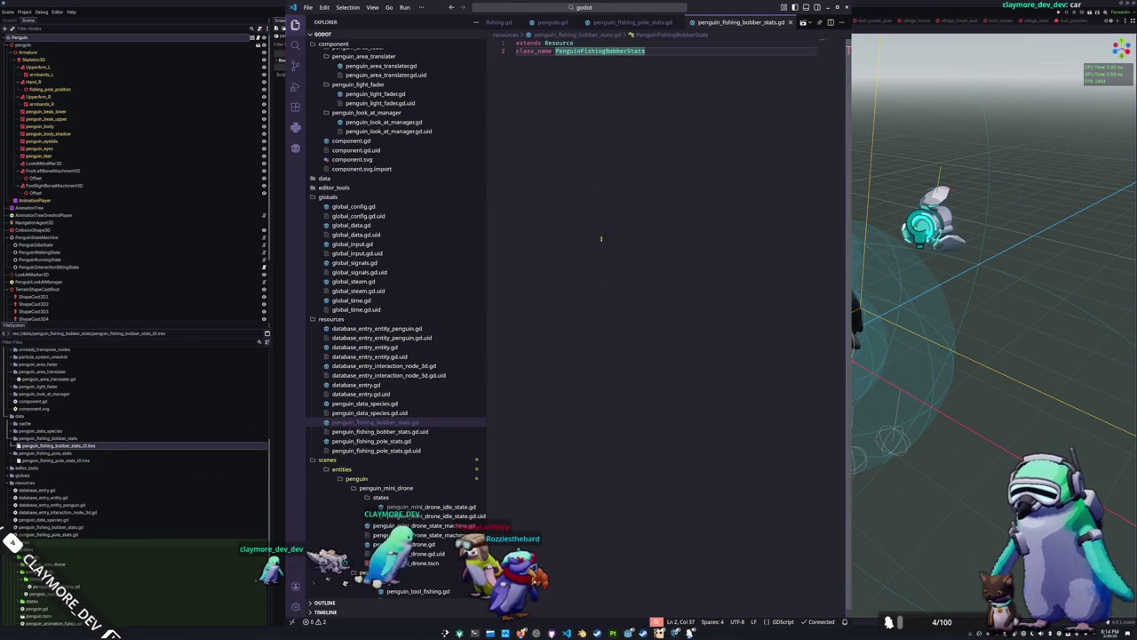
click(658, 22)
click(744, 24)
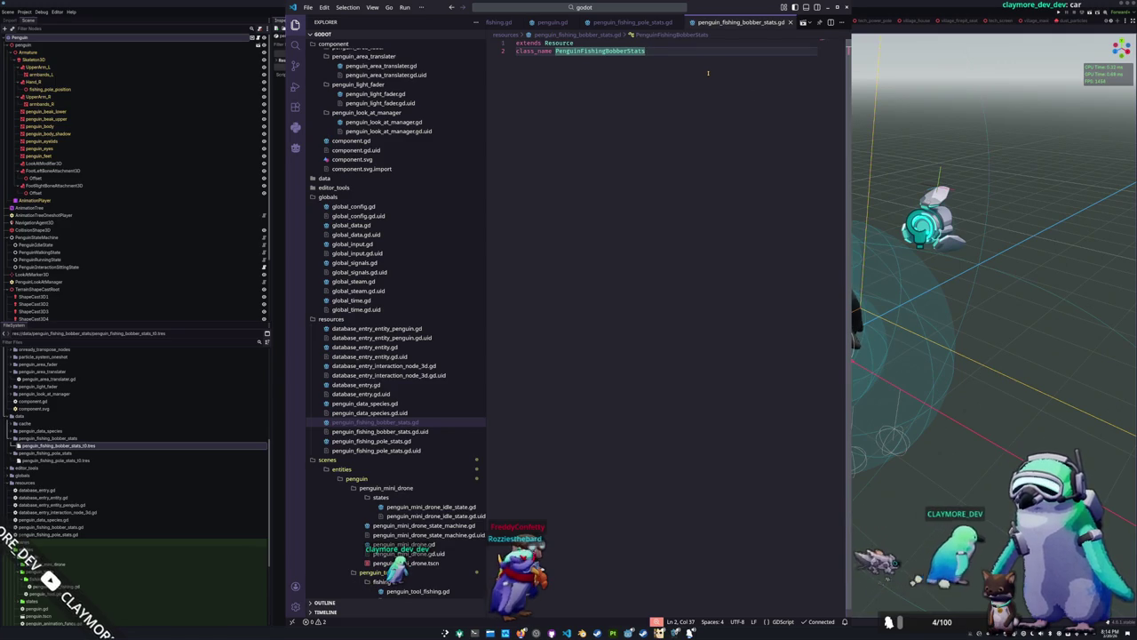
key(Return)
key(Return)
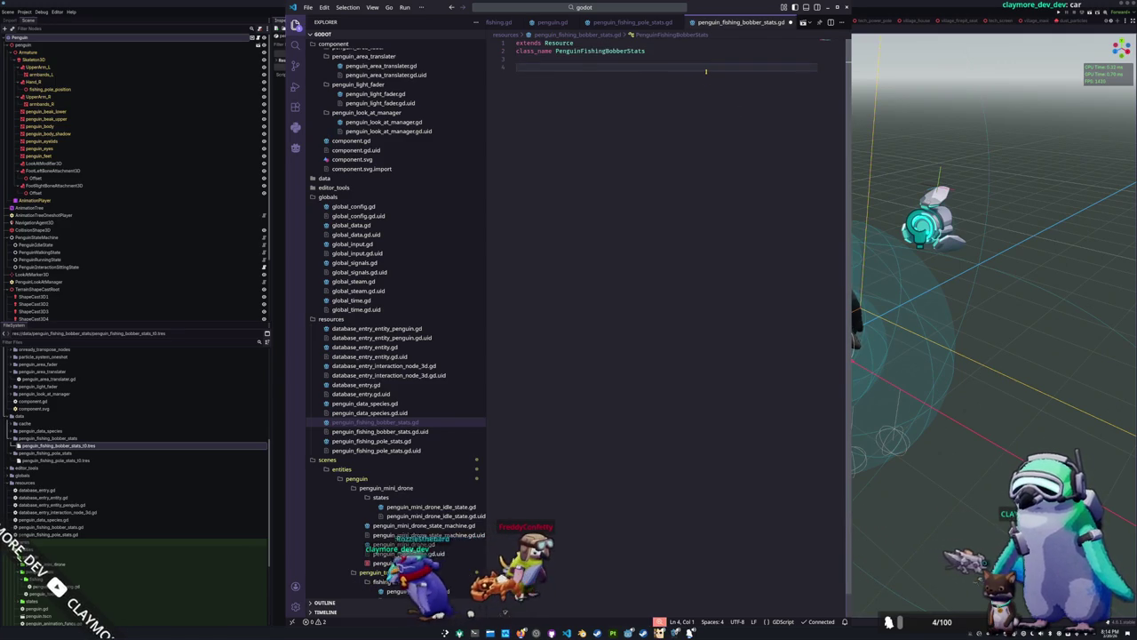
text(@export )
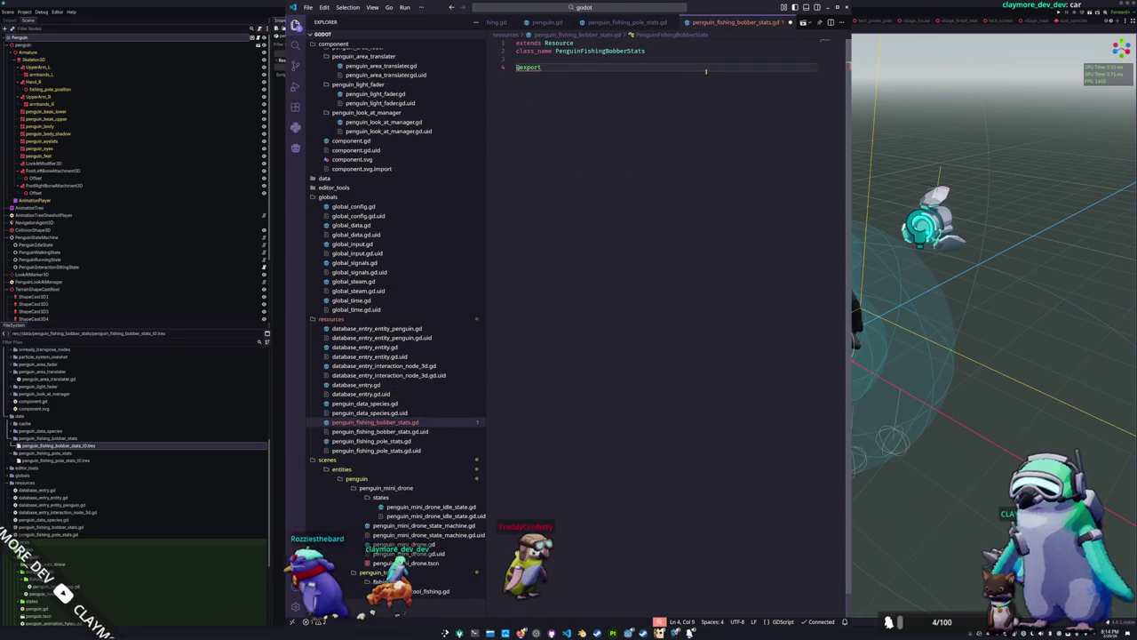
text(scene)
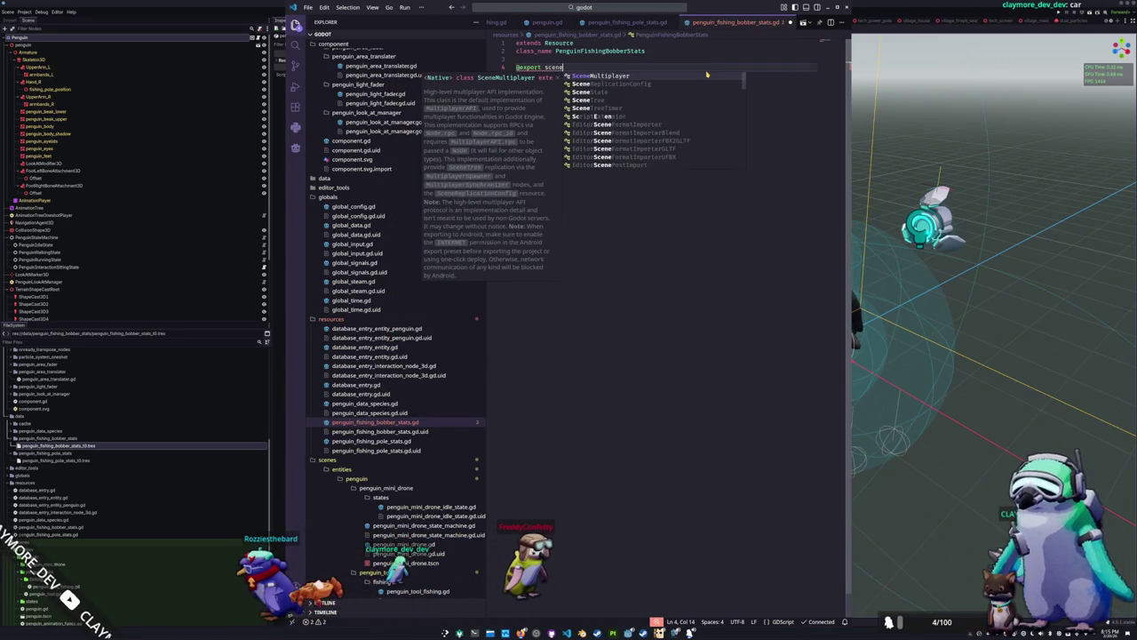
text( : PackedScene =)
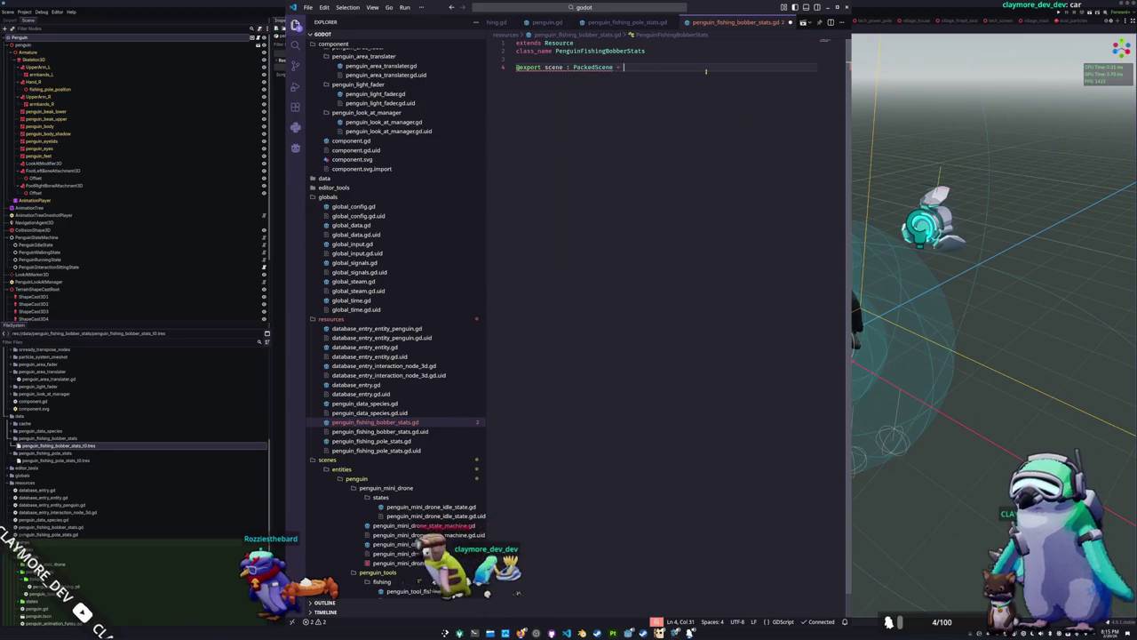
text( null)
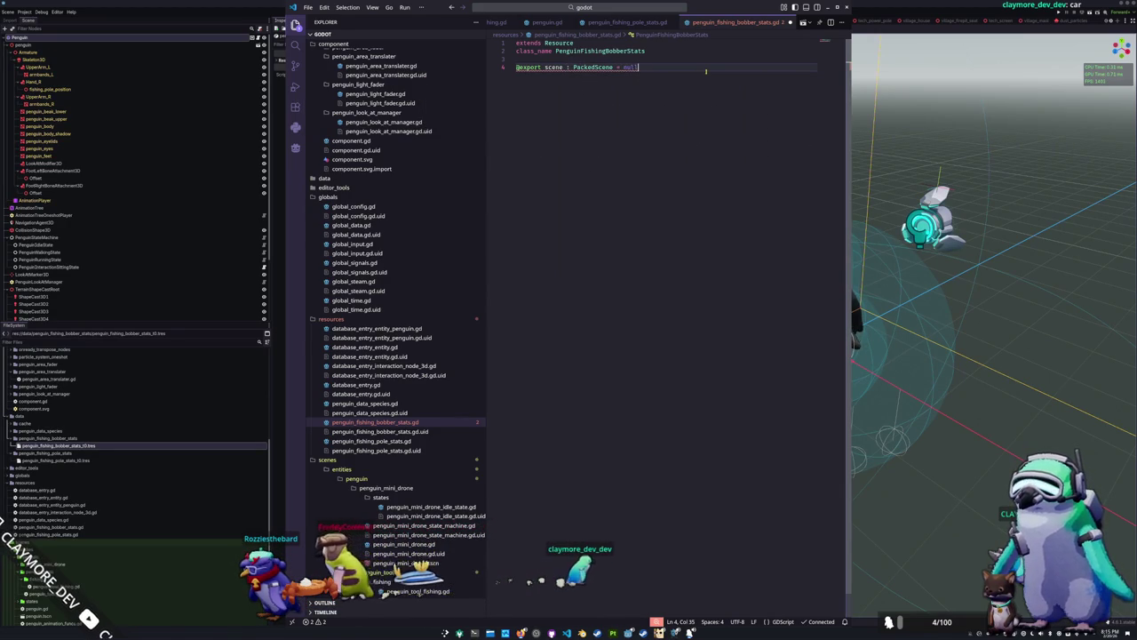
mouse_move(610, 68)
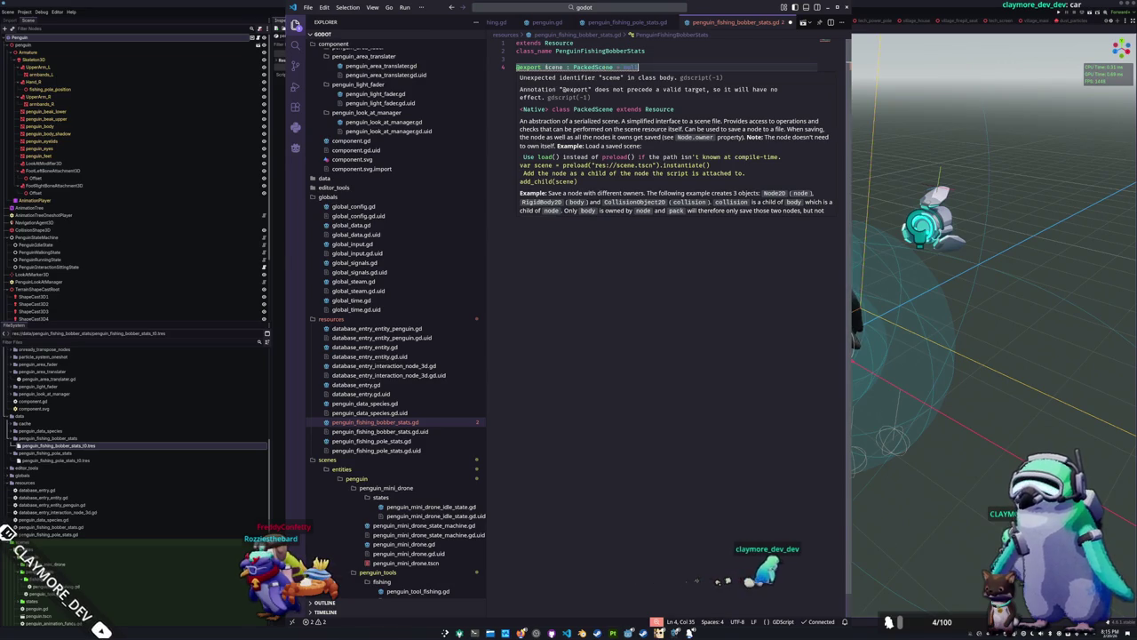
click(545, 67)
text(var)
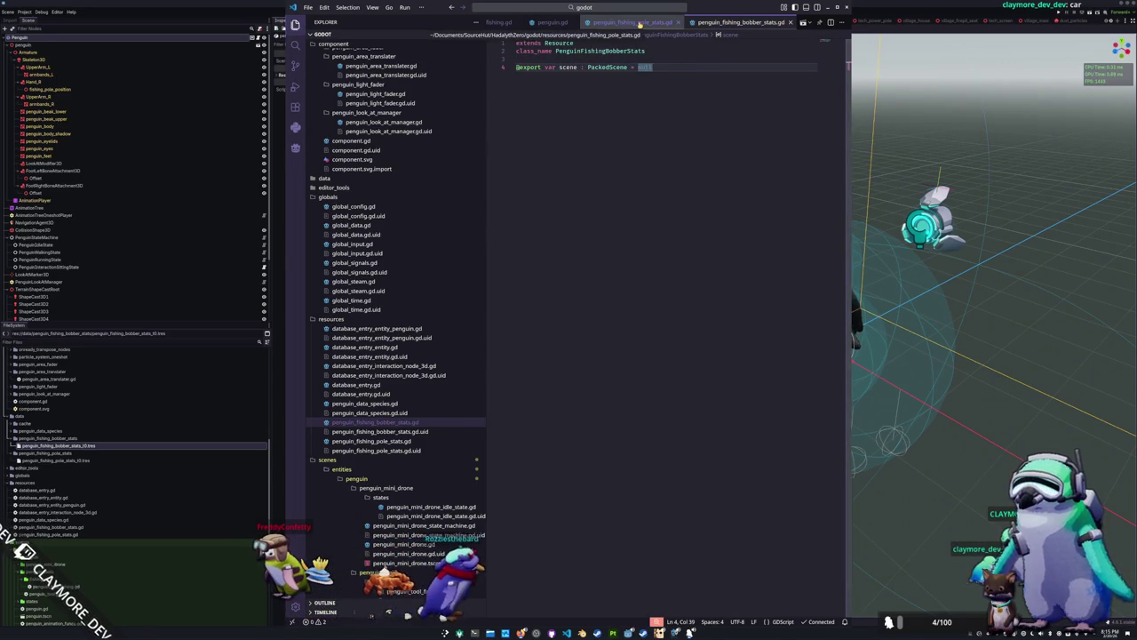
Paste the same scene export line below class_name in penguin_fishing_pole_stats.gd
key(ctrl+Page_Up)
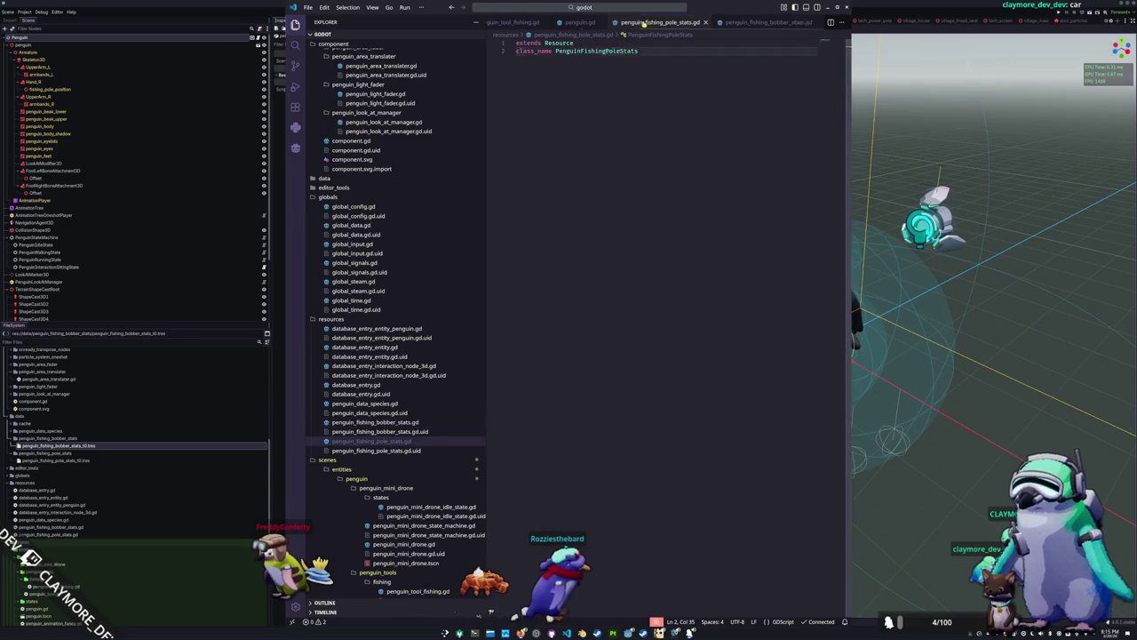
key(Return)
key(Return)
text(@export var scene : PackedScene = null)
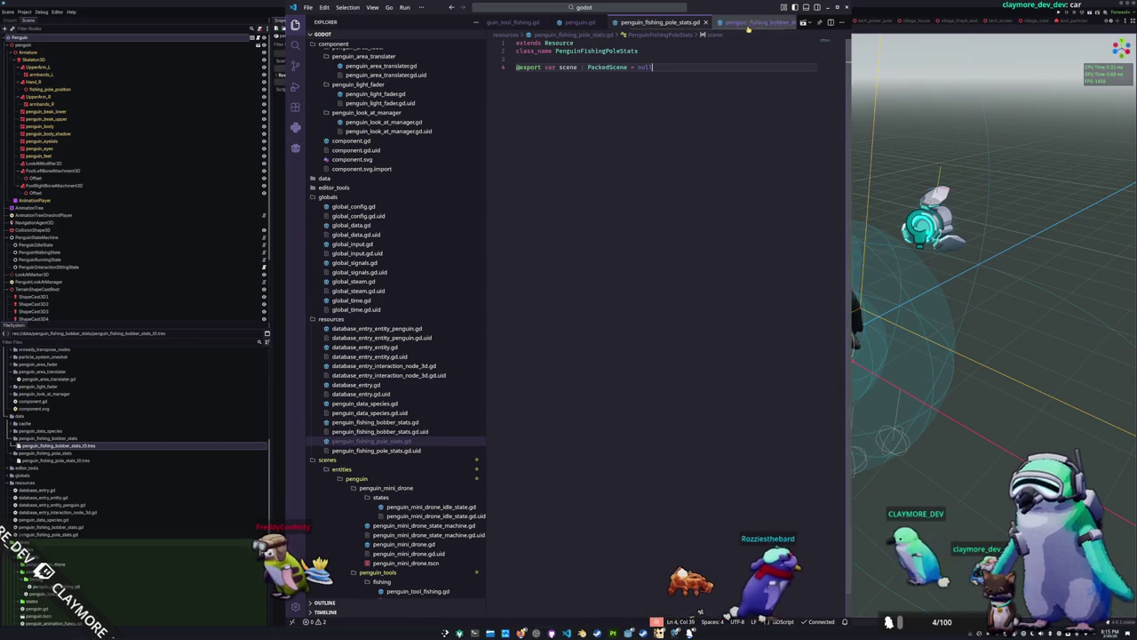
key(ctrl+shift+Left)
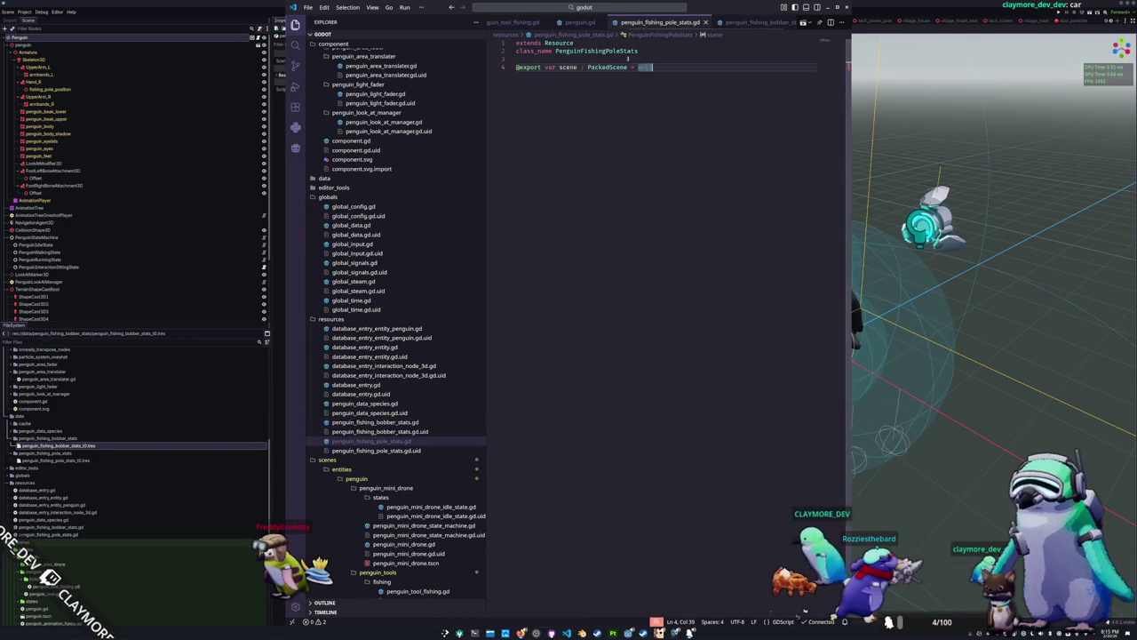
key(ctrl+Tab)
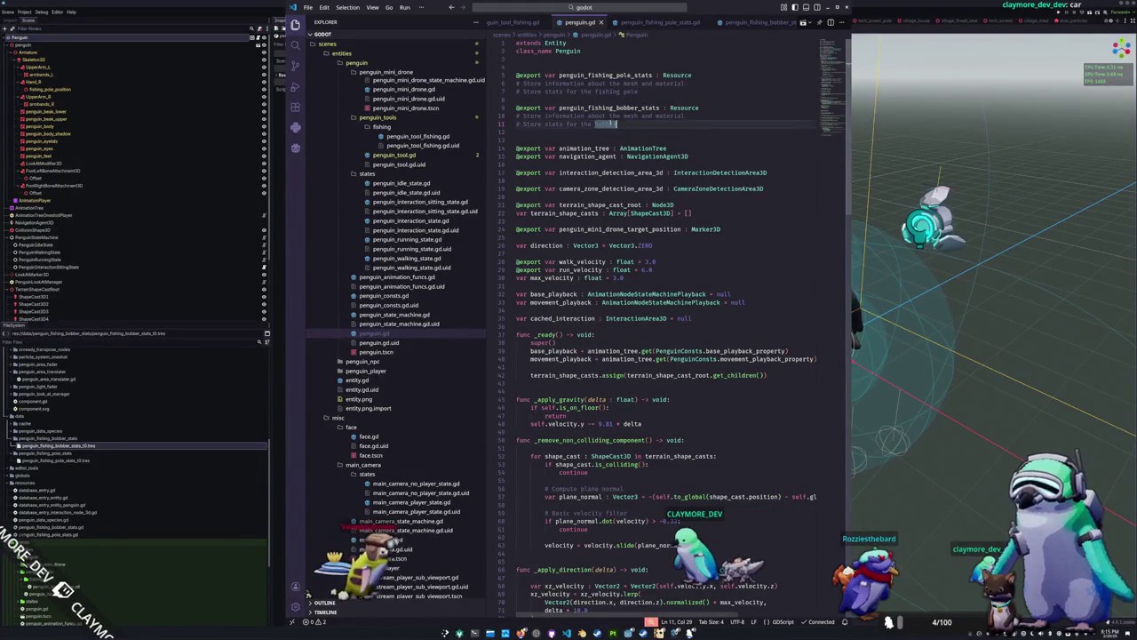
Delete the comment lines under the fishing pole and bobber stats exports
key(shift+Up)
key(shift+Up)
key(BackSpace)
key(Up)
key(Up)
key(Up)
key(shift+Up)
key(shift+Up)
key(BackSpace)
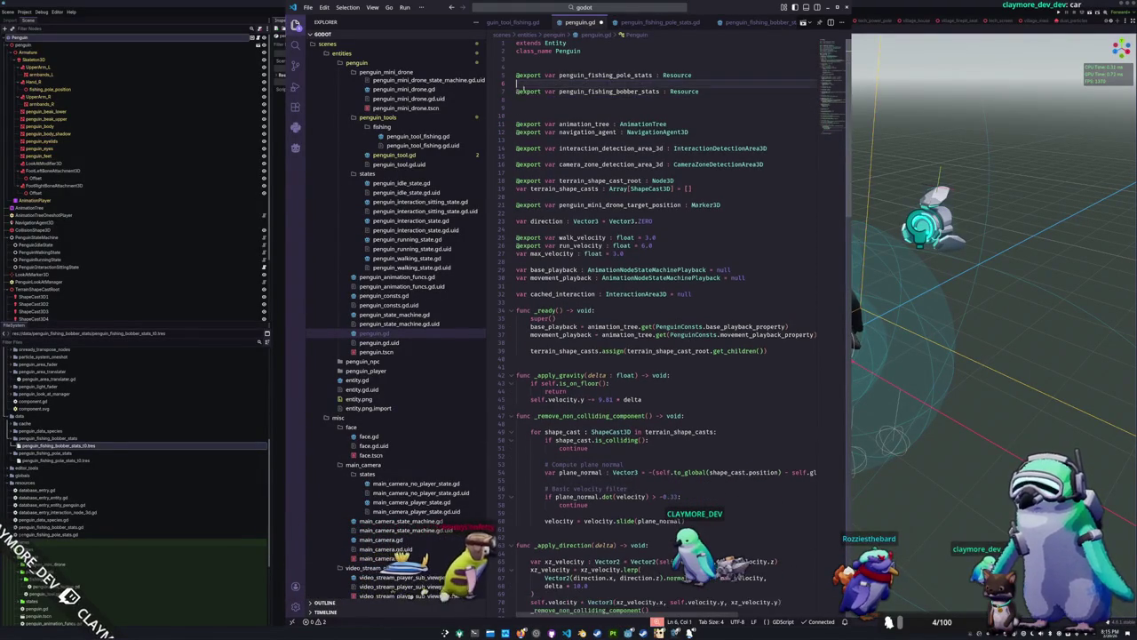
key(BackSpace)
key(Up)
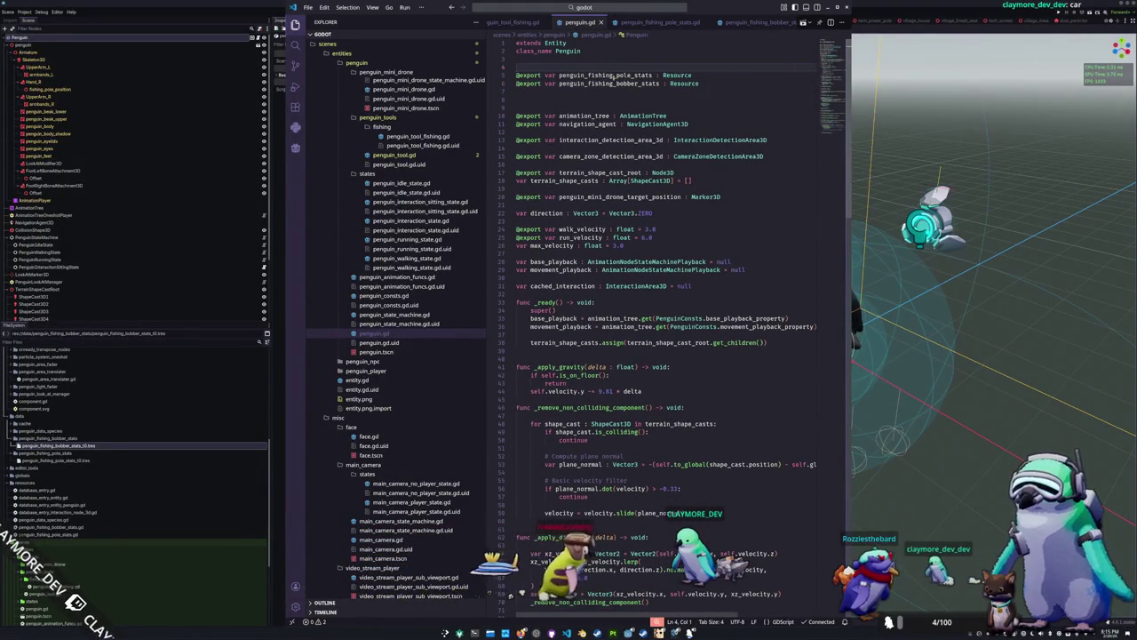
text(@)
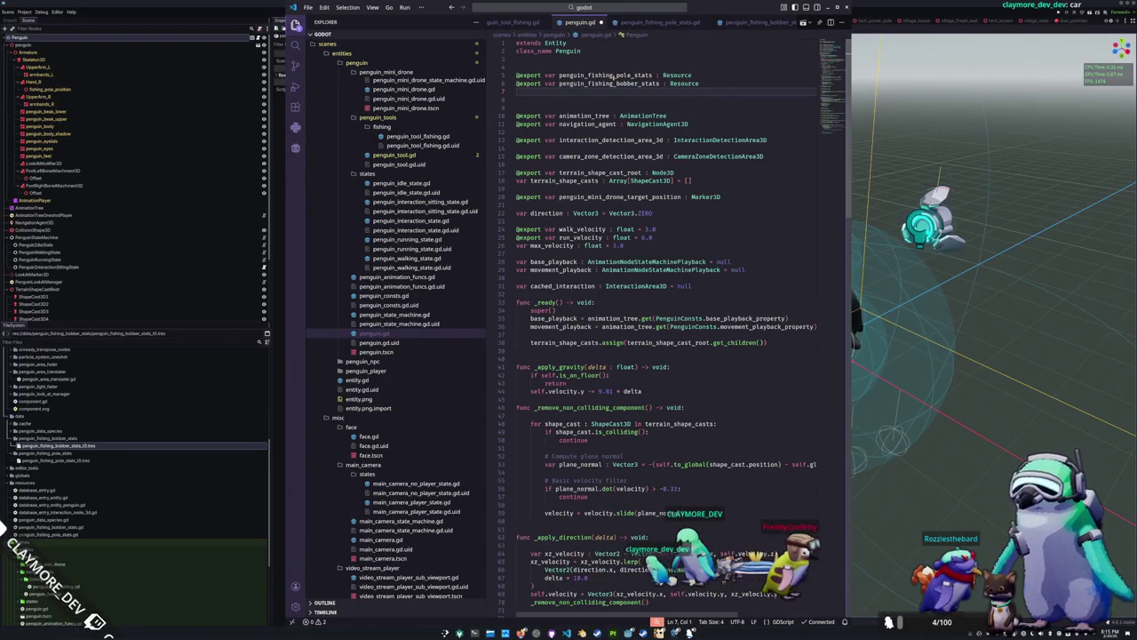
Tidy the blank lines between the stats exports and the detection area exports
shift+click(574, 101)
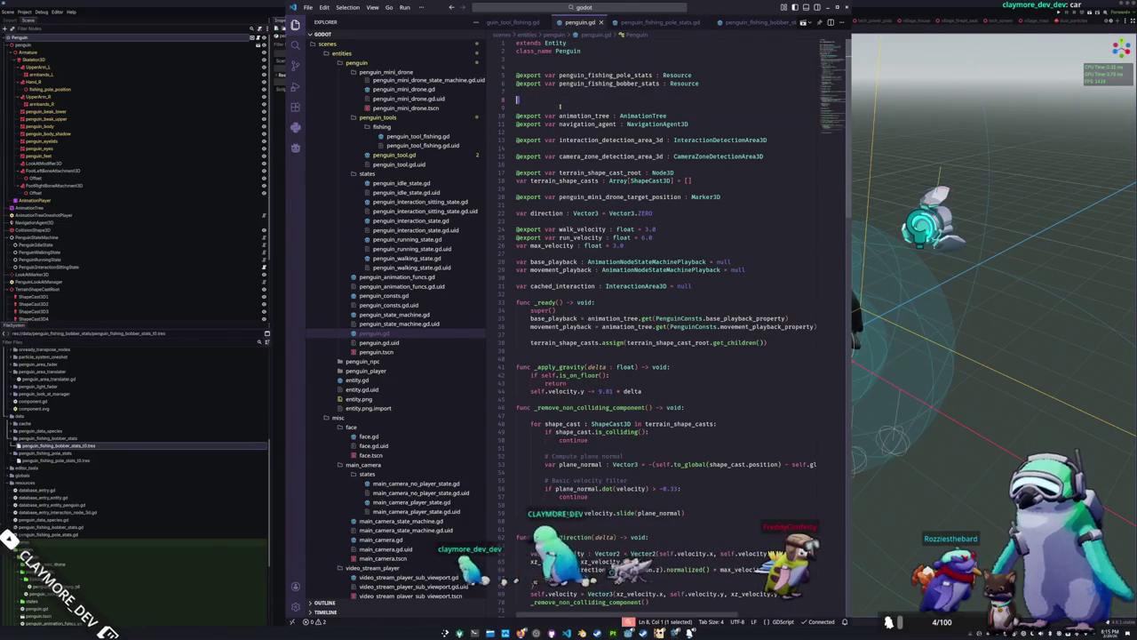
key(BackSpace)
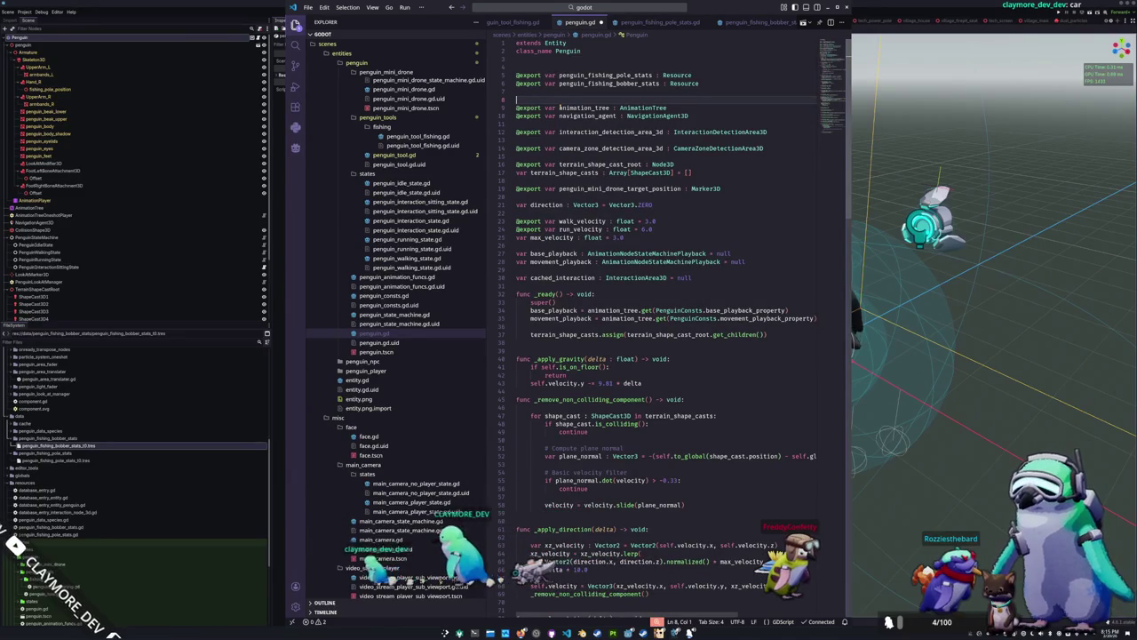
key(Return)
key(Down)
key(Down)
key(Down)
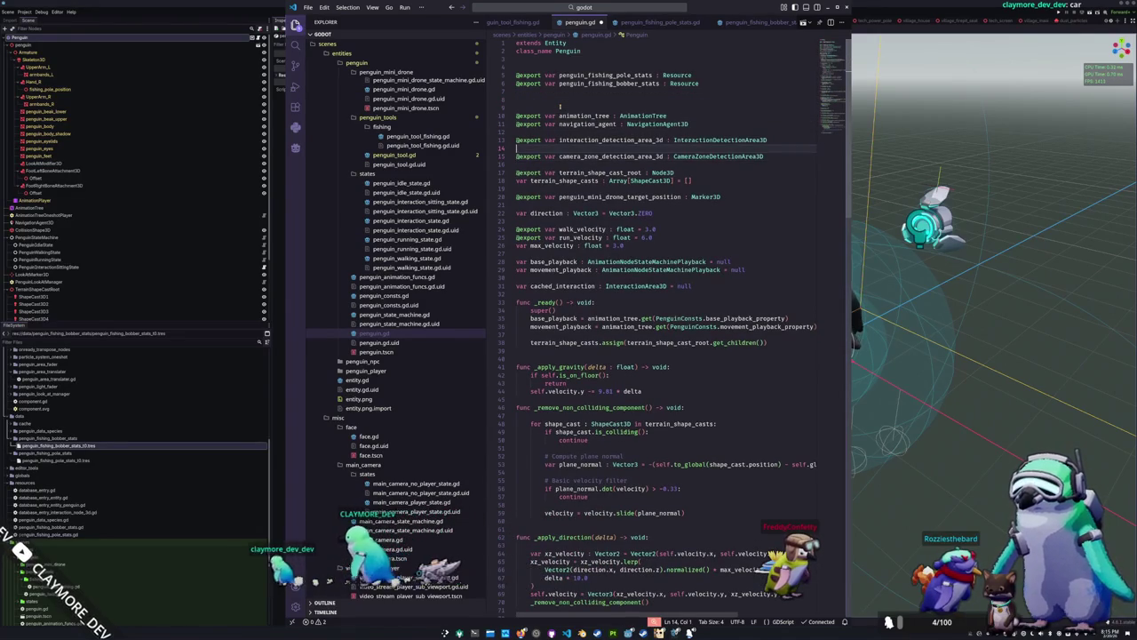
key(BackSpace)
key(Down)
key(Down)
key(Down)
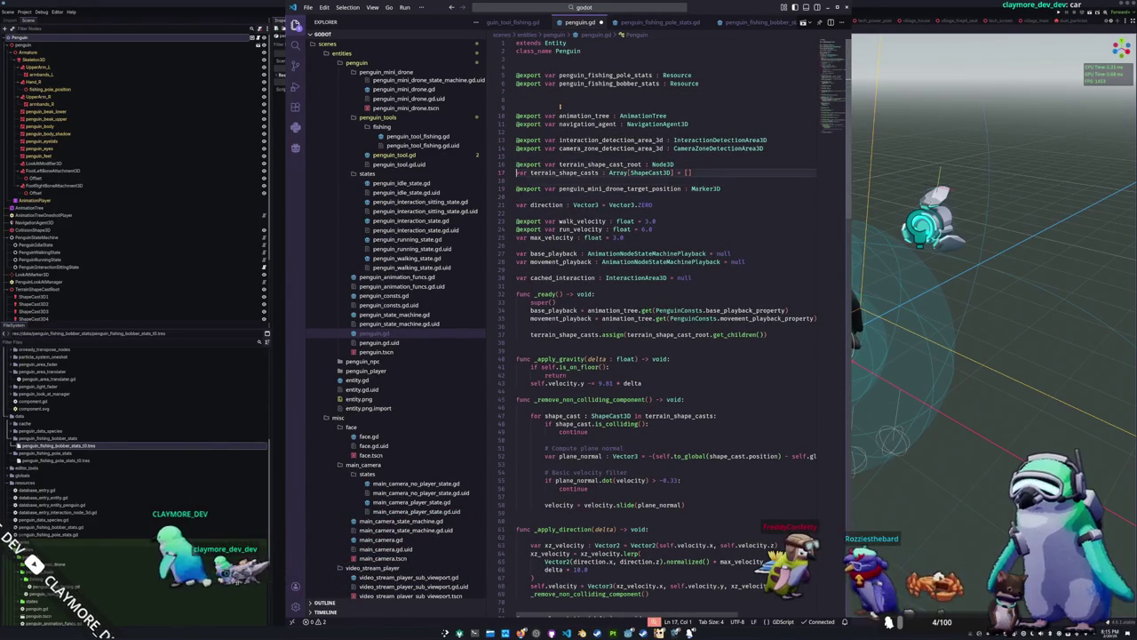
key(Up)
key(Up)
key(Up)
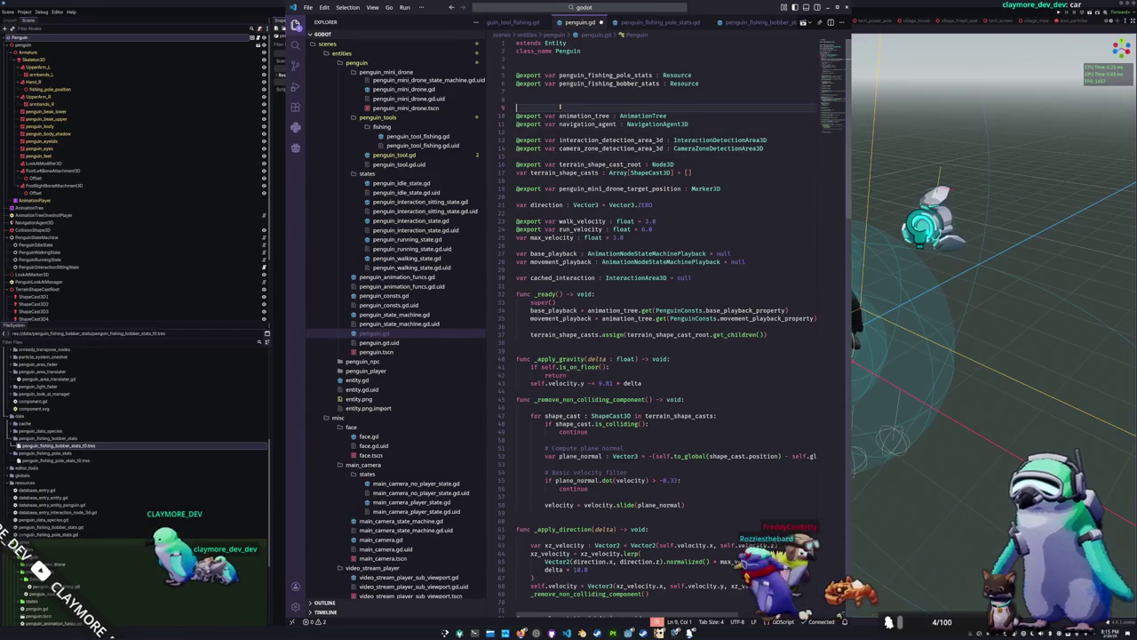
click(560, 107)
text(@export_cat)
key(Return)
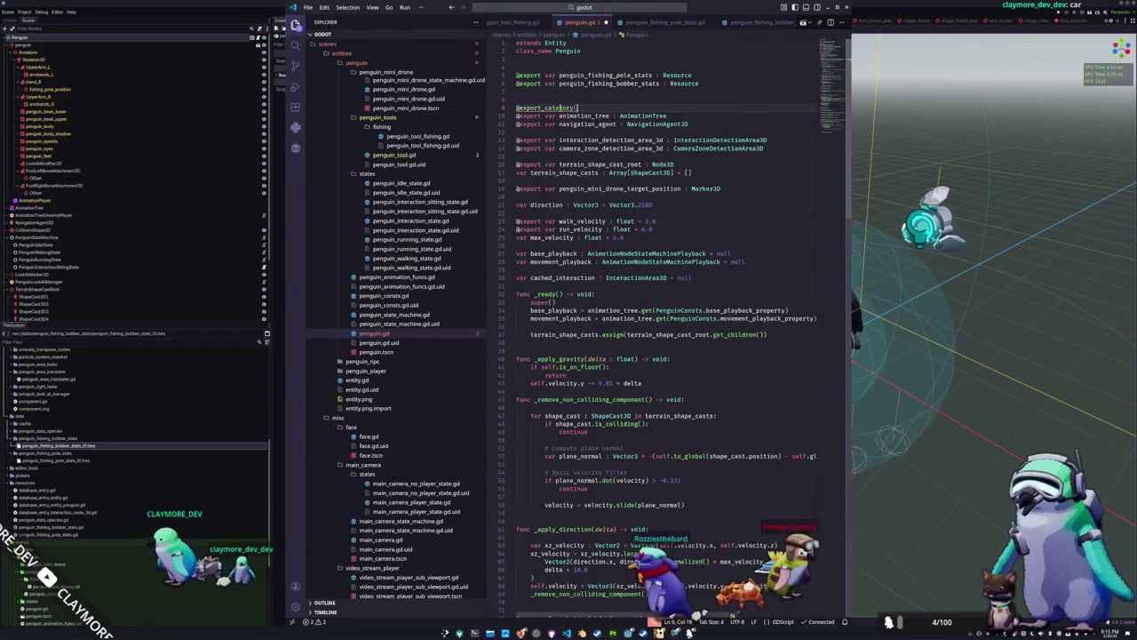
text(Peng)
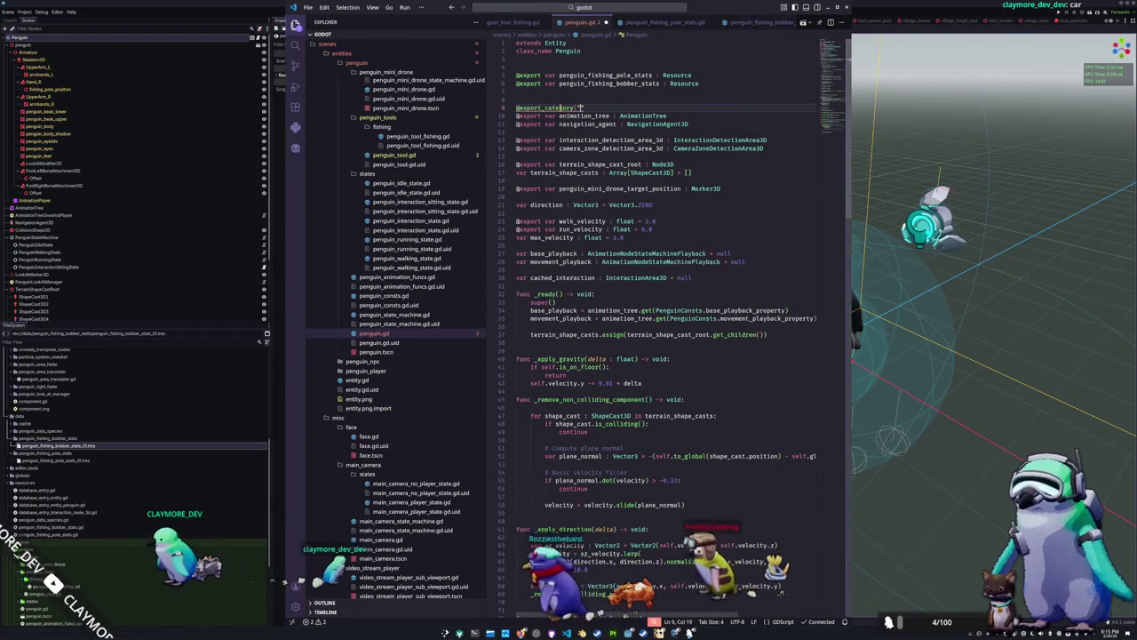
text(uin Utility)
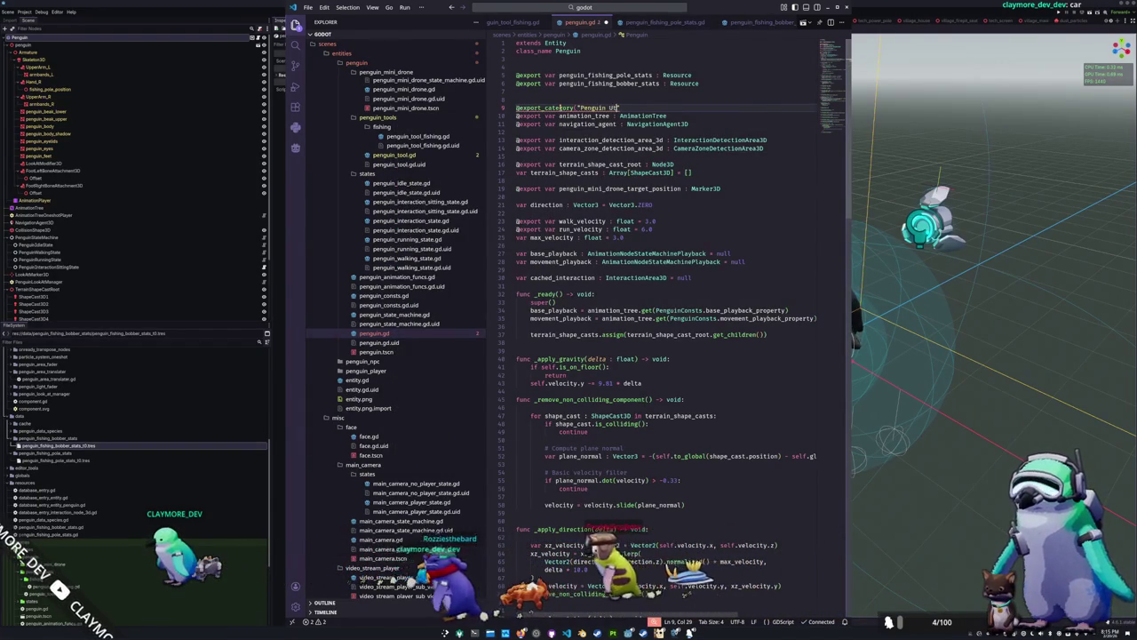
Close the gap so the detection area exports join the utility group
click(516, 116)
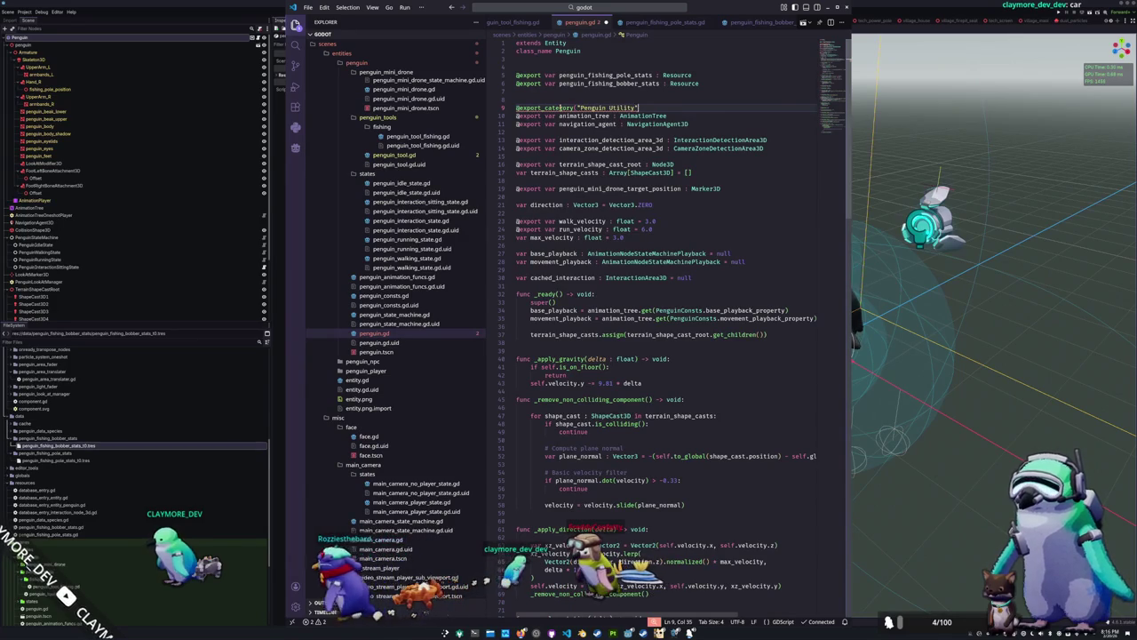
key(Down)
key(End)
key(Return)
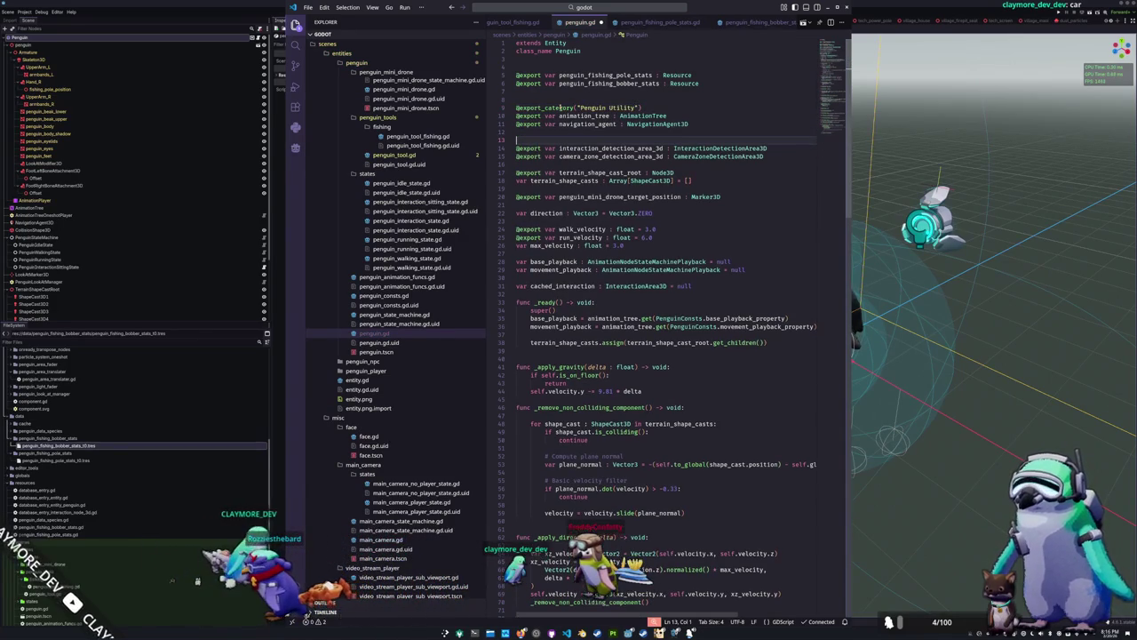
key(Delete)
key(Down)
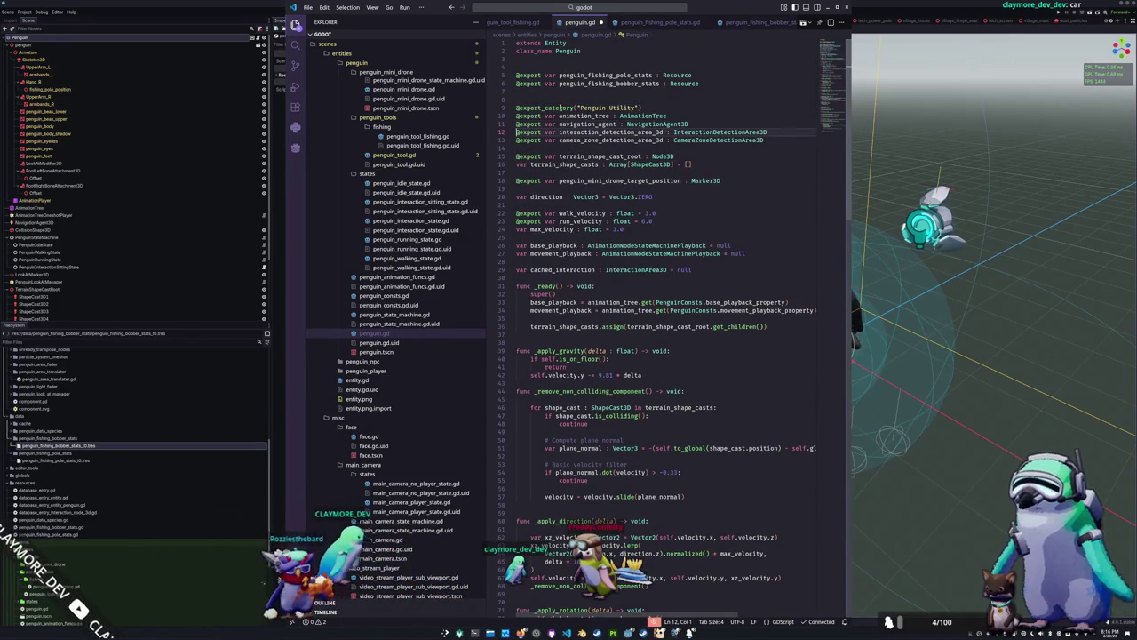
key(Down)
key(Down)
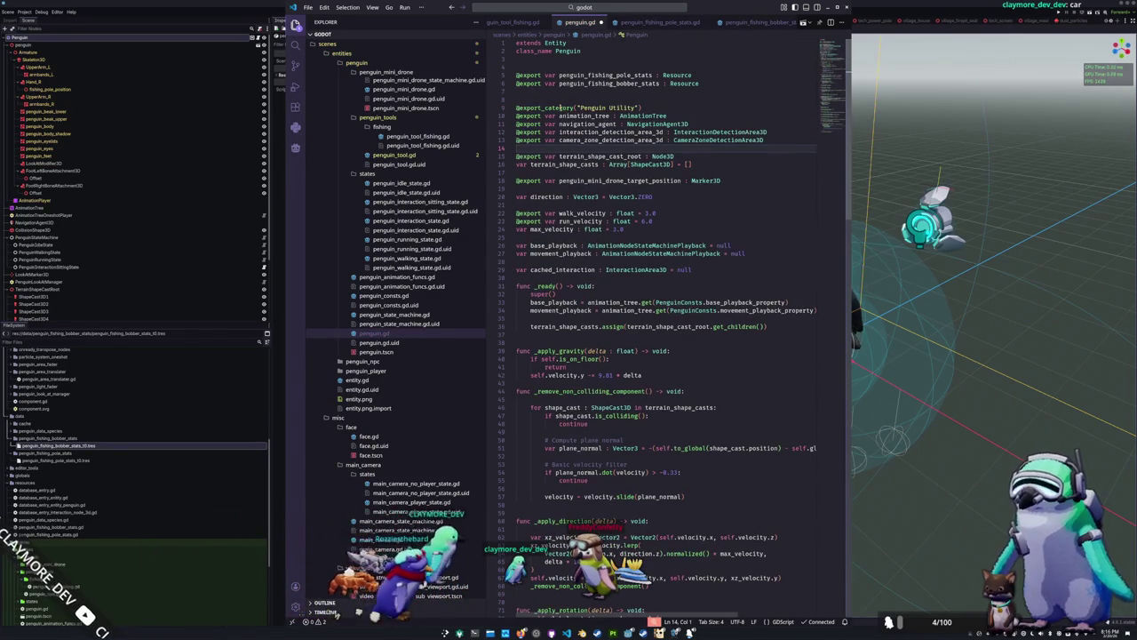
Move the mini drone target export and terrain_shape_cast_root into the Penguin Utility group
key(Down)
key(Down)
key(Down)
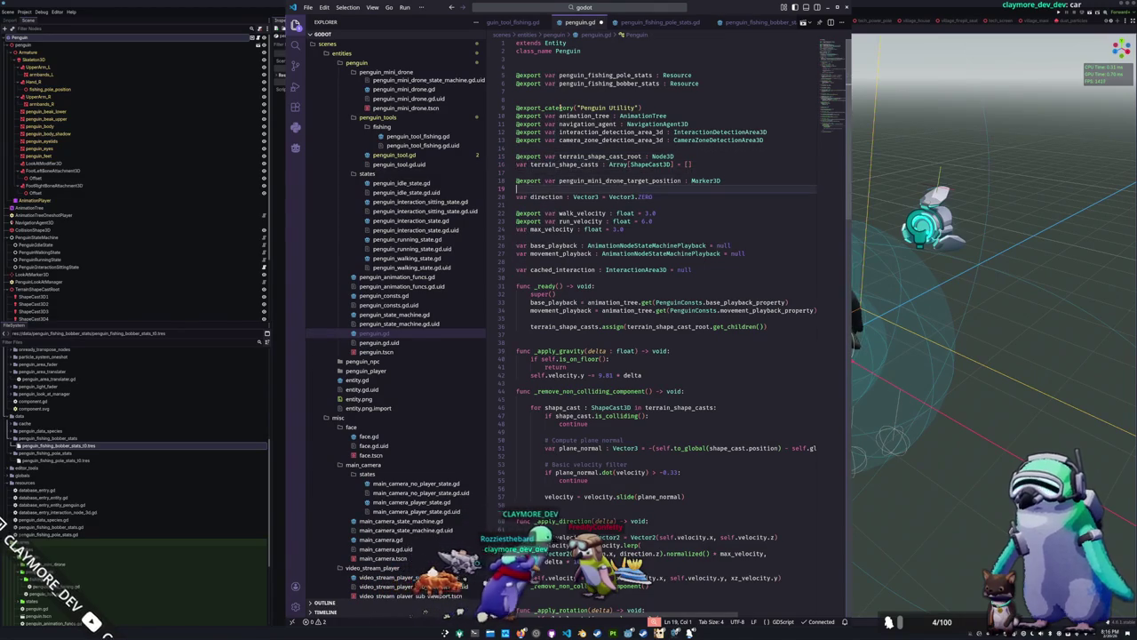
key(shift+End)
key(BackSpace)
key(Up)
key(Up)
key(ctrl+v)
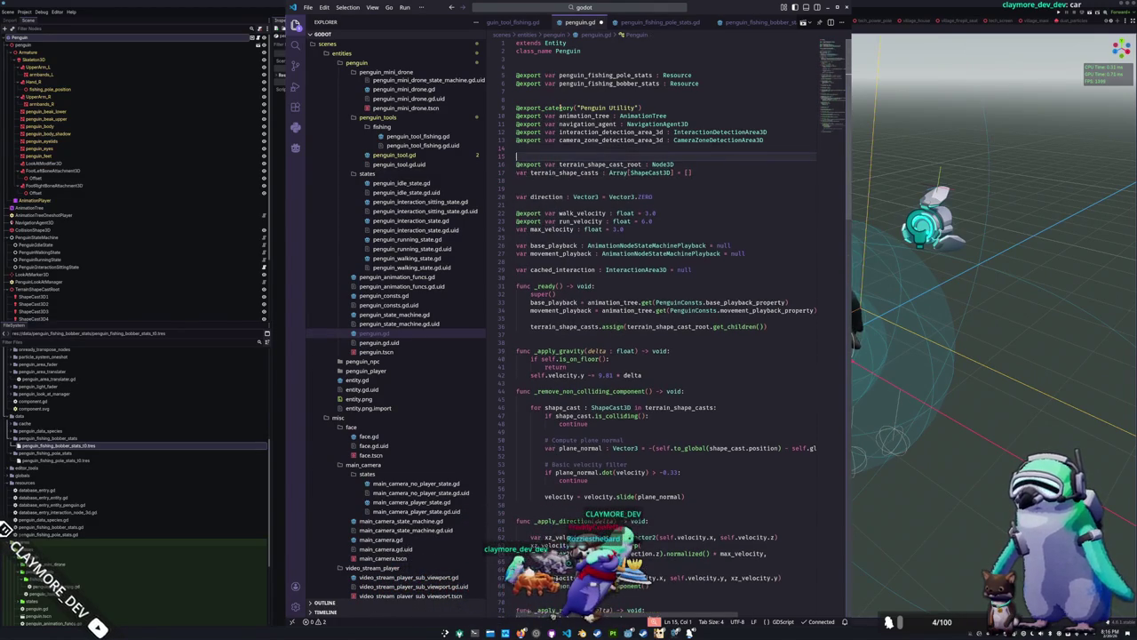
key(Return)
key(Delete)
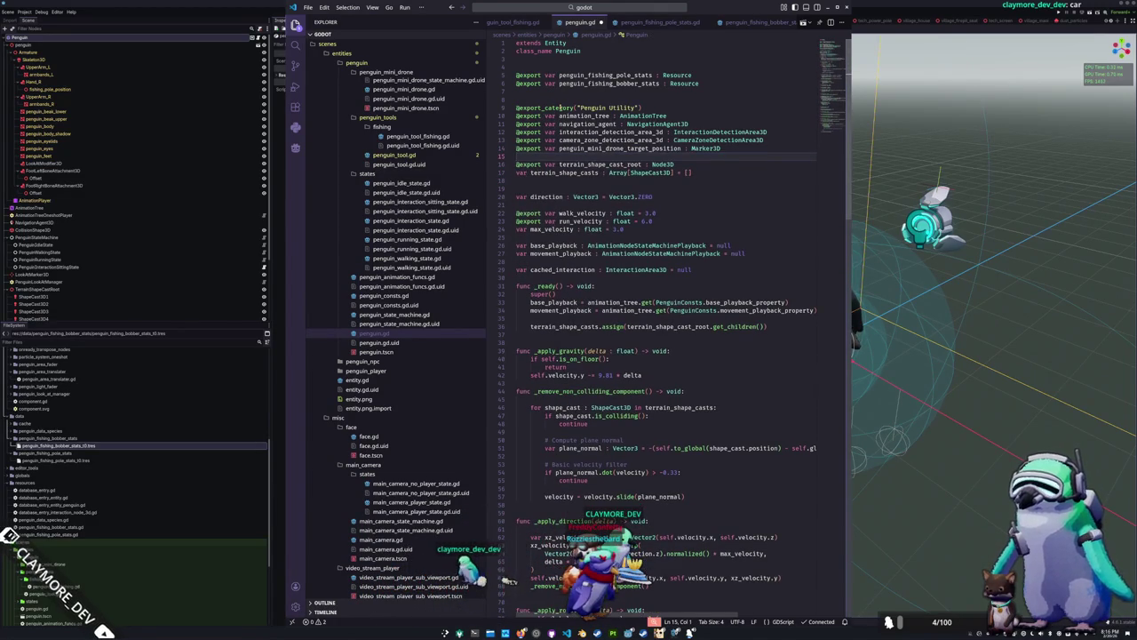
key(Delete)
Separate terrain_shape_casts from the exported group and remove a leftover blank line
key(Down)
key(Return)
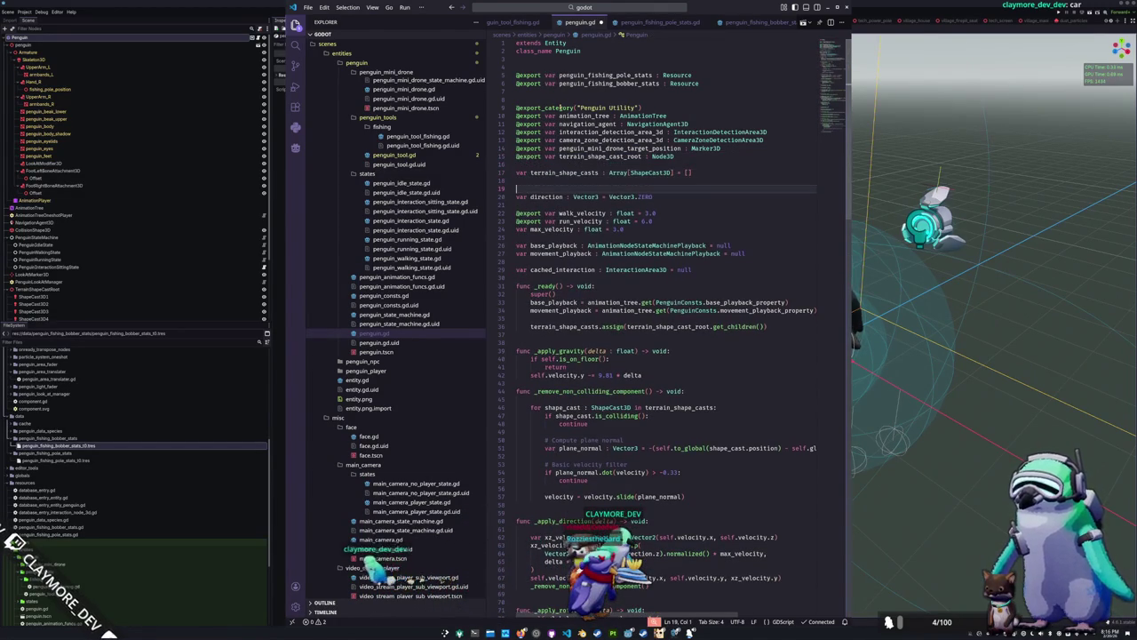
key(Delete)
key(Down)
key(Down)
key(Down)
key(Up)
key(Up)
key(Up)
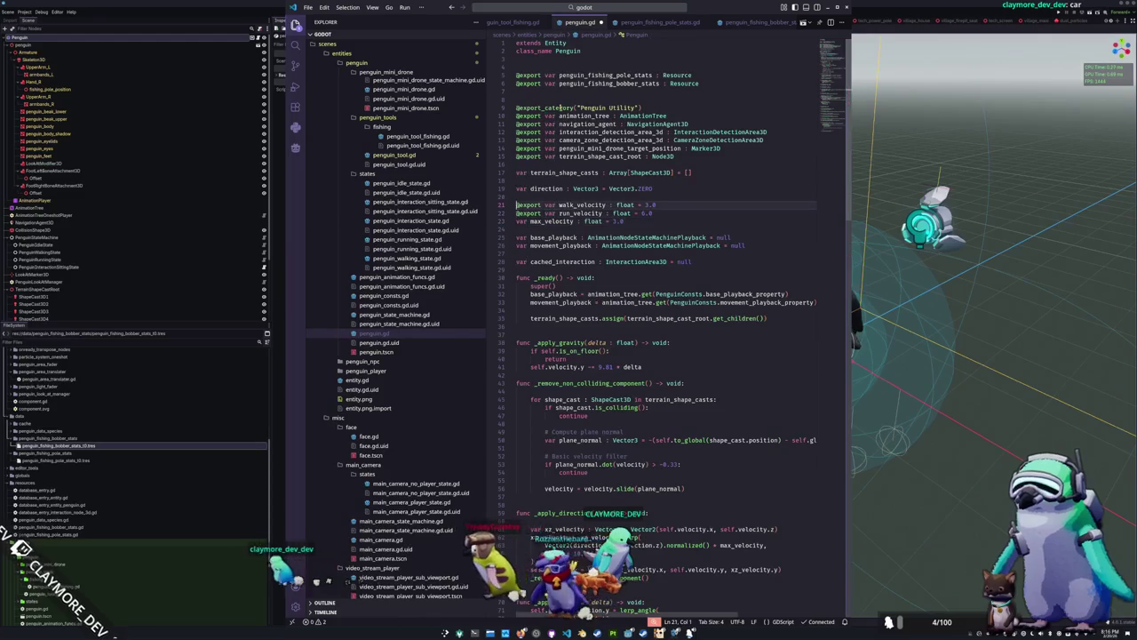
Add a Penguin Velocity export category above the walk_velocity export
key(Return)
text(export_category(")
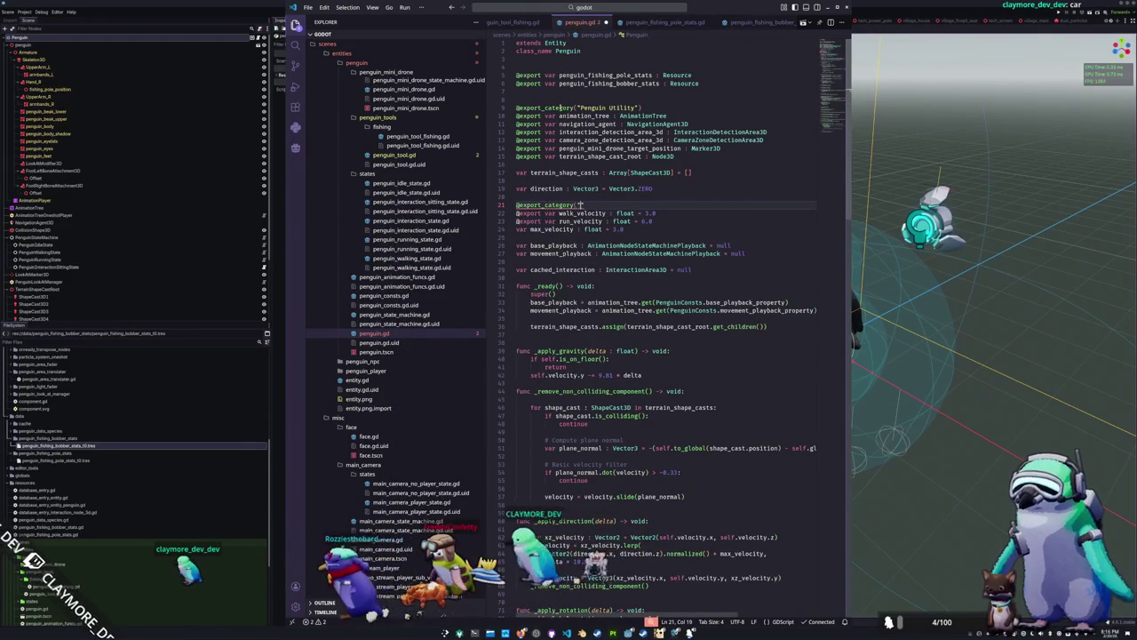
text(Velocity)
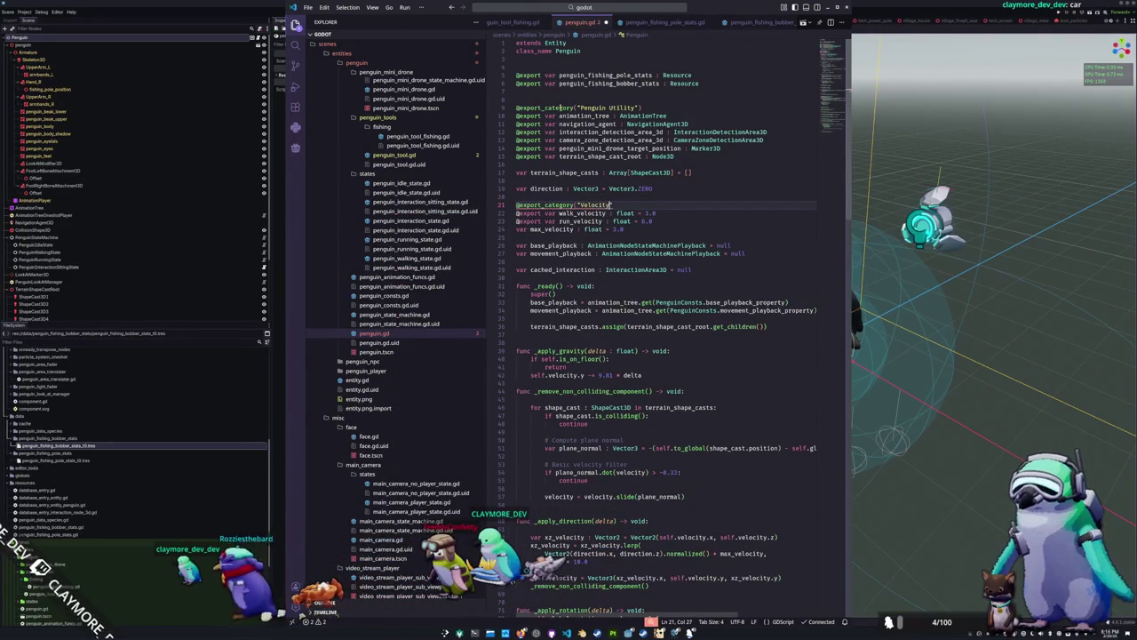
text(")
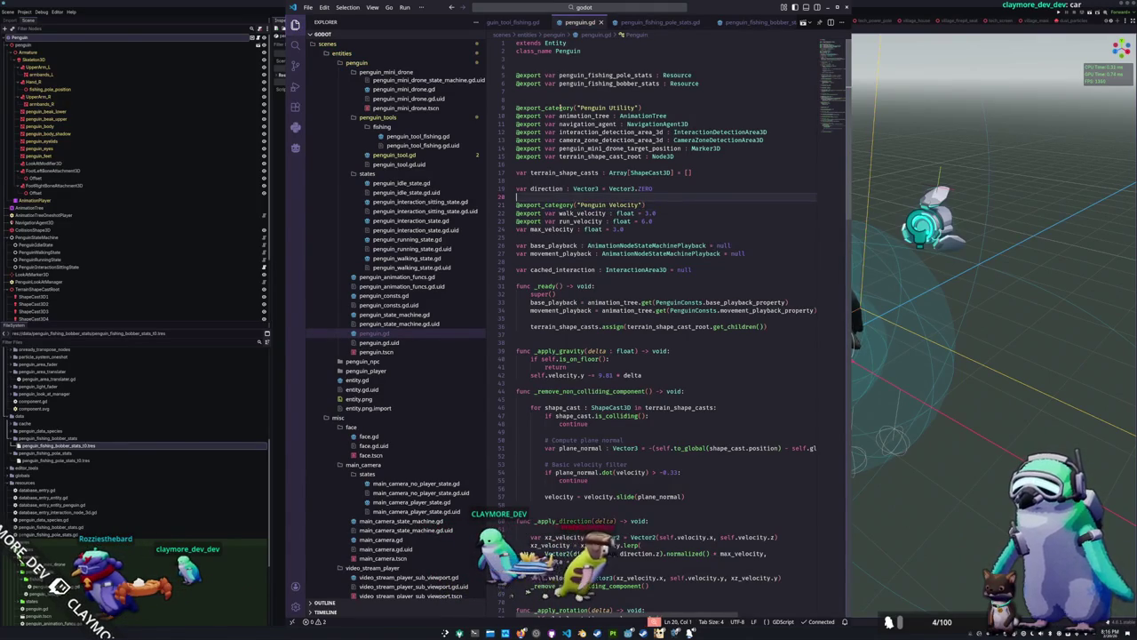
key(Up)
key(Up)
key(Up)
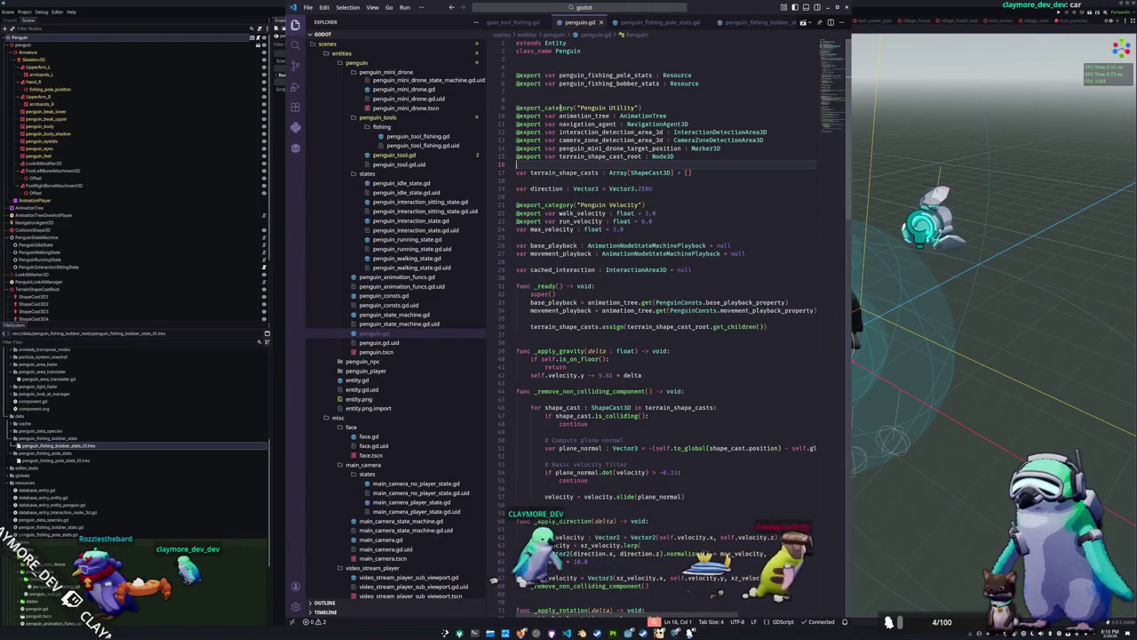
key(Down)
key(Down)
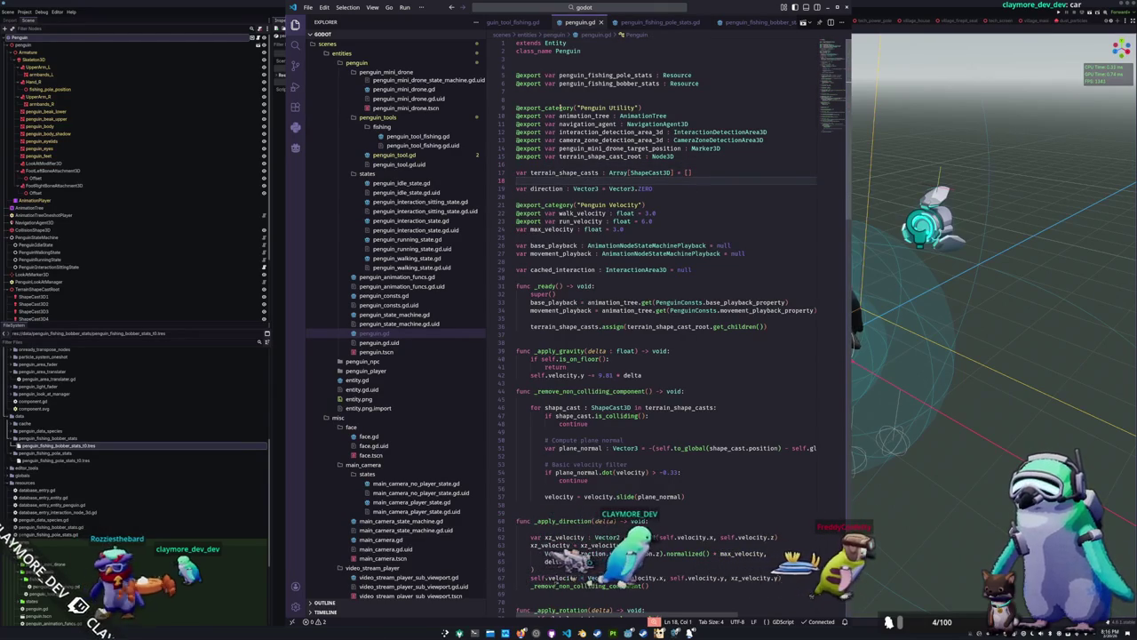
key(Down)
key(Down)
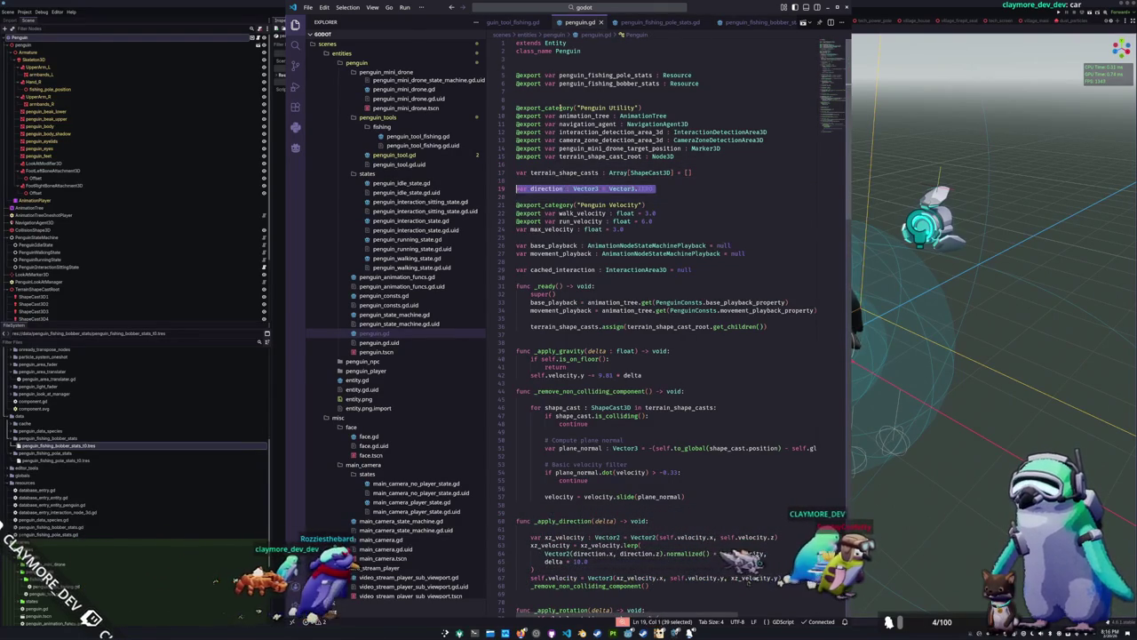
Move the direction declaration below max_velocity and delete the leftover blank lines
key(shift+Up)
key(shift+Up)
key(ctrl+x)
key(Down)
key(Down)
key(Down)
key(End)
key(Return)
key(Return)
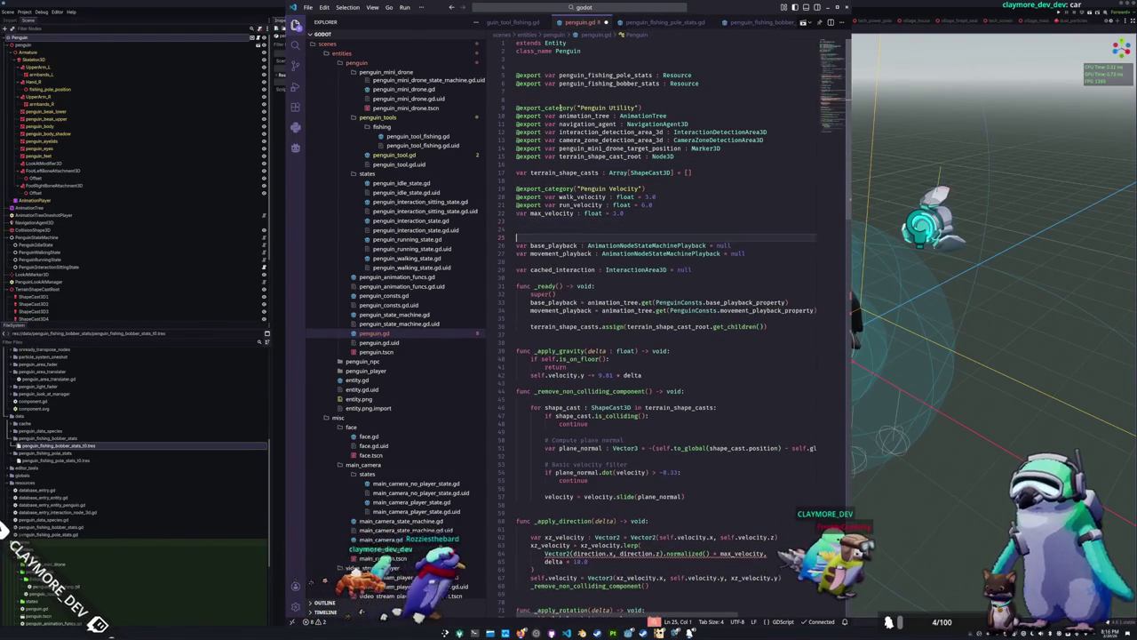
key(ctrl+v)
key(BackSpace)
key(Home)
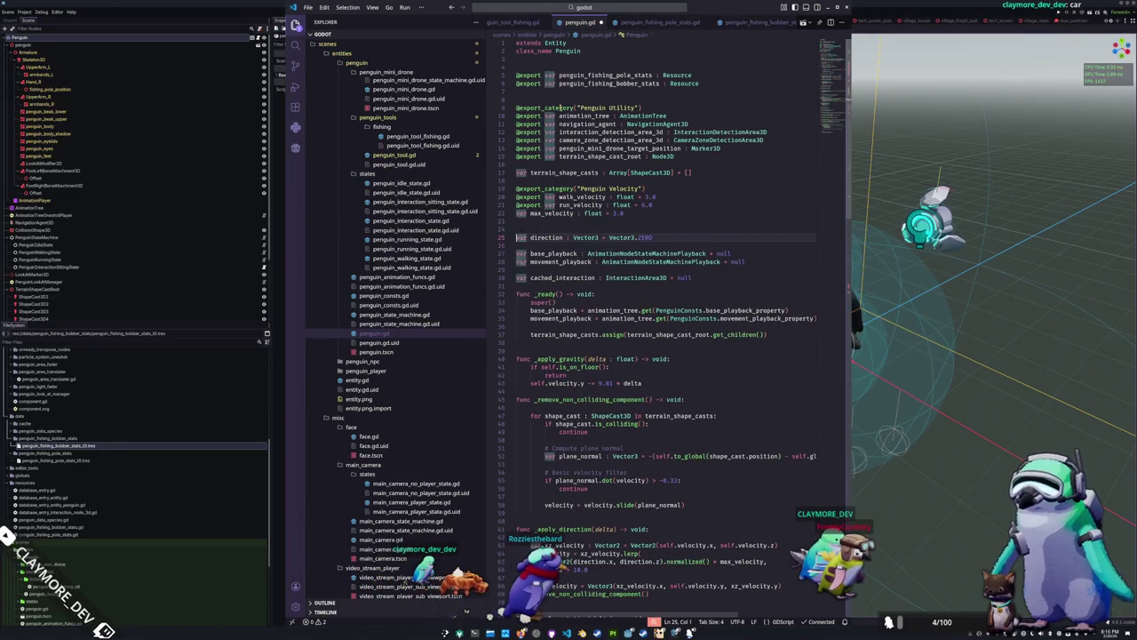
key(Delete)
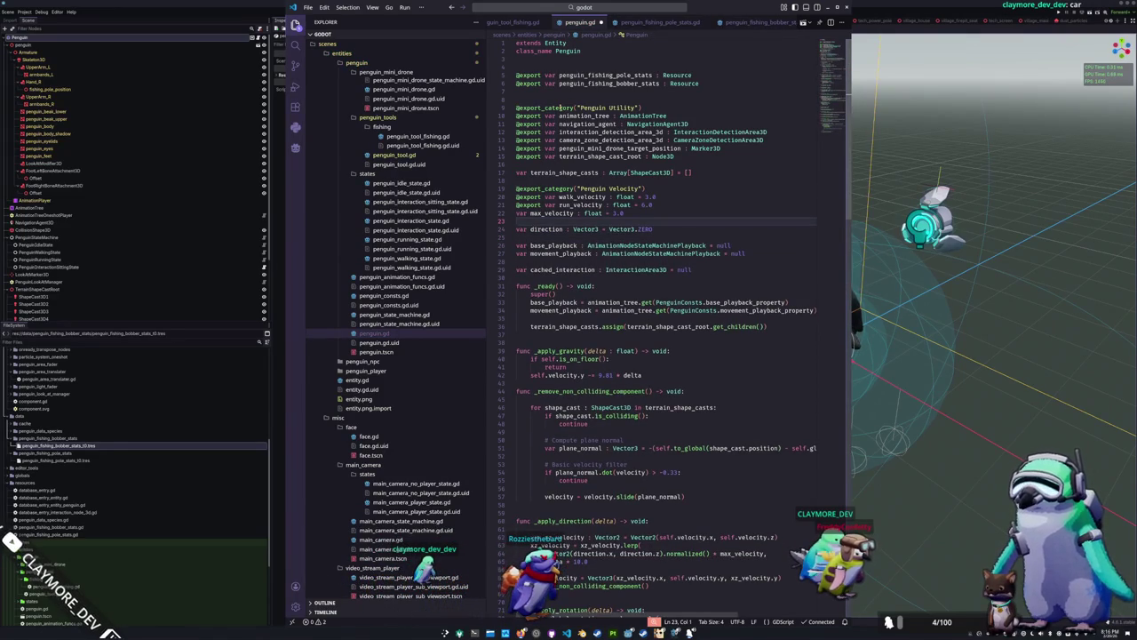
Remove blank lines around cached_interaction and direction to compact the plain variables
key(Down)
key(Down)
key(Down)
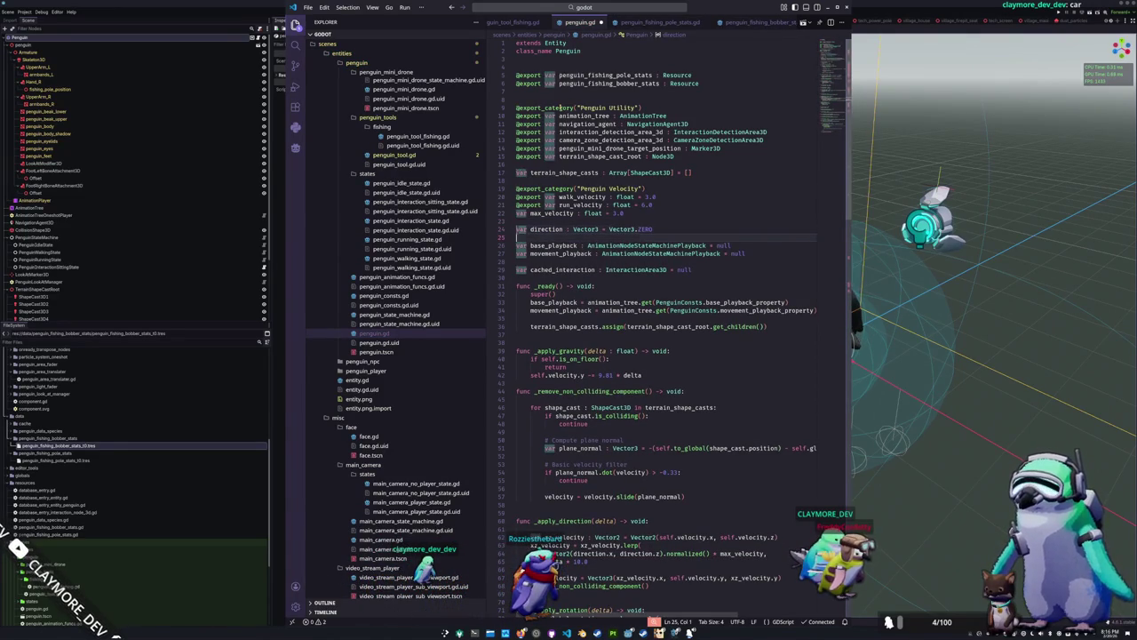
key(Down)
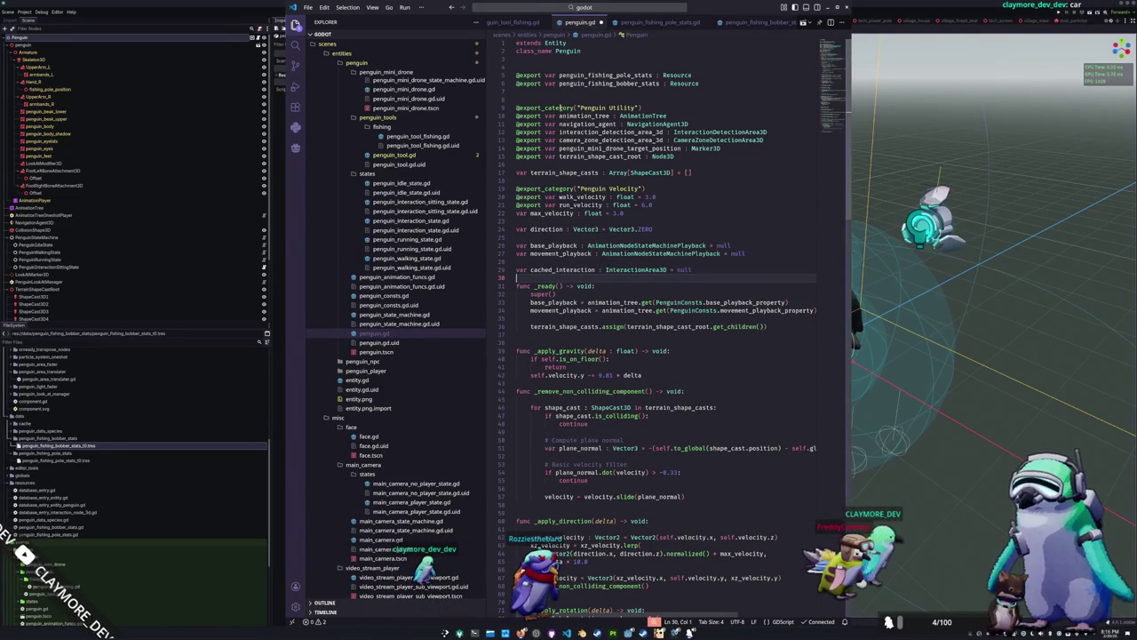
key(Up)
key(Up)
key(Up)
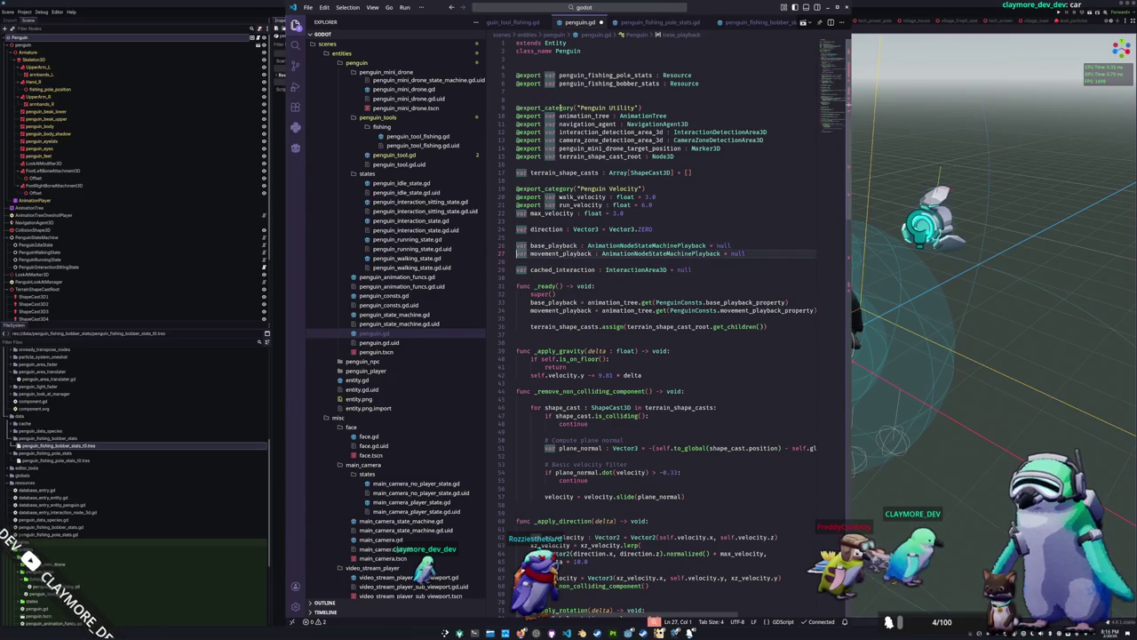
key(Down)
key(Down)
key(BackSpace)
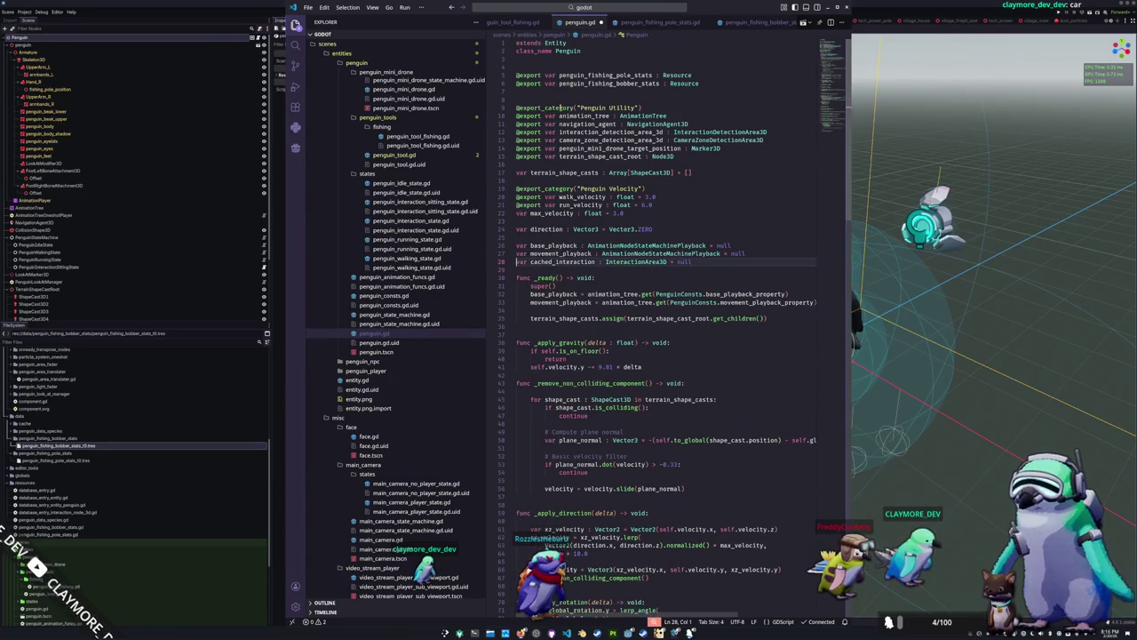
key(Up)
key(Up)
key(BackSpace)
key(Up)
key(BackSpace)
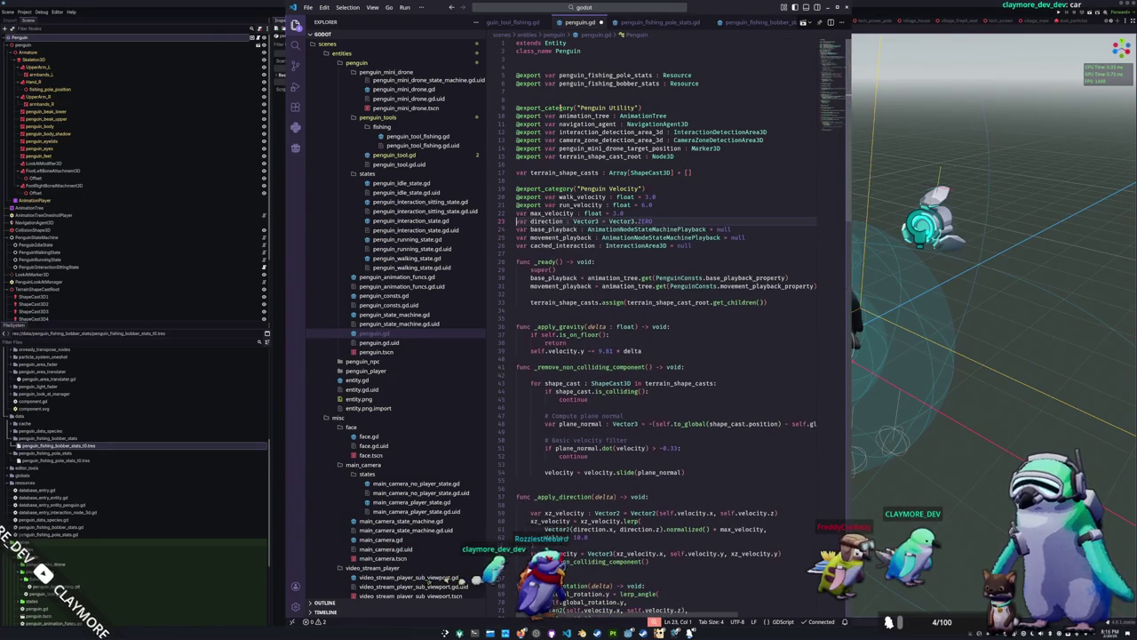
key(Up)
key(Return)
Move terrain_shape_casts below the velocity exports and begin the Penguin Tool Stats category line
key(Up)
key(Up)
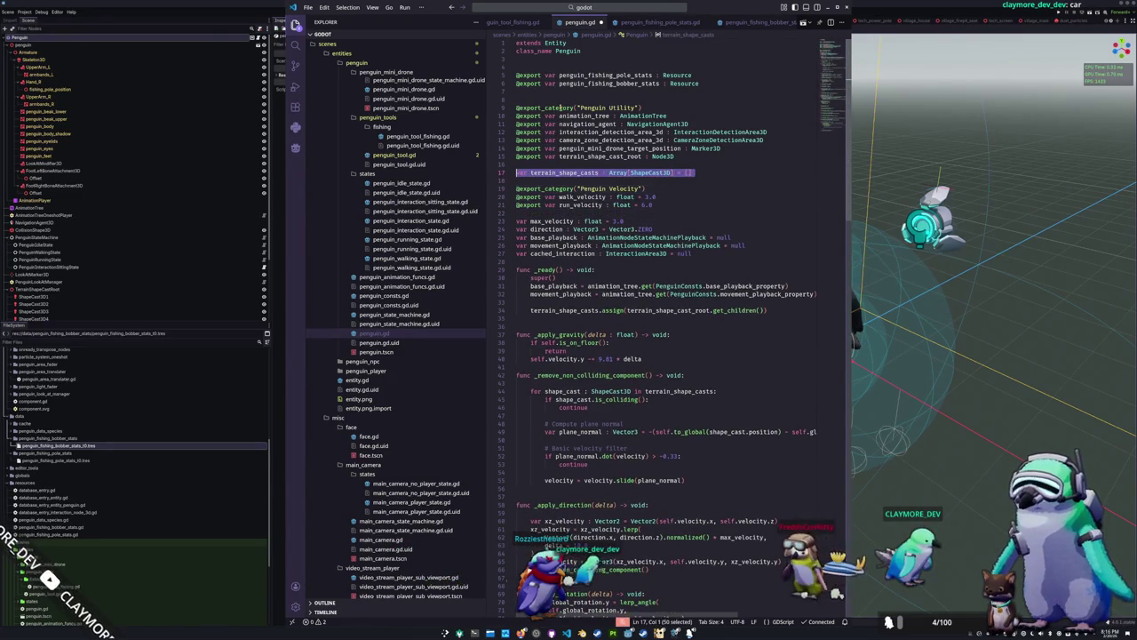
key(ctrl+x)
key(Down)
key(Down)
key(Down)
key(ctrl+v)
key(alt+Up)
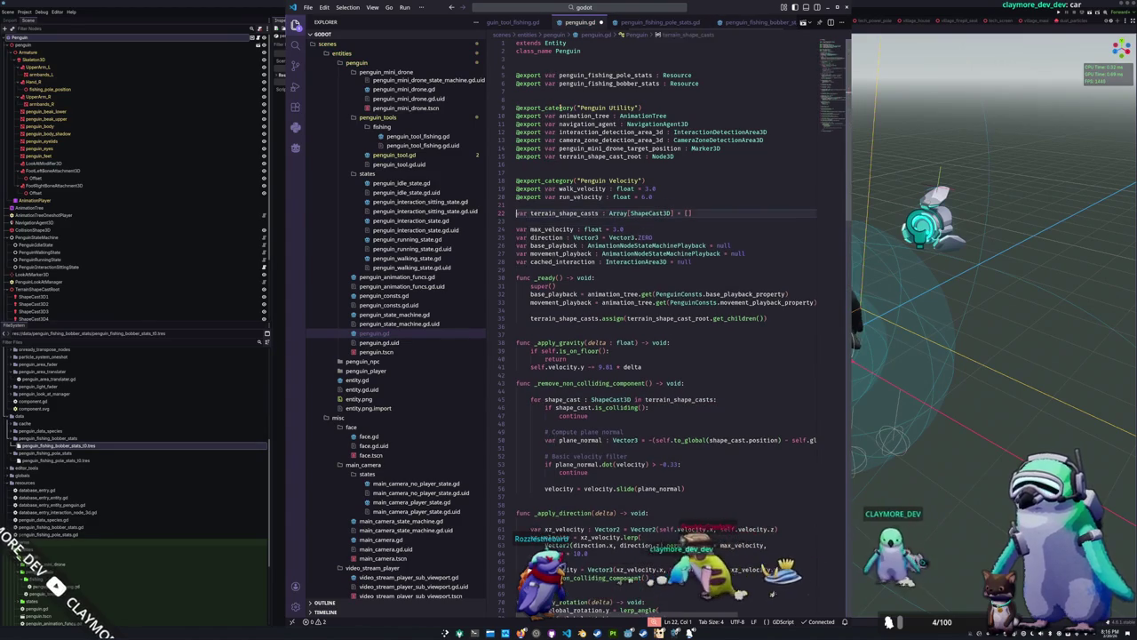
key(Up)
key(Up)
key(Up)
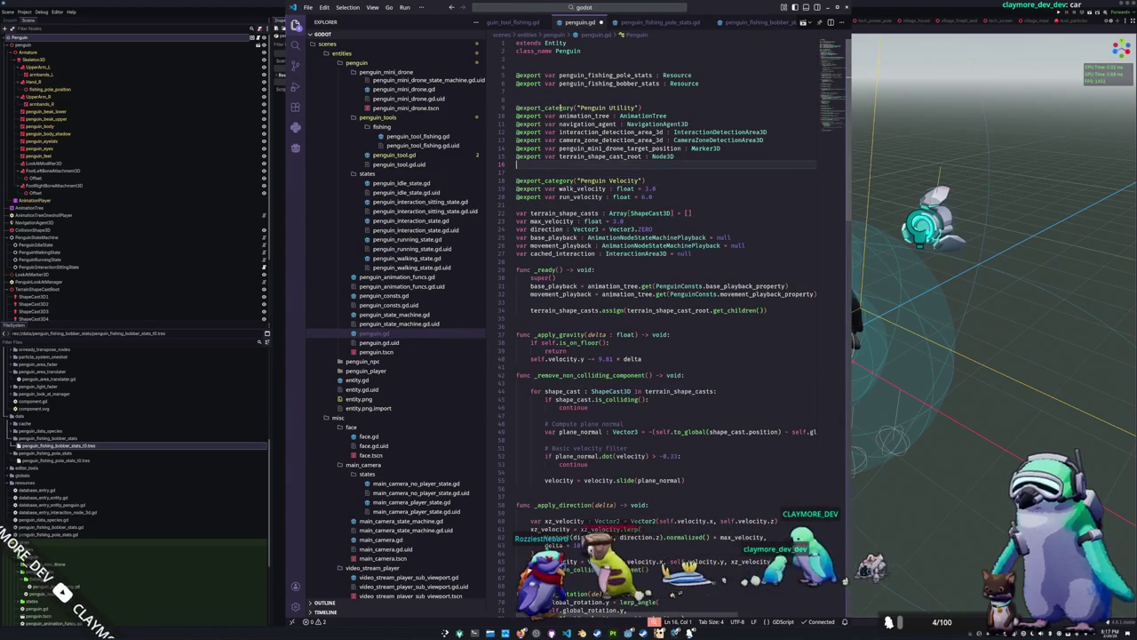
key(Up)
key(Up)
key(Up)
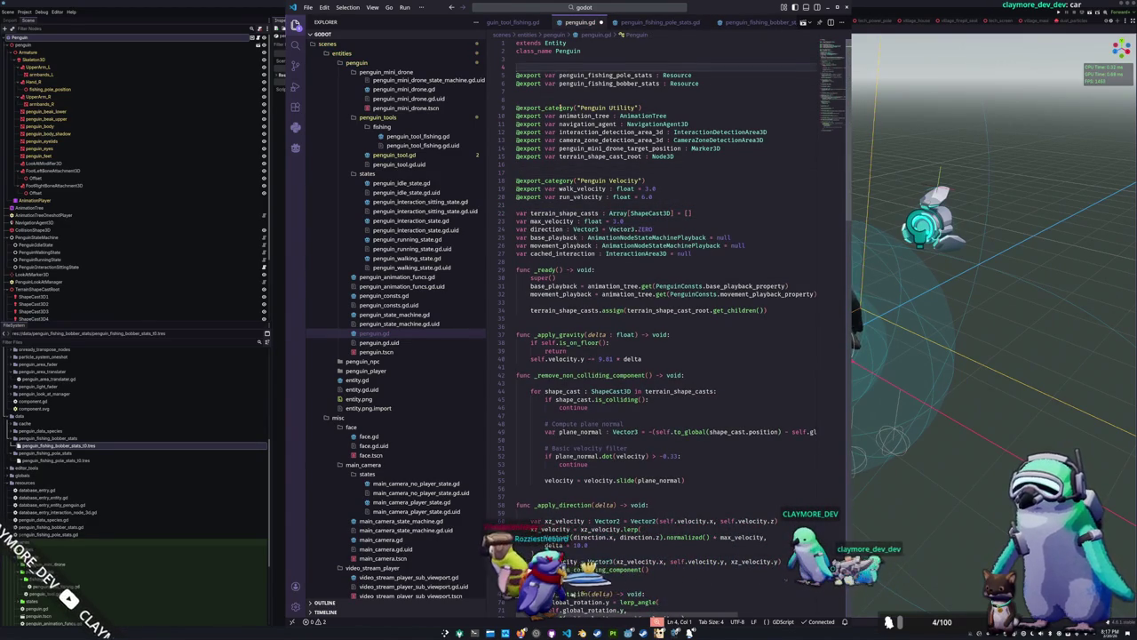
text(export_category(")
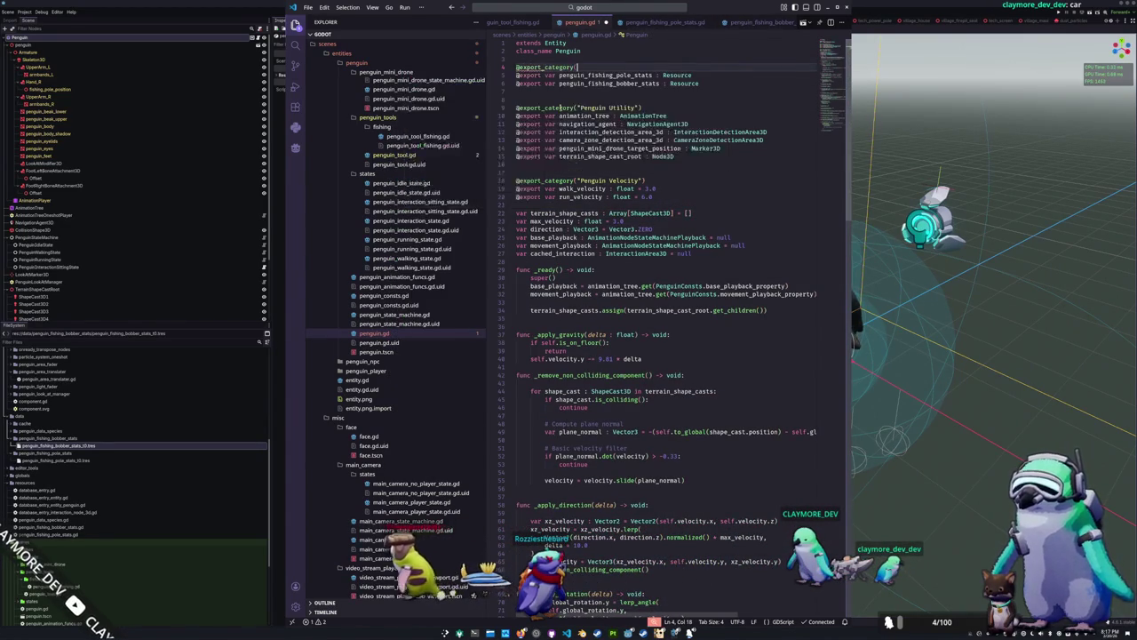
text(Penguin )
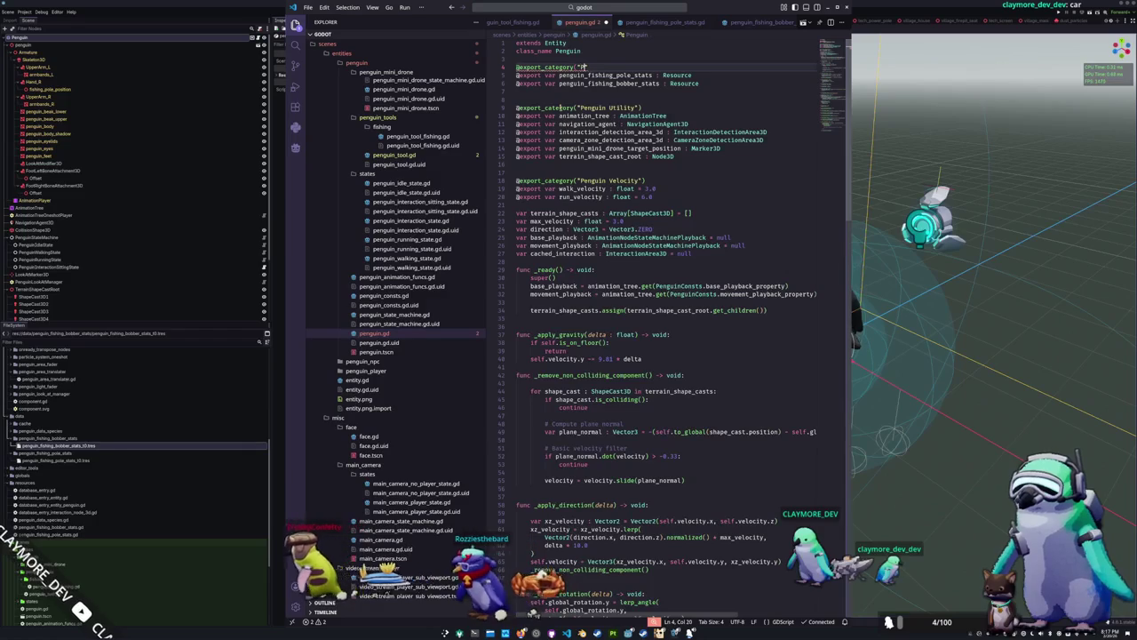
text(Tool Stats)
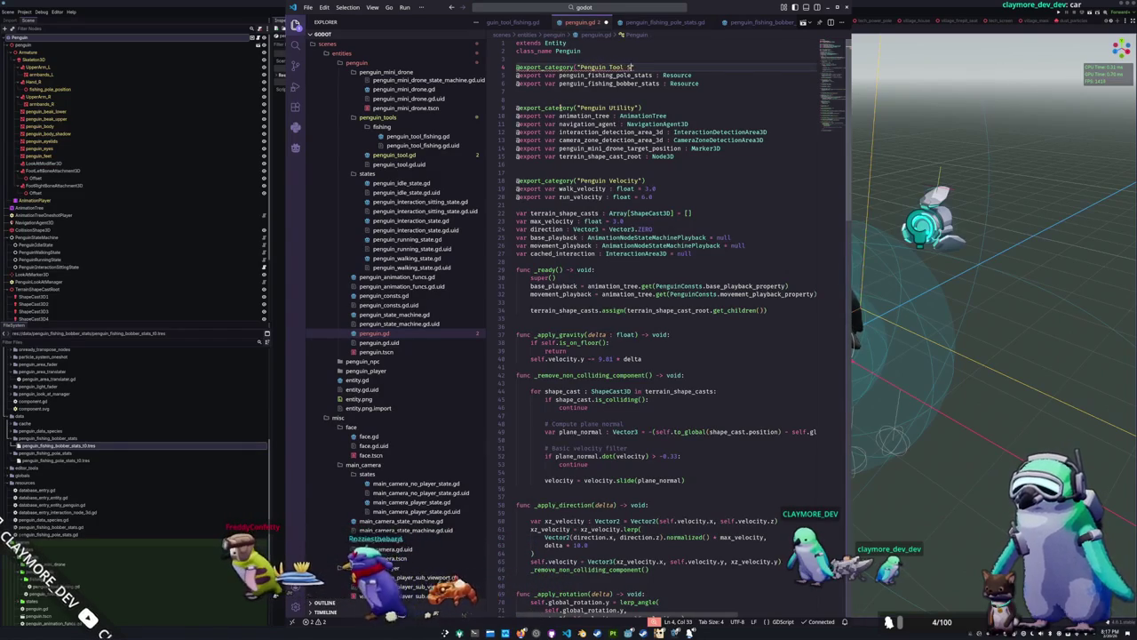
click(517, 74)
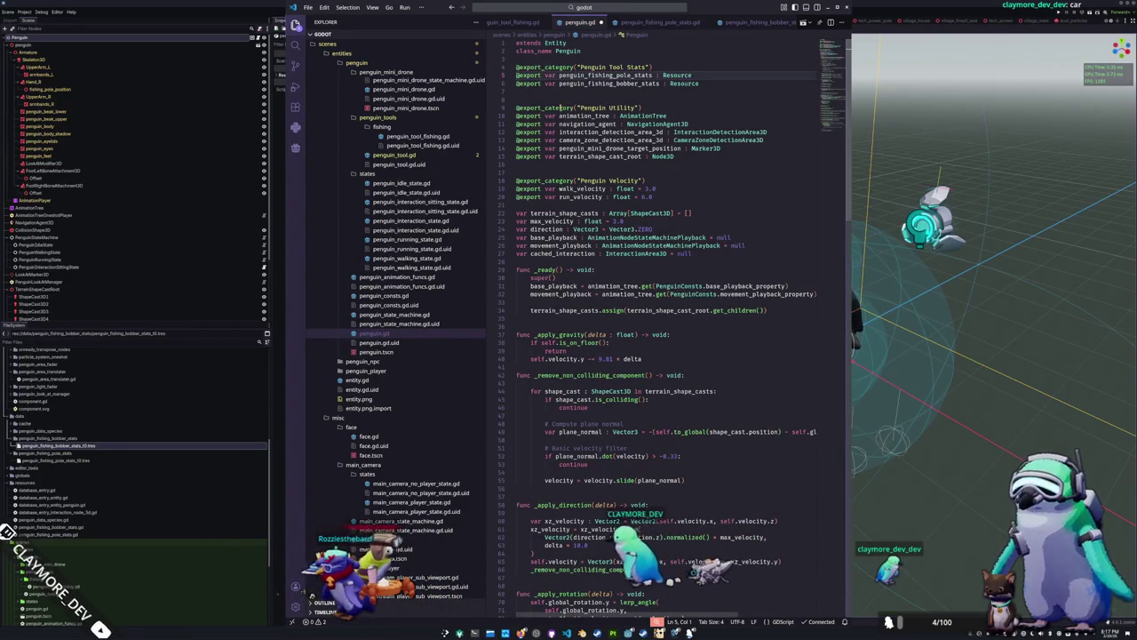
key(Down)
key(Down)
key(Down)
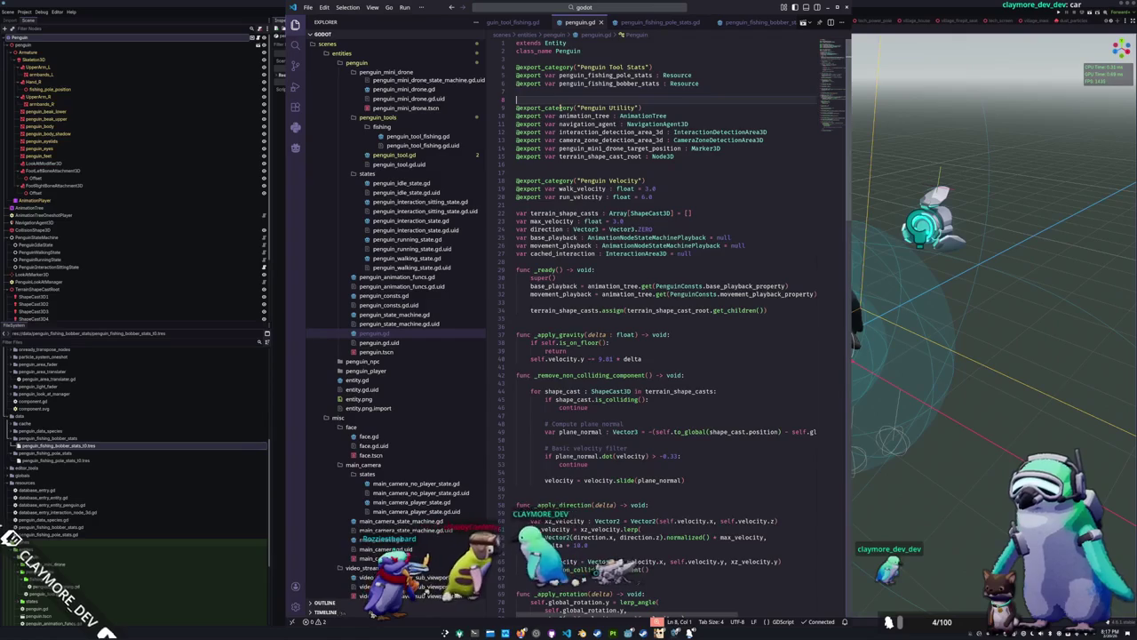
key(Down)
key(Down)
key(Down)
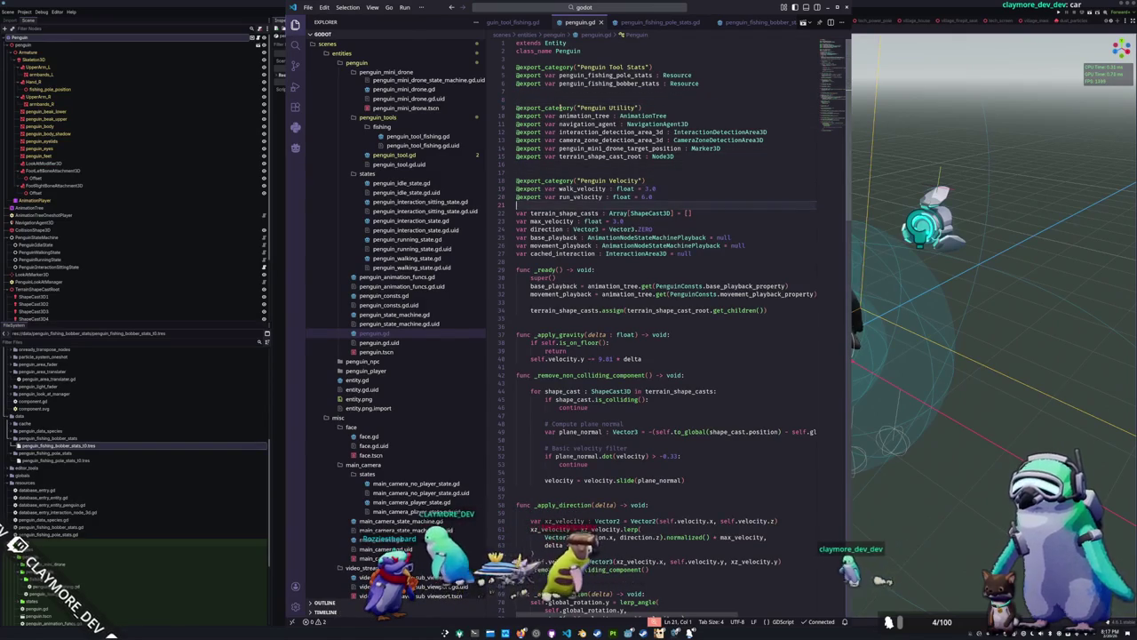
key(Down)
key(Down)
key(Down)
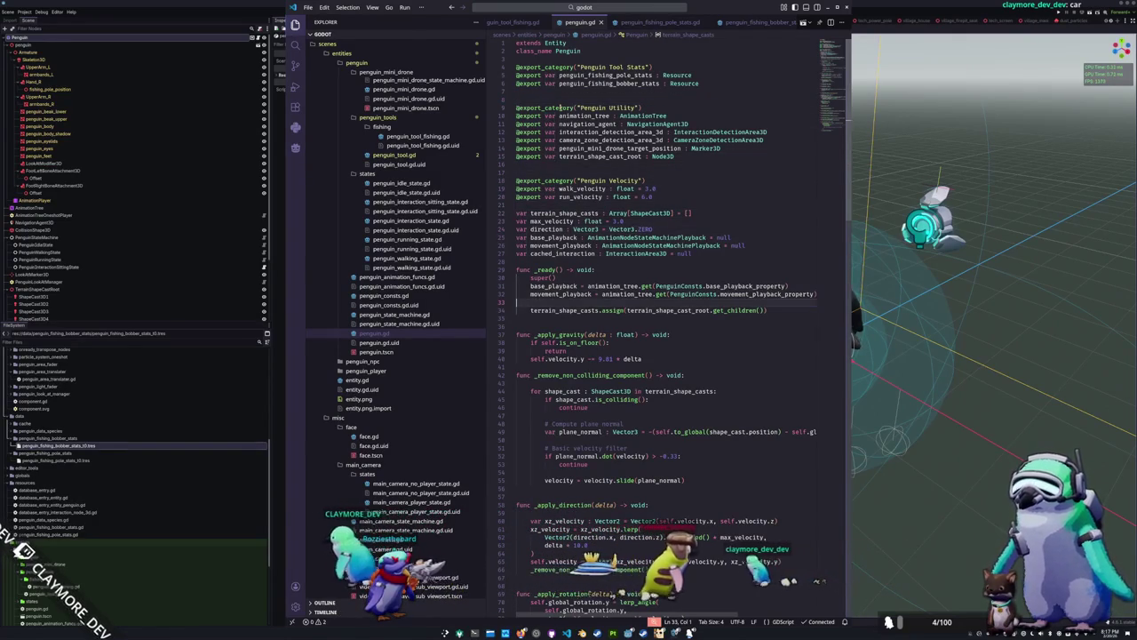
key(Down)
key(Down)
key(Down)
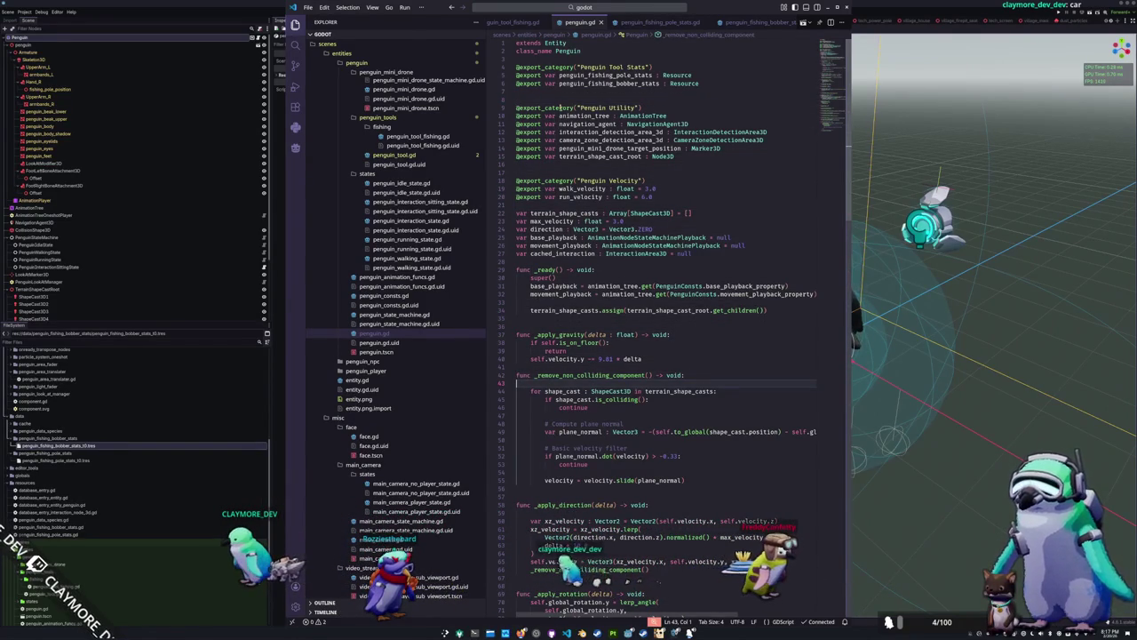
Strip the blank lines and the plane-normal and velocity-filter comments, adding a blank line before _remove_non_colliding_component
key(Delete)
key(Delete)
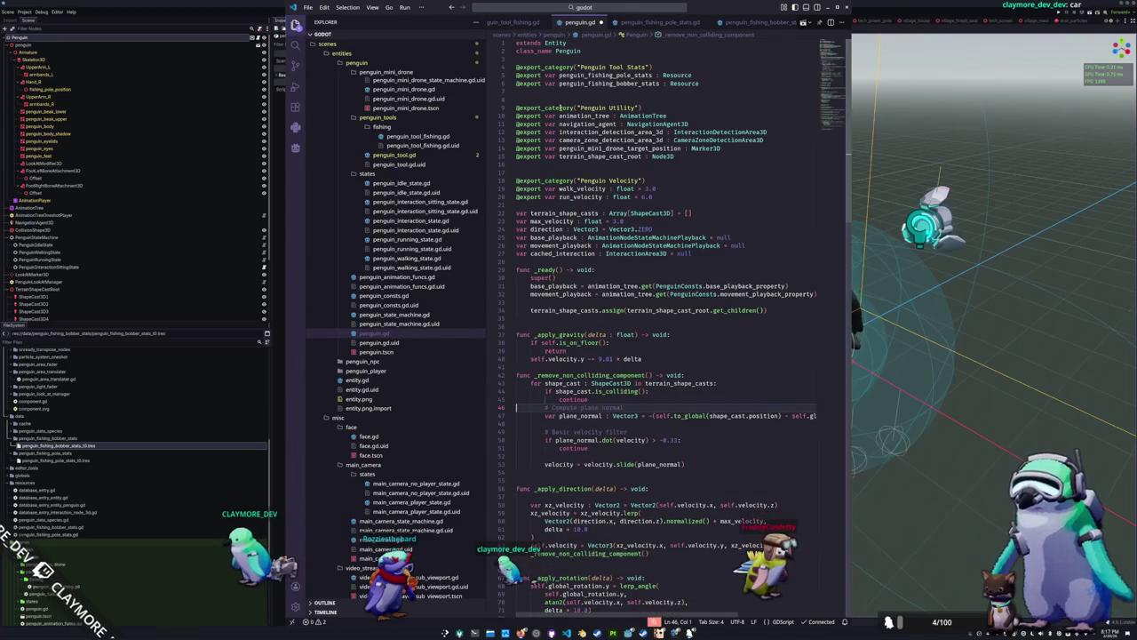
key(Delete)
key(Delete)
key(Down)
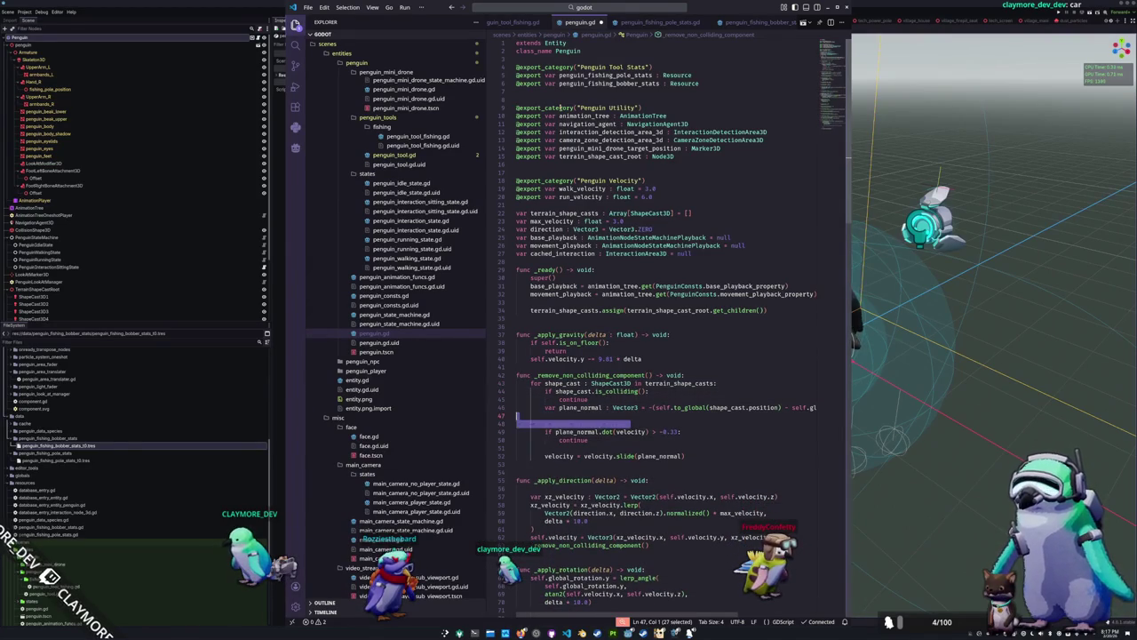
key(Delete)
key(Down)
key(Down)
key(Delete)
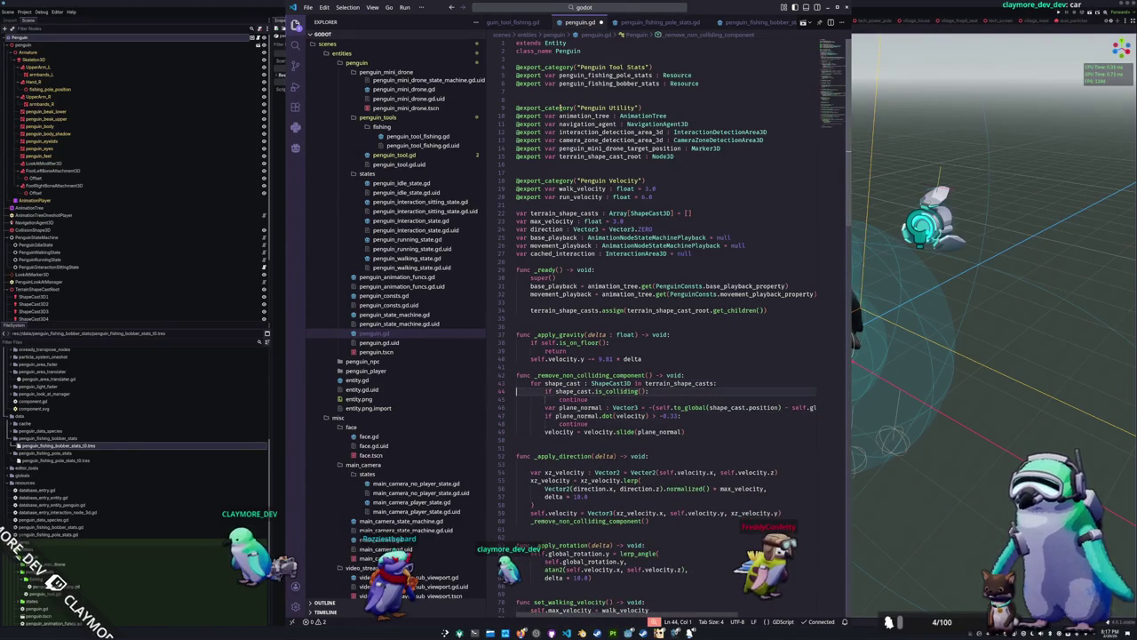
key(Return)
key(Down)
key(Down)
key(Down)
key(Down)
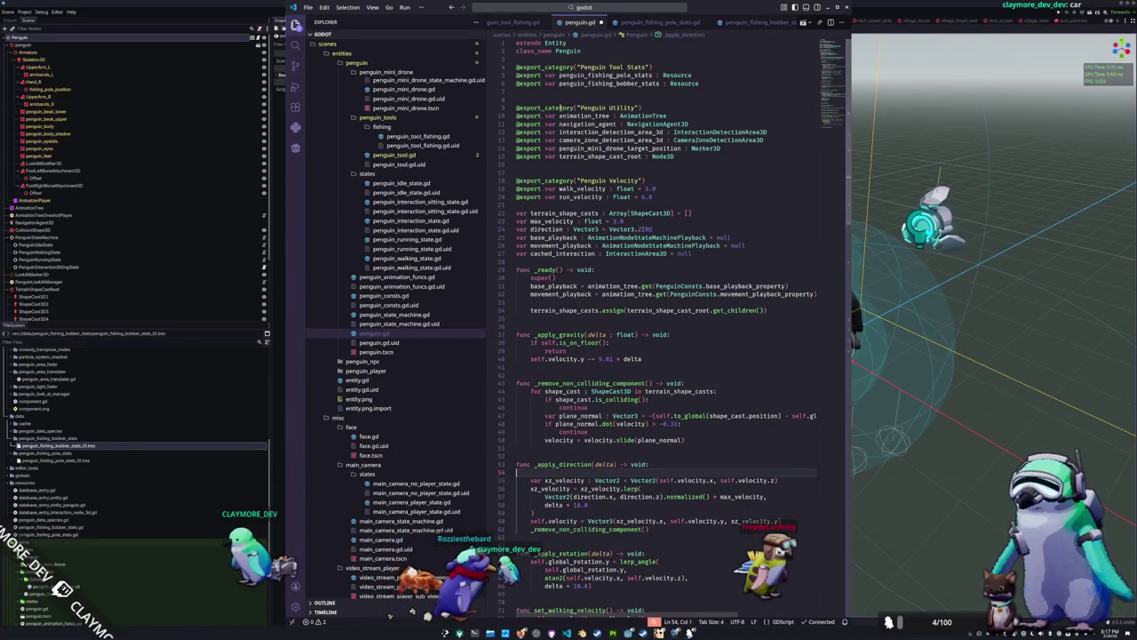
key(Delete)
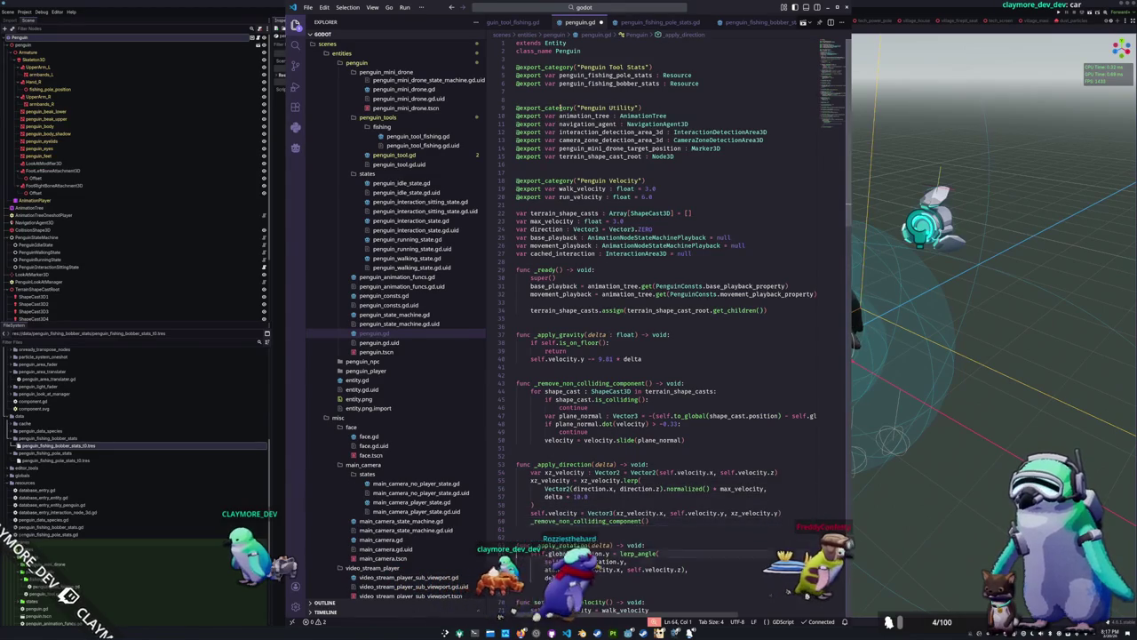
Select the cached_direction and cached_camera_angle declarations to relocate them into the top variable block
key(Down)
key(Down)
key(Down)
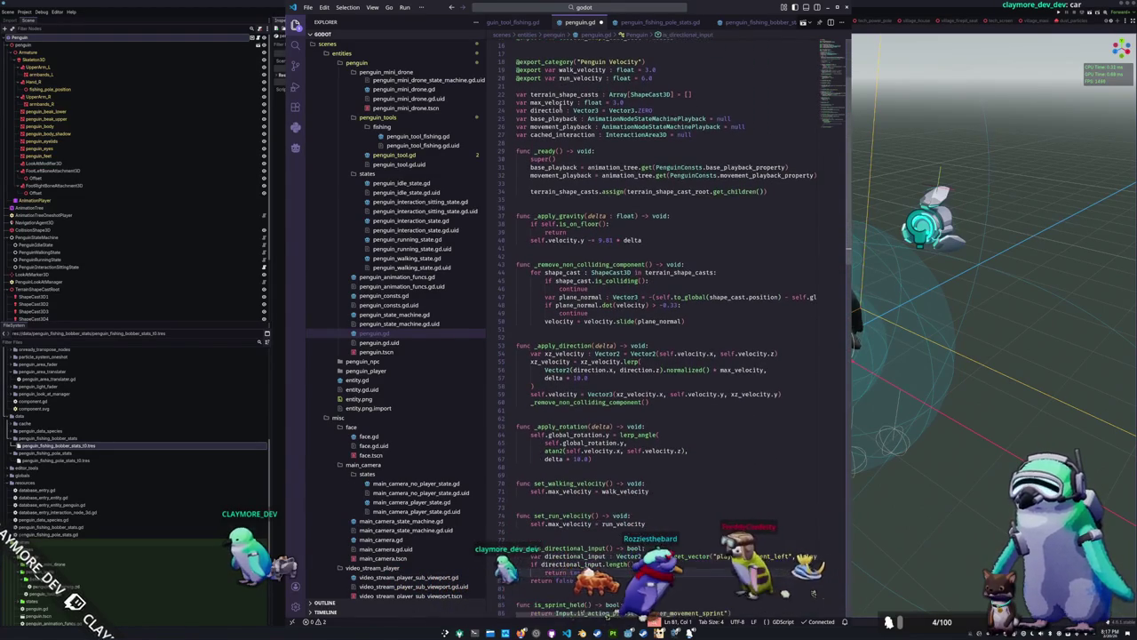
key(Down)
key(Down)
key(Down)
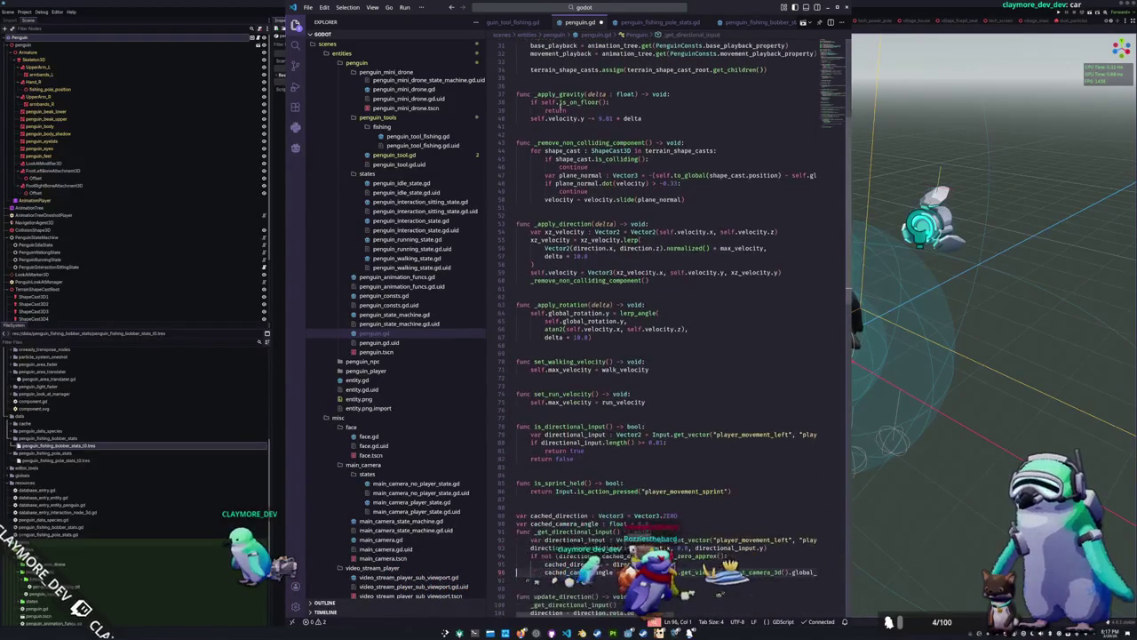
key(Down)
key(Down)
key(Down)
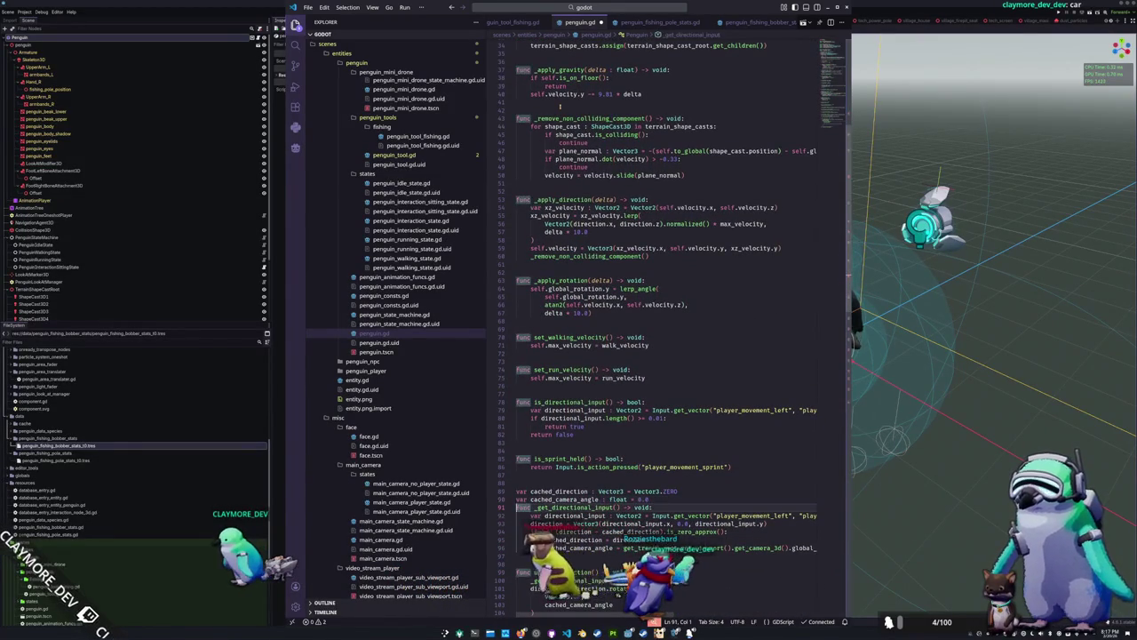
key(shift+Up)
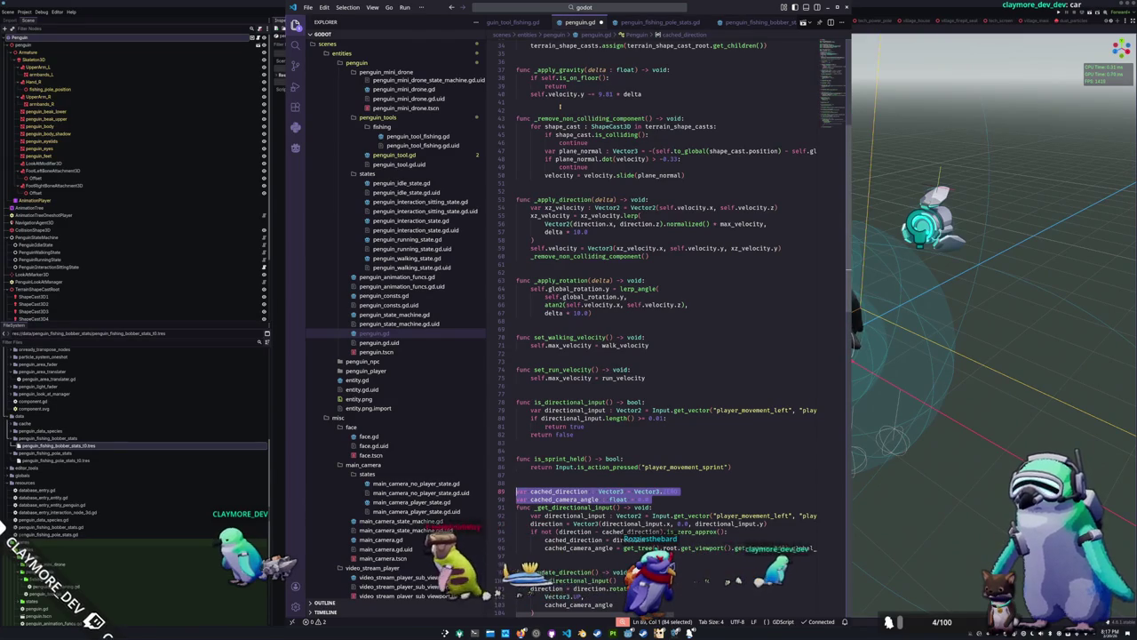
key(Down)
key(Down)
key(Down)
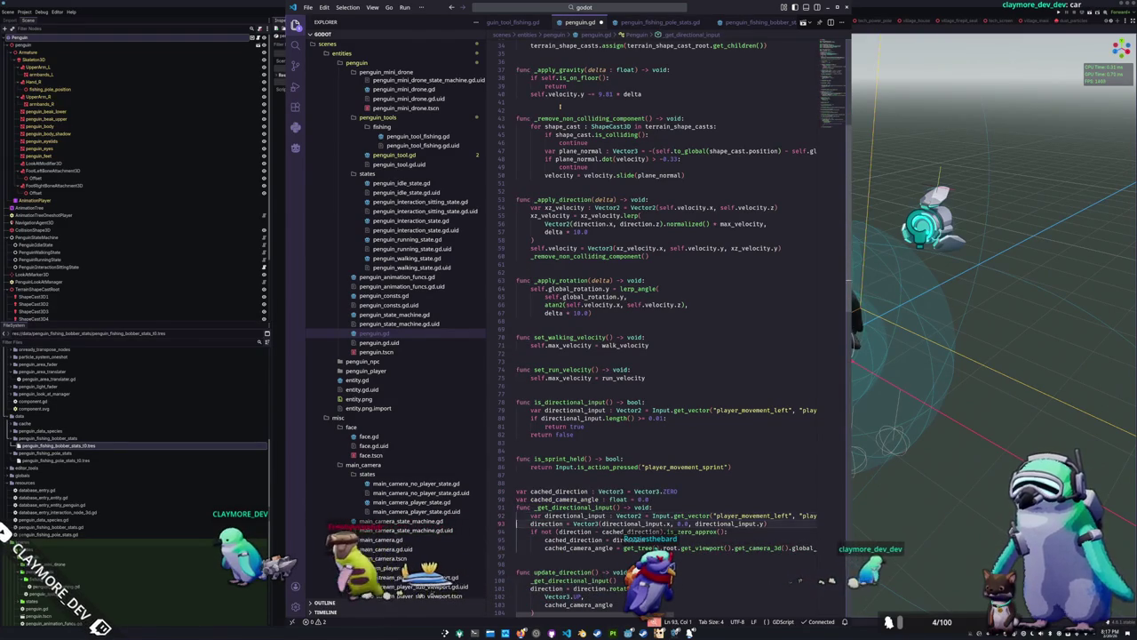
Delete the trailing comment on line 139's velocity check, then bring OBS Studio in front of the editor
key(Down)
key(Down)
key(Down)
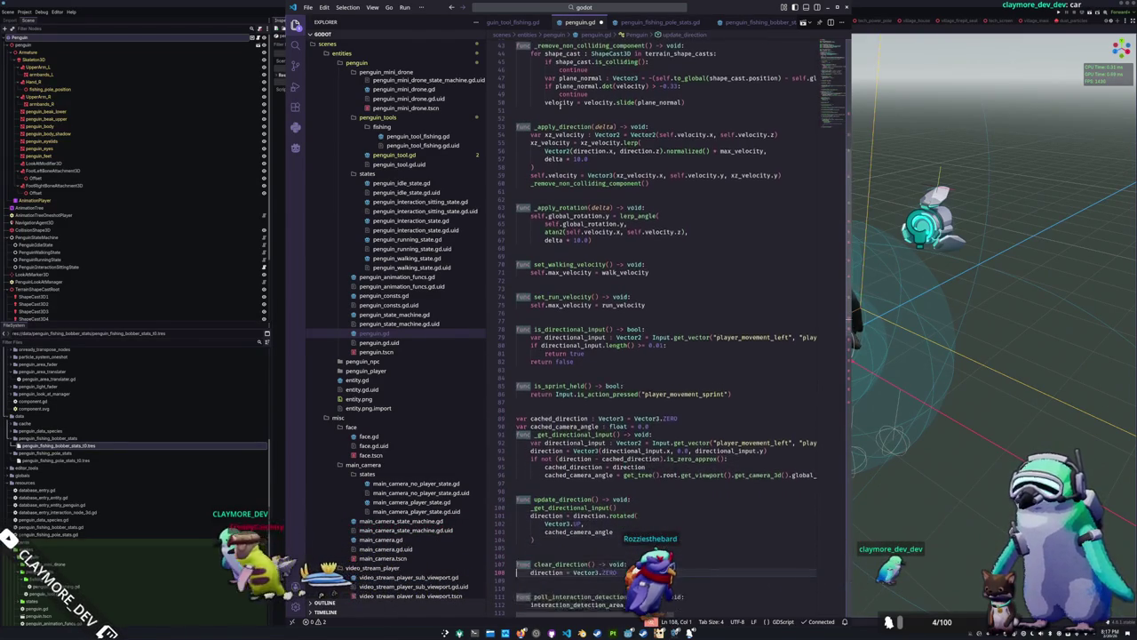
key(Down)
key(Down)
key(Down)
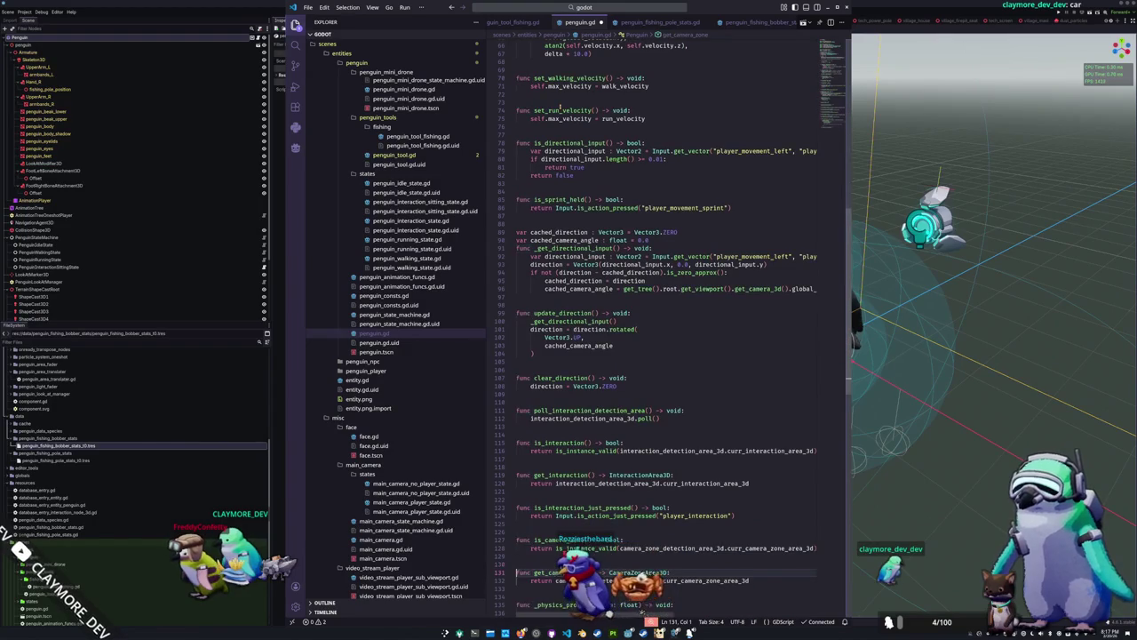
key(Down)
key(Down)
key(Down)
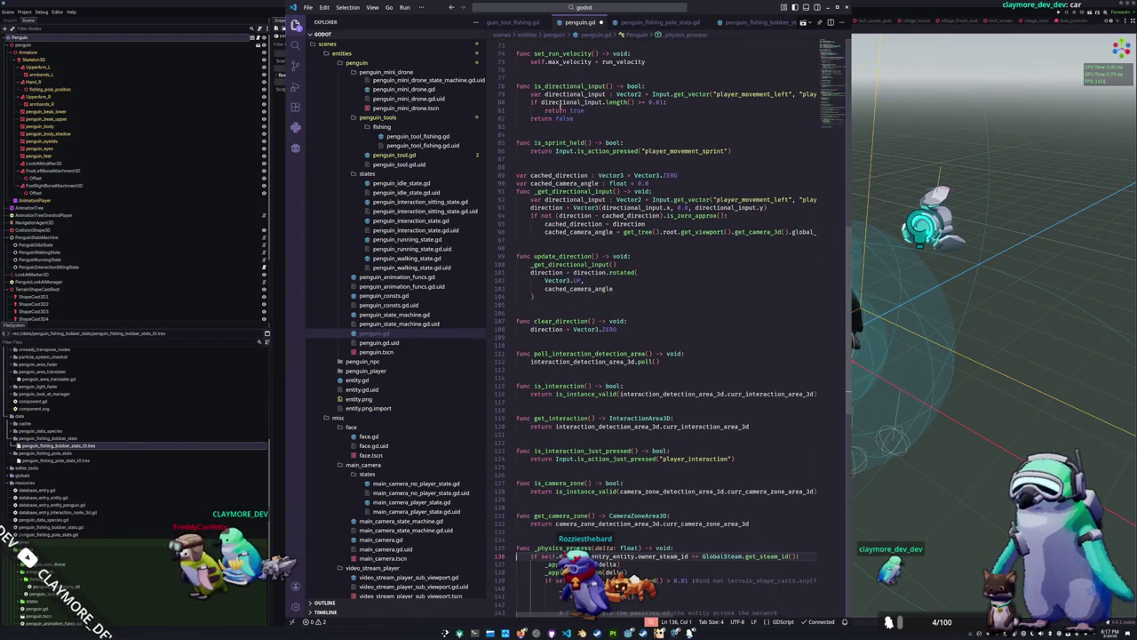
key(Down)
key(Down)
key(Down)
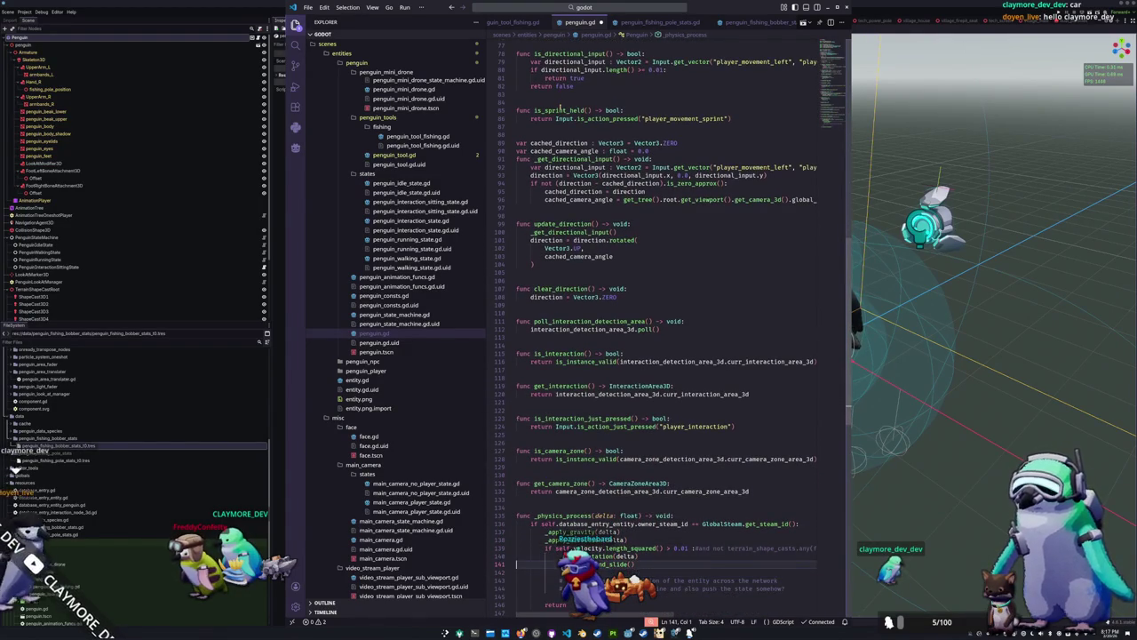
key(End)
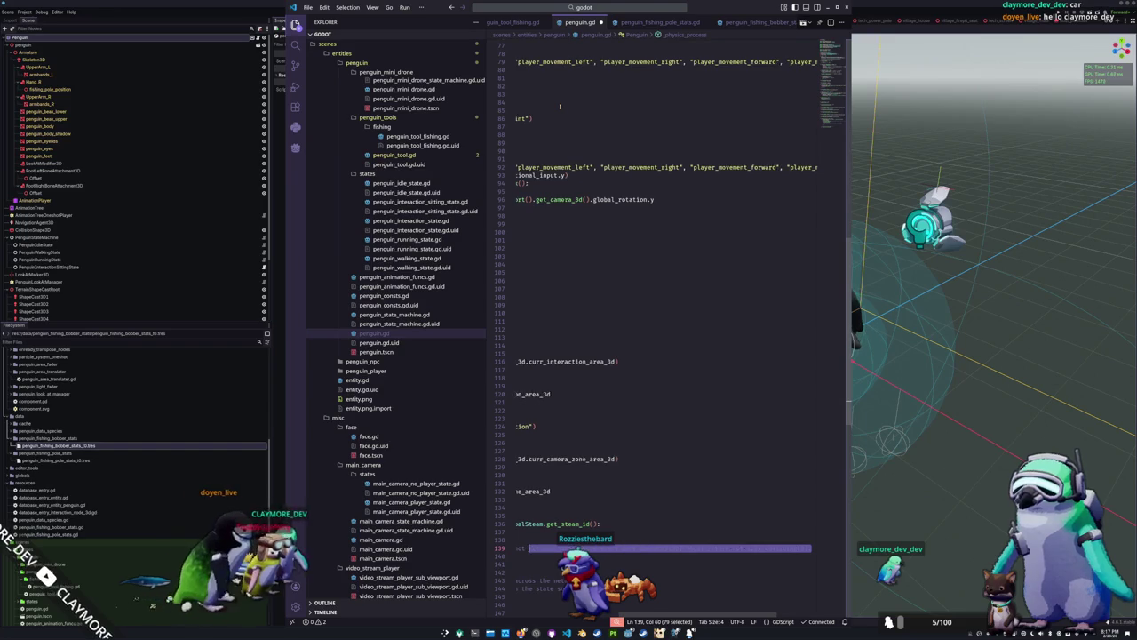
key(ctrl+shift+Left)
key(ctrl+shift+Left)
key(BackSpace)
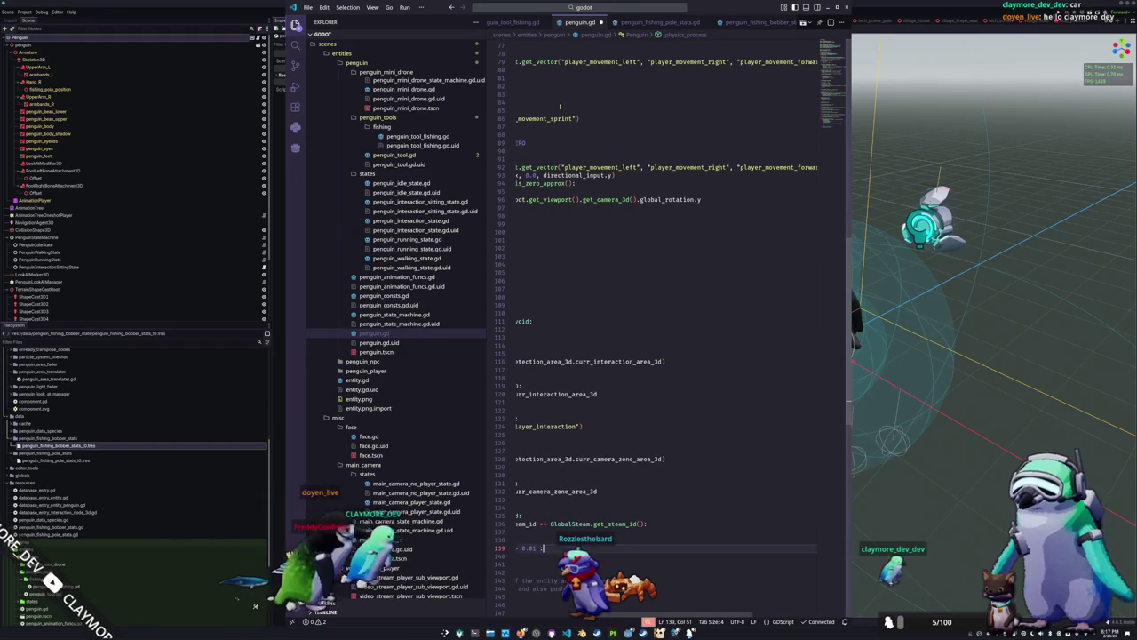
key(Up)
key(Up)
key(Up)
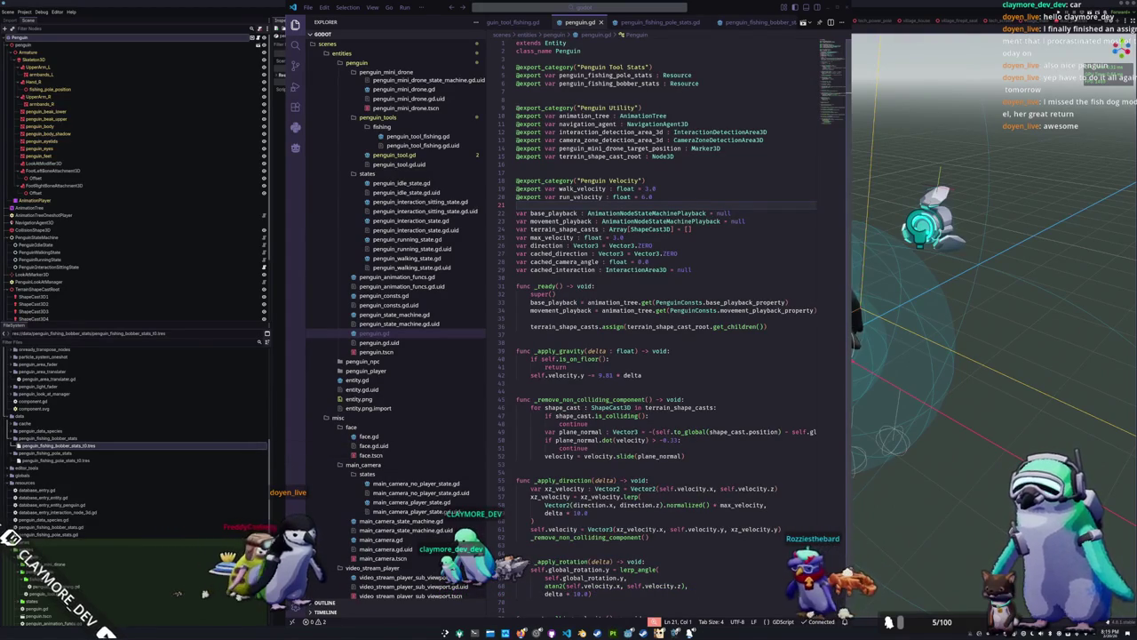
mouse_move(657, 162)
mouse_down()
mouse_move(698, 160)
mouse_move(414, 121)
mouse_move(229, 27)
mouse_move(242, 21)
mouse_up()
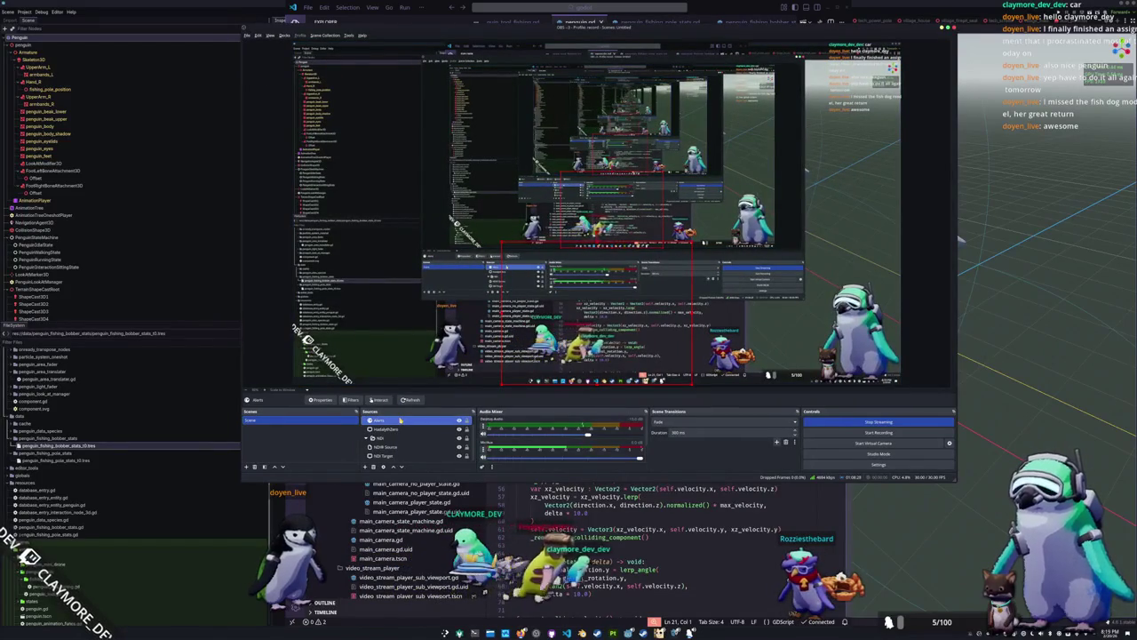
Add a Gain audio filter to the Alerts source and close its Filters window
right_click(439, 421)
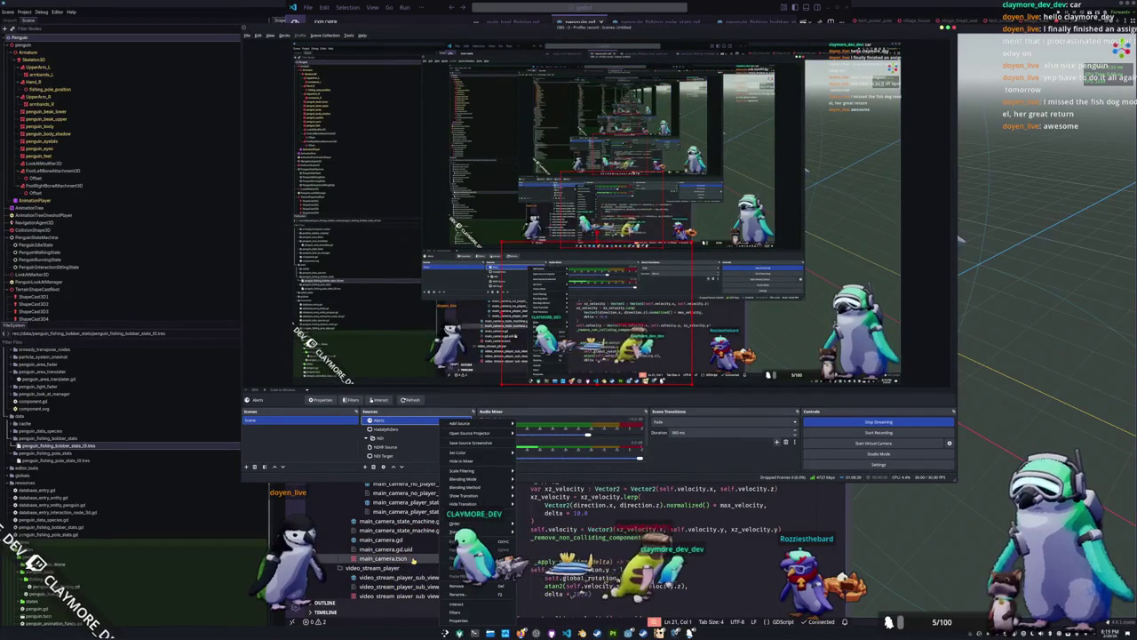
click(454, 612)
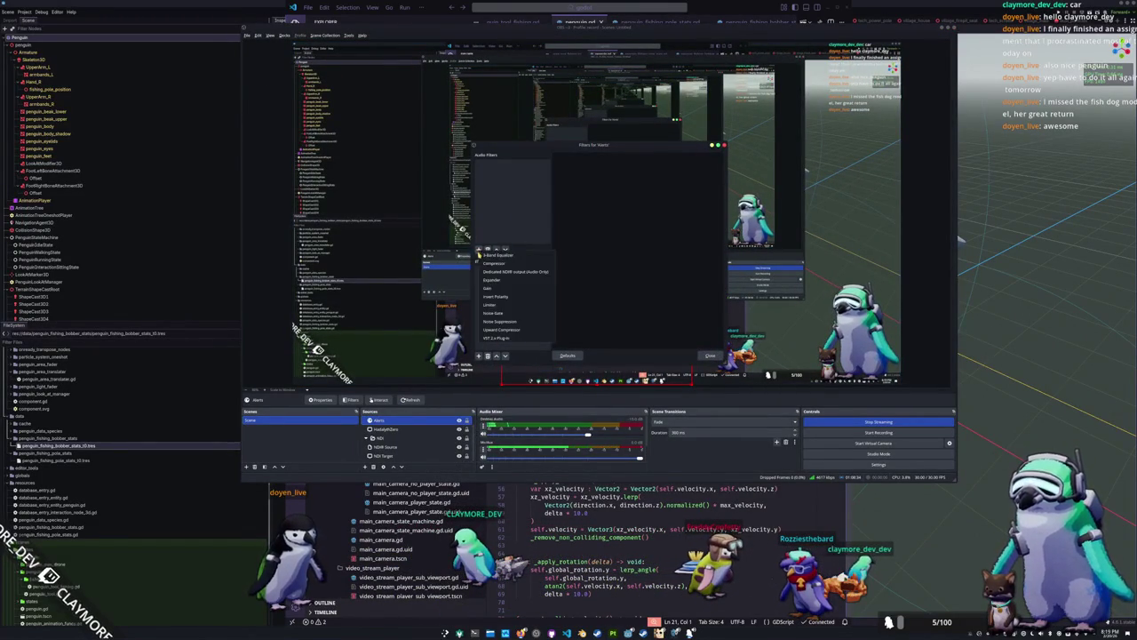
click(489, 286)
click(624, 260)
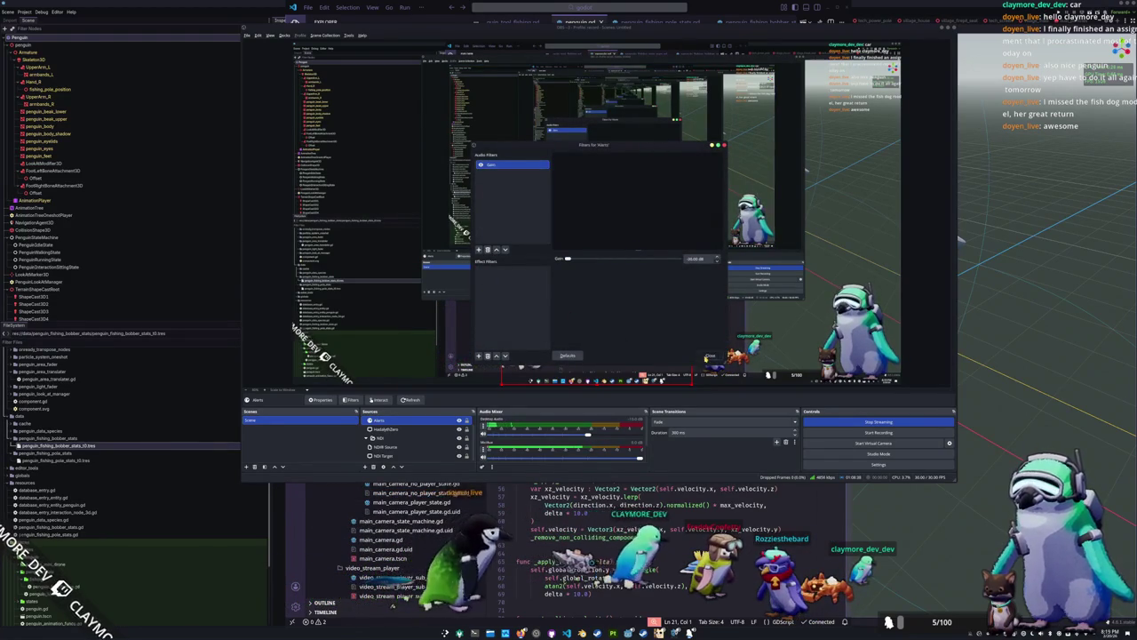
click(710, 356)
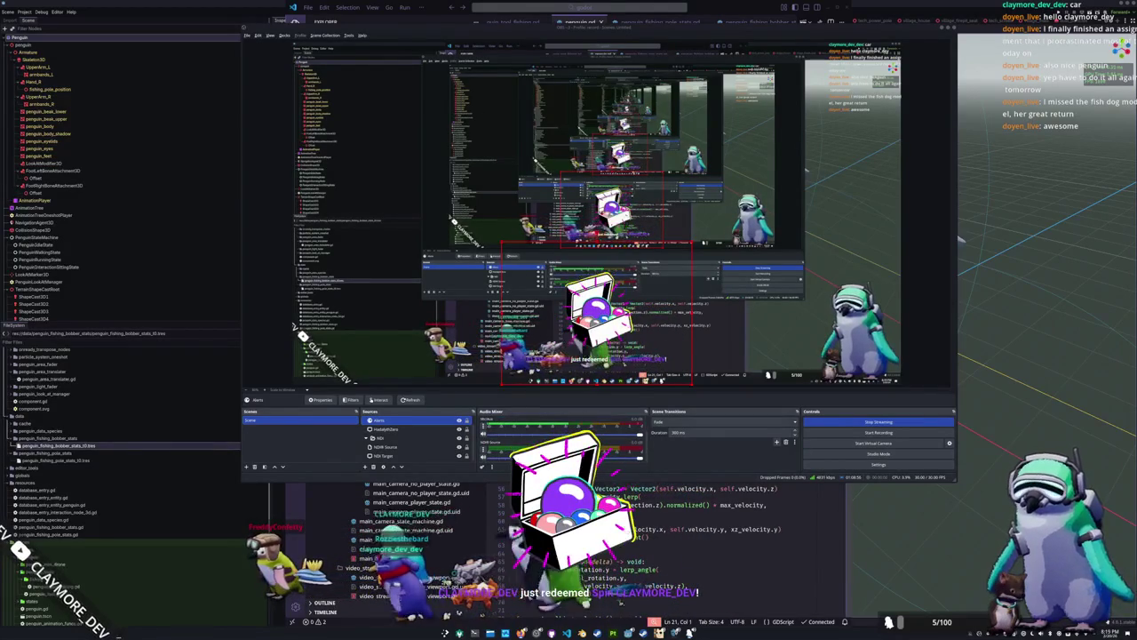
right_click(425, 423)
click(445, 612)
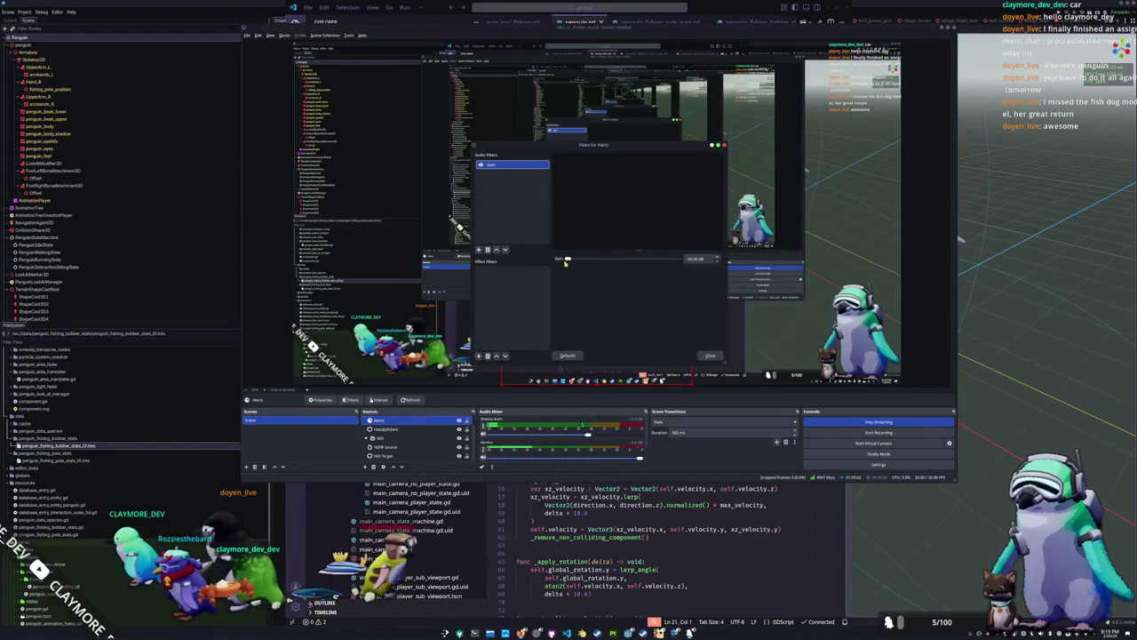
click(481, 251)
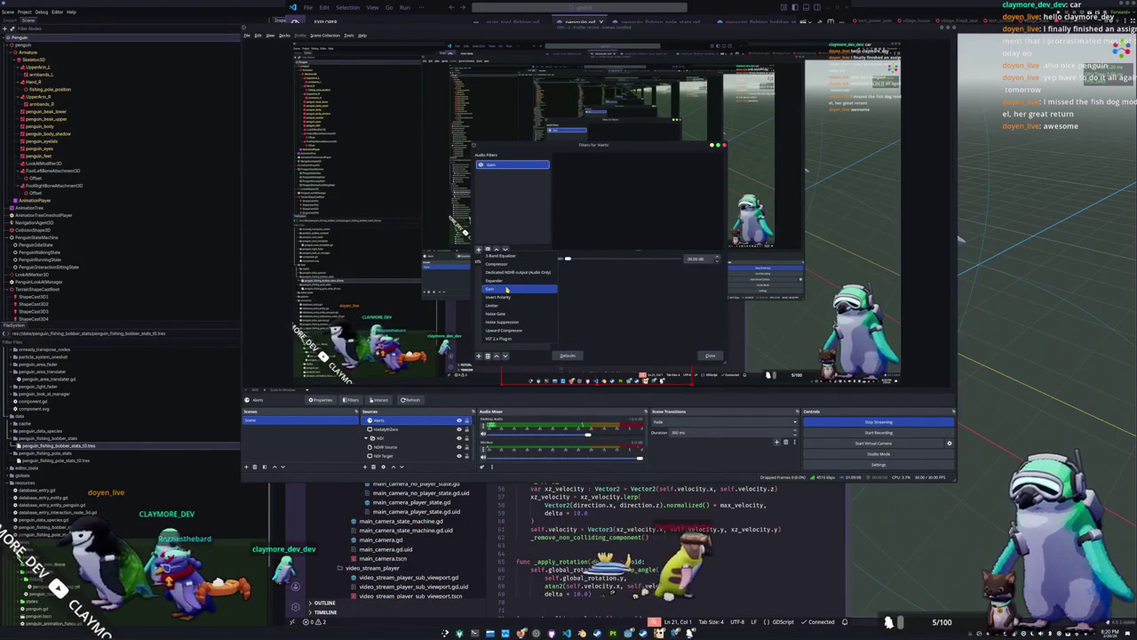
click(500, 307)
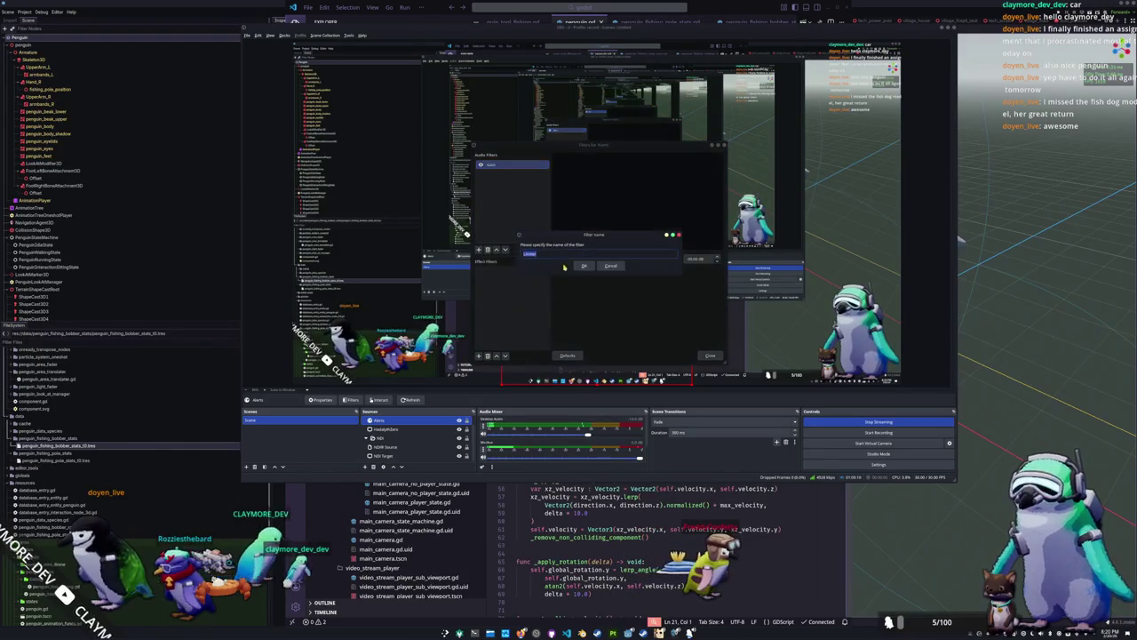
click(582, 267)
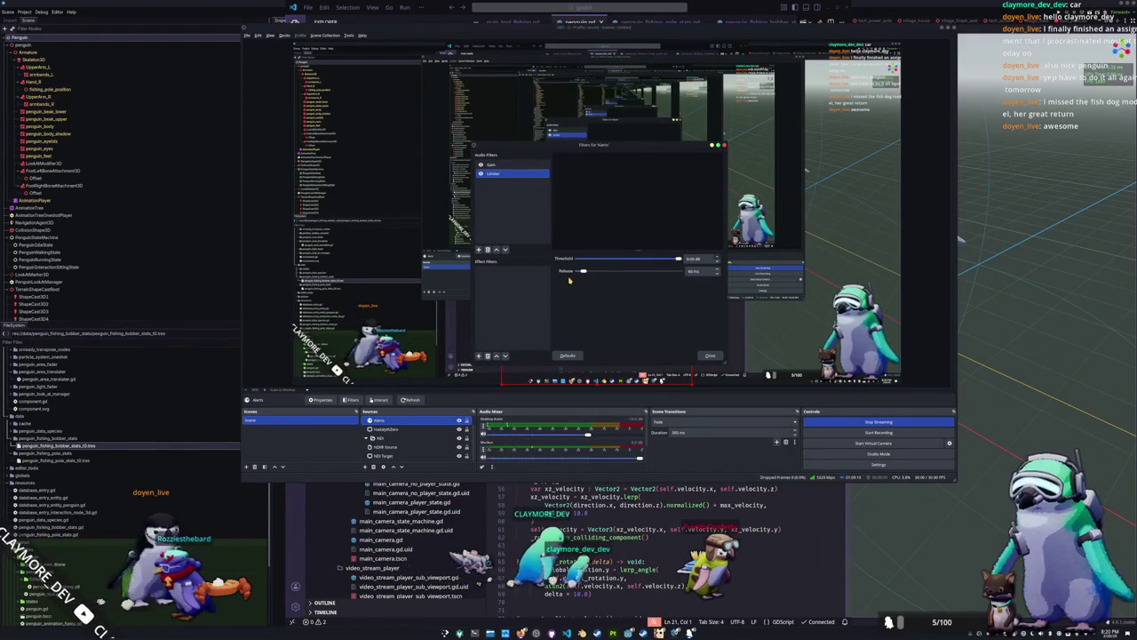
key(Delete)
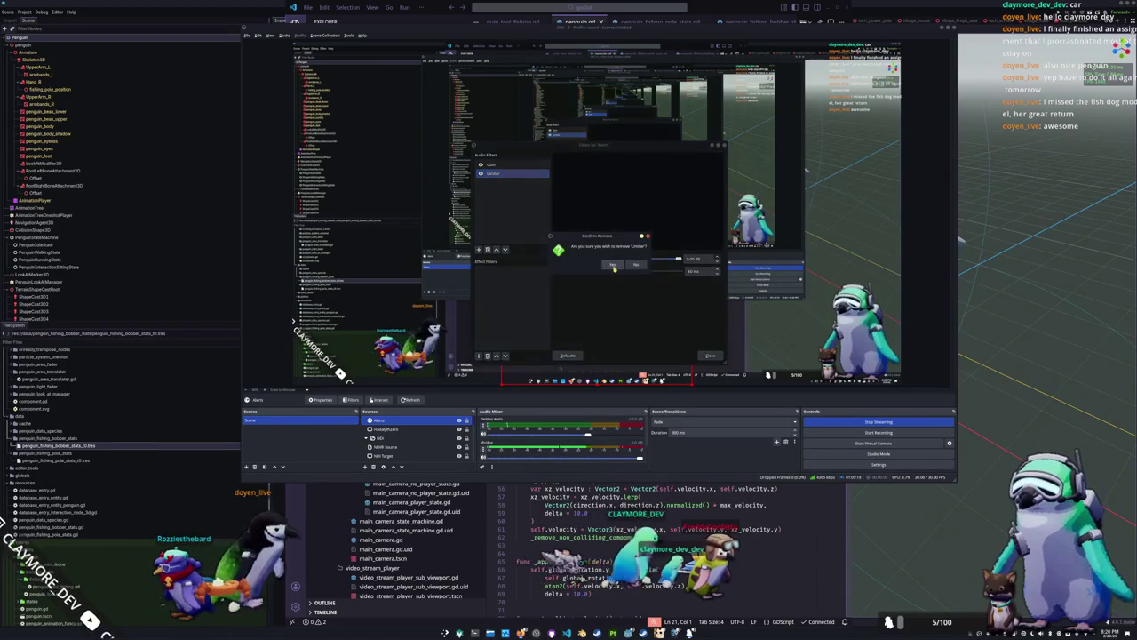
click(613, 266)
click(710, 354)
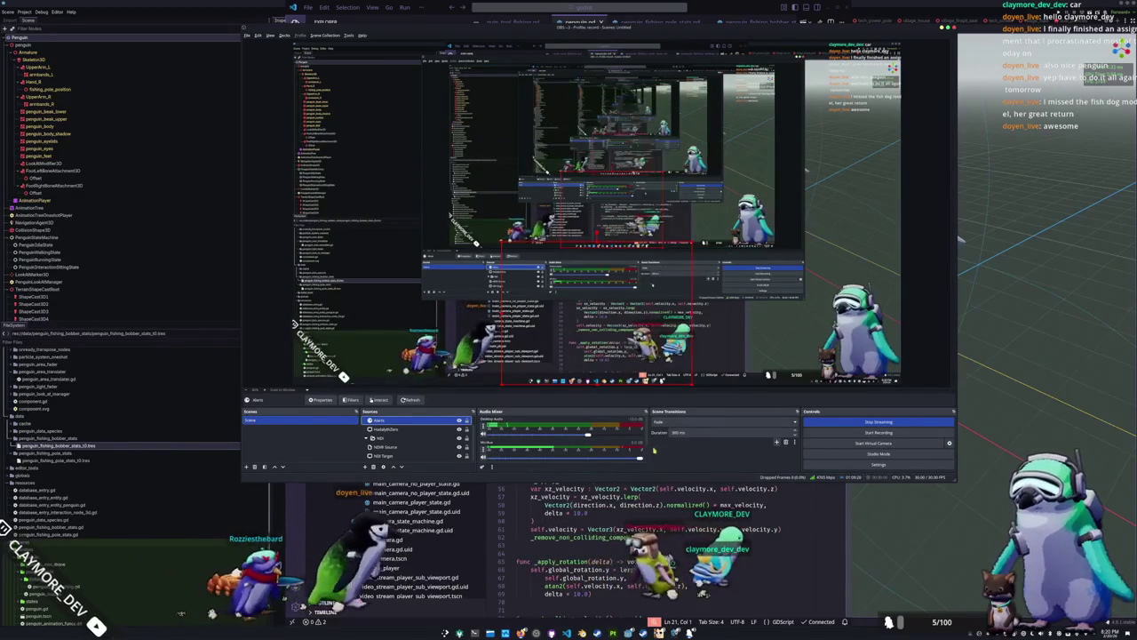
scroll(648, 452, up, 2)
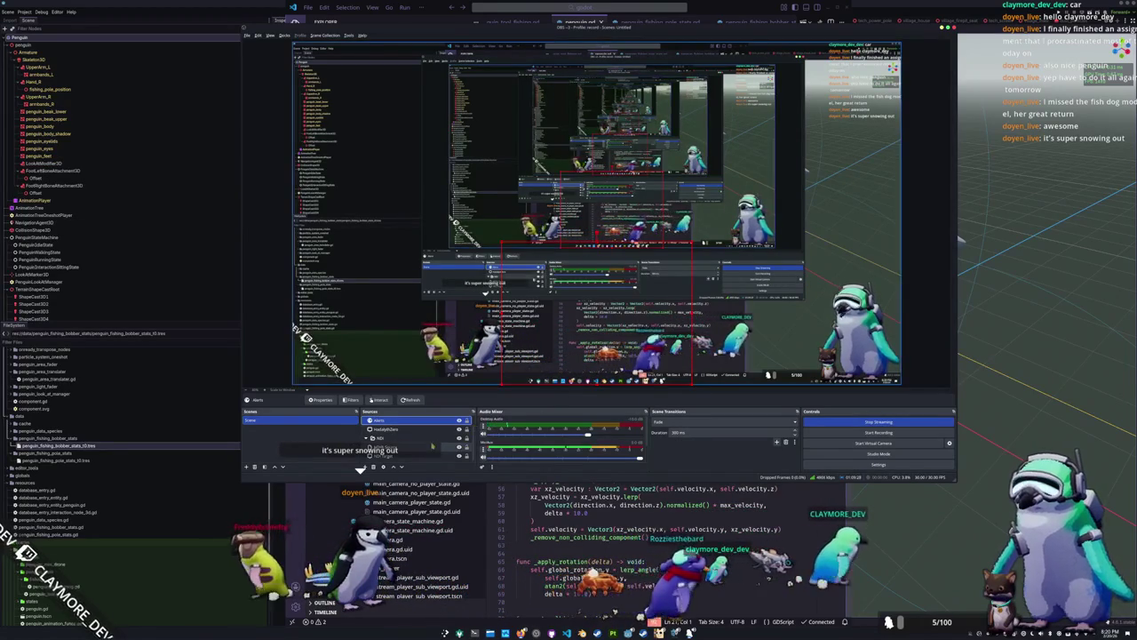
scroll(420, 429, up, 1)
scroll(418, 435, down, 3)
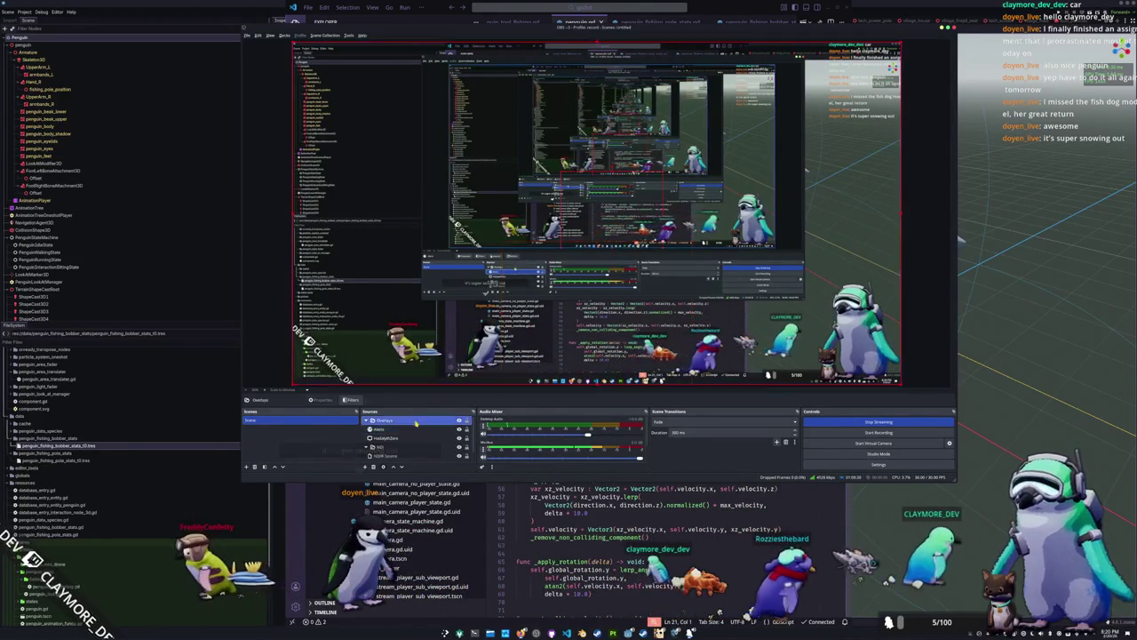
click(401, 448)
scroll(401, 448, up, 2)
click(391, 429)
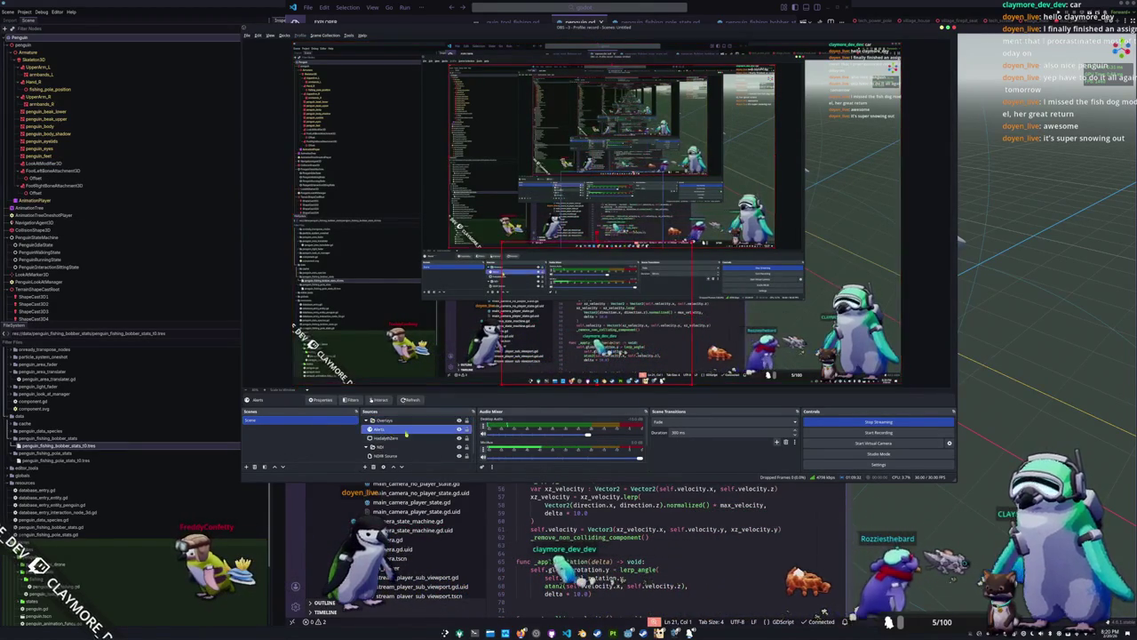
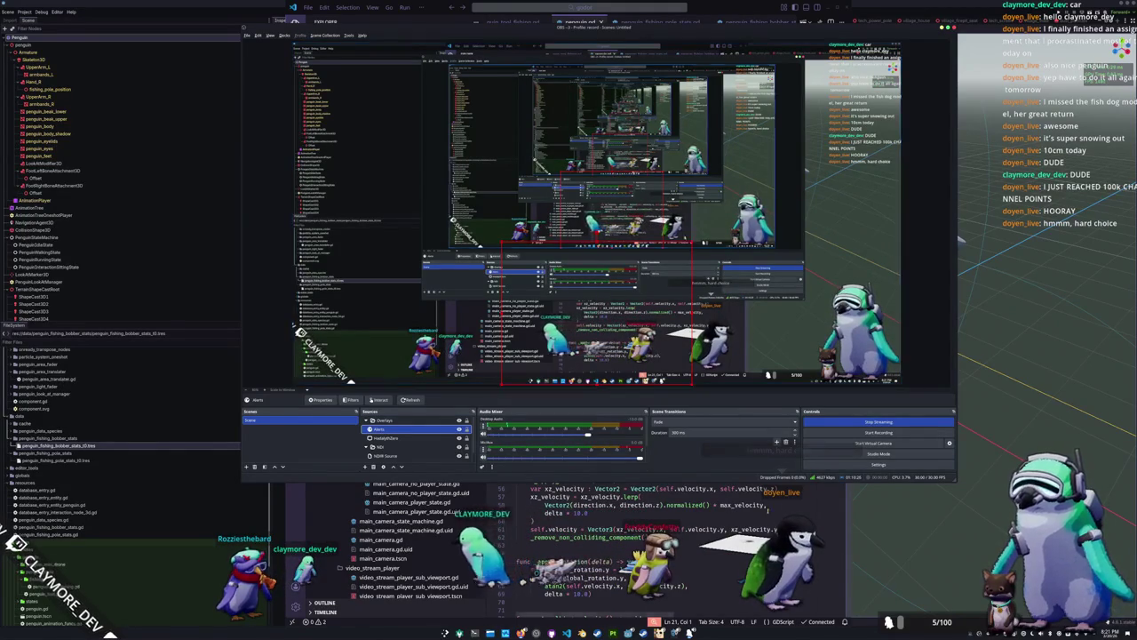
Bring VS Code to the front over the streaming window and look up the velocity reference in penguin.gd
key(alt+Tab)
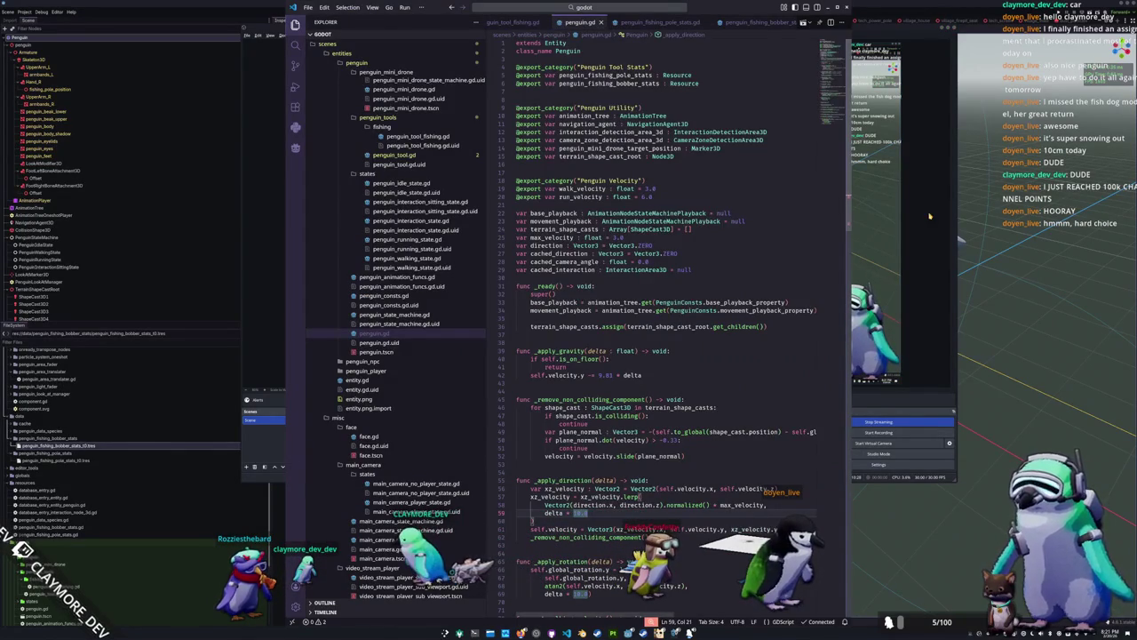
click(959, 238)
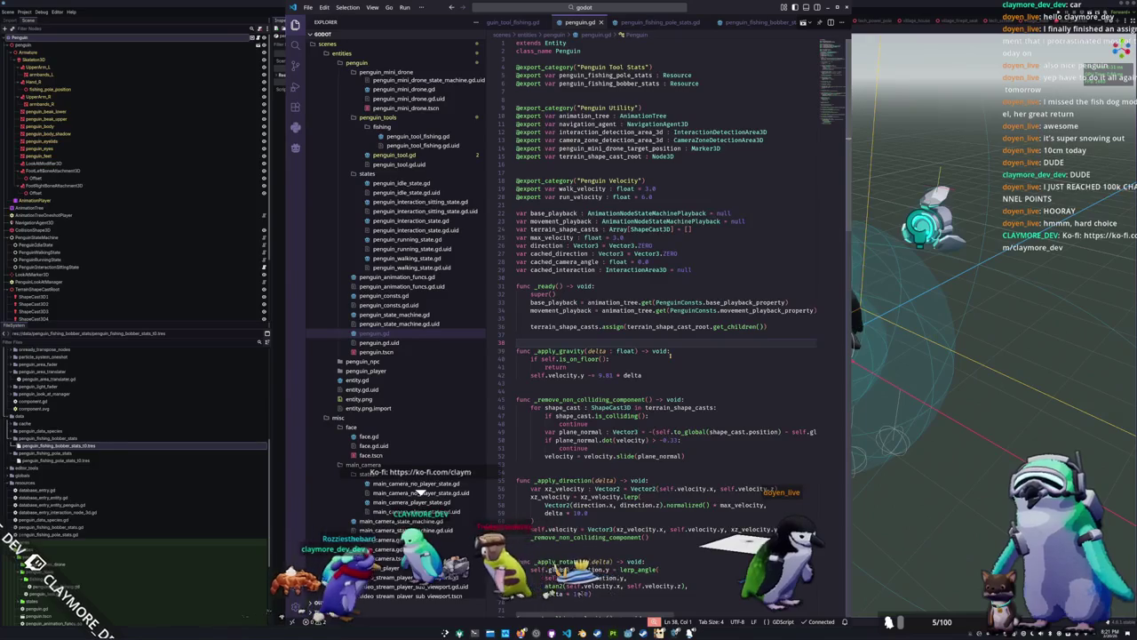
click(632, 386)
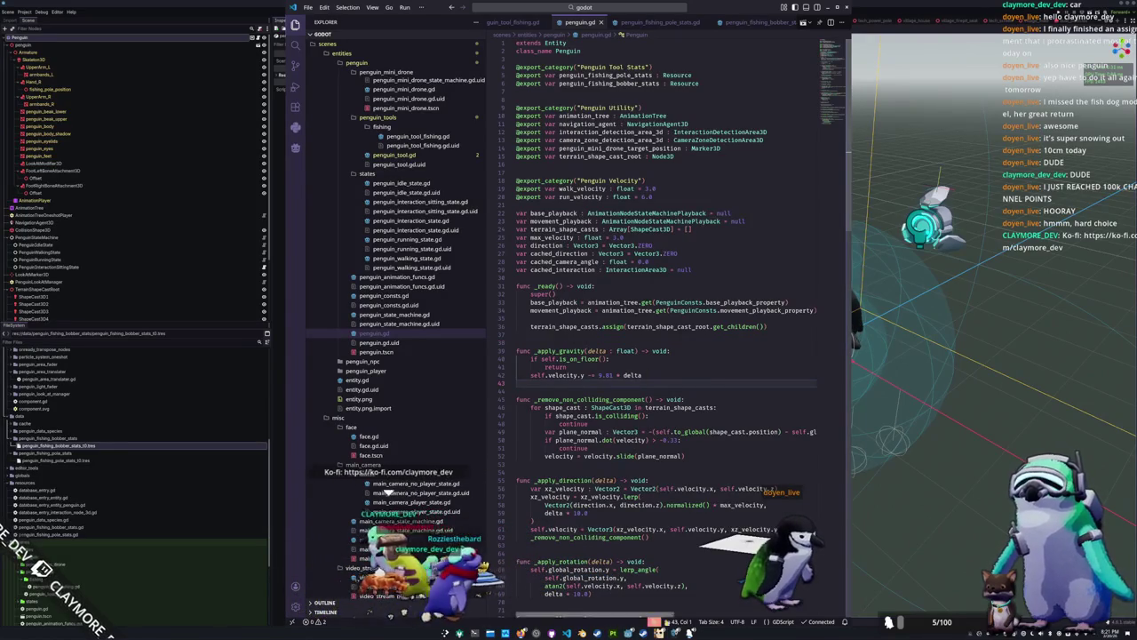
mouse_move(536, 633)
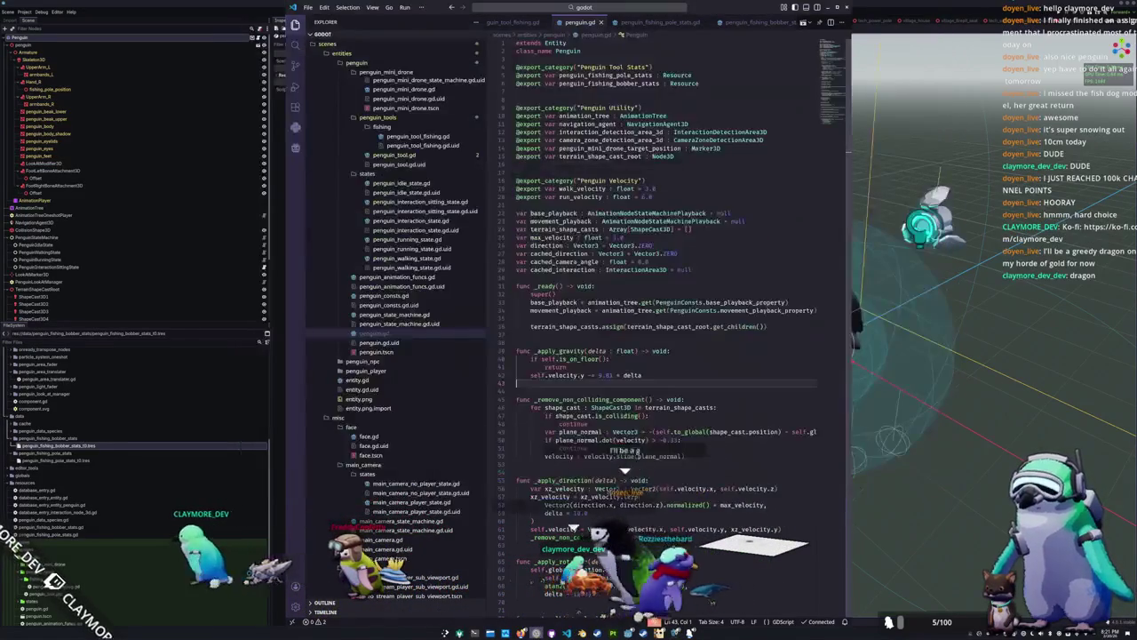
click(692, 529)
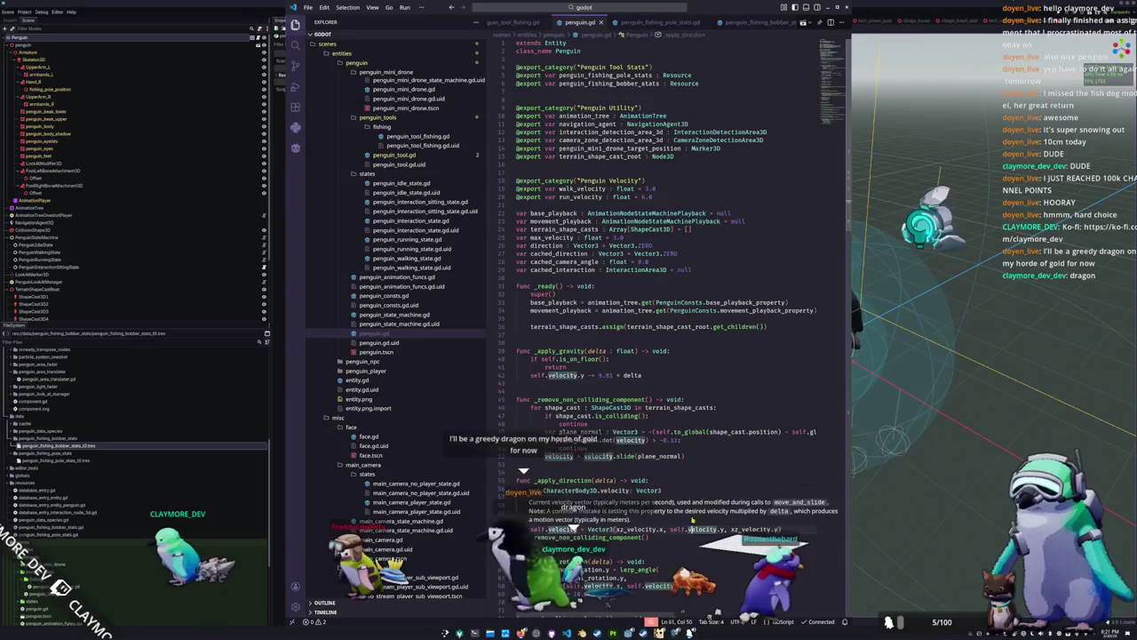
click(686, 464)
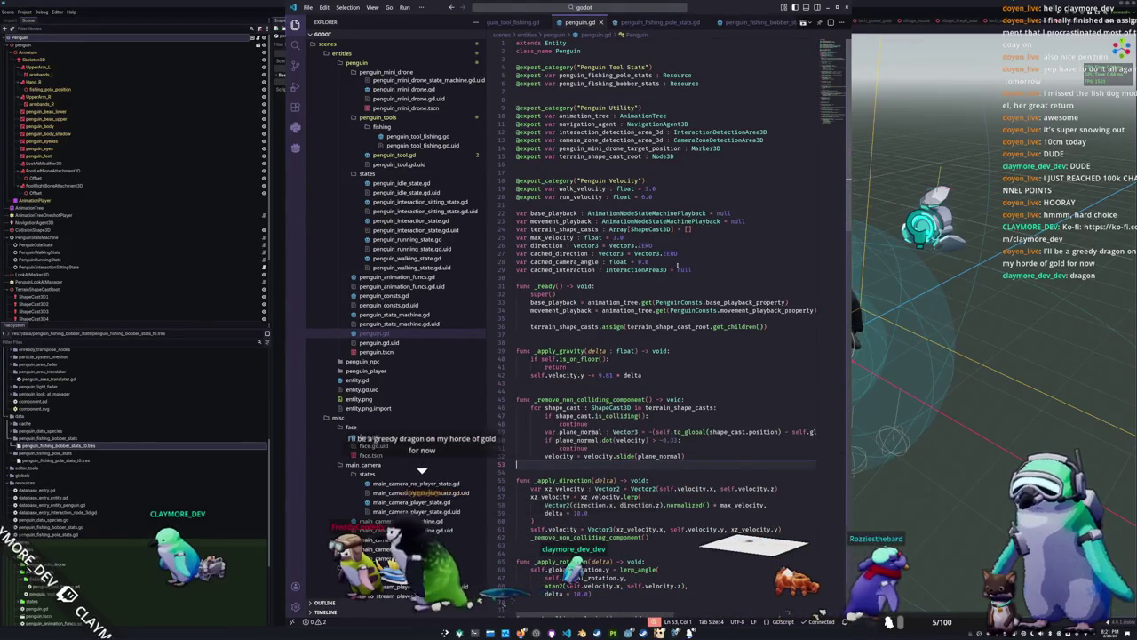
Type the pole and bobber stats exports as PenguinFishingPoleStats and PenguinFishingBobberStats via autocomplete
click(711, 89)
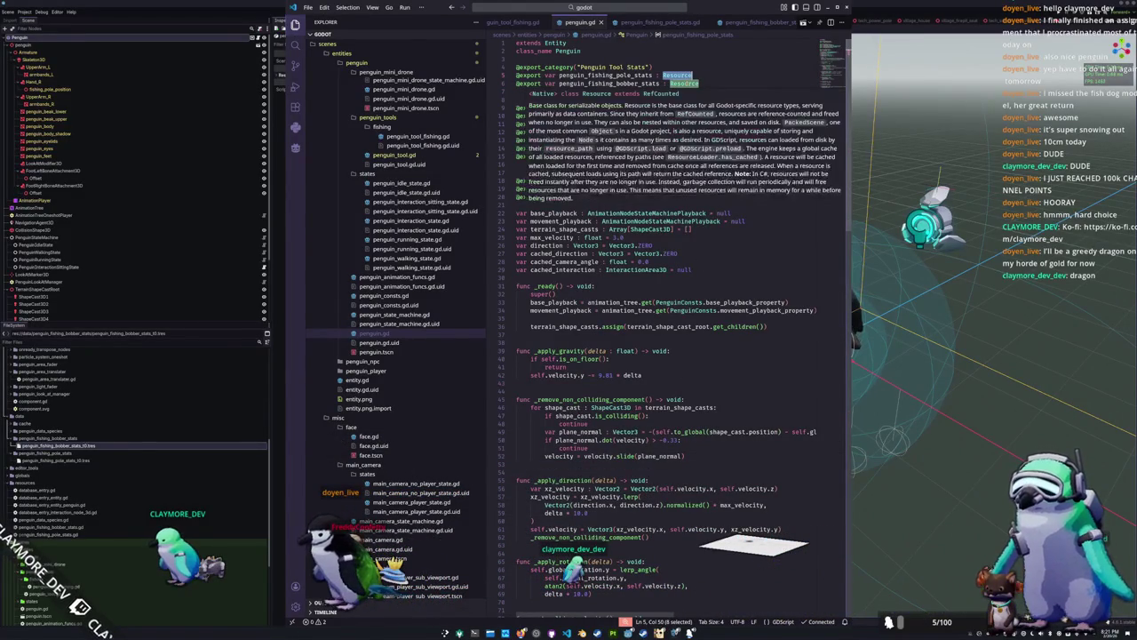
text(PenguinFishing)
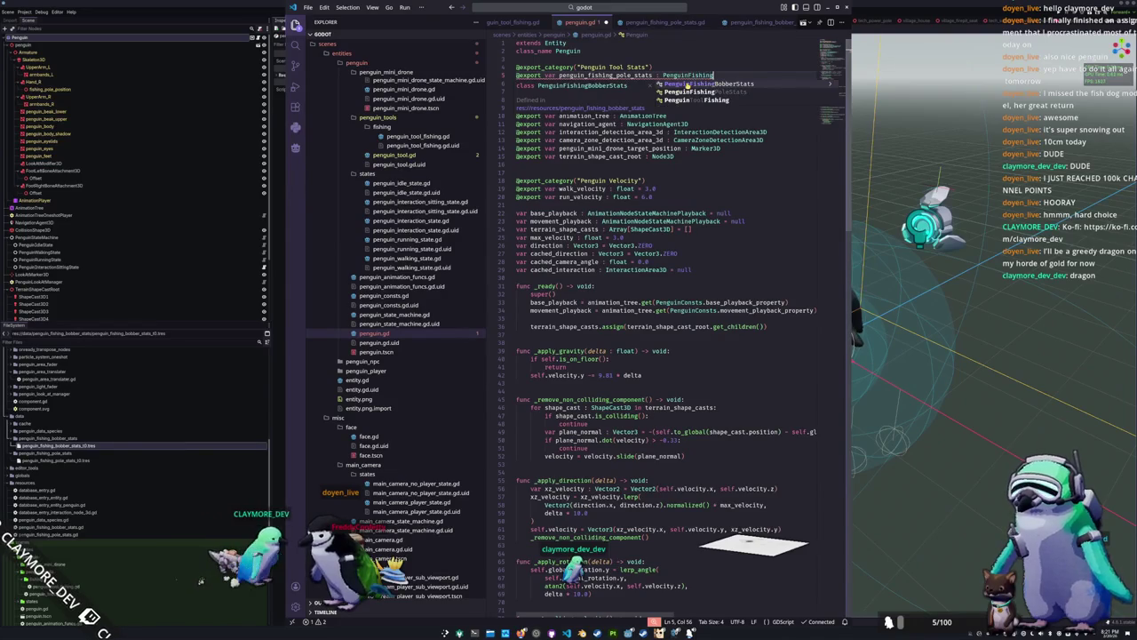
key(Down)
key(Return)
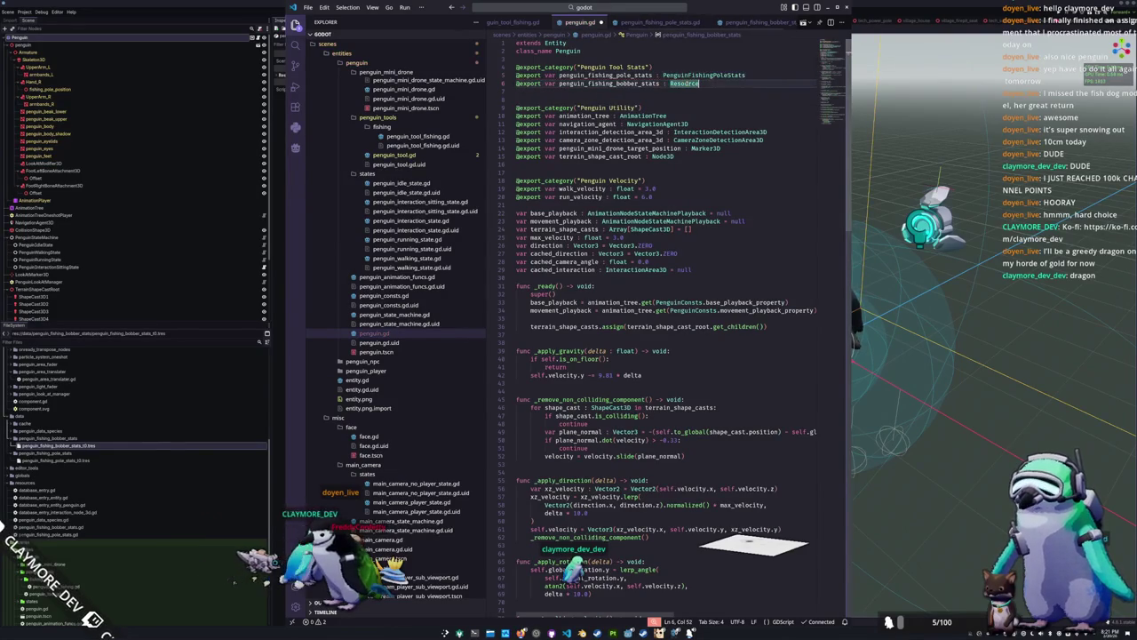
text(PenguinFishingB)
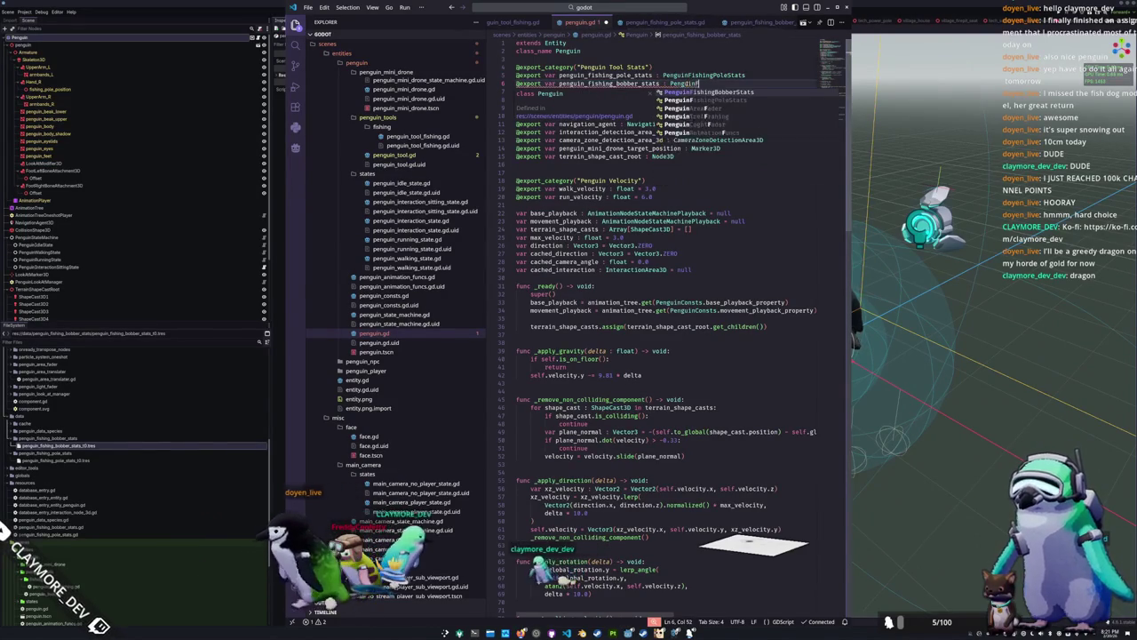
key(Return)
key(Down)
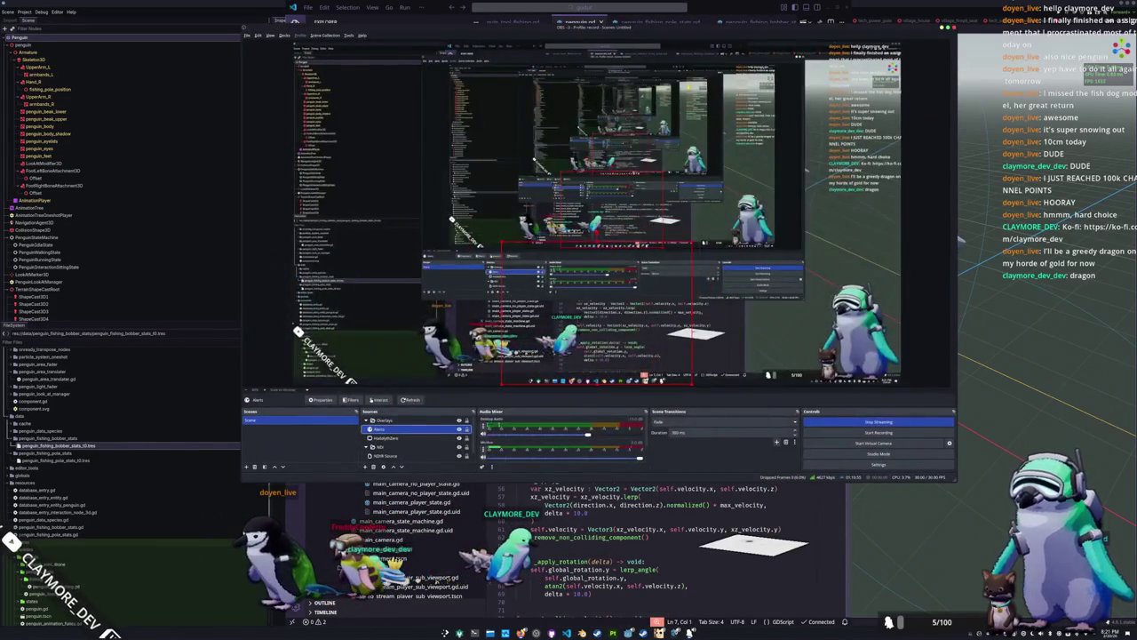
right_click(888, 622)
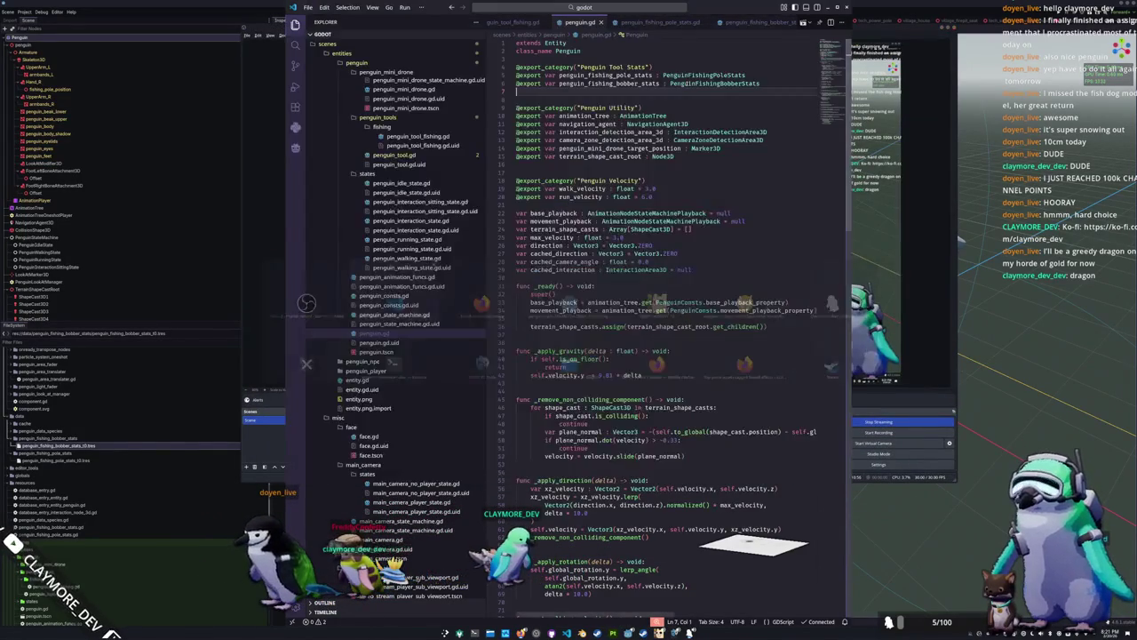
Close the streaming menu and play several emotes, including the hearts and top-left ones, with the E wheel
key(Escape)
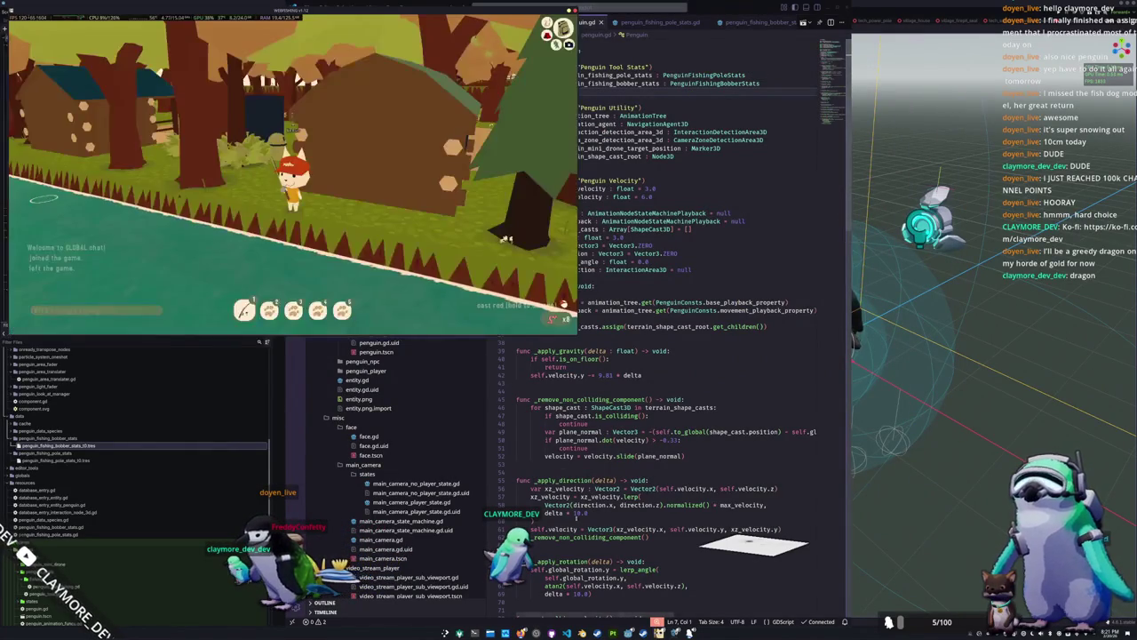
key(e)
key(e)
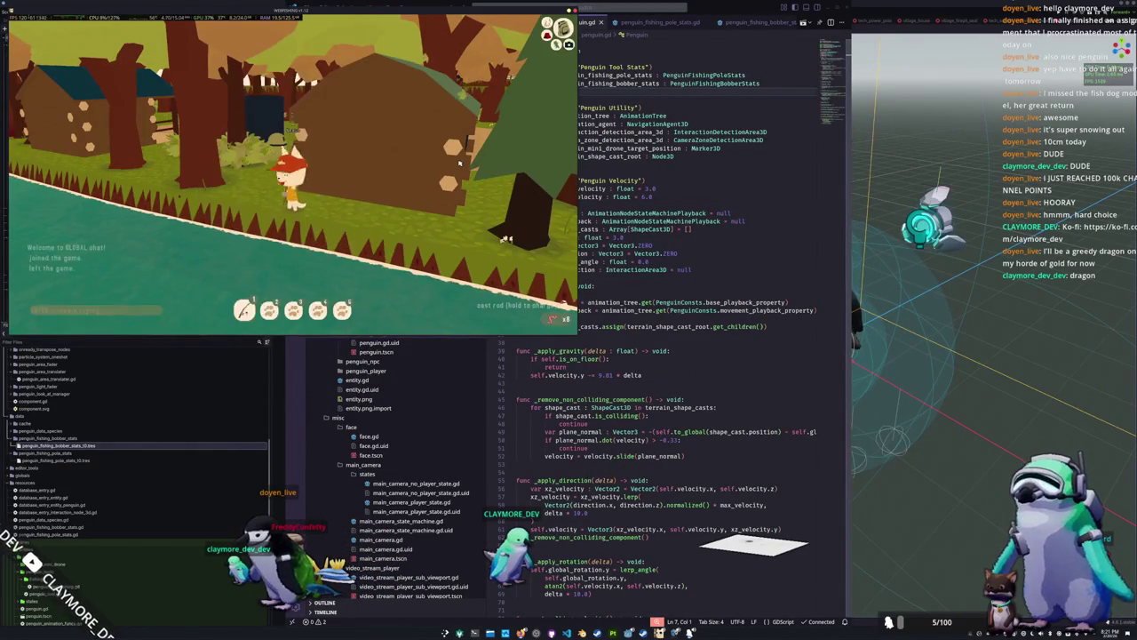
key(e)
key(e)
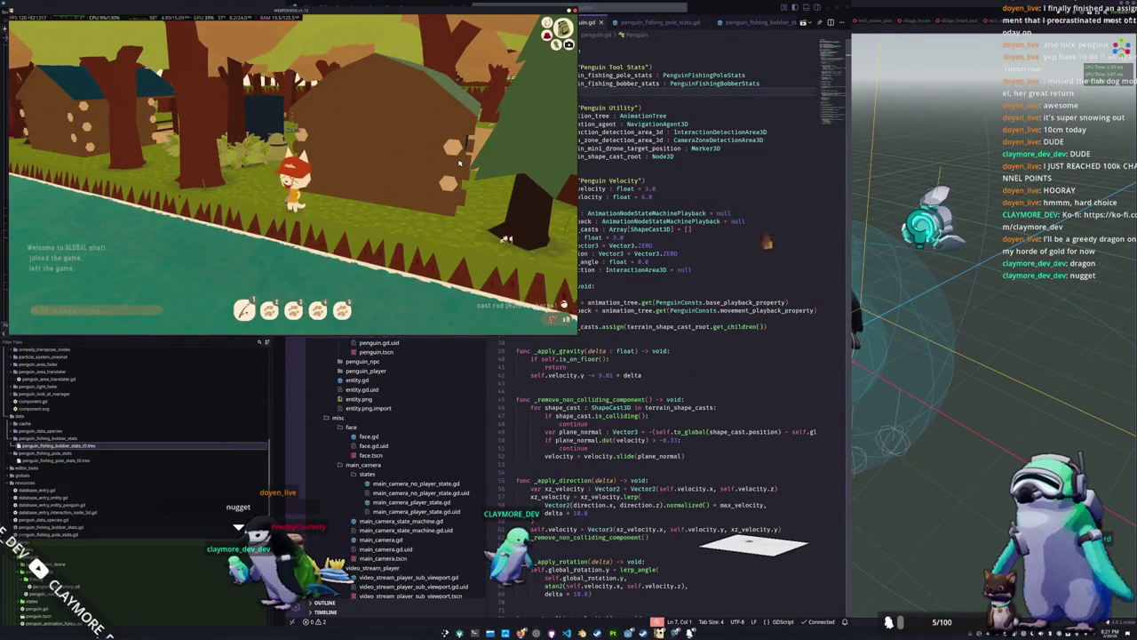
key(e)
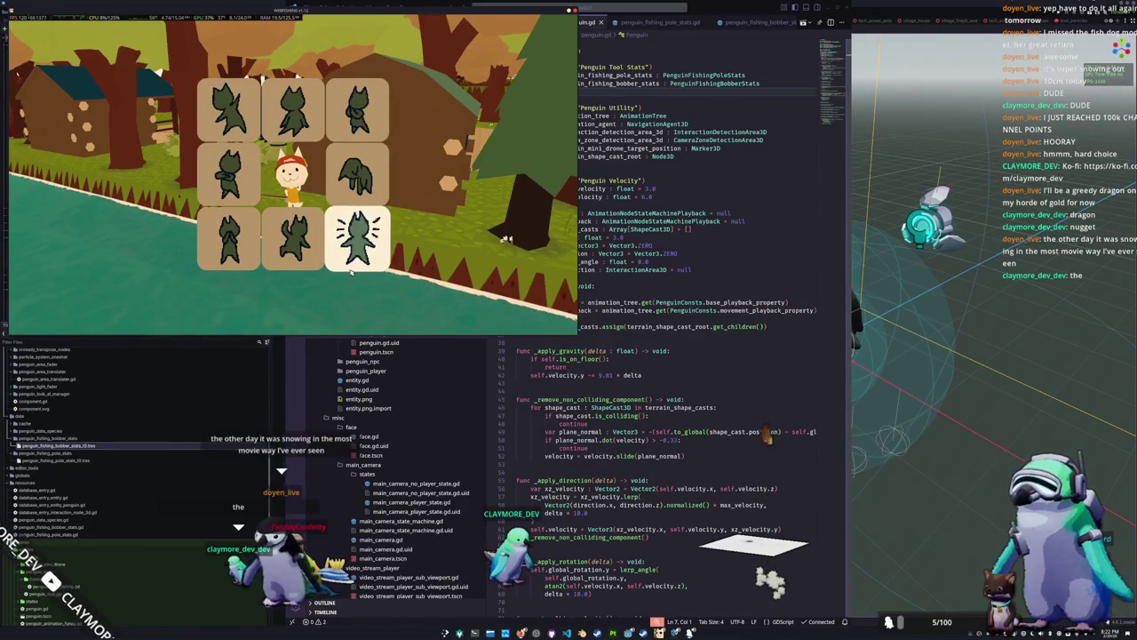
key(e)
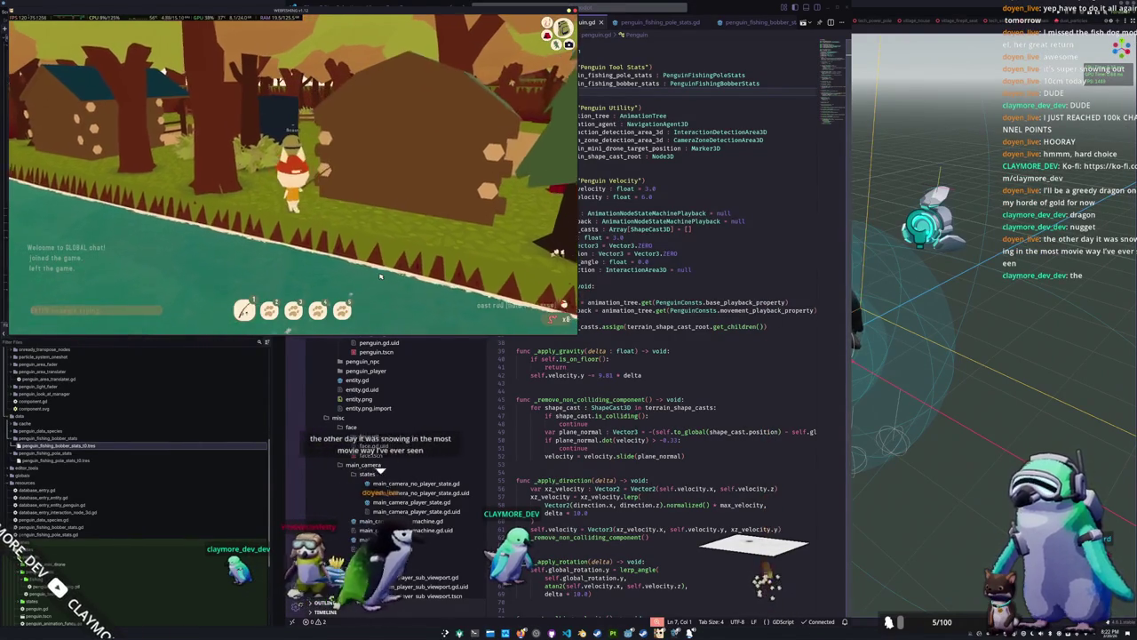
key(e)
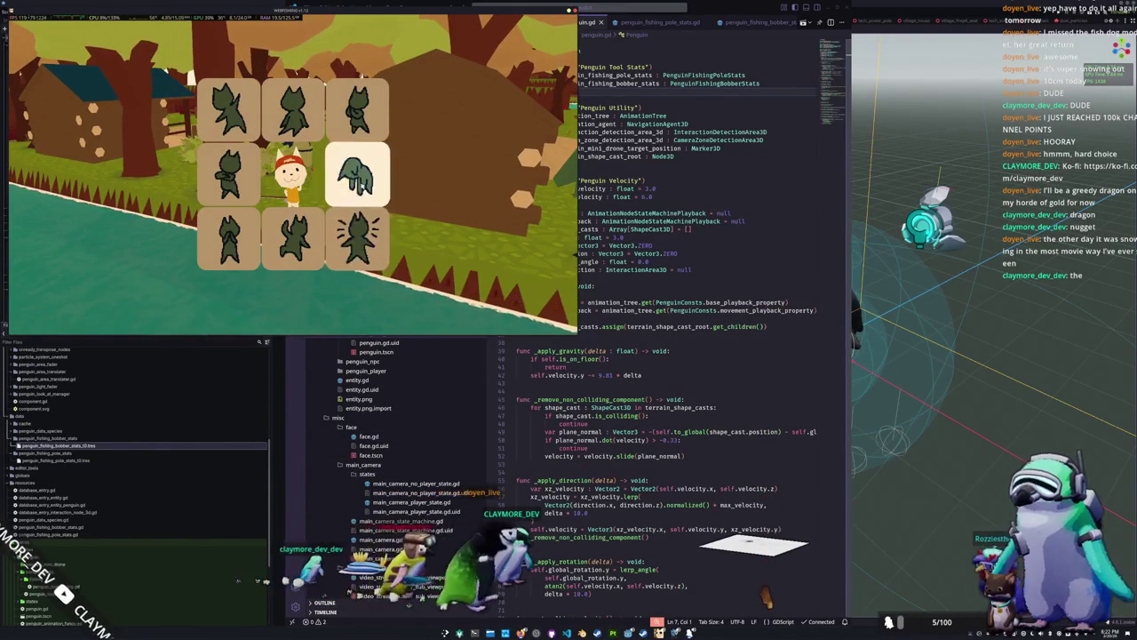
key(e)
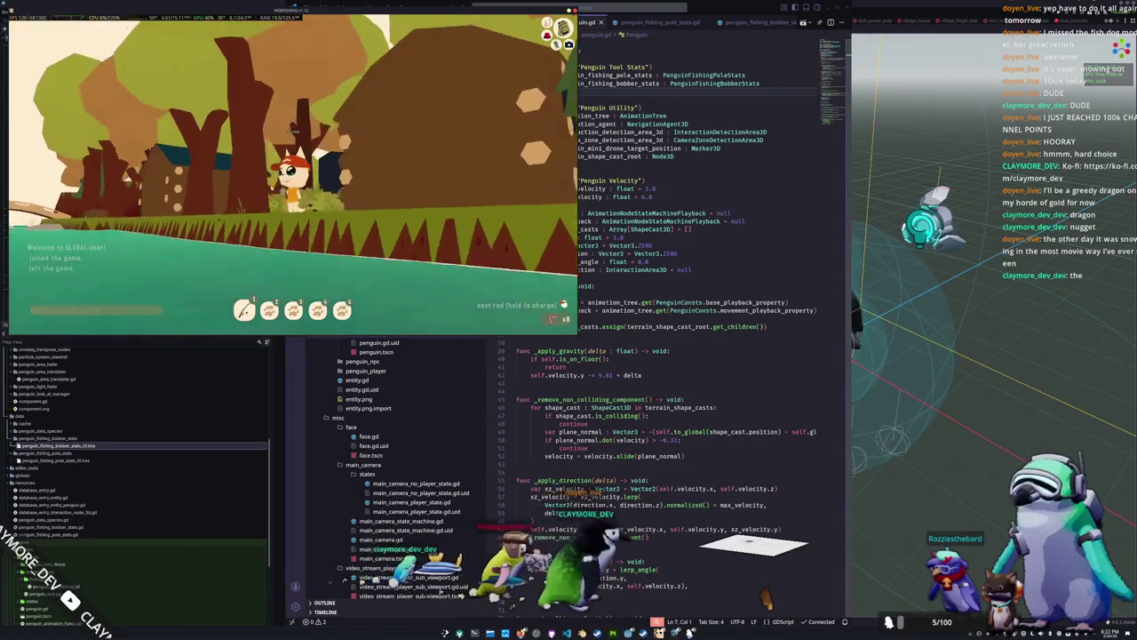
key(e)
key(e)
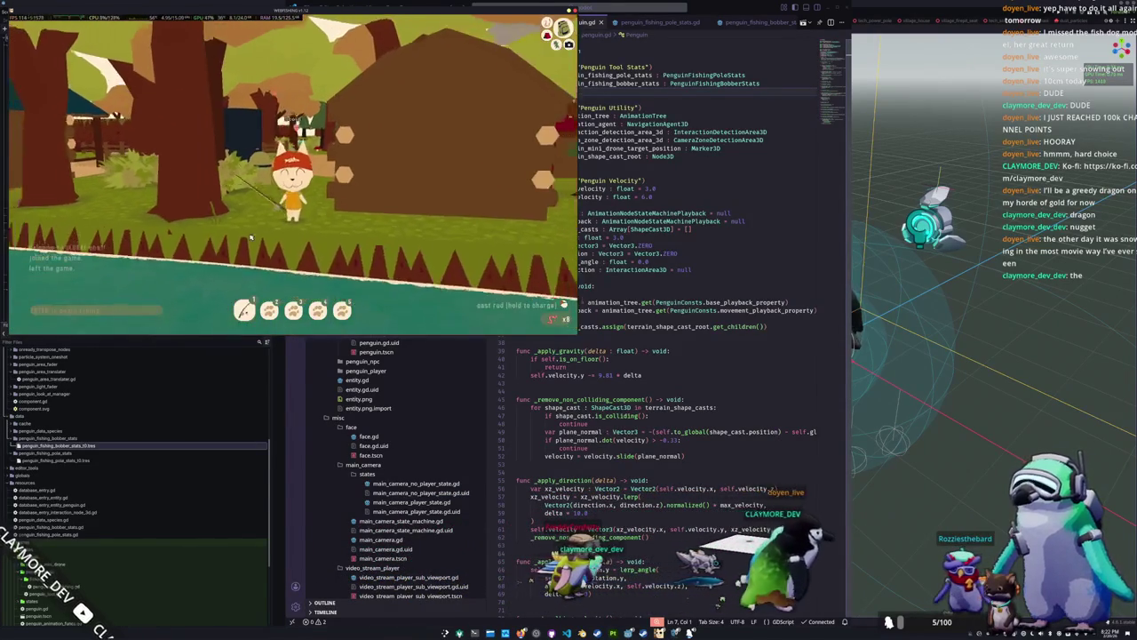
key(e)
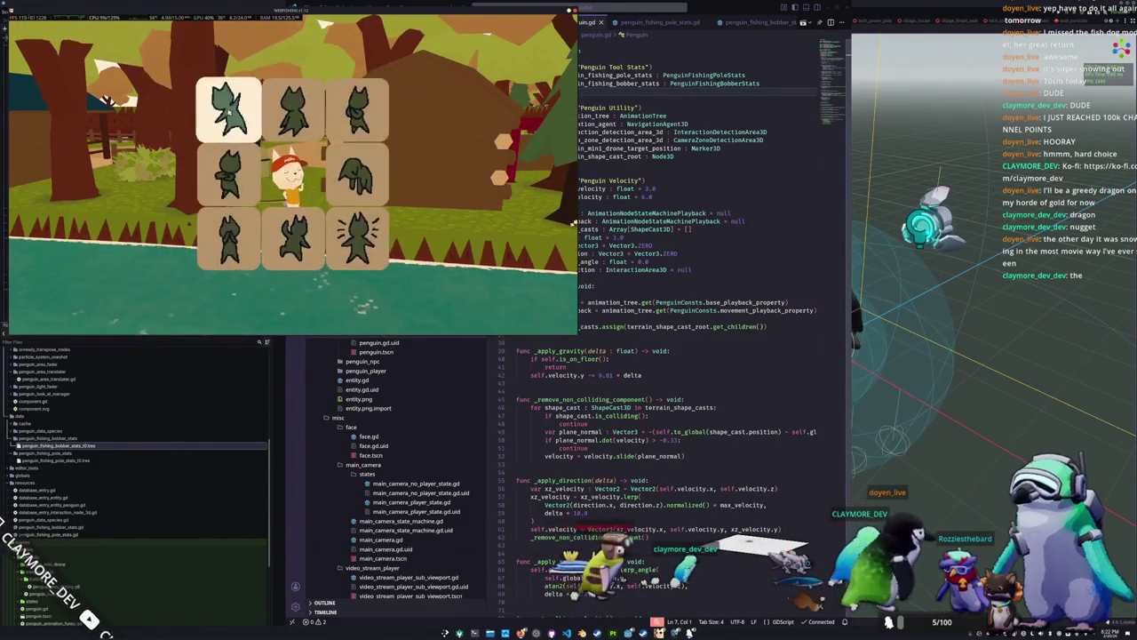
key(e)
key(e)
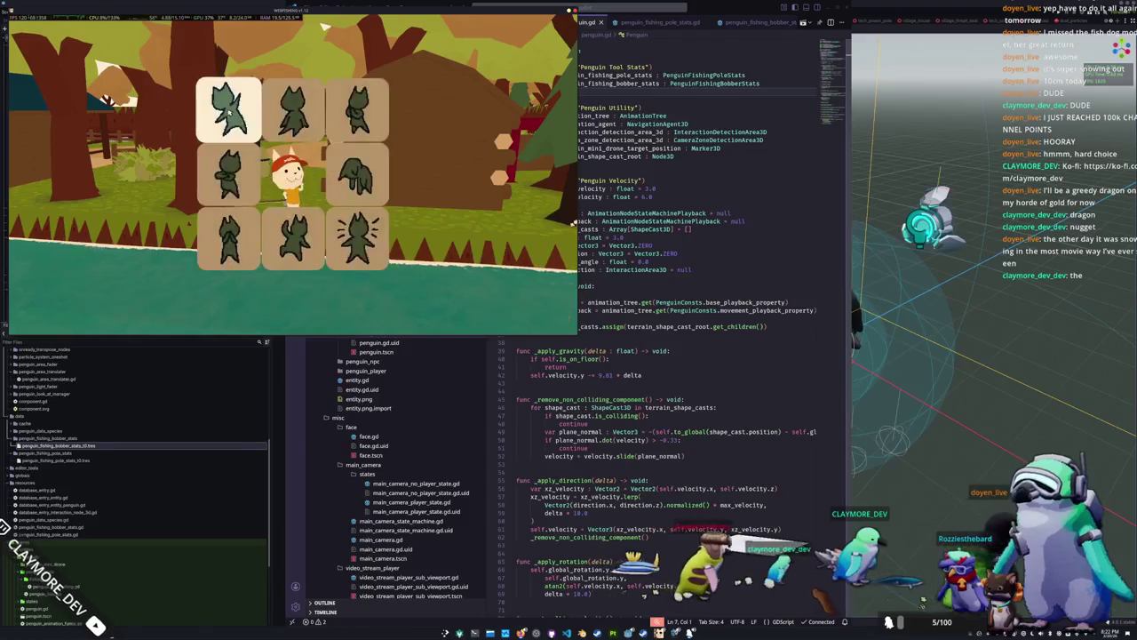
key(e)
key(e)
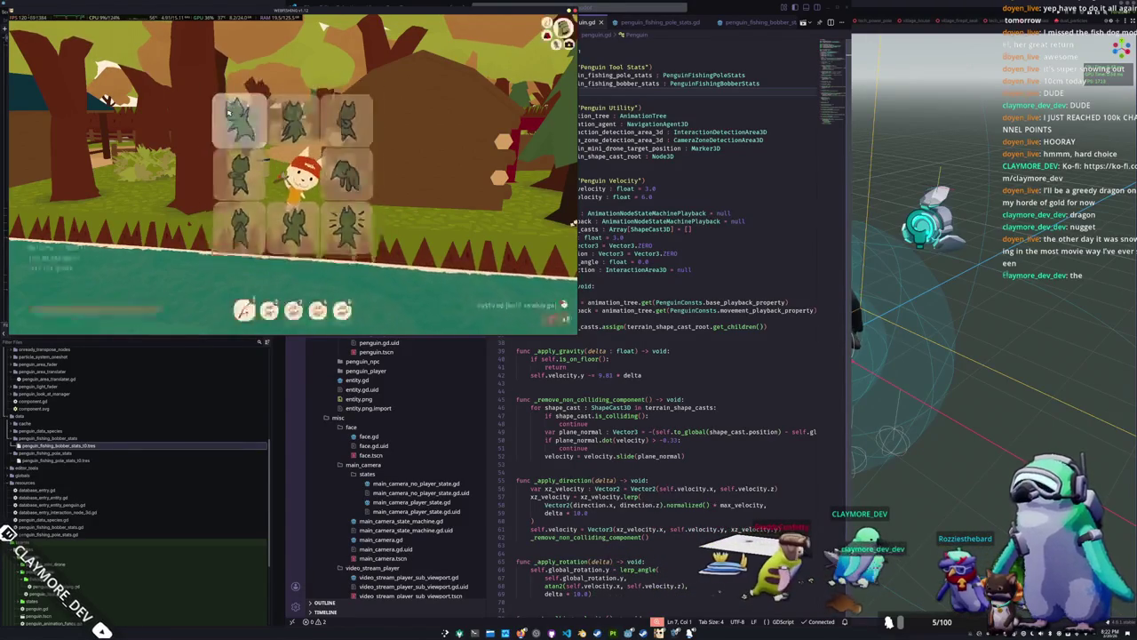
key(e)
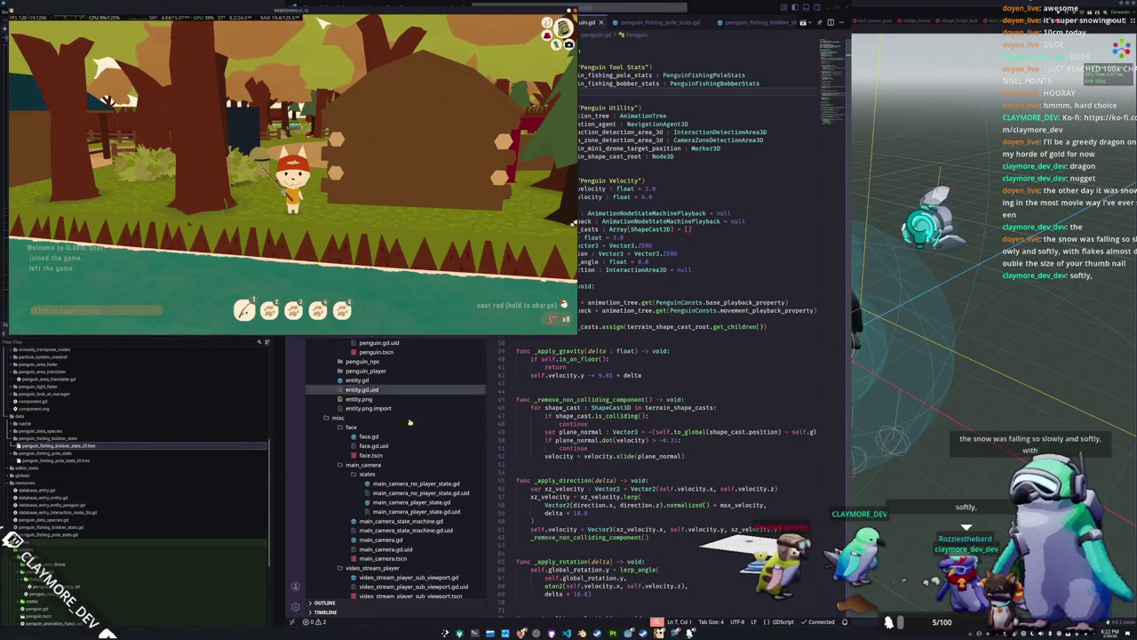
Find Dark Souls III in the Steam library by searching 'dark', start installing it, then pause the download
click(641, 632)
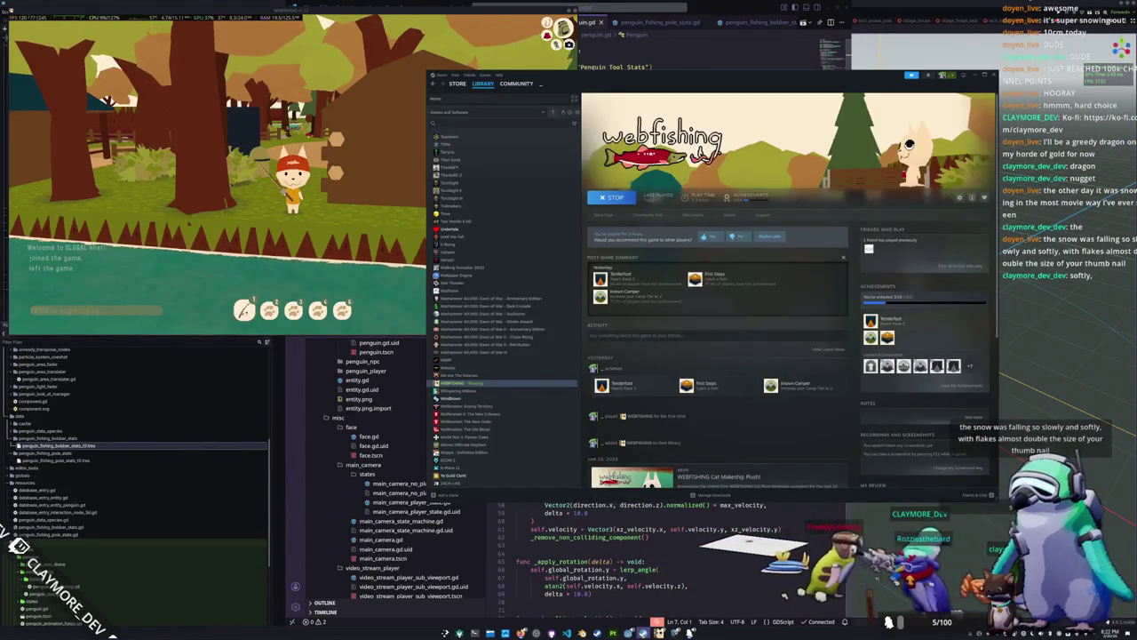
text(dark)
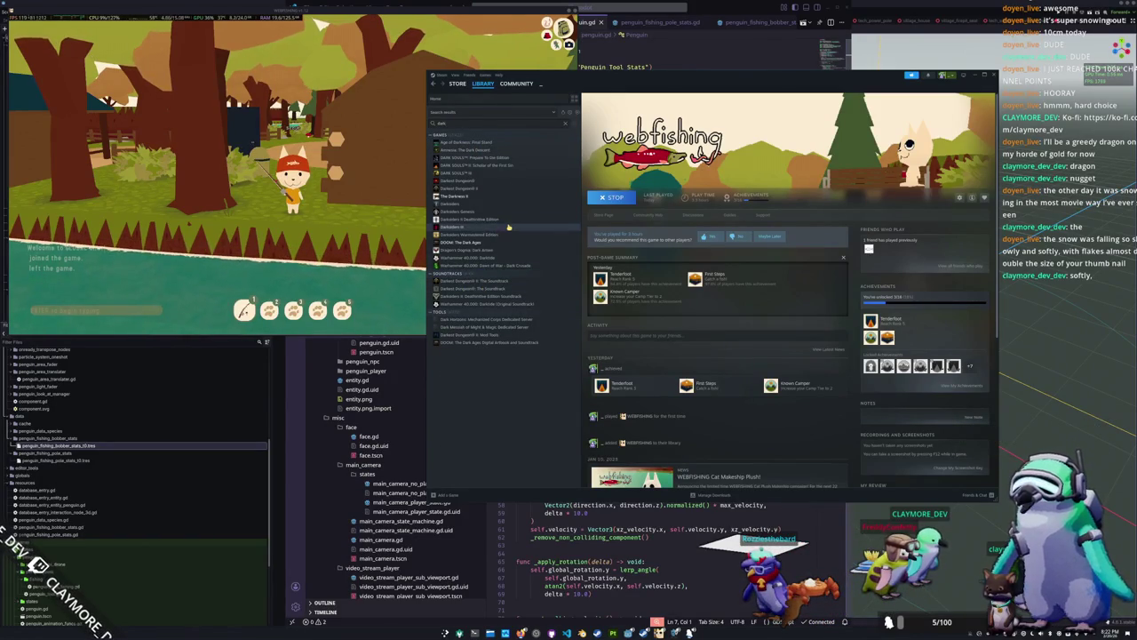
click(500, 176)
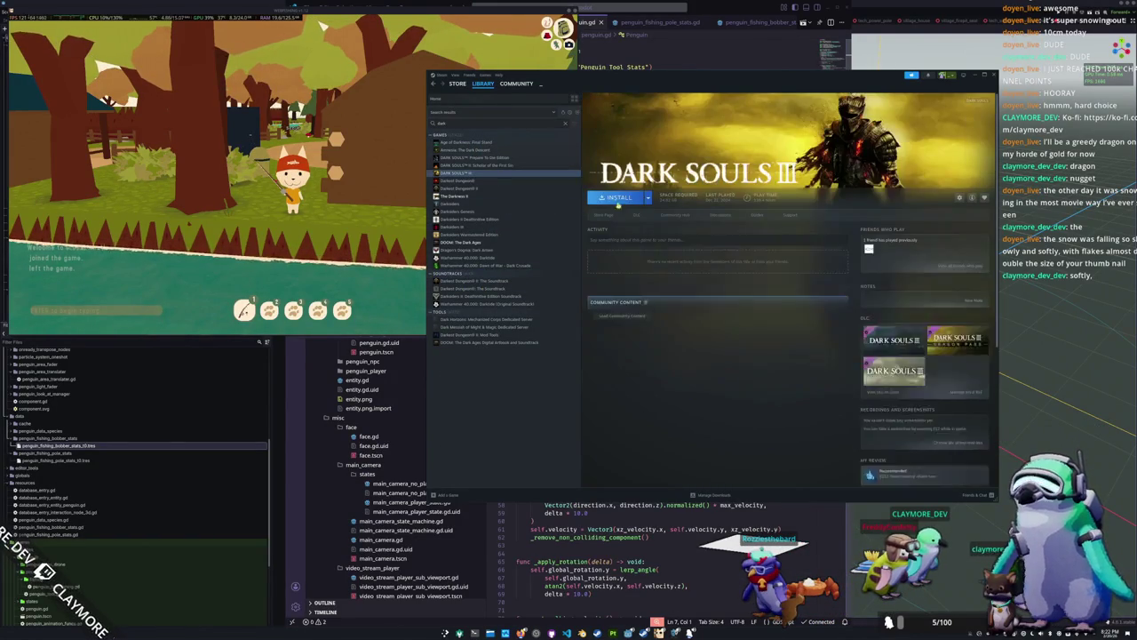
click(616, 197)
click(693, 341)
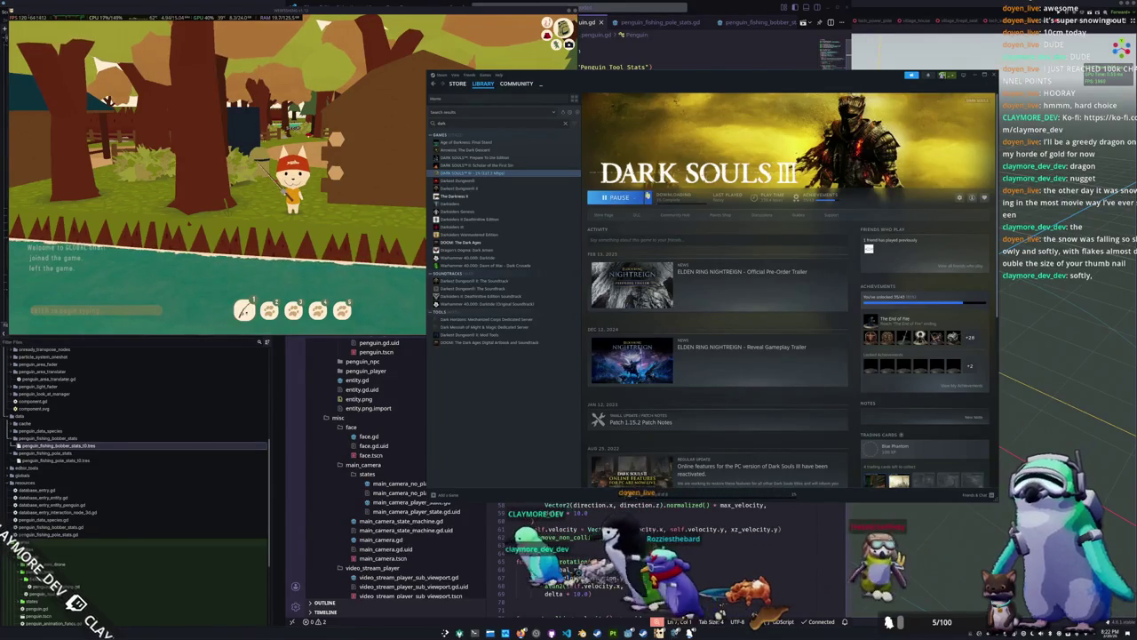
click(620, 197)
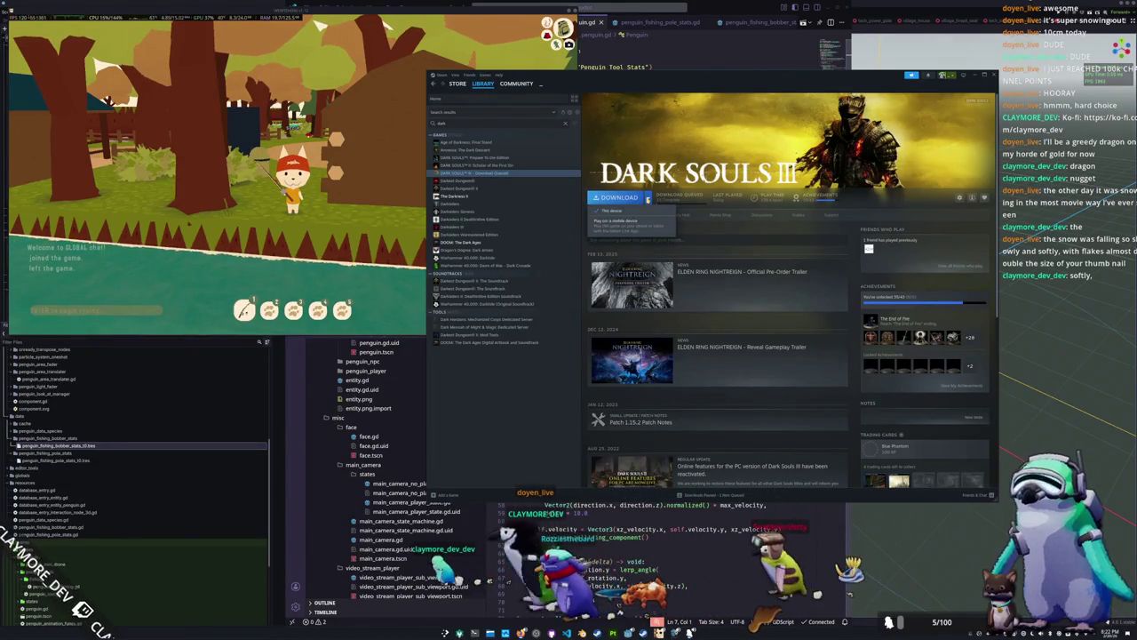
Uninstall Dark Souls III through Manage > Uninstall and close the Steam window
right_click(497, 181)
mouse_move(520, 214)
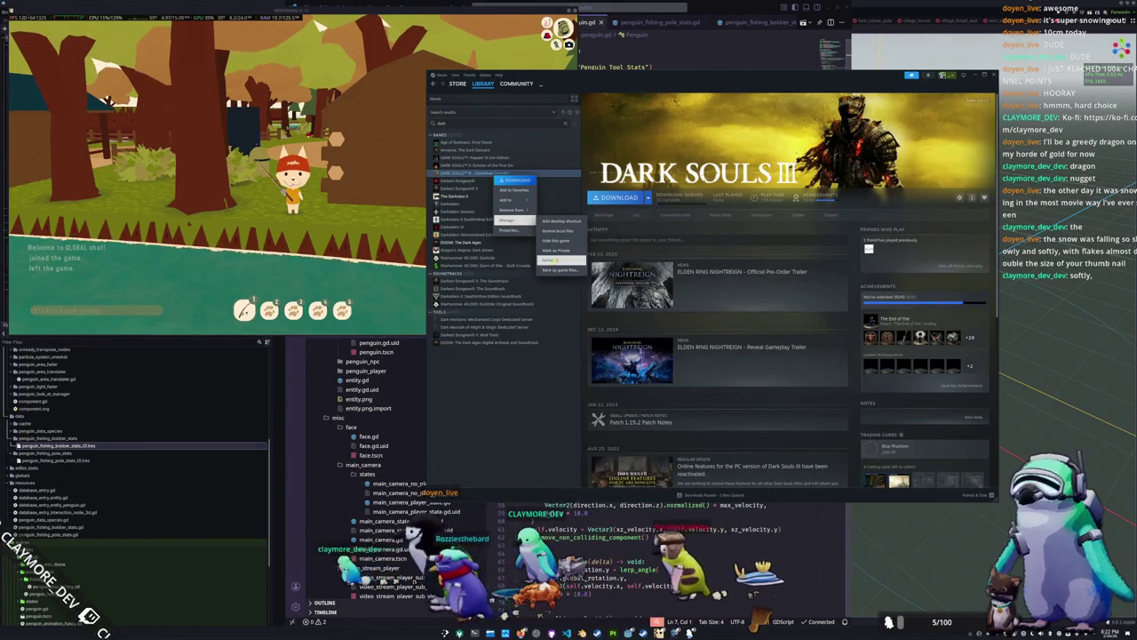
click(578, 265)
click(743, 307)
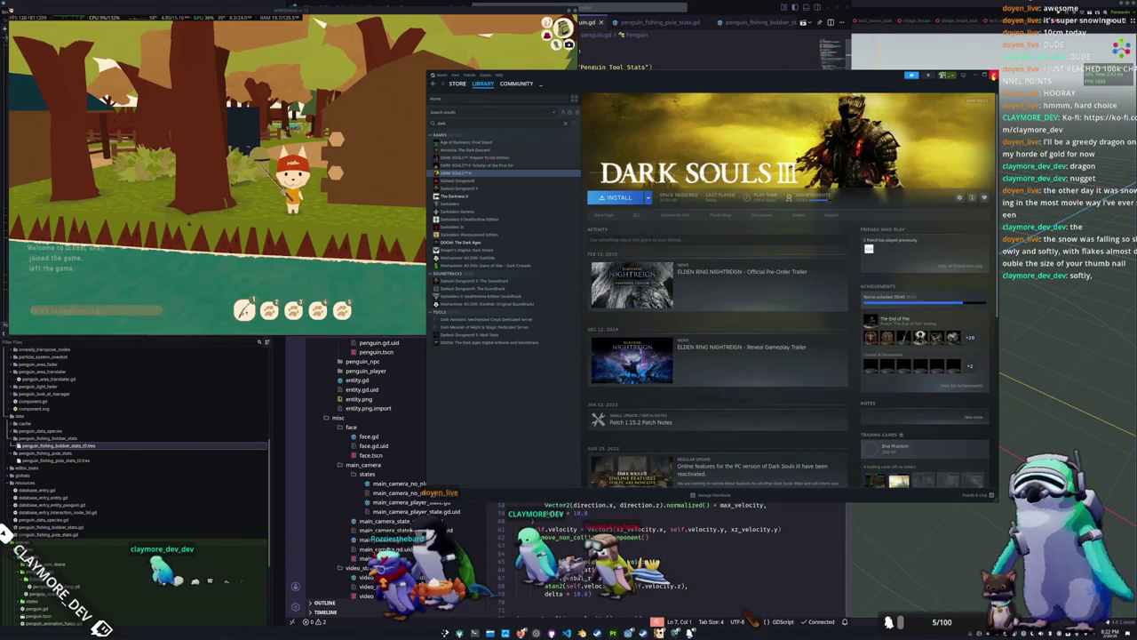
click(993, 76)
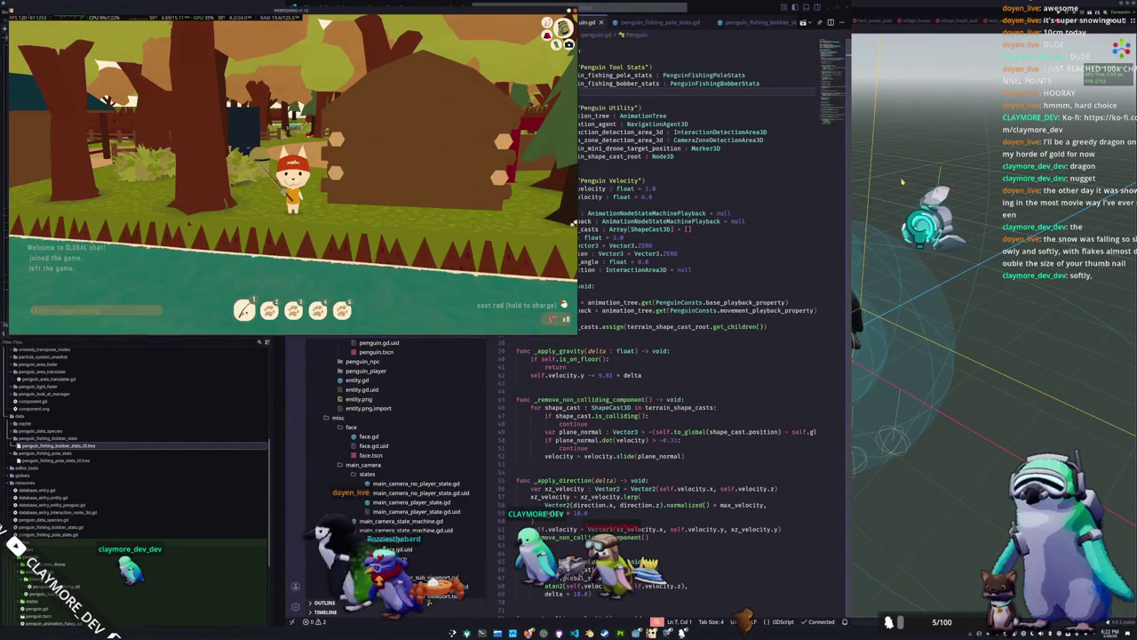
Add blank lines before the var block and above _ready, and delete the blank line inside _ready
click(647, 281)
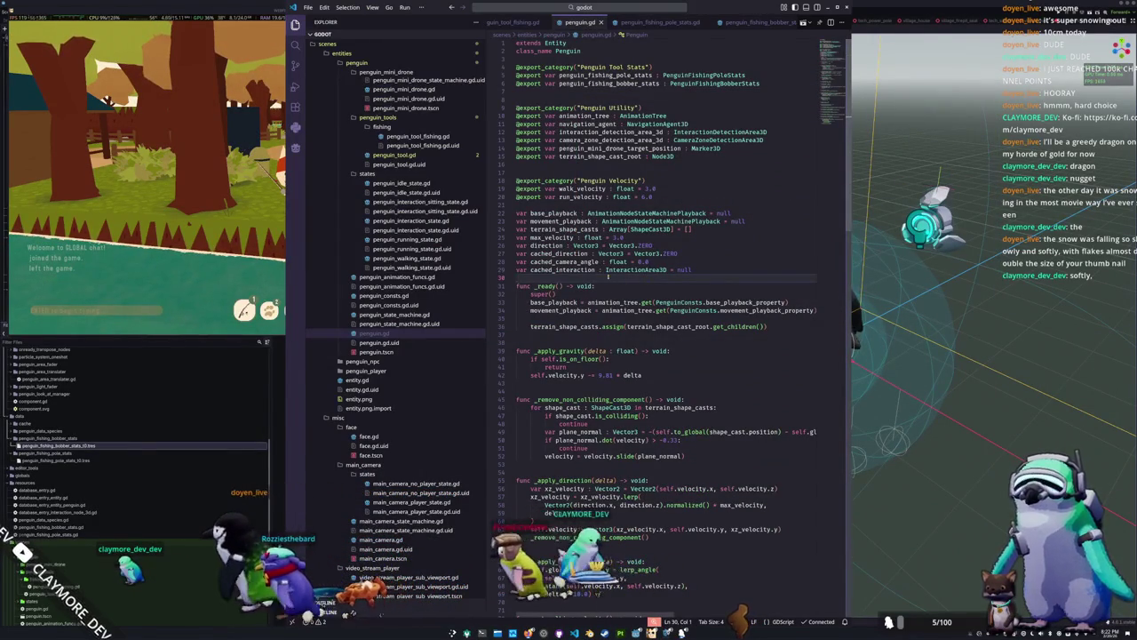
click(626, 205)
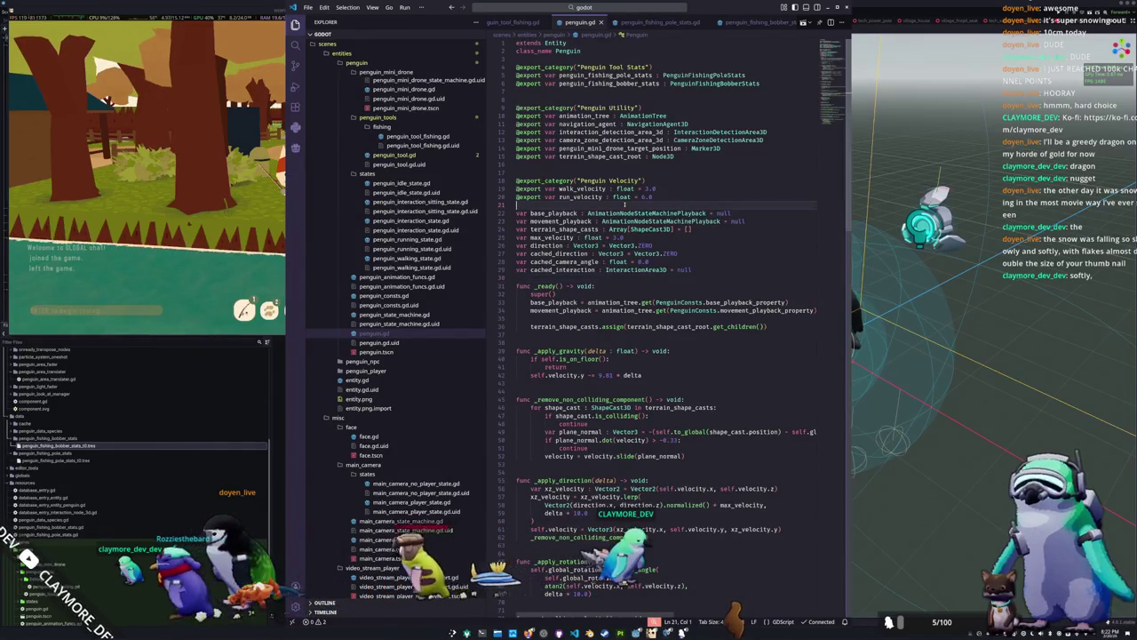
key(Return)
key(Down)
key(Down)
key(Down)
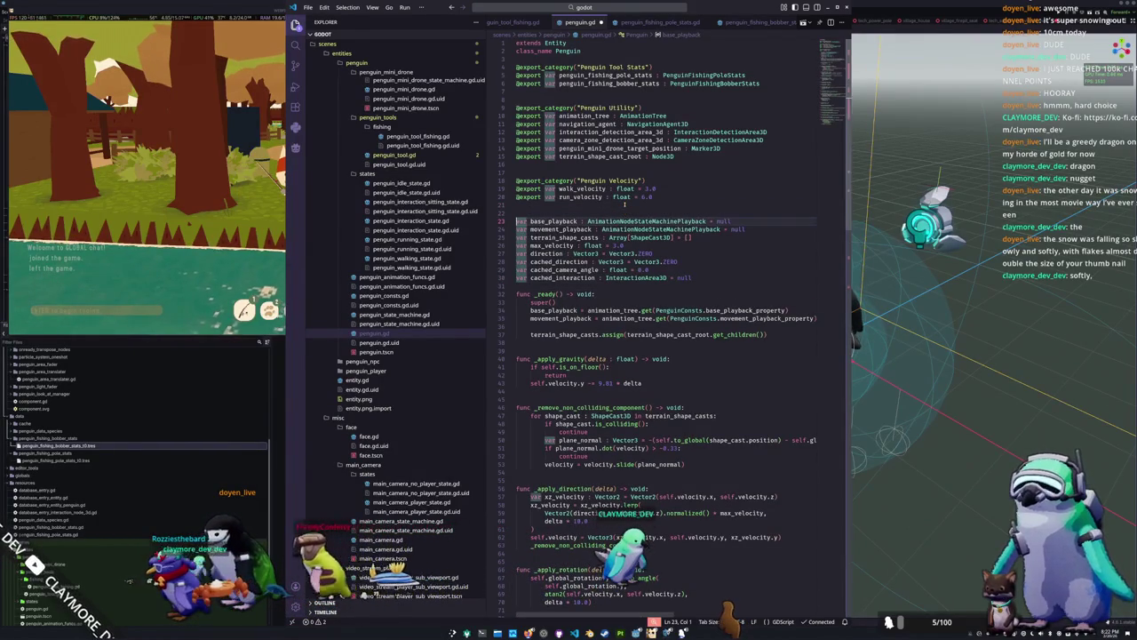
key(Return)
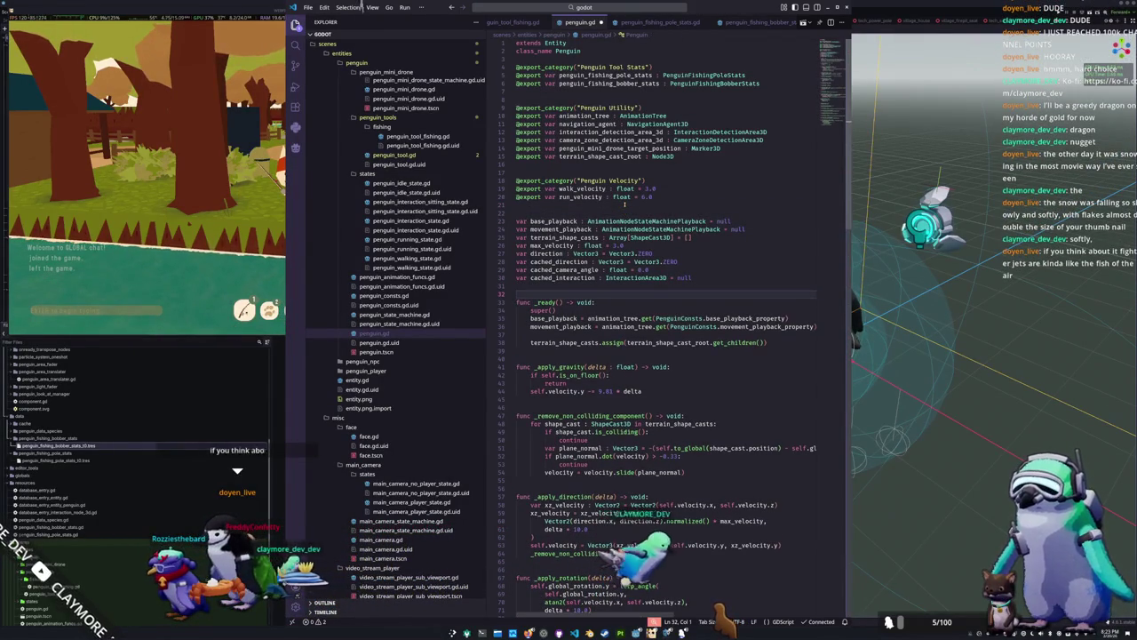
key(Down)
key(Down)
key(Down)
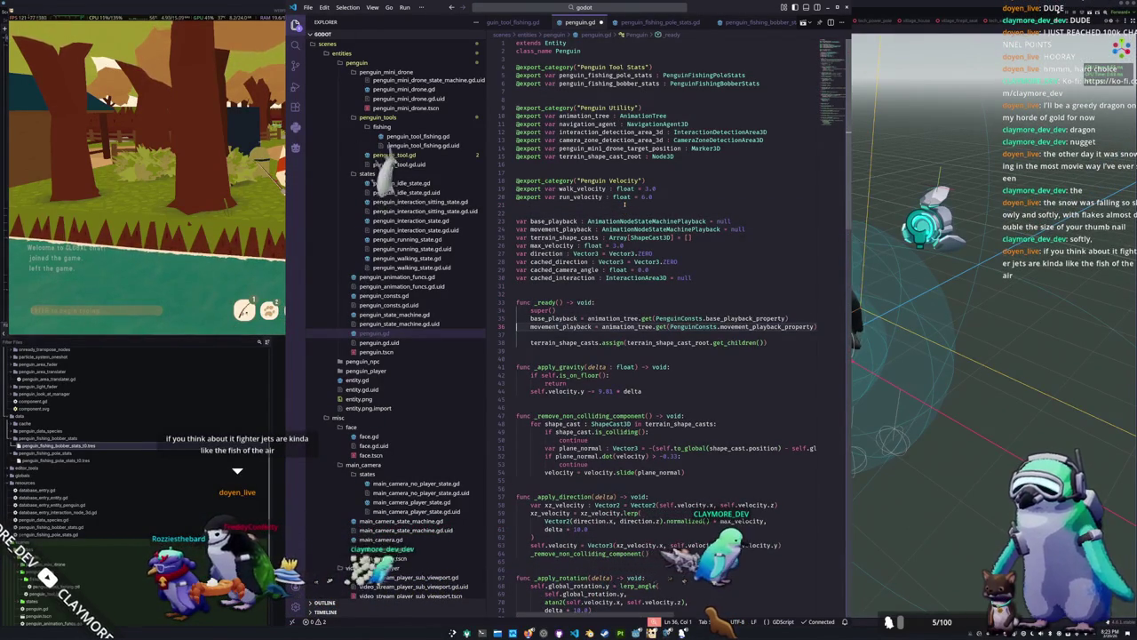
key(Down)
key(ctrl+shift+k)
key(Up)
key(Up)
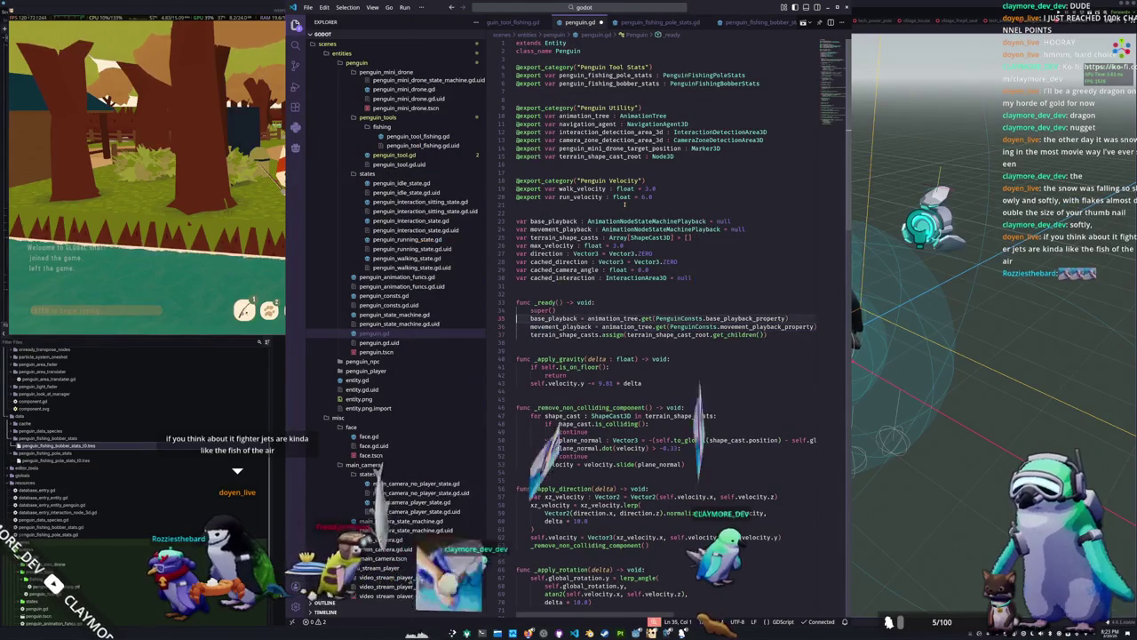
key(Down)
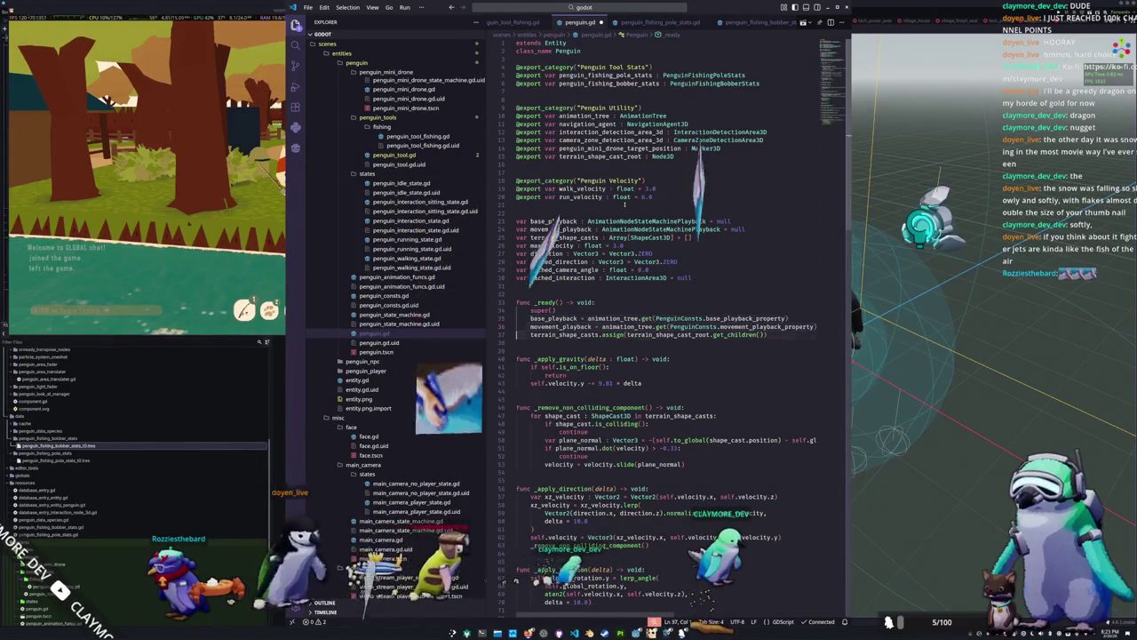
key(Up)
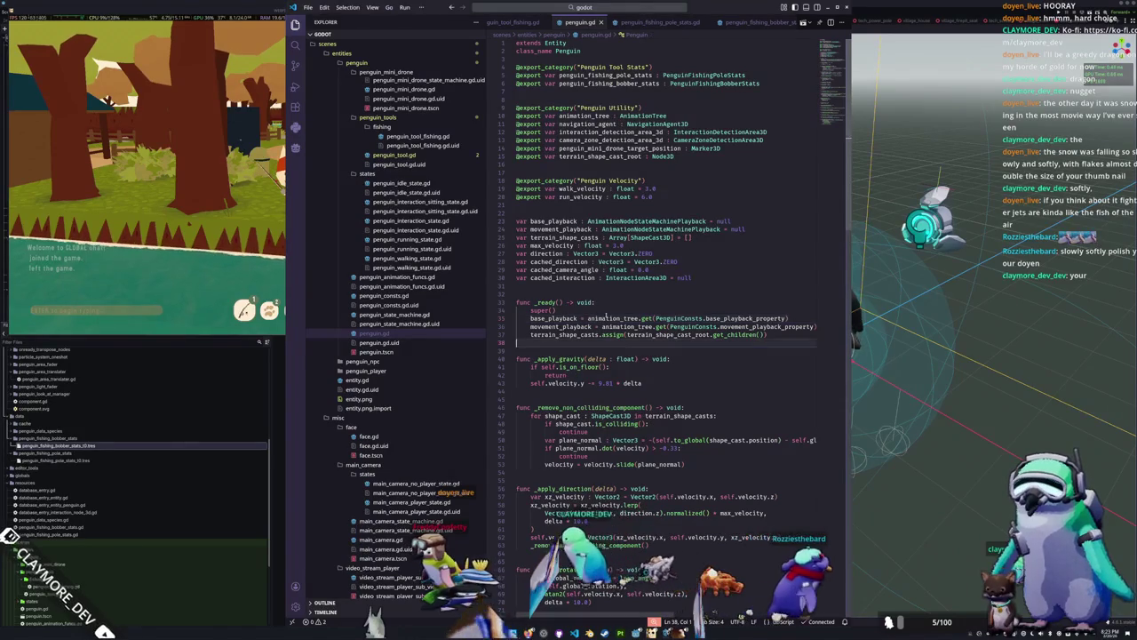
Select the two fishing stats export lines, then switch over to the Godot editor
click(563, 293)
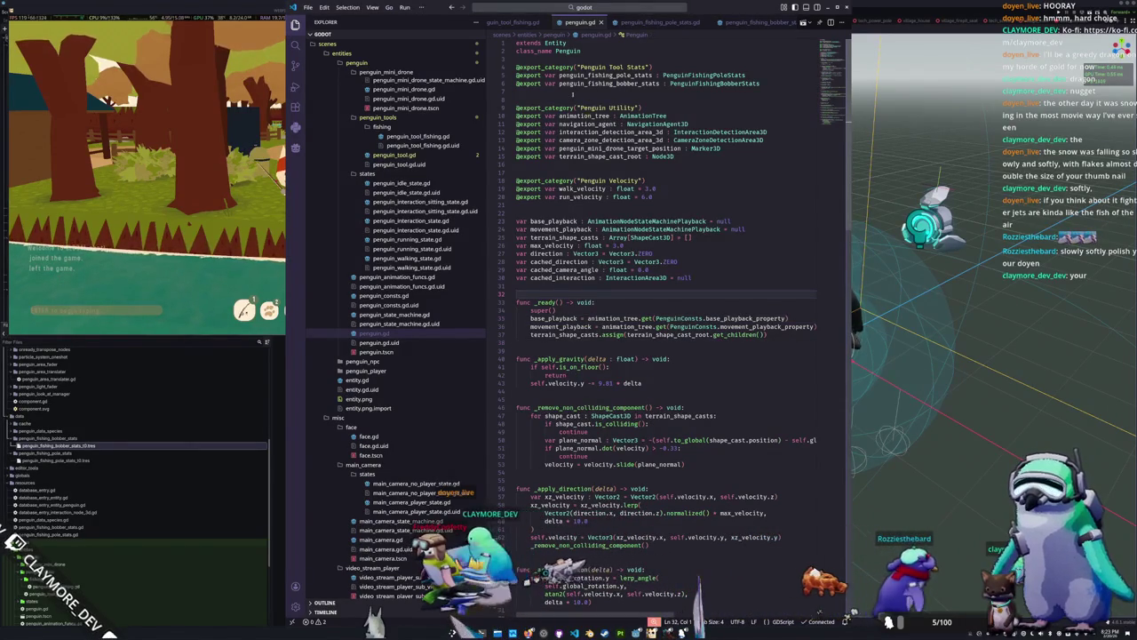
drag(778, 85, 516, 76)
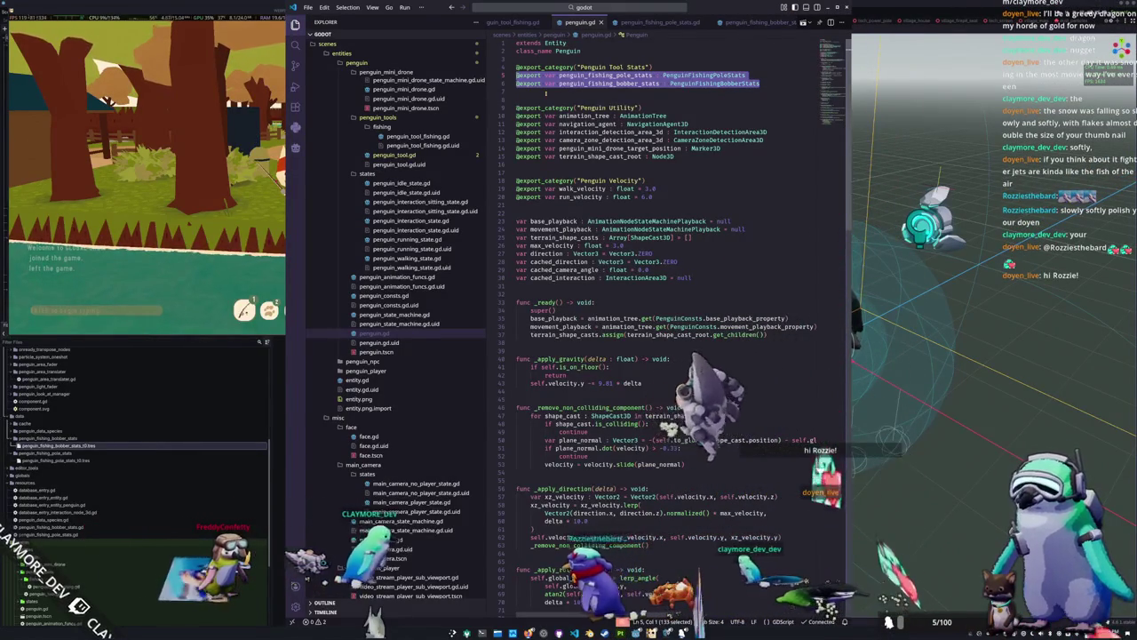
key(alt+Tab)
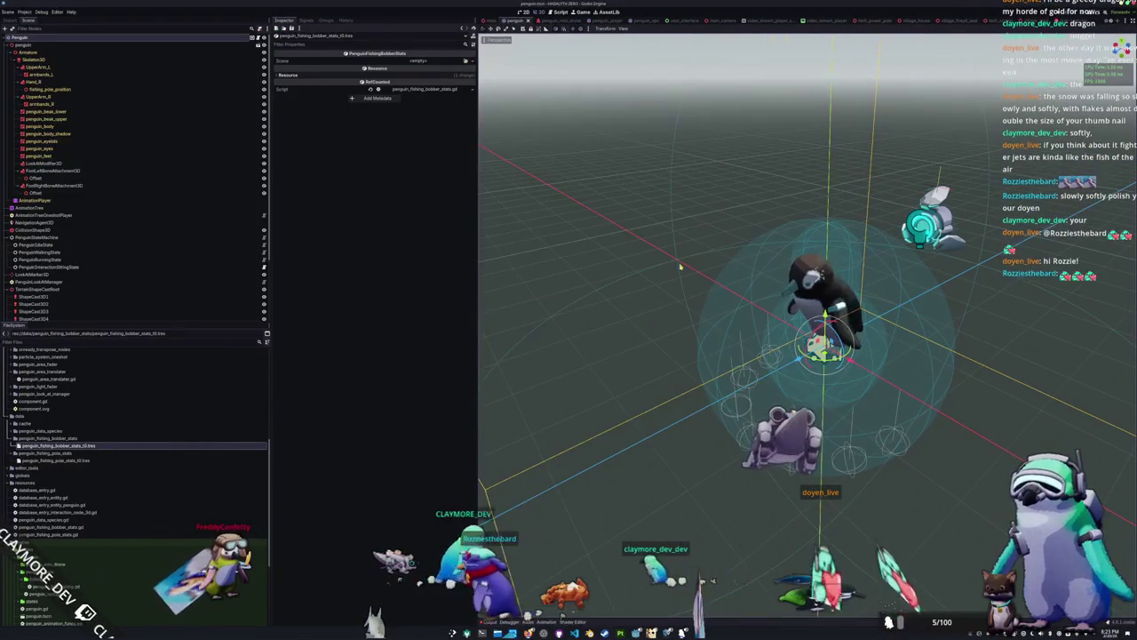
Quick Load penguin_fishing_pole_stats_t0.tres and penguin_fishing_bobber_stats_t0.tres into the Penguin's stats slots and expand both
click(136, 46)
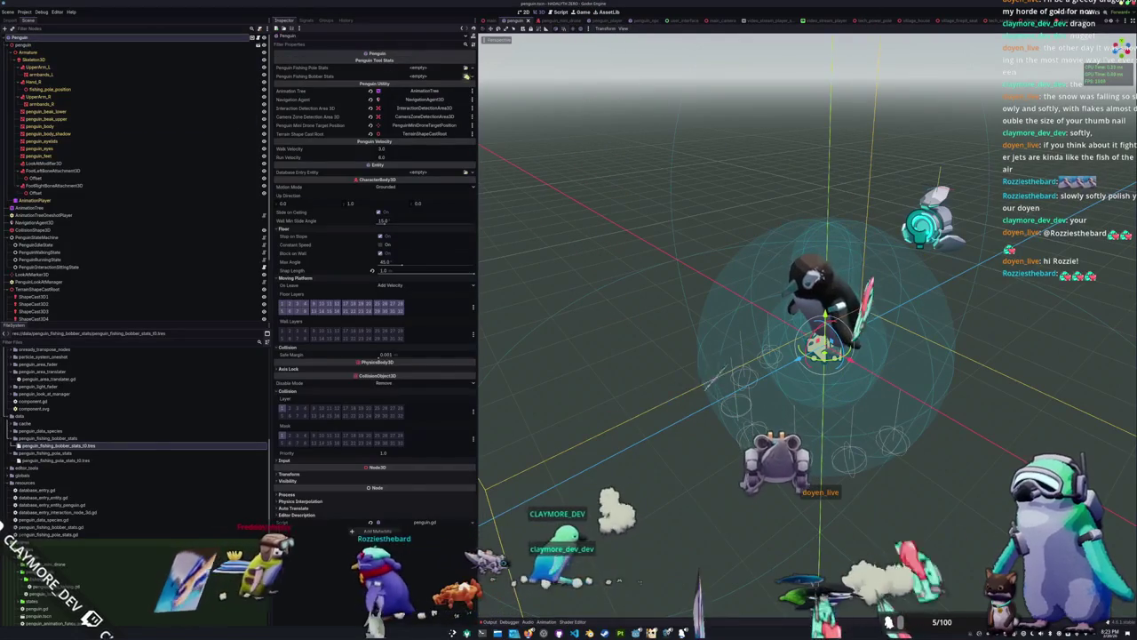
click(465, 68)
key(Return)
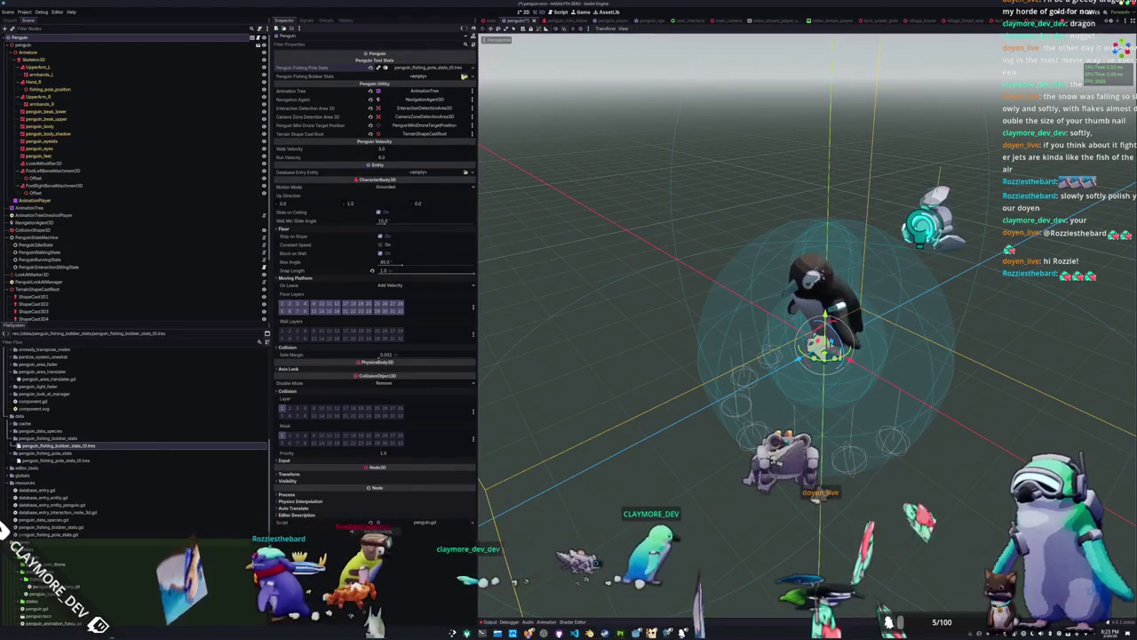
click(465, 76)
key(Return)
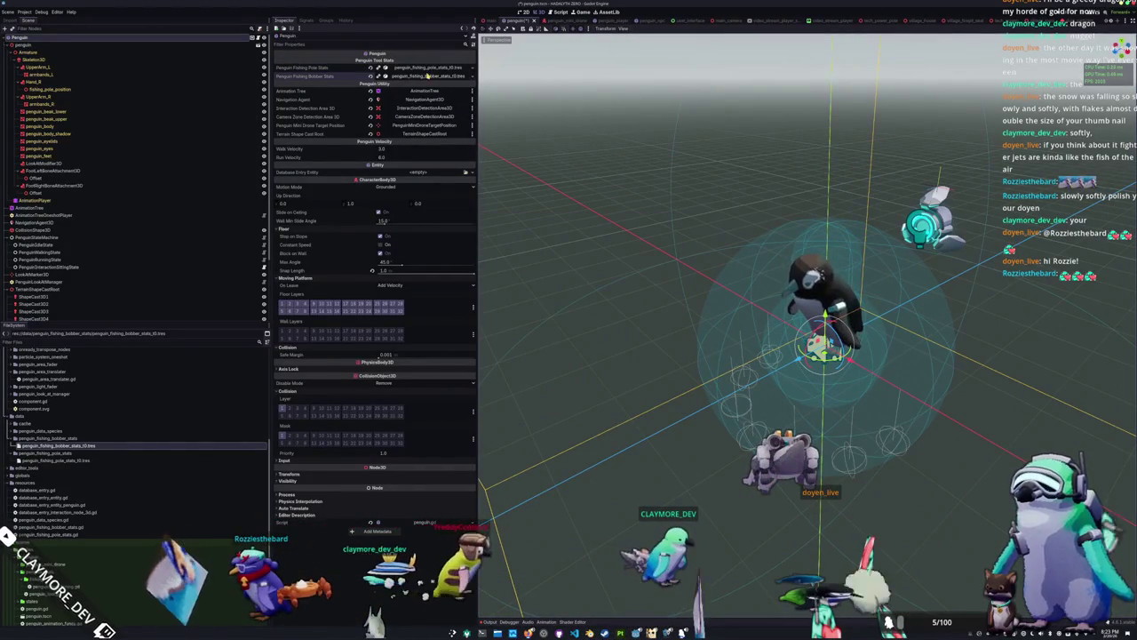
click(418, 67)
click(426, 93)
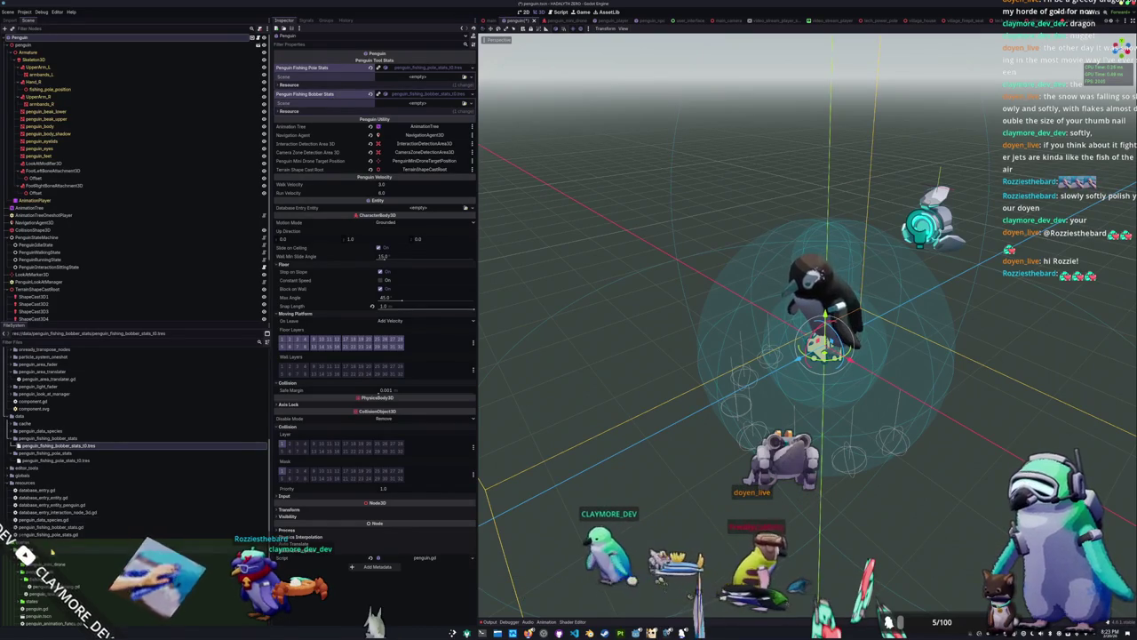
scroll(52, 551, down, 3)
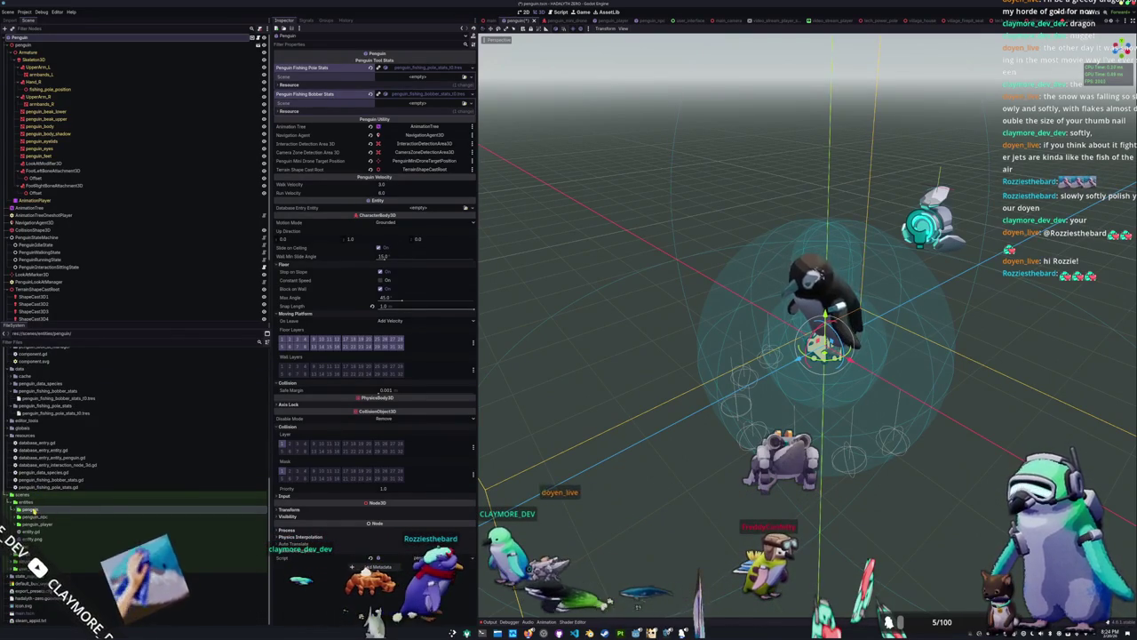
scroll(35, 502, down, 3)
click(39, 463)
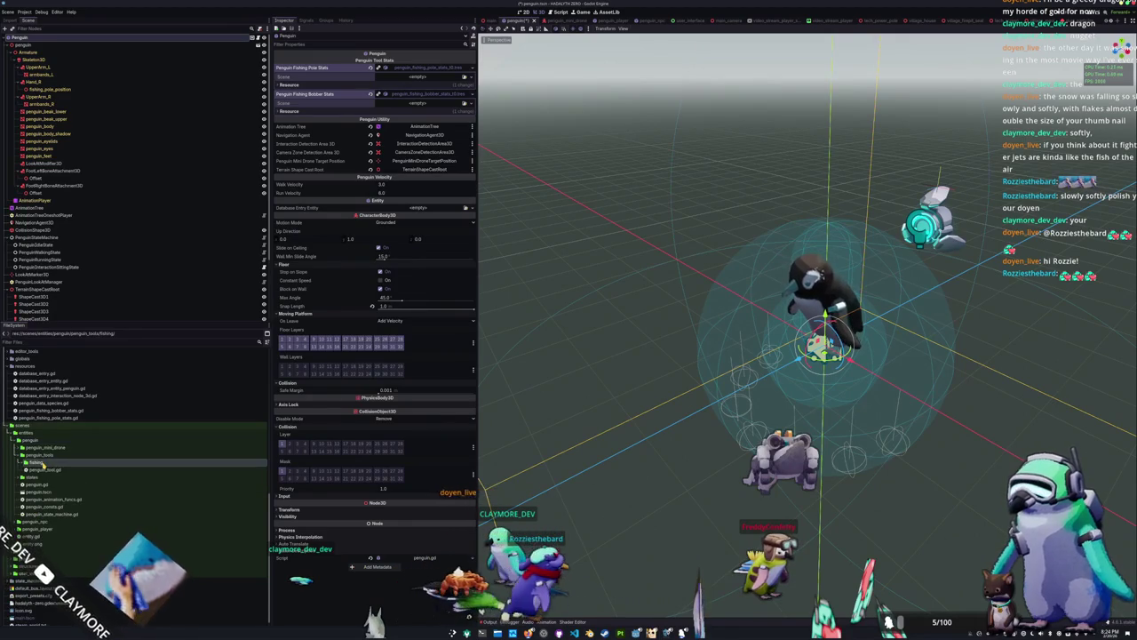
Create the penguin_fishing_pole_t0 and penguin_fishing_bobber_t0 folders inside the fishing folder
right_click(45, 464)
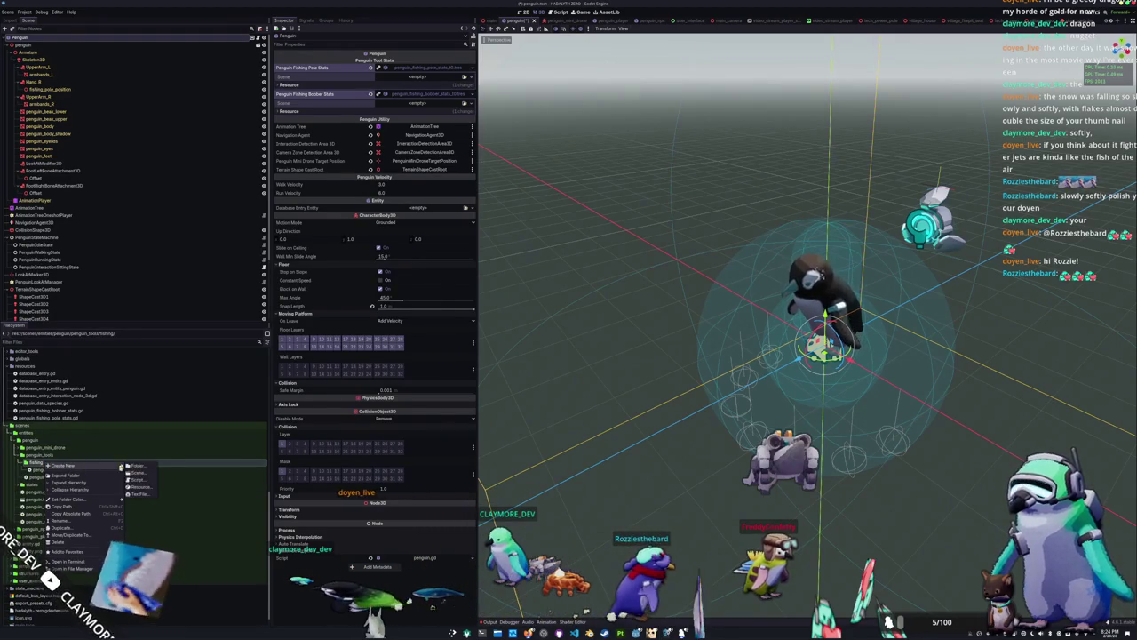
click(106, 484)
text(penguin_fishin)
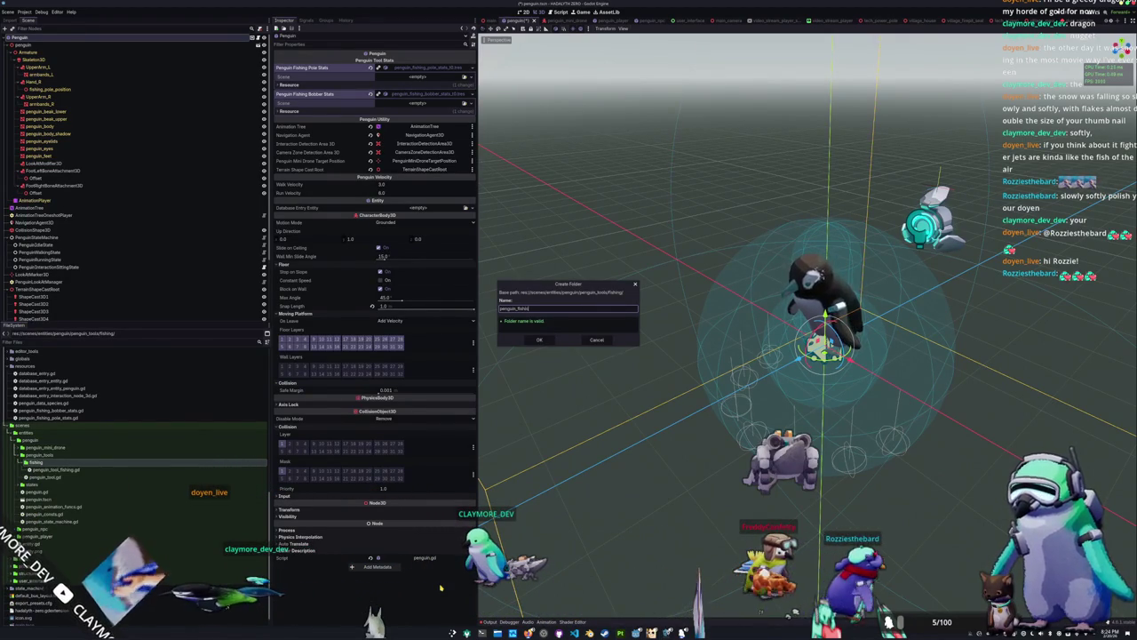
text(g_pole_)
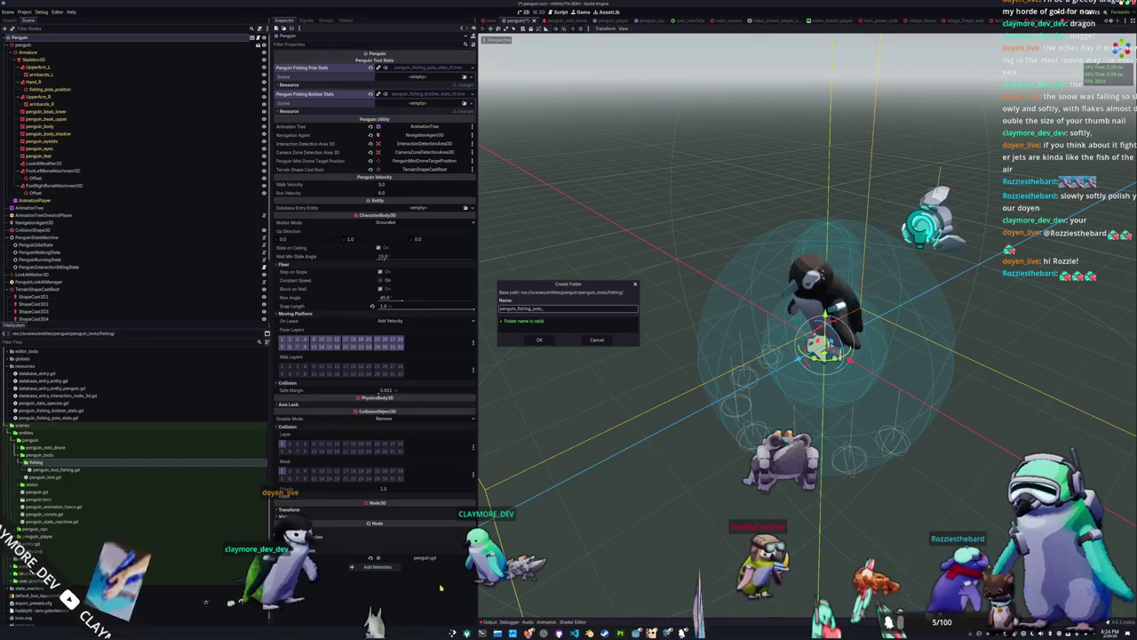
key(Return)
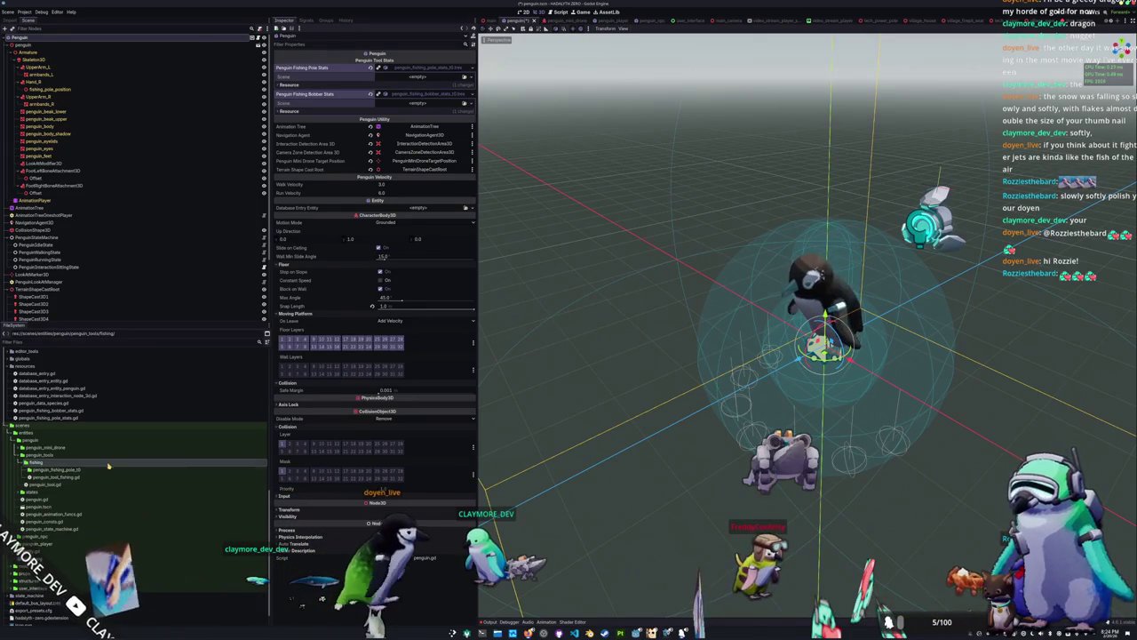
right_click(104, 472)
click(210, 469)
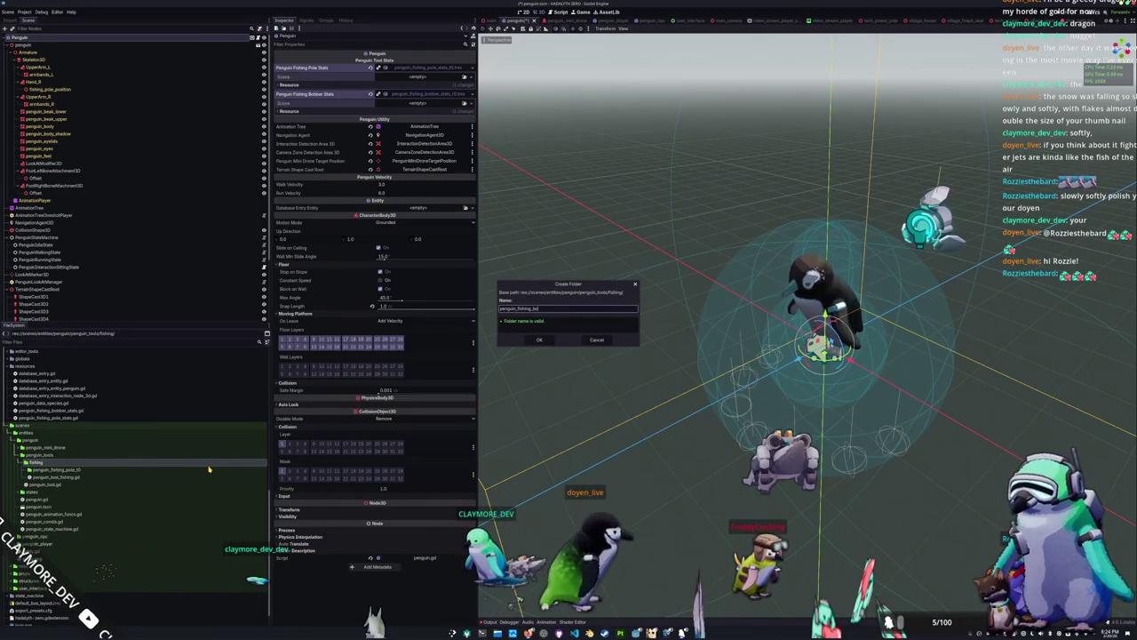
text(bber_t0)
key(Return)
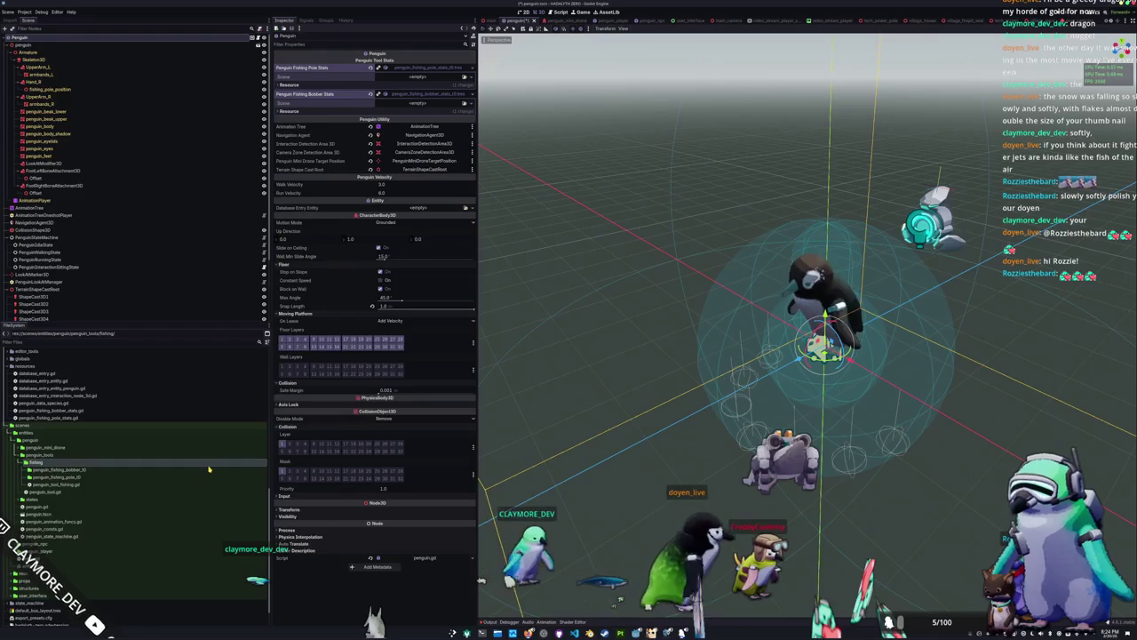
Create a new PenguinFishingPoleT0 scene in the penguin_fishing_pole_t0 folder
right_click(113, 477)
mouse_move(134, 480)
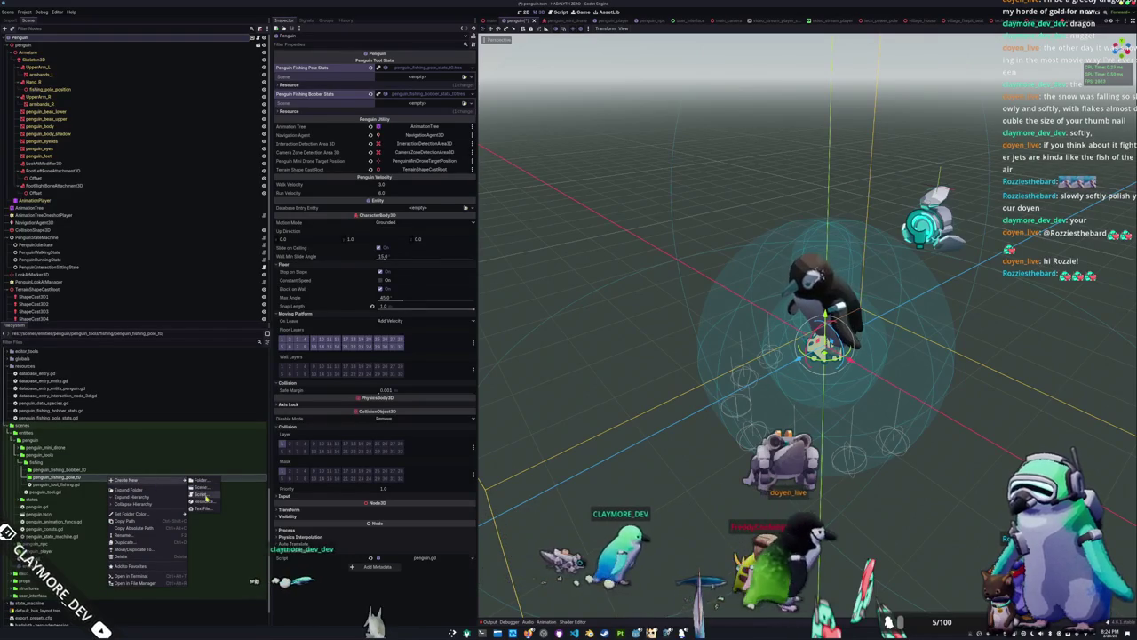
click(201, 487)
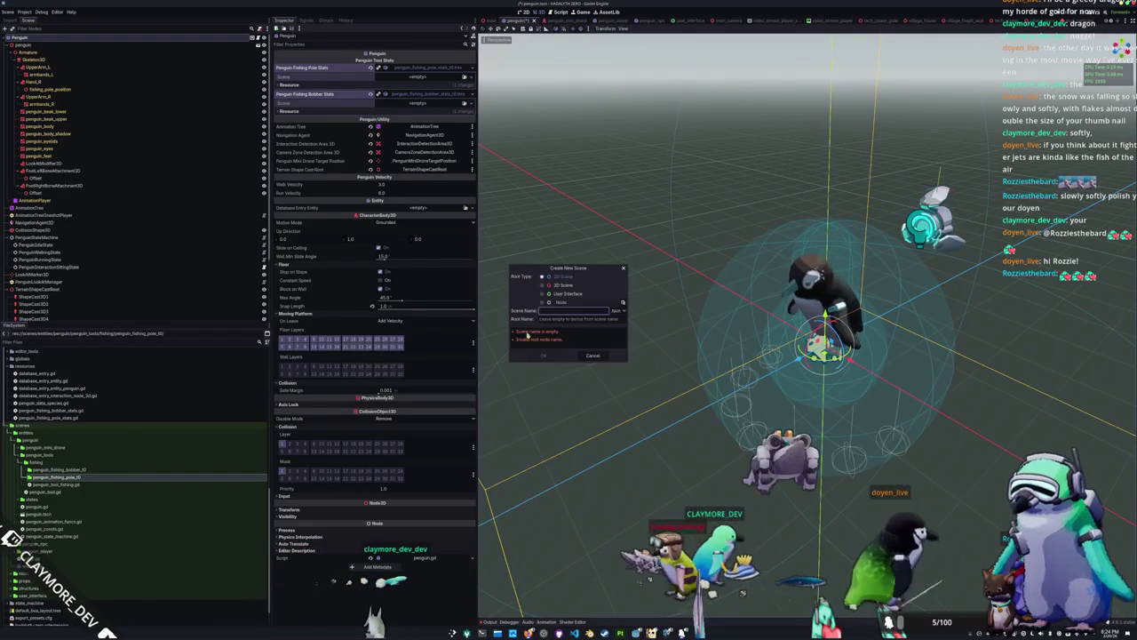
text(penguin_fishing_pole_t0)
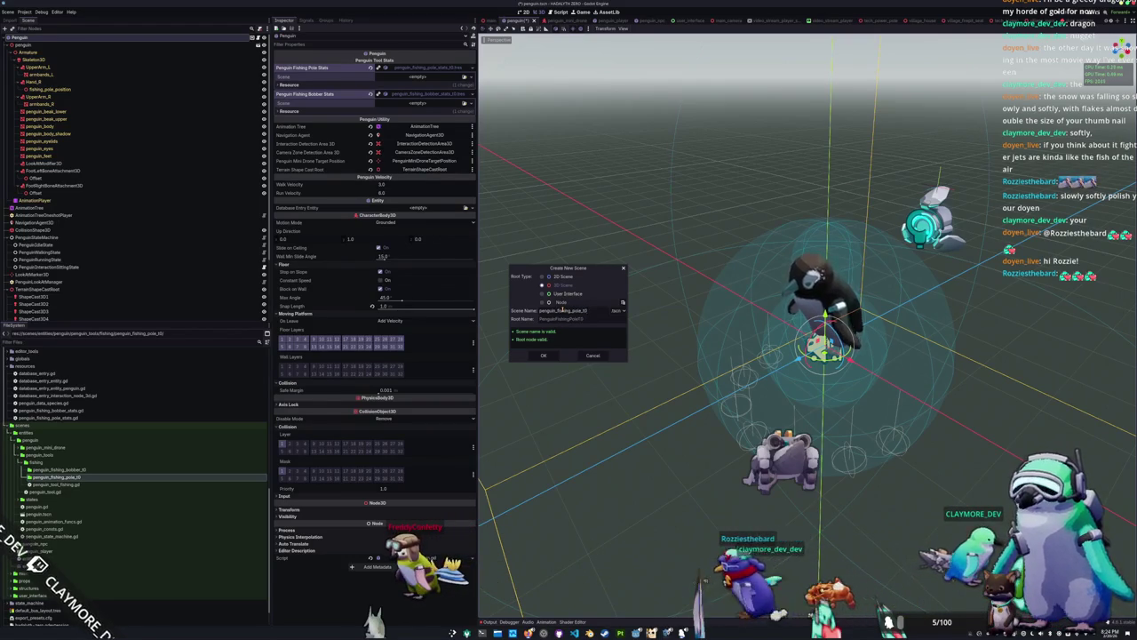
key(Return)
click(54, 38)
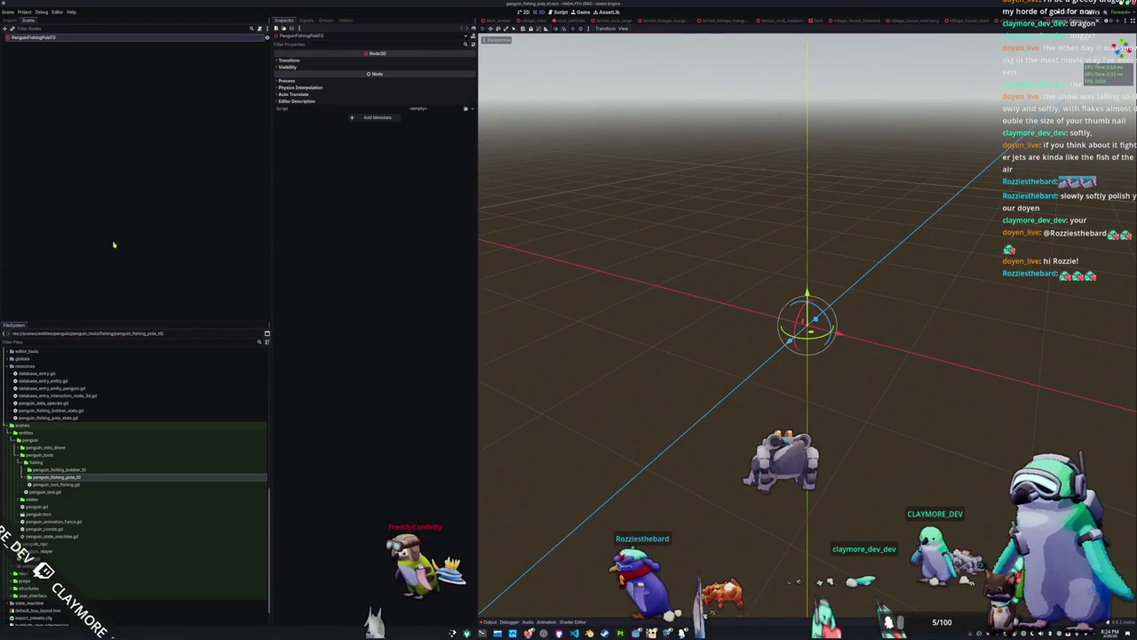
Instance penguin_fishing_pole_t0.glb under the PenguinFishingPoleT0 root and enable Editable Children on it
scroll(149, 524, up, 10)
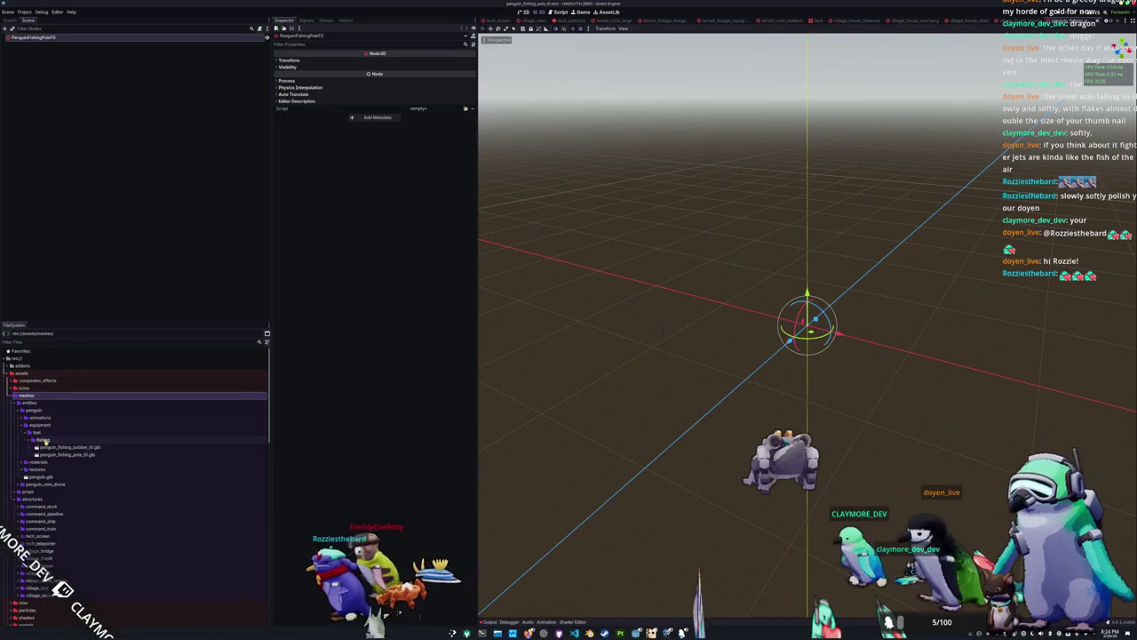
drag(63, 455, 157, 243)
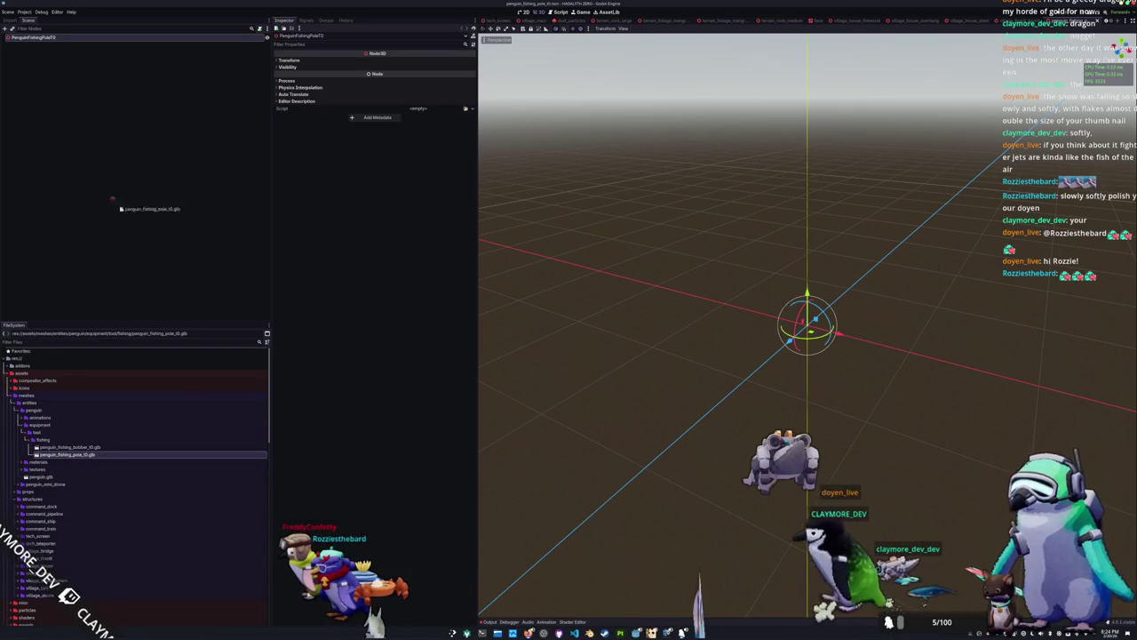
drag(49, 40, 49, 41)
right_click(52, 45)
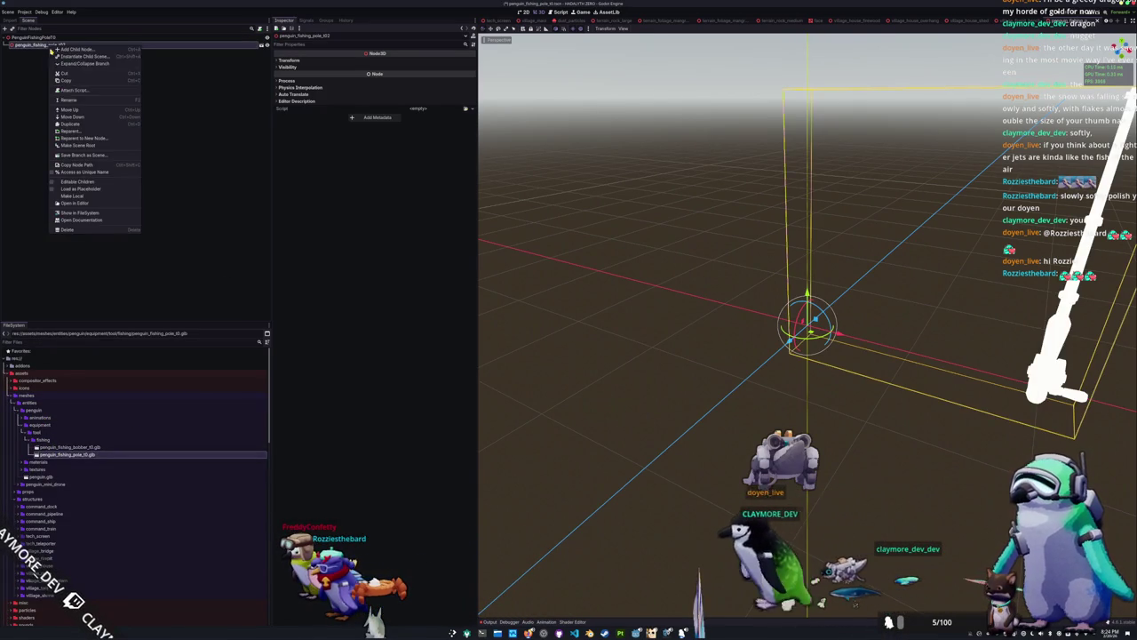
click(79, 182)
mouse_move(534, 348)
mouse_down()
mouse_move(640, 314)
mouse_move(670, 330)
mouse_move(701, 373)
mouse_move(619, 325)
mouse_move(634, 338)
mouse_up()
scroll(649, 348, down, 3)
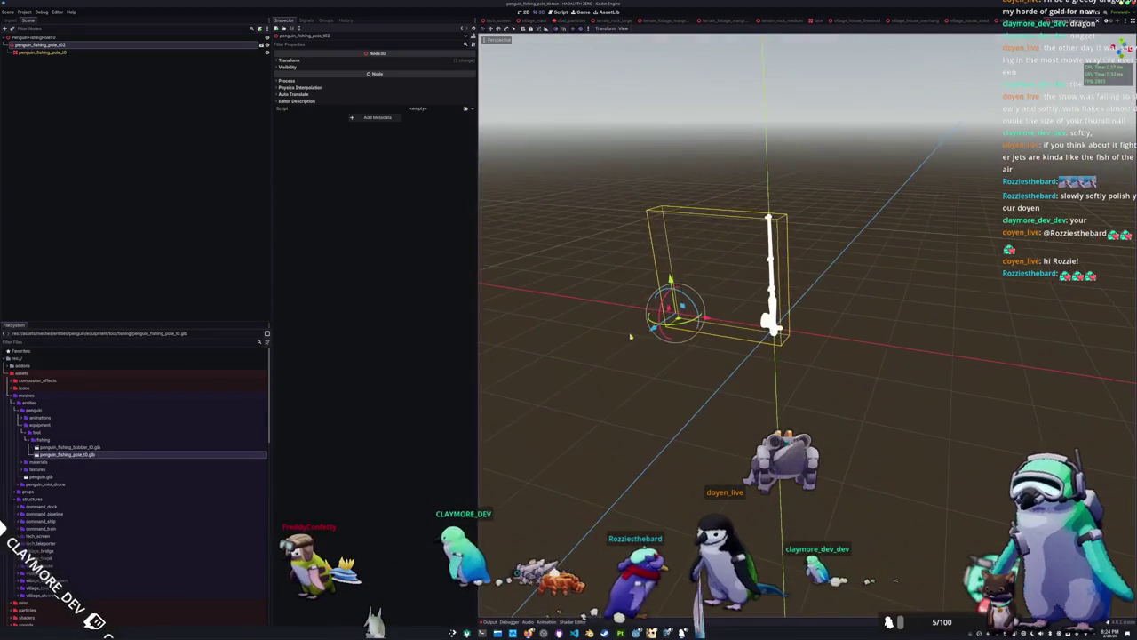
scroll(631, 336, up, 2)
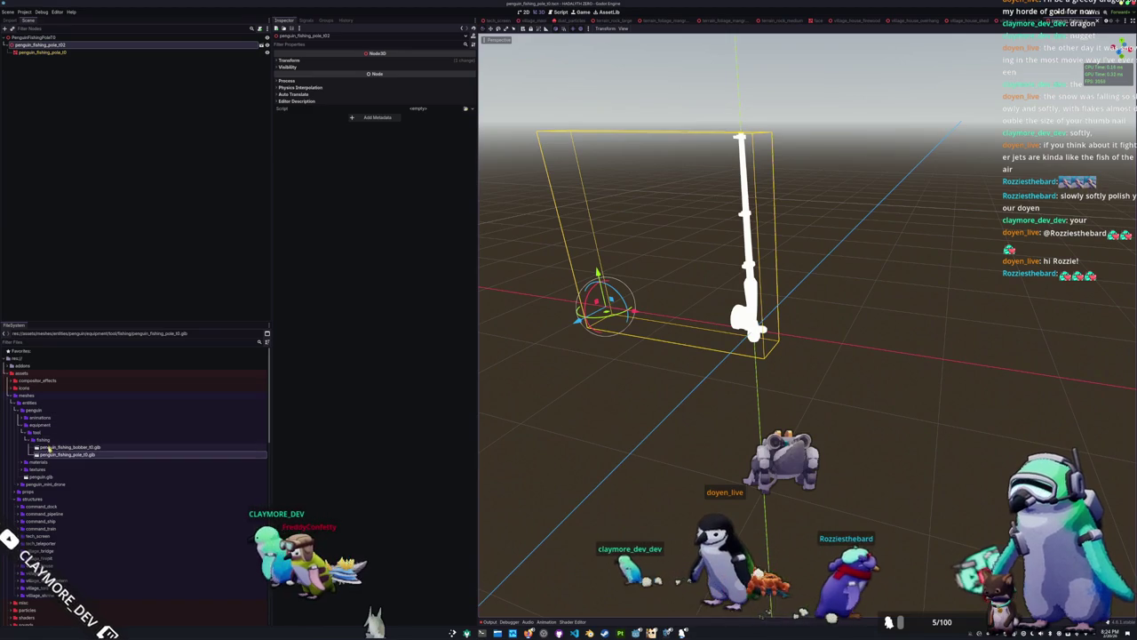
double_click(39, 462)
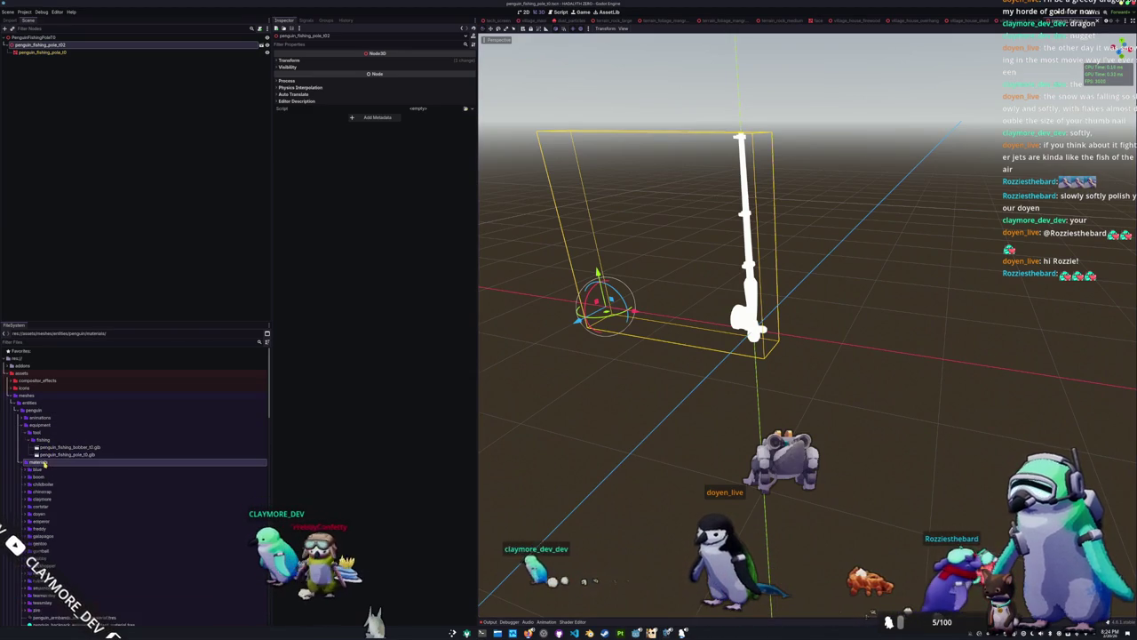
scroll(40, 489, down, 5)
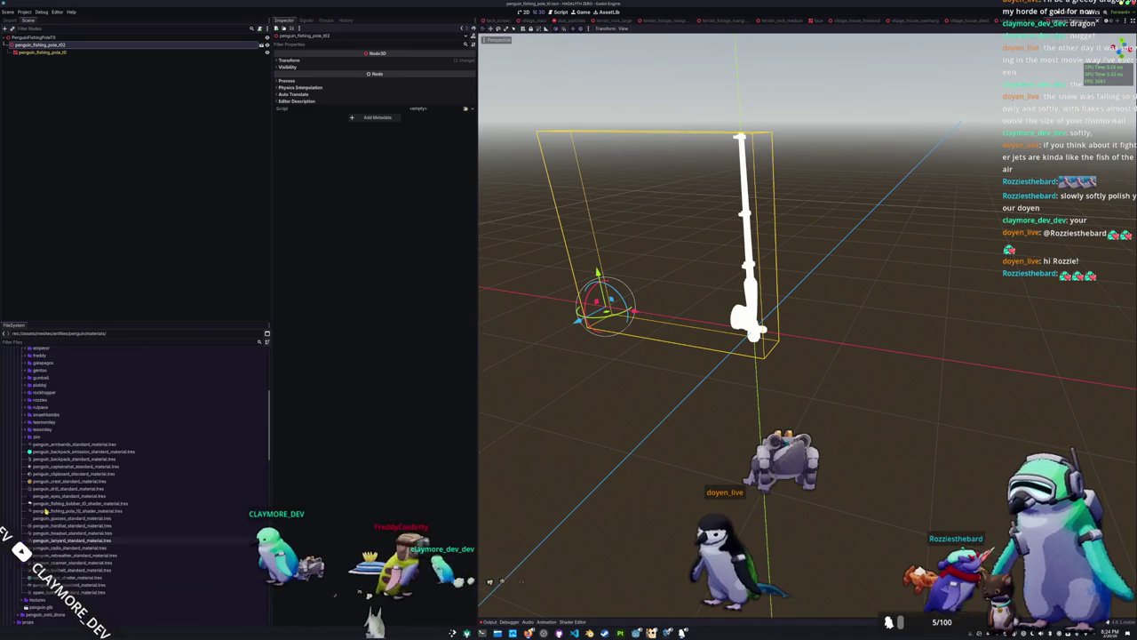
click(31, 53)
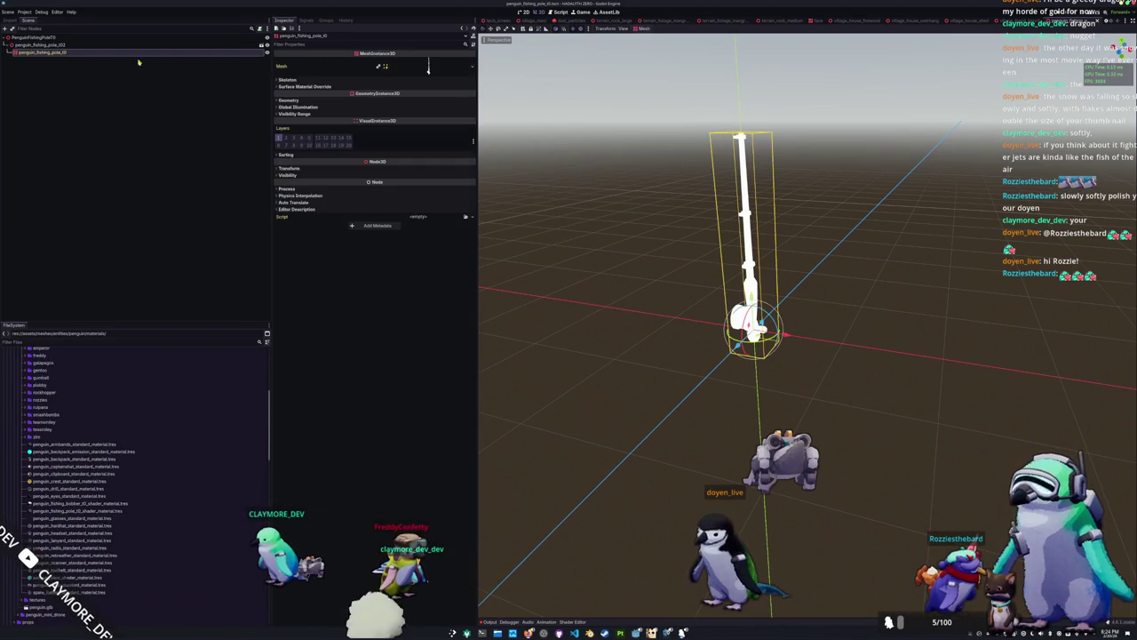
Set the pole mesh's Material Override to the dark penguin fishing material found by searching 'fish'
click(331, 100)
click(464, 108)
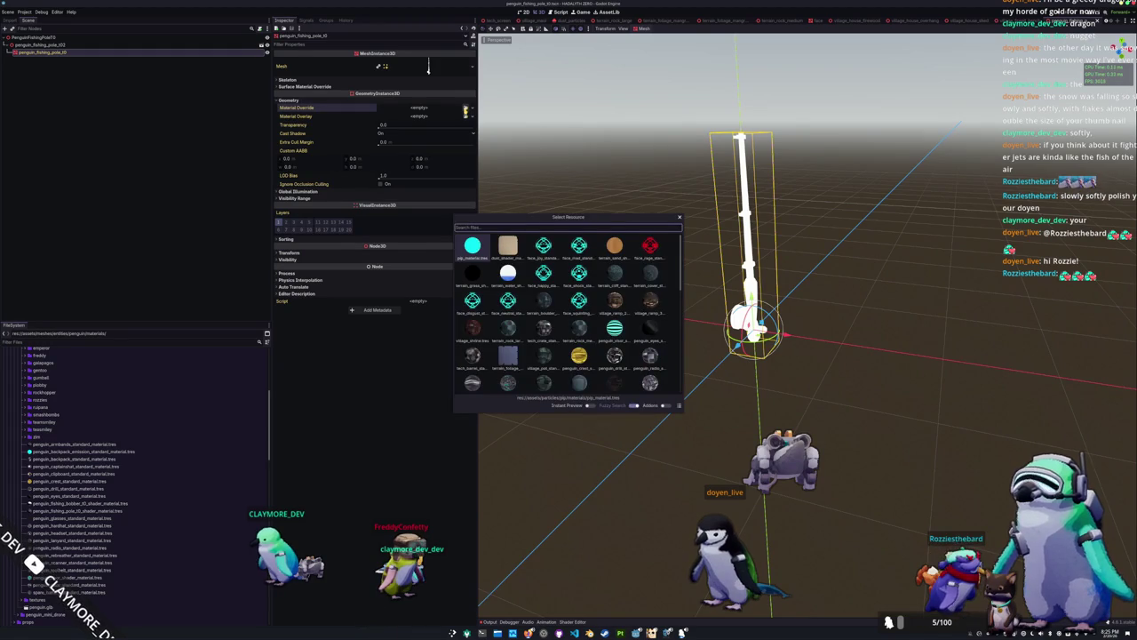
text(fish)
key(Return)
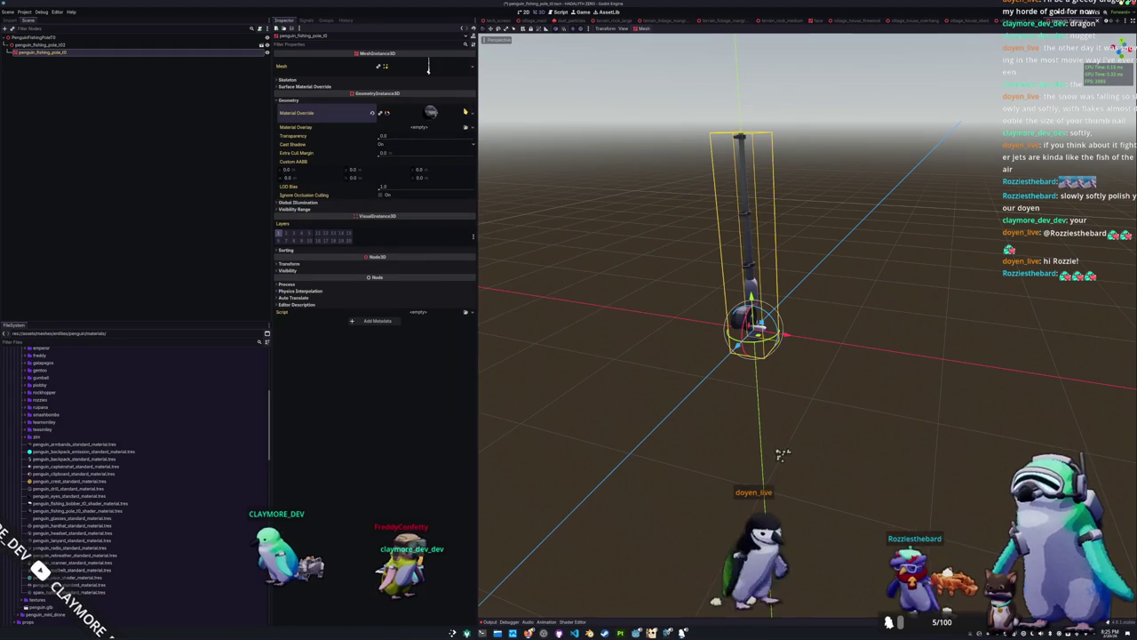
Orbit around the pole to inspect the new material from a low side view and from above
scroll(782, 454, up, 5)
mouse_move(782, 454)
mouse_down()
mouse_move(498, 285)
mouse_move(638, 327)
mouse_move(812, 299)
mouse_move(662, 277)
mouse_up()
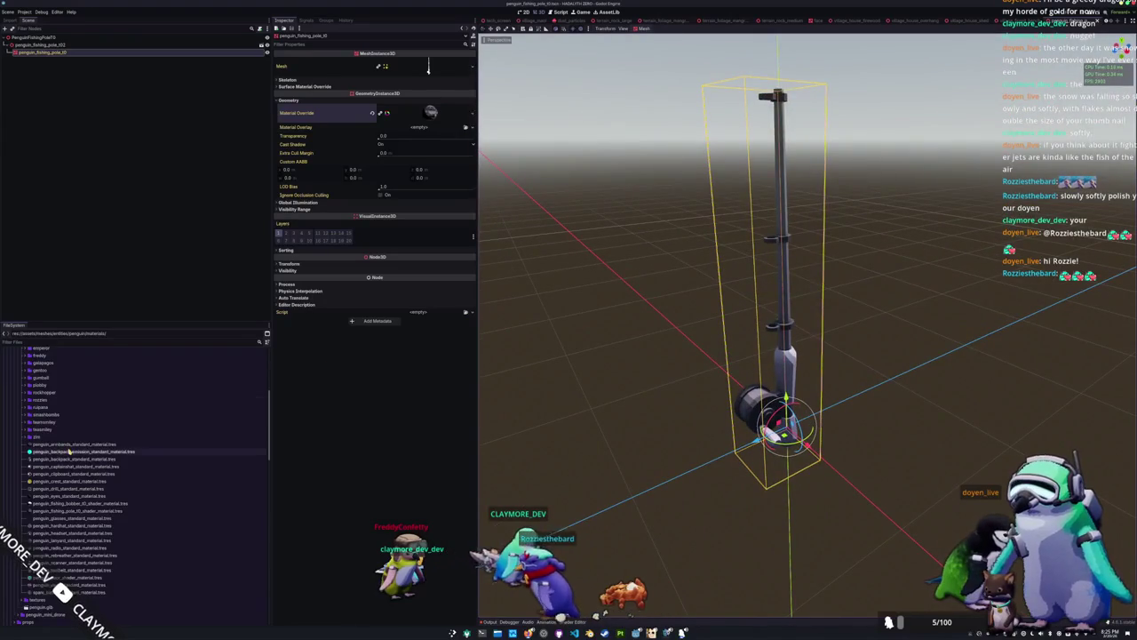
scroll(80, 459, down, 10)
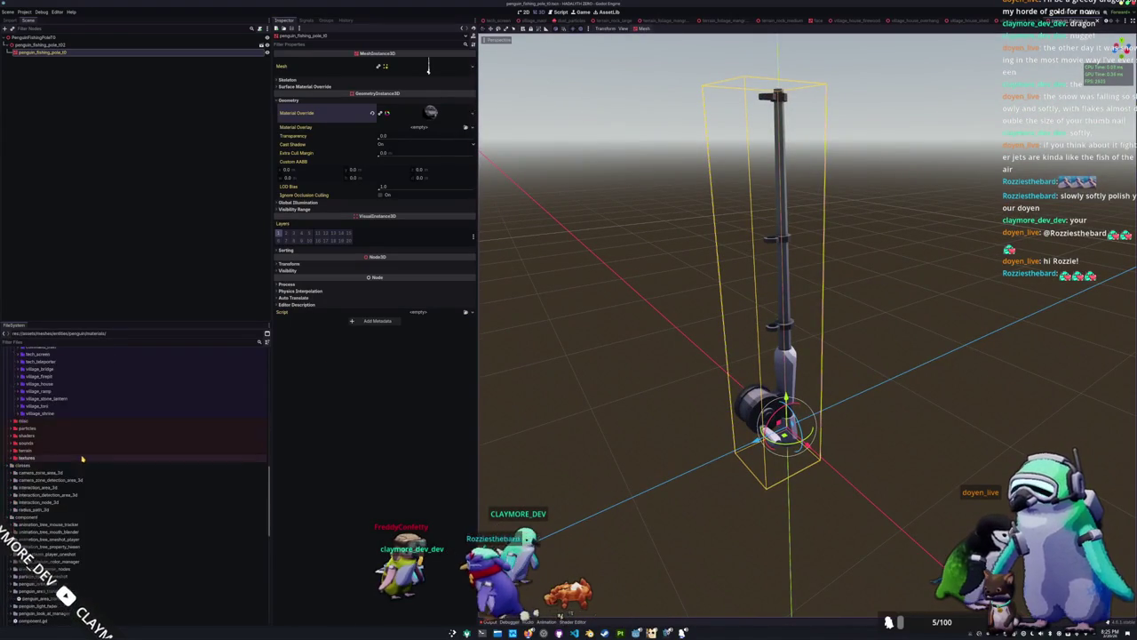
scroll(81, 458, down, 8)
scroll(617, 465, up, 3)
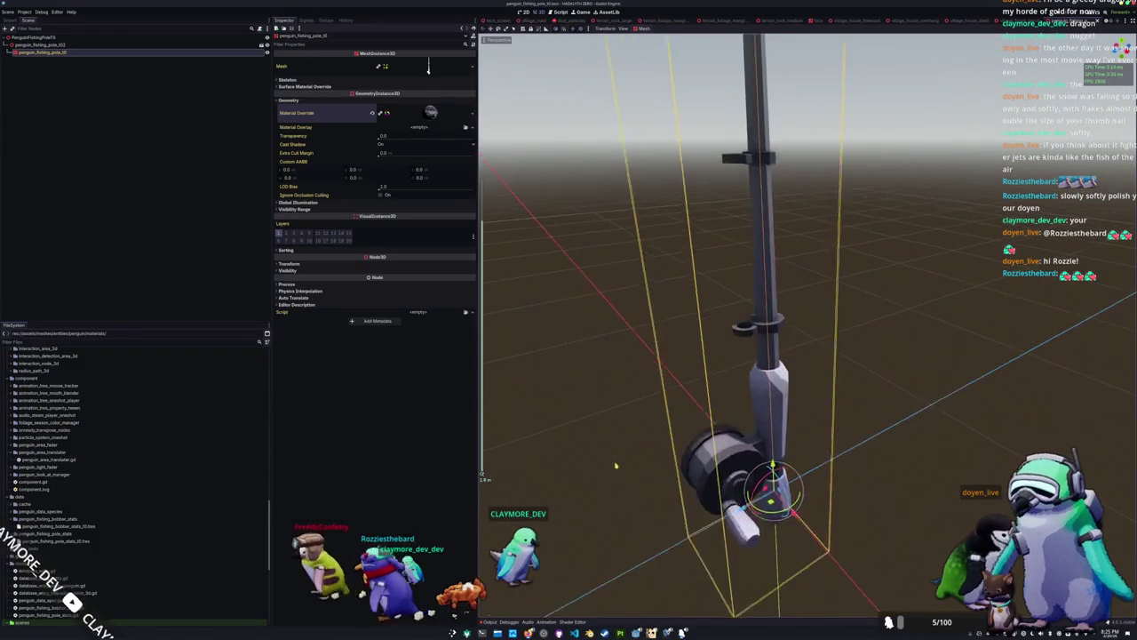
scroll(617, 466, up, 6)
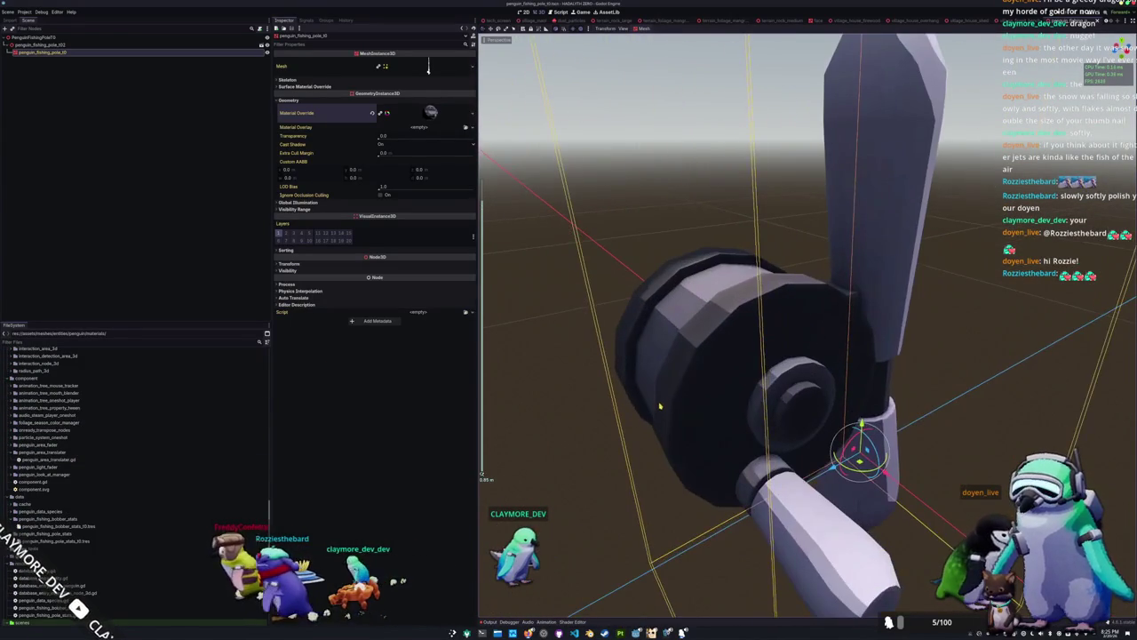
mouse_move(662, 408)
mouse_down()
mouse_move(650, 411)
mouse_move(648, 464)
mouse_move(645, 437)
mouse_up()
scroll(645, 437, down, 3)
click(573, 621)
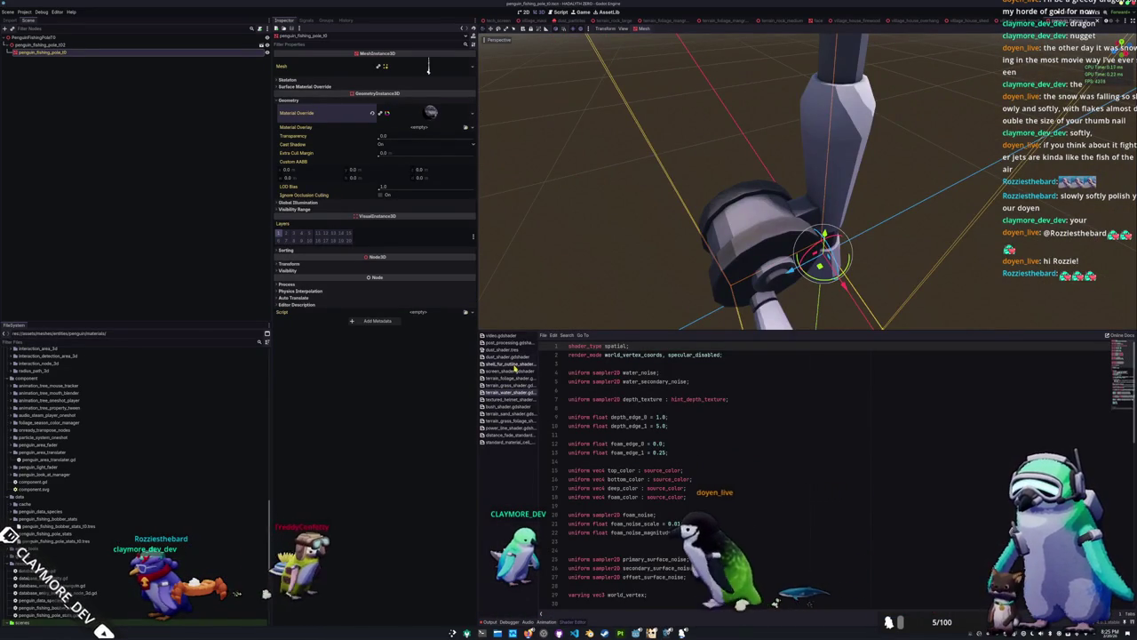
Append ', shadows_disabled' to the render_mode line of shell_fur_outline_shader
click(513, 364)
click(762, 354)
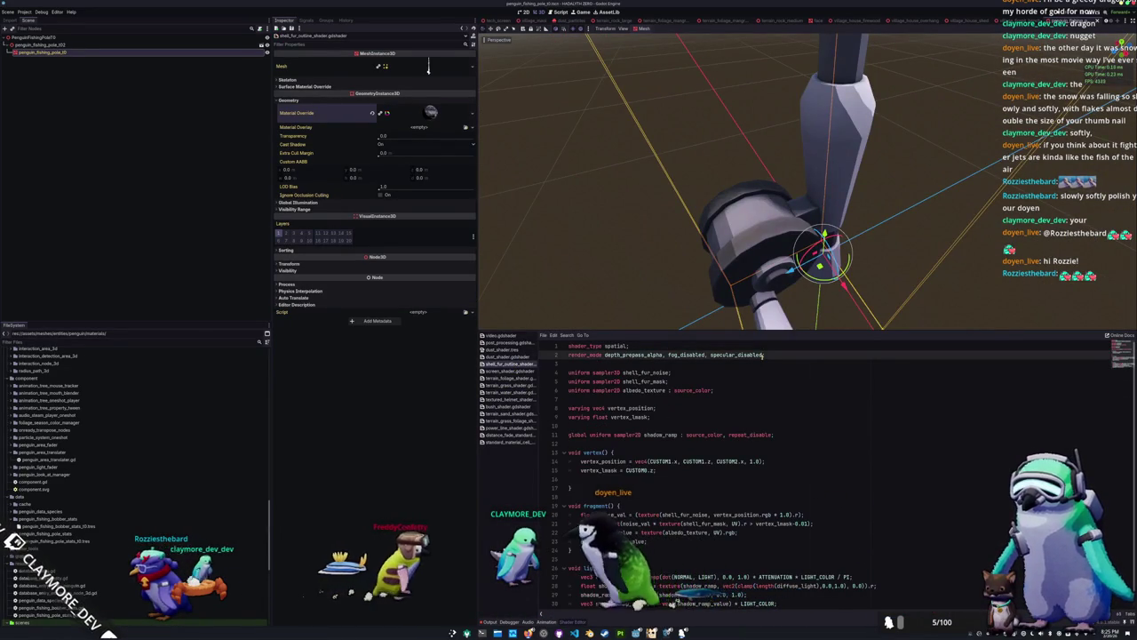
text(, shadows_disabled)
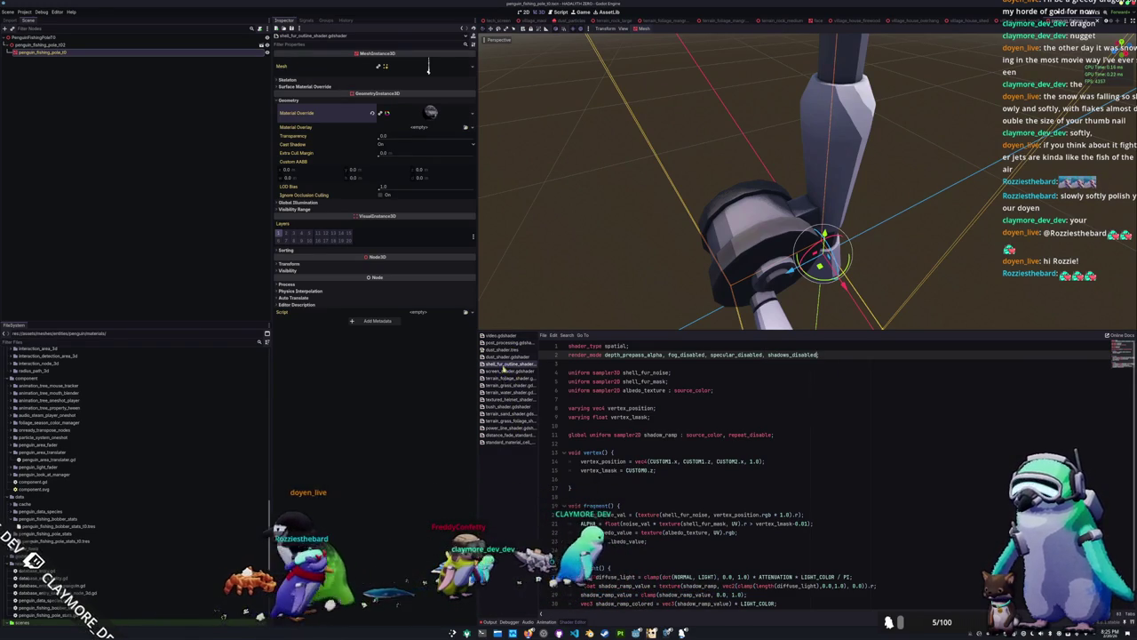
Append ', shadows_disabled' to the render_mode line of standard_material_cell_shader
click(506, 442)
click(768, 356)
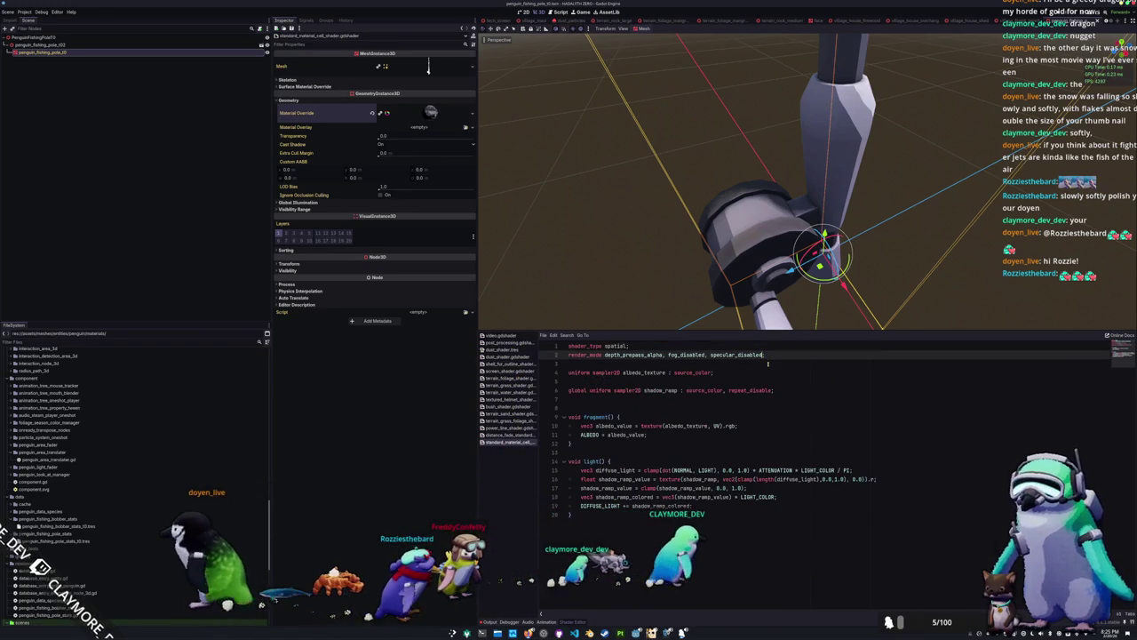
text(, shadows_disabled)
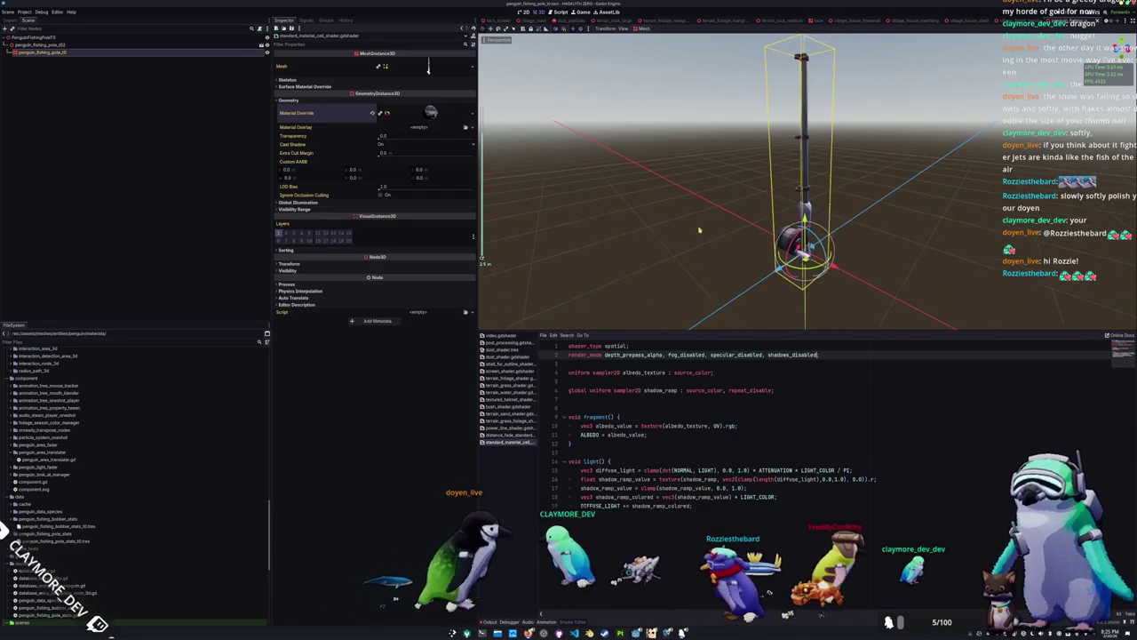
scroll(97, 531, down, 5)
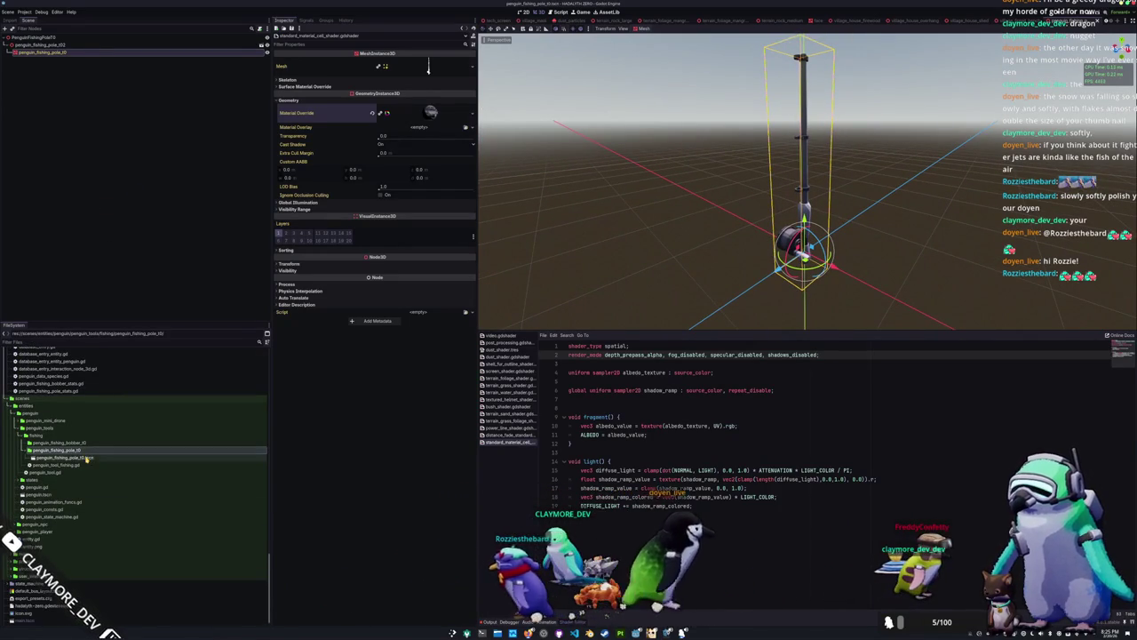
click(86, 458)
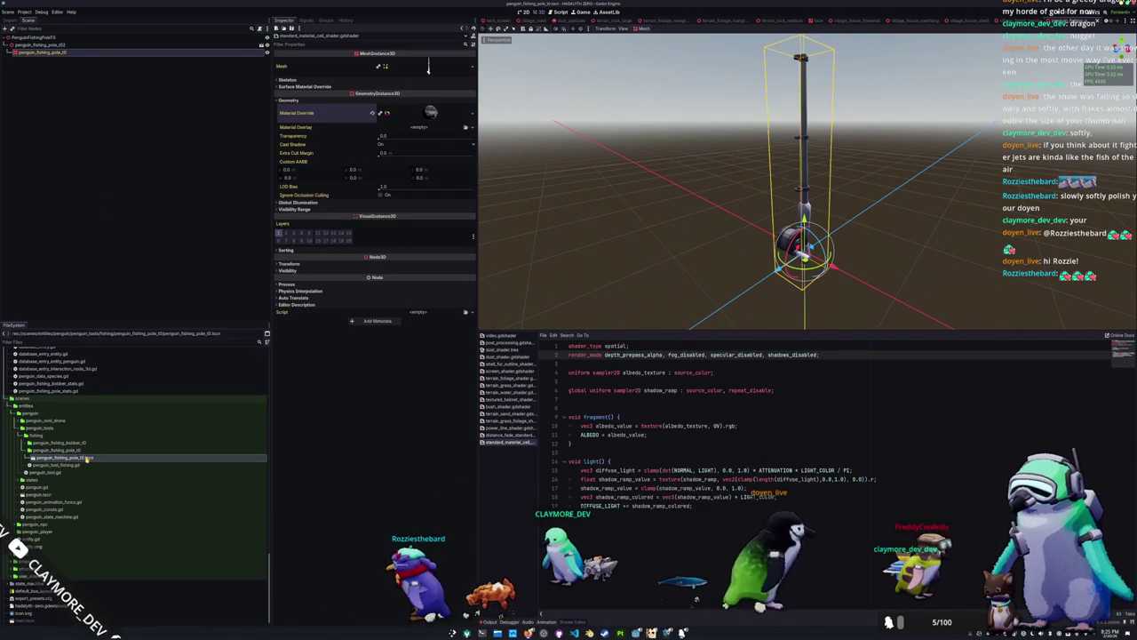
click(91, 442)
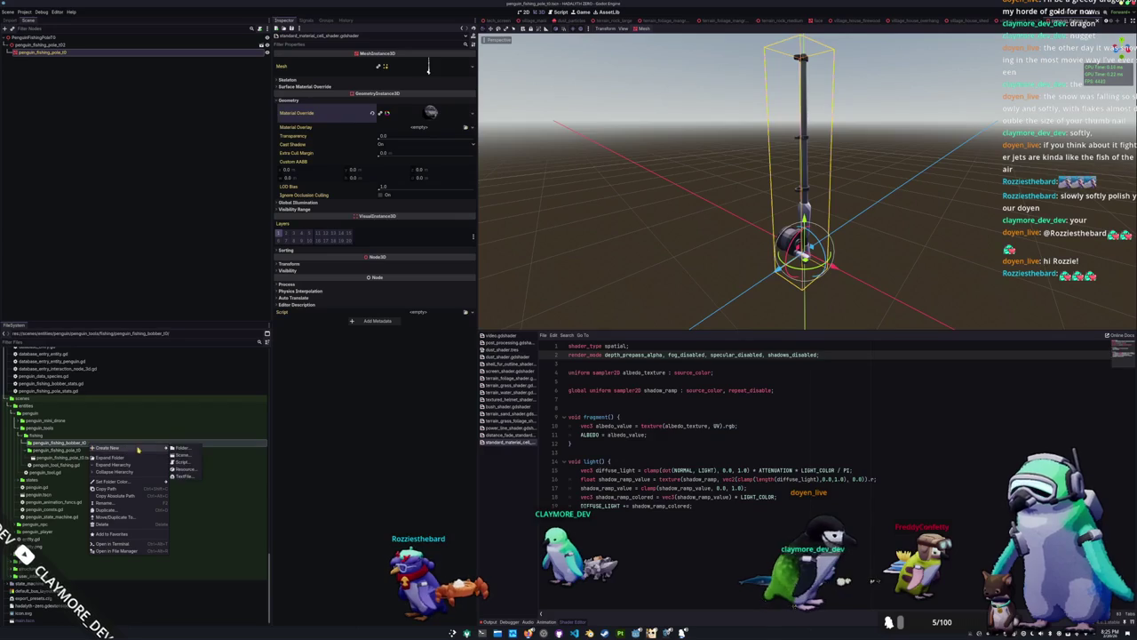
Create the 3D scene penguin_fishing_bobber_t0.tscn, root PenguinFishingBobberT0, in the bobber folder
click(182, 456)
text(penguin_fishing_bobber_t0)
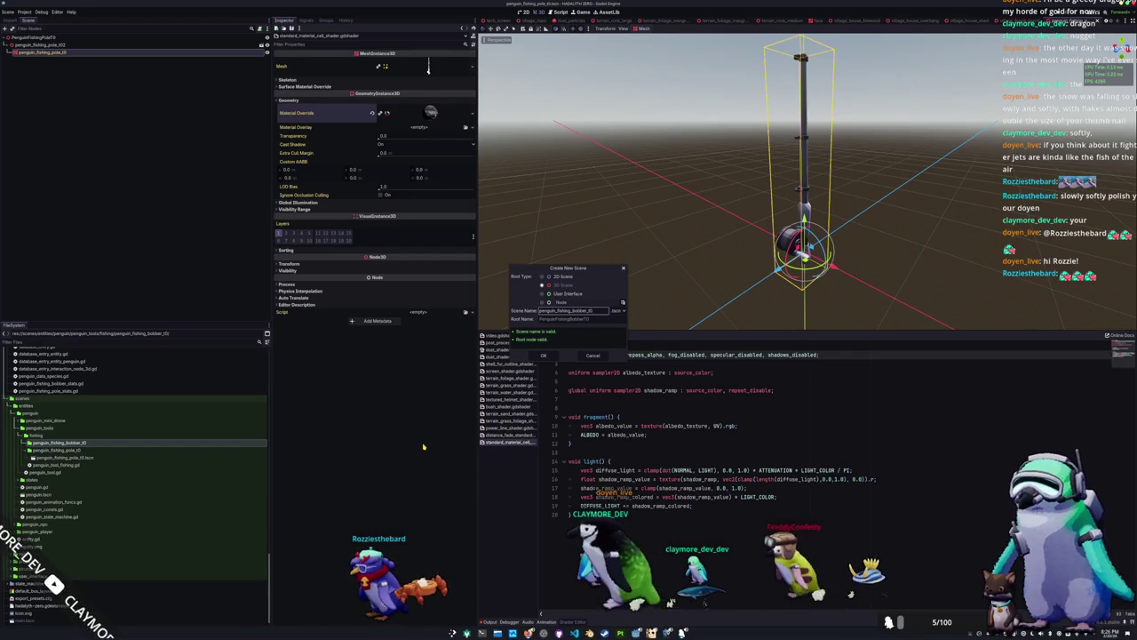
key(Return)
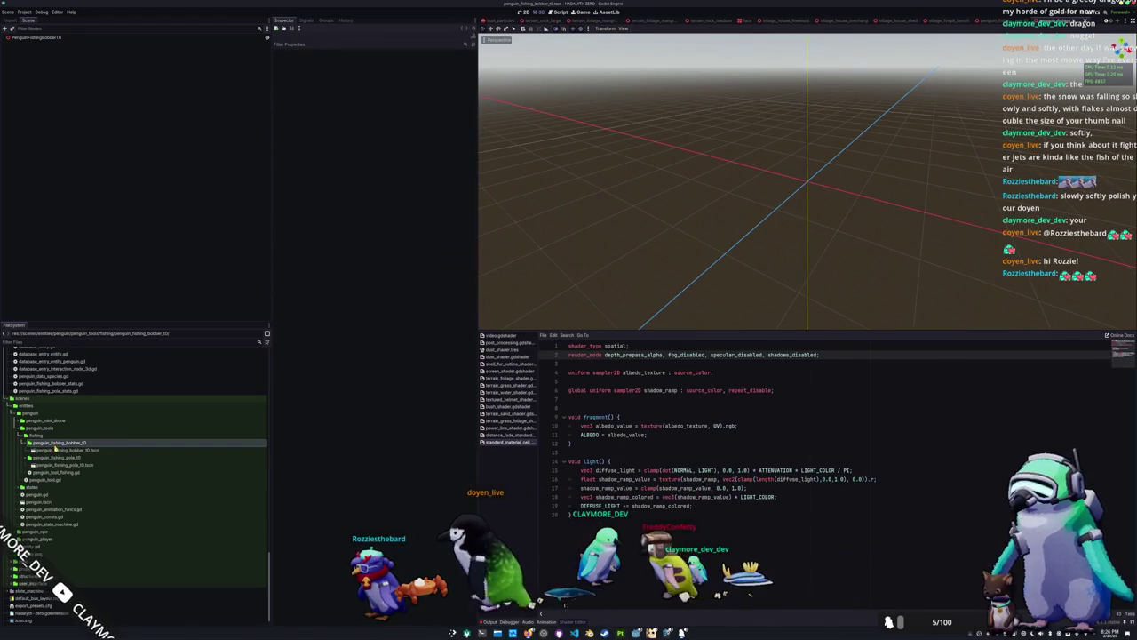
click(57, 451)
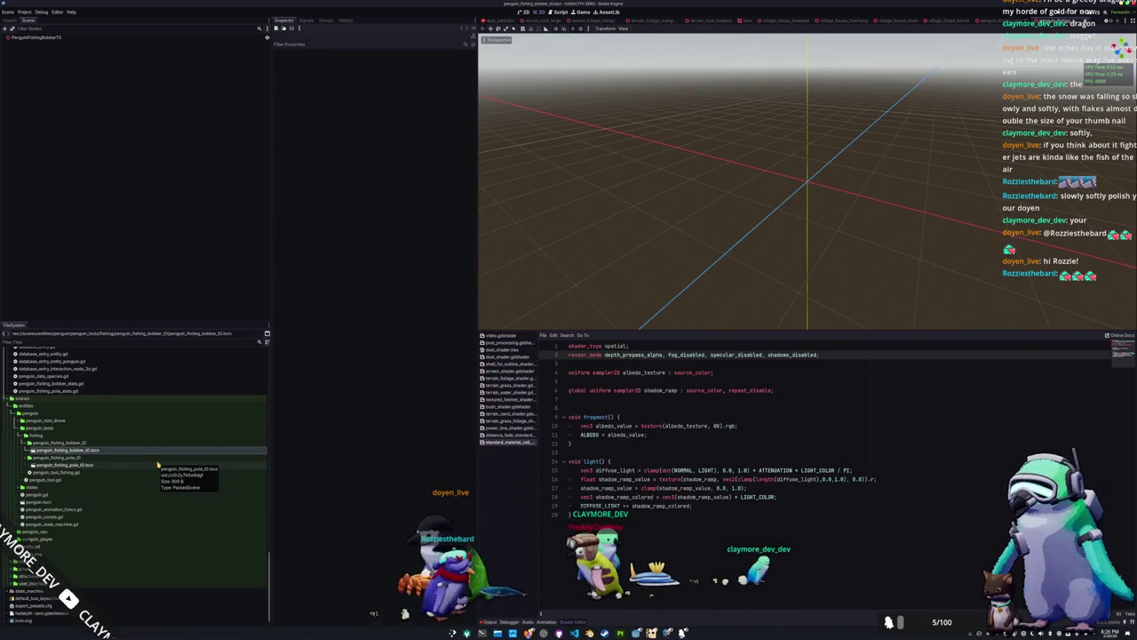
scroll(157, 464, up, 10)
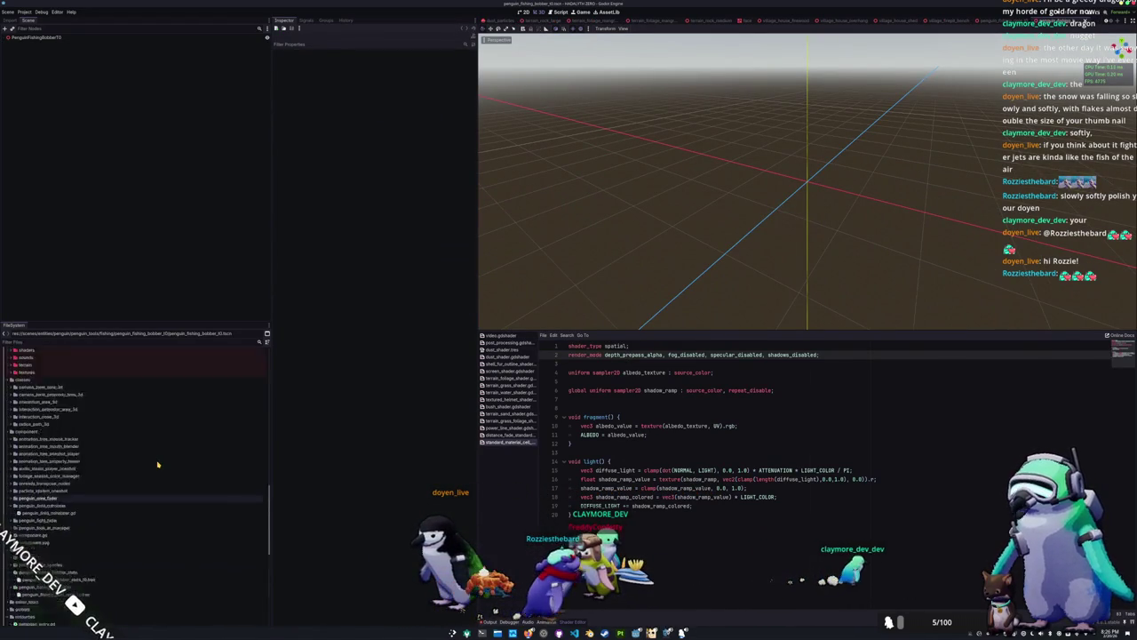
scroll(98, 440, down, 10)
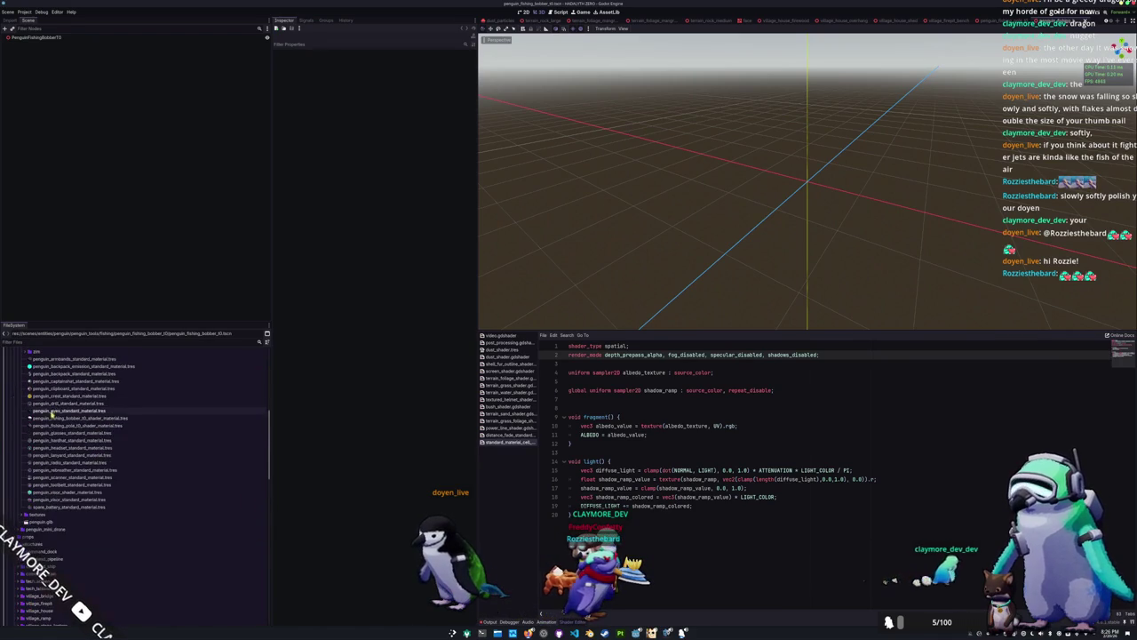
scroll(59, 435, up, 5)
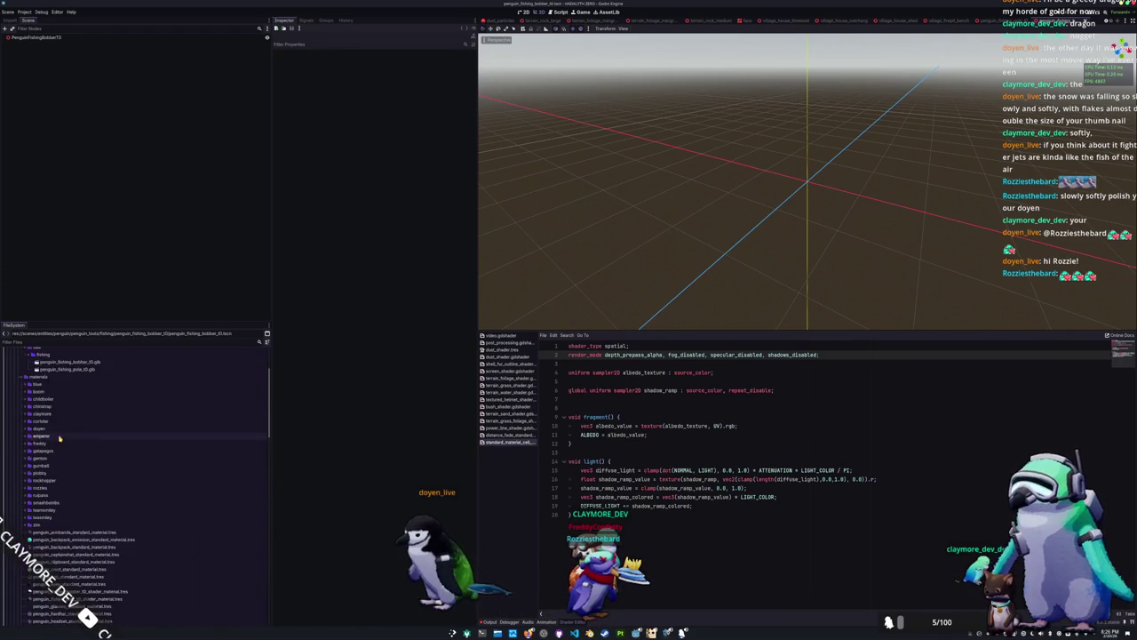
Add the bobber model to the scene, make its children editable, and give its mesh the fishing material override
mouse_move(61, 431)
mouse_down()
mouse_move(134, 391)
mouse_move(80, 50)
mouse_move(35, 37)
mouse_up()
right_click(55, 45)
click(77, 182)
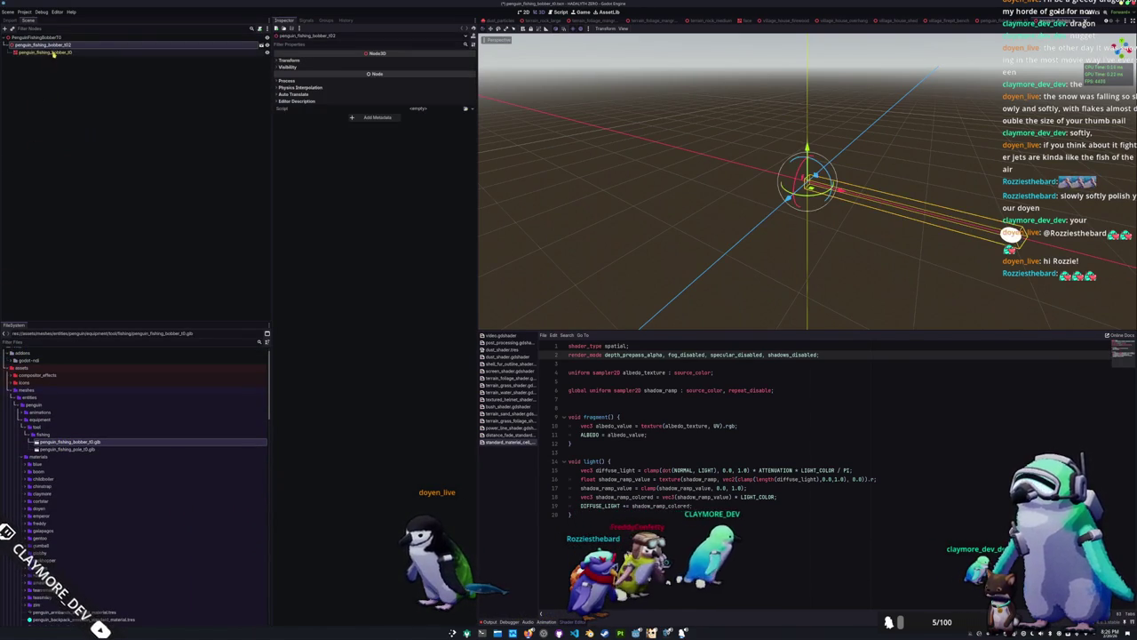
click(106, 52)
click(293, 100)
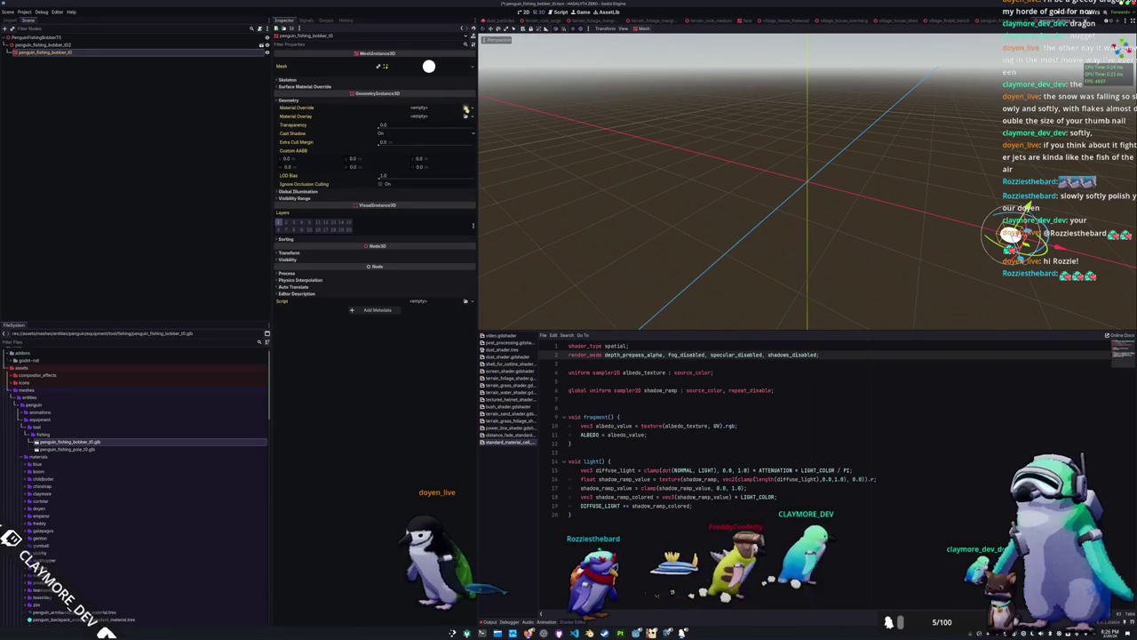
click(466, 107)
text(fish)
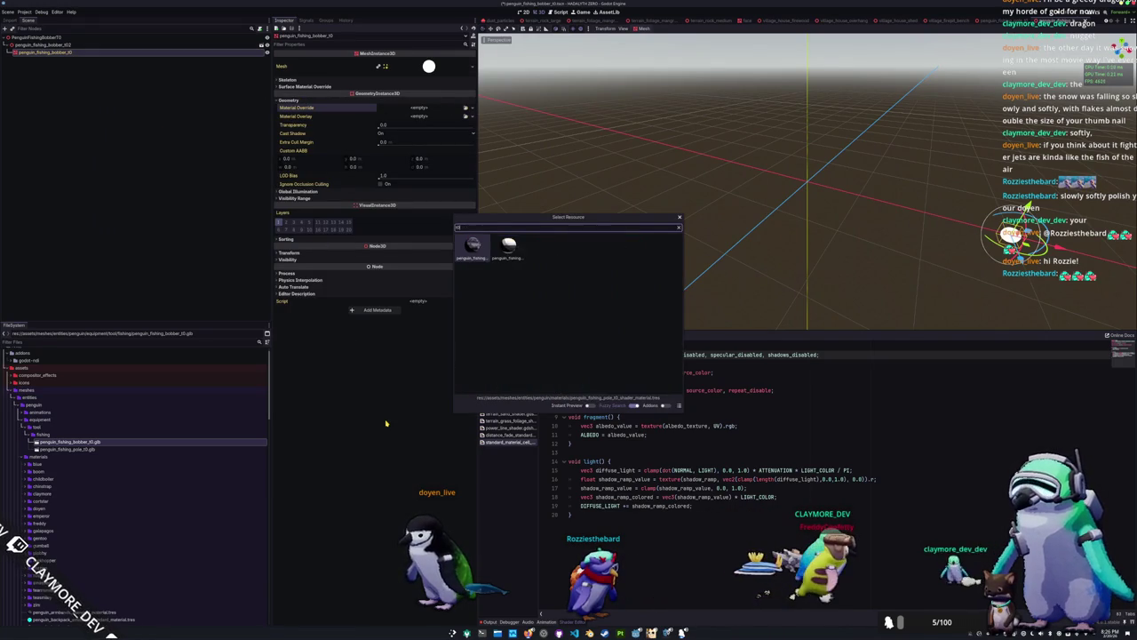
key(Return)
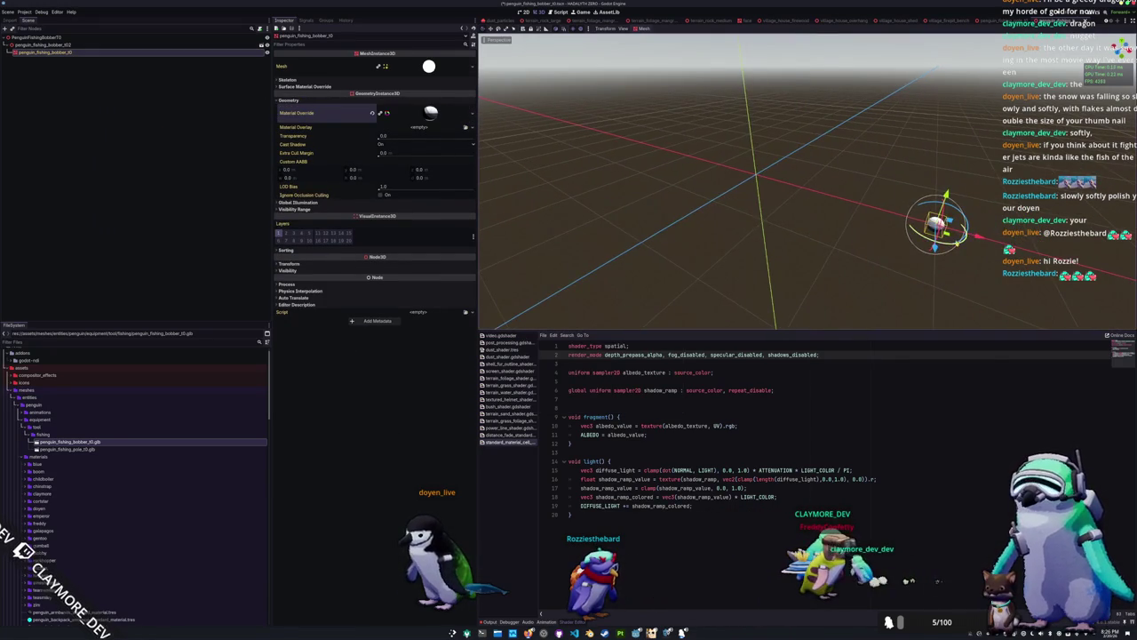
Move the penguin_fishing_bobber_t02 node 3 units along negative X
click(112, 45)
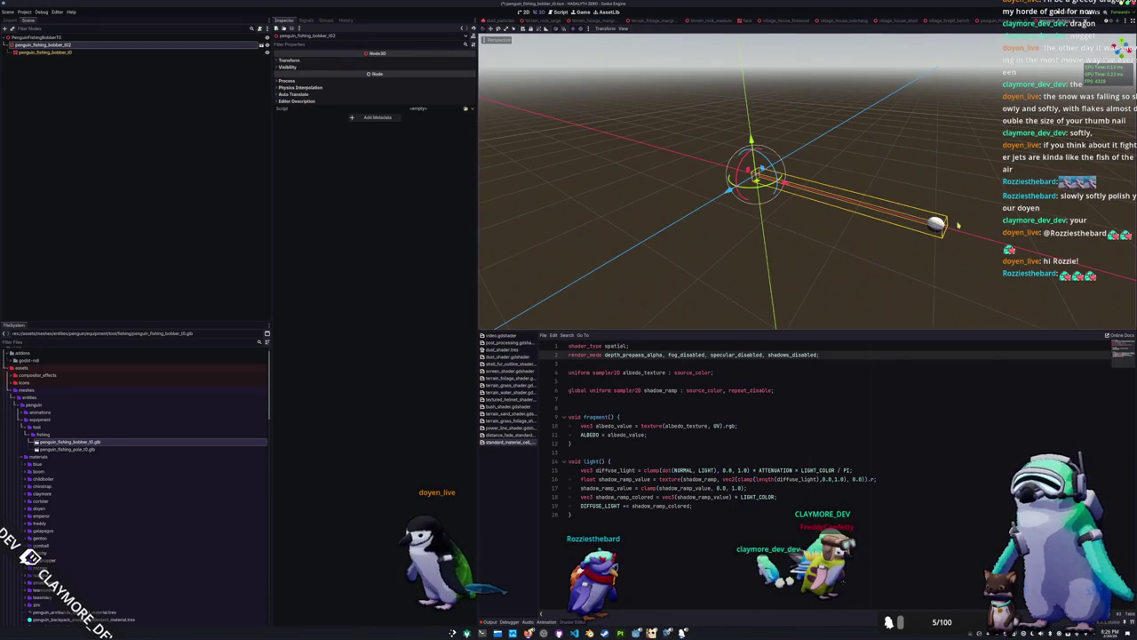
mouse_move(784, 185)
mouse_down()
mouse_move(704, 174)
mouse_move(689, 161)
mouse_up()
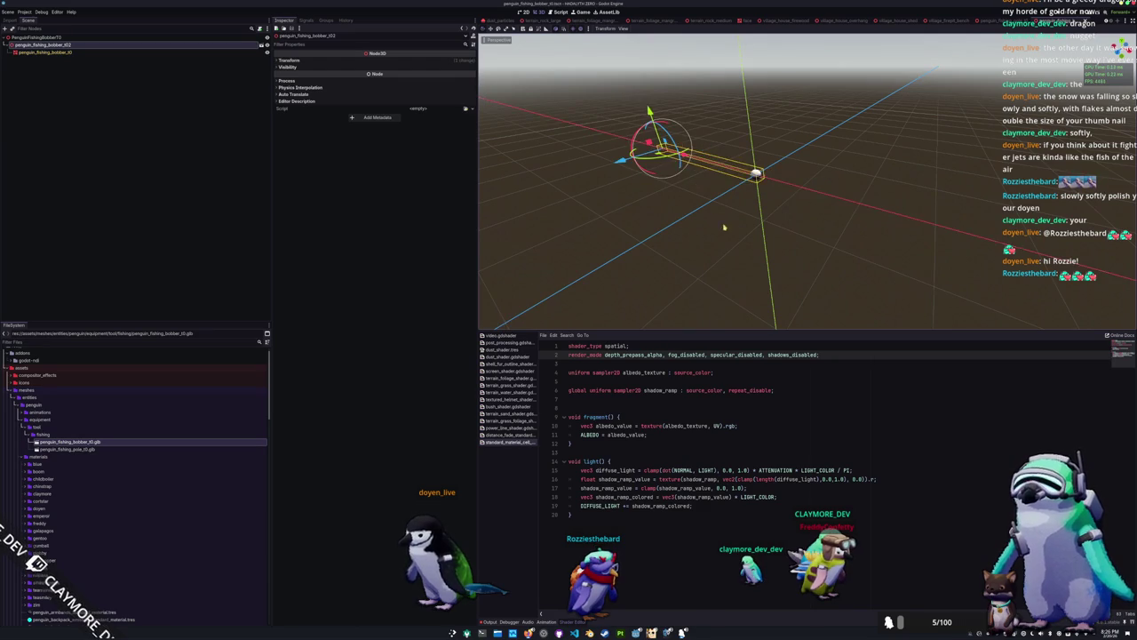
scroll(721, 227, up, 5)
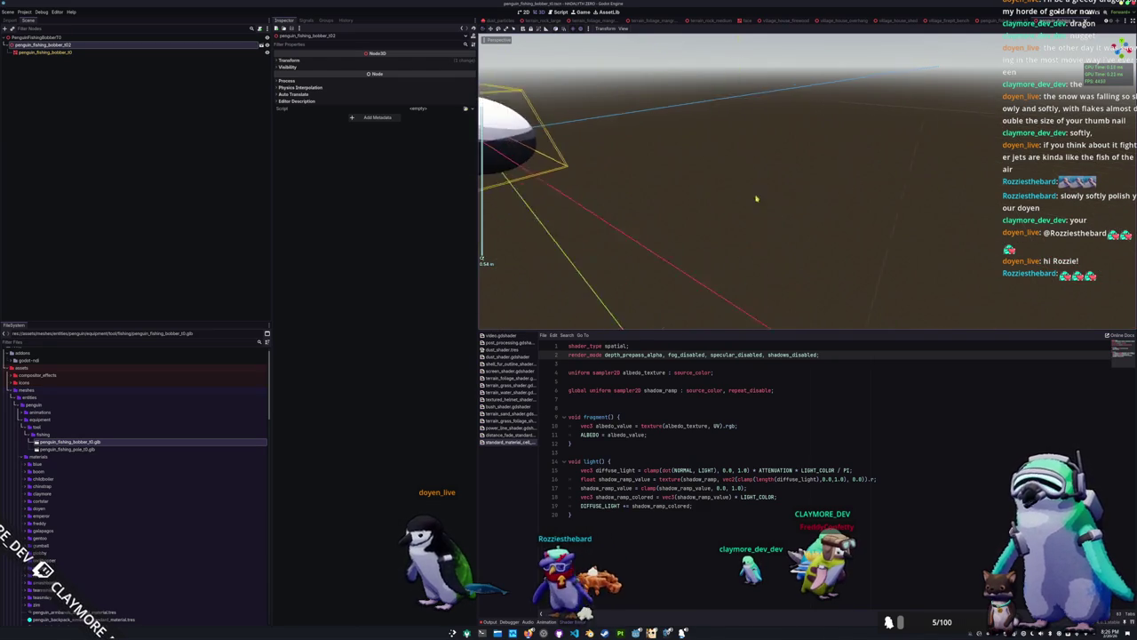
key(f)
mouse_move(978, 203)
mouse_down()
mouse_move(889, 210)
mouse_move(850, 196)
mouse_move(845, 213)
mouse_move(810, 201)
mouse_move(723, 223)
mouse_move(817, 213)
mouse_up()
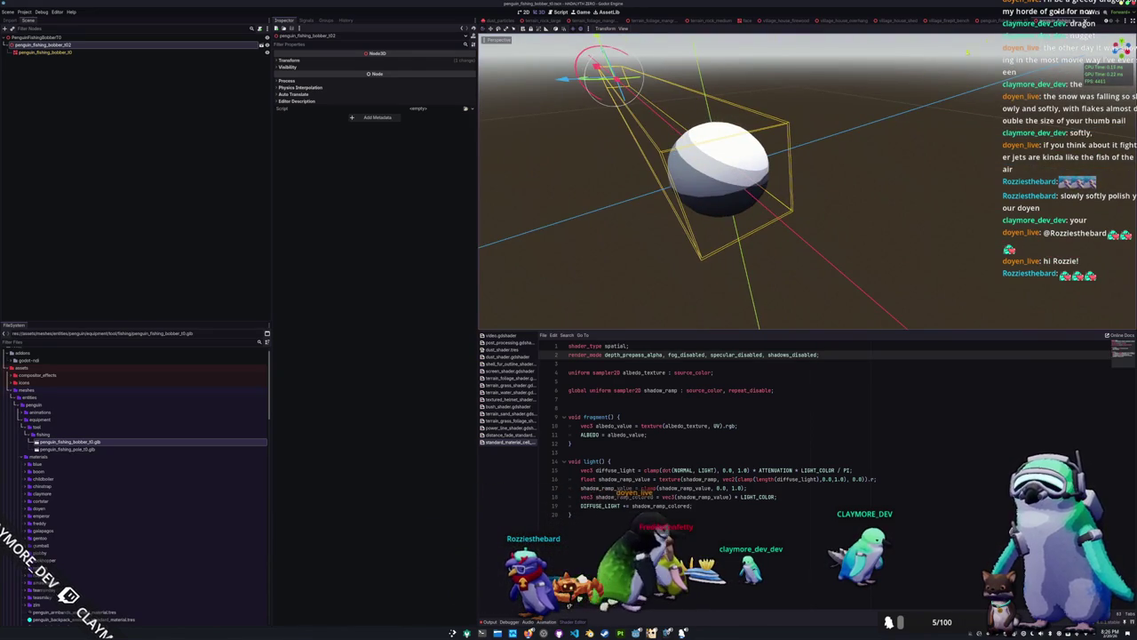
Switch back to the penguin_fishing_pole scene and collapse the fishing meshes folder
click(1010, 21)
scroll(871, 168, down, 3)
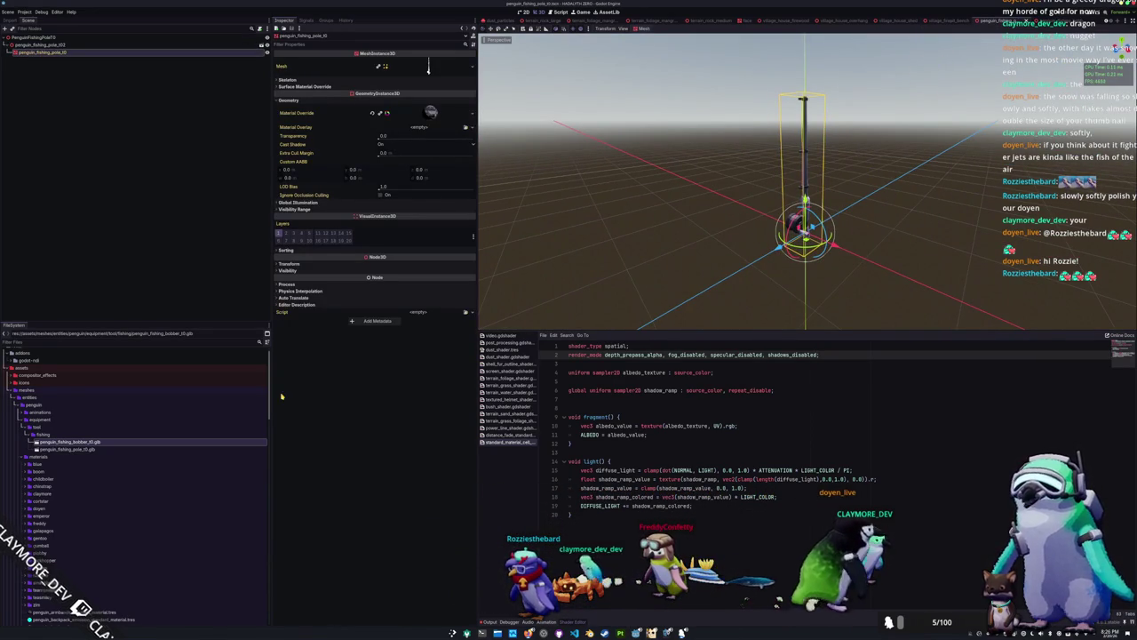
double_click(68, 435)
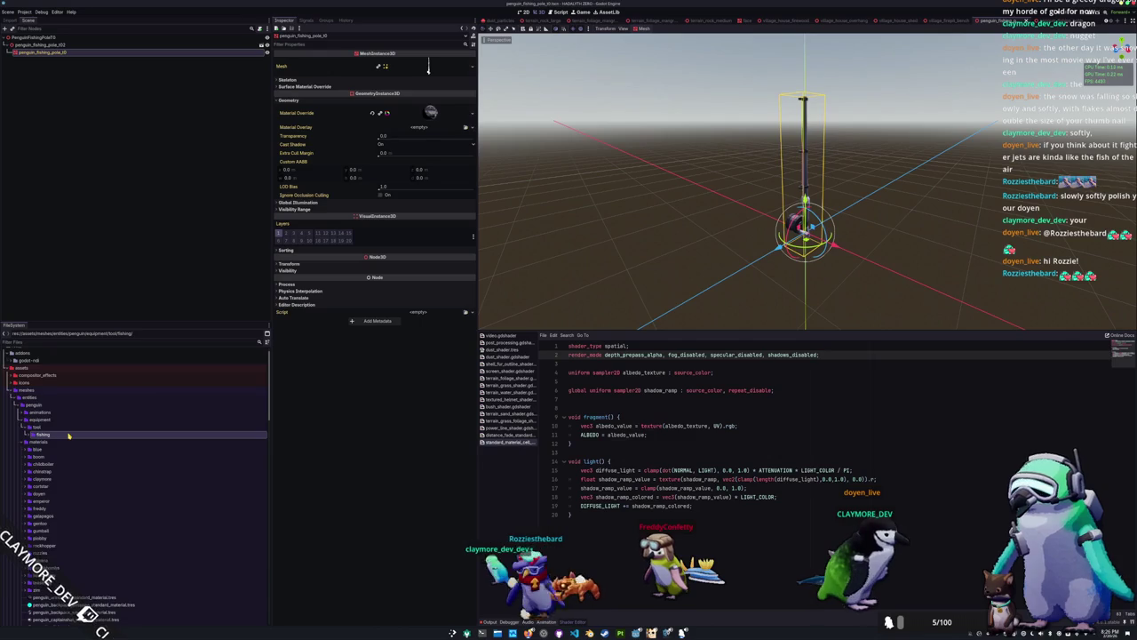
scroll(69, 444, down, 10)
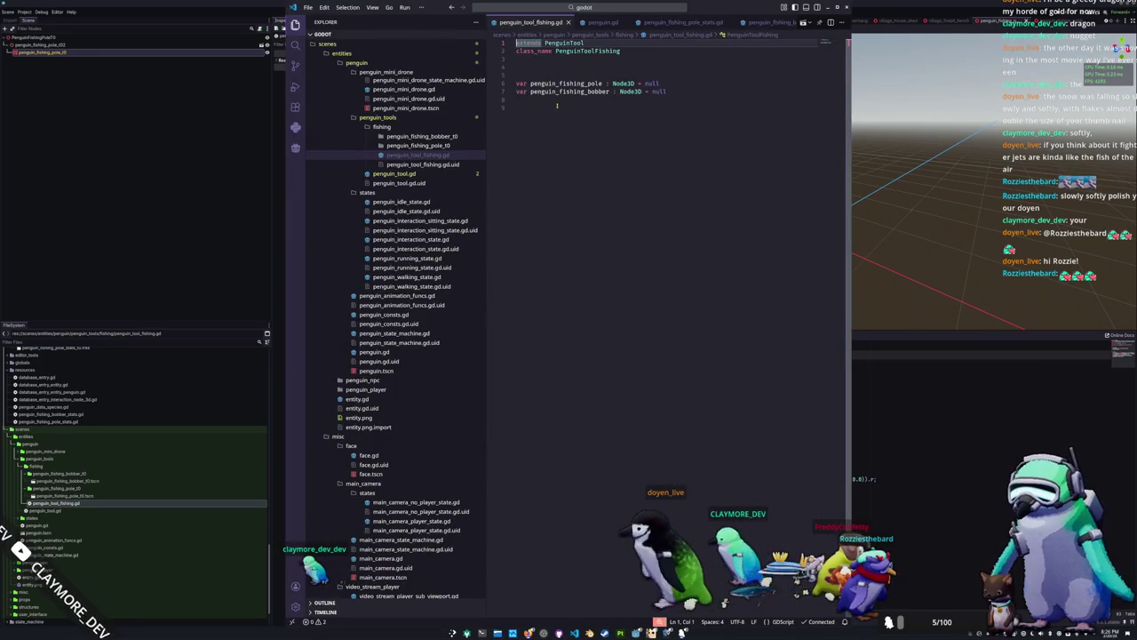
click(558, 105)
key(BackSpace)
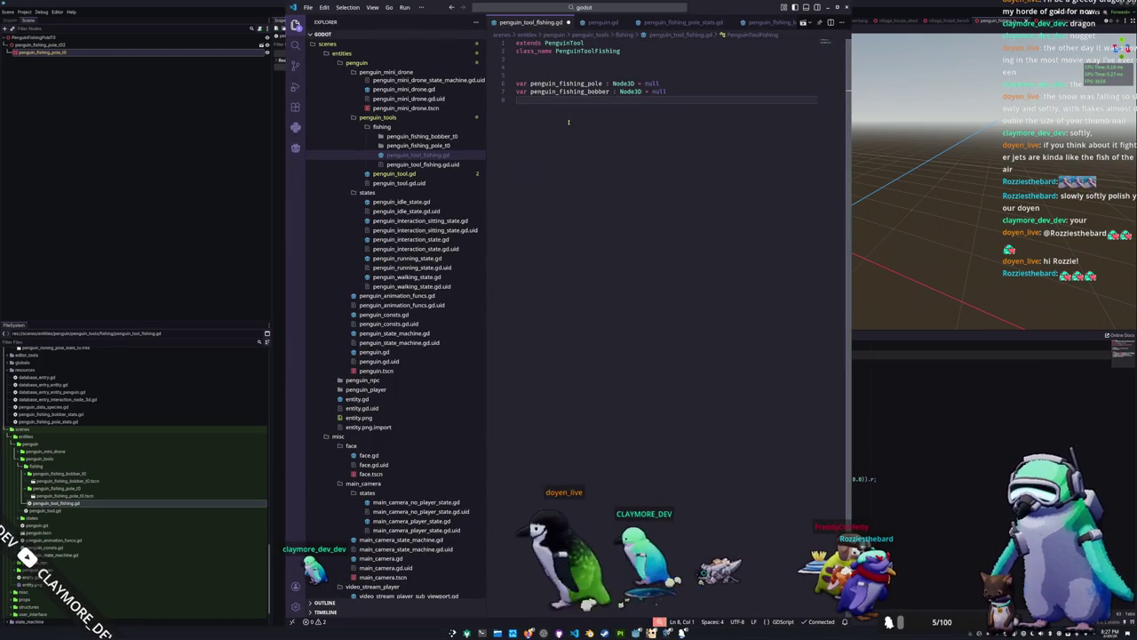
key(Up)
key(Up)
key(Up)
text(@e)
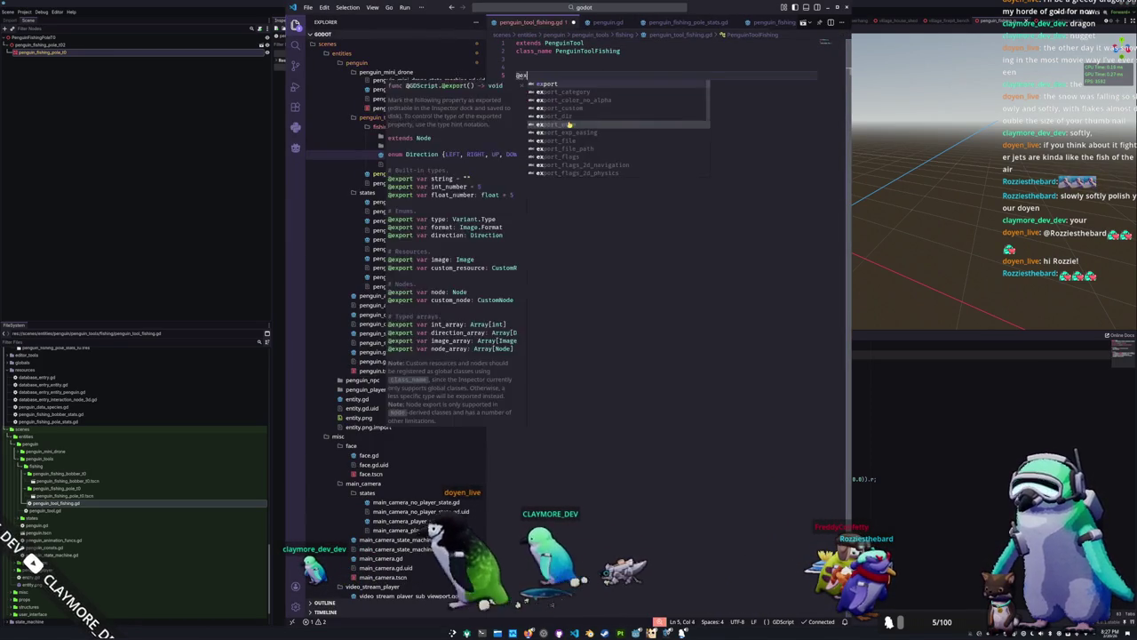
text(xport var penguion)
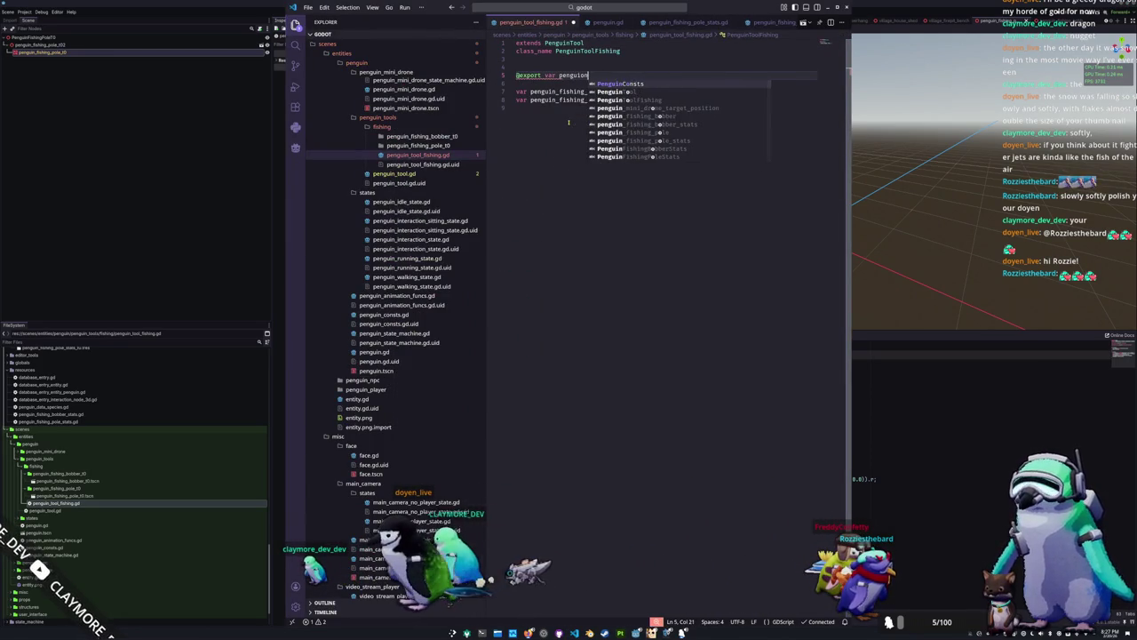
key(BackSpace)
key(BackSpace)
text(n : P)
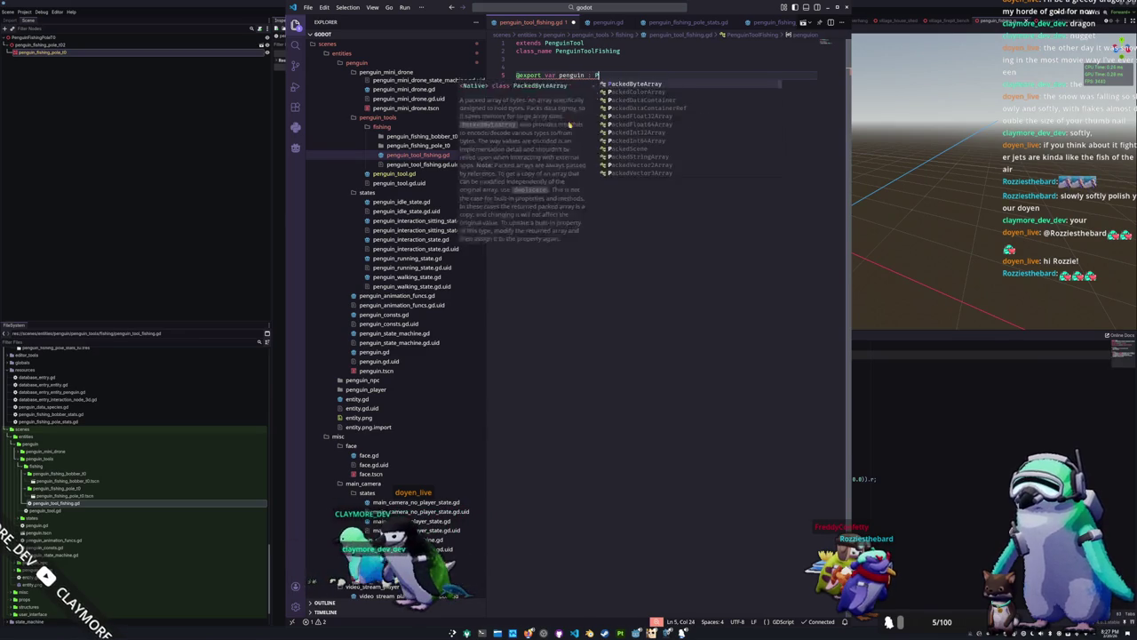
text(enguin)
key(Escape)
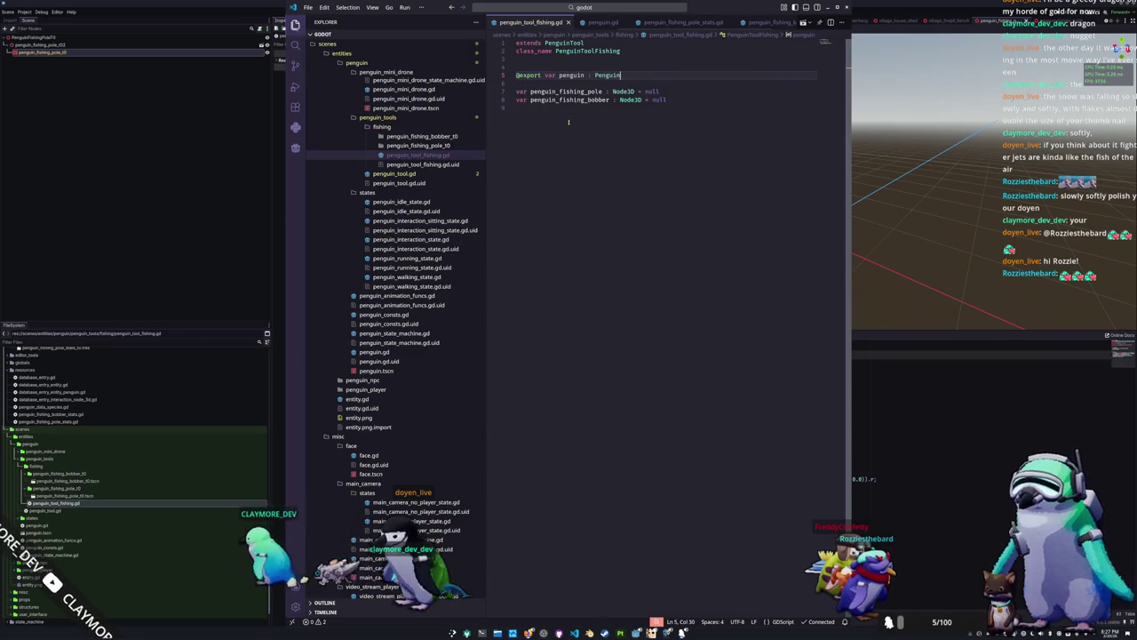
click(36, 465)
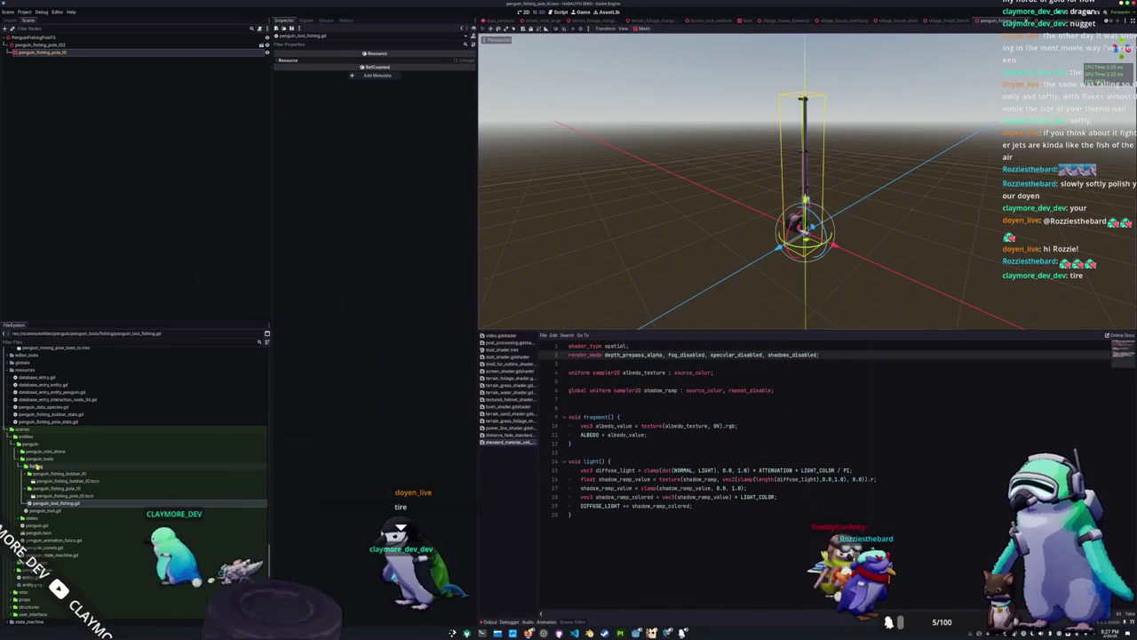
Create a new scene named penguin_tool_fishing in the fishing folder
right_click(36, 465)
mouse_move(98, 467)
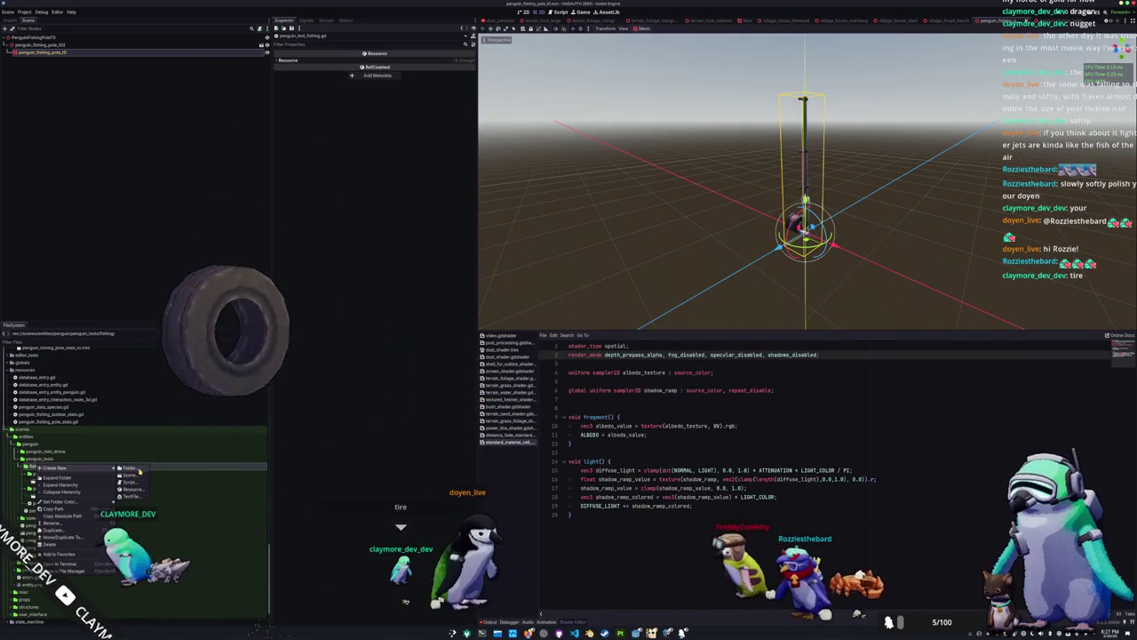
click(131, 474)
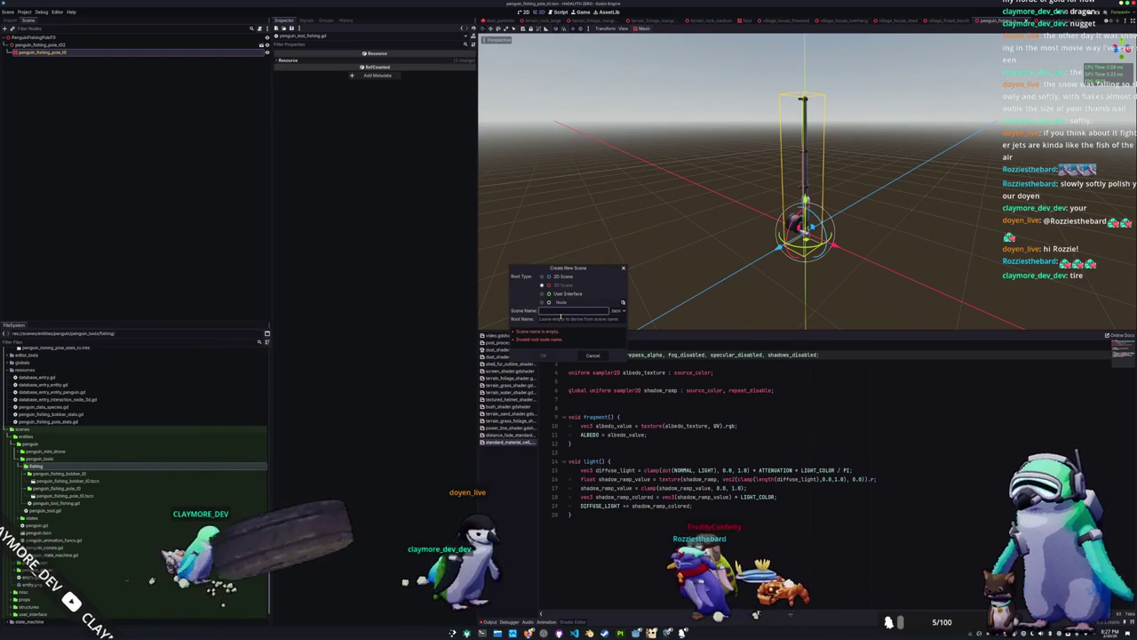
text(penguin_tool_fishin)
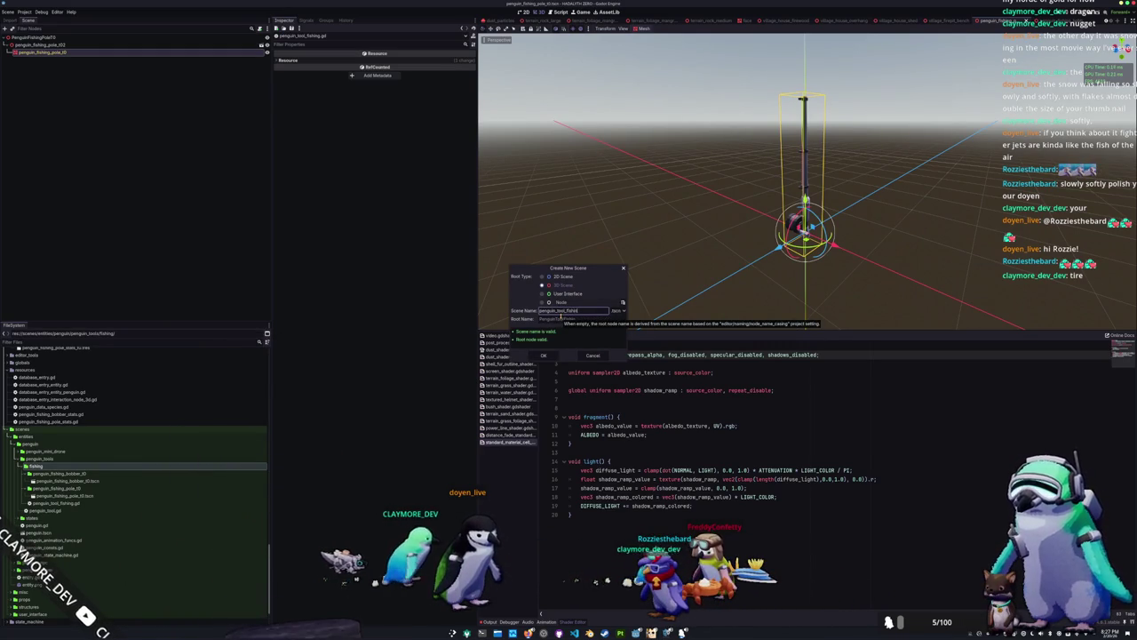
key(Return)
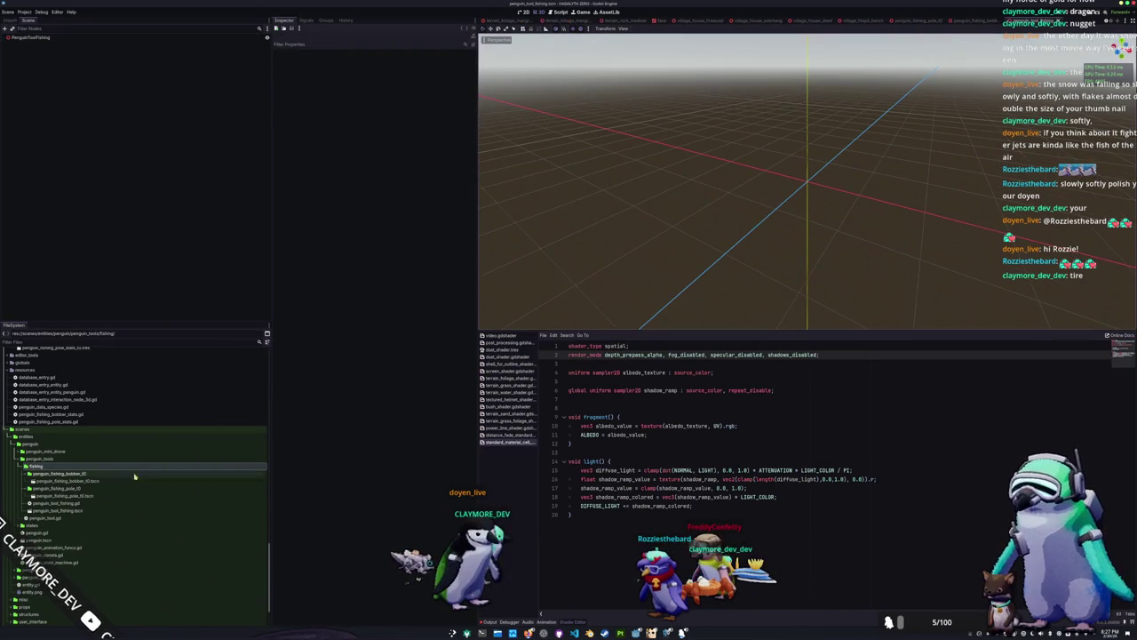
Attach penguin_tool_fishing.gd to the new scene's PenguinToolFishing root node
click(69, 511)
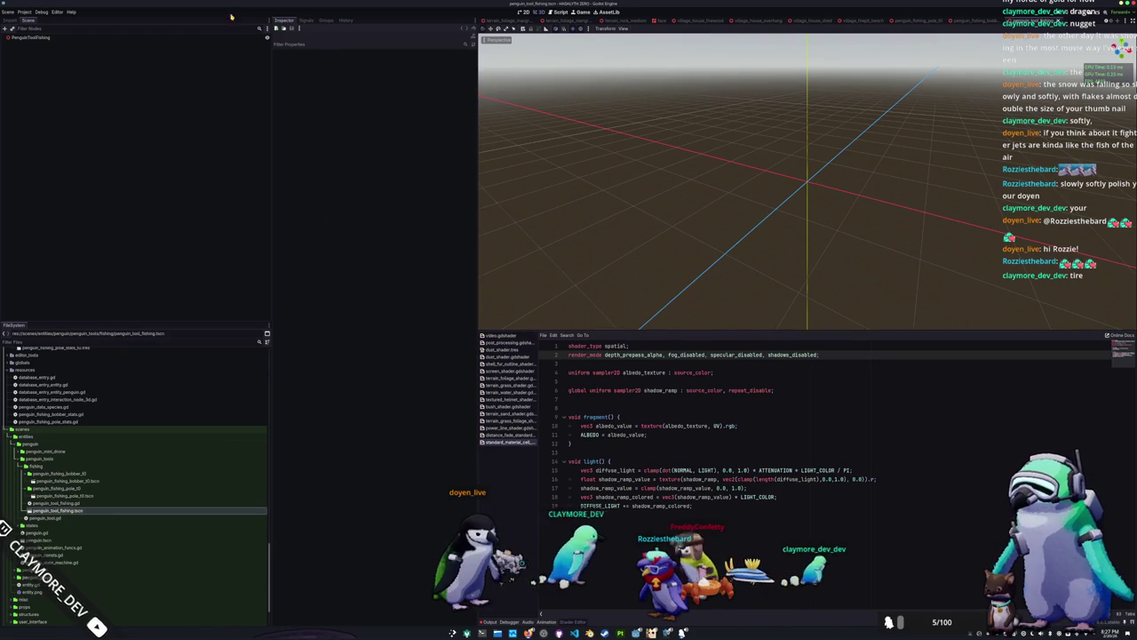
click(210, 39)
drag(59, 503, 149, 41)
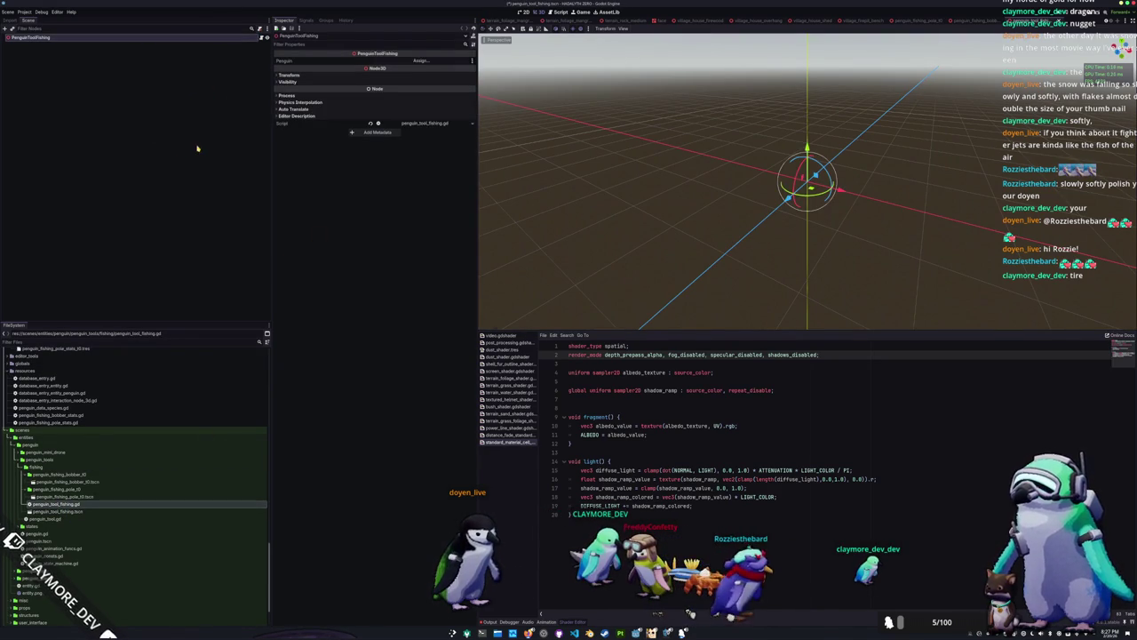
right_click(163, 42)
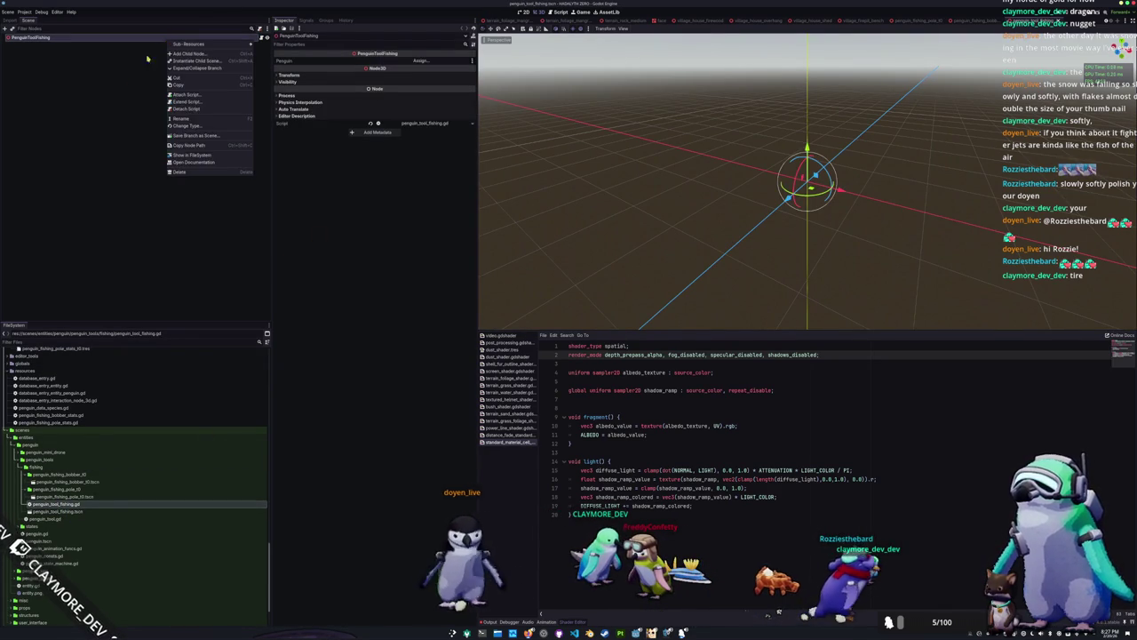
Change the root node's type to PenguinToolFishing, save the scene, and bring up the Material Symbols page
click(181, 118)
text(penguin_too)
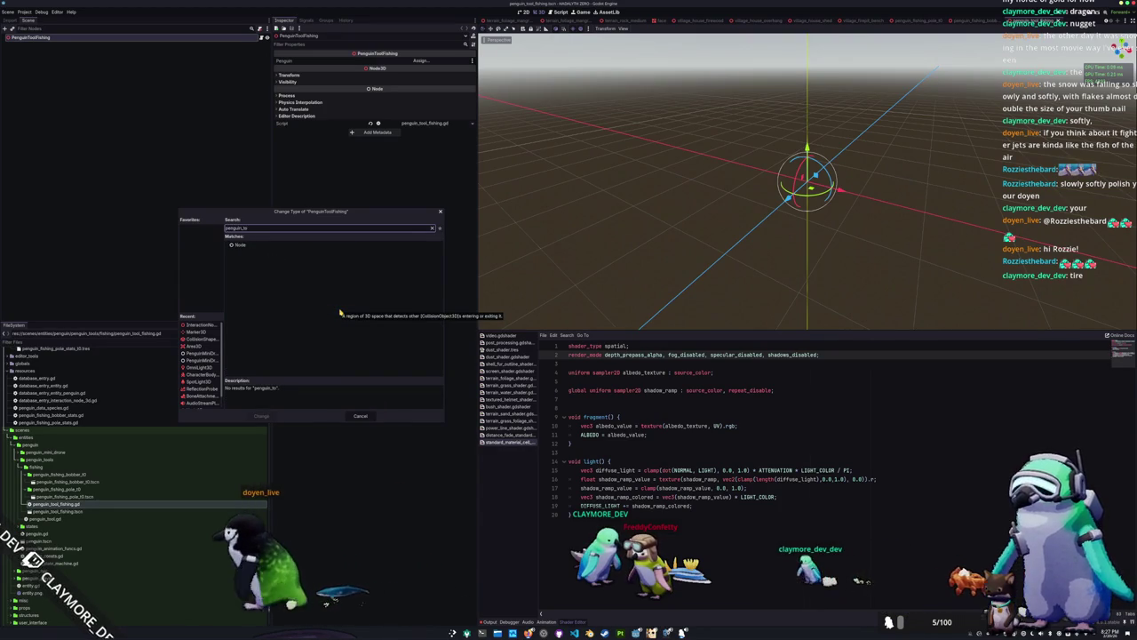
key(BackSpace)
key(BackSpace)
key(BackSpace)
text(tool)
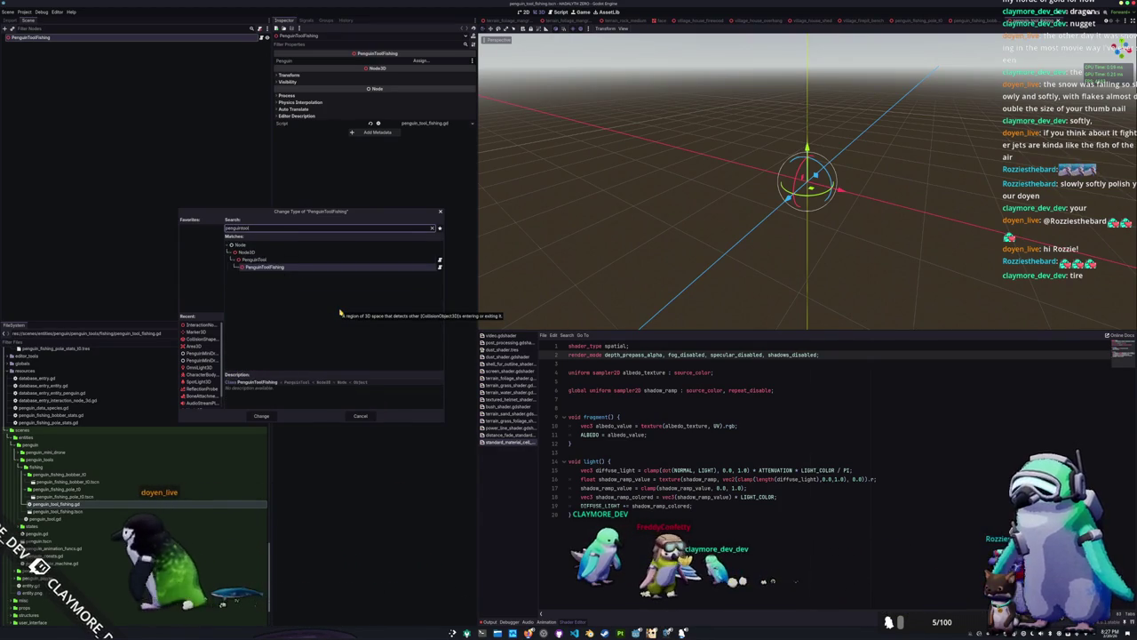
key(Return)
key(ctrl+s)
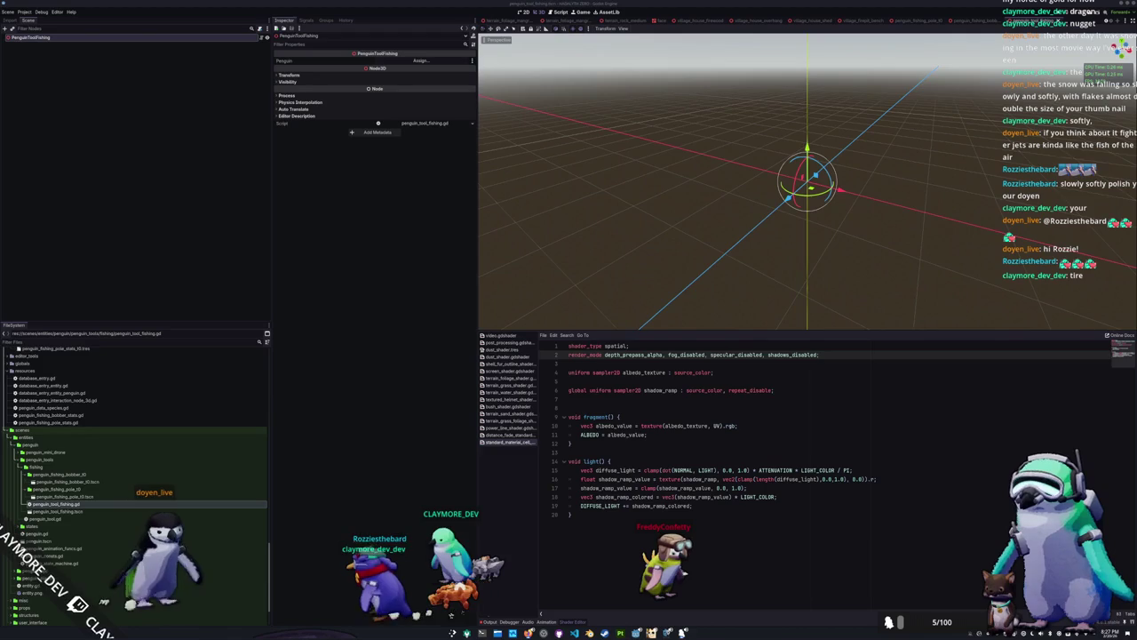
drag(1136, 205, 873, 143)
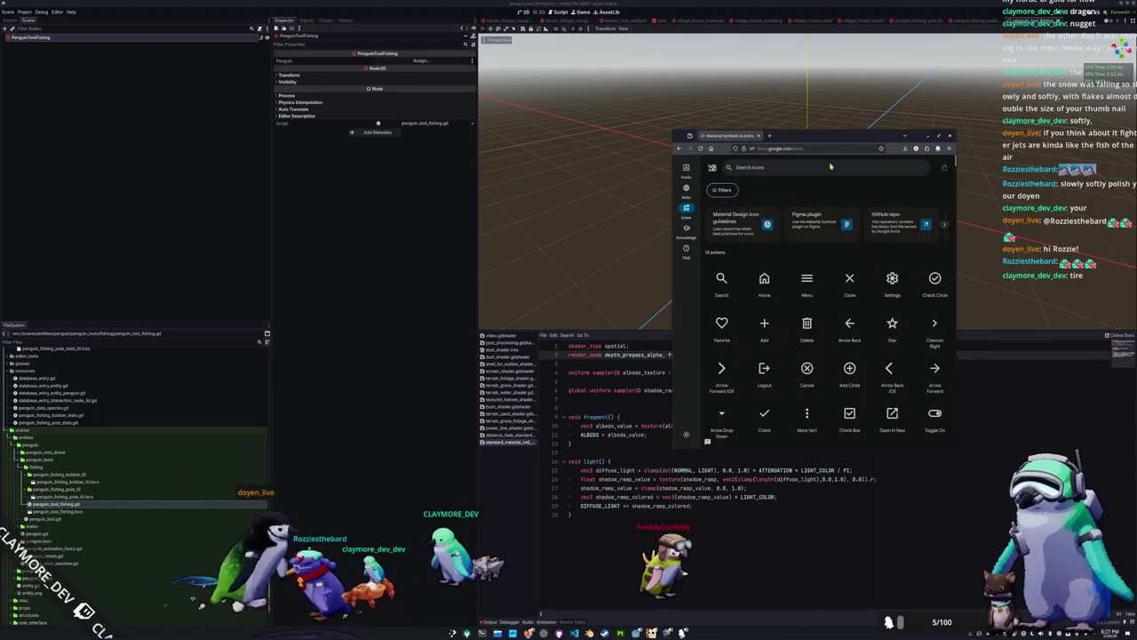
Search Material Symbols for 'tool' and set icons to the filled style at 48px optical size
text(tool)
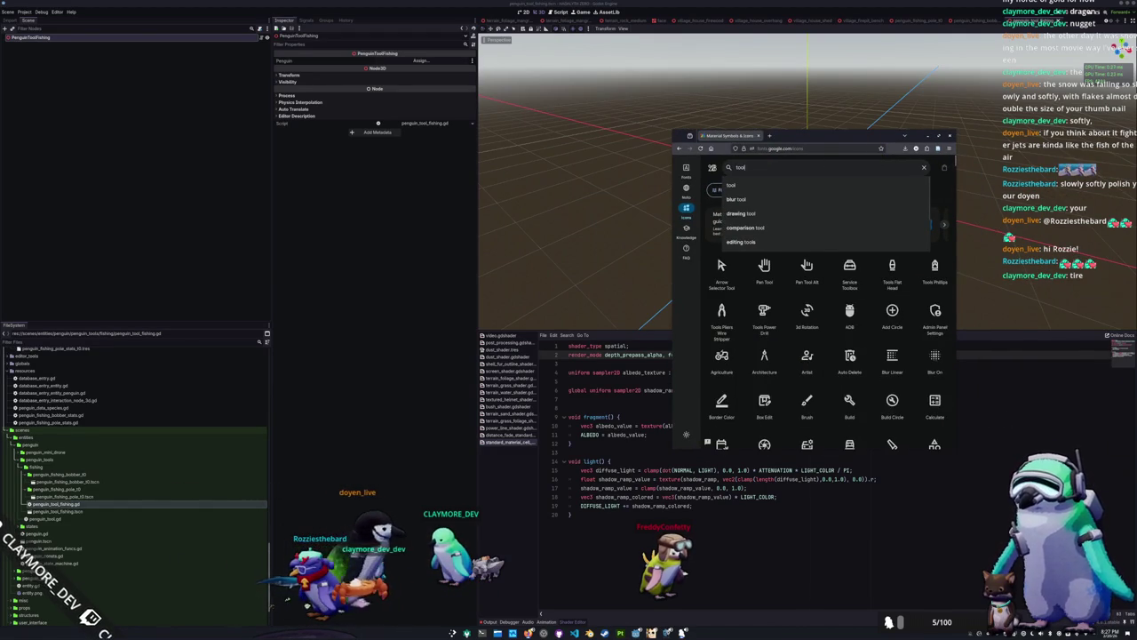
key(Return)
drag(671, 339, 385, 335)
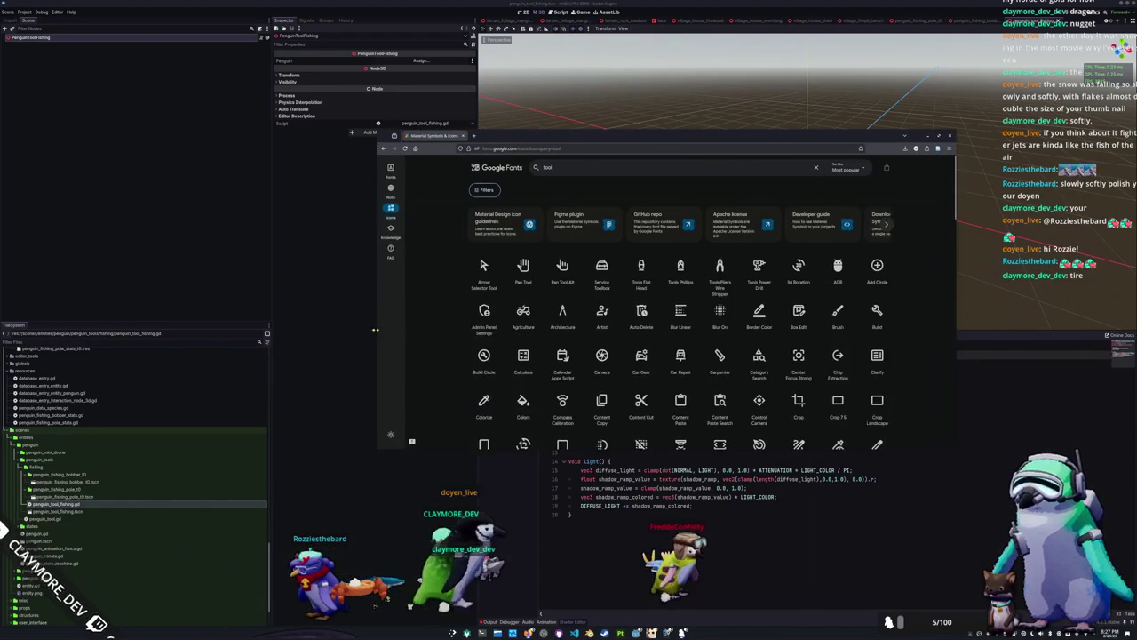
click(484, 190)
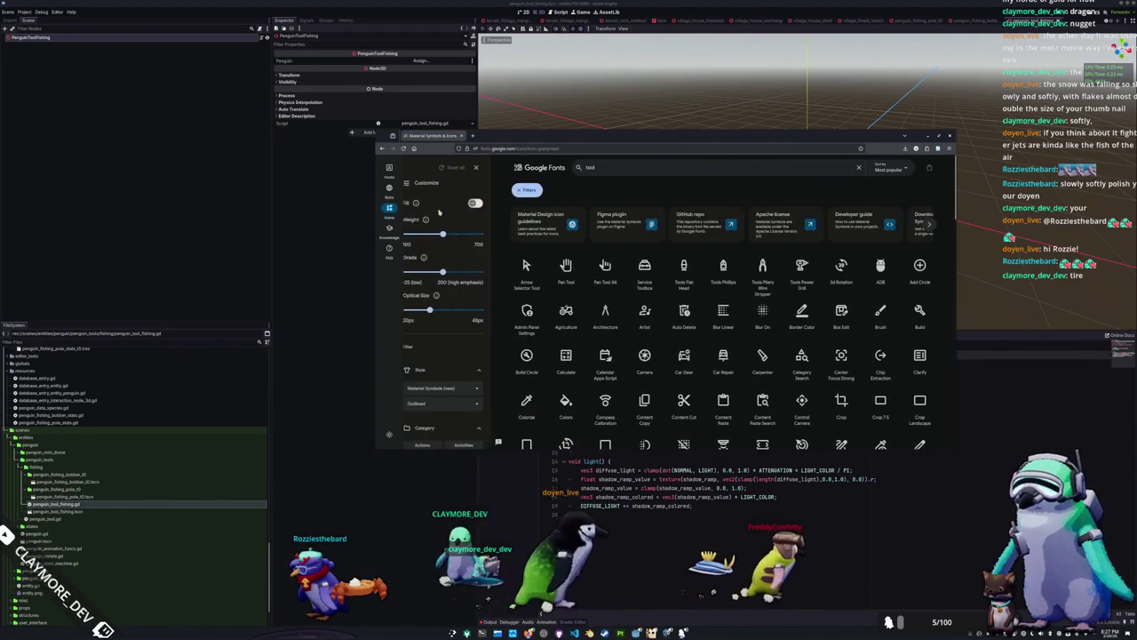
click(485, 203)
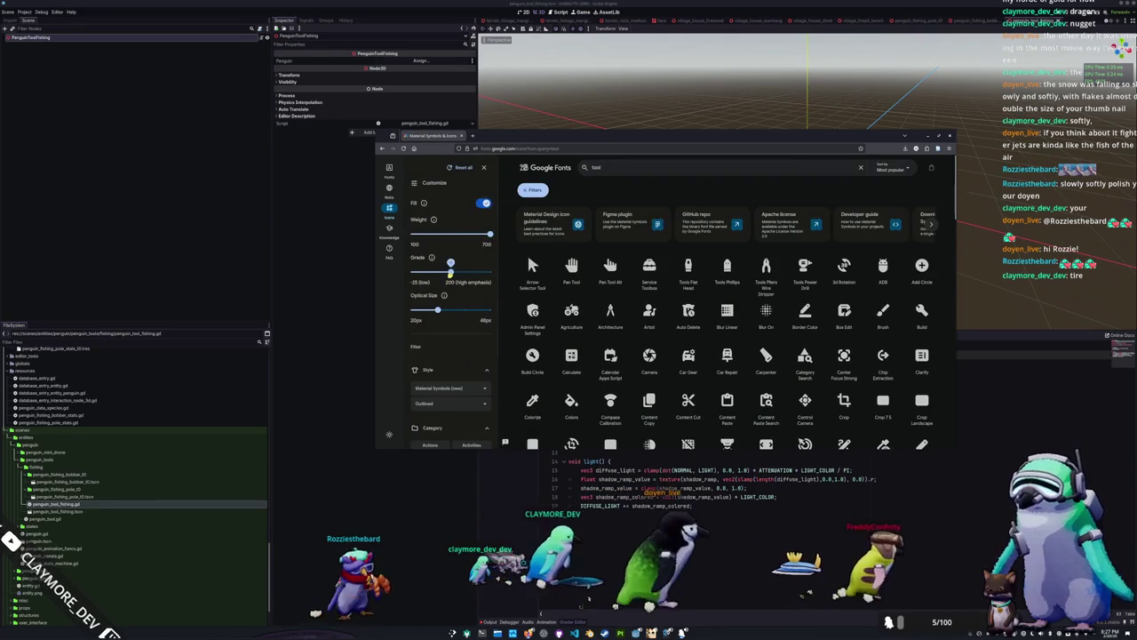
drag(437, 309, 490, 309)
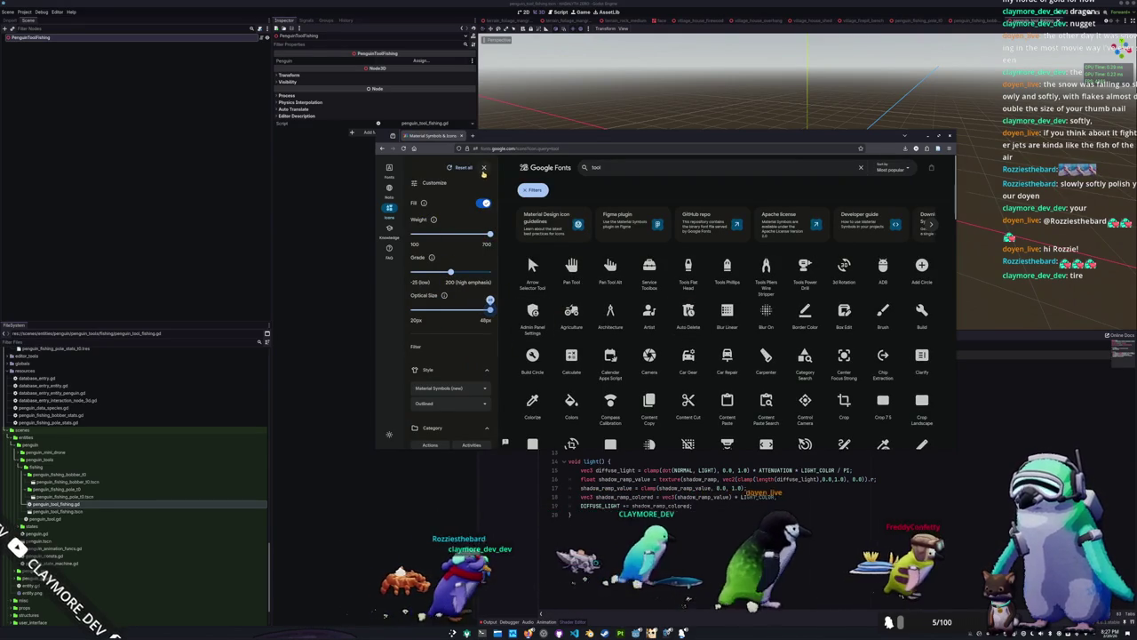
key(Escape)
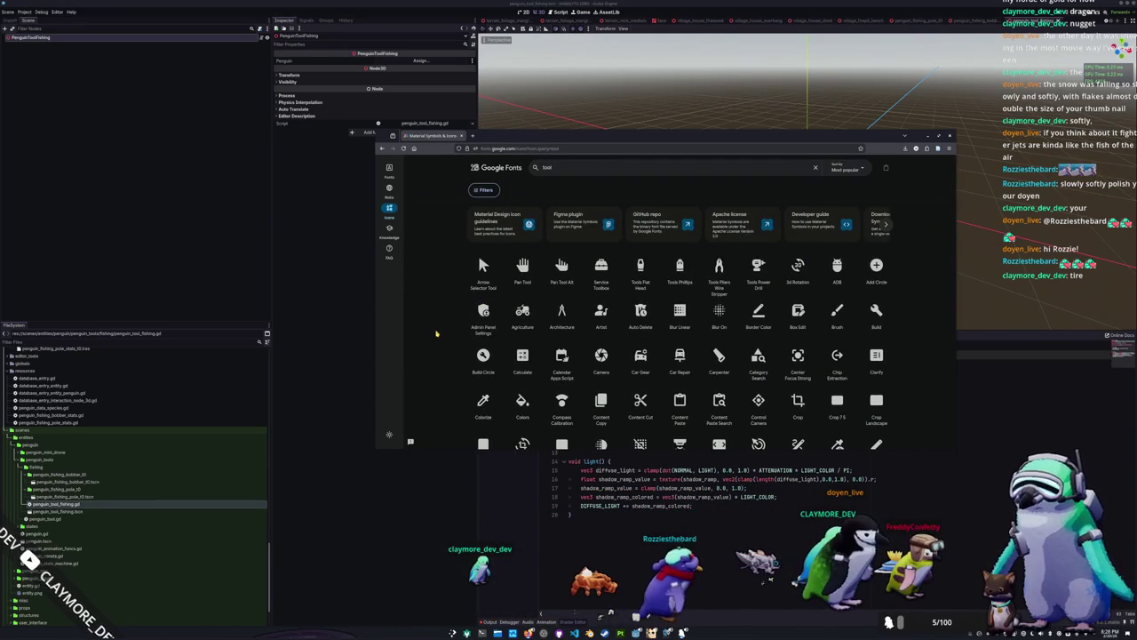
Change the icon search query to 'hammer'
scroll(437, 334, down, 1)
scroll(437, 334, down, 2)
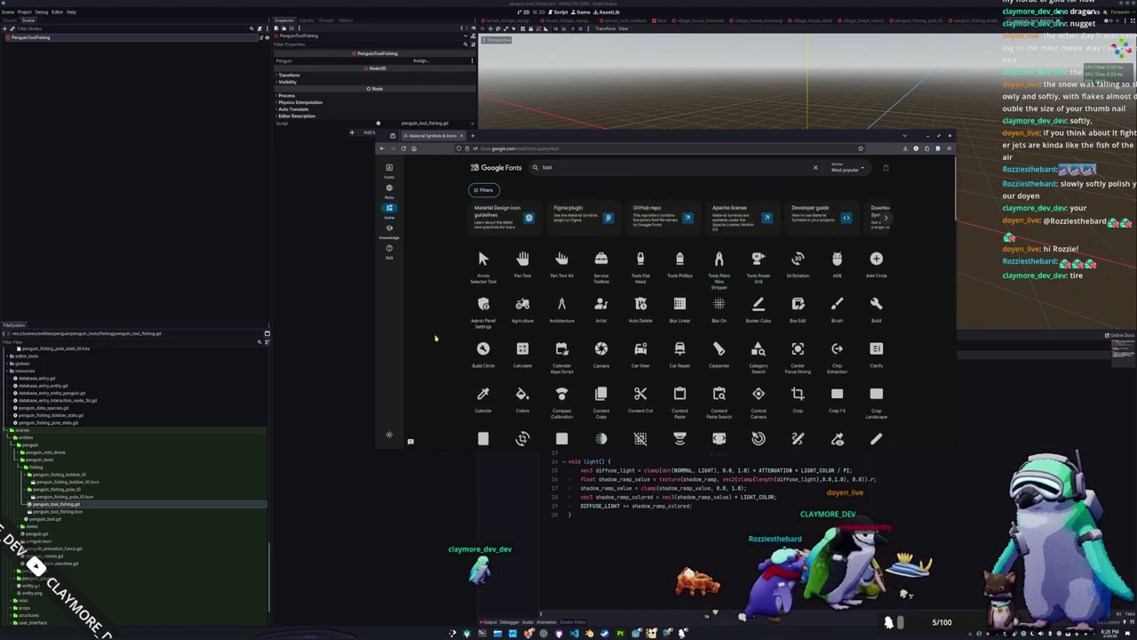
scroll(432, 350, down, 2)
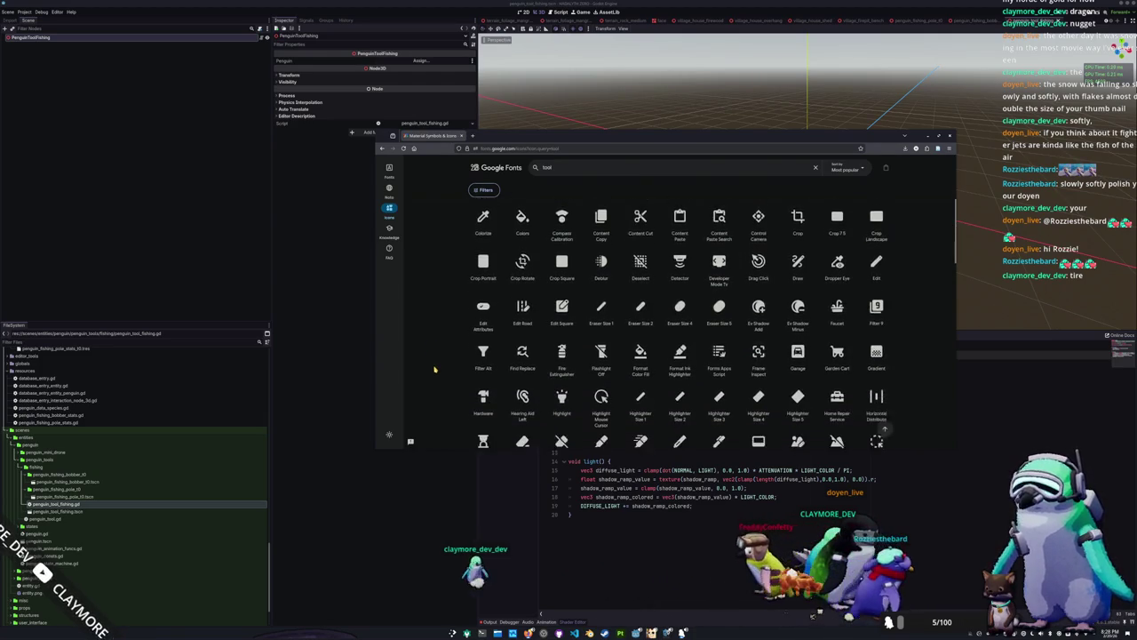
scroll(477, 252, up, 5)
click(600, 175)
key(BackSpace)
key(BackSpace)
key(BackSpace)
text(hammer)
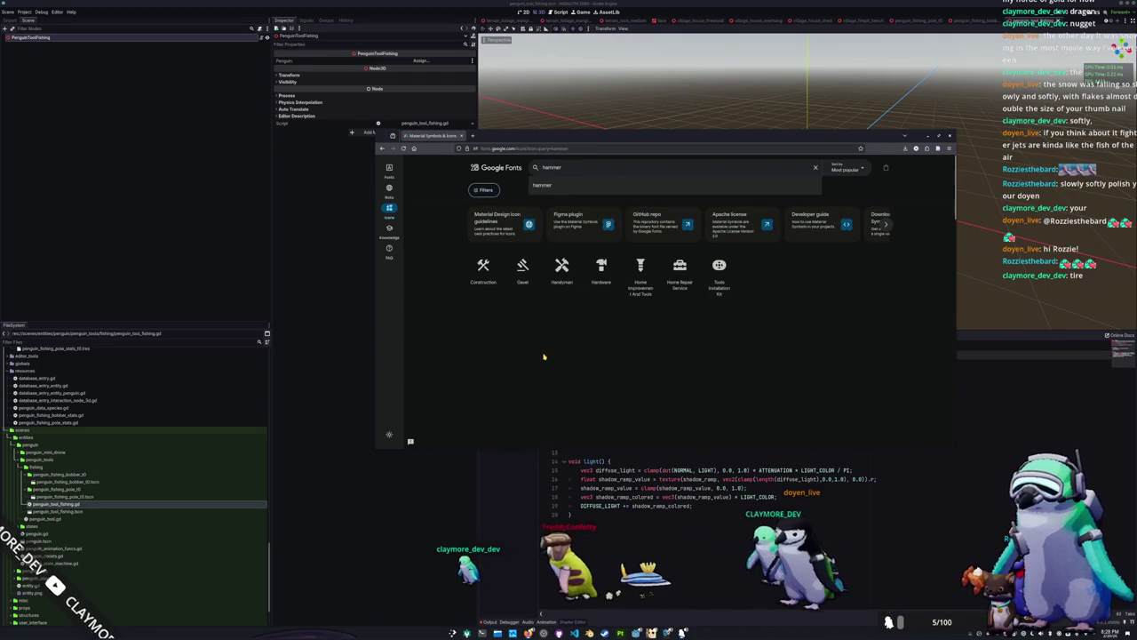
key(Return)
Download the Hardware icon as a yellow 512px PNG into the project's tools folder
click(602, 267)
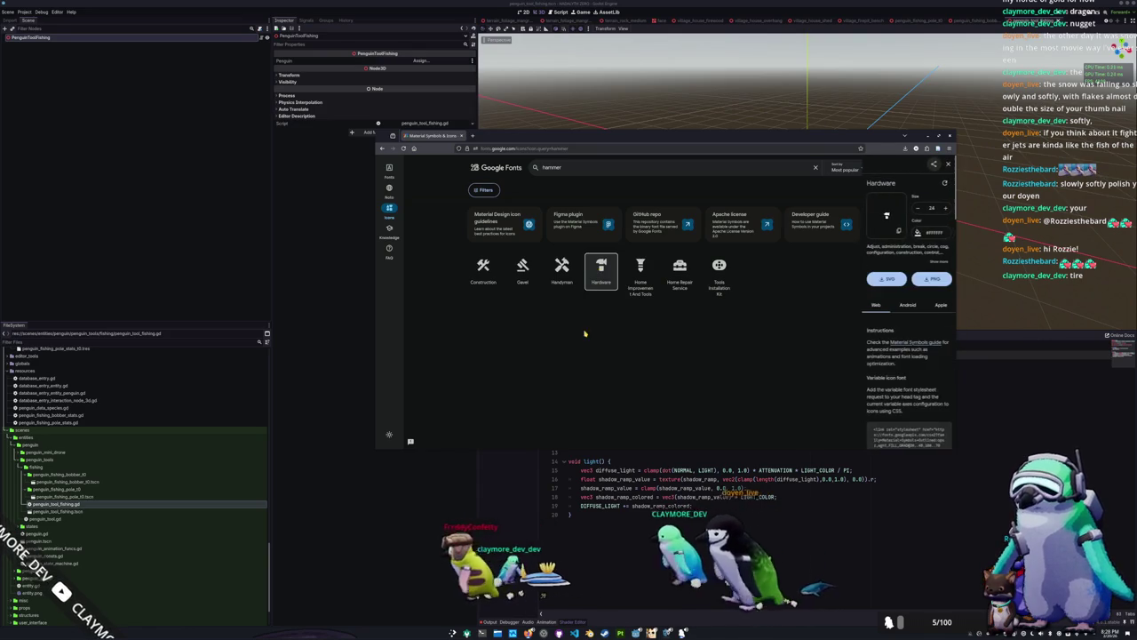
text(55)
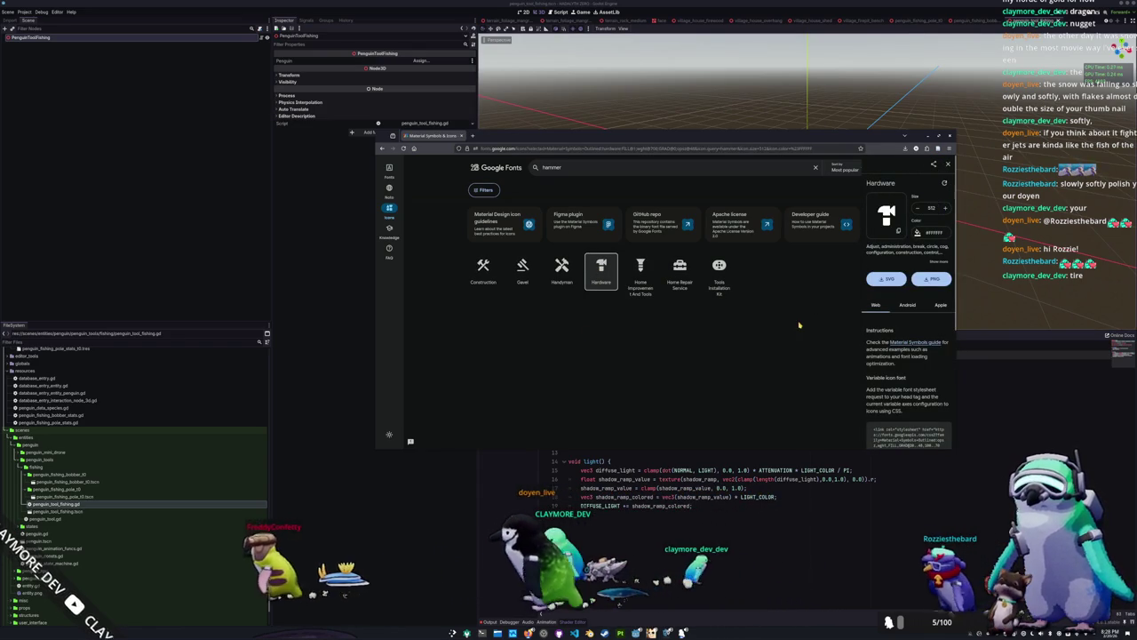
click(918, 232)
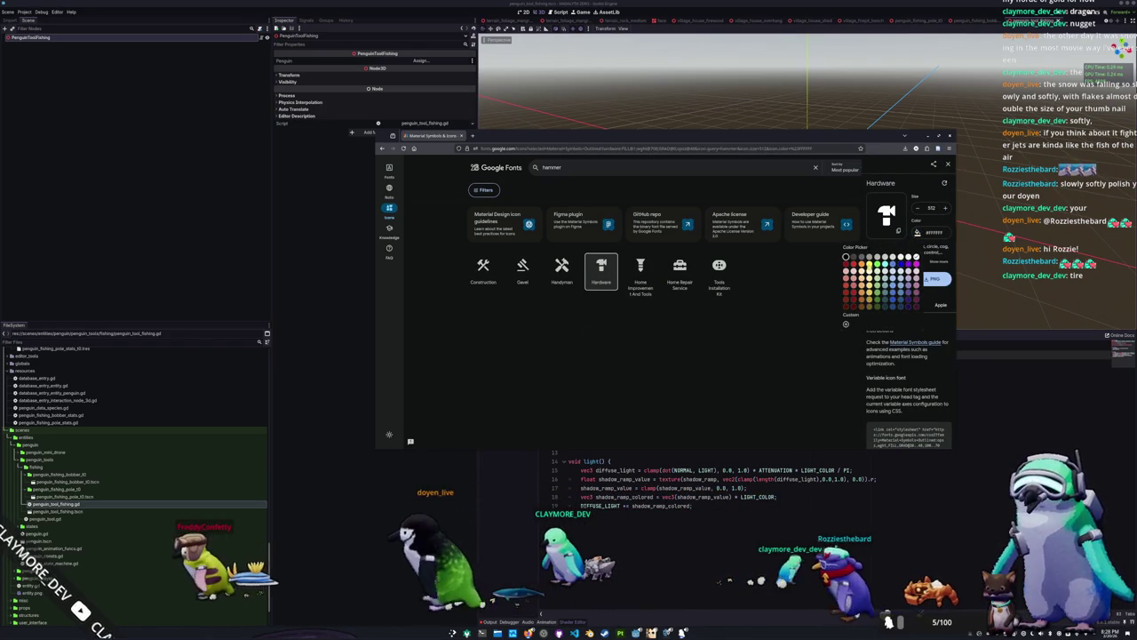
click(848, 279)
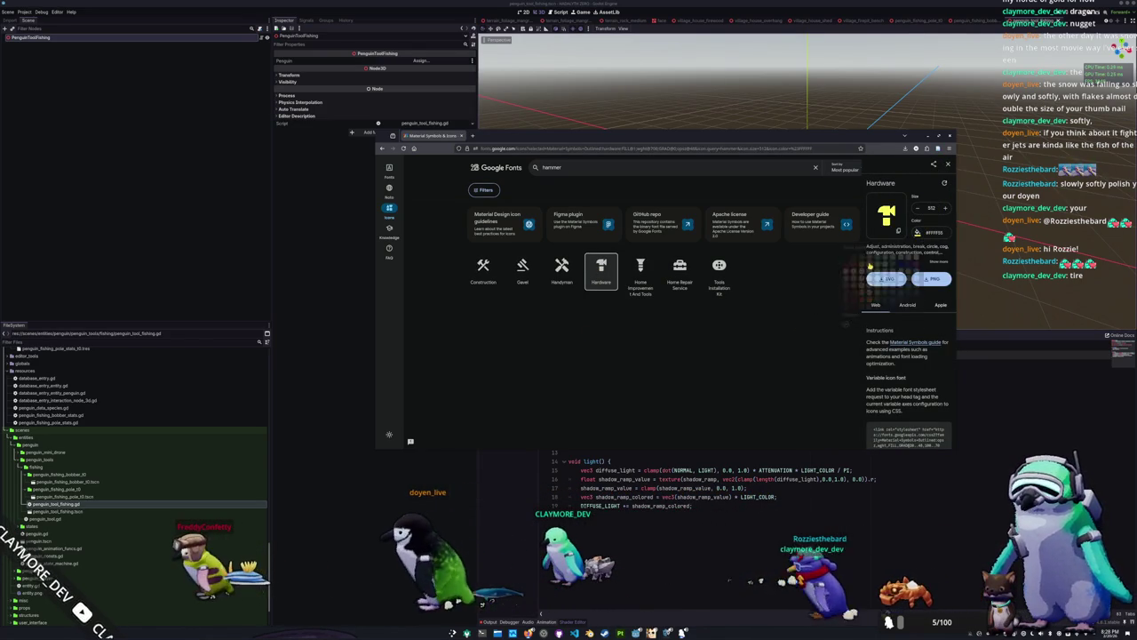
click(928, 279)
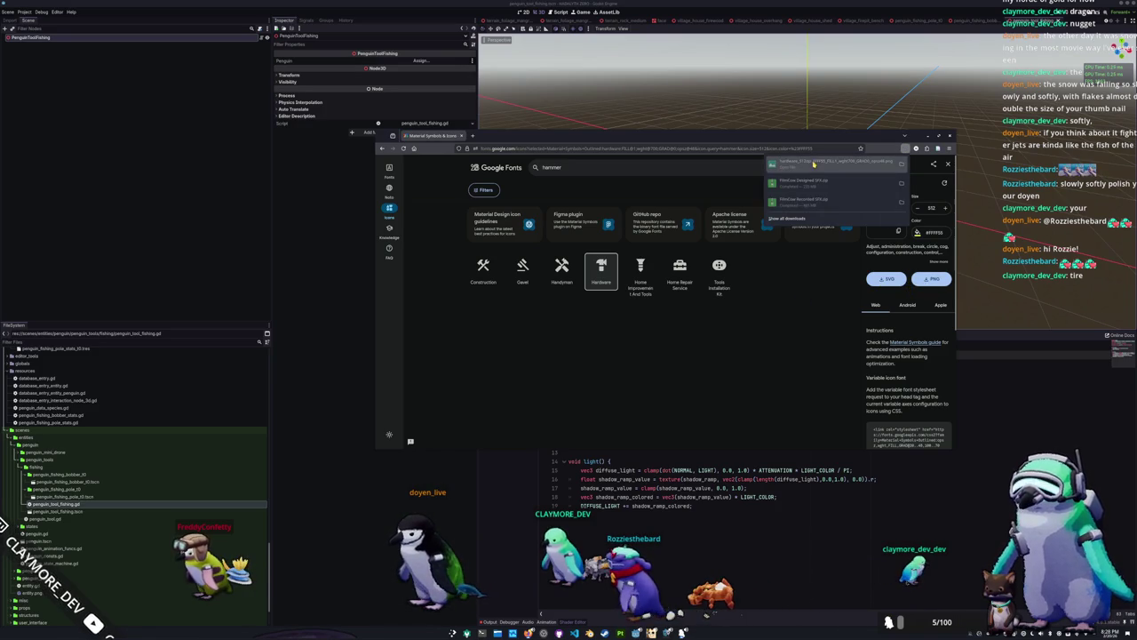
drag(65, 538, 57, 519)
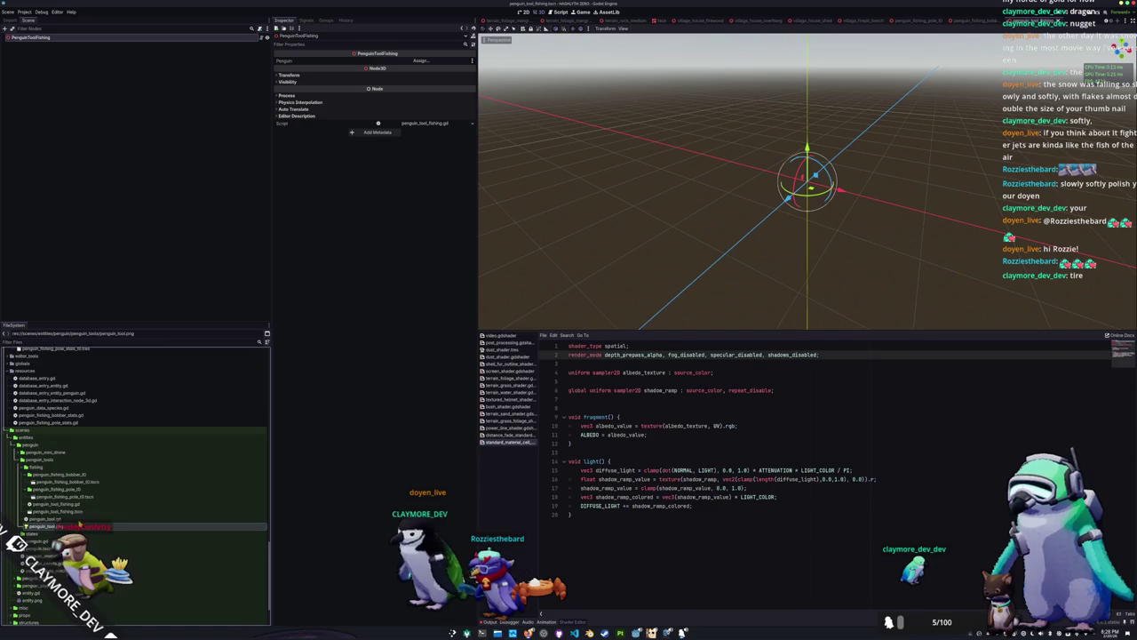
Preview the penguin_tool.png texture, then open penguin_tool.gd in the external editor
click(55, 526)
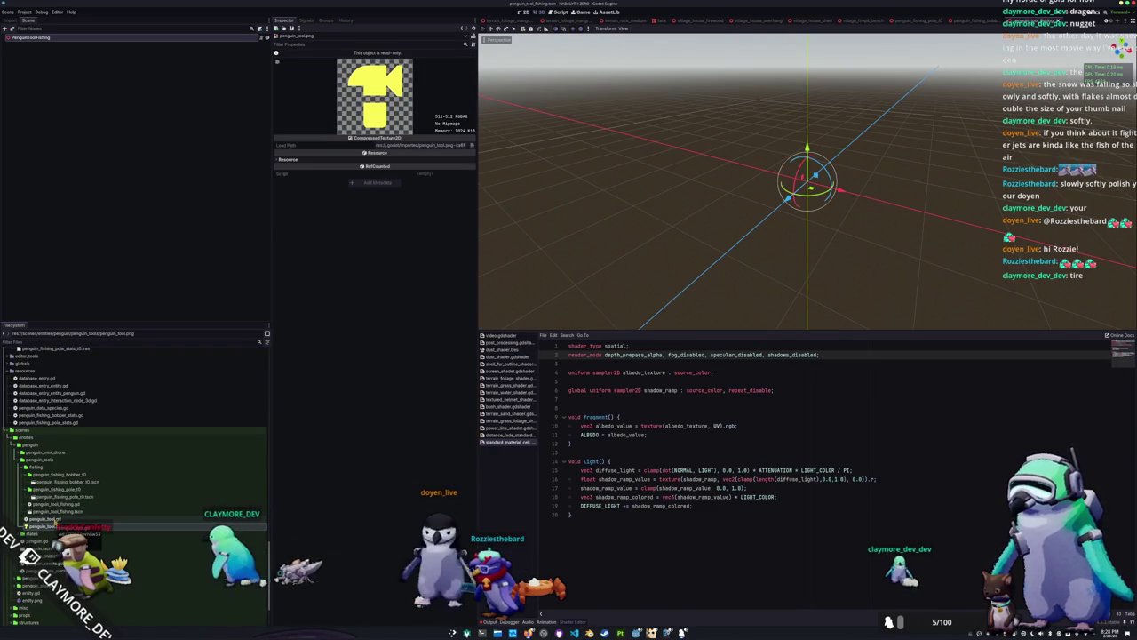
click(50, 519)
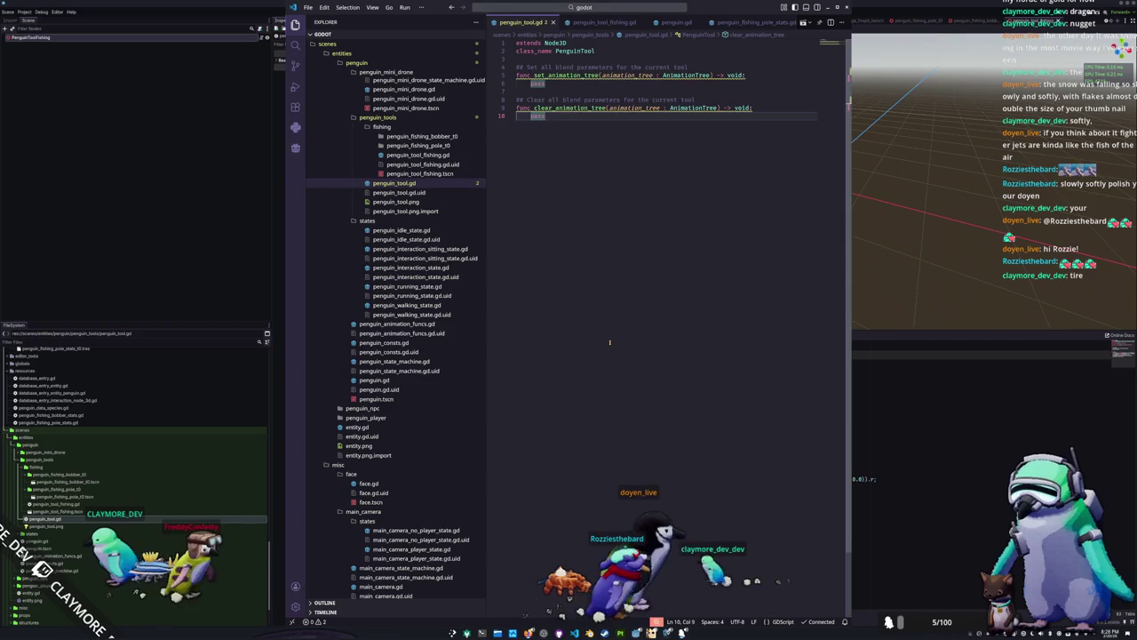
key(ctrl+Home)
key(Return)
key(Up)
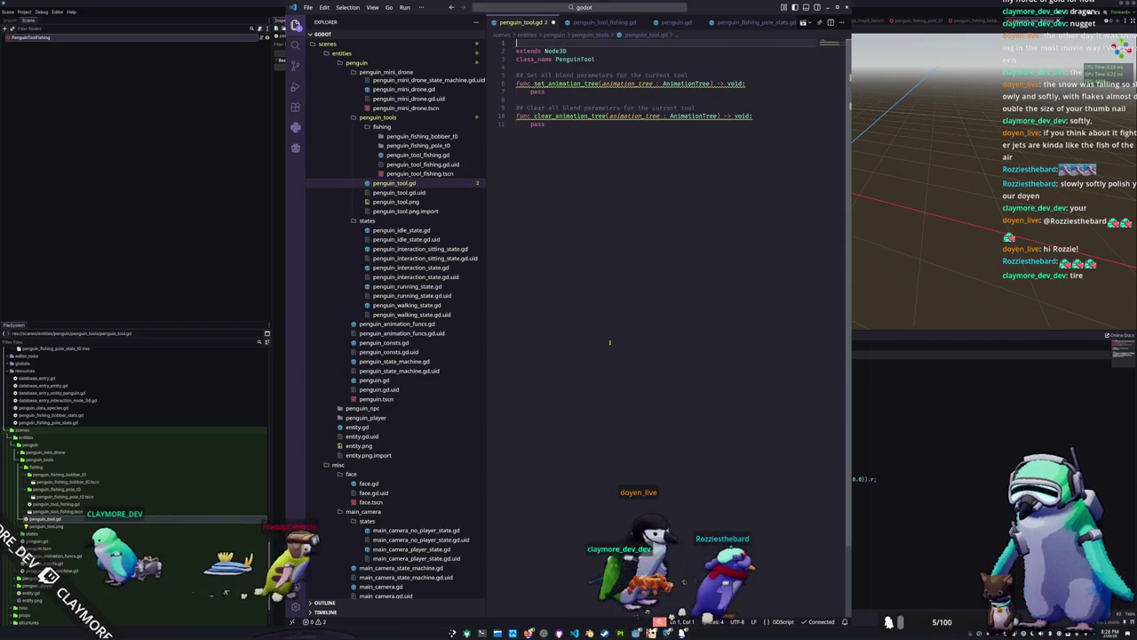
text(@icon)
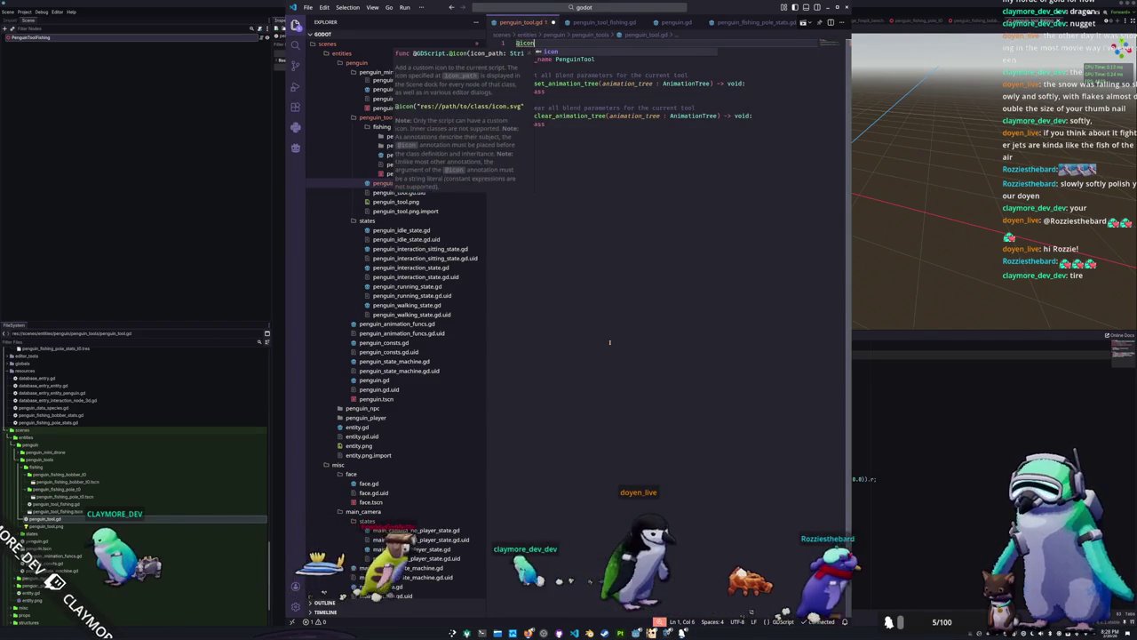
text(("./p)
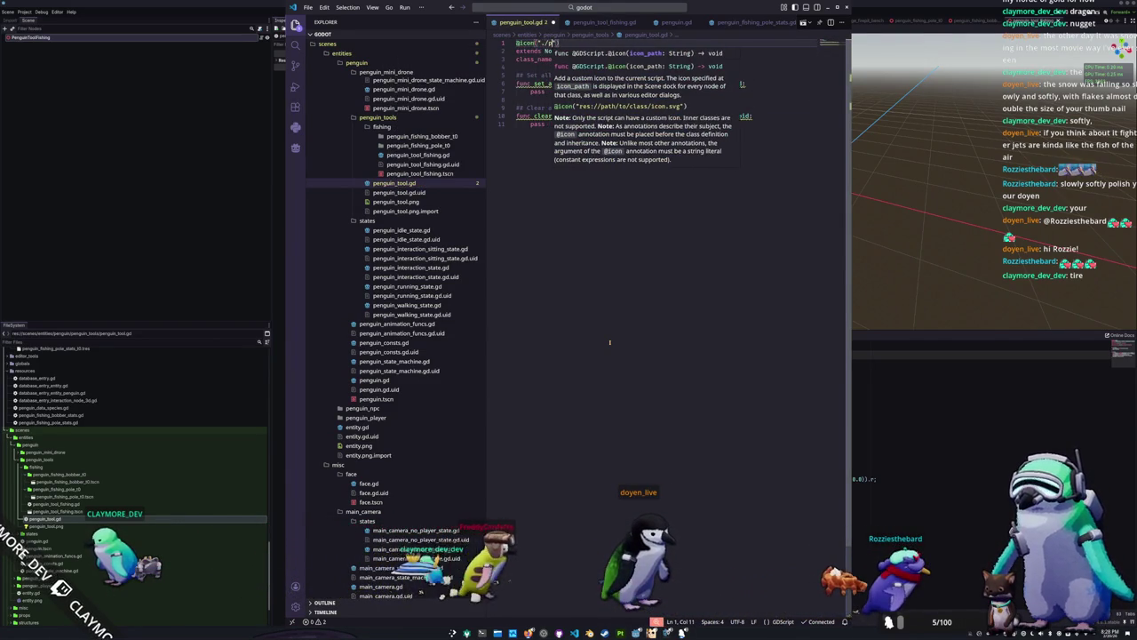
text(enguin_tool.)
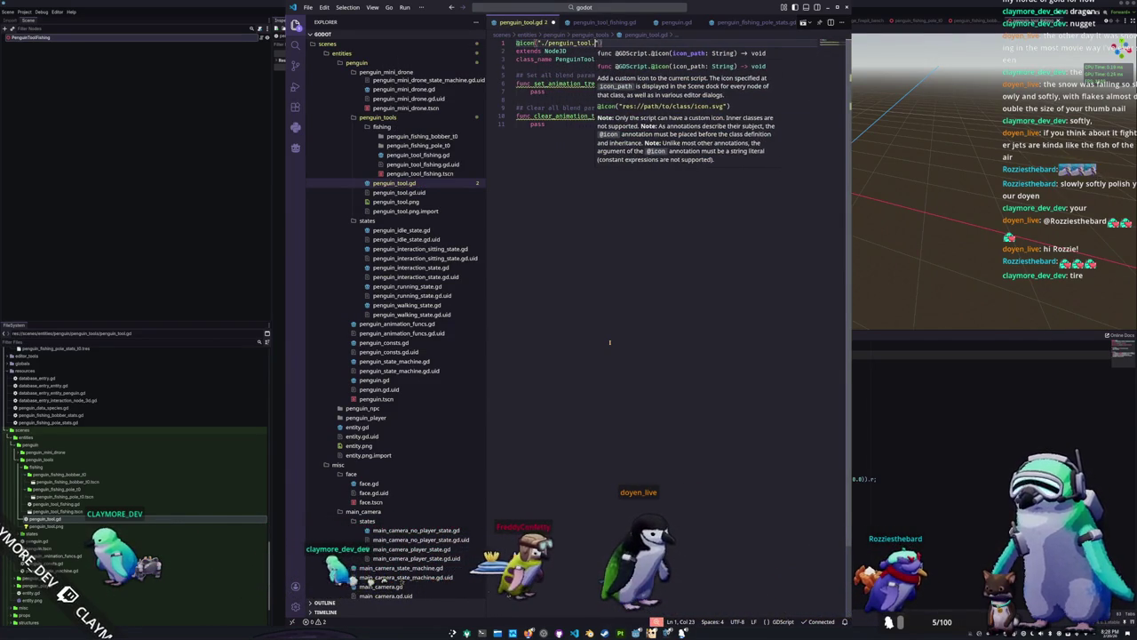
text(png)
key(ctrl+s)
key(Down)
key(Down)
key(Down)
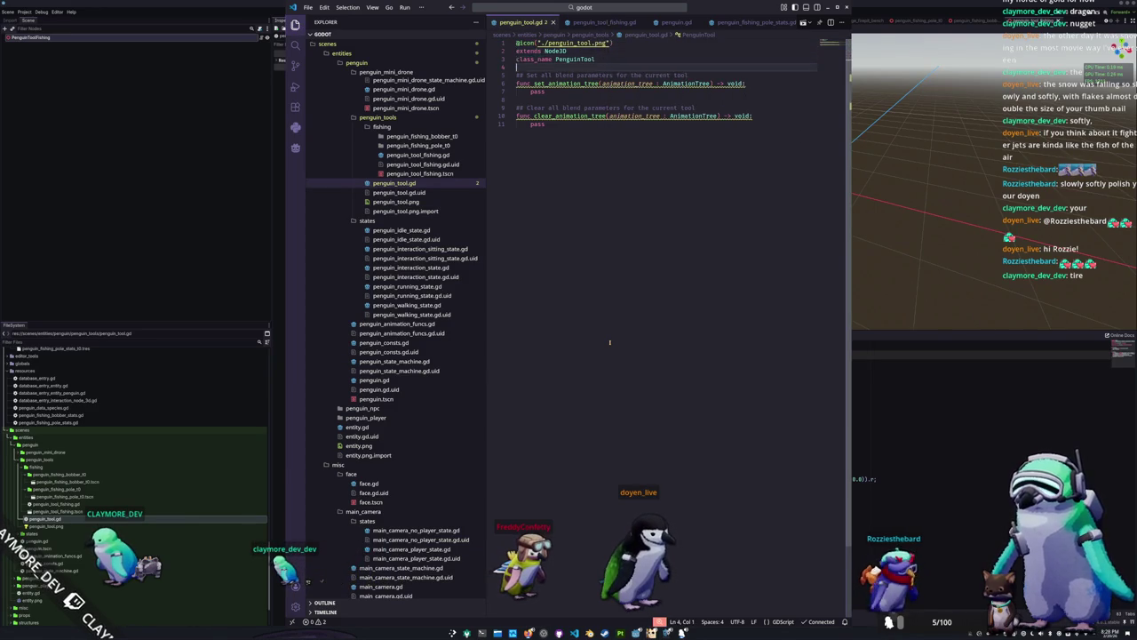
key(alt+Tab)
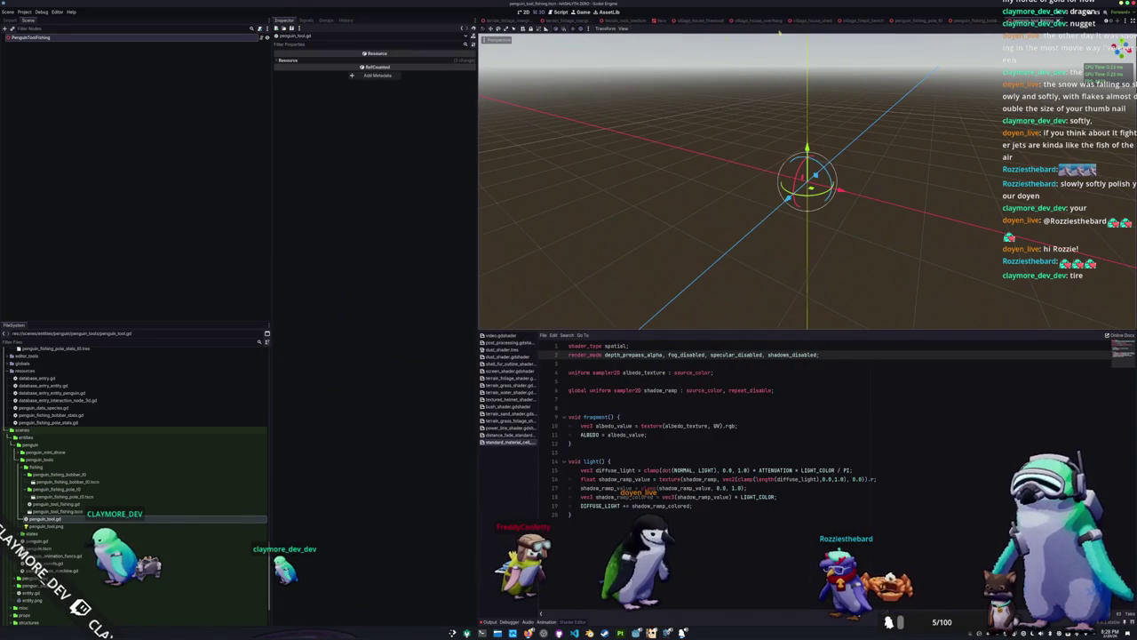
In the penguin scene, add a PenguinToolFishing child node under fishing_pole_position
scroll(526, 19, up, 2)
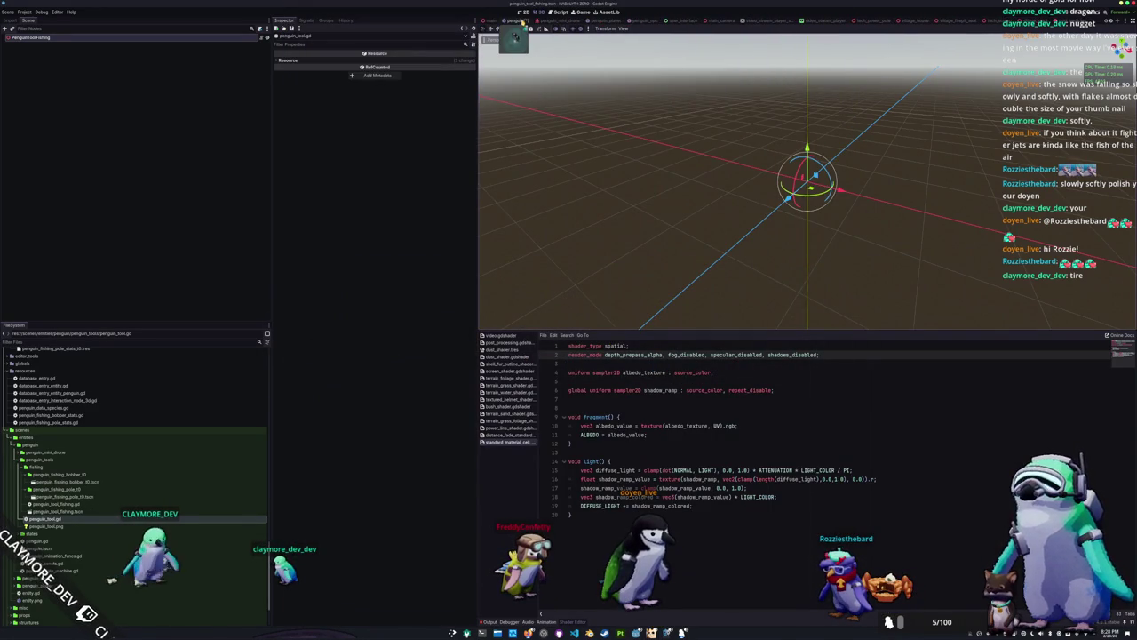
click(520, 20)
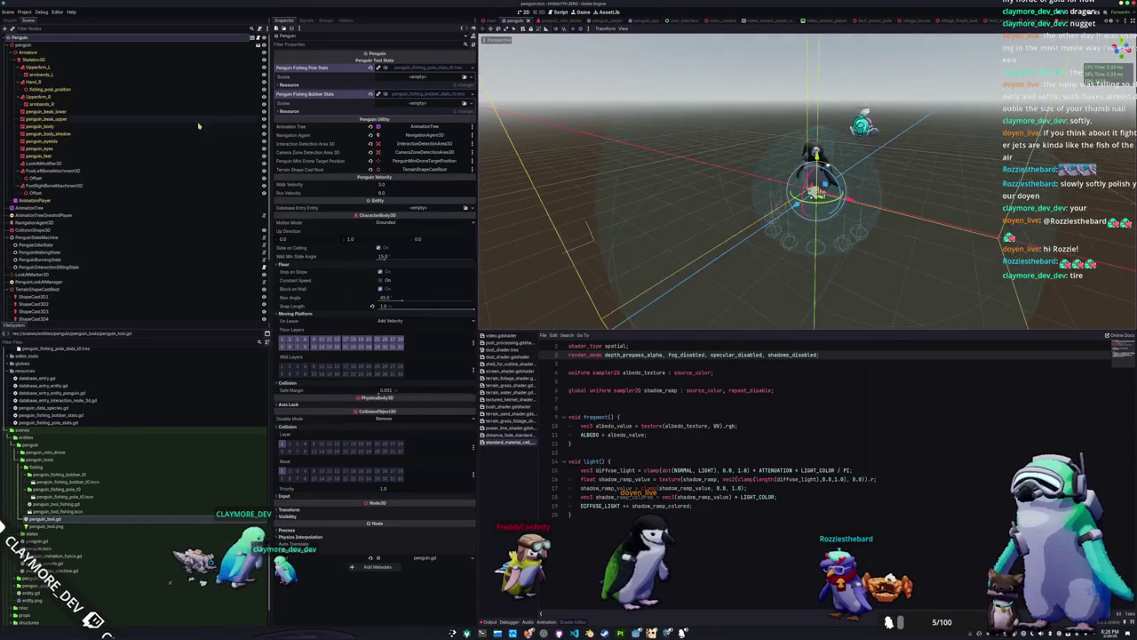
click(71, 90)
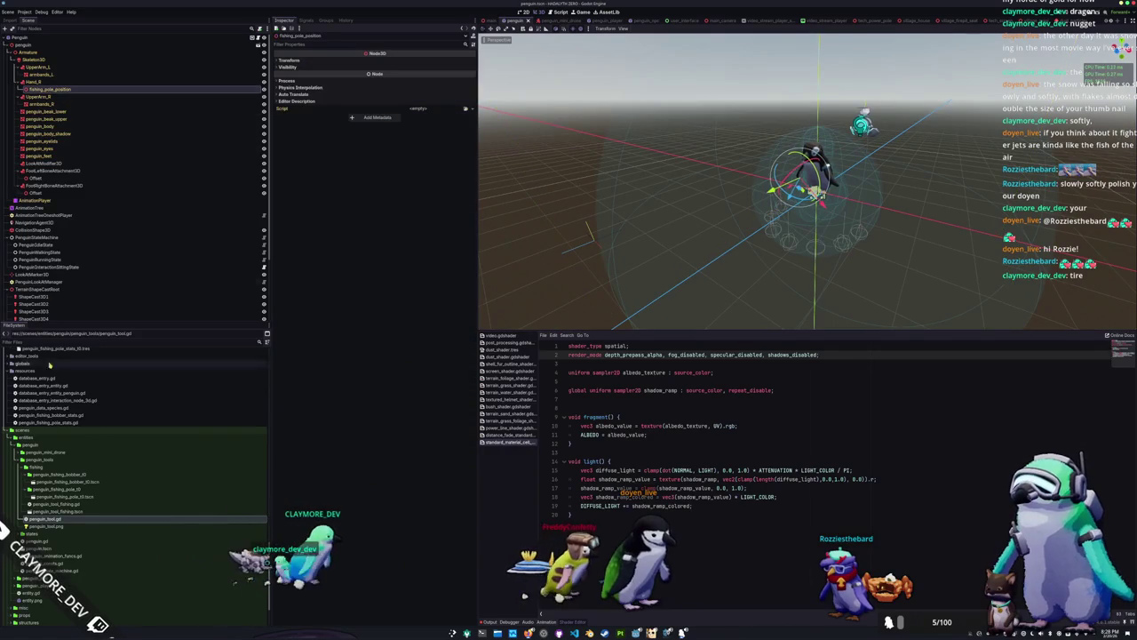
right_click(74, 90)
click(96, 92)
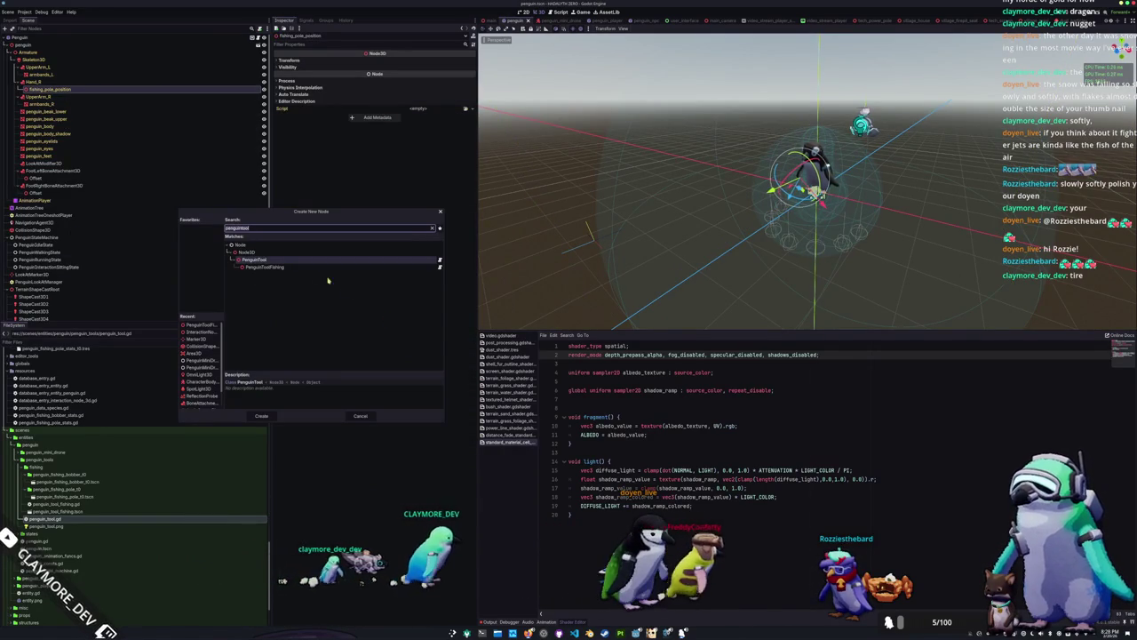
key(Down)
key(Return)
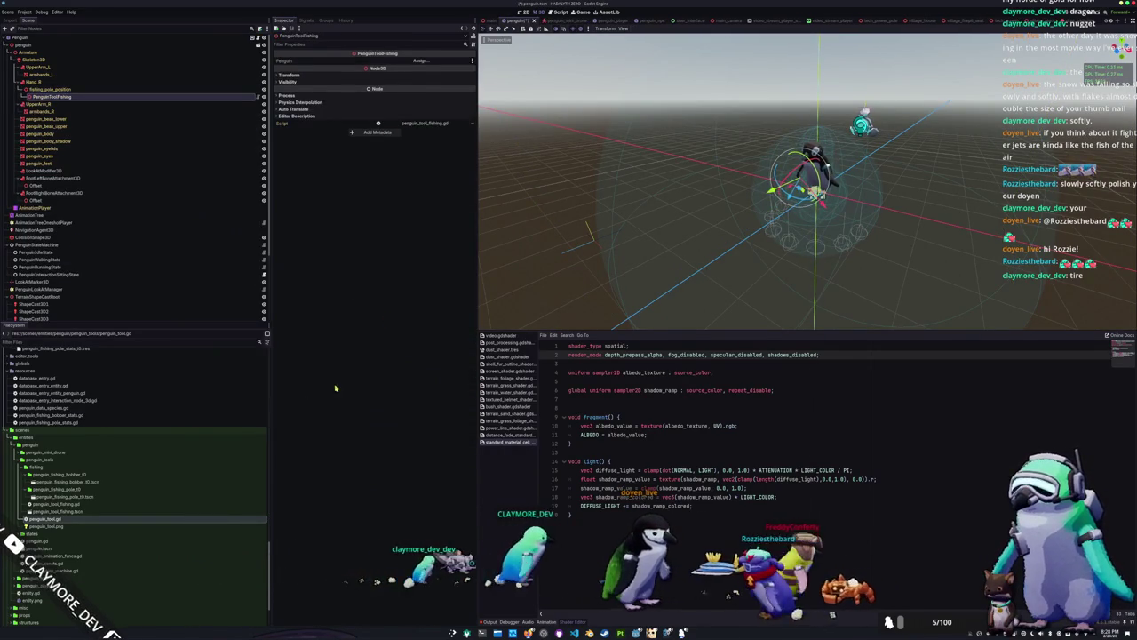
scroll(719, 244, up, 5)
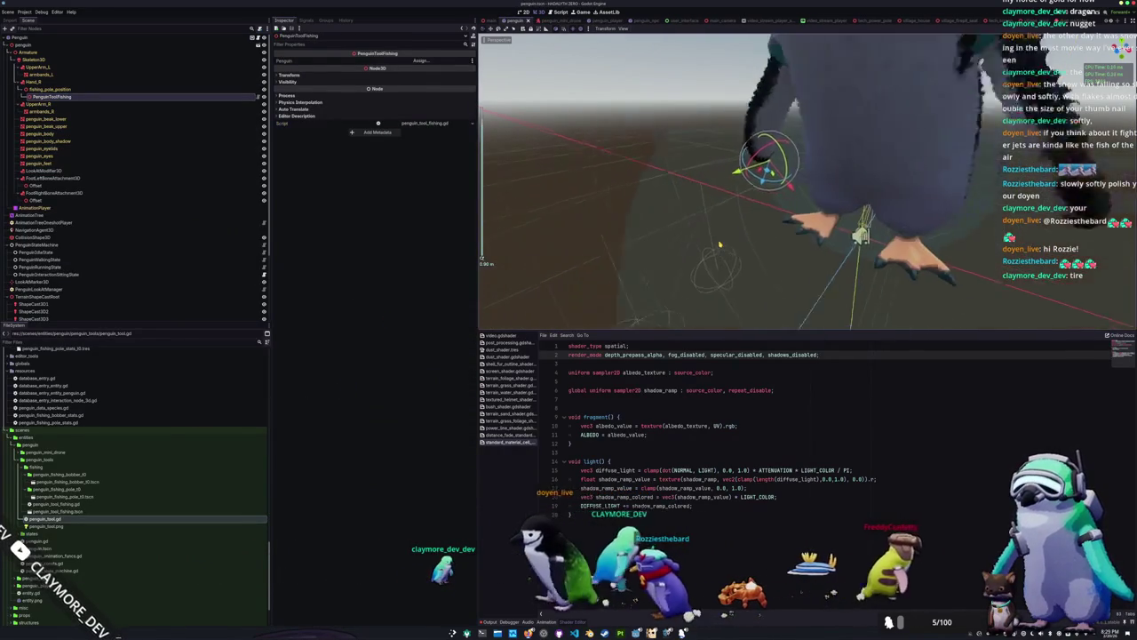
click(80, 89)
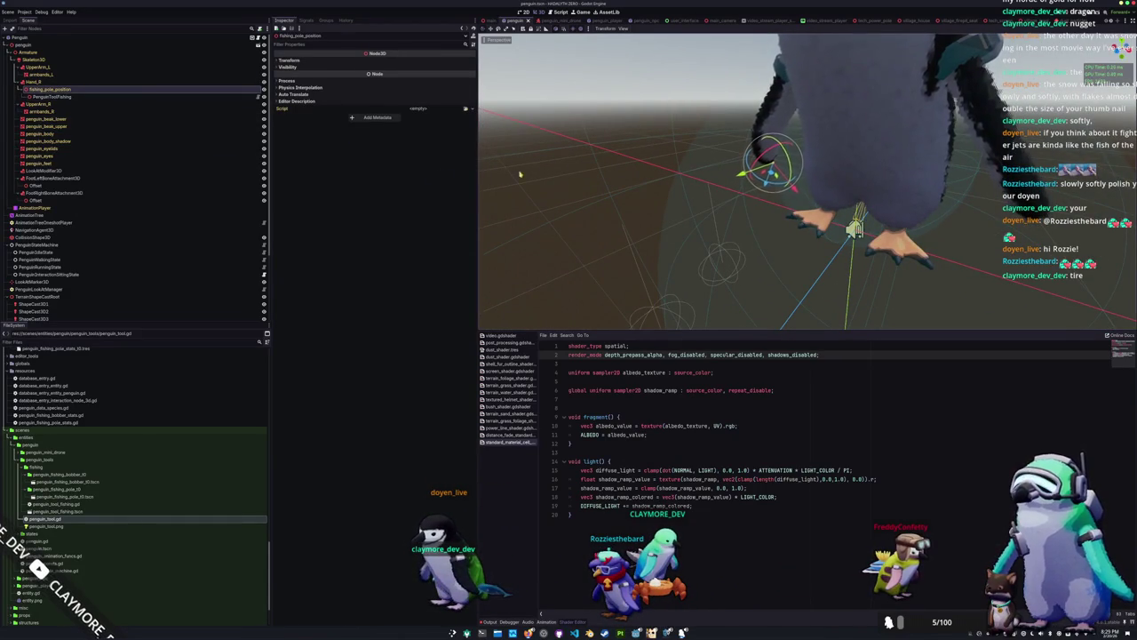
scroll(522, 169, down, 2)
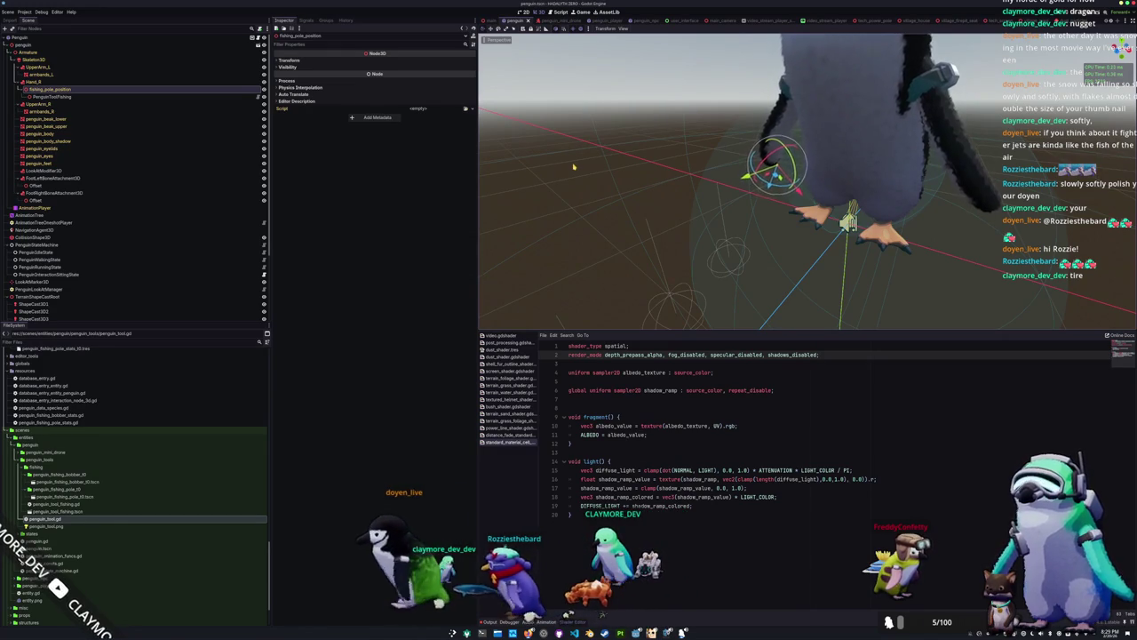
scroll(573, 166, down, 2)
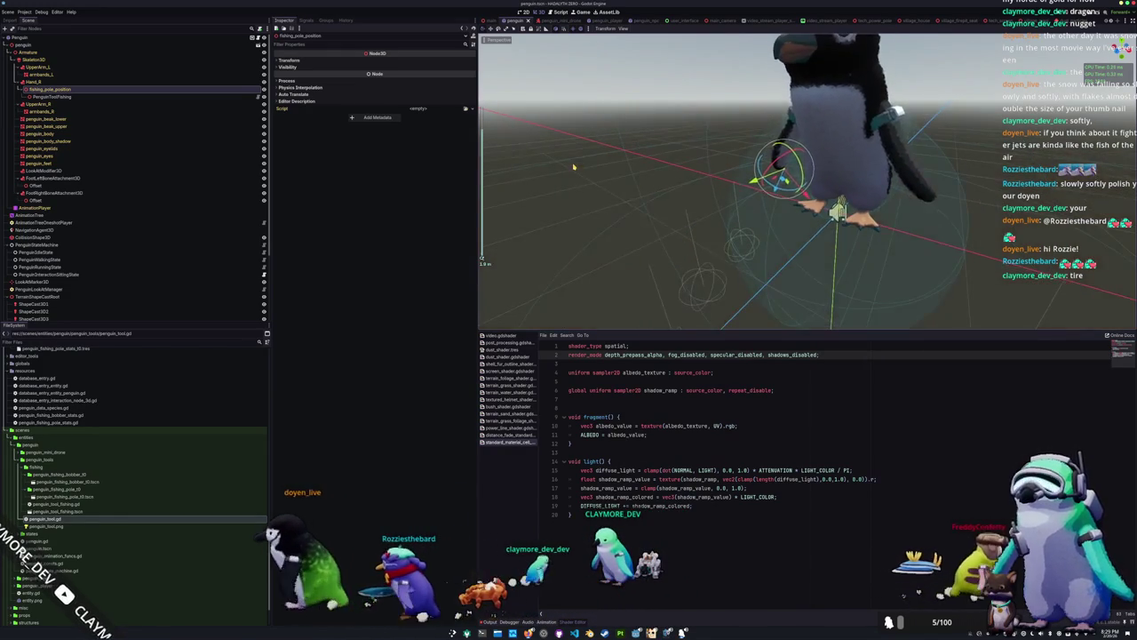
scroll(574, 166, down, 2)
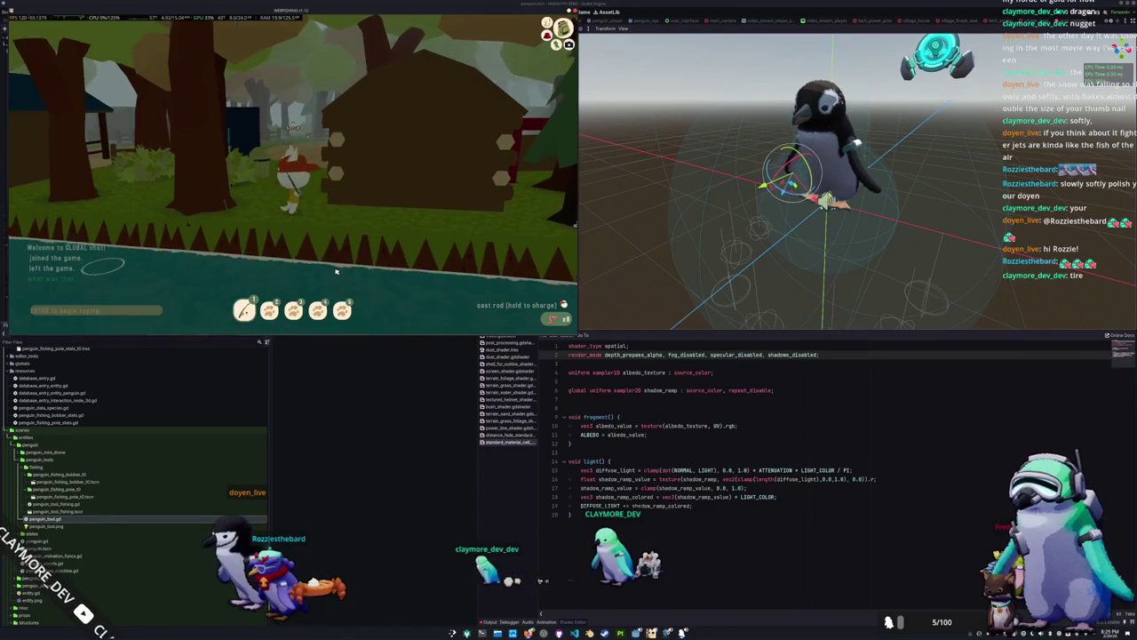
Walk the character into the cabin and browse the fishing, mouse and general stores
key(w)
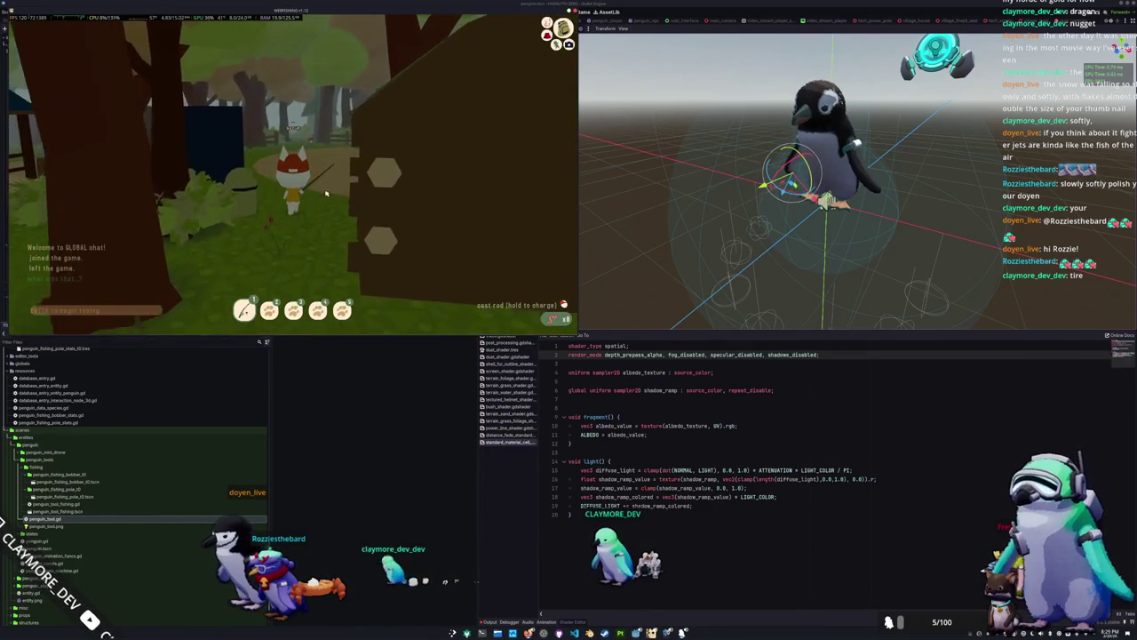
key(w)
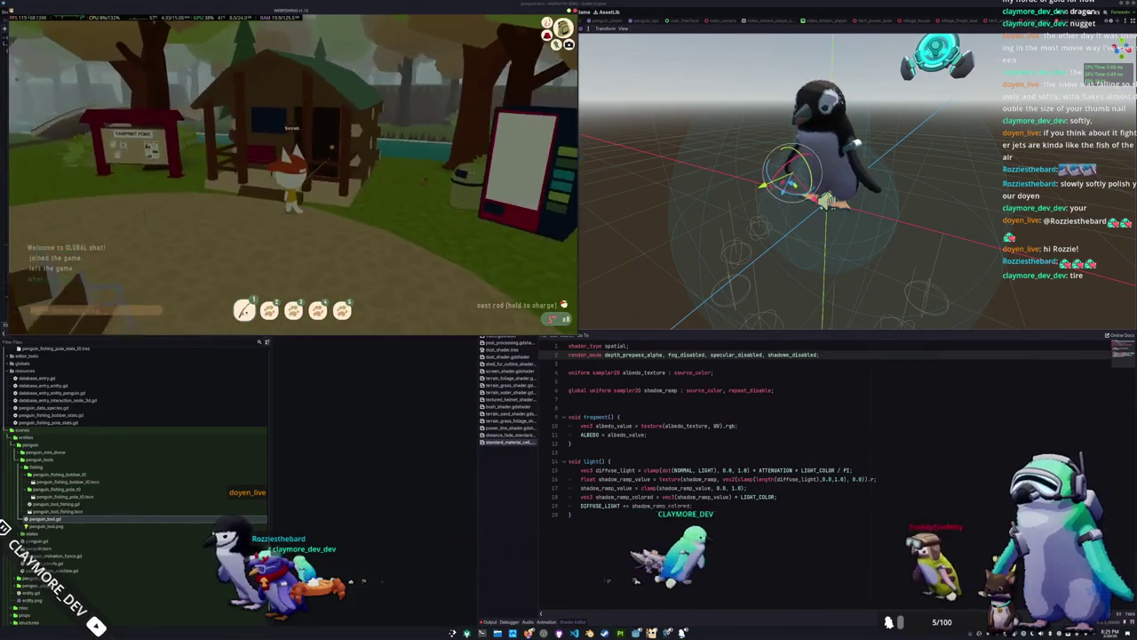
key(w)
key(e)
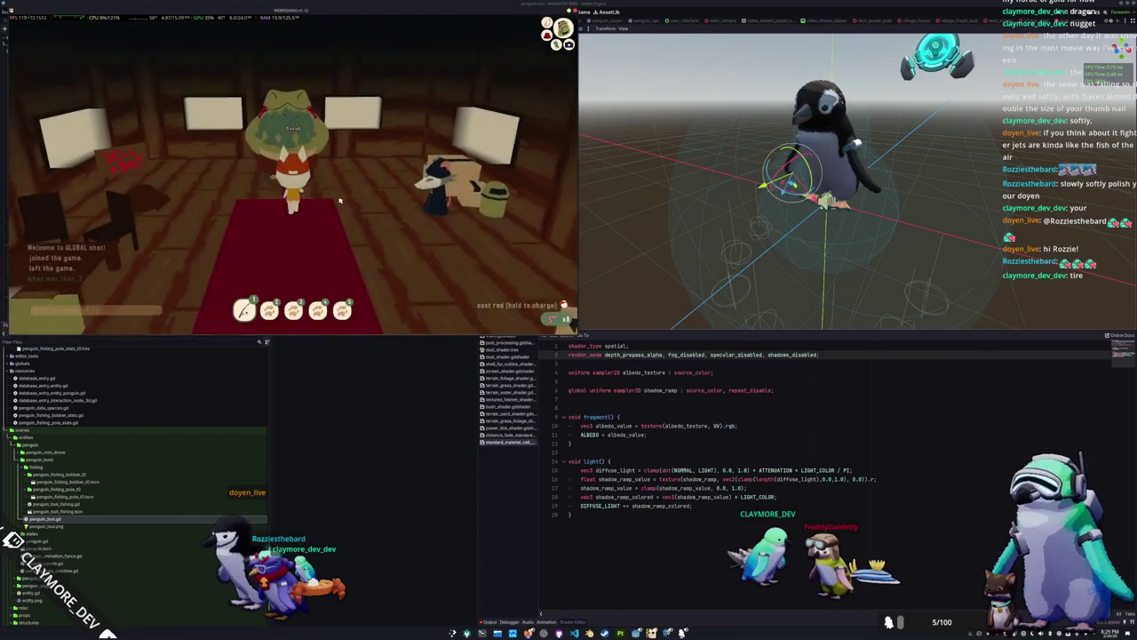
key(w)
key(e)
scroll(287, 201, down, 5)
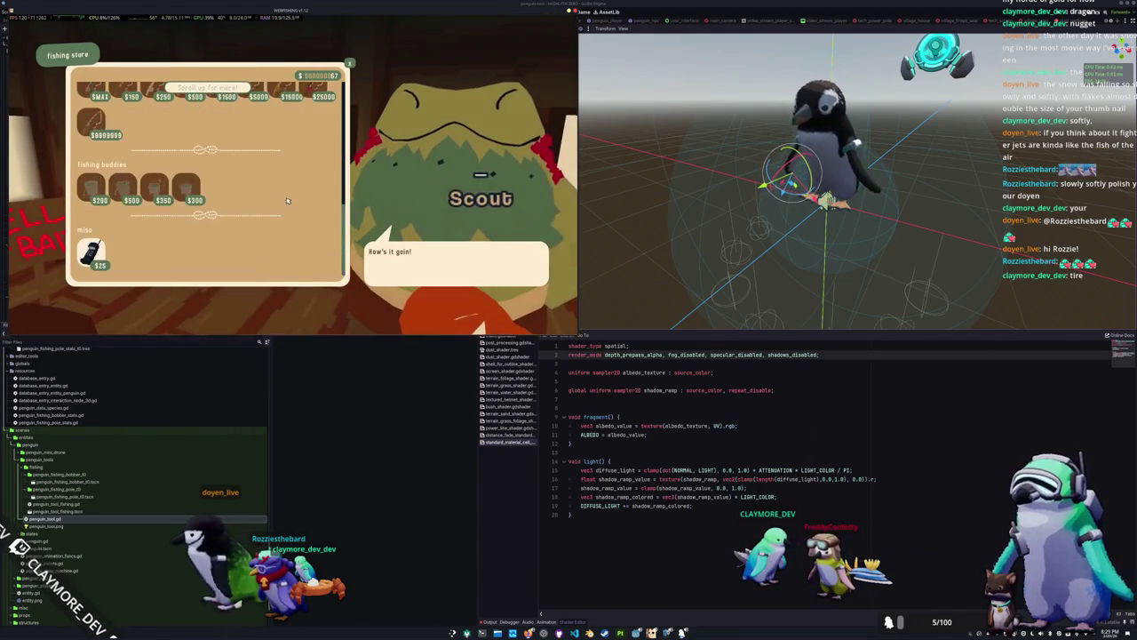
key(Escape)
key(s)
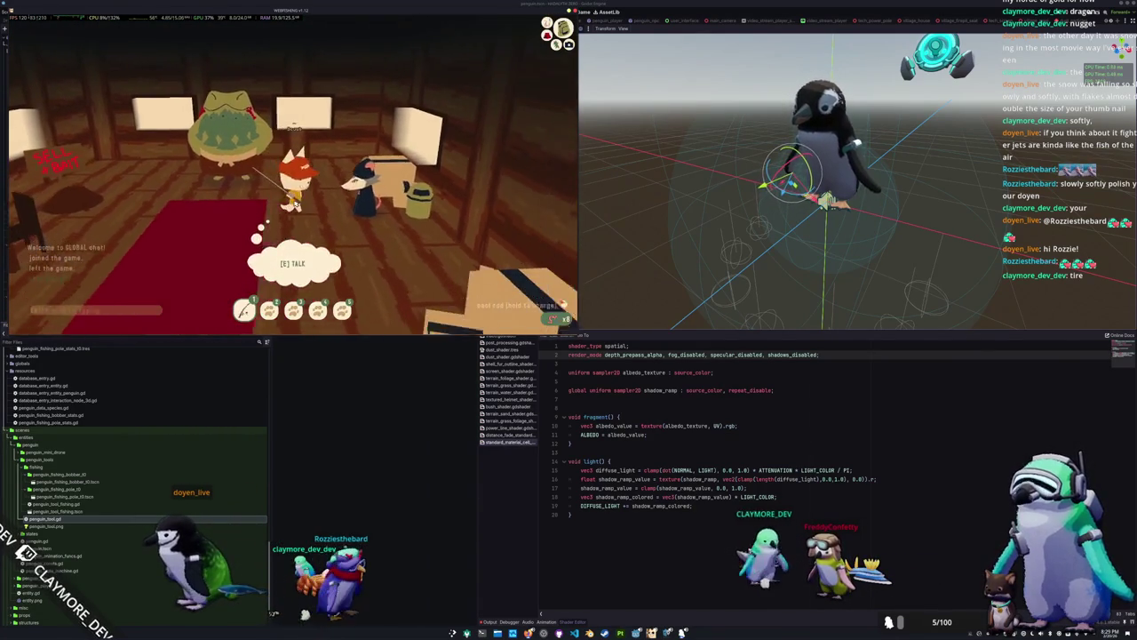
key(e)
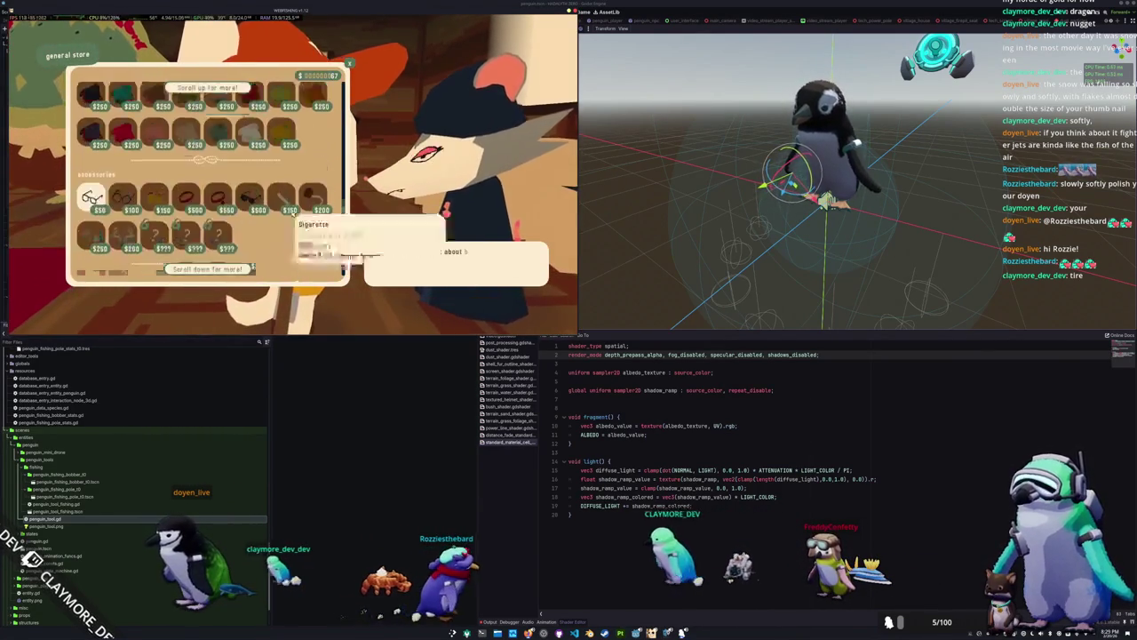
key(Escape)
key(e)
scroll(118, 201, down, 5)
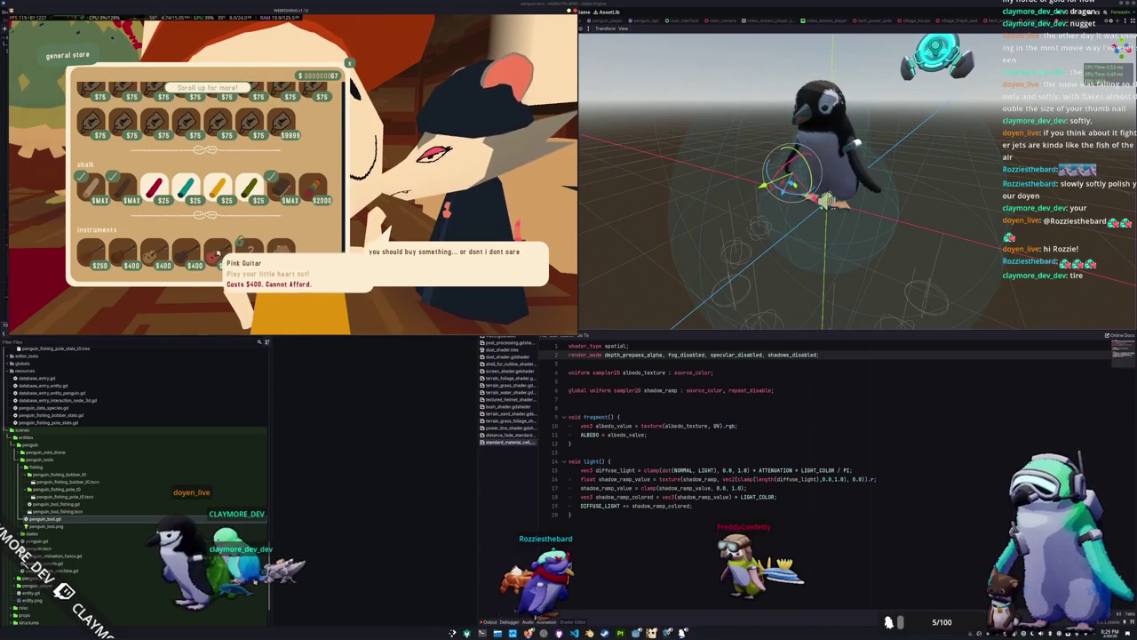
key(Escape)
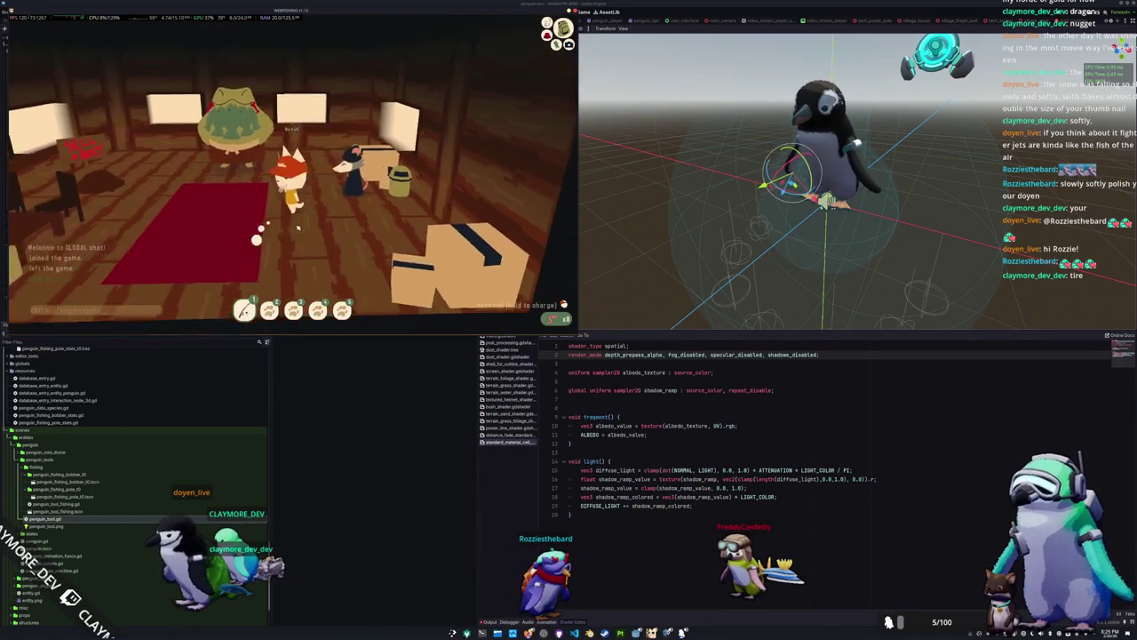
Sell all caught fish and refill the cricket and worm bait at the depot
key(w)
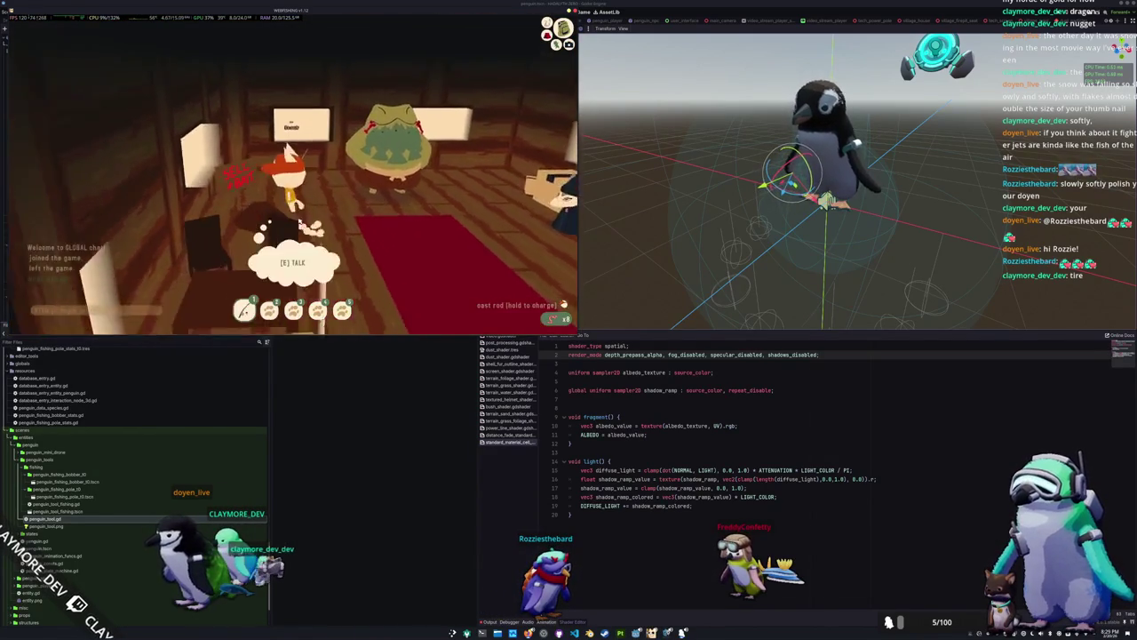
key(e)
click(311, 167)
click(123, 125)
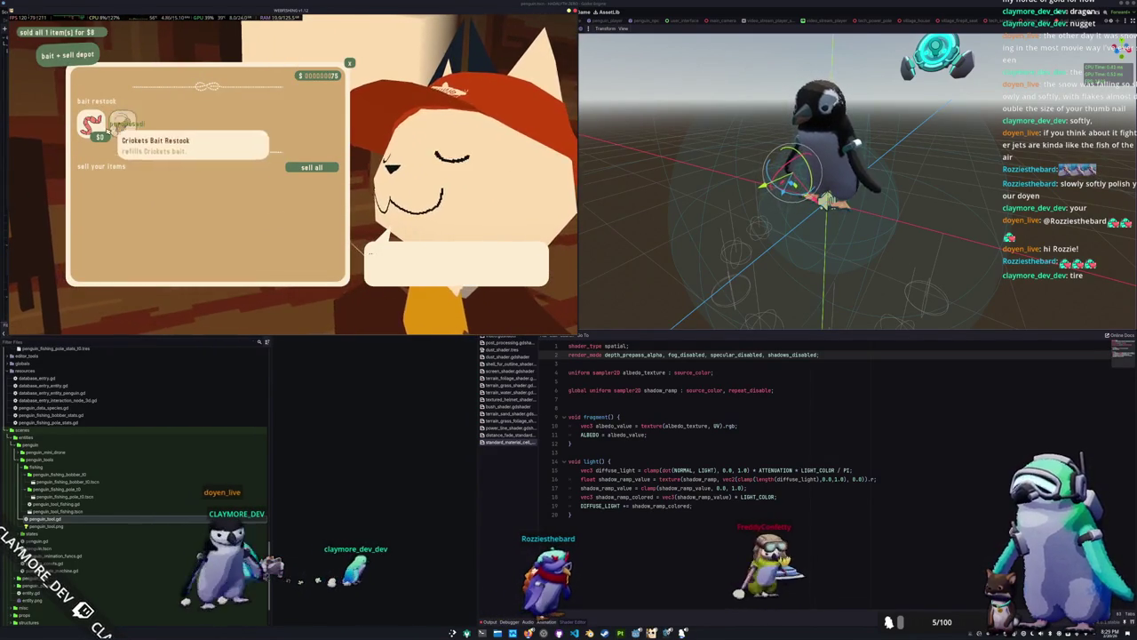
click(89, 124)
key(Escape)
Browse the rat shopkeeper's general store, then return to the Godot editor
key(w)
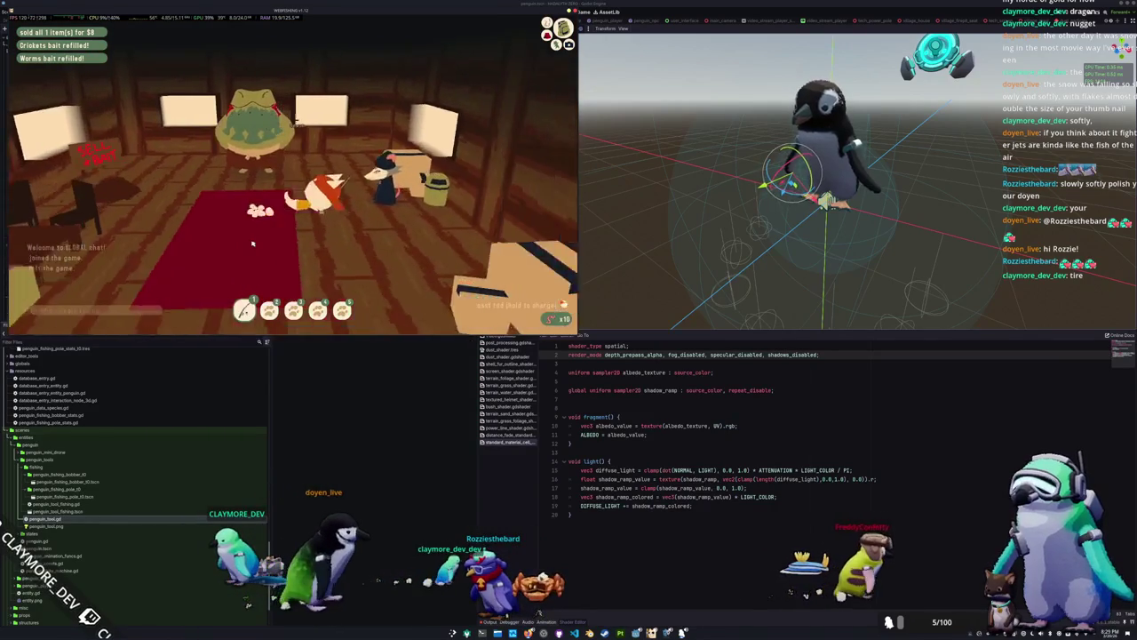
key(e)
scroll(250, 240, down, 10)
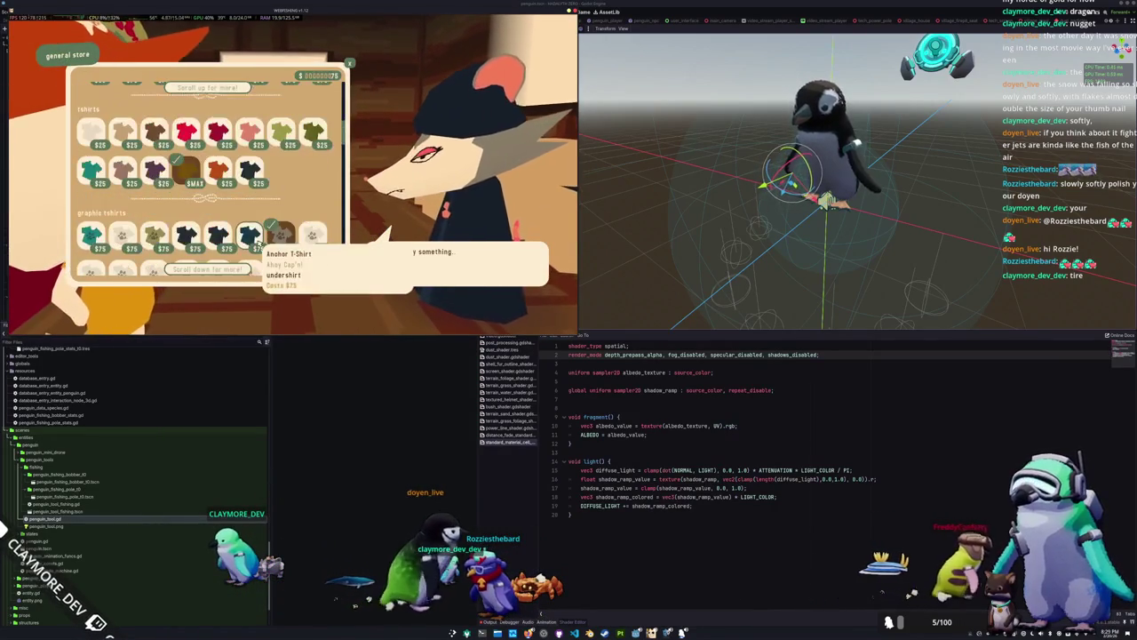
key(Escape)
key(alt+Tab)
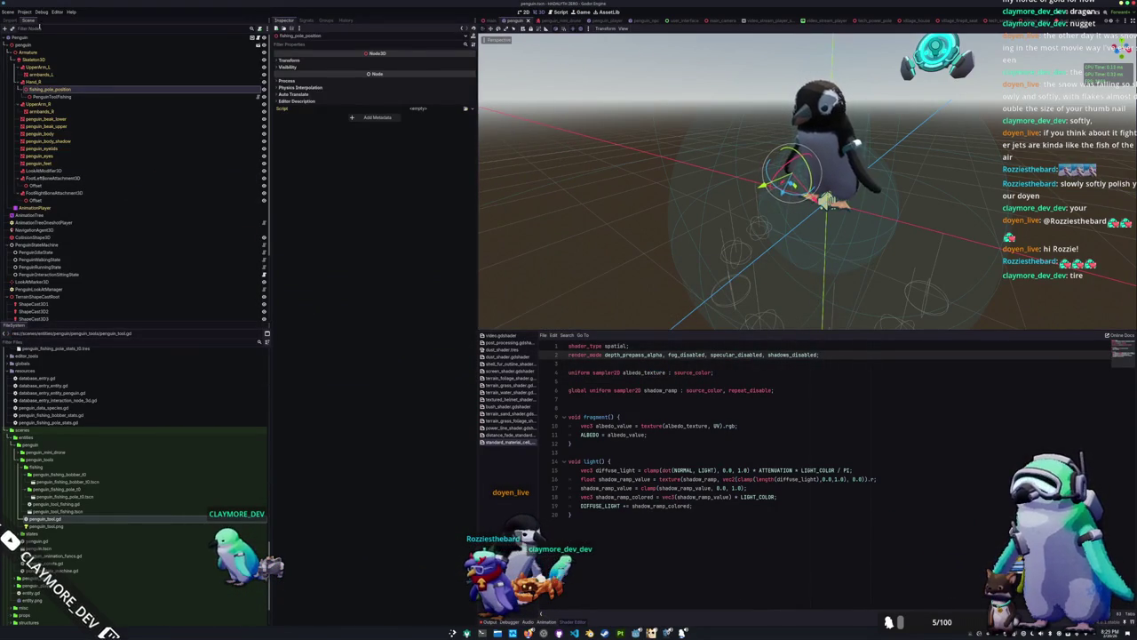
Reload the current project and assign the Penguin node to PenguinToolFishing's Penguin field
click(25, 12)
click(40, 87)
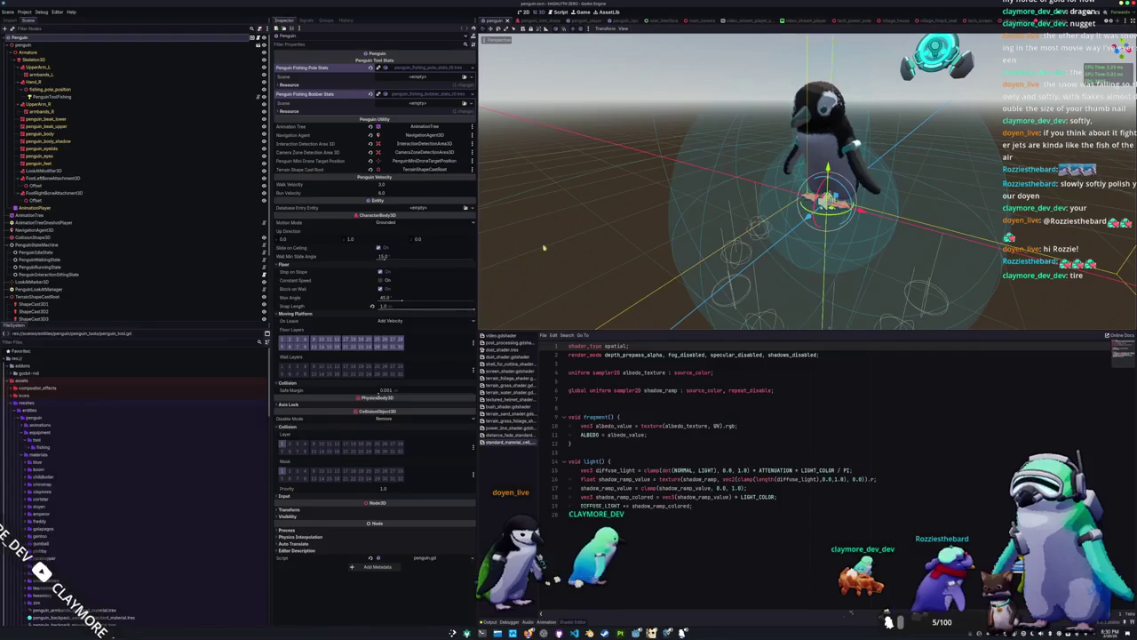
click(48, 97)
click(422, 60)
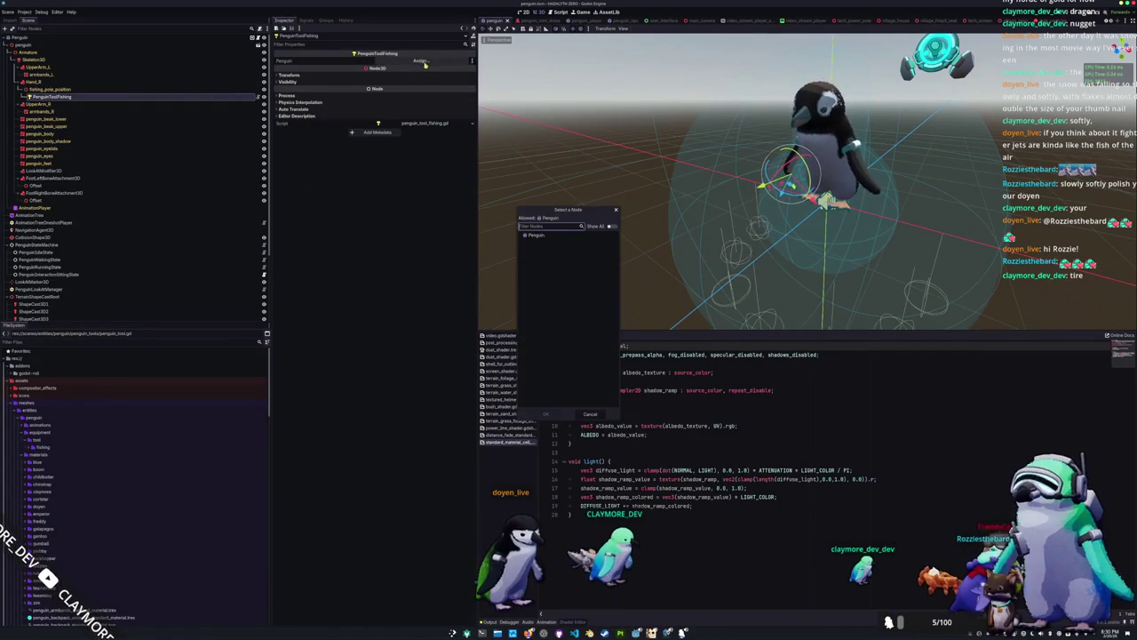
double_click(558, 236)
mouse_move(613, 188)
mouse_down()
mouse_move(657, 172)
mouse_move(559, 182)
mouse_up()
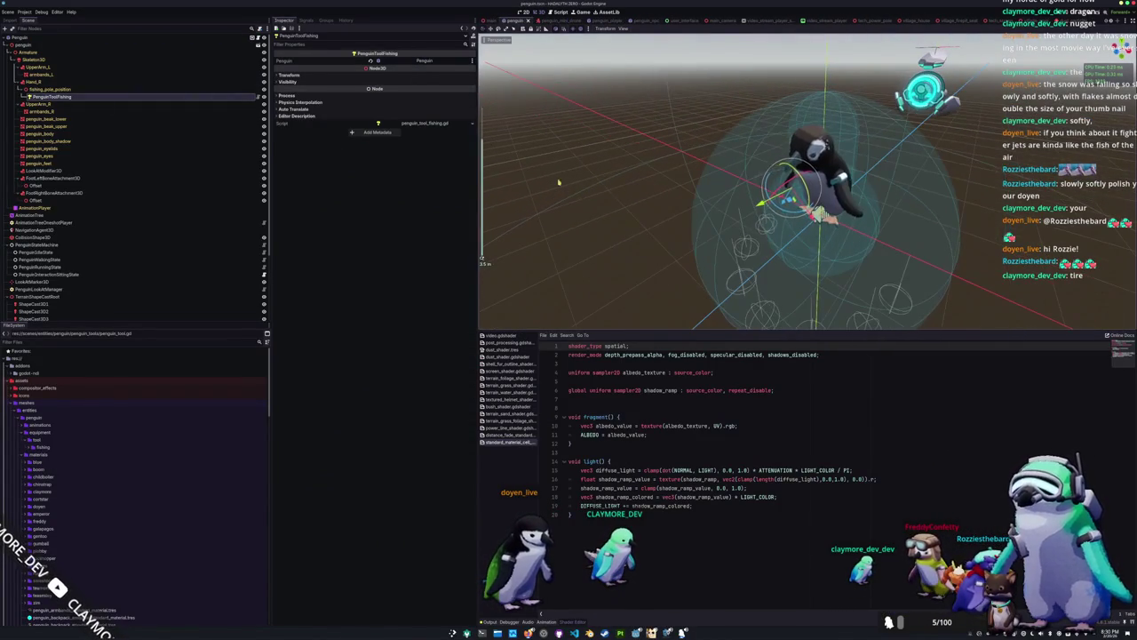
On the Penguin root, load the fishing pole and fishing bobber scenes into their stats fields
click(65, 39)
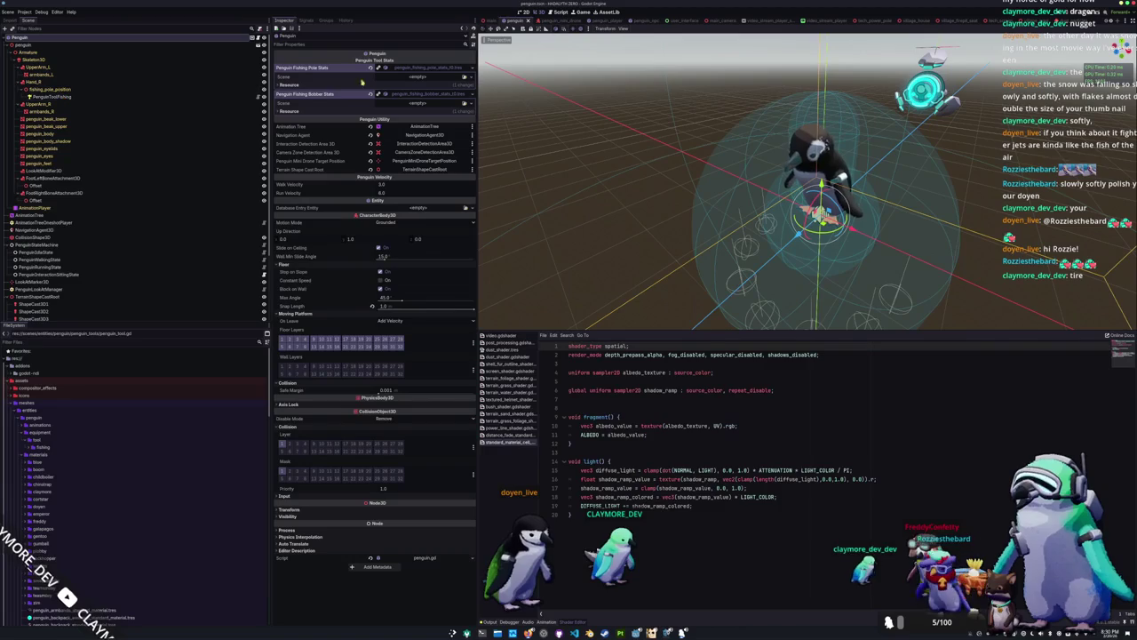
key(ctrl+shift+o)
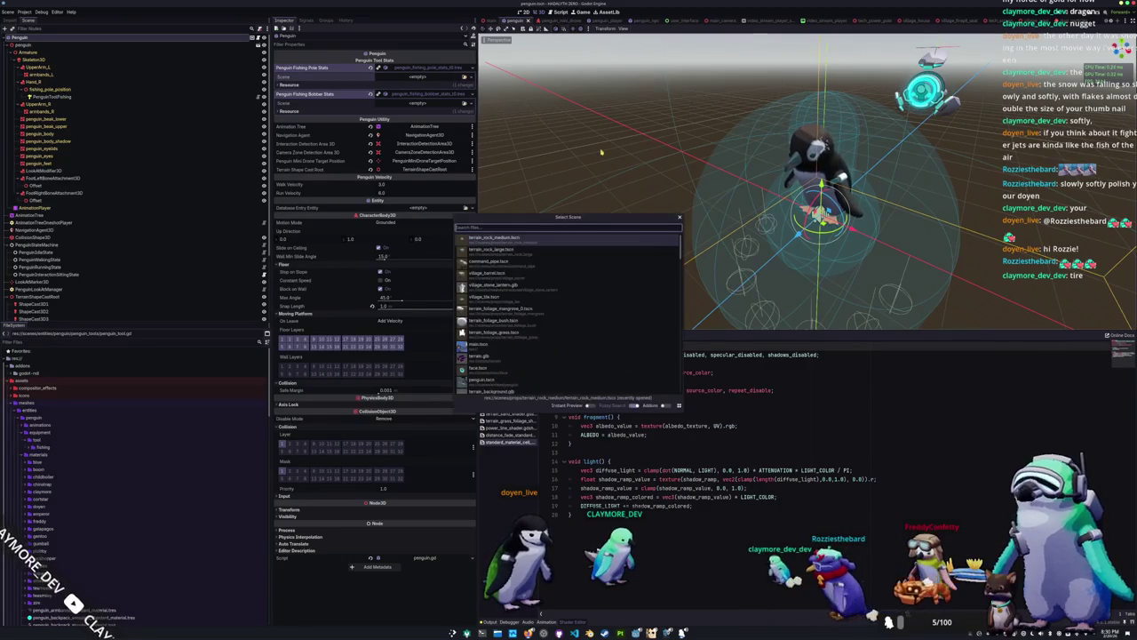
text(fi)
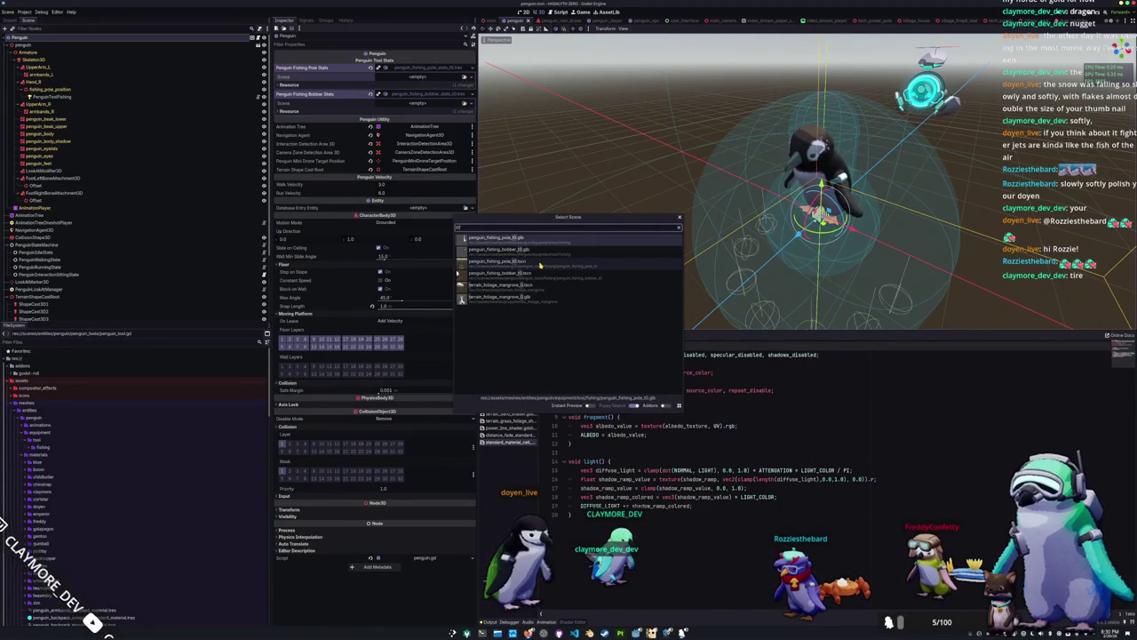
double_click(540, 263)
click(464, 114)
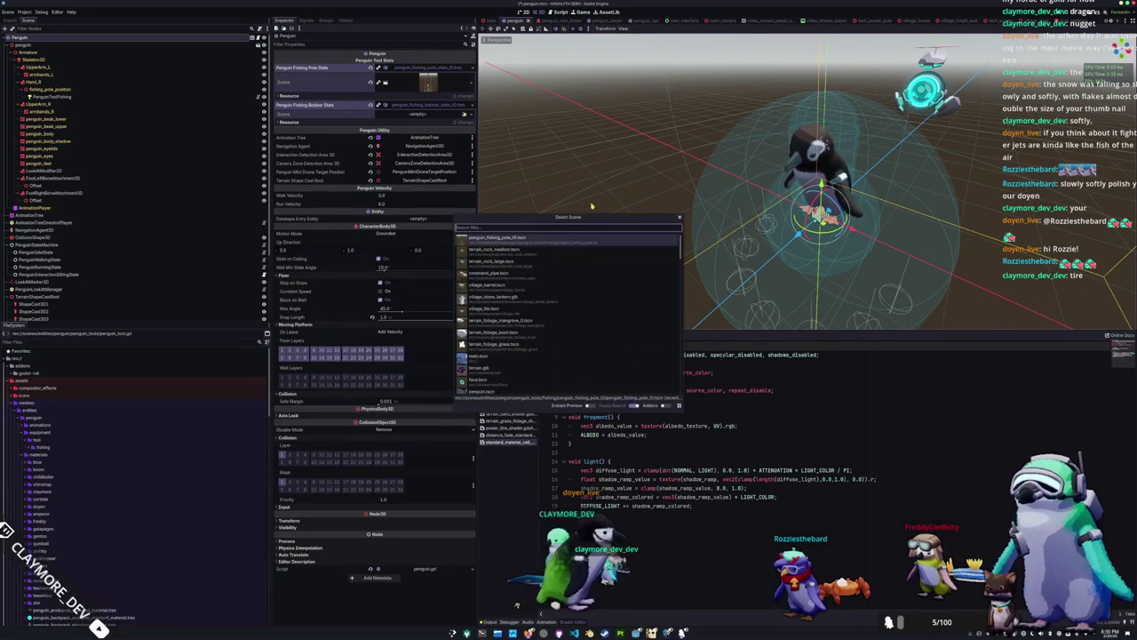
text(fish)
key(Down)
key(Down)
key(Down)
key(Return)
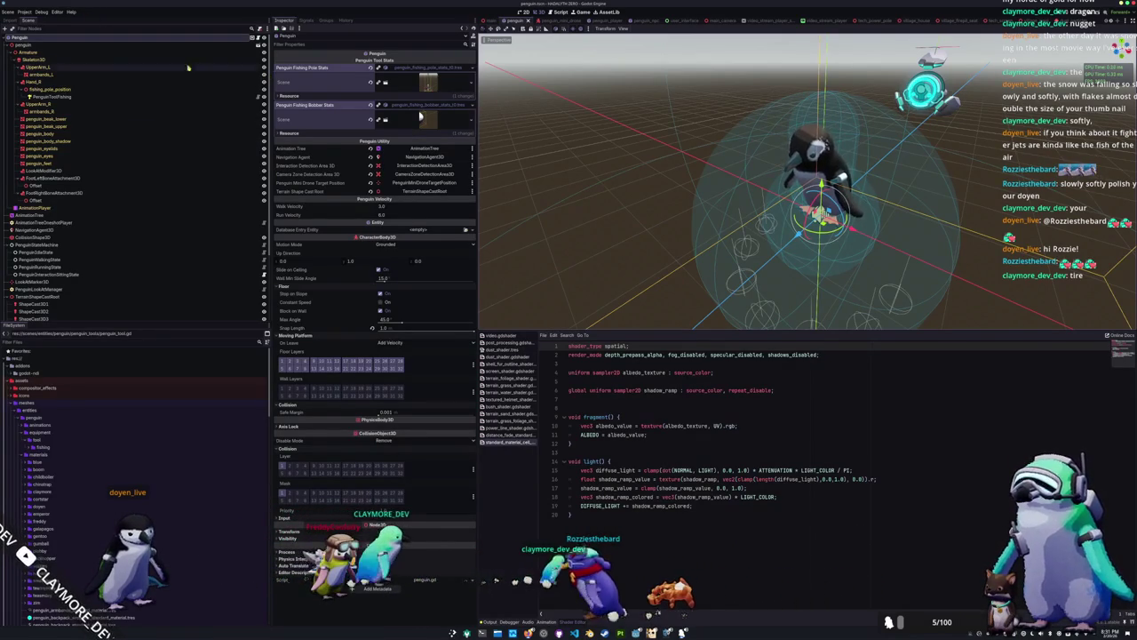
Select PenguinToolFishing and open its penguin_tool_fishing.gd script in the external editor
click(57, 96)
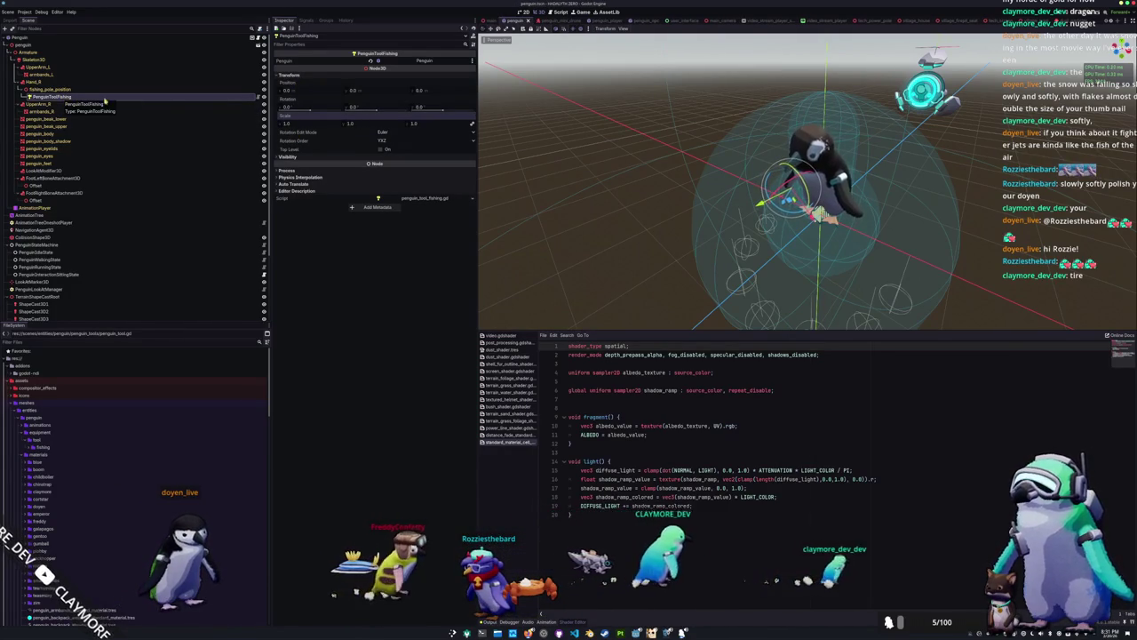
click(258, 98)
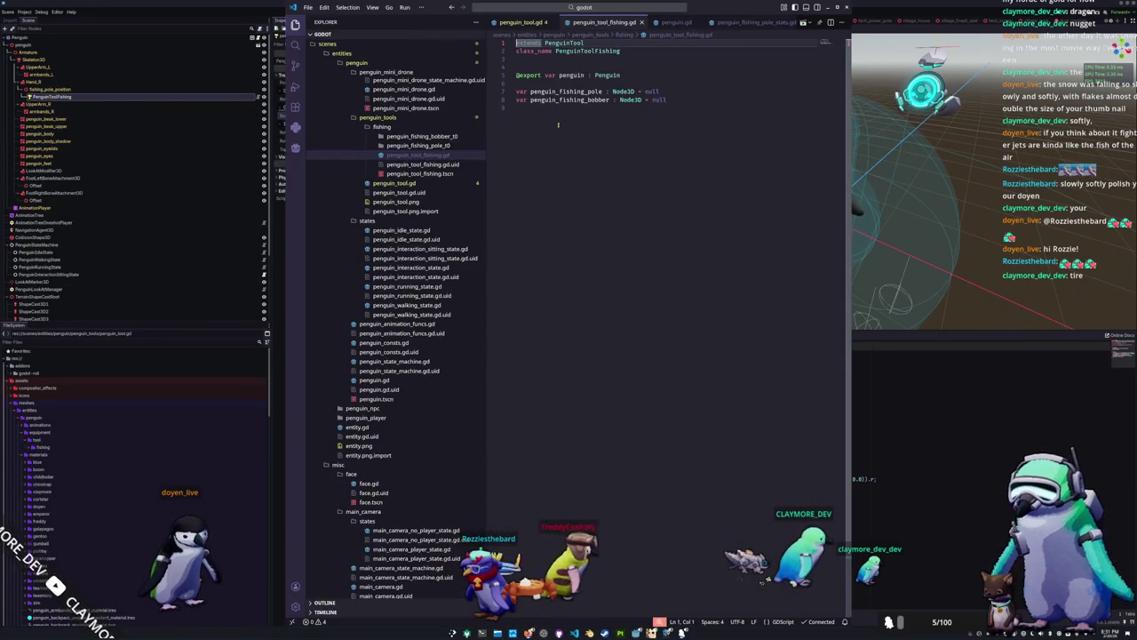
click(518, 83)
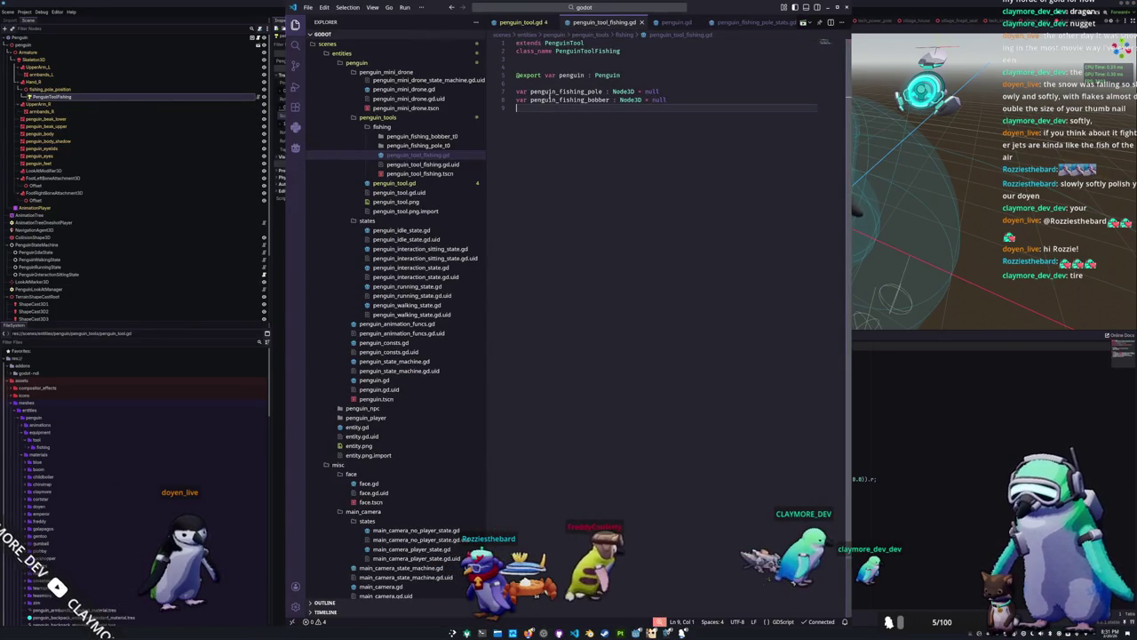
key(Down)
text(@export)
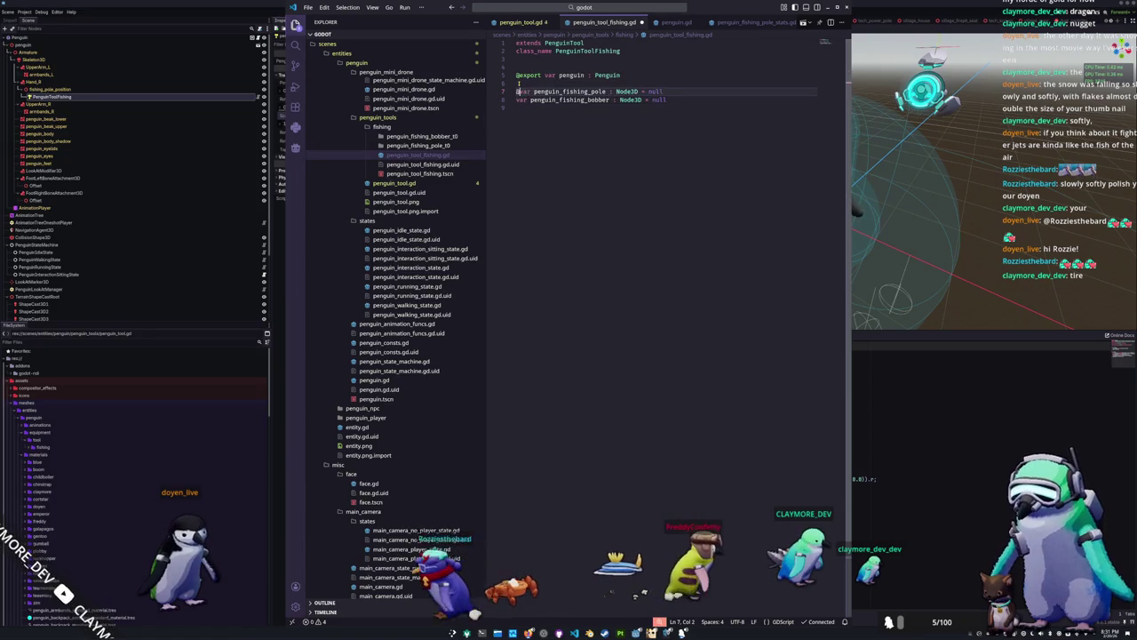
key(Down)
key(ctrl+Left)
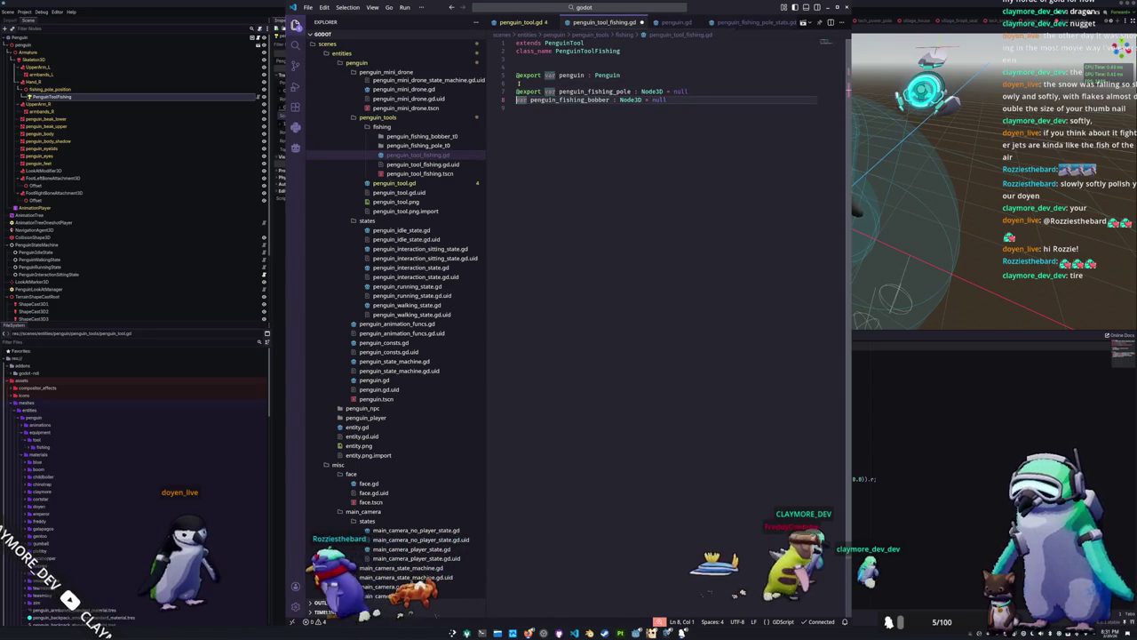
text(@export)
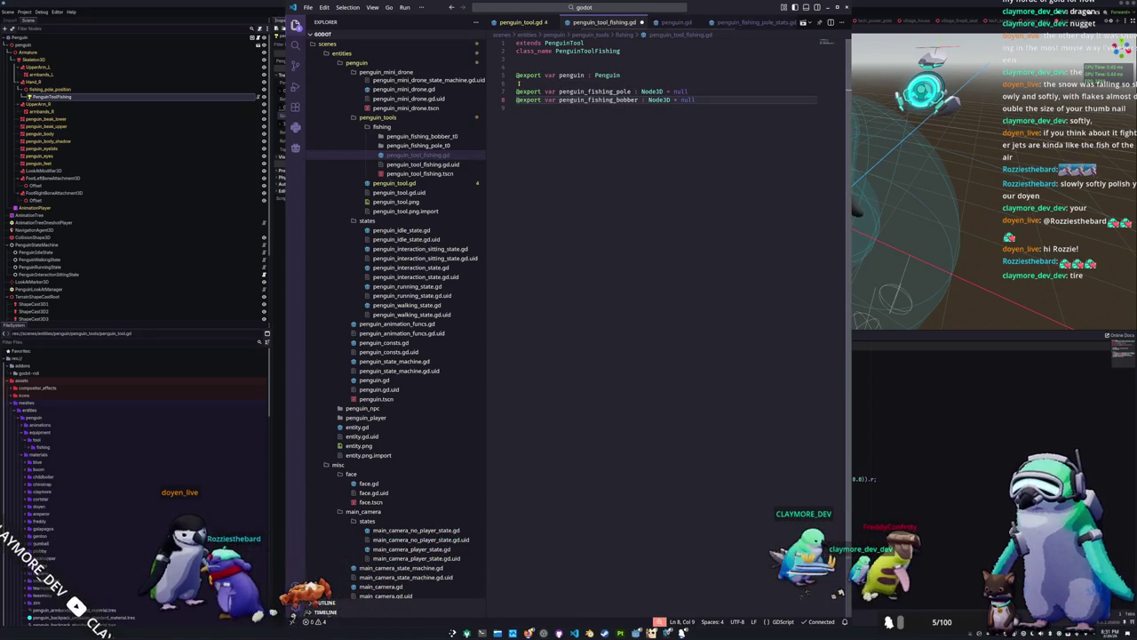
key(alt+Tab)
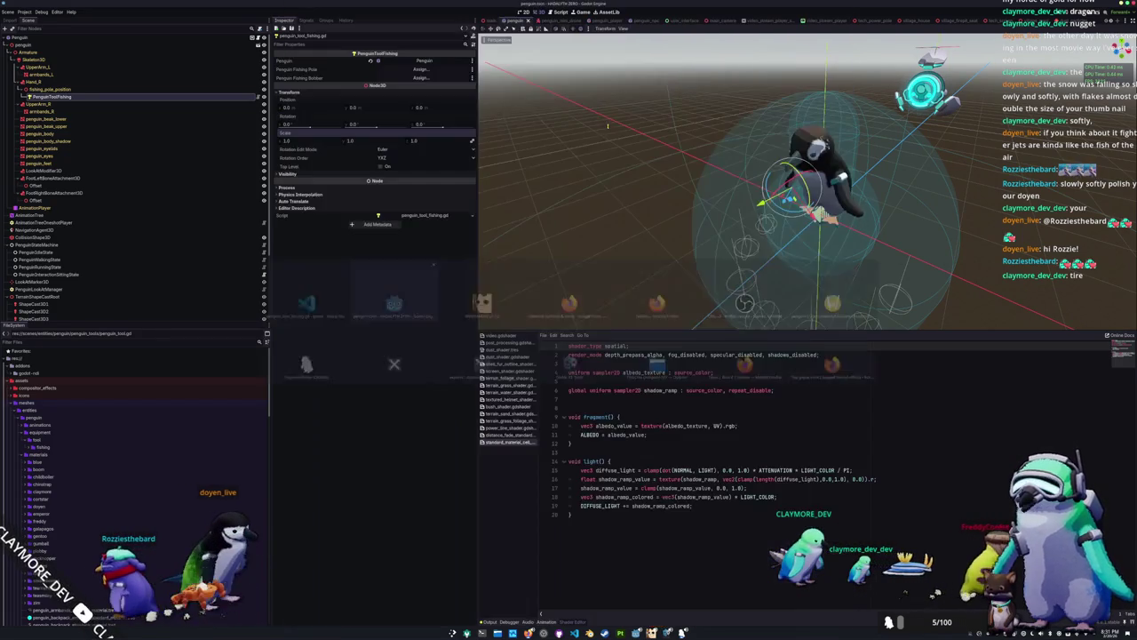
Instance the fishing pole scene under PenguinToolFishing
right_click(66, 98)
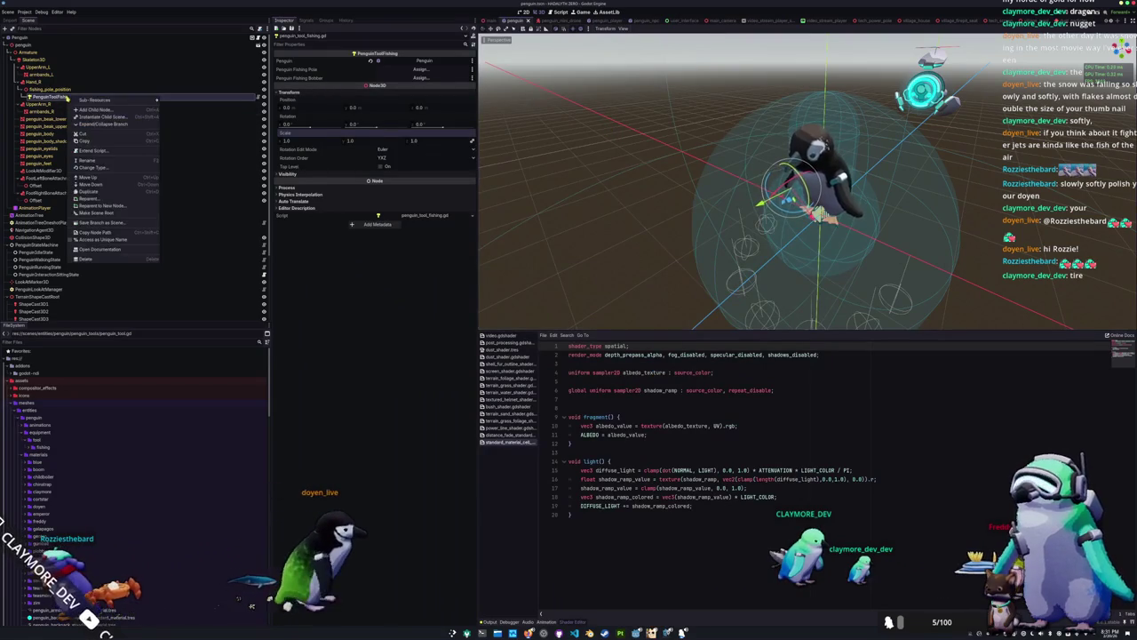
key(Escape)
scroll(126, 505, down, 10)
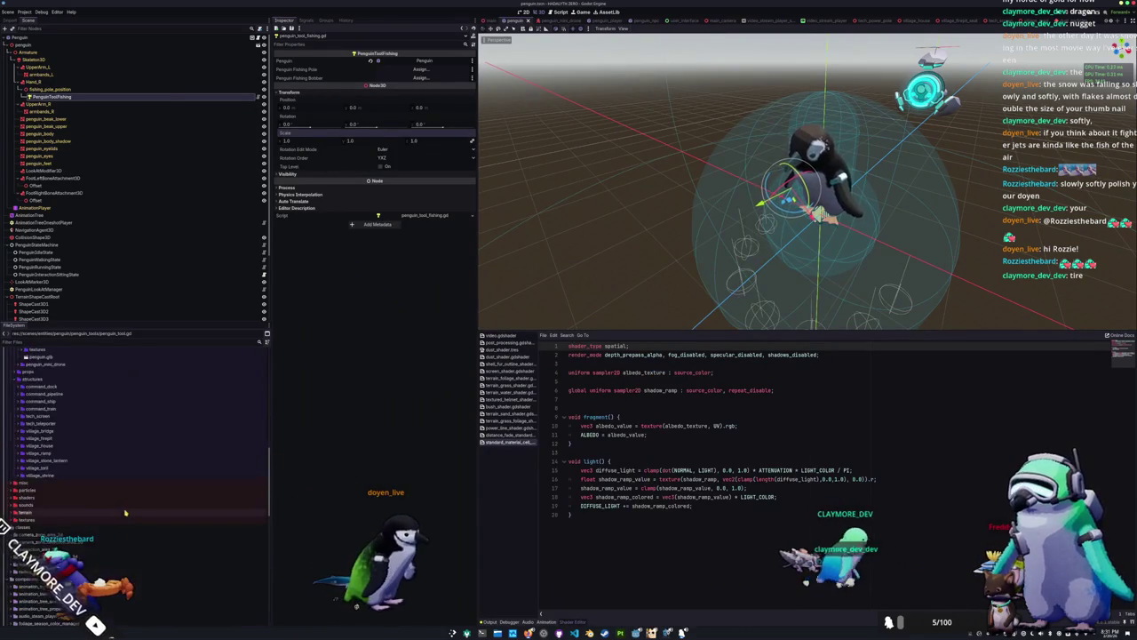
scroll(126, 505, down, 10)
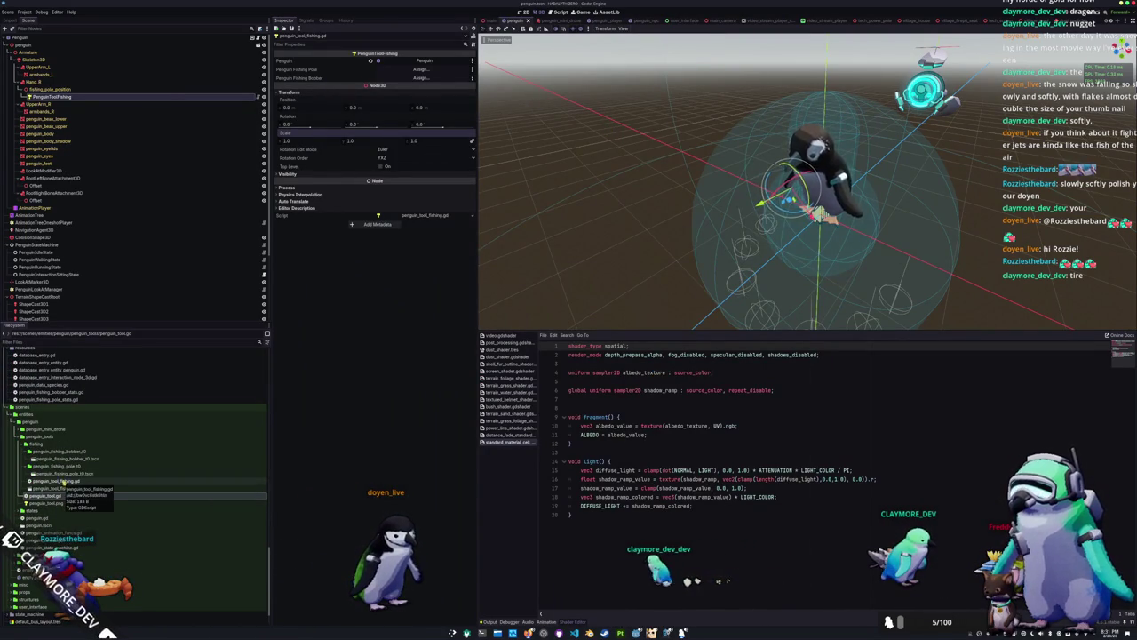
mouse_move(62, 476)
mouse_down()
mouse_move(41, 107)
mouse_move(66, 93)
mouse_up()
Briefly add the bobber scene under PenguinToolFishing, shift it left, then delete it again
scroll(735, 198, up, 5)
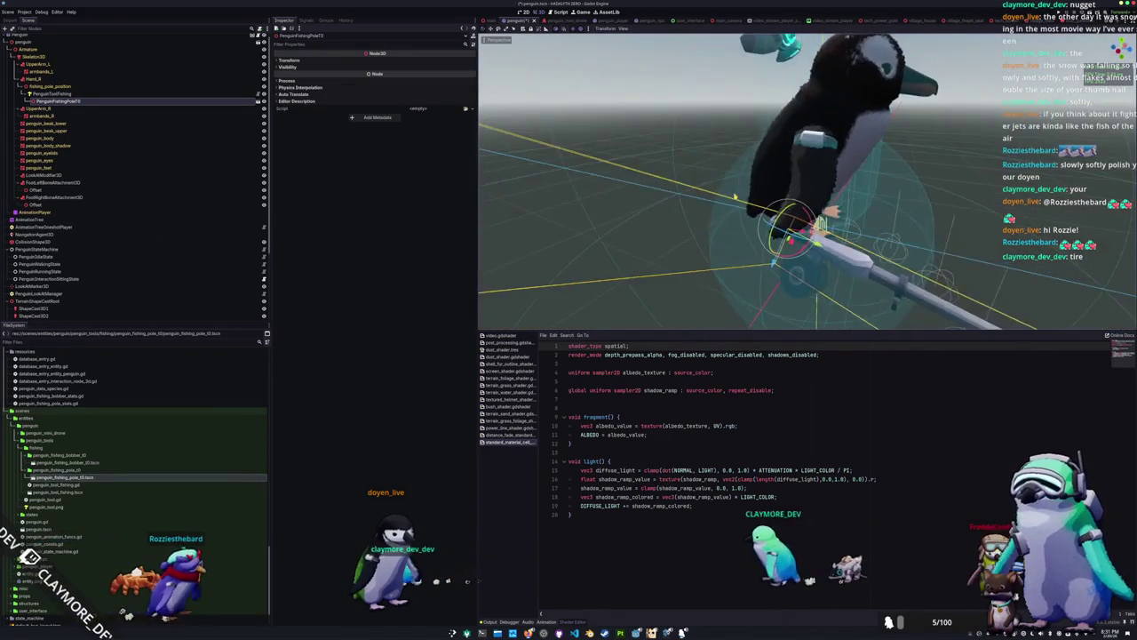
drag(735, 197, 587, 258)
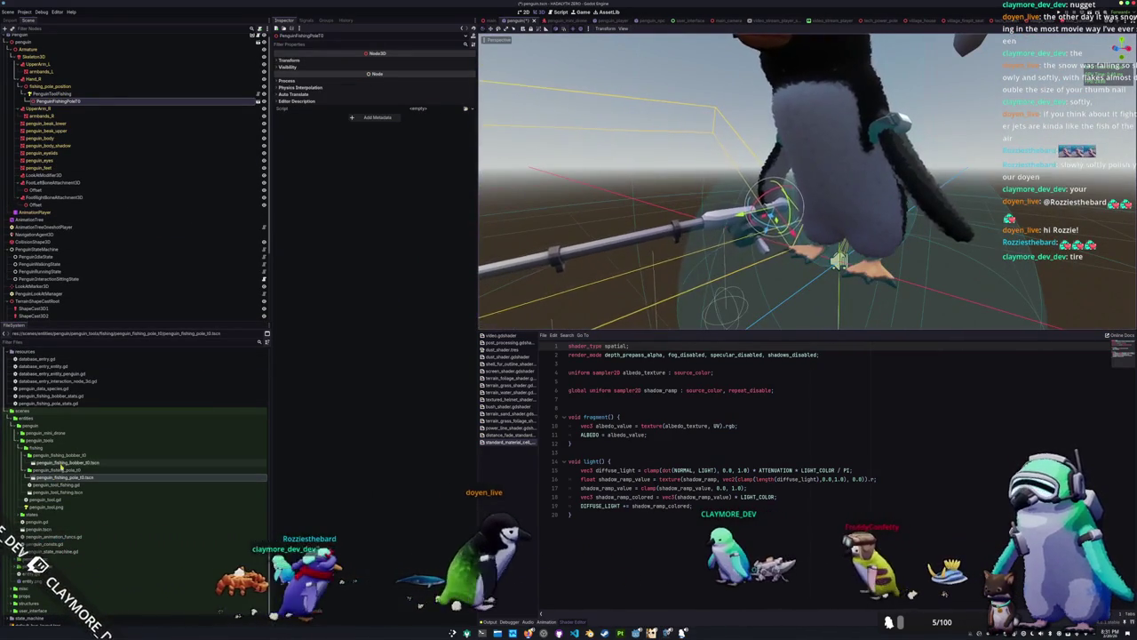
drag(67, 462, 67, 96)
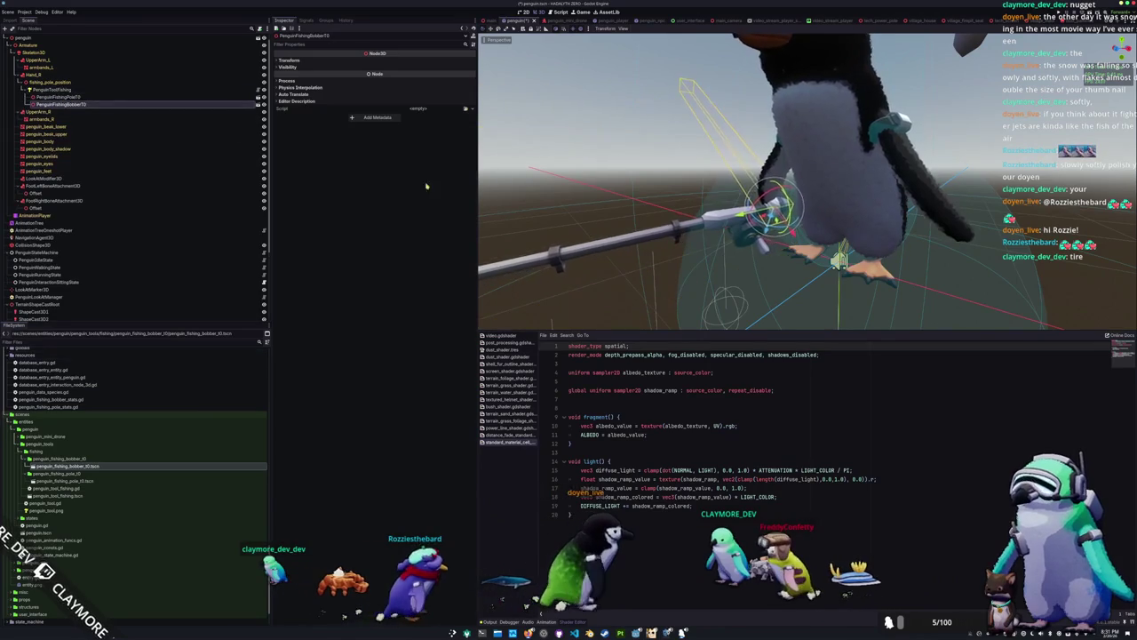
mouse_move(787, 213)
mouse_down()
mouse_move(737, 218)
mouse_move(718, 259)
mouse_move(693, 254)
mouse_move(707, 233)
mouse_move(633, 280)
mouse_up()
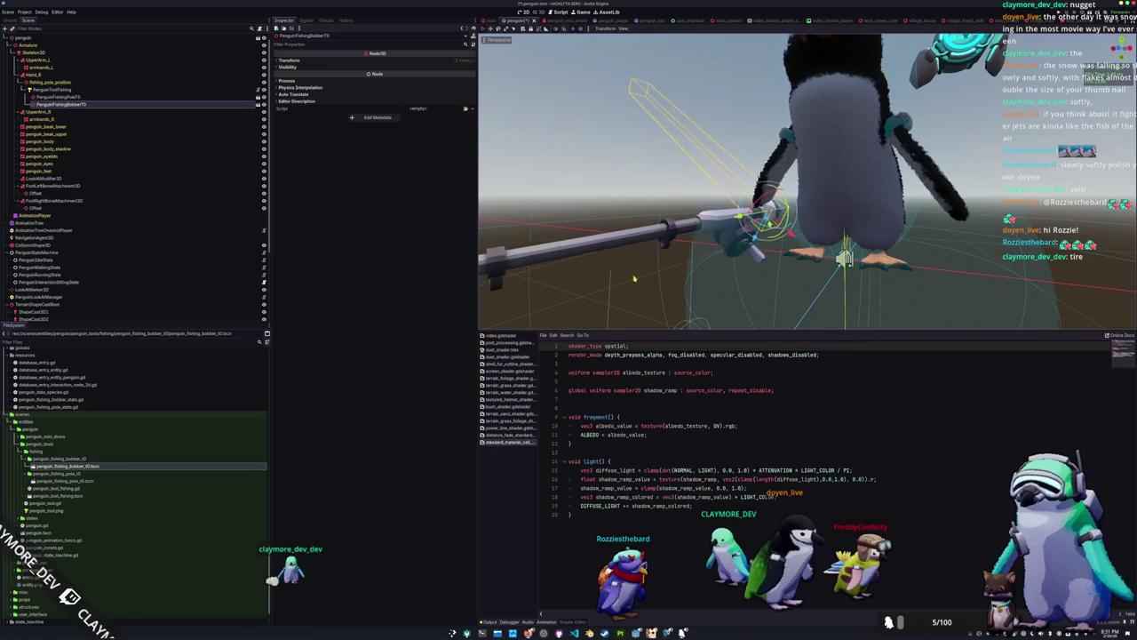
key(Delete)
click(257, 91)
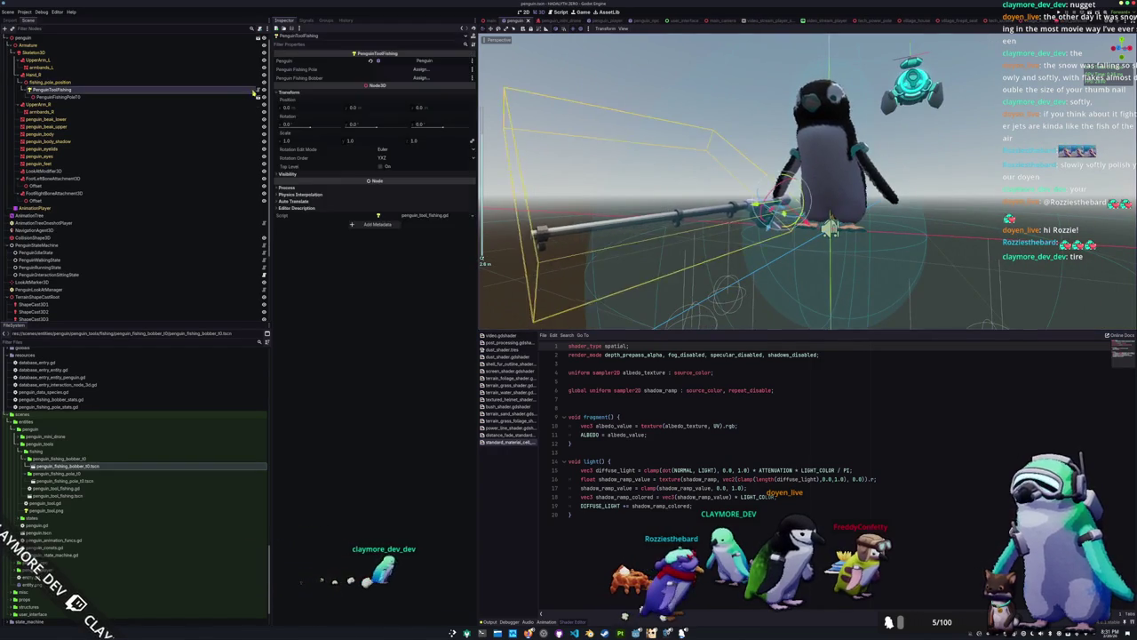
Delete the fishing pole instance and the PenguinToolFishing node
click(238, 97)
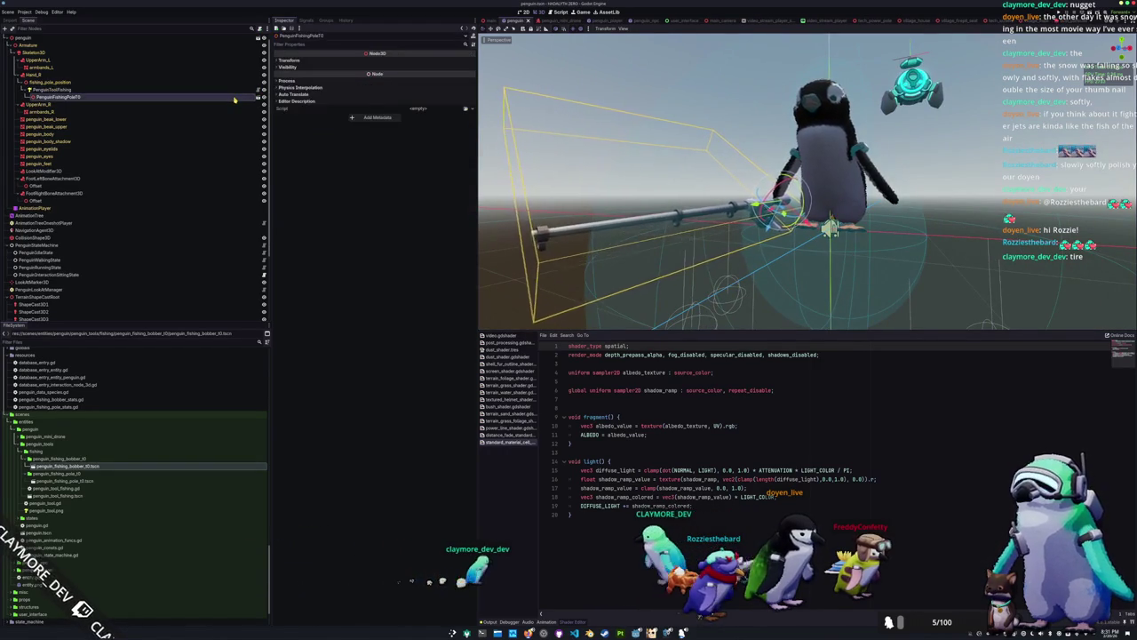
key(Delete)
click(257, 90)
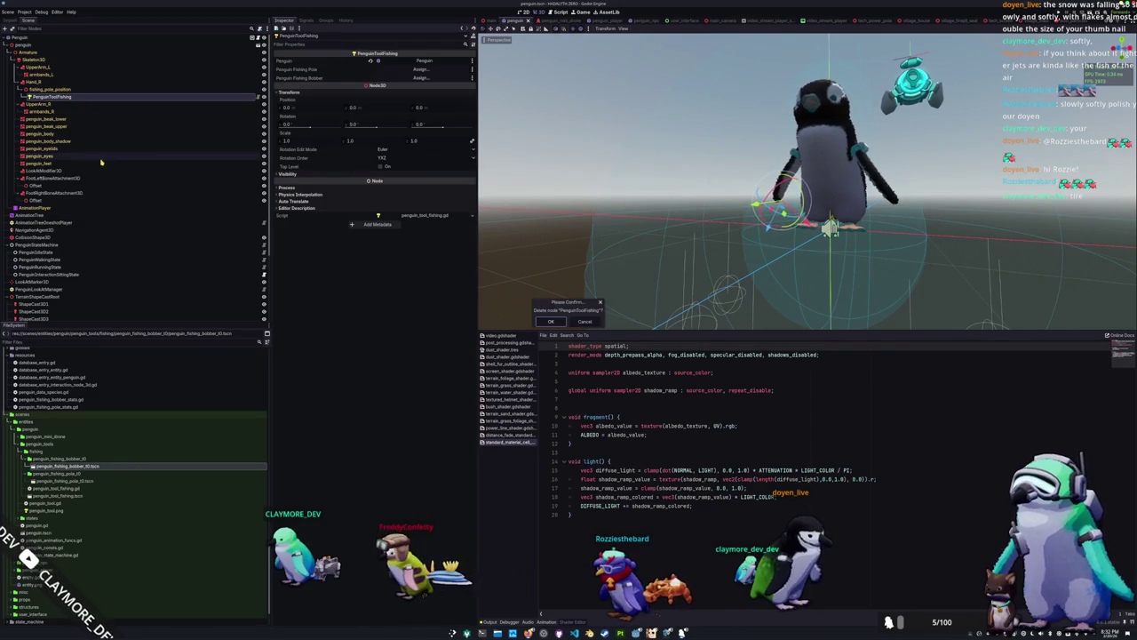
key(Return)
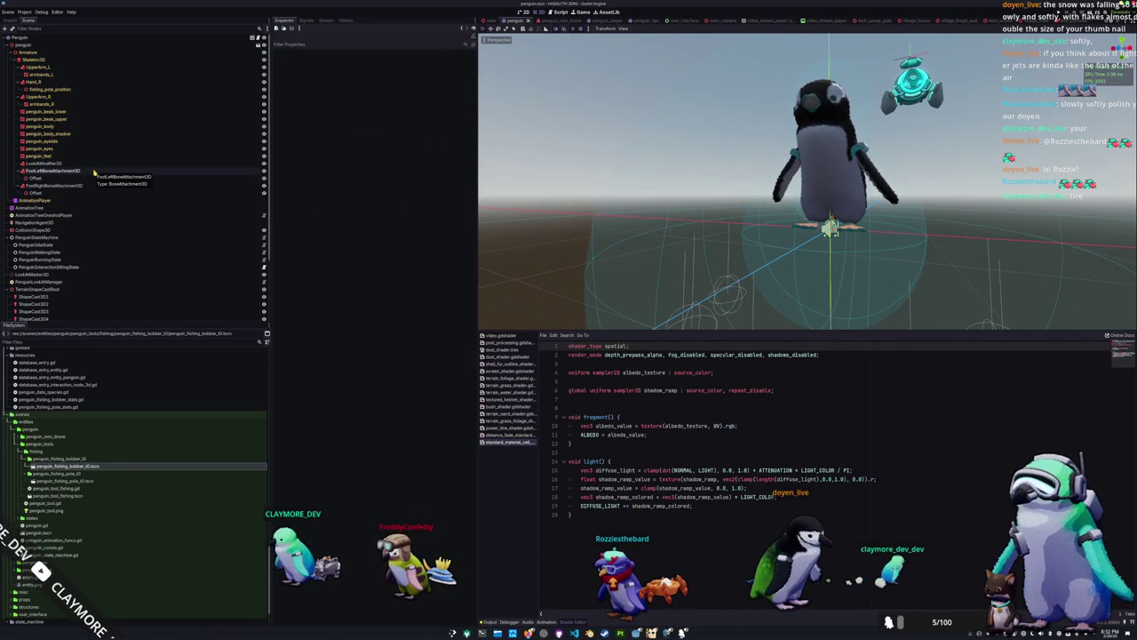
Add a RemoteTransform3D child to fishing_pole_position
right_click(49, 89)
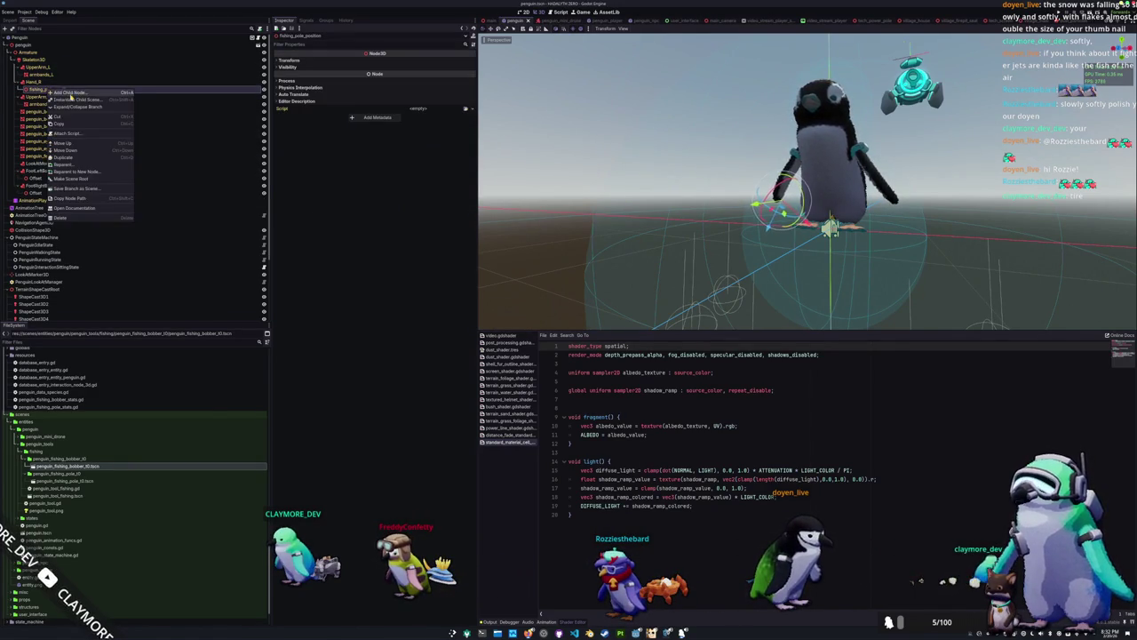
click(58, 93)
text(remote)
key(Return)
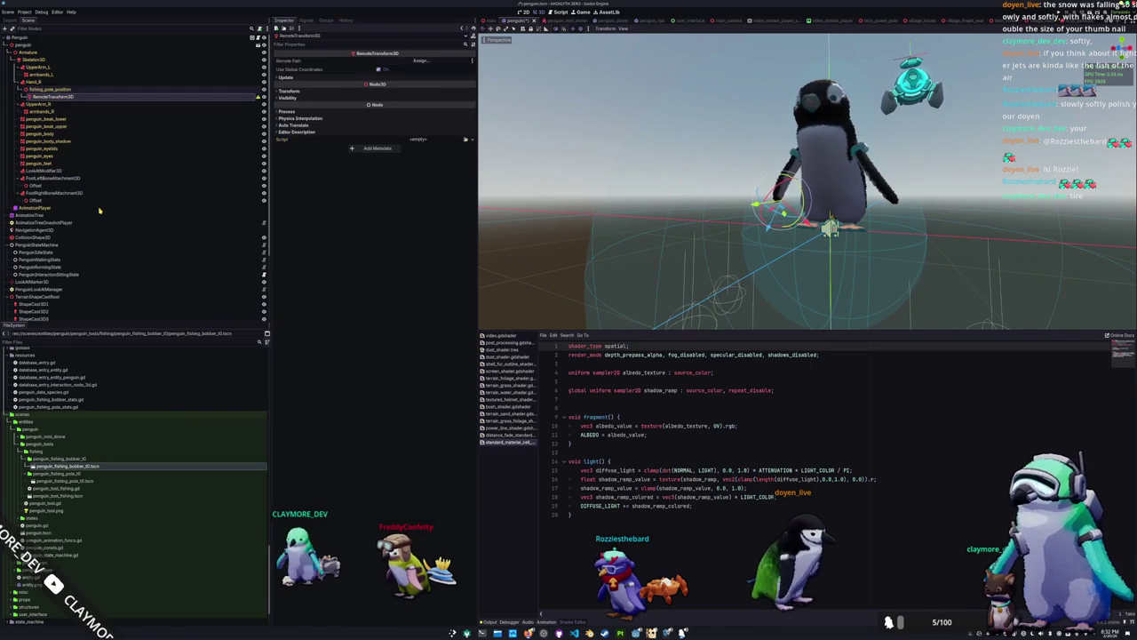
Add a NodeFolder directly under Penguin, move it to the top and rename it PenguinTools
right_click(29, 37)
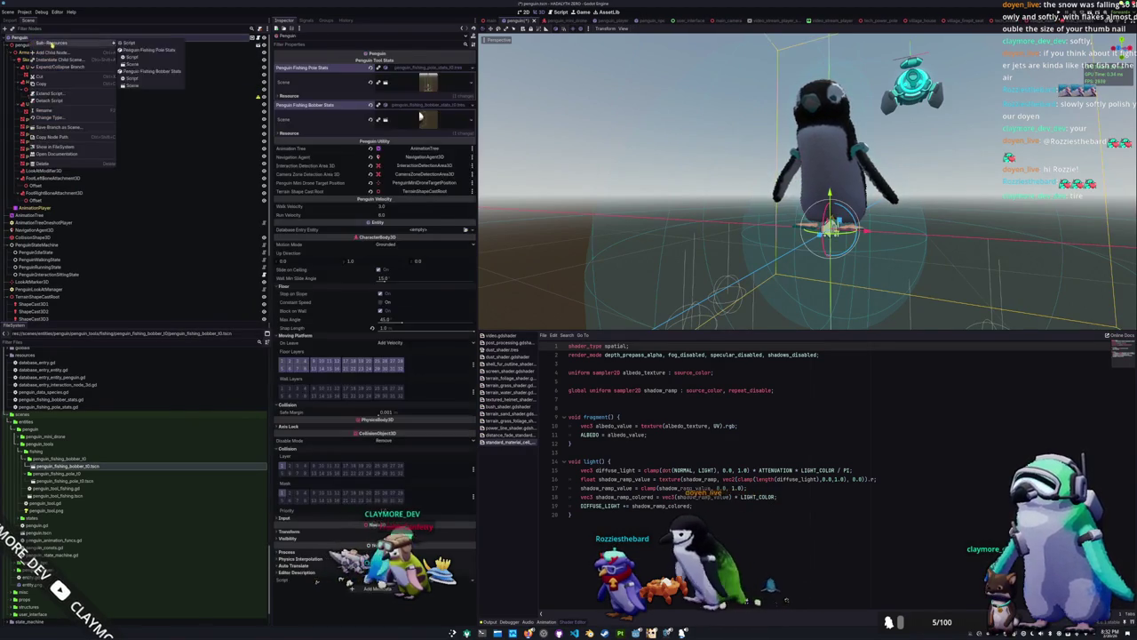
click(54, 45)
text(NodeFolder)
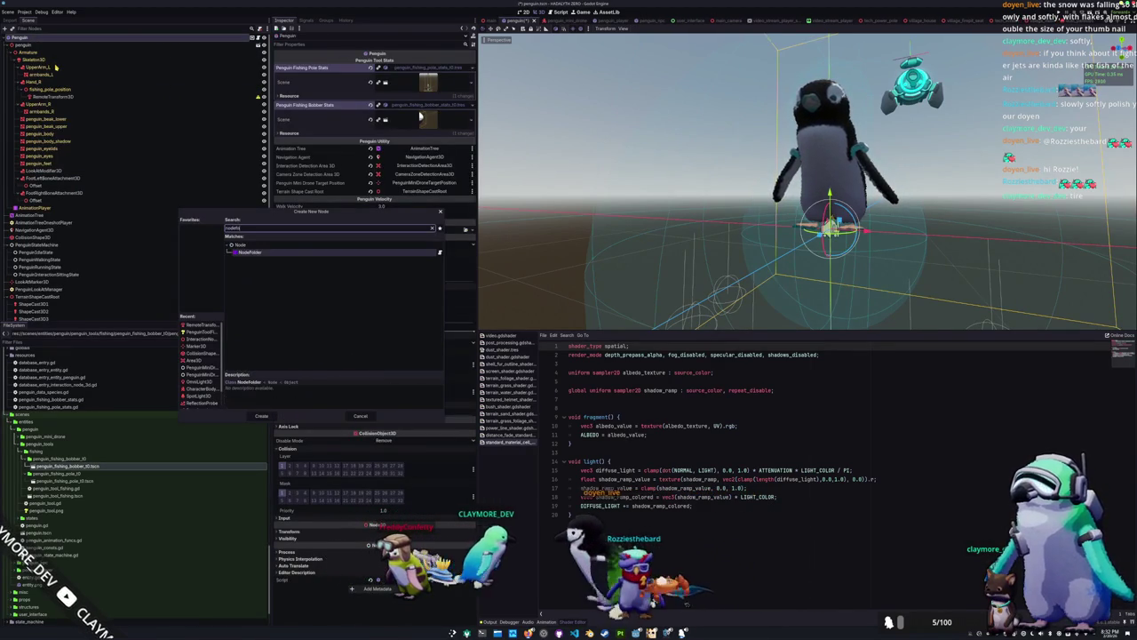
key(Return)
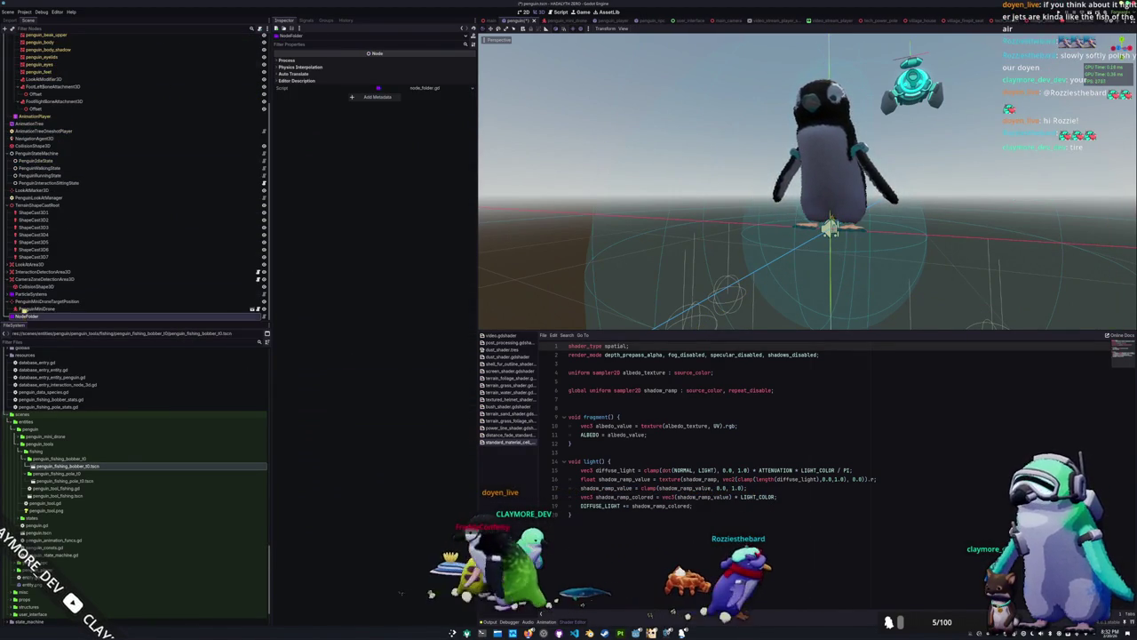
drag(24, 317, 55, 114)
drag(33, 42, 33, 41)
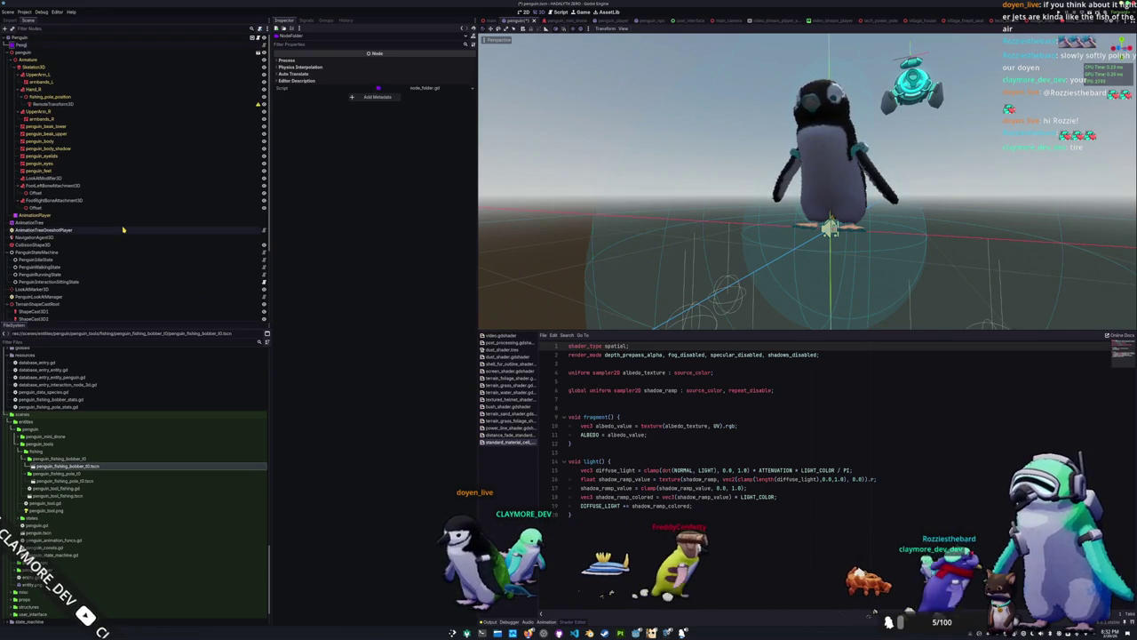
text(PenguinTools)
key(Return)
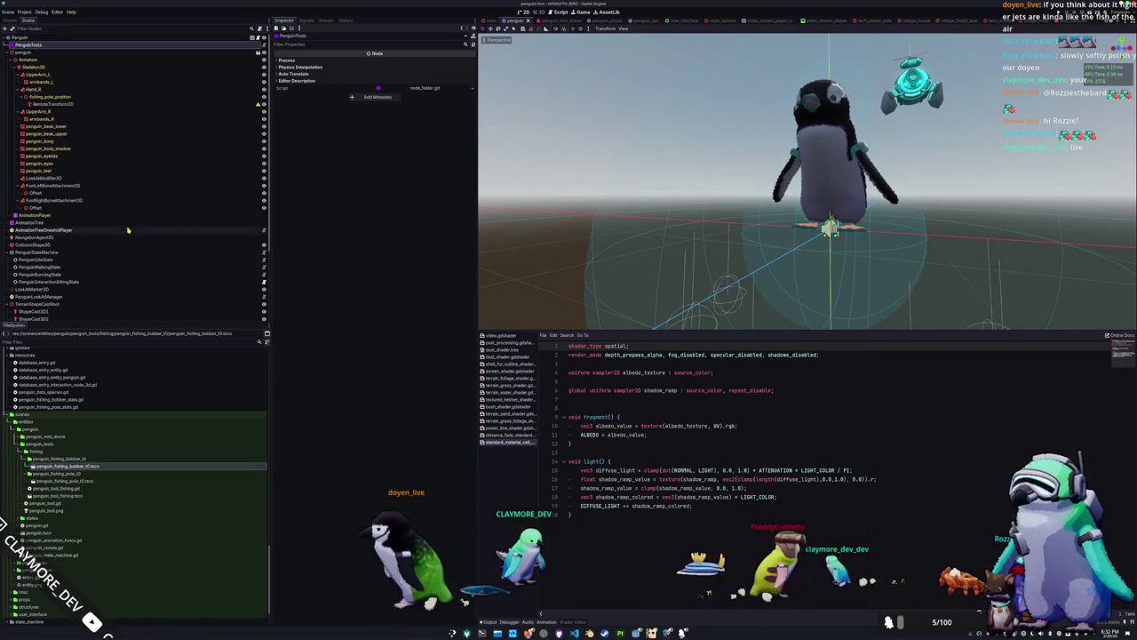
click(60, 495)
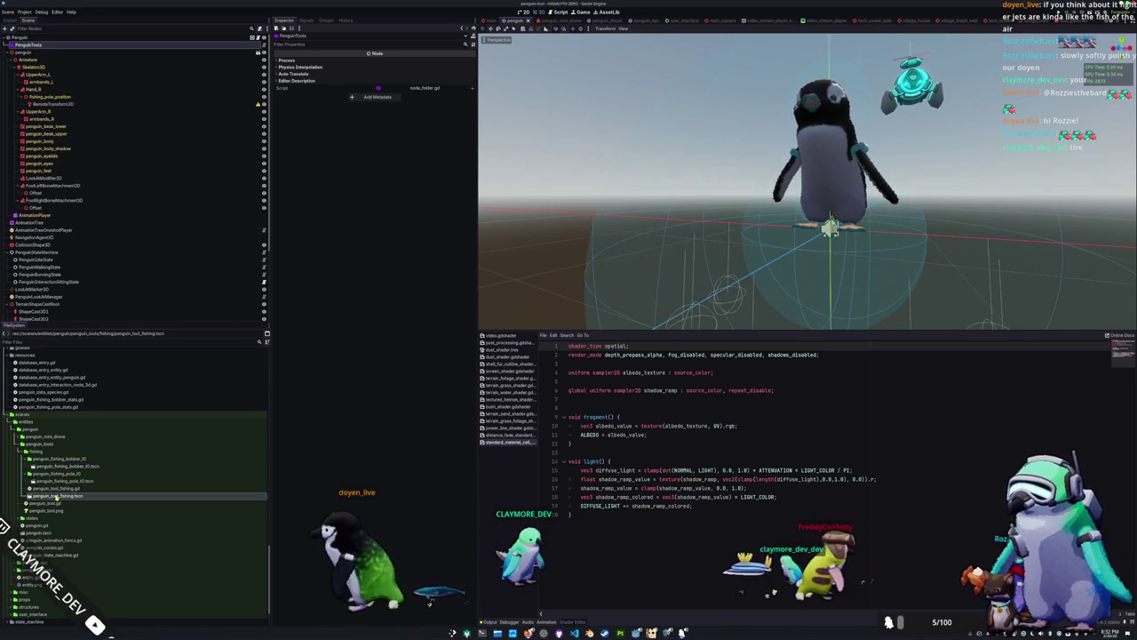
Create a new penguin_tool_fishing scene in the fishing folder and open it
right_click(51, 454)
mouse_move(88, 455)
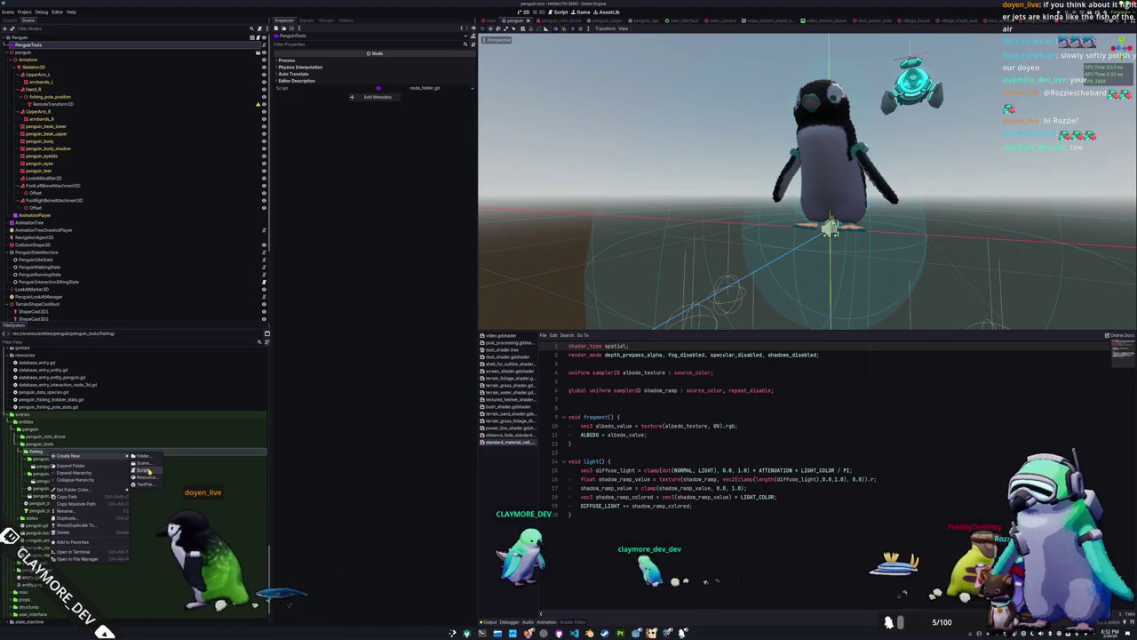
click(144, 463)
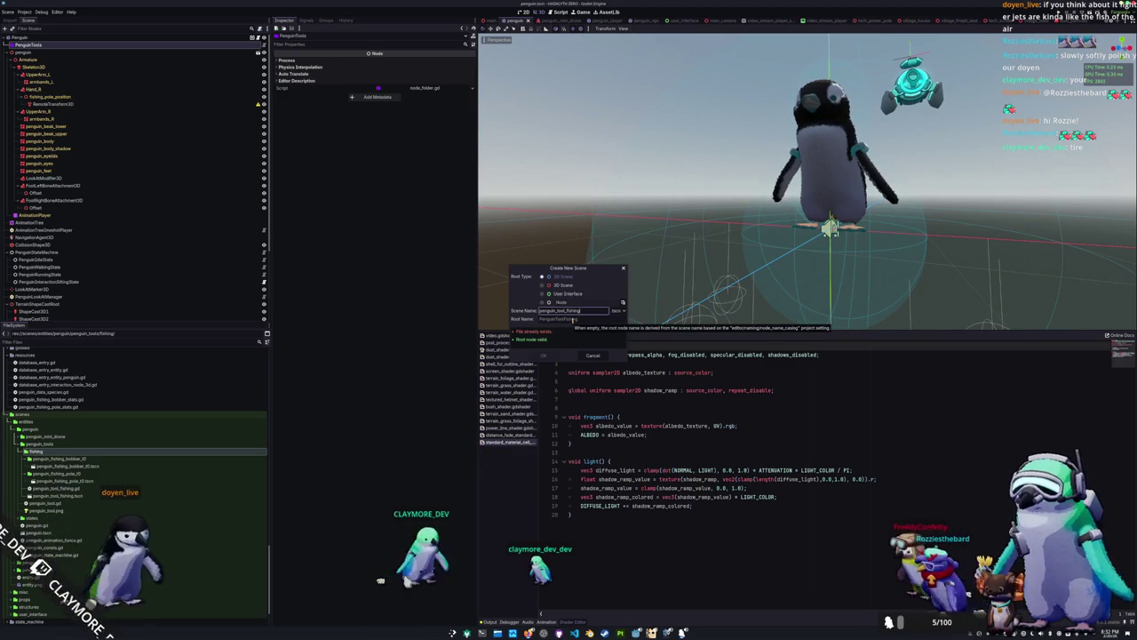
key(Escape)
click(53, 496)
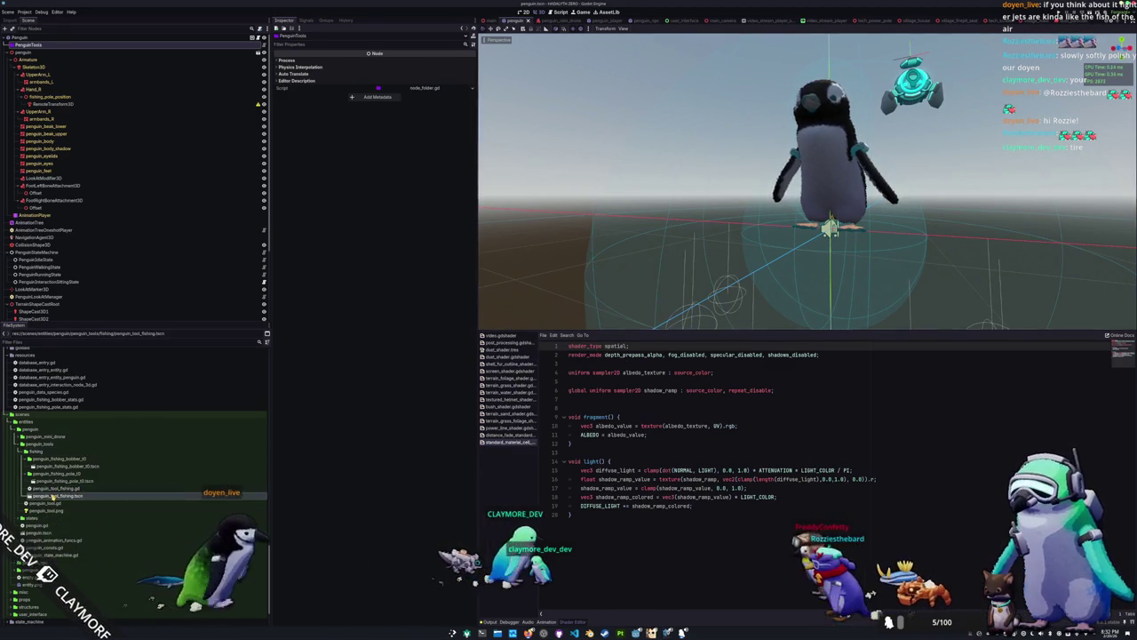
double_click(54, 496)
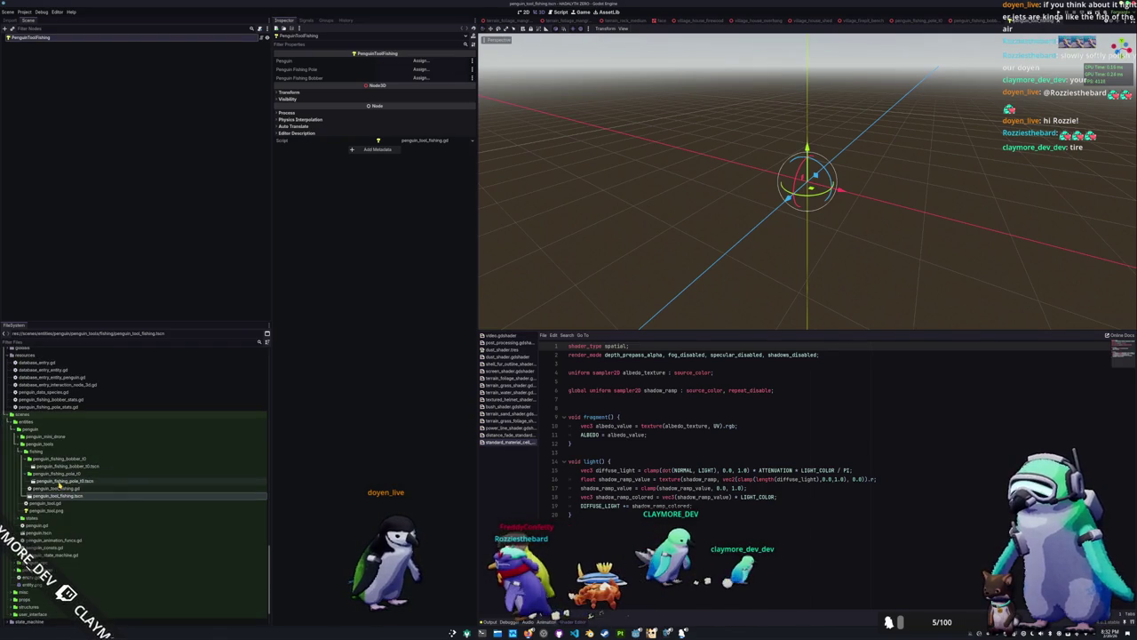
Instance the pole and bobber scenes and assign them to the root's Penguin Fishing Pole and Bobber fields
mouse_move(60, 482)
mouse_down()
mouse_move(169, 251)
mouse_move(54, 41)
mouse_up()
mouse_move(62, 467)
mouse_down()
mouse_move(149, 386)
mouse_move(46, 102)
mouse_move(35, 39)
mouse_up()
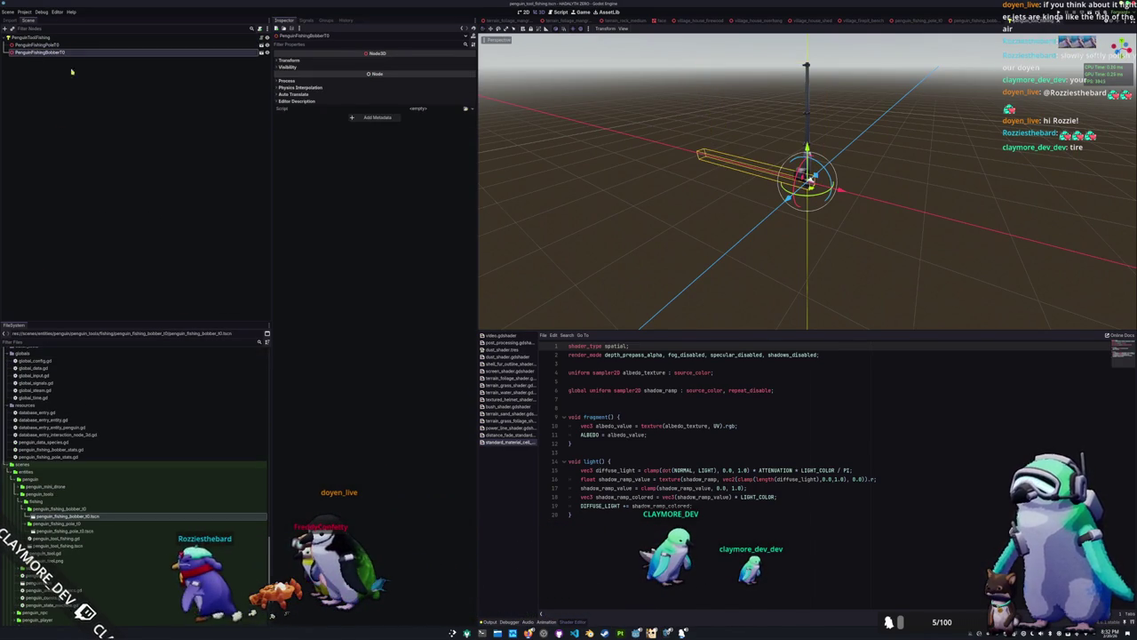
click(31, 38)
click(447, 78)
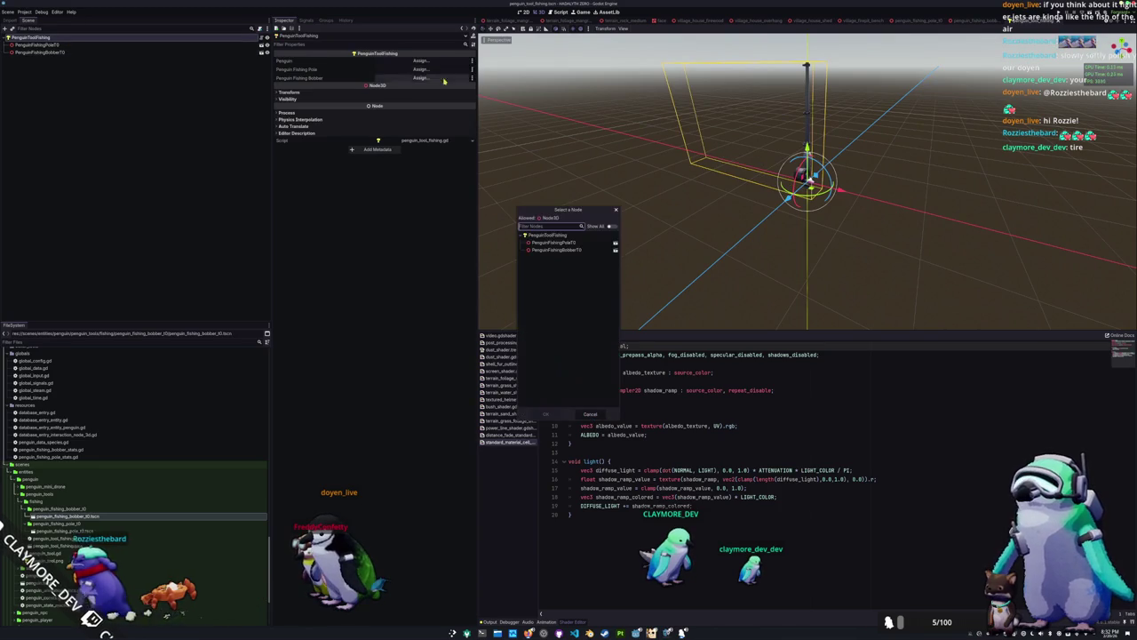
double_click(561, 243)
click(420, 78)
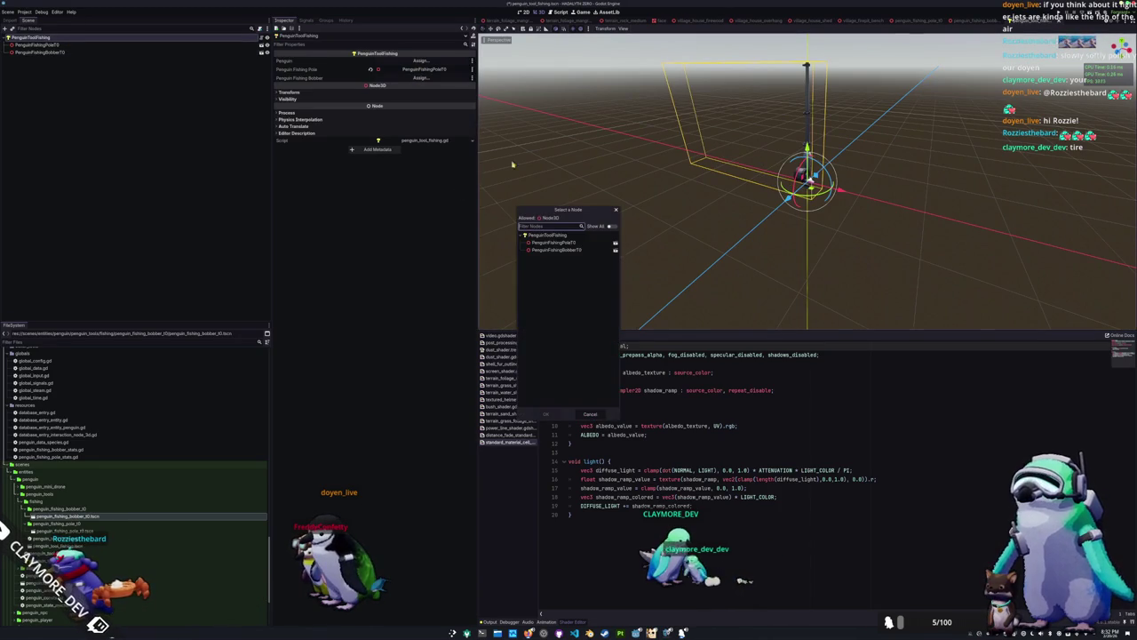
double_click(556, 249)
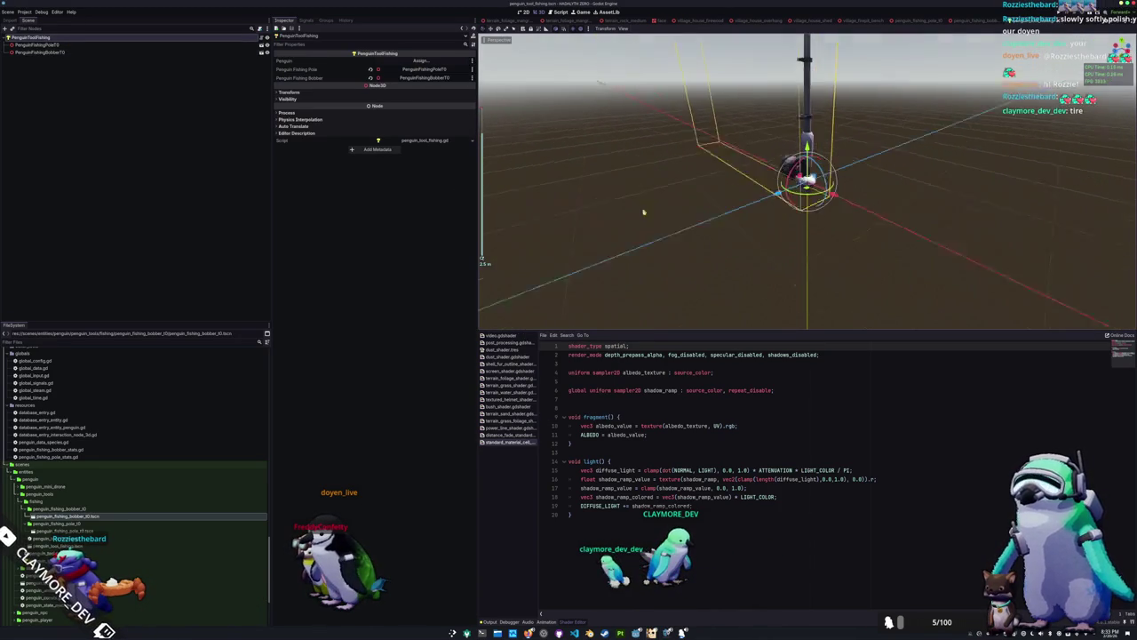
right_click(38, 39)
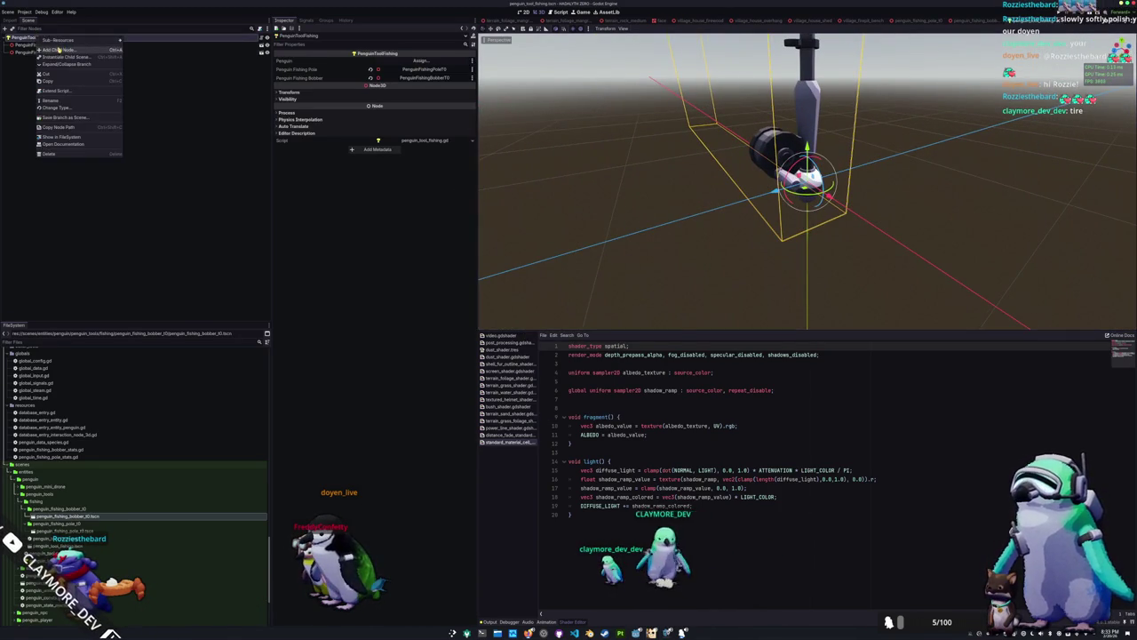
Add a Marker3D under PenguinToolFishing and raise it above the bobber in side view
click(67, 50)
key(BackSpace)
key(BackSpace)
key(BackSpace)
text(marker3)
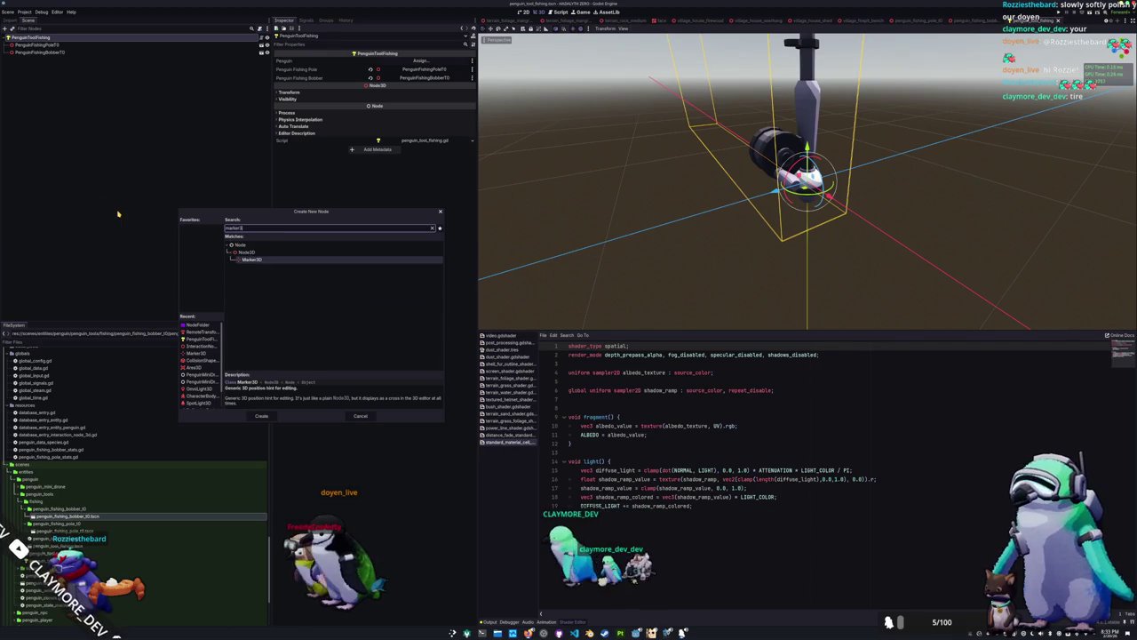
key(Return)
key(KP_3)
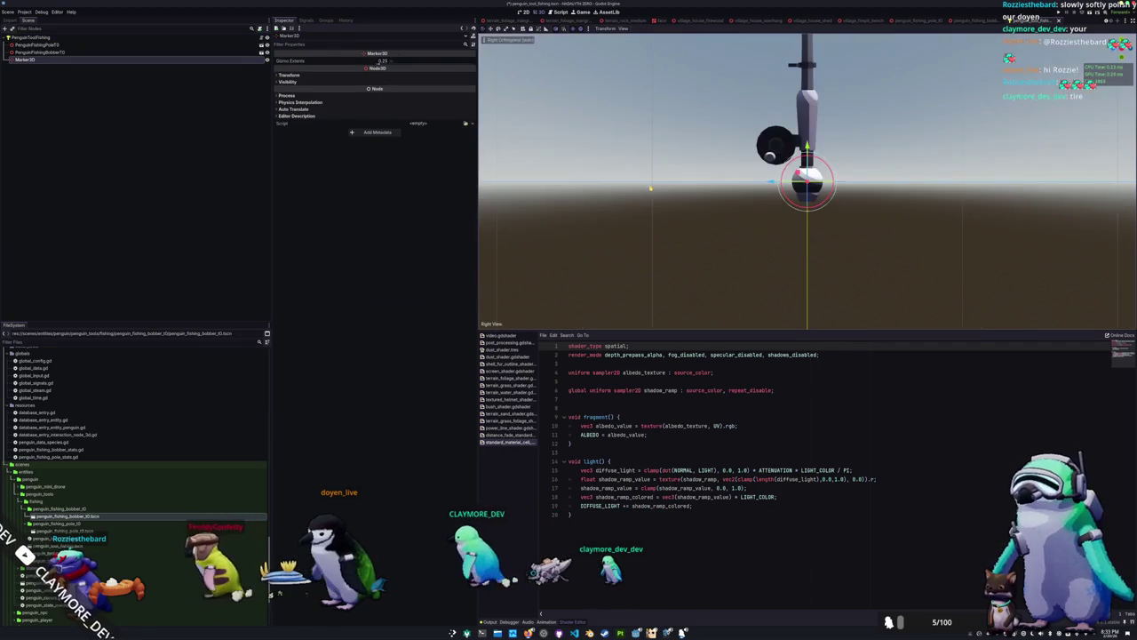
key(g)
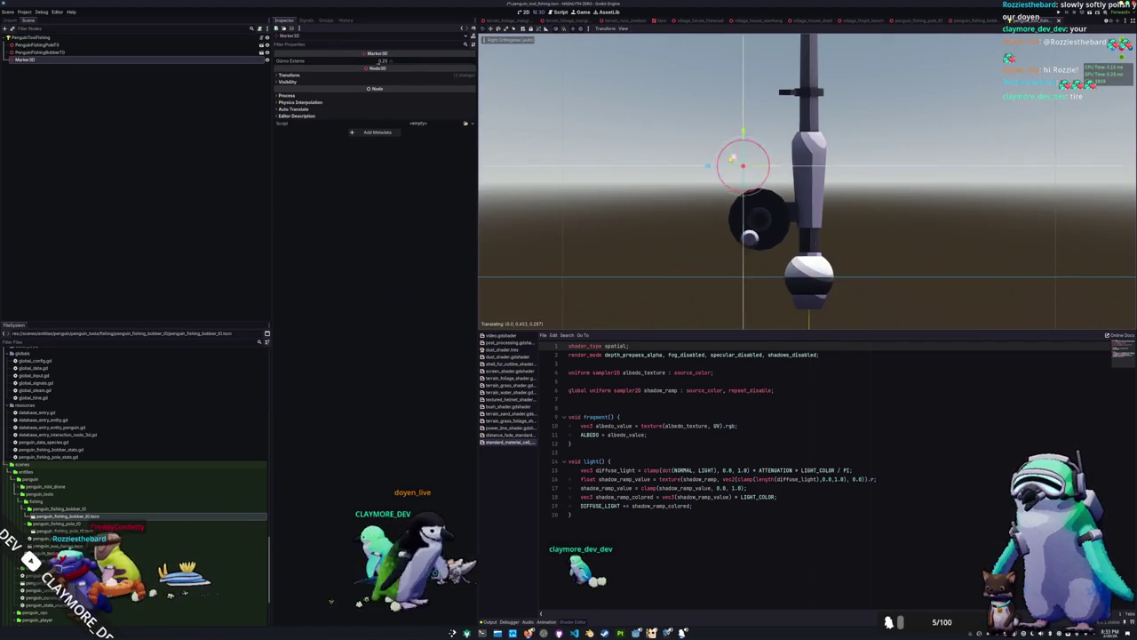
key(Return)
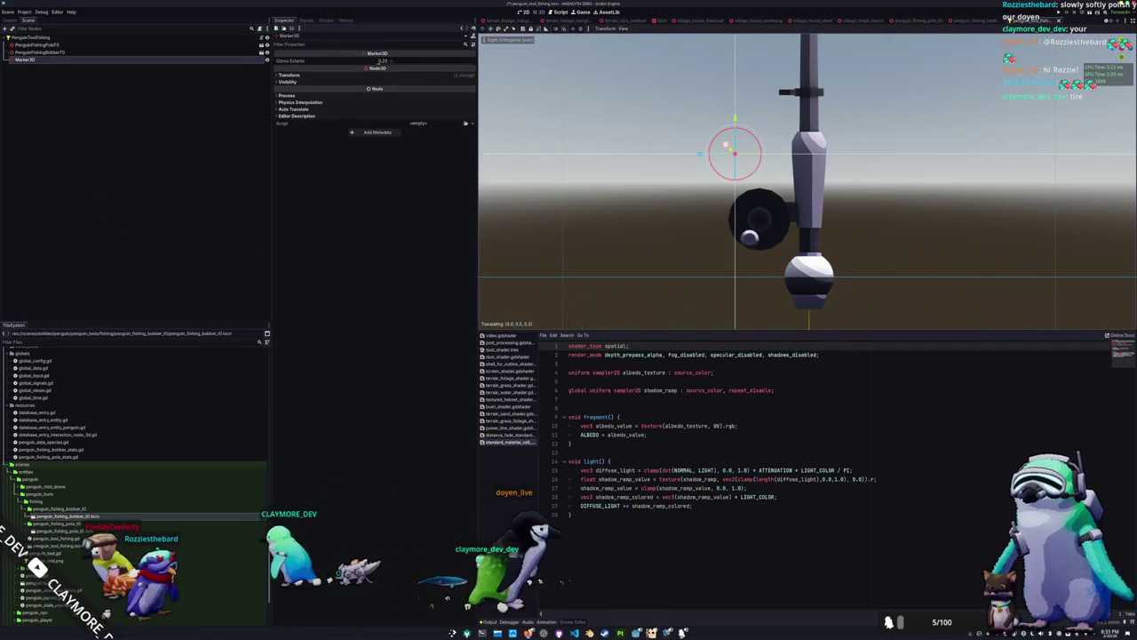
Duplicate the marker and move the bobber node below the first Marker3D
click(34, 38)
click(40, 60)
key(ctrl+d)
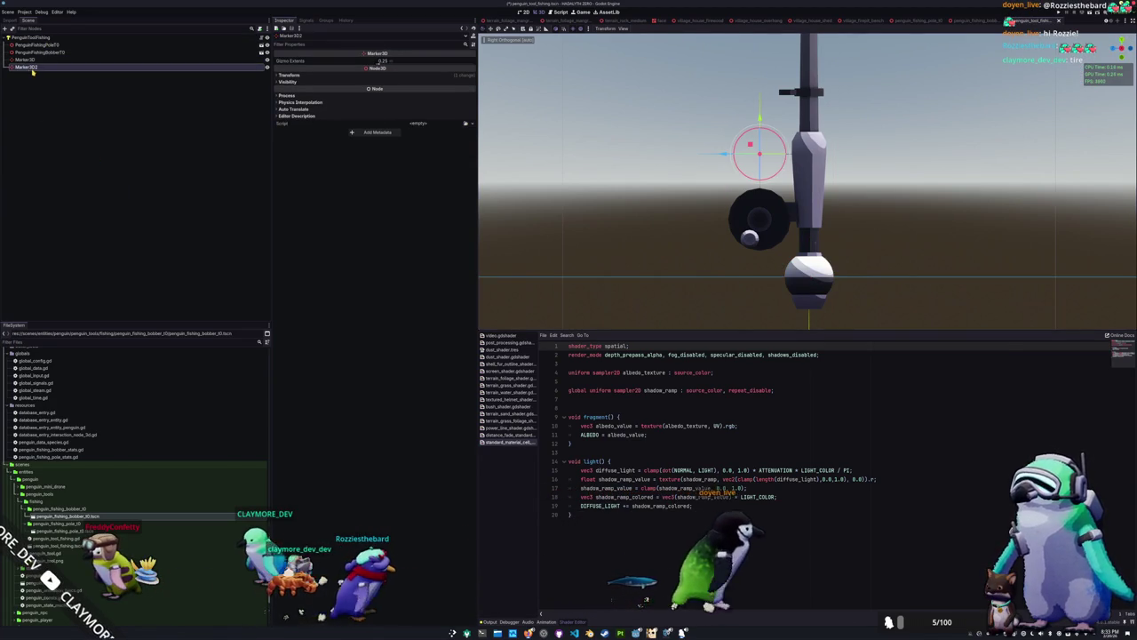
click(28, 98)
click(35, 66)
click(47, 53)
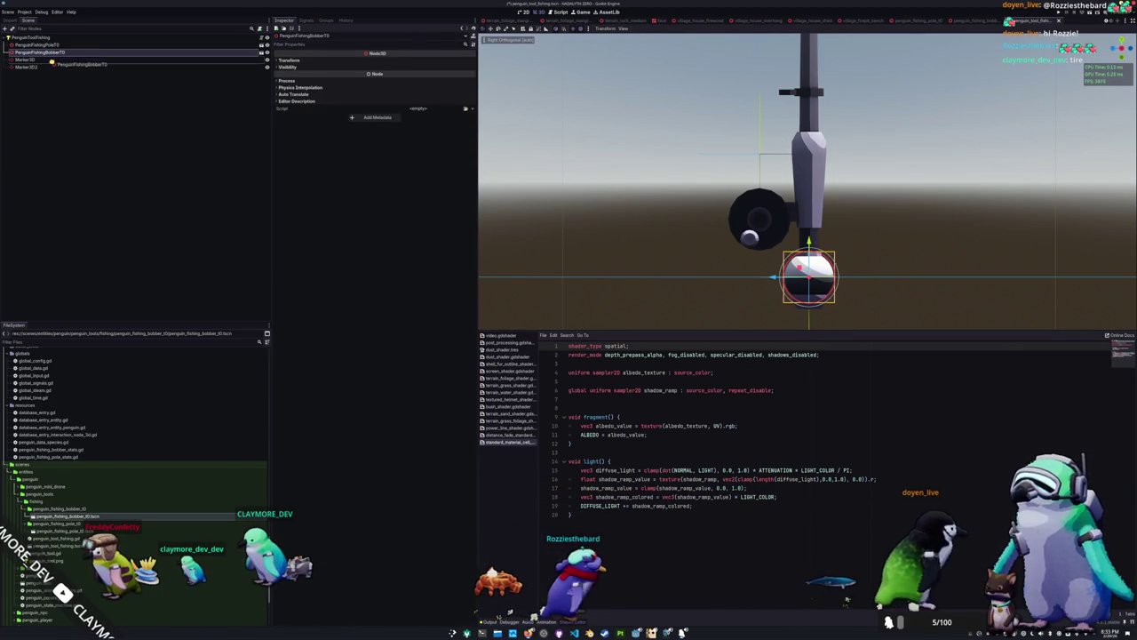
drag(47, 53, 53, 60)
click(40, 52)
text(BobberRestPosition)
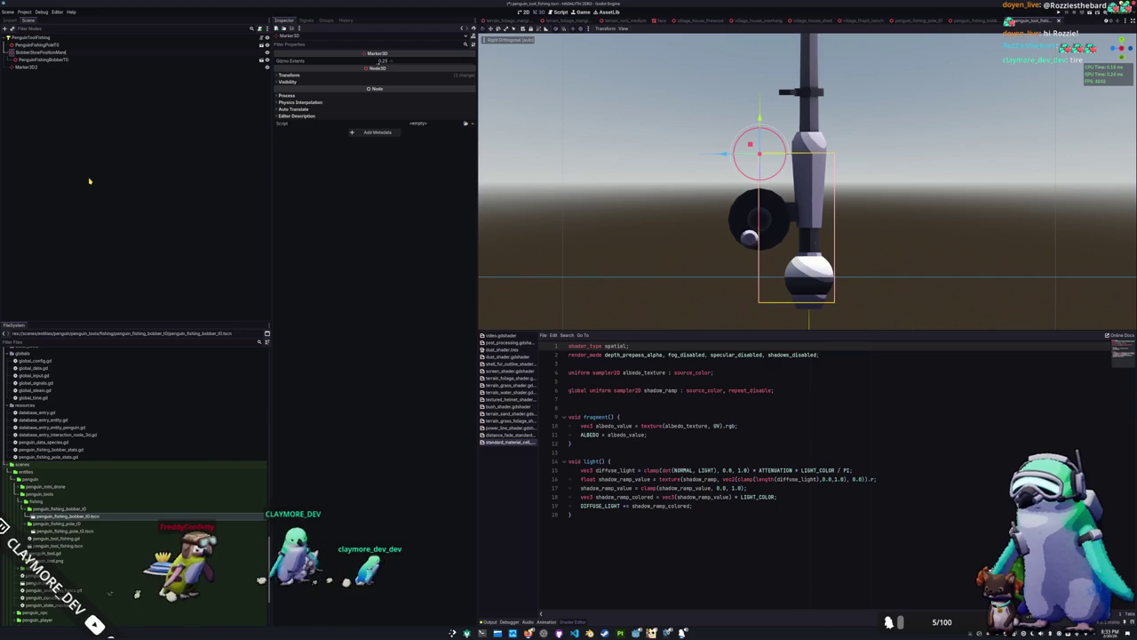
Rename the markers to the stow marker and BobberTargetPositionMarker3D, placing the target first
key(Return)
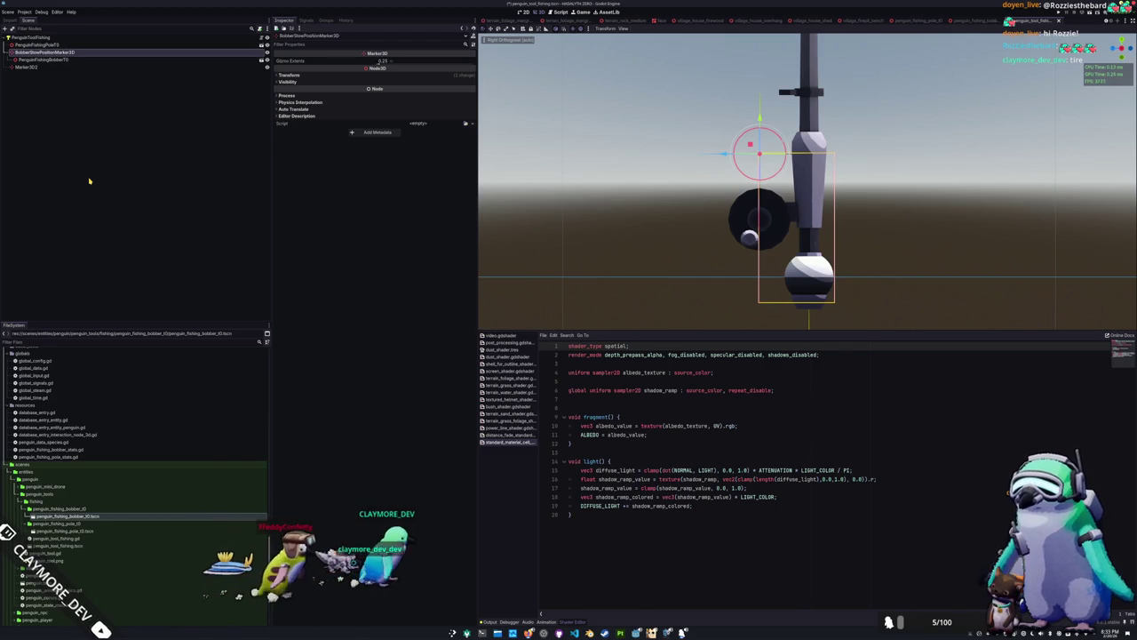
key(Delete)
text(BobberTarget)
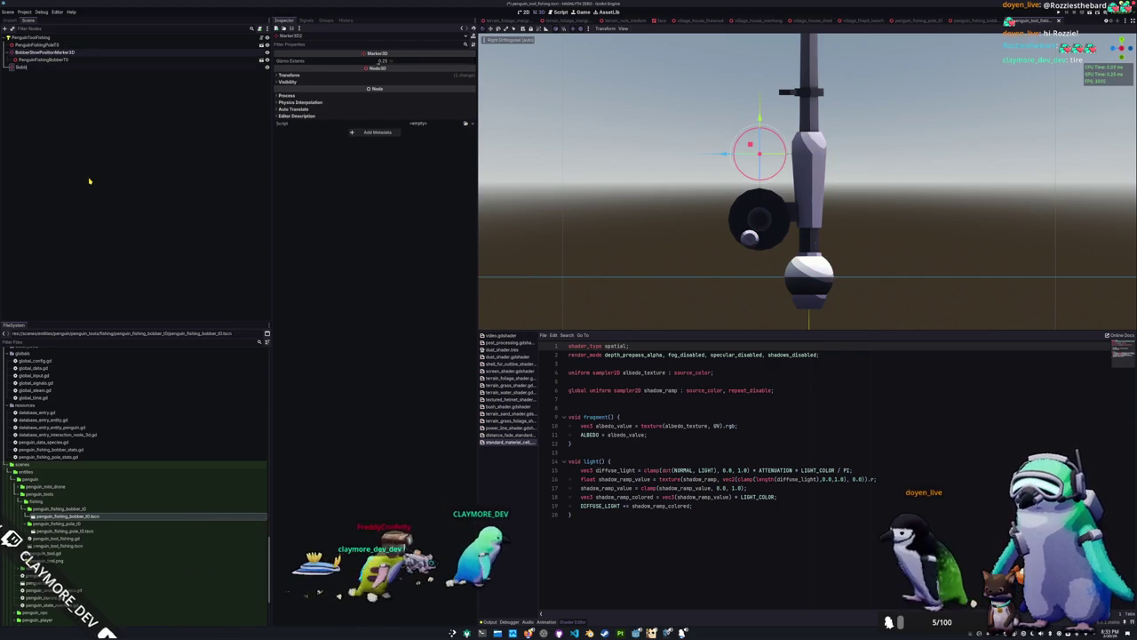
key(Return)
text(PositionMarker3D)
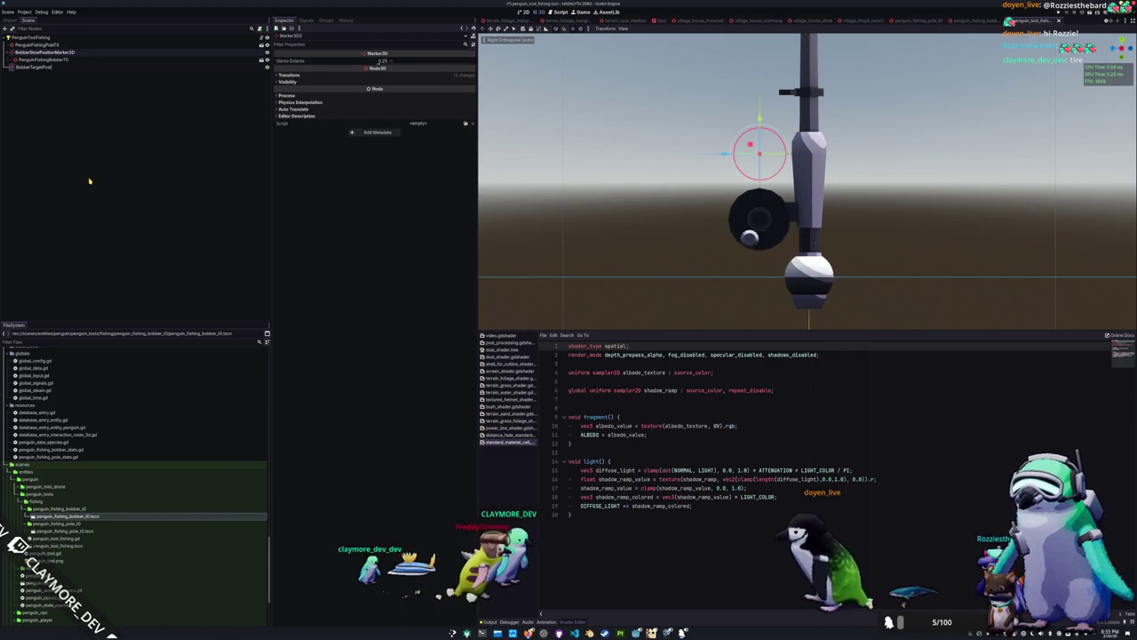
key(Return)
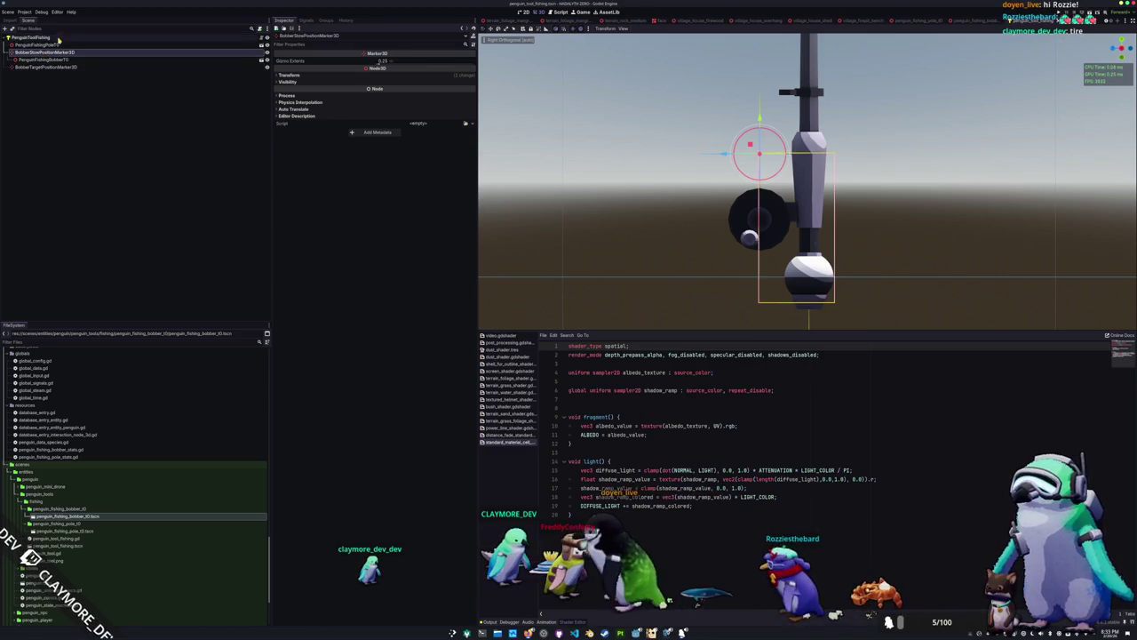
drag(36, 71, 62, 53)
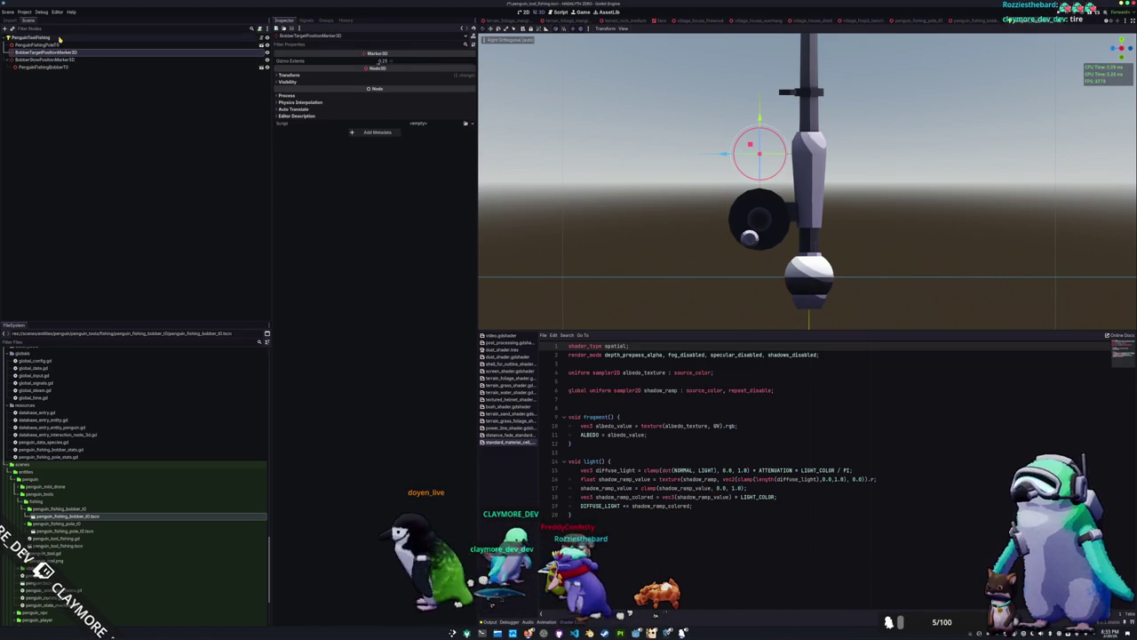
Set both marker nodes to Access as Unique Name
click(59, 38)
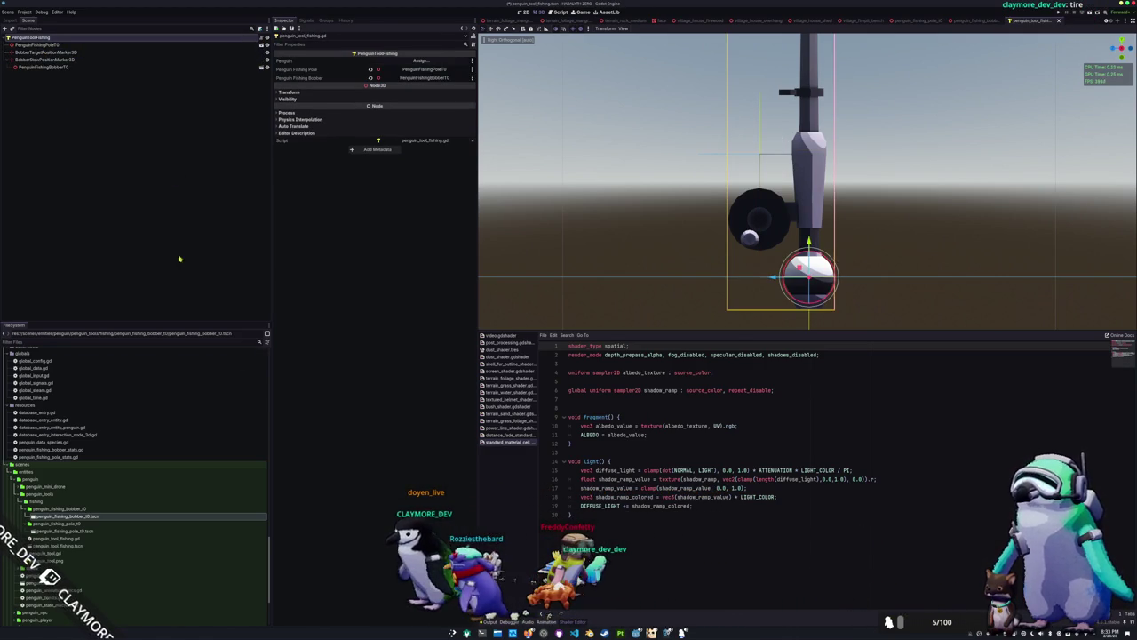
click(574, 633)
click(611, 323)
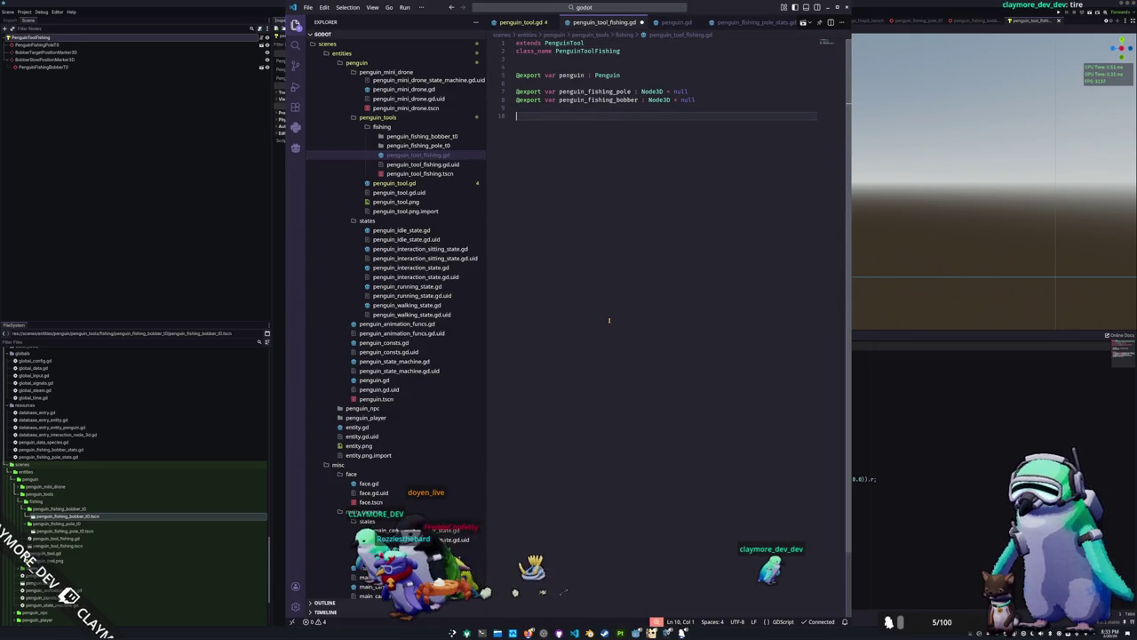
click(59, 59)
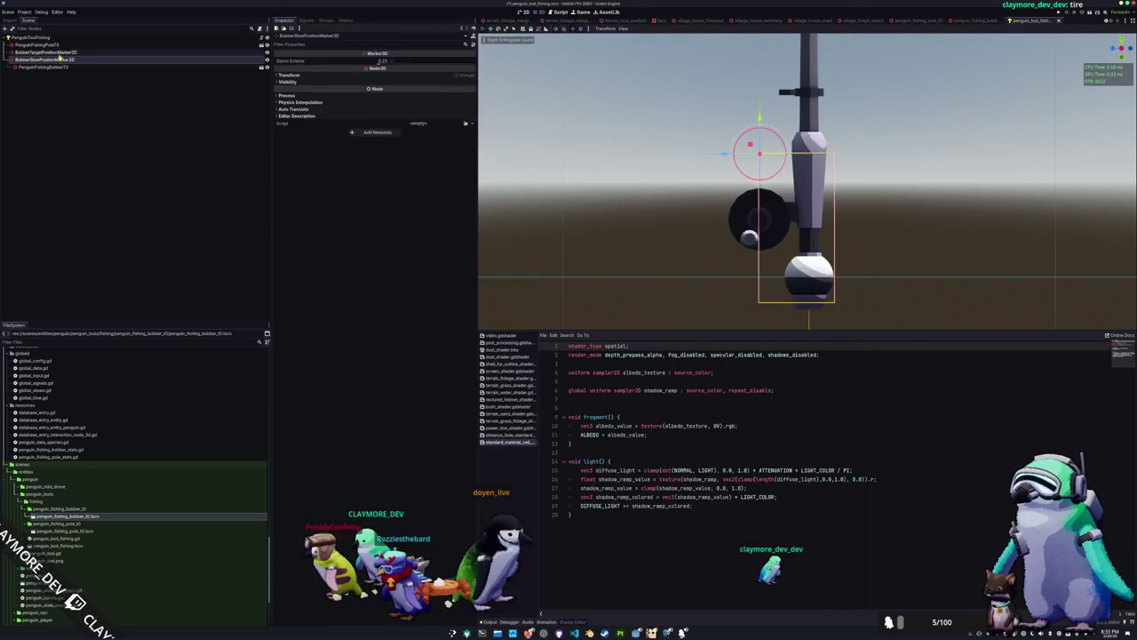
right_click(61, 54)
click(76, 132)
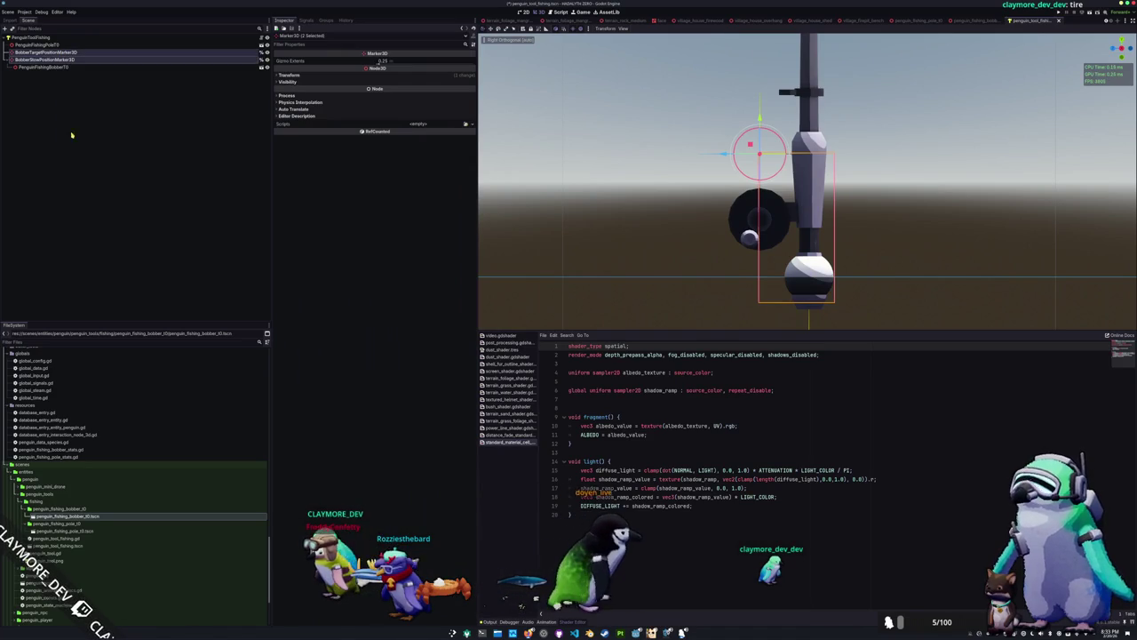
key(alt+Tab)
text(@on)
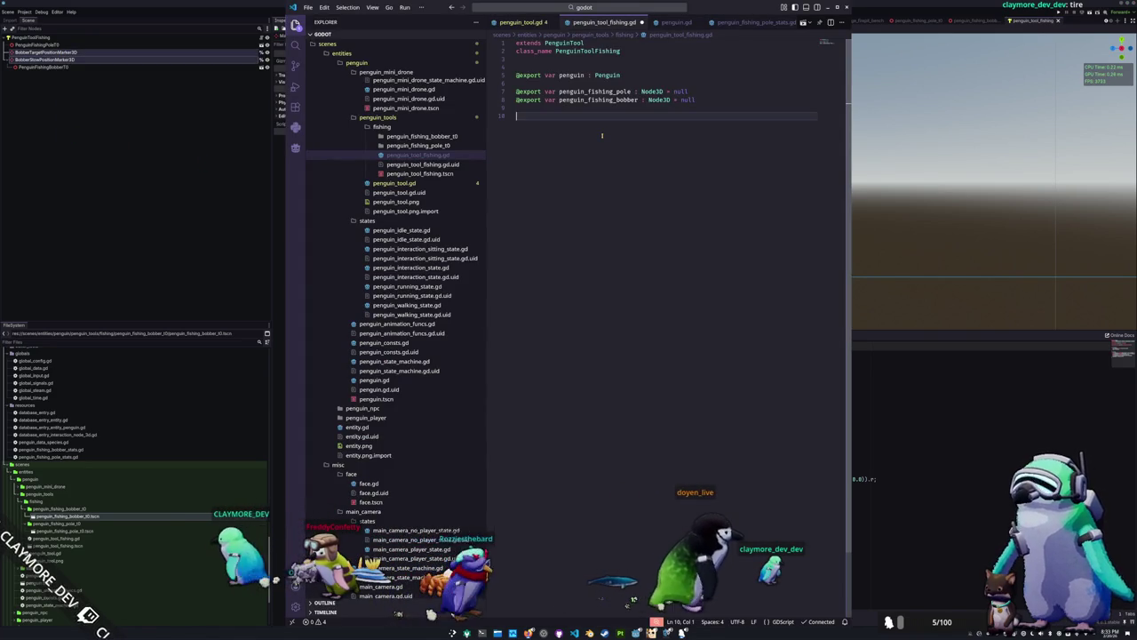
text(ready var bo)
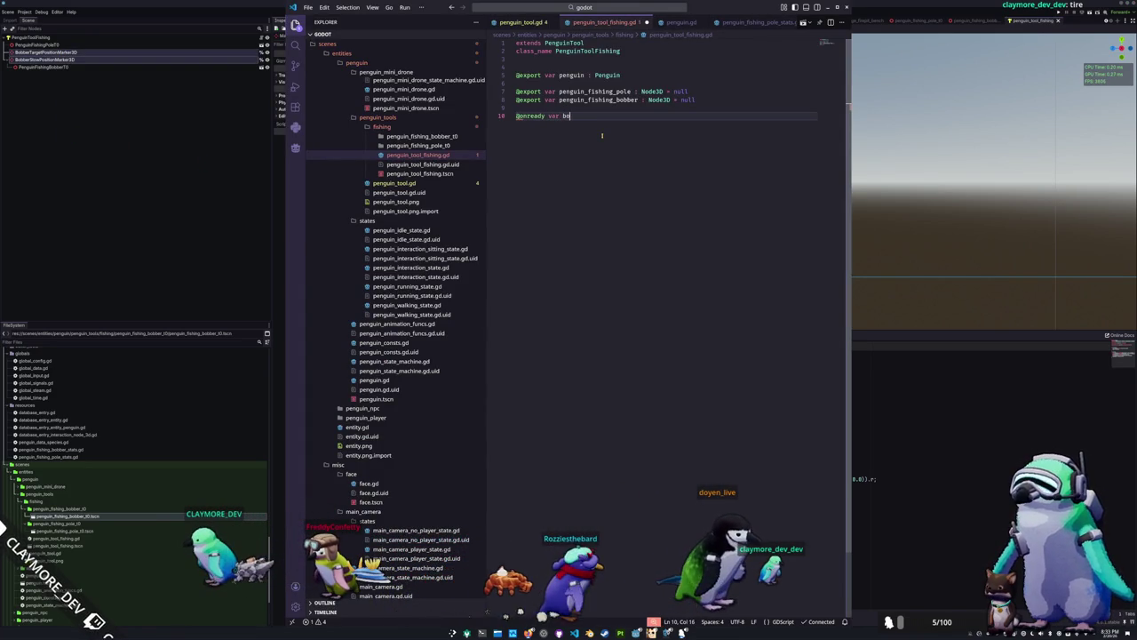
text(bber_target_p)
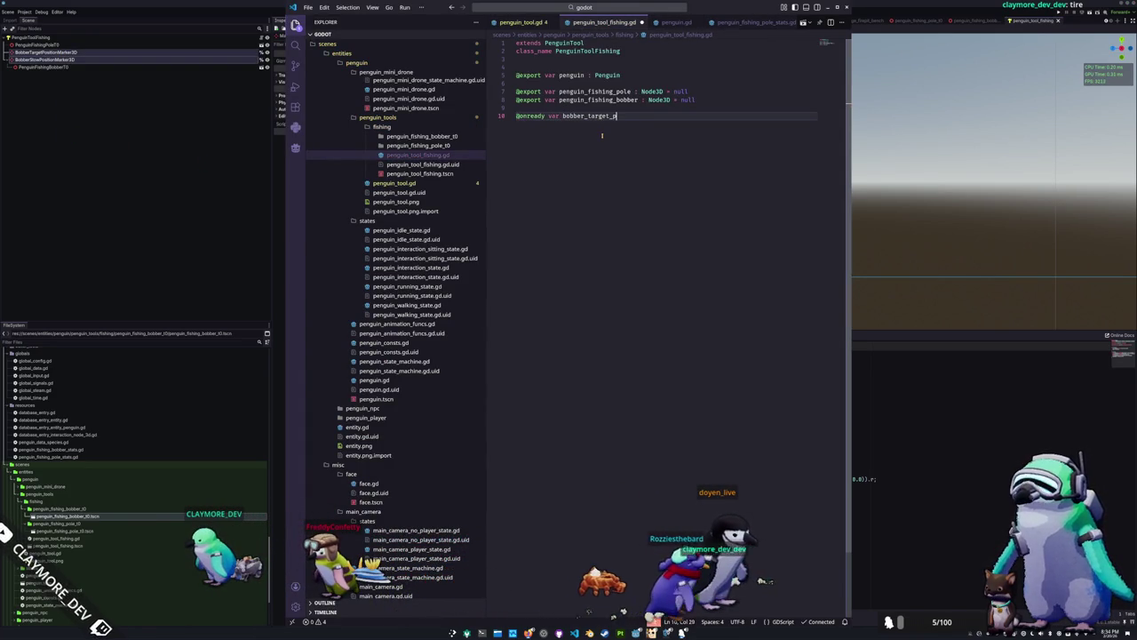
text(osition_marker : Marker3D)
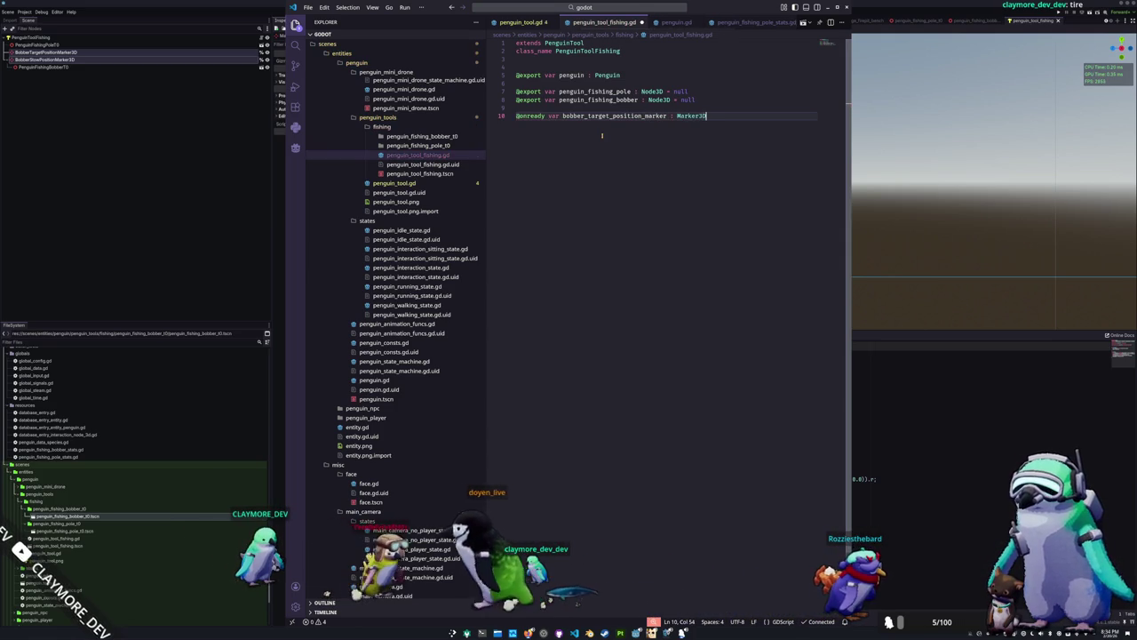
text( = )
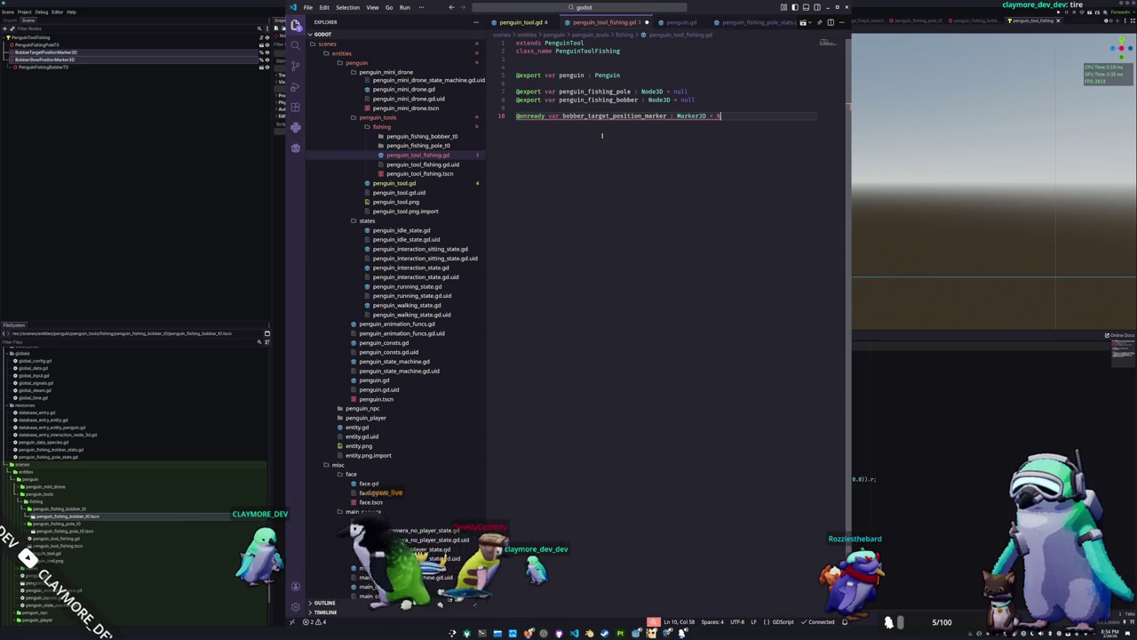
text(%BobberTargetPositio)
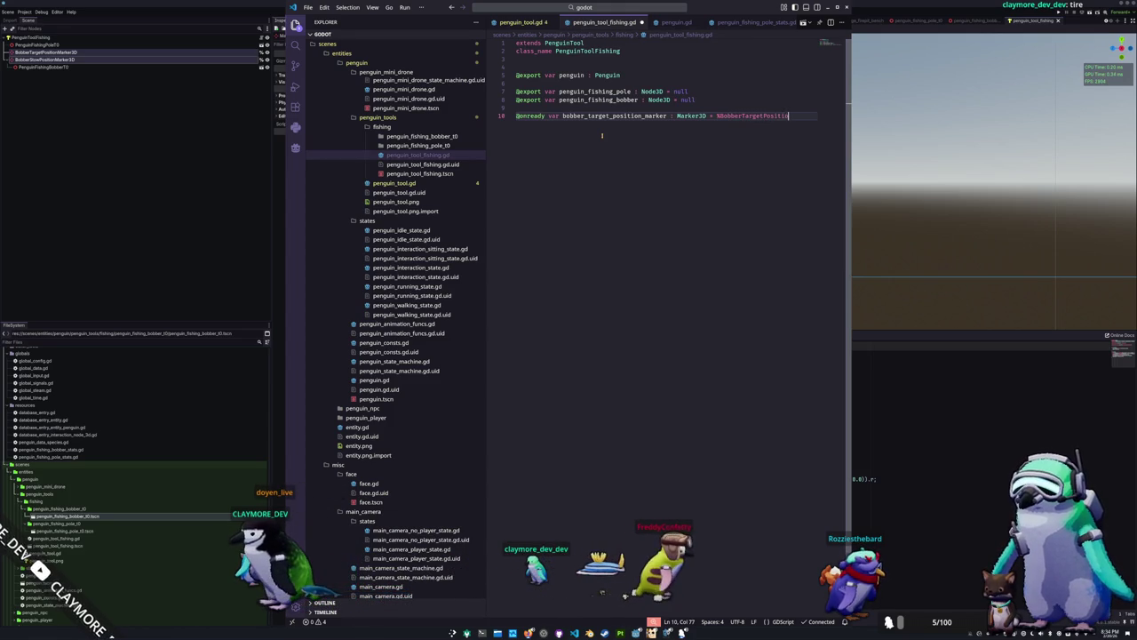
text(arker3D)
key(Return)
text(@onready var b)
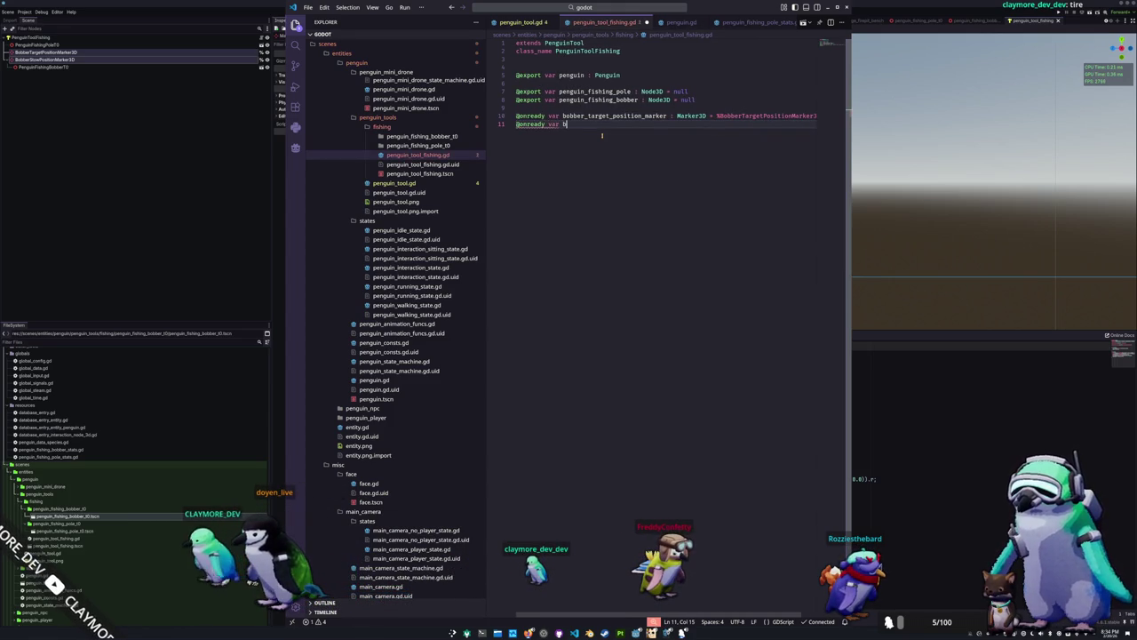
text(obber_stow_position_ma)
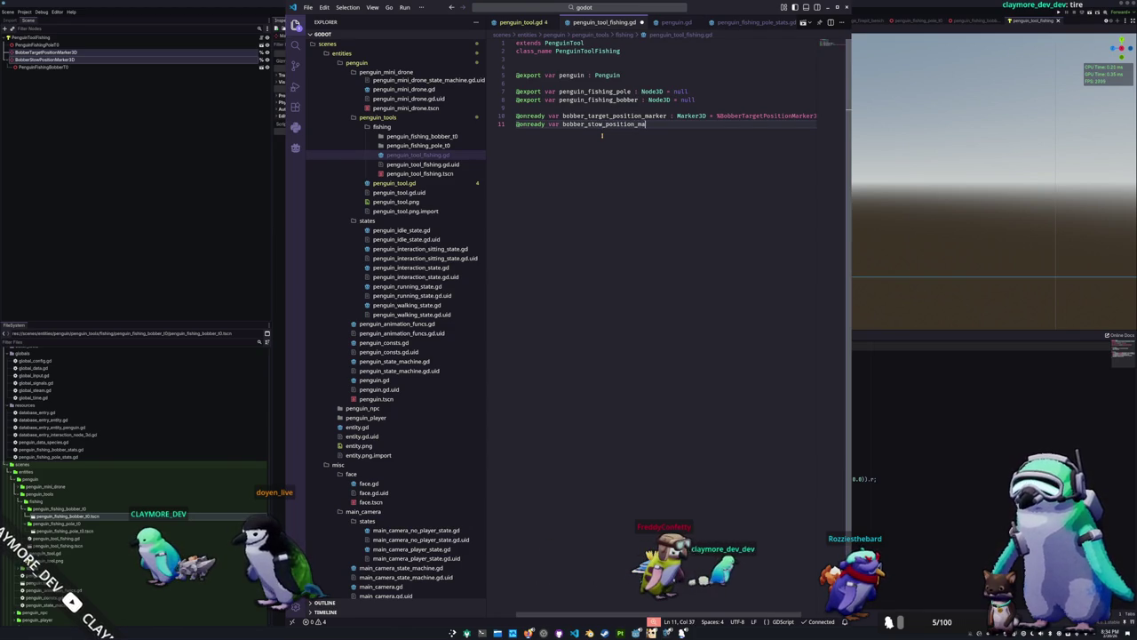
text(rker : M)
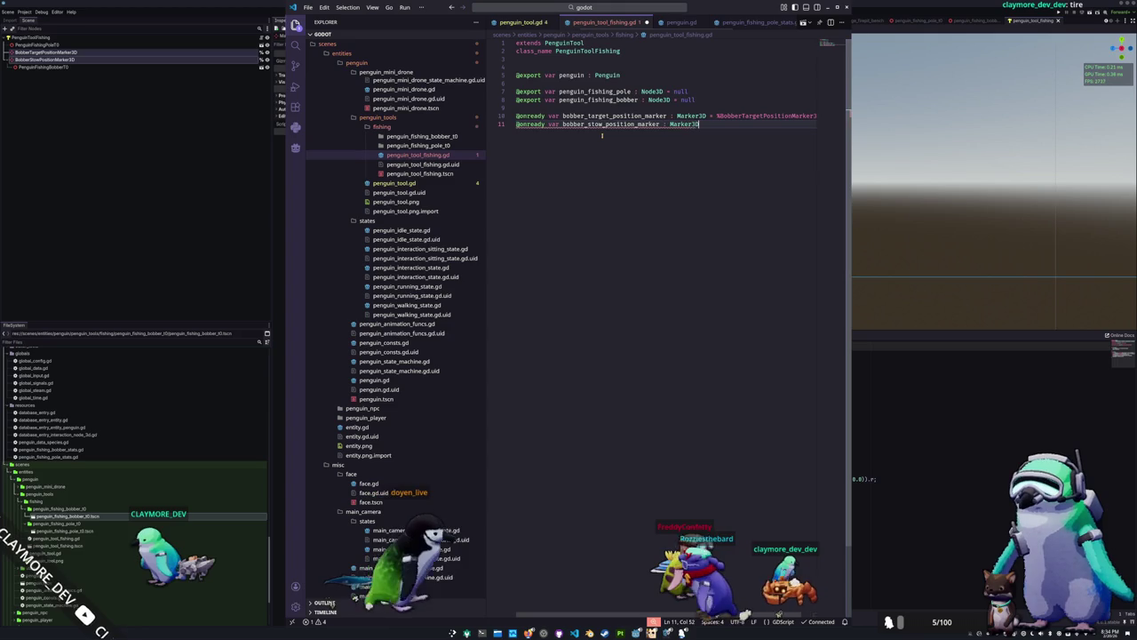
text(arker3D = )
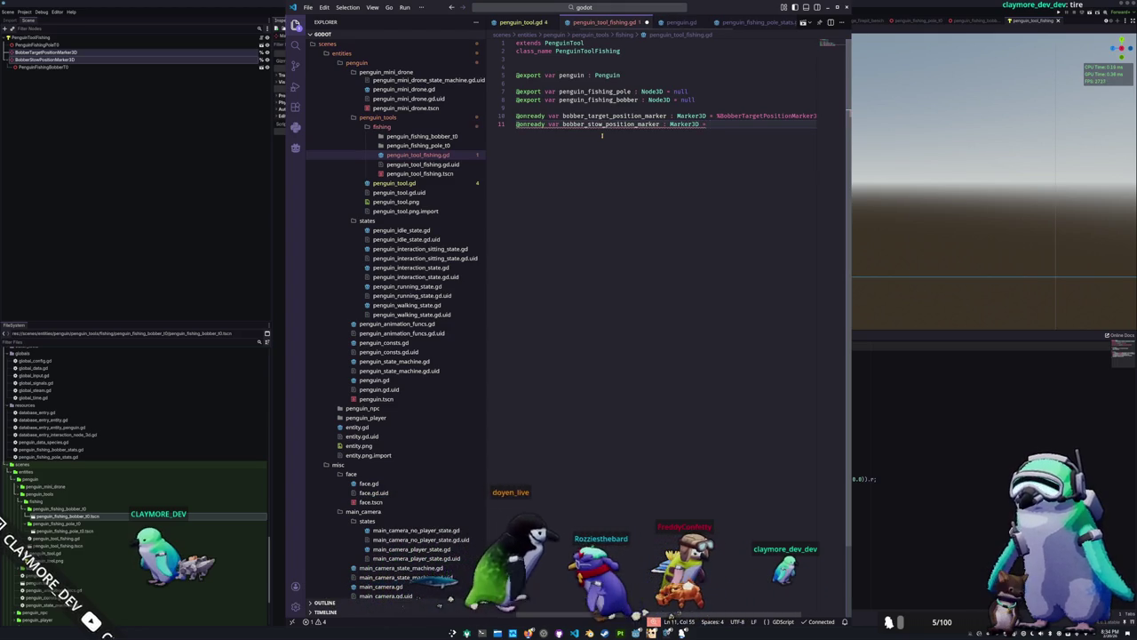
text(%Bobber)
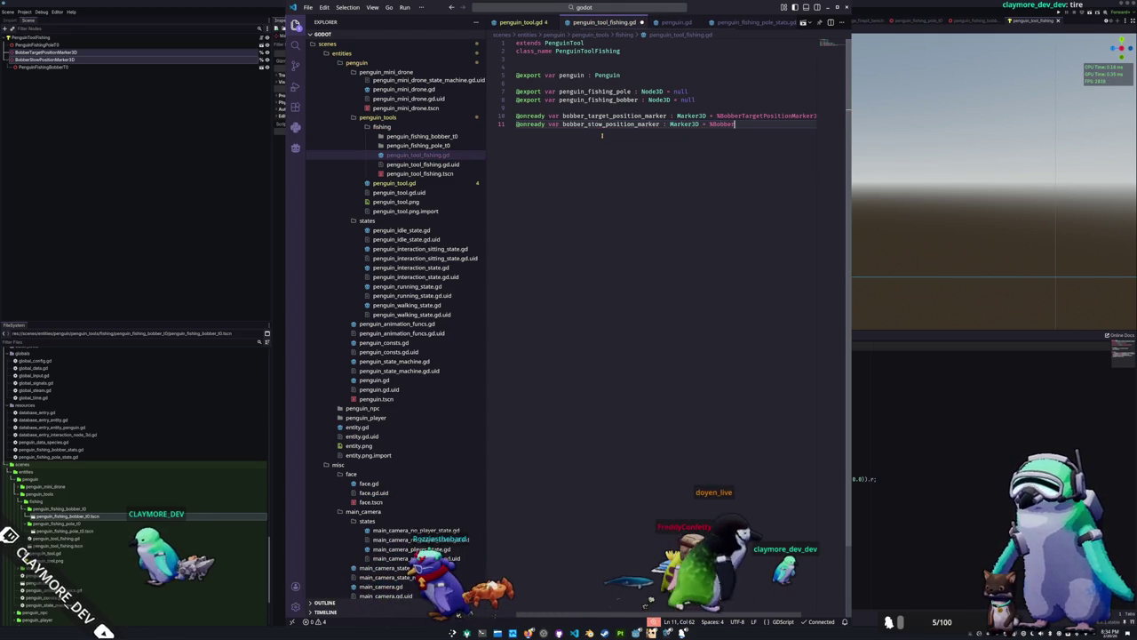
text(StowPositionMa)
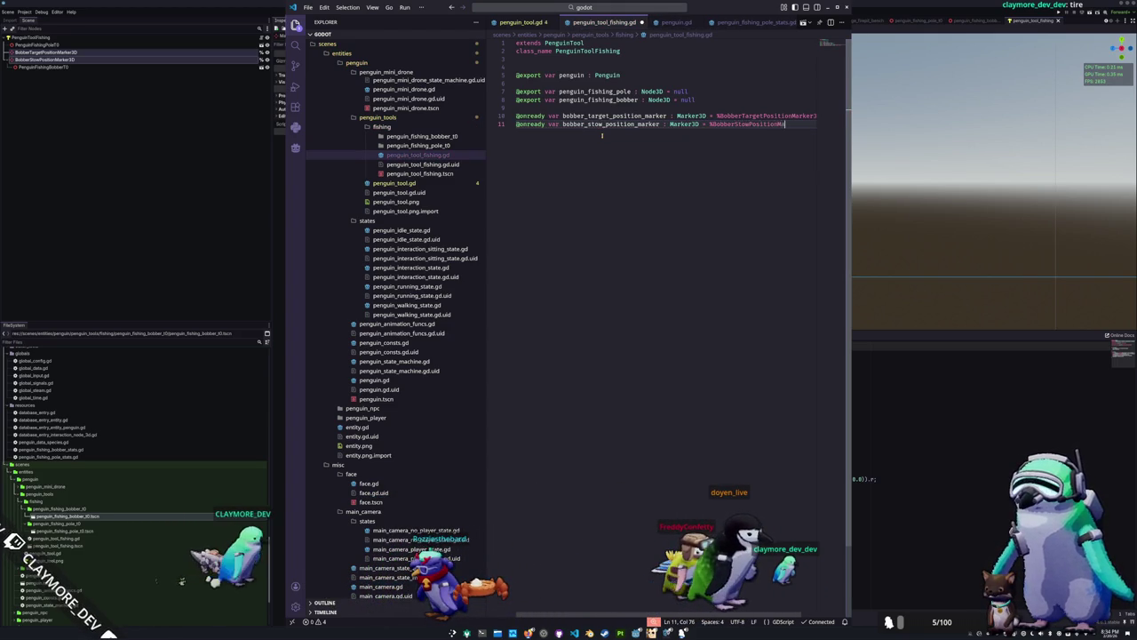
text(rker3D)
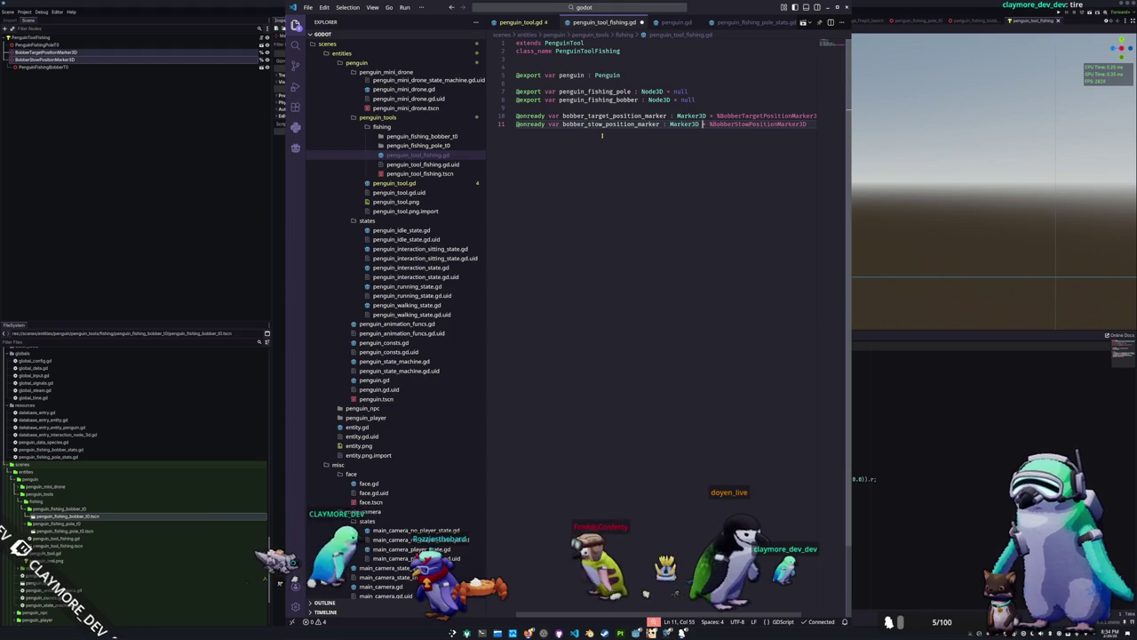
key(ctrl+Left)
key(ctrl+Left)
key(Down)
key(End)
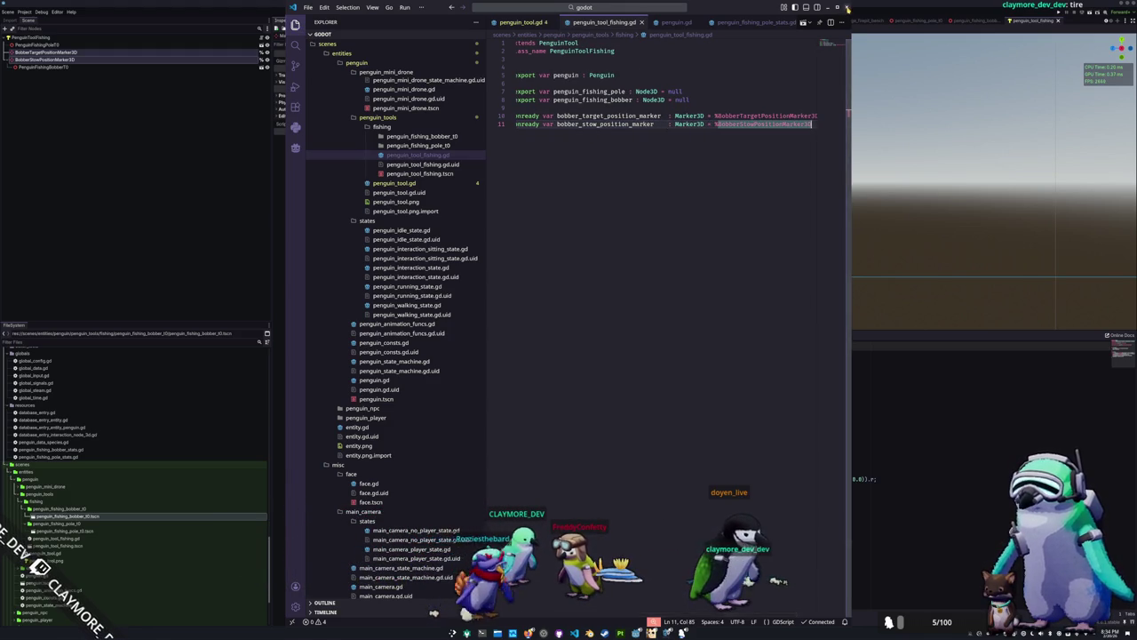
click(847, 7)
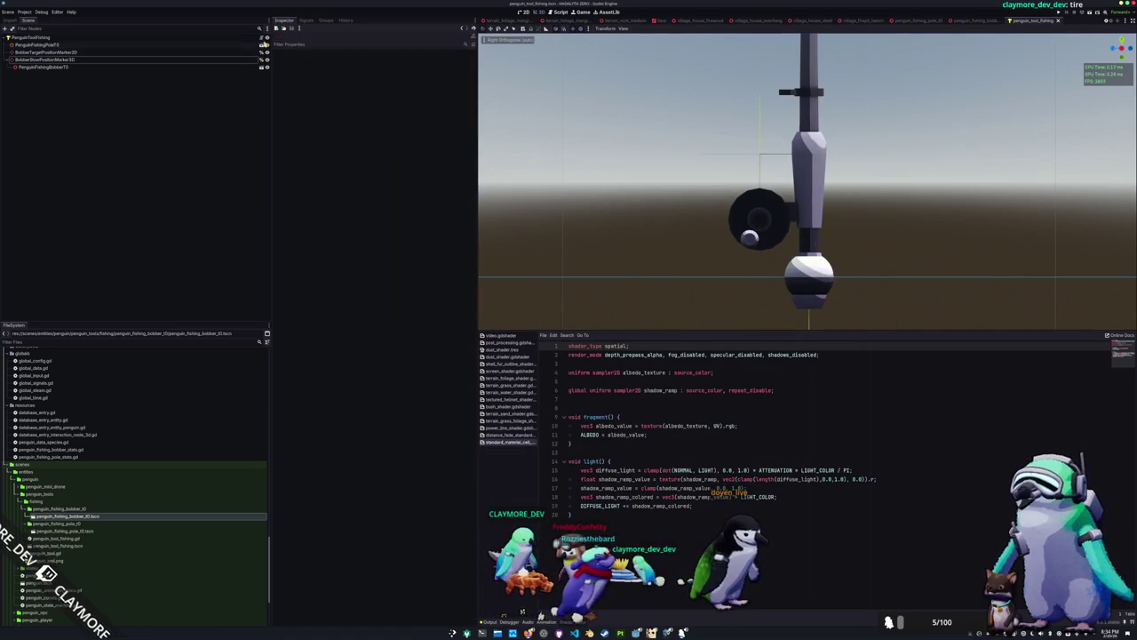
key(alt+Tab)
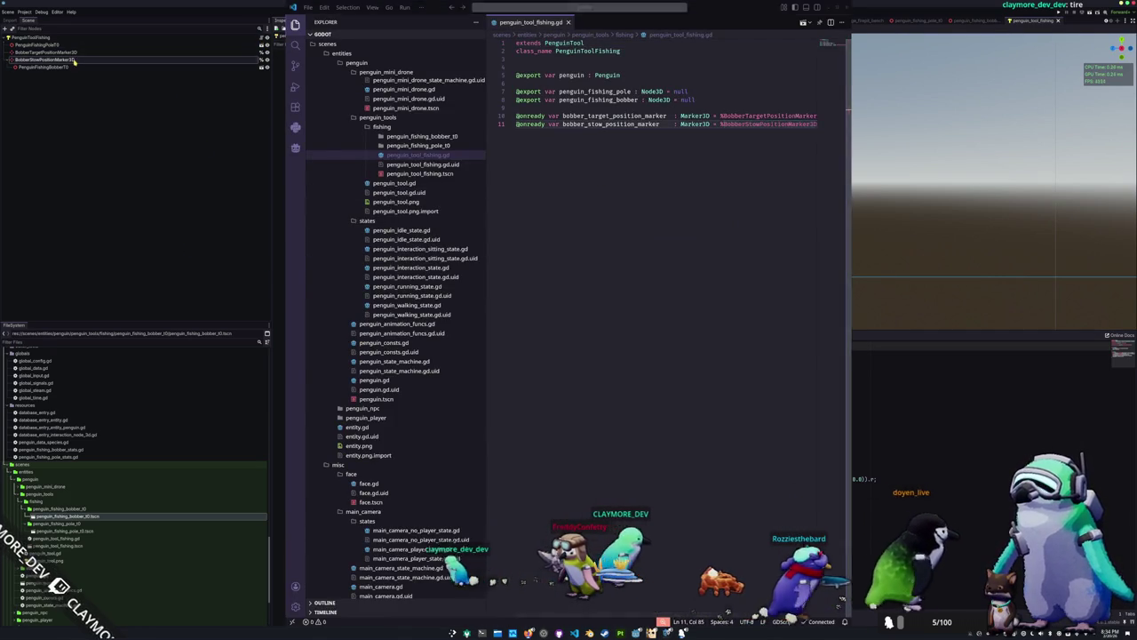
key(alt+Tab)
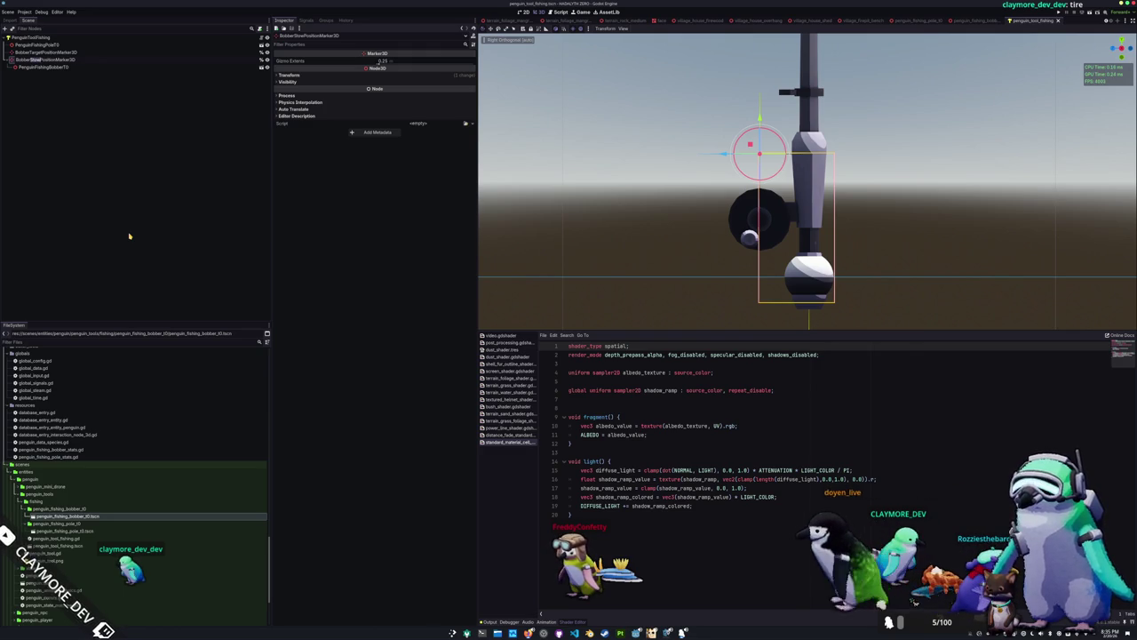
Reset PenguinFishingBobberT0's Position so it sits back beside the rod, then zoom out
click(125, 164)
click(109, 61)
click(88, 67)
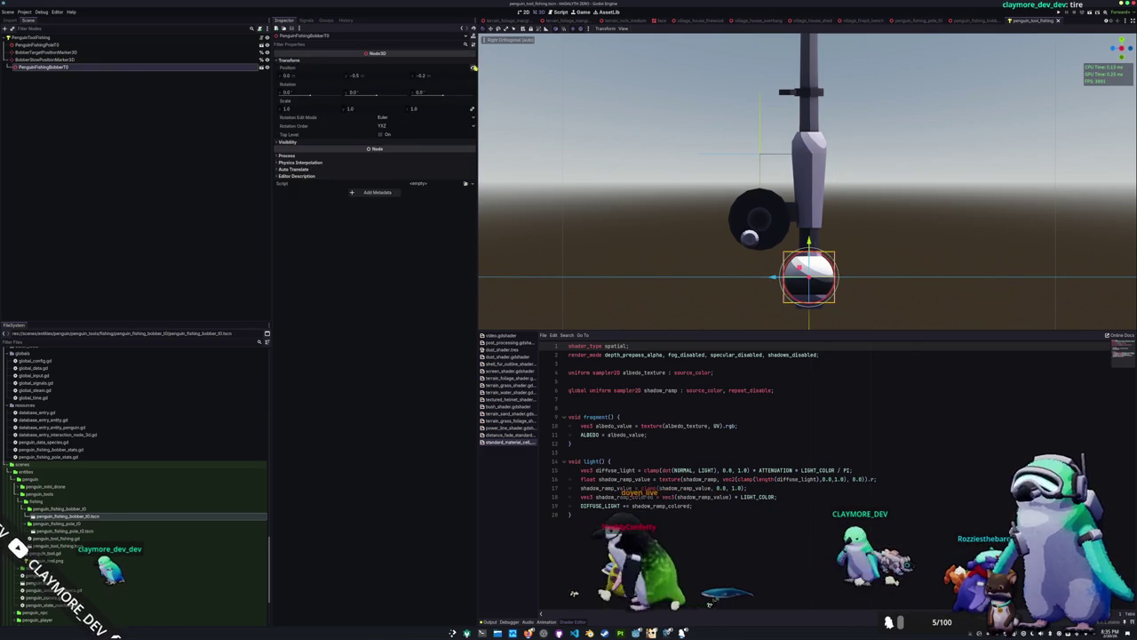
click(635, 161)
scroll(635, 161, down, 3)
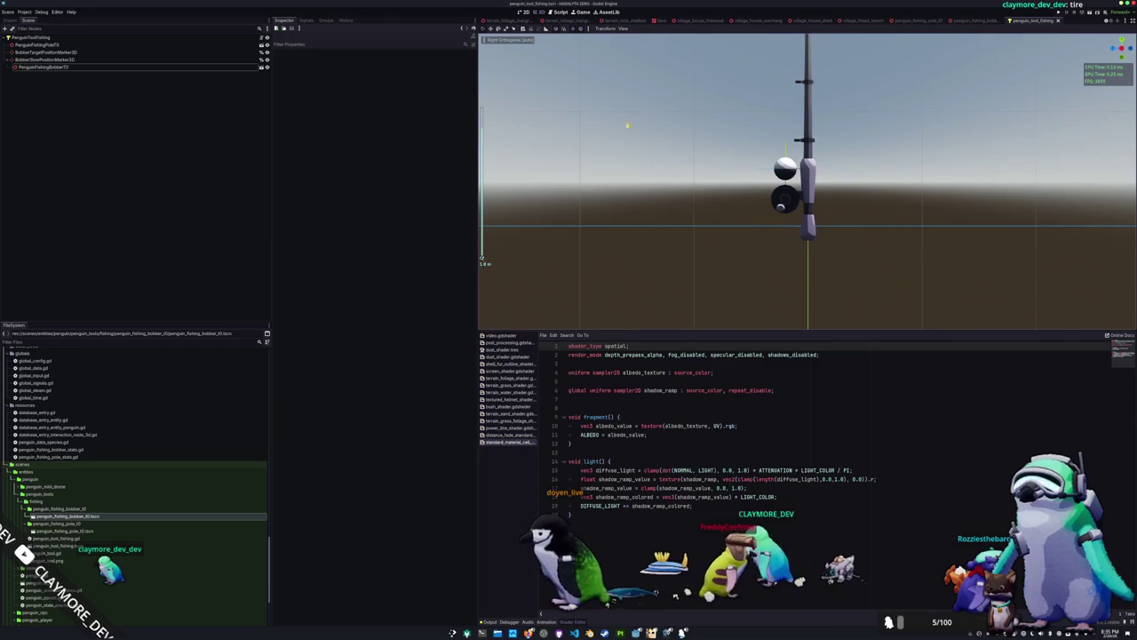
scroll(622, 214, down, 2)
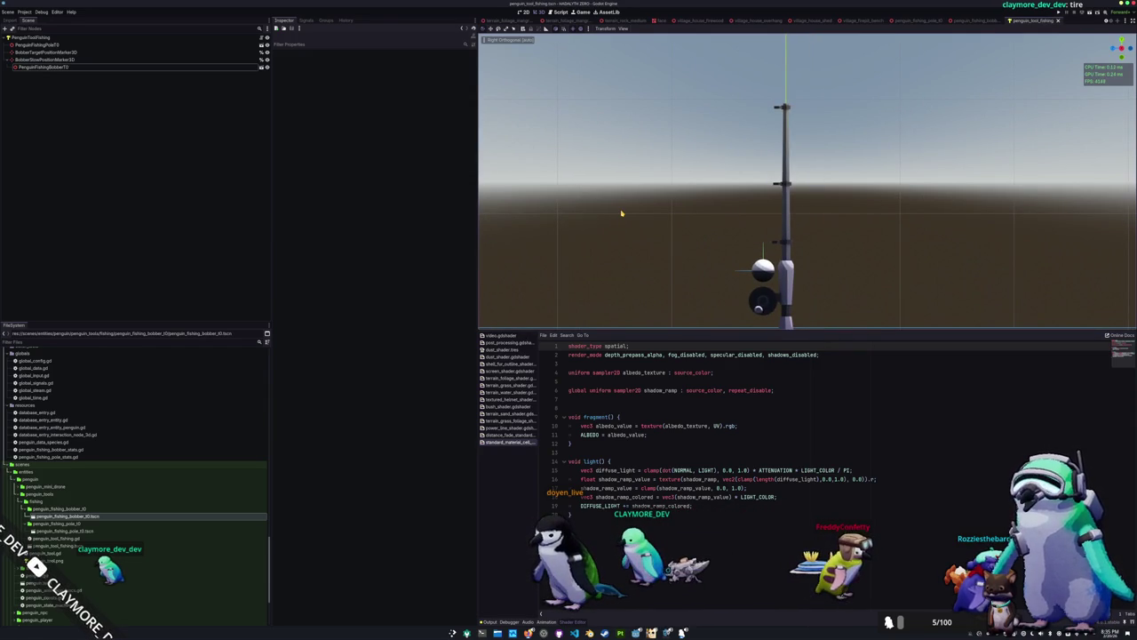
click(27, 37)
right_click(29, 39)
Add a Path3D node under the PenguinToolFishing root and raise it toward the pole's top
click(47, 52)
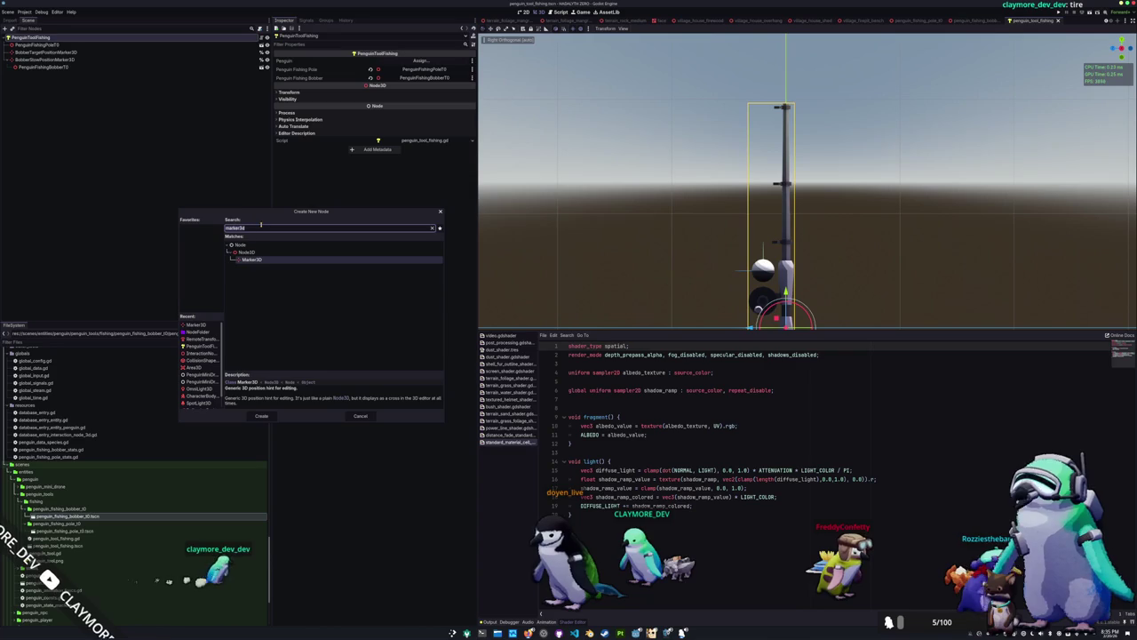
click(433, 229)
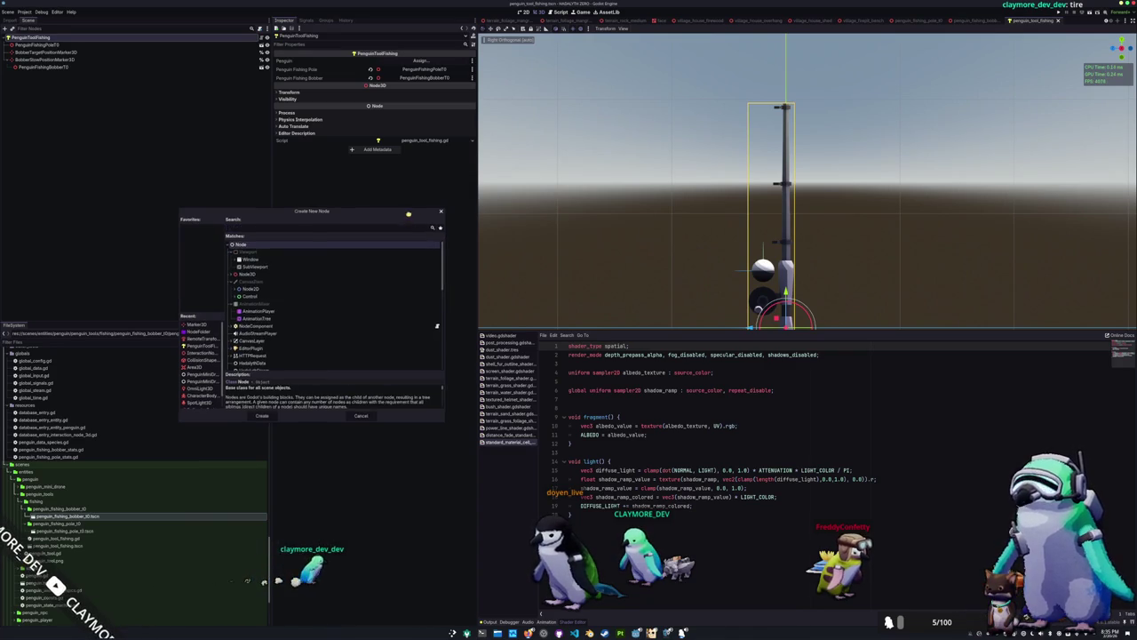
drag(408, 216, 504, 228)
text(curbe)
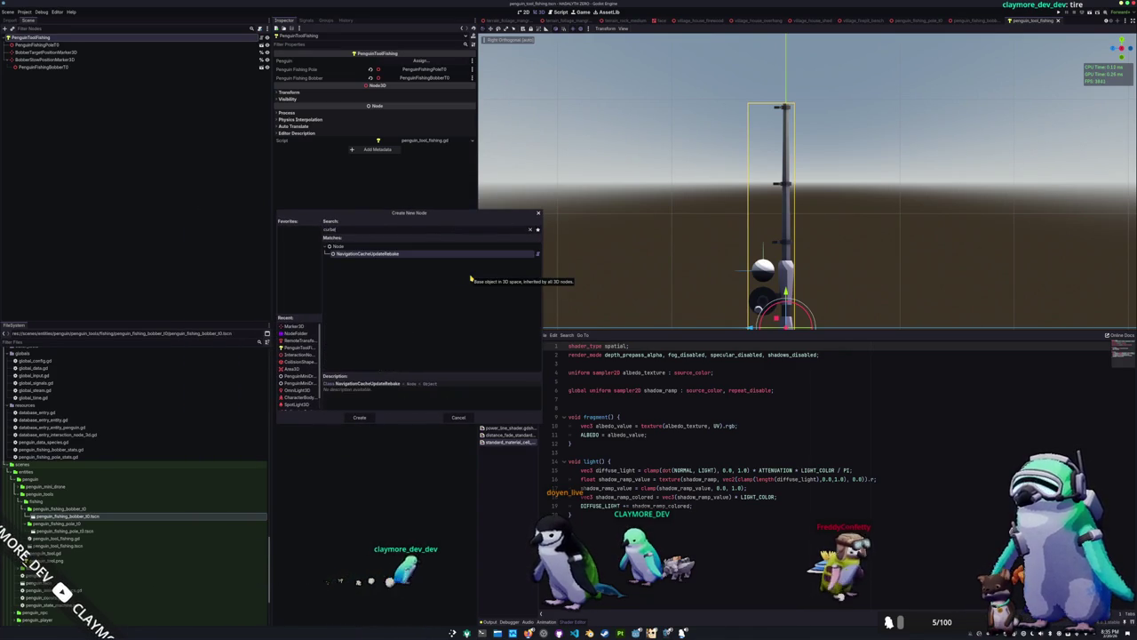
key(BackSpace)
key(BackSpace)
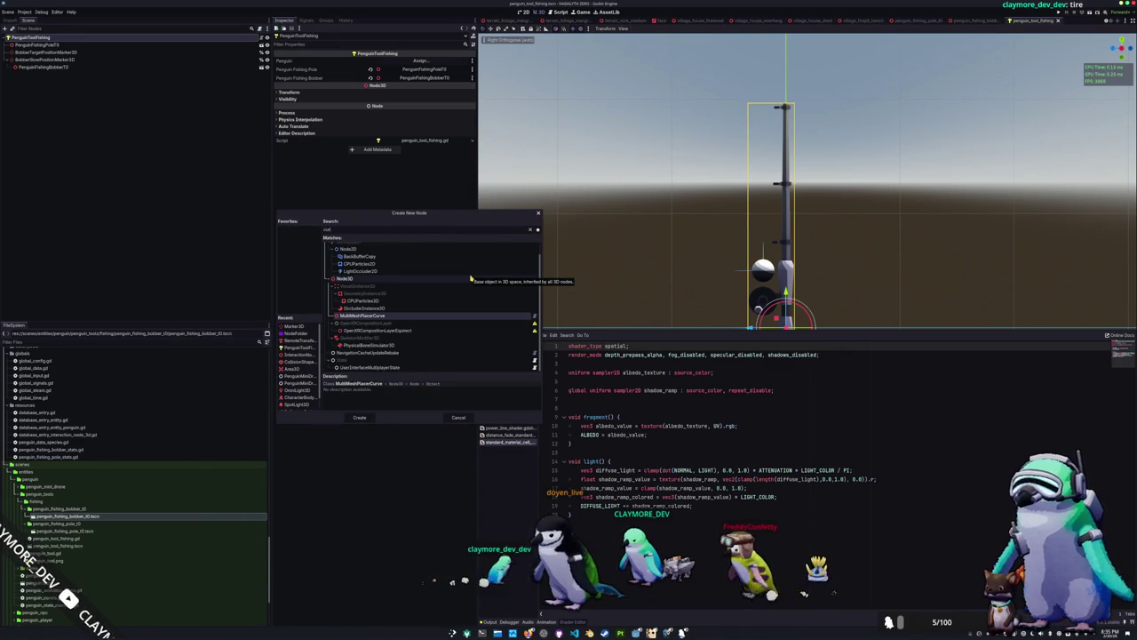
key(BackSpace)
key(BackSpace)
key(BackSpace)
text(path3d)
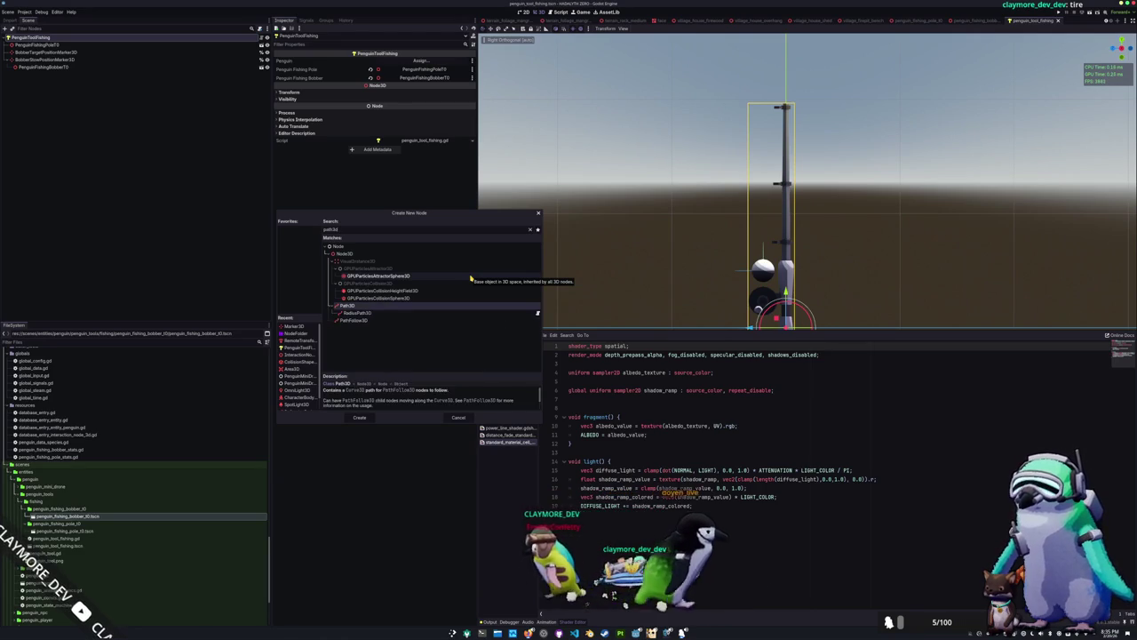
key(Return)
scroll(635, 236, down, 2)
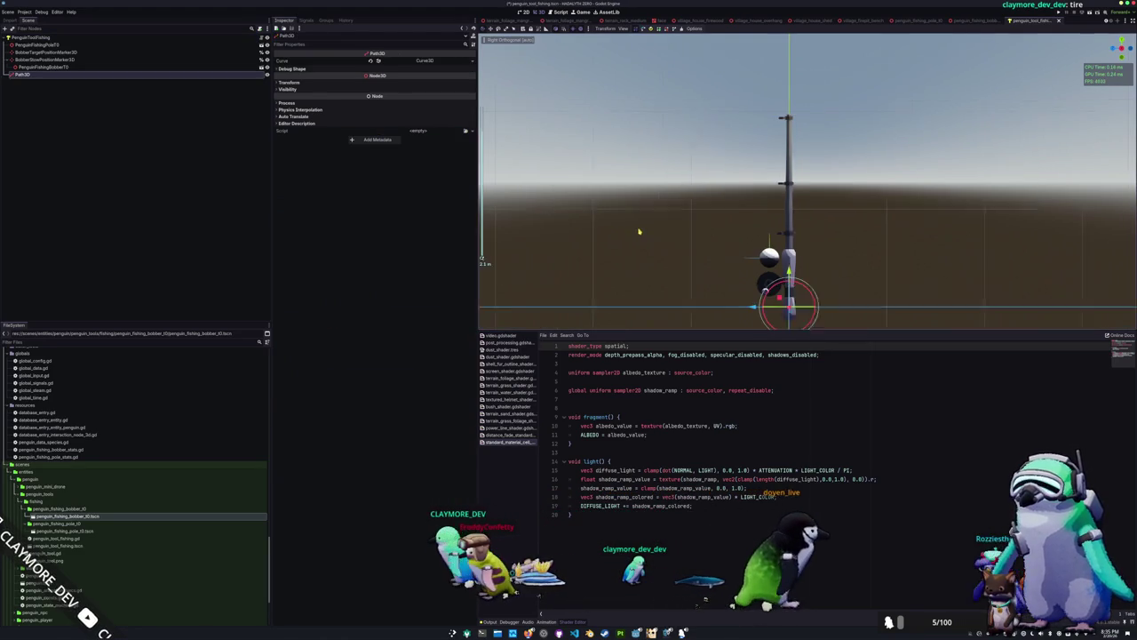
drag(791, 259, 791, 94)
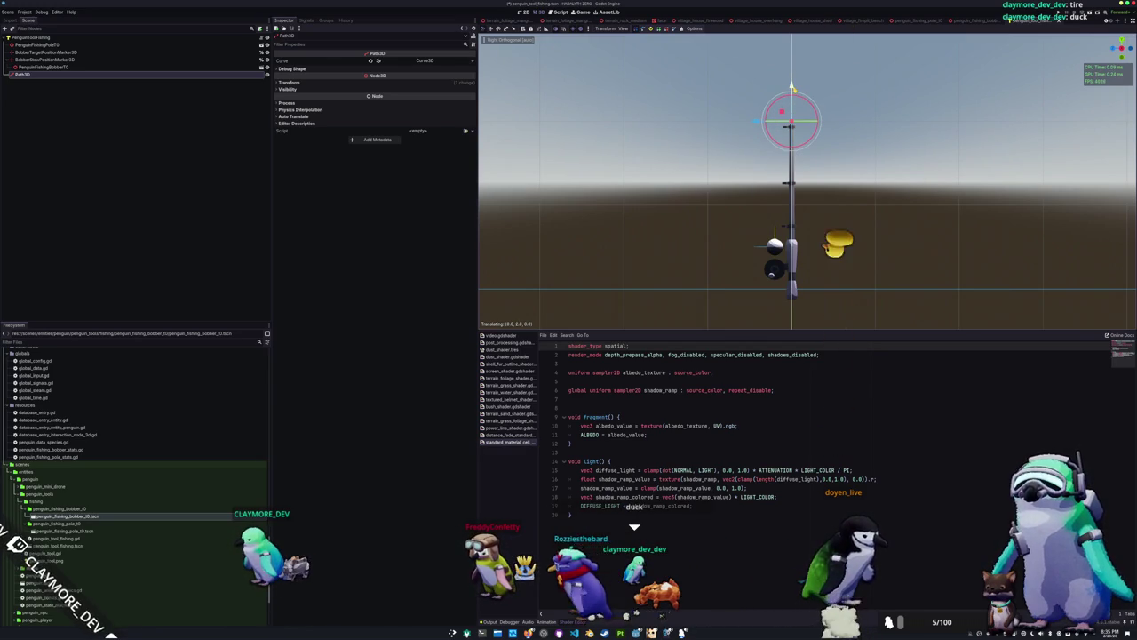
Set the Path3D's Y position to 1
click(355, 81)
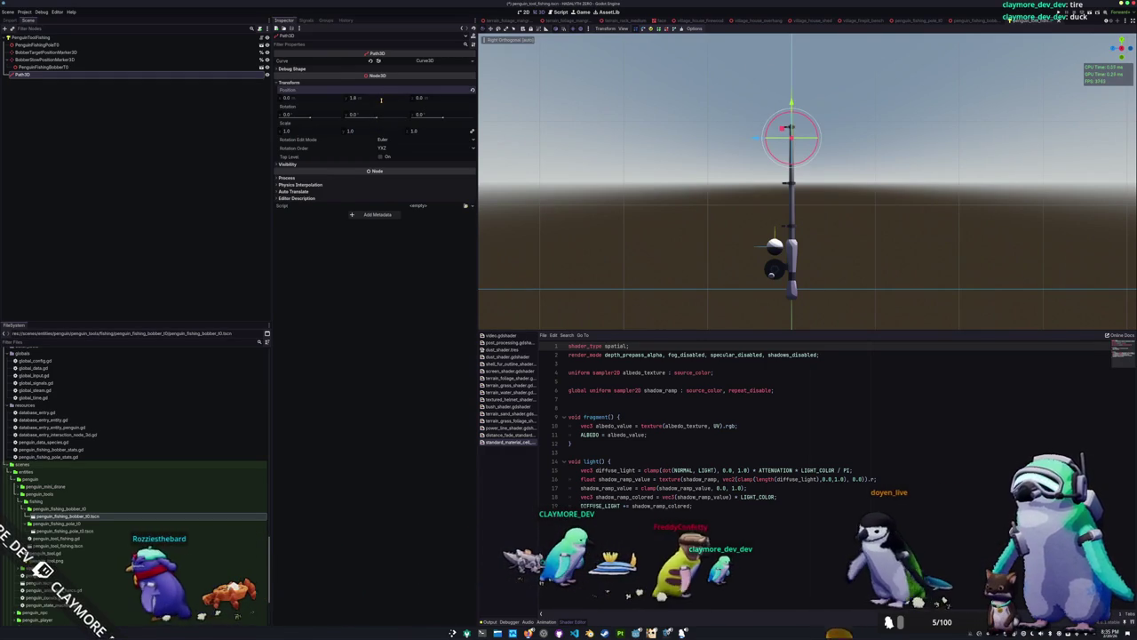
drag(381, 99, 377, 100)
click(381, 100)
text(1)
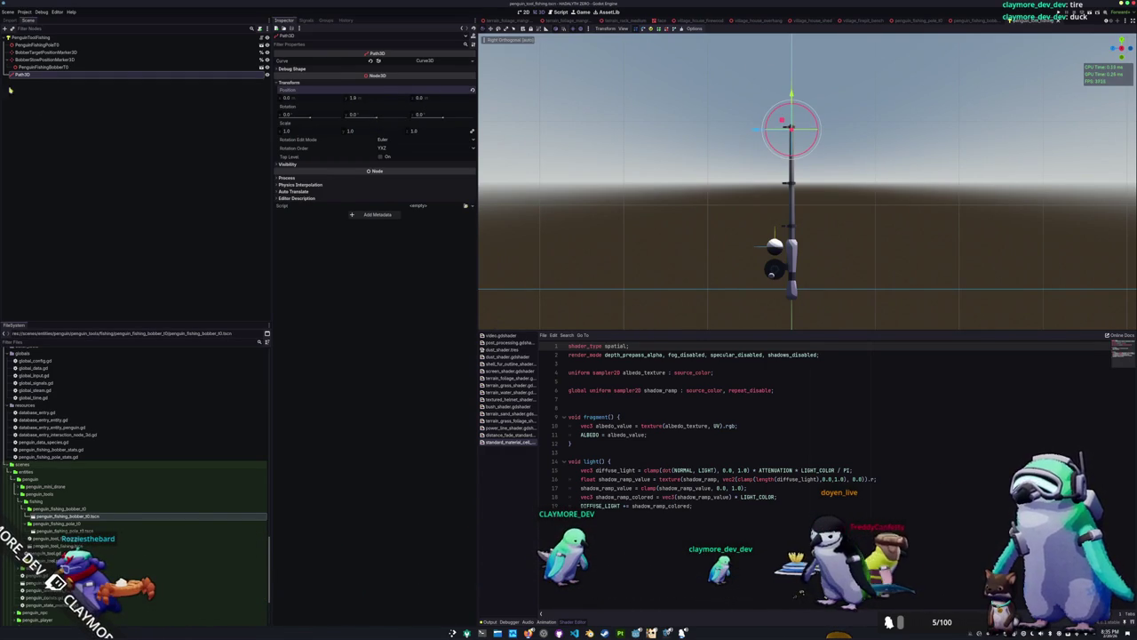
Give the Path3D curve two points, with the second point's Y at -1
click(423, 59)
click(324, 87)
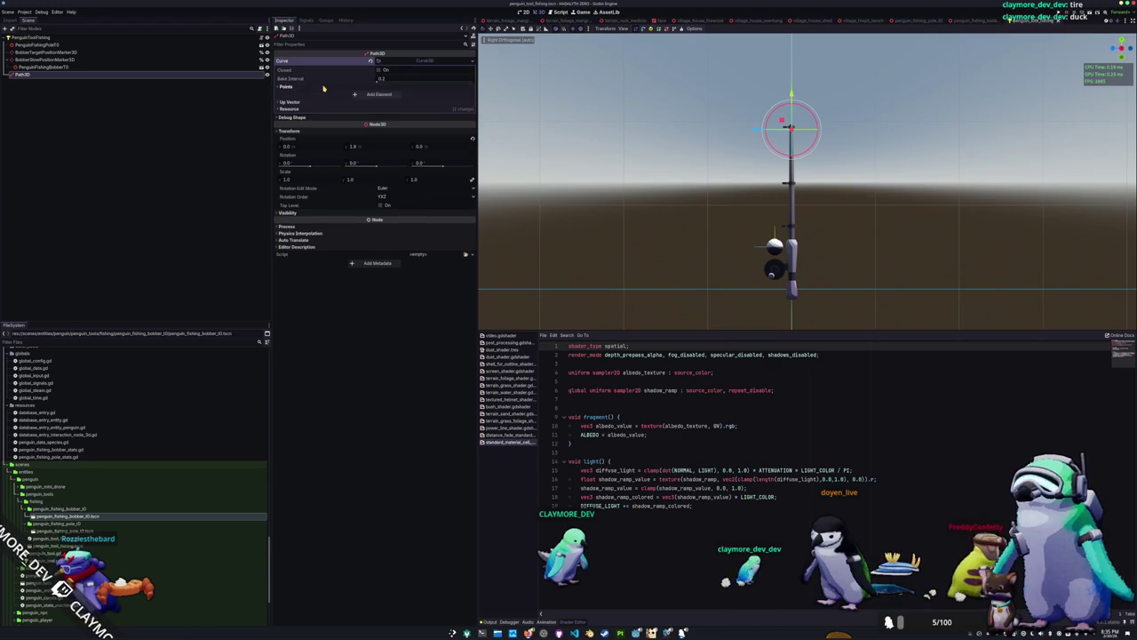
click(377, 95)
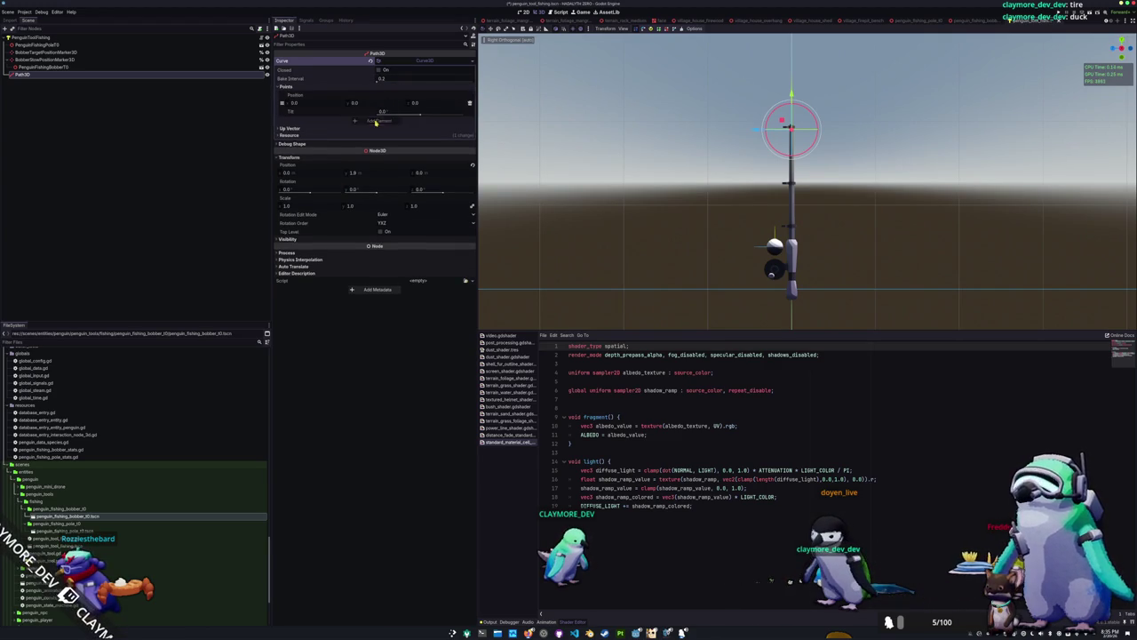
click(377, 121)
drag(351, 145, 391, 145)
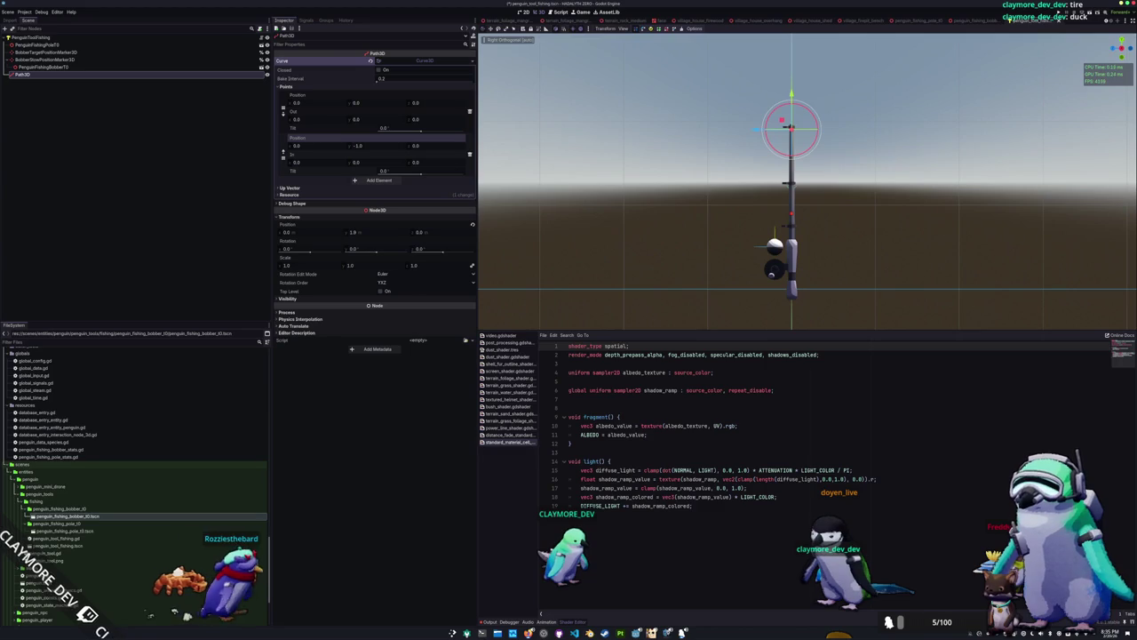
drag(360, 145, 412, 164)
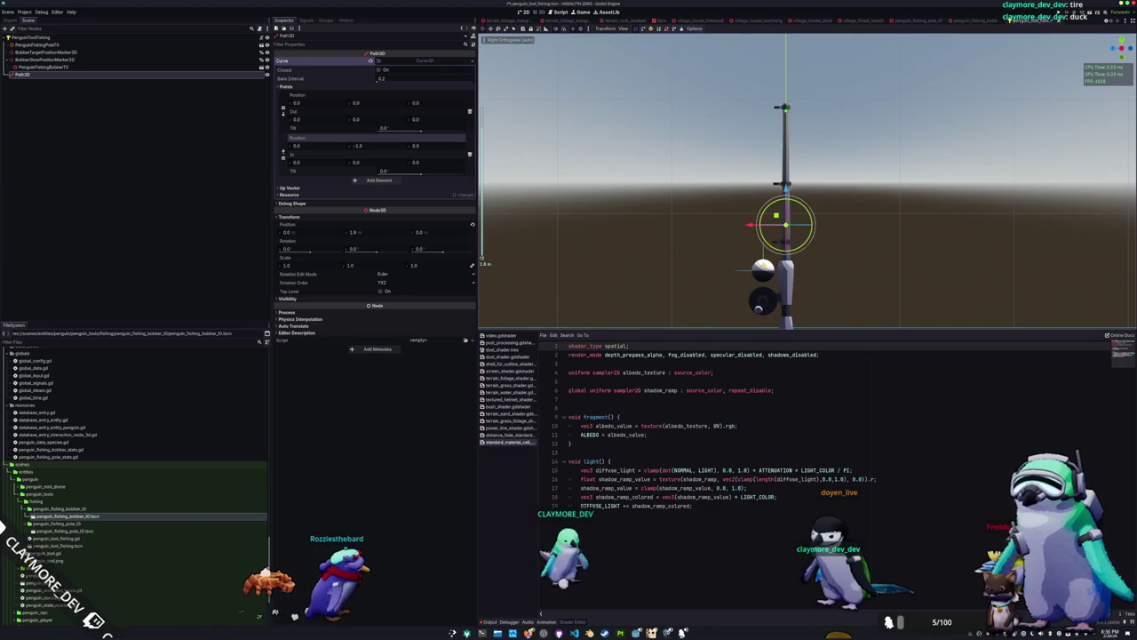
mouse_move(360, 145)
mouse_down()
mouse_move(332, 145)
mouse_move(360, 145)
mouse_up()
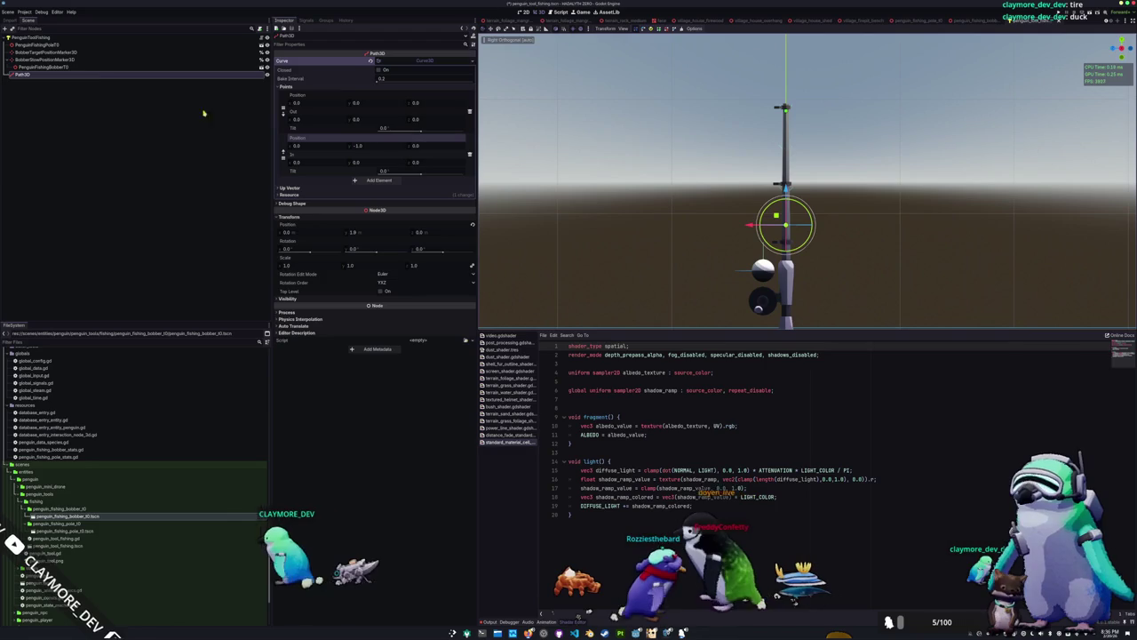
Reset the Path3D's position back to zero
click(139, 136)
click(167, 75)
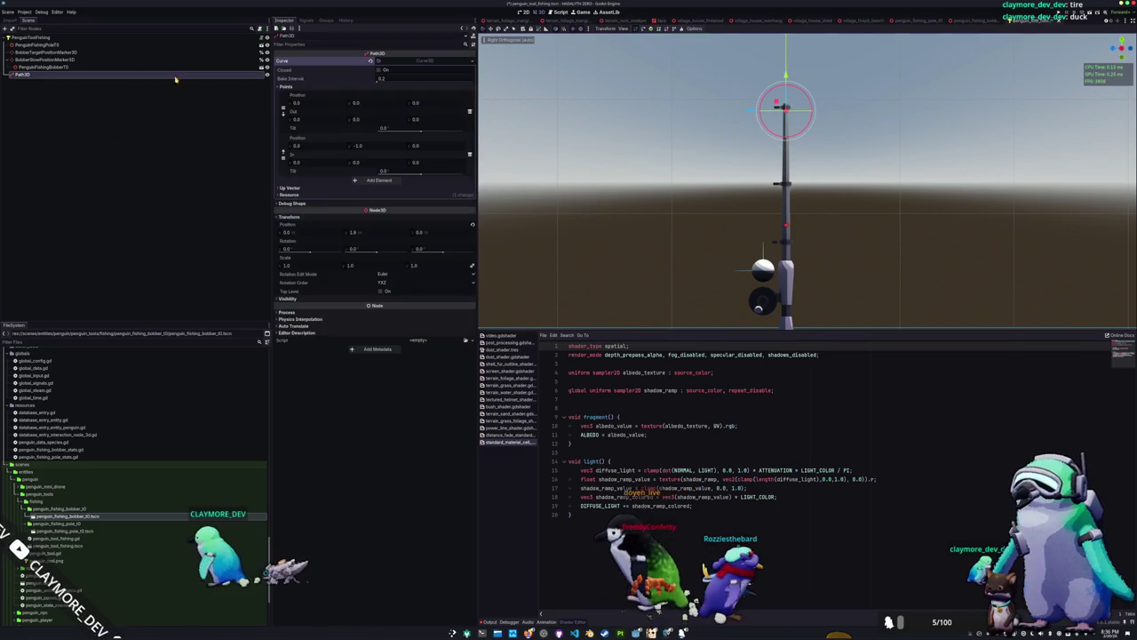
click(474, 228)
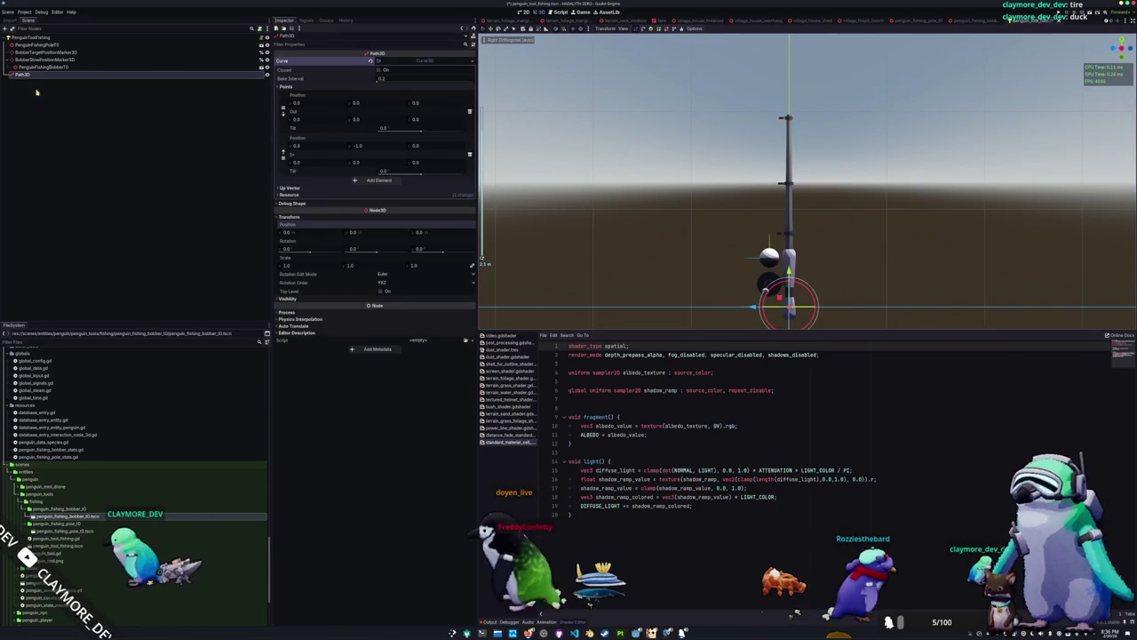
Add a Marker3D child under the PenguinToolFishing root
click(32, 38)
key(ctrl+a)
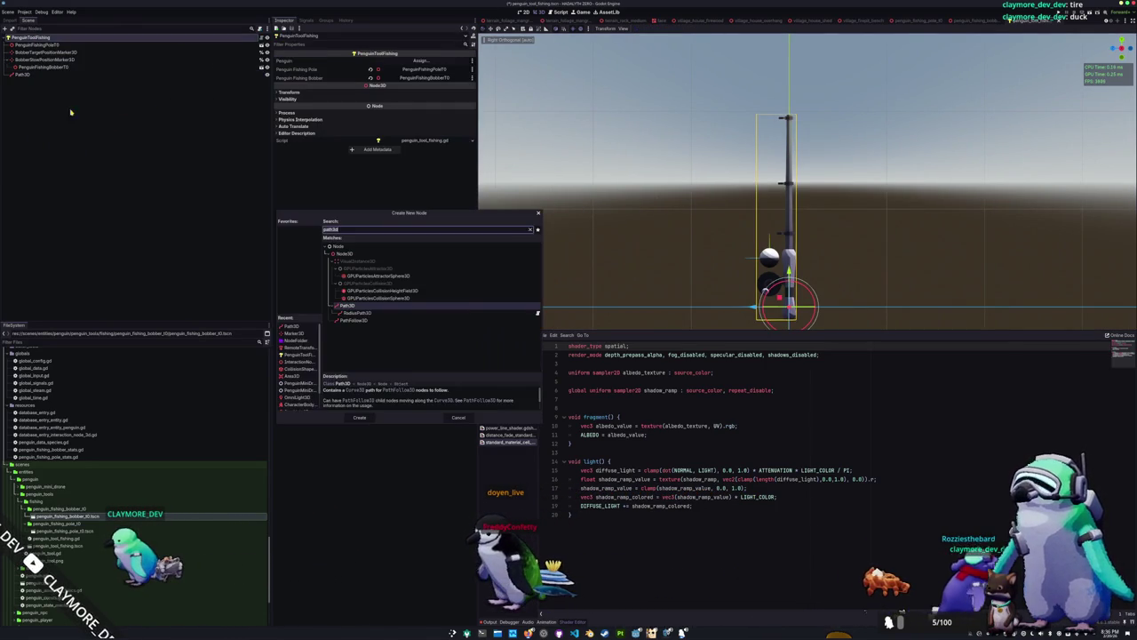
text(marker3d)
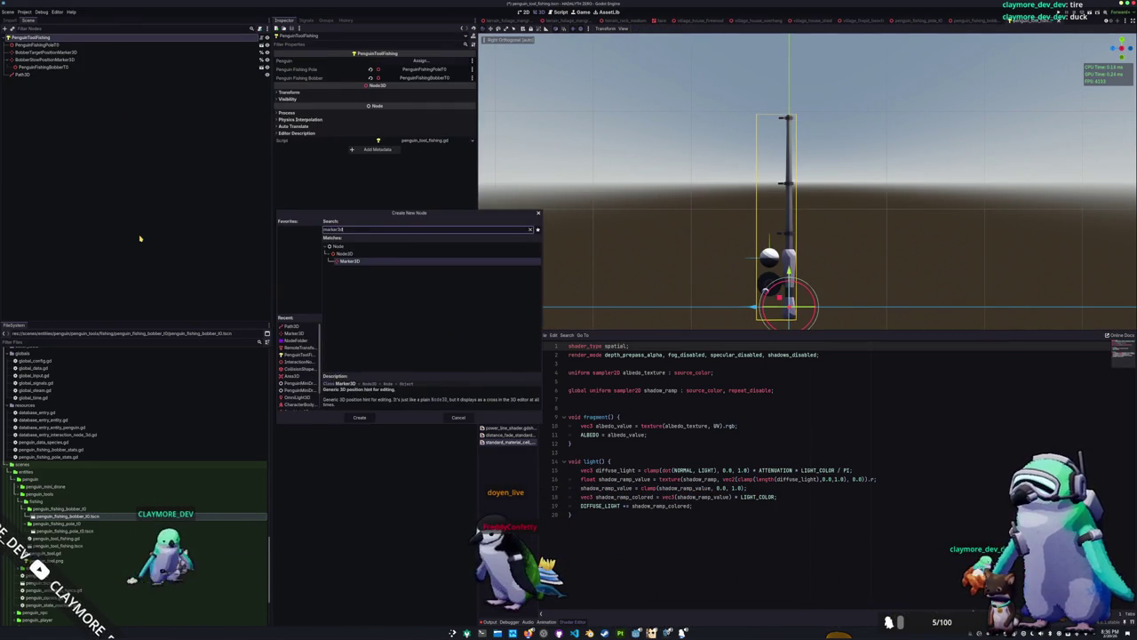
key(Return)
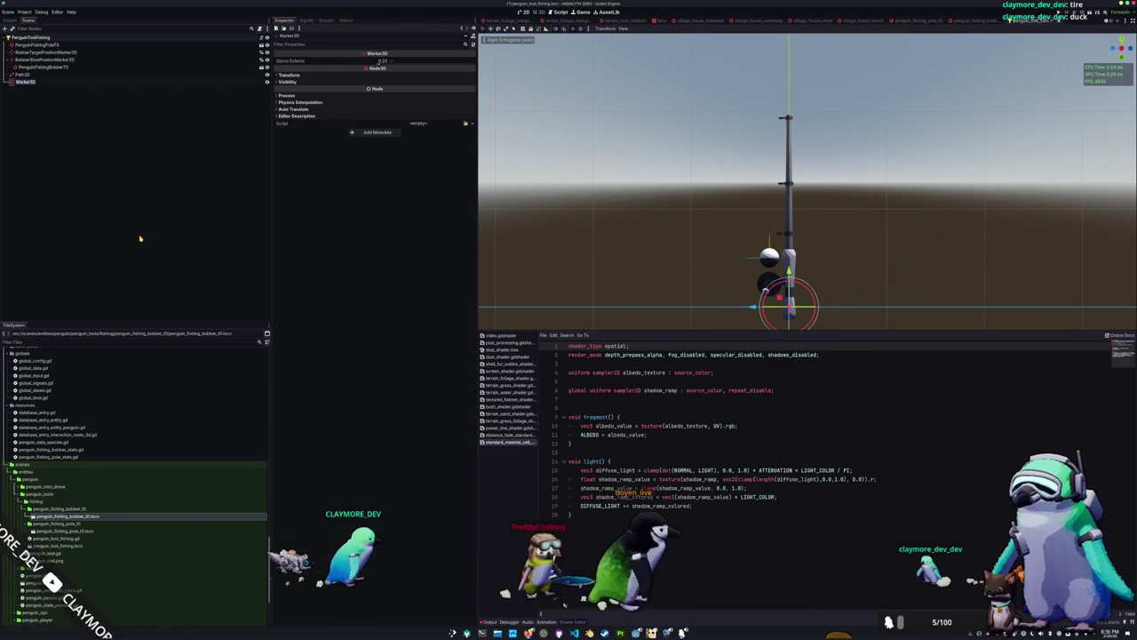
Rename the Marker3D to PoleTipPositionMarker3D and move it just under PenguinFishingPole3D
text(PoleTip)
key(Return)
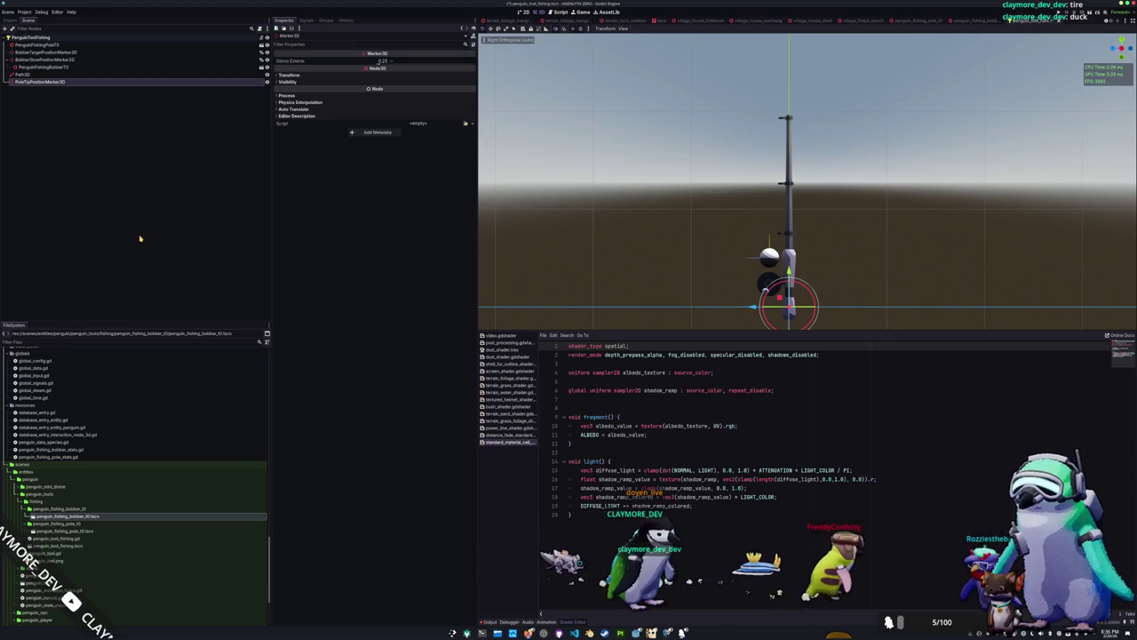
drag(81, 52, 69, 53)
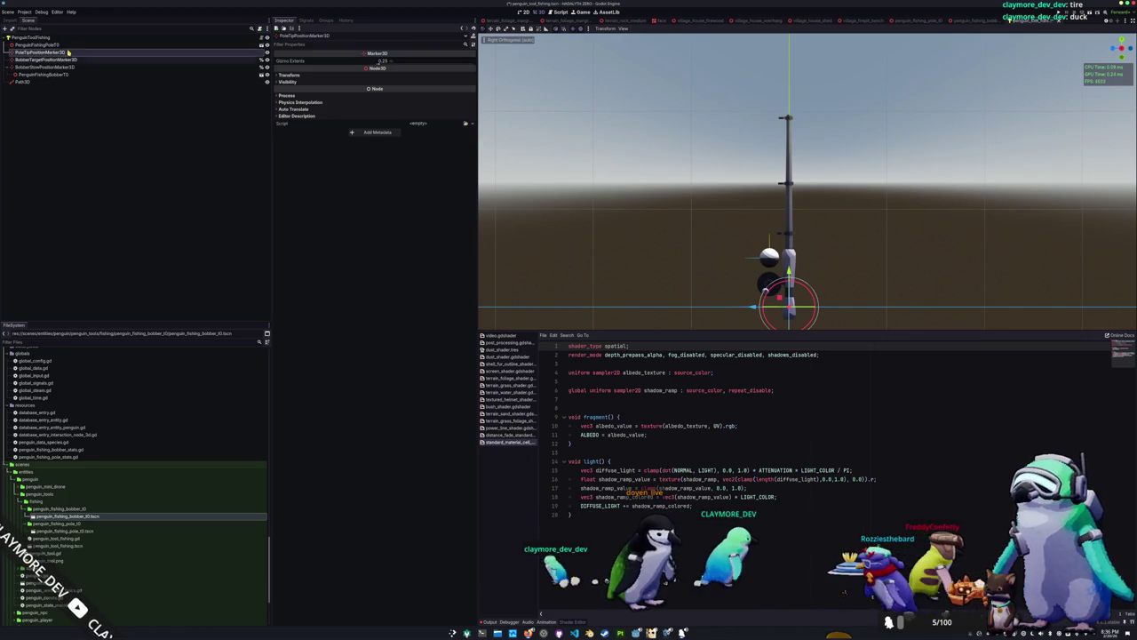
Copy PoleTipPositionMarker3D's node path and return to VS Code
click(64, 39)
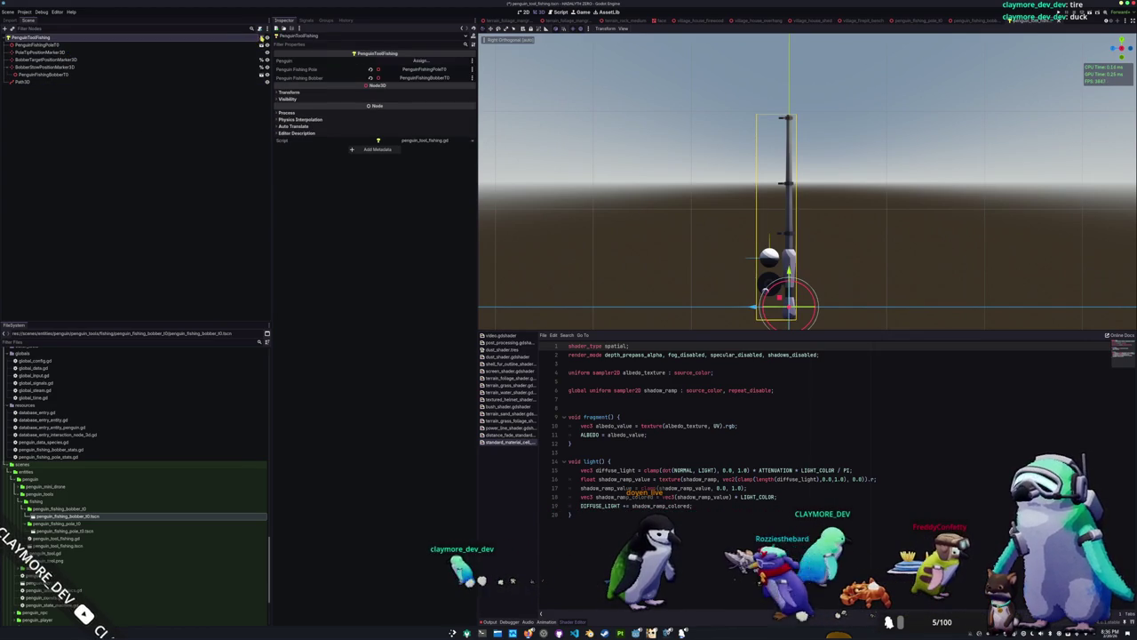
right_click(195, 53)
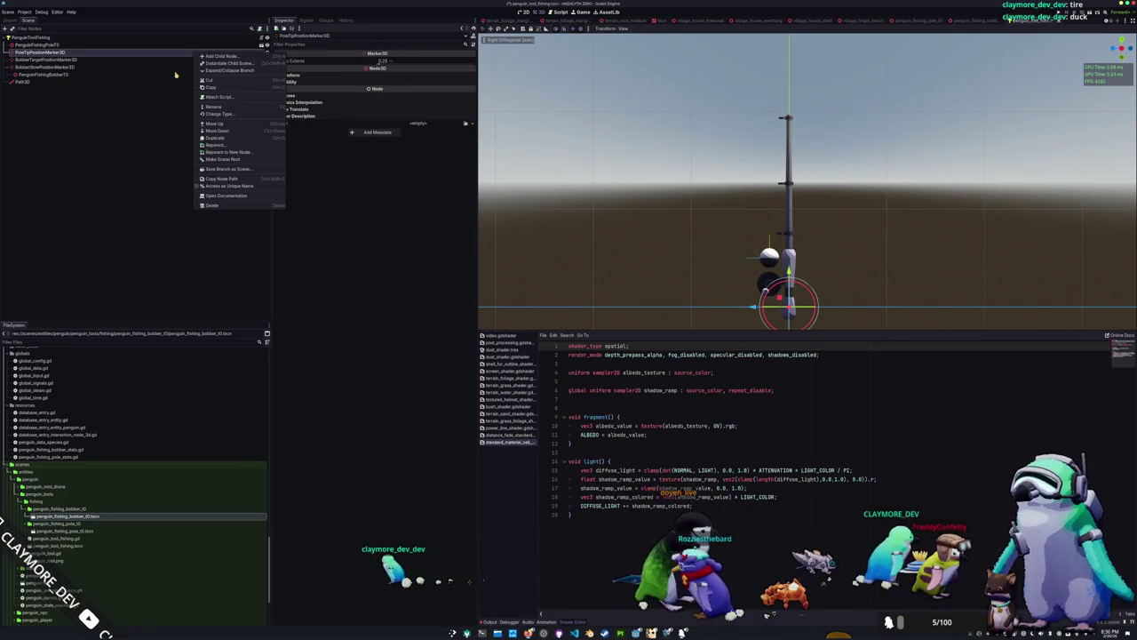
click(214, 179)
key(alt+Tab)
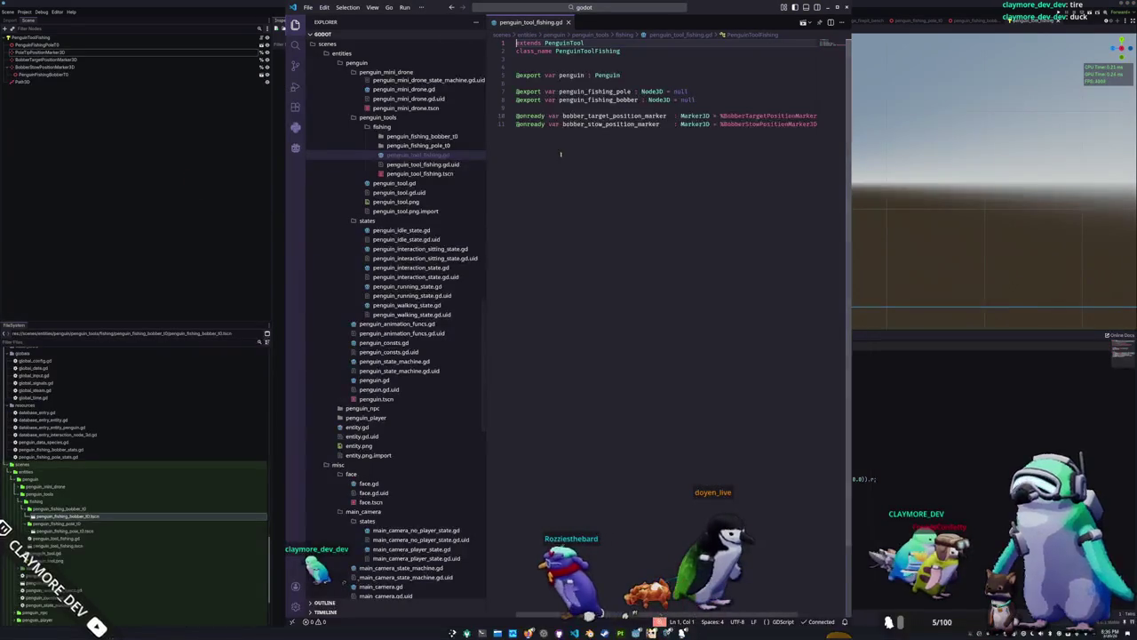
key(Up)
key(ctrl+shift+Return)
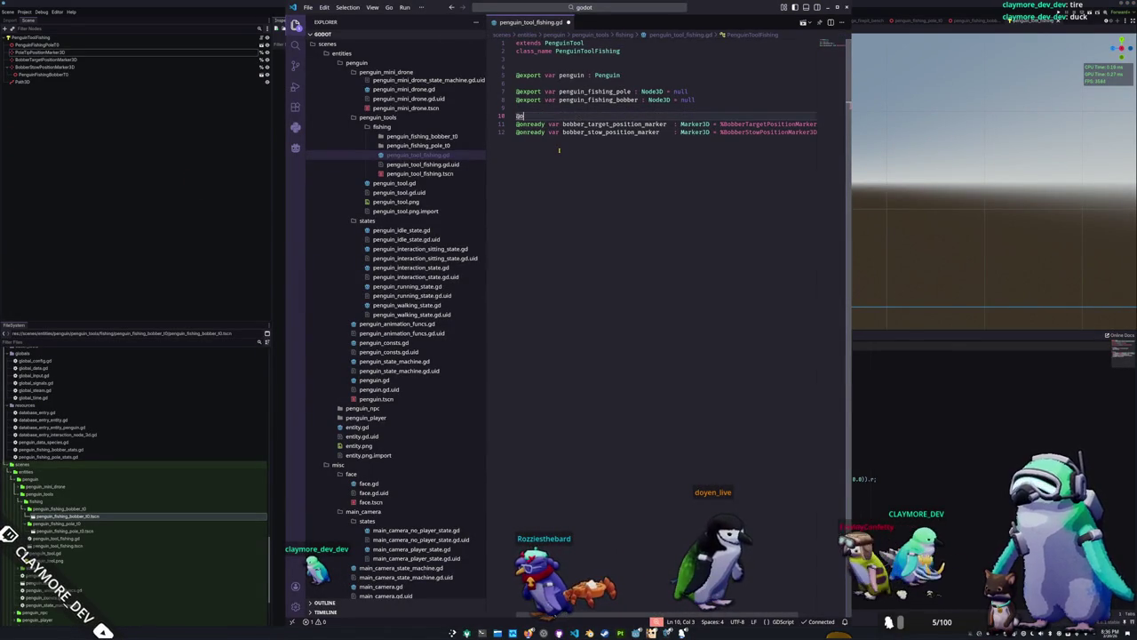
text(nready var pole)
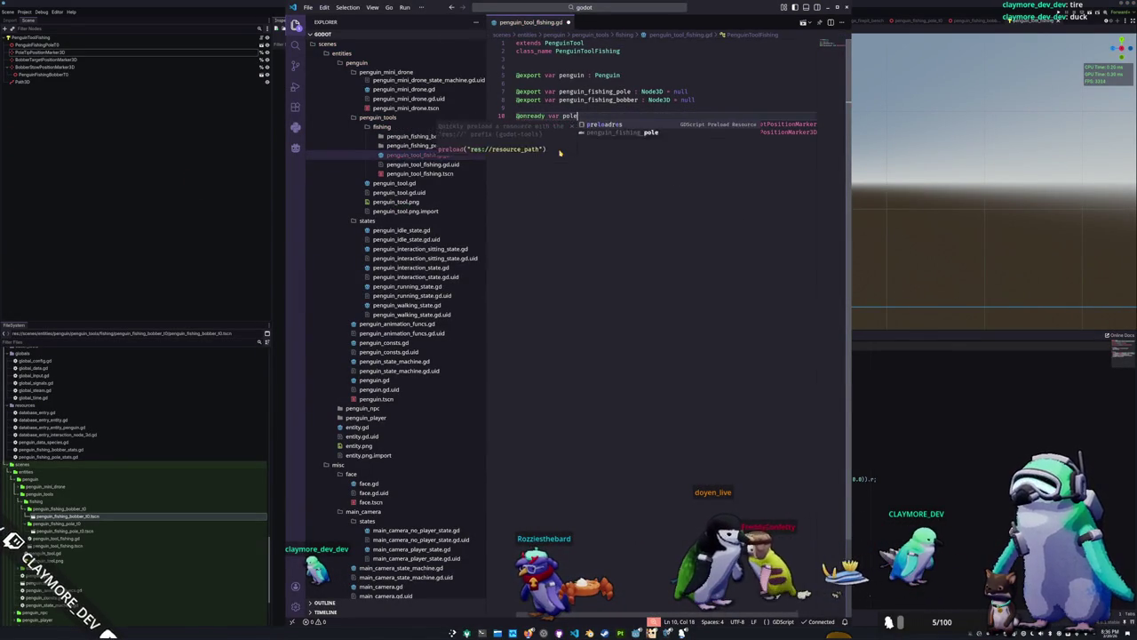
text(_tip_position_m)
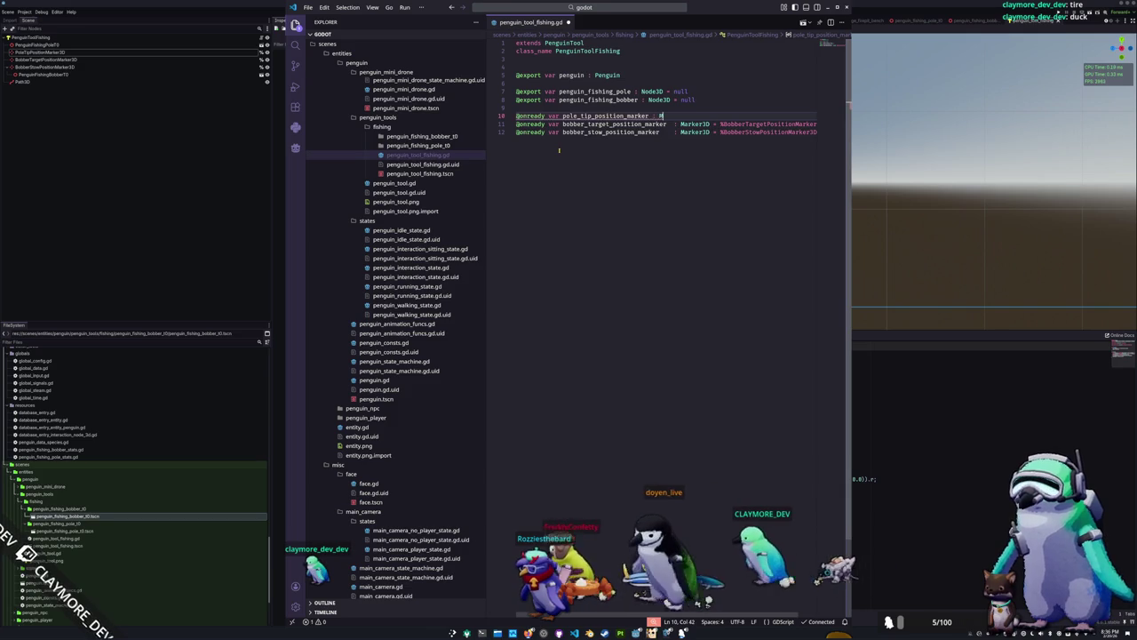
text(arker : Marker3)
key(ctrl+Left)
key(ctrl+Left)
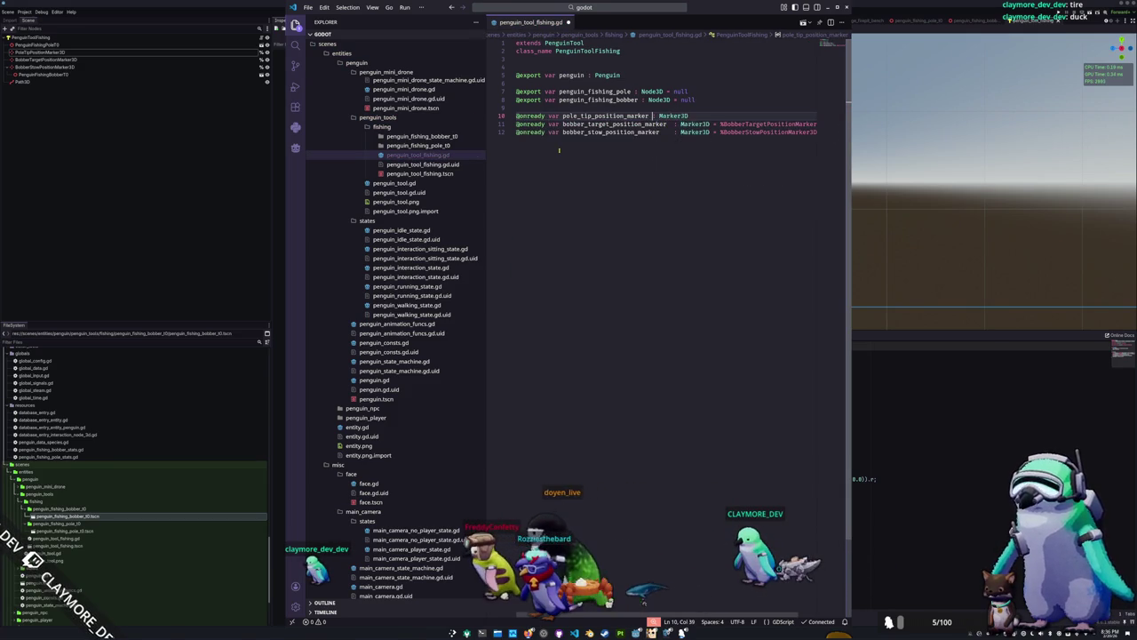
text(= )
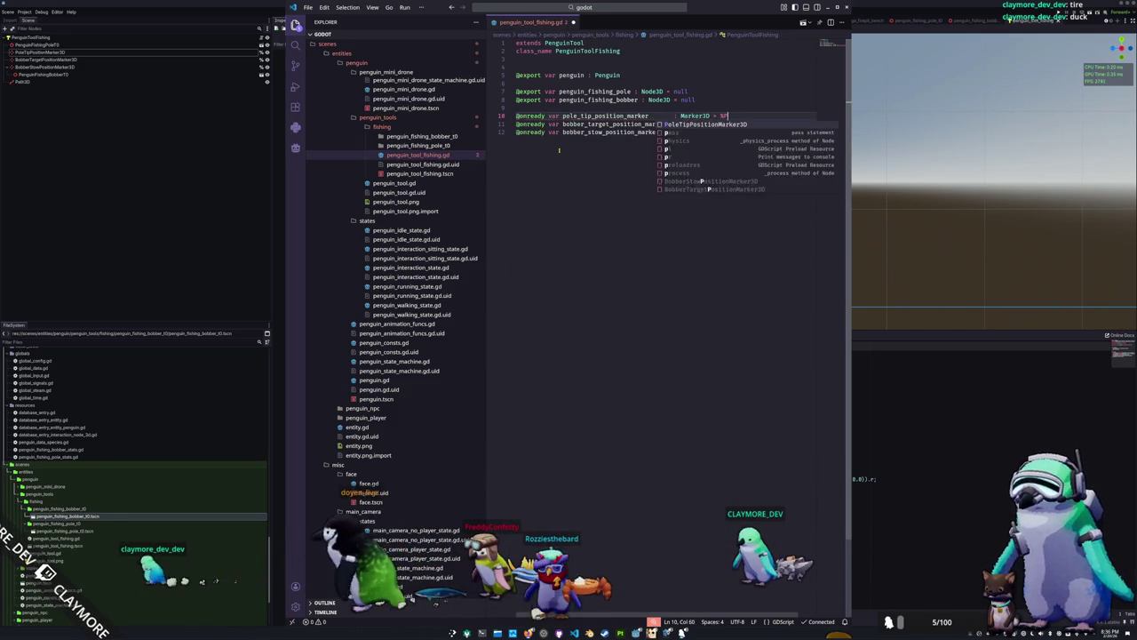
text(%P)
key(Return)
key(Down)
key(Home)
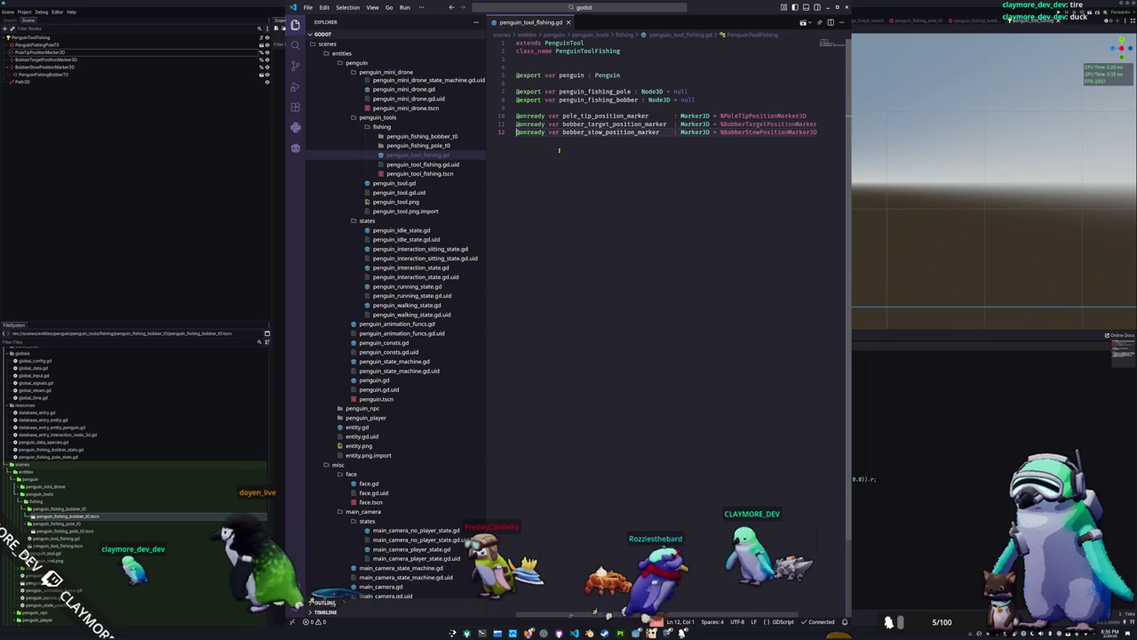
key(alt+Tab)
click(102, 83)
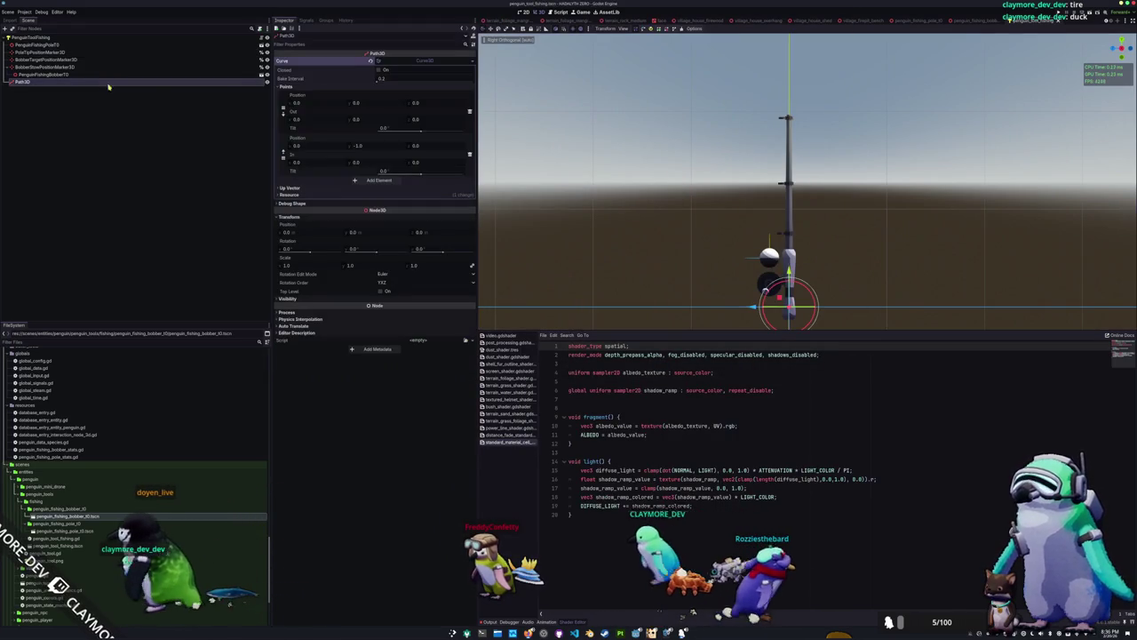
Check the positions of the pole tip and bobber slow position markers against the Path3D
scroll(577, 222, down, 1)
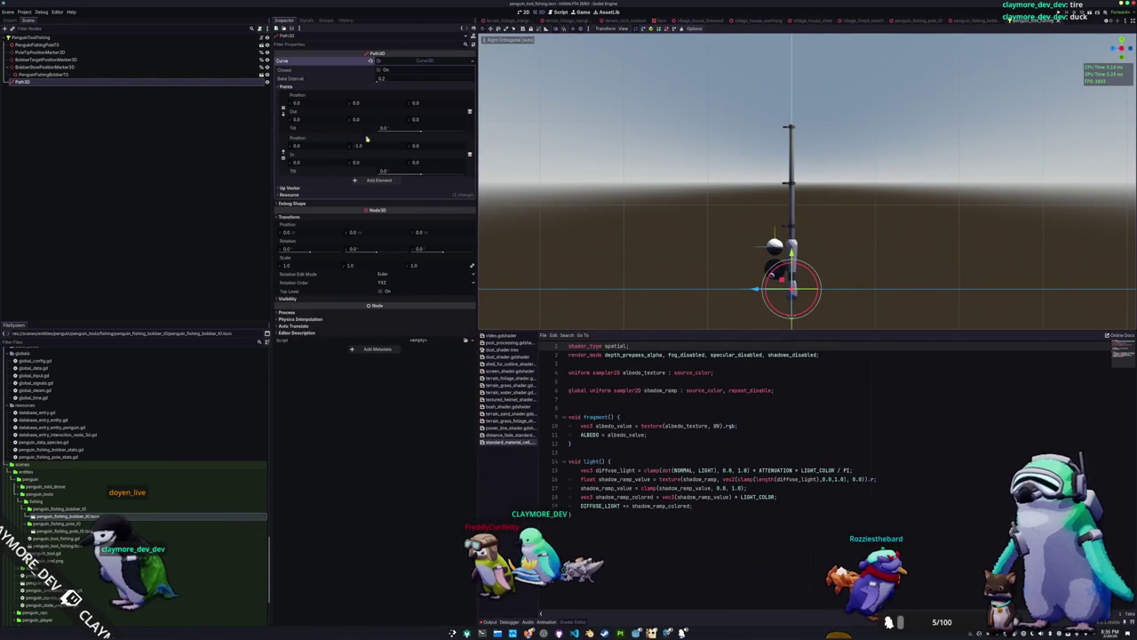
click(35, 67)
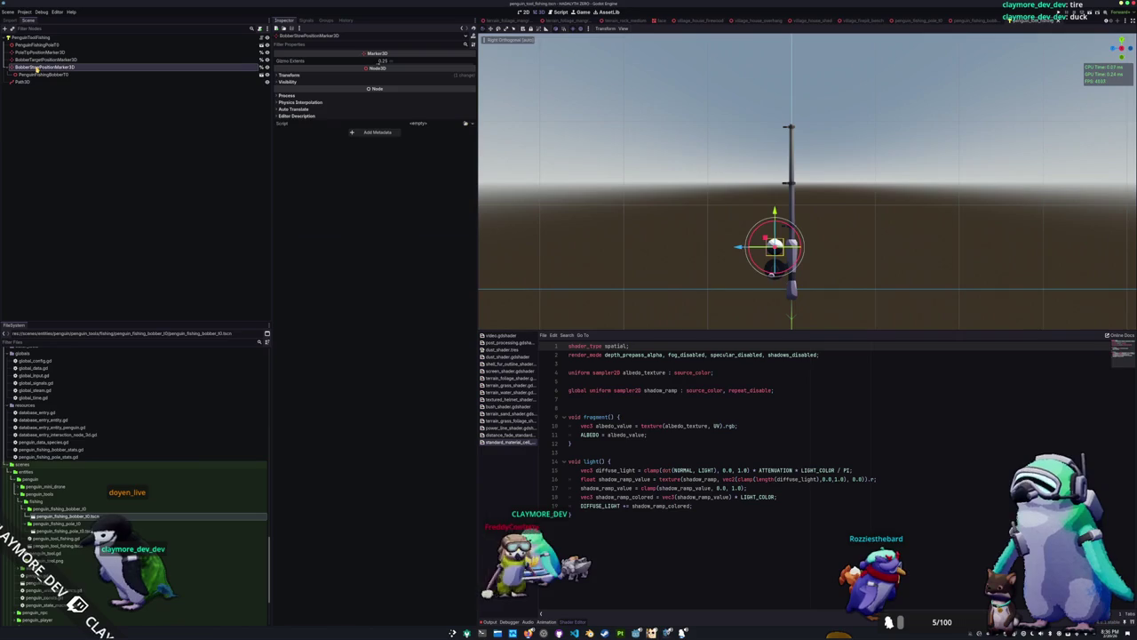
click(45, 53)
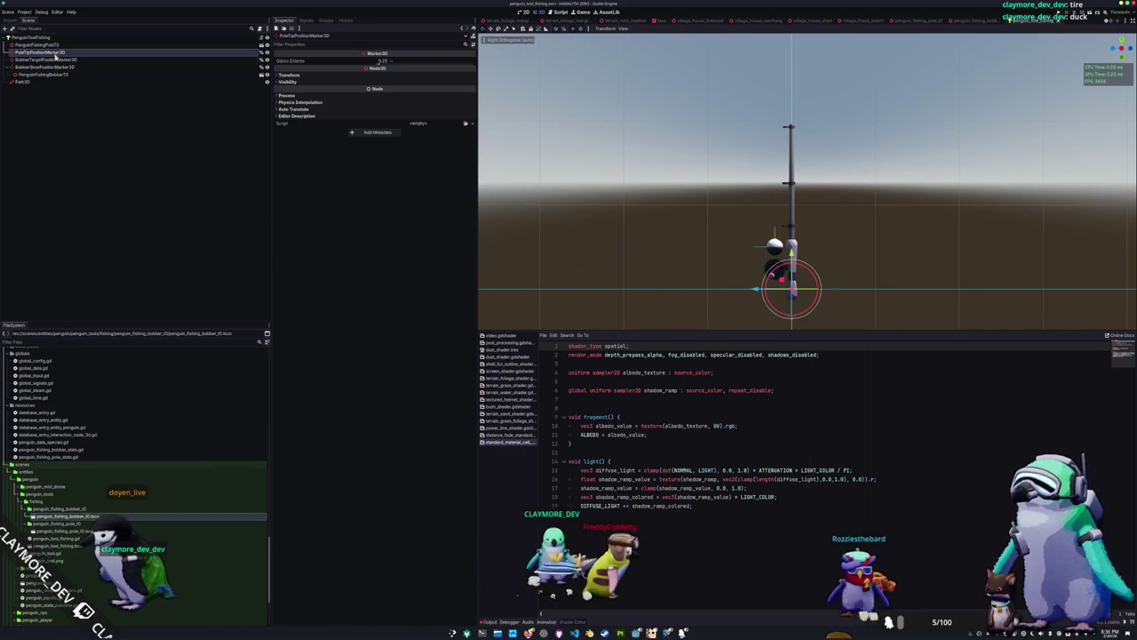
click(294, 75)
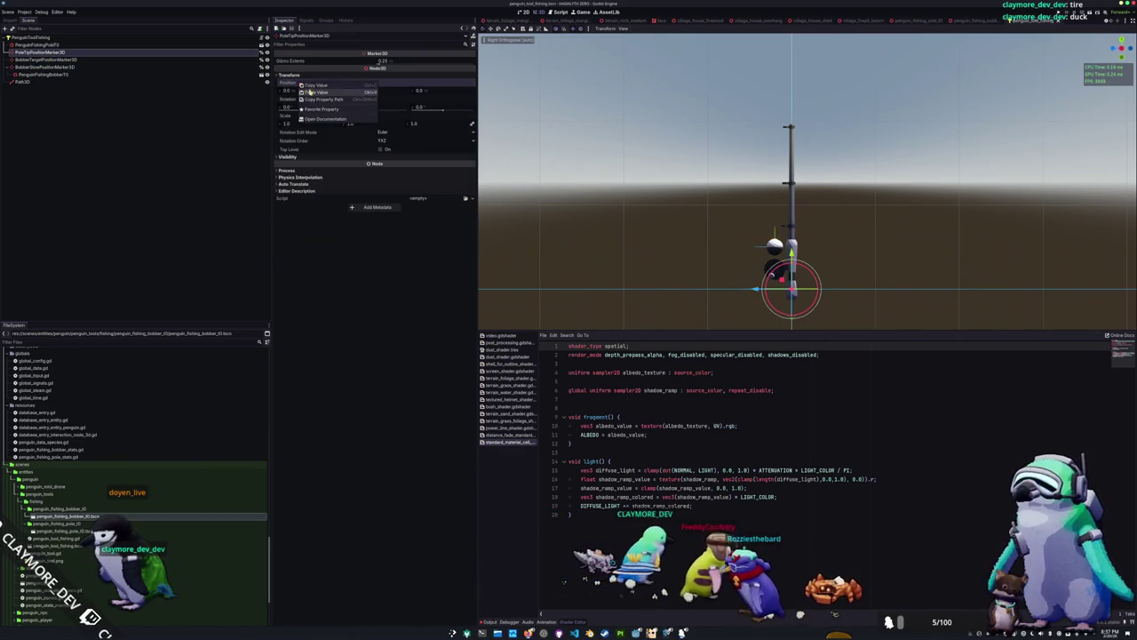
click(22, 80)
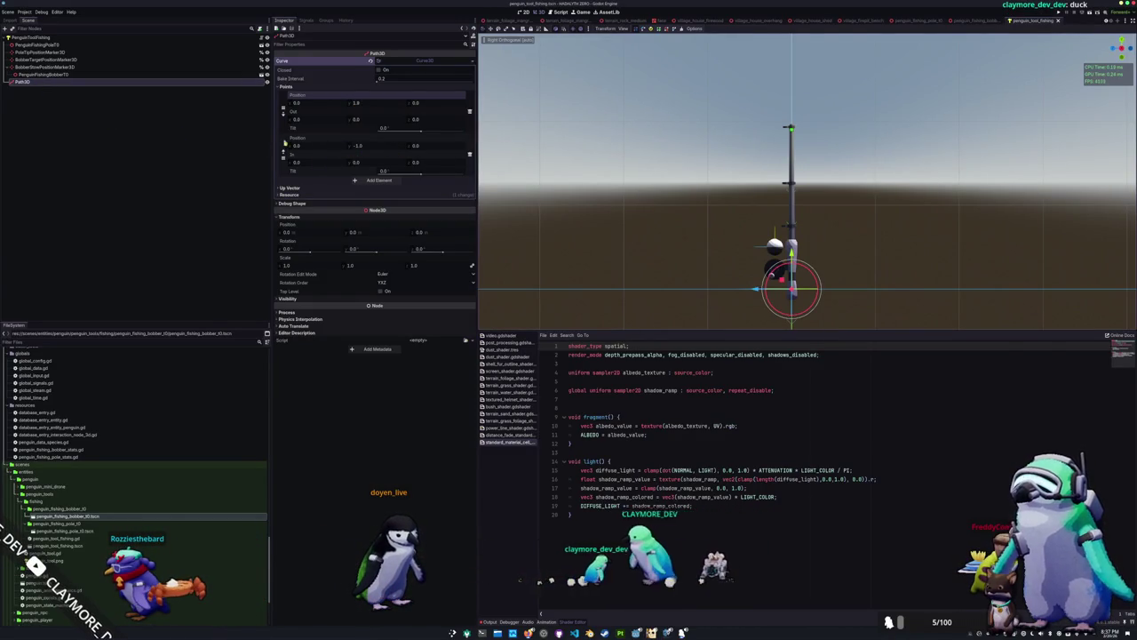
key(f)
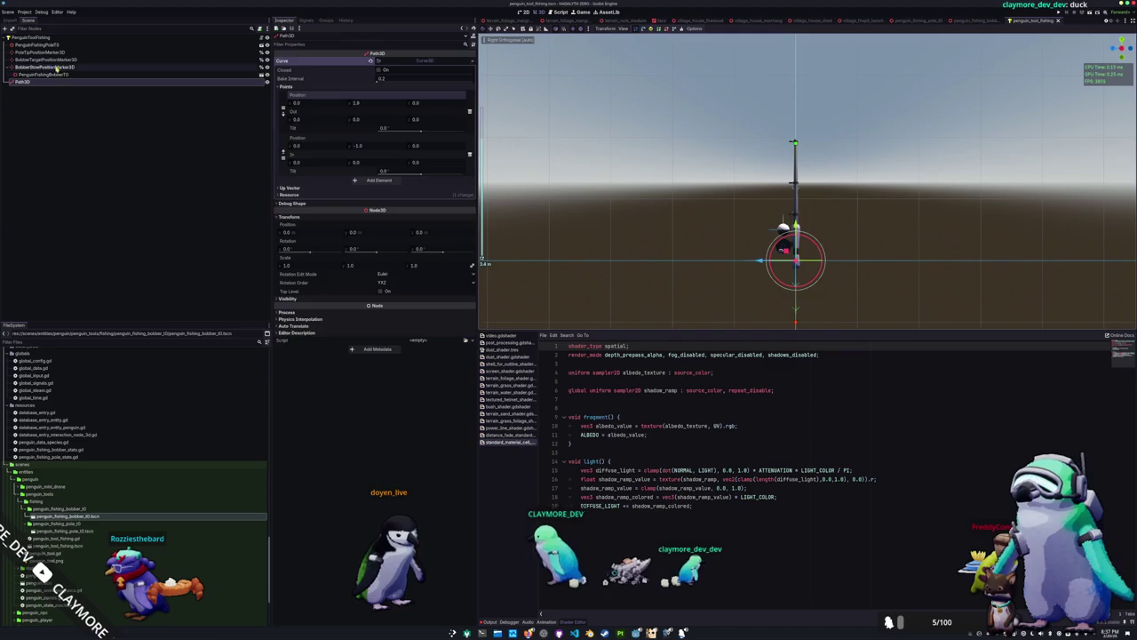
click(58, 66)
click(347, 76)
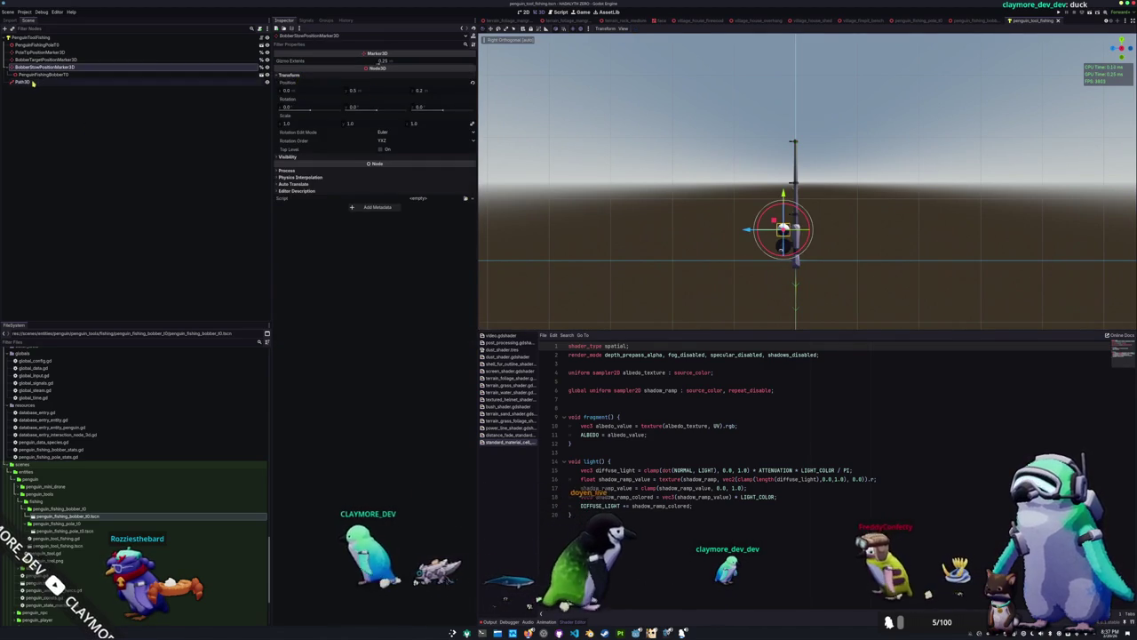
Move the Path3D curve's second point to (0, 0.5, 0.2)
key(Down)
key(Down)
drag(371, 149, 398, 149)
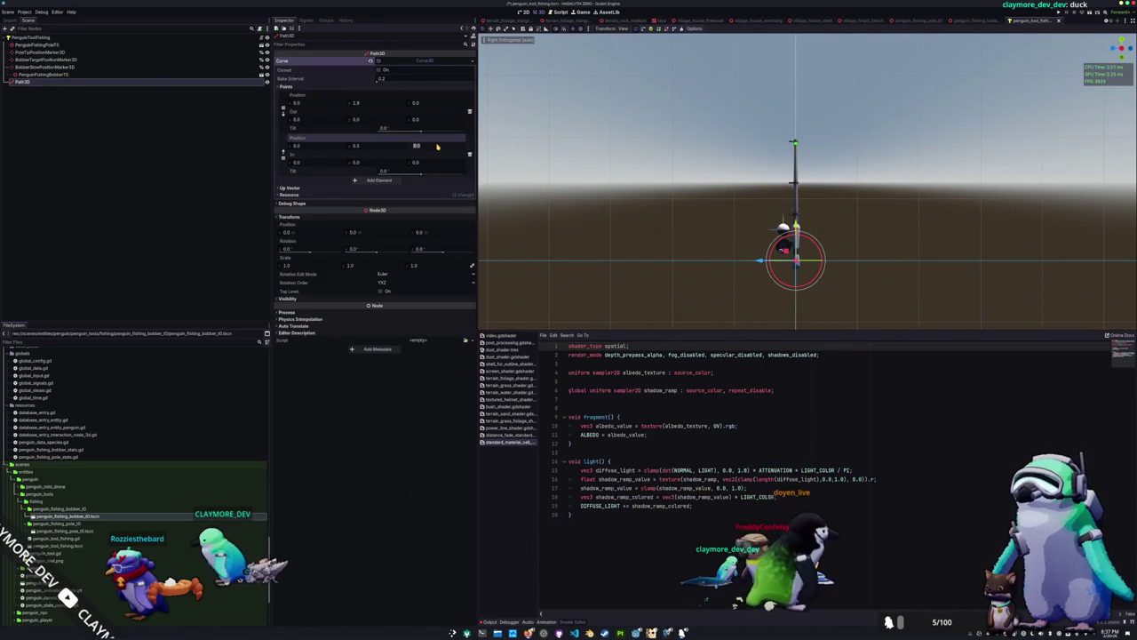
scroll(637, 204, up, 5)
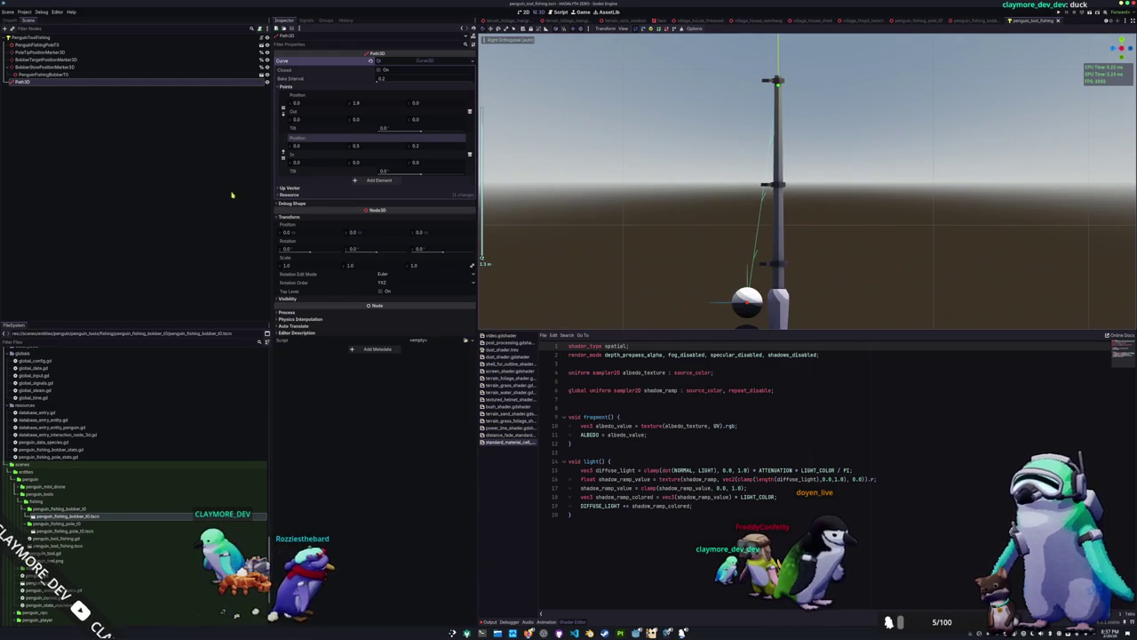
right_click(56, 83)
Add a CSGPolygon3D child node after comparing the CSG node types in a 'csg' search
click(71, 94)
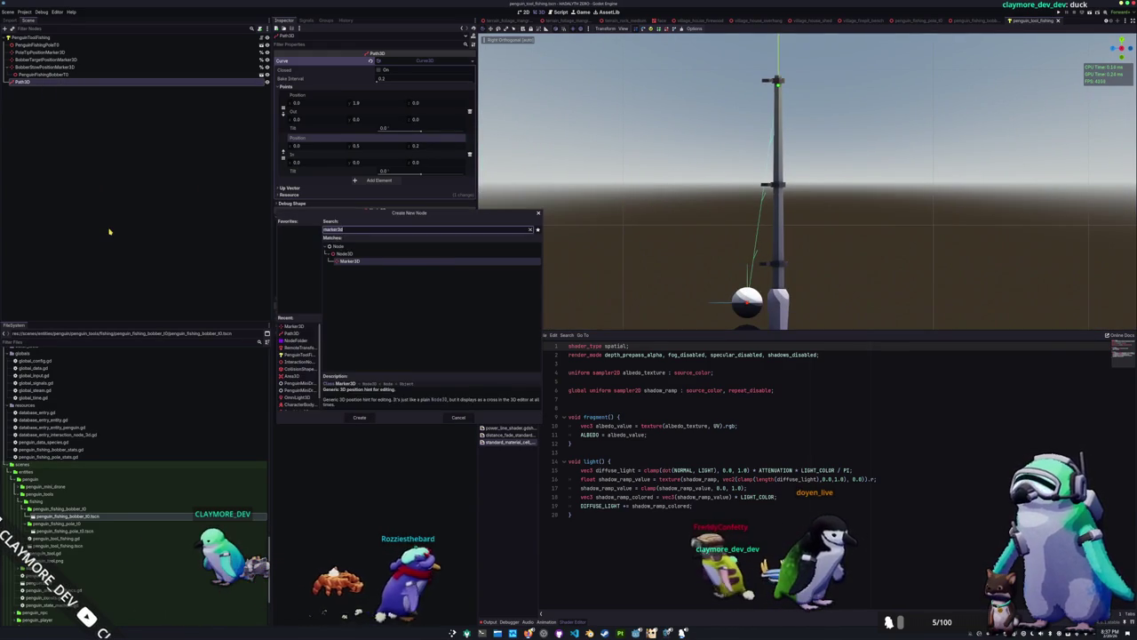
text(csg)
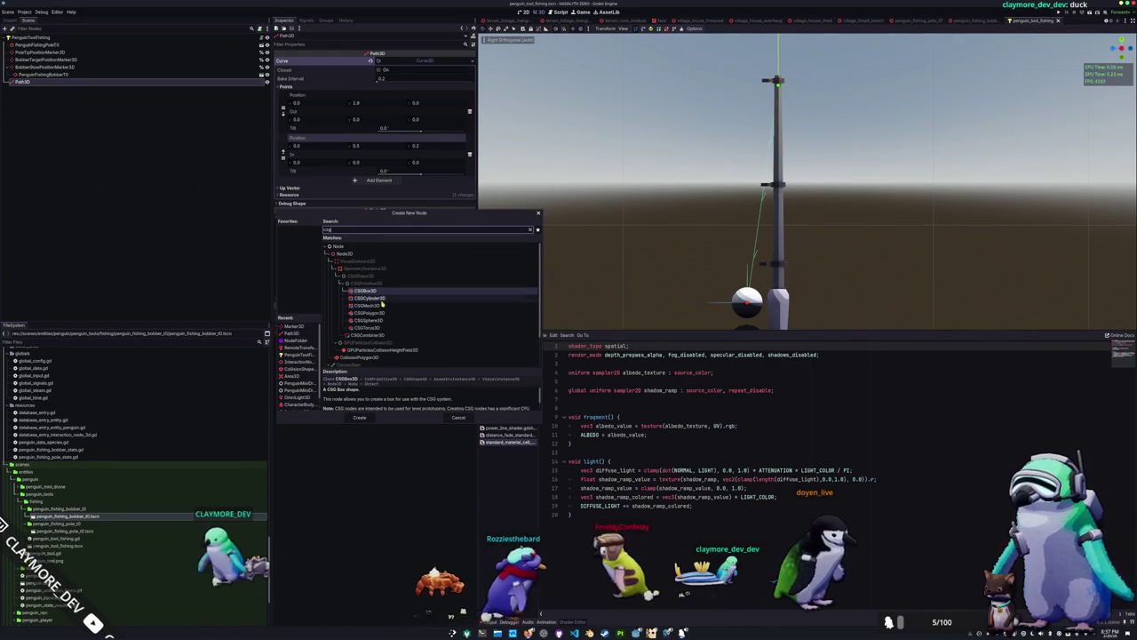
click(384, 299)
scroll(448, 407, down, 2)
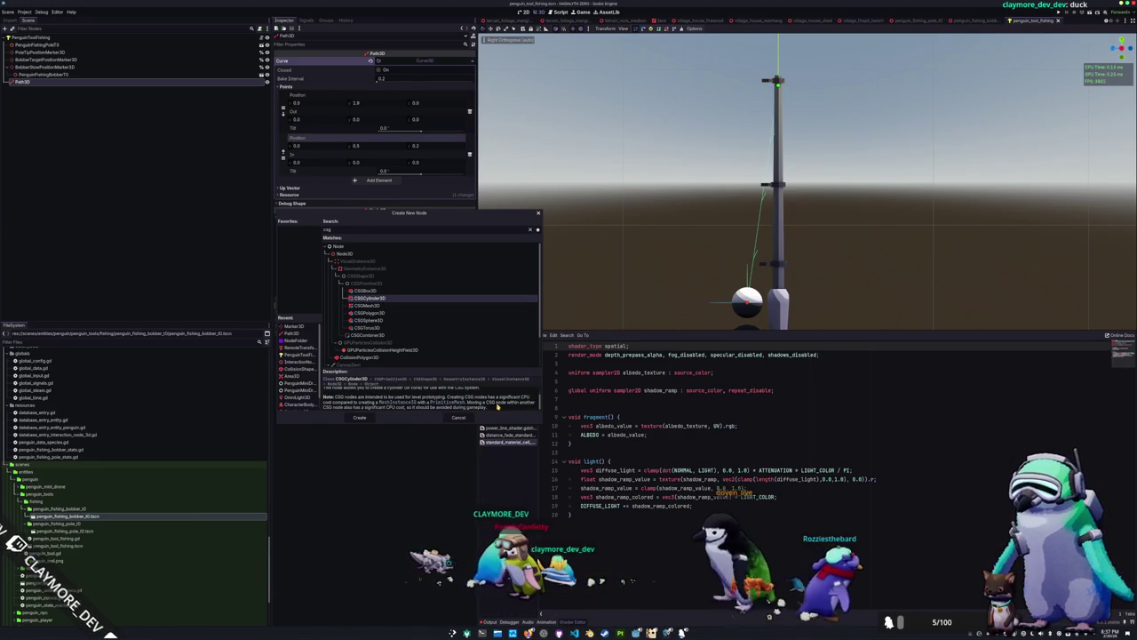
scroll(506, 403, up, 2)
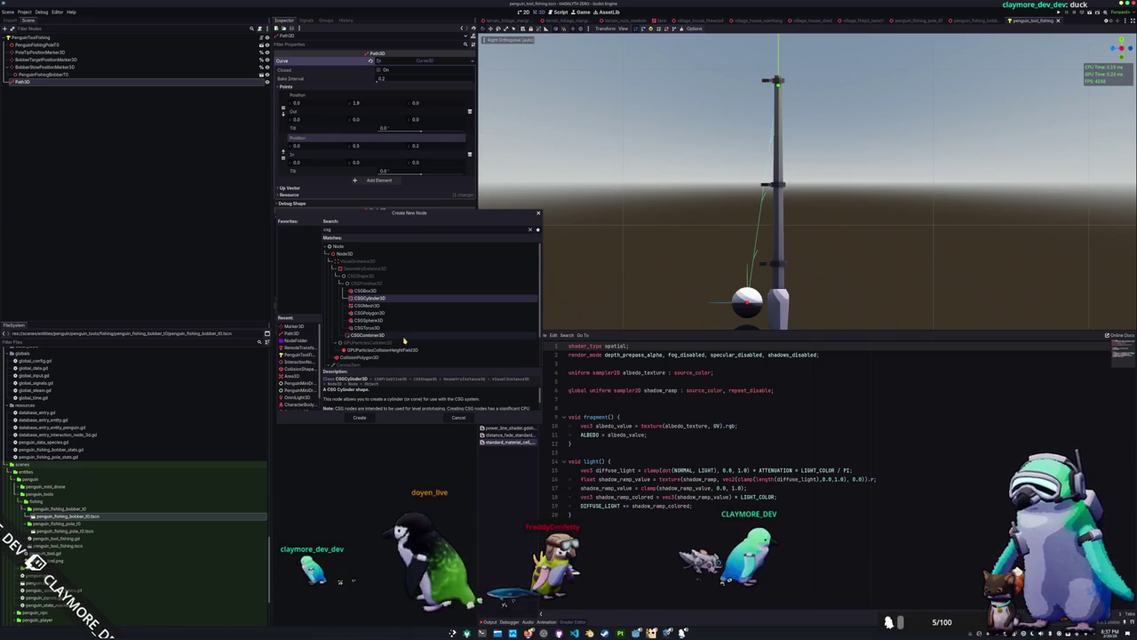
click(404, 334)
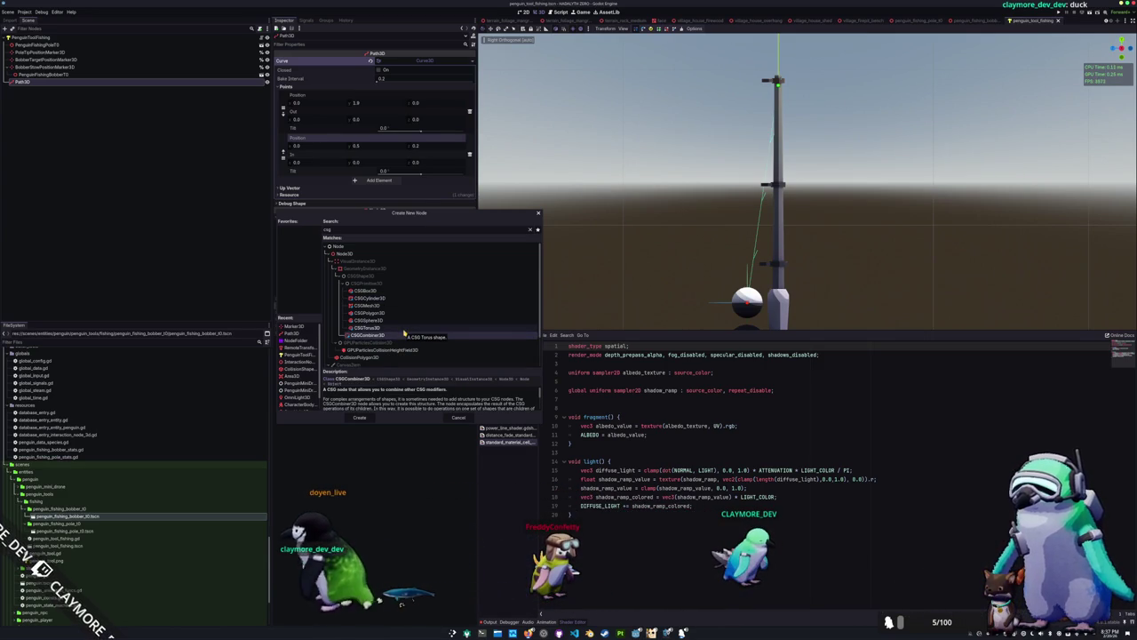
click(404, 330)
scroll(404, 332, down, 2)
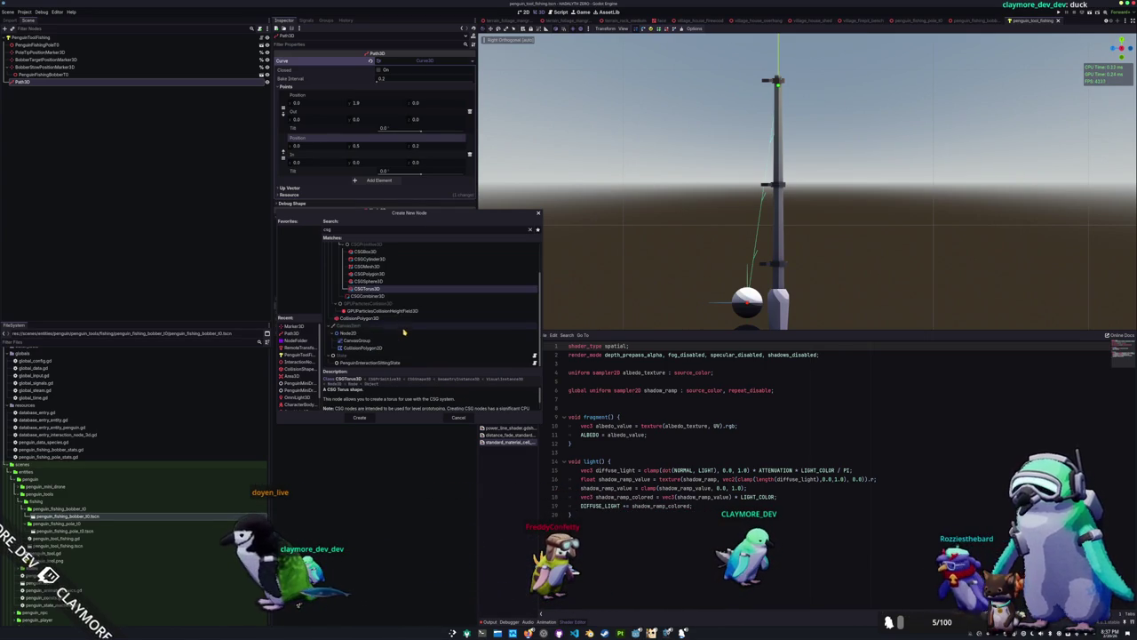
scroll(404, 333, up, 2)
click(381, 299)
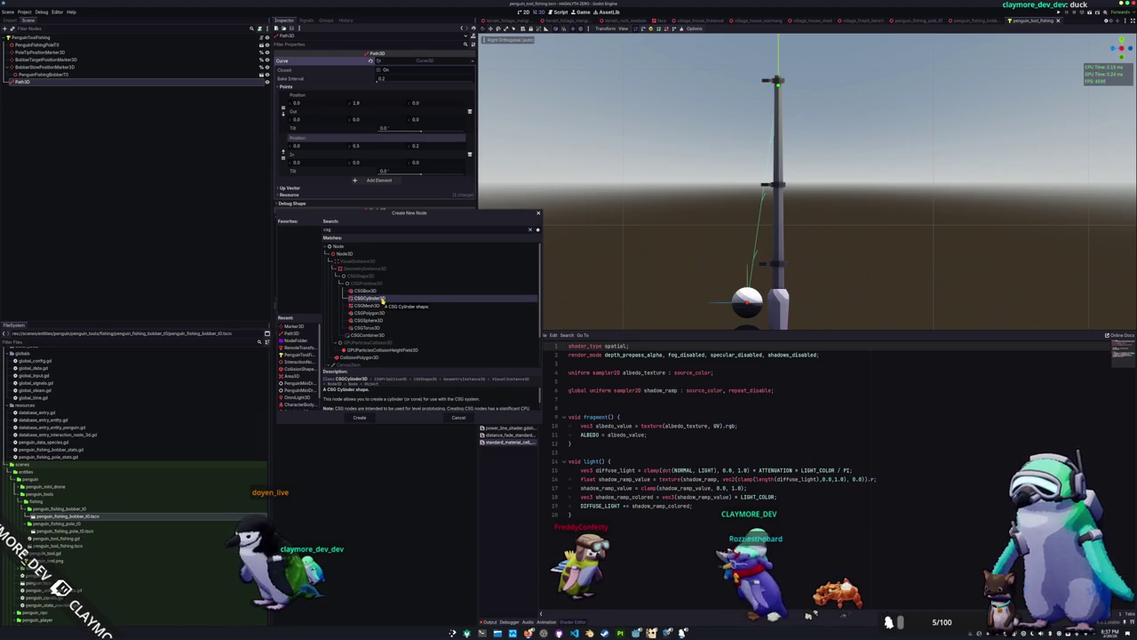
click(378, 313)
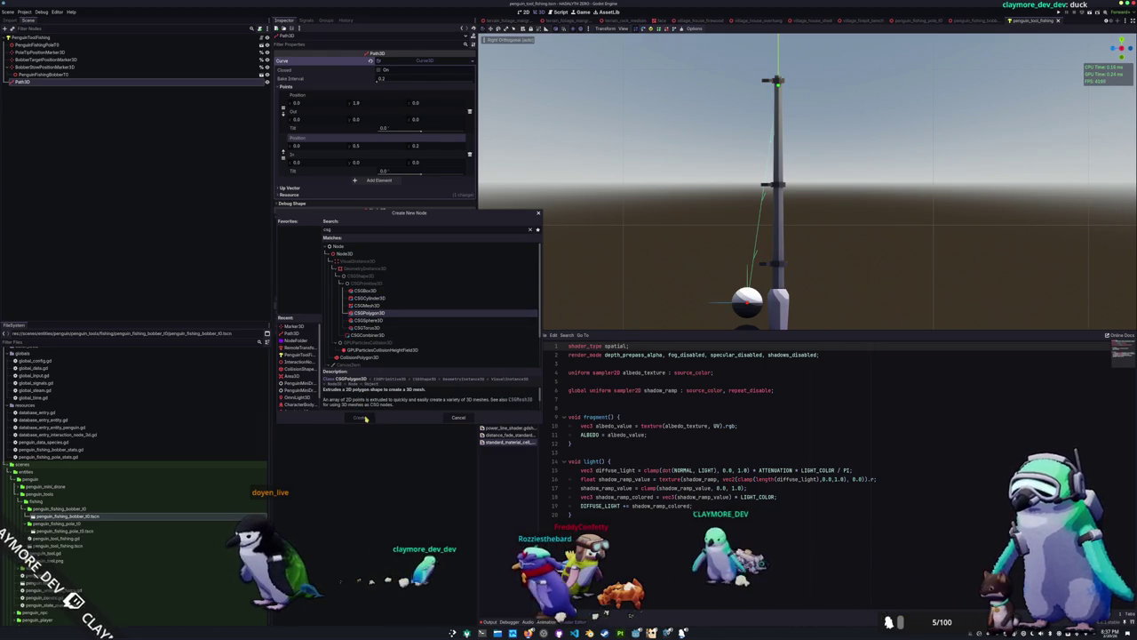
click(360, 418)
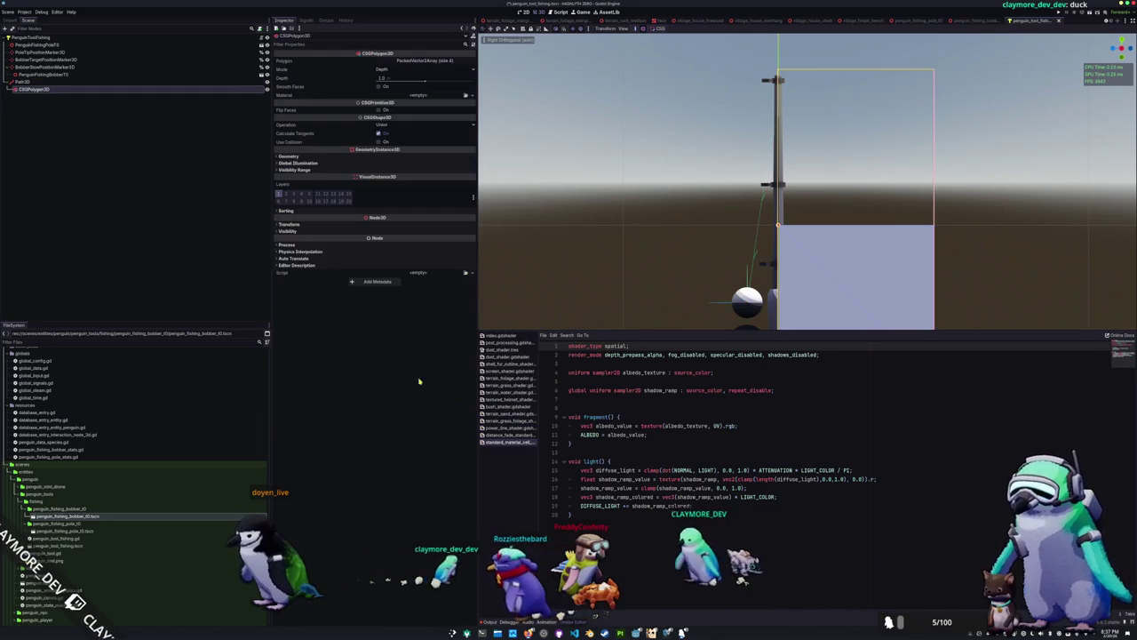
Set the CSGPolygon3D Mode to Path with Path3D as its path node
click(398, 70)
click(387, 93)
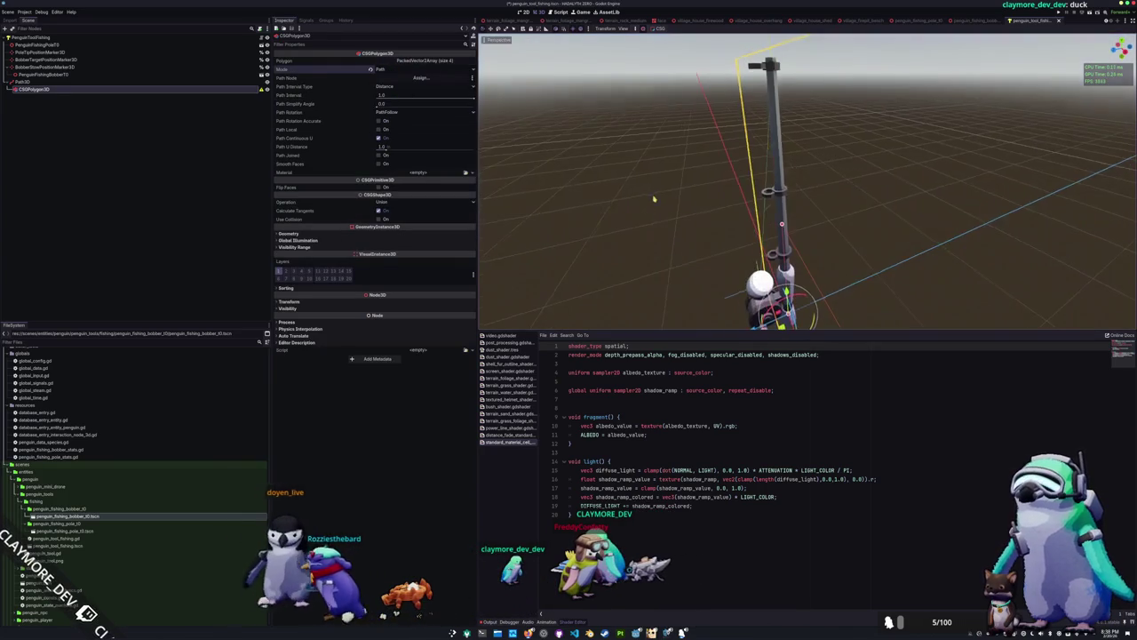
click(410, 77)
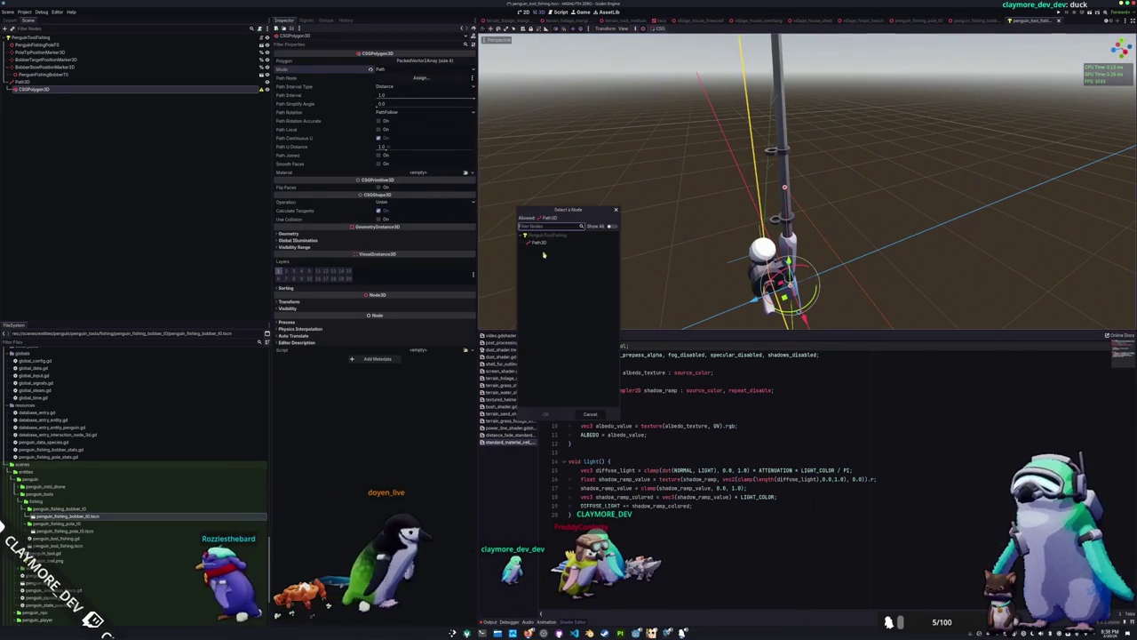
double_click(539, 243)
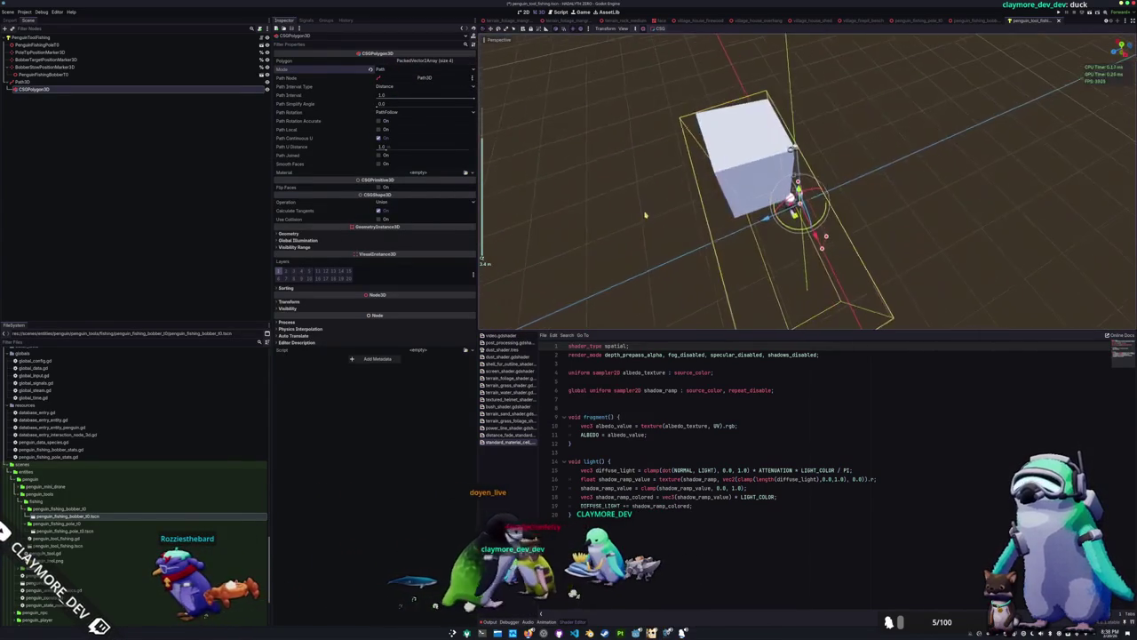
Switch to front view and start editing the first polygon point's x value
drag(646, 210, 688, 219)
key(KP_1)
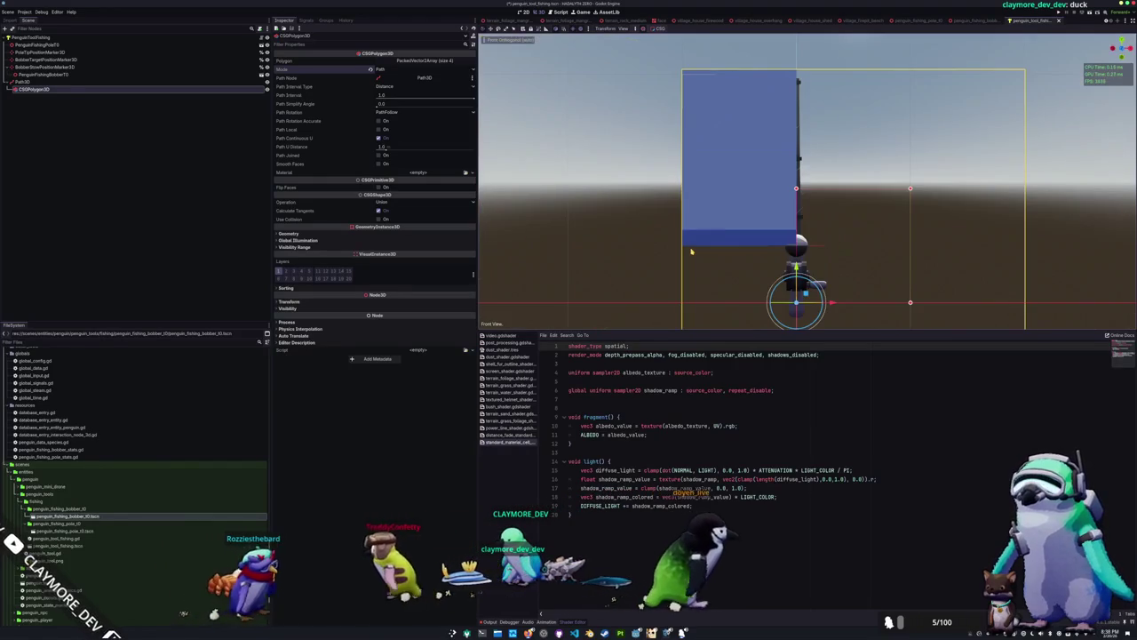
drag(691, 252, 683, 200)
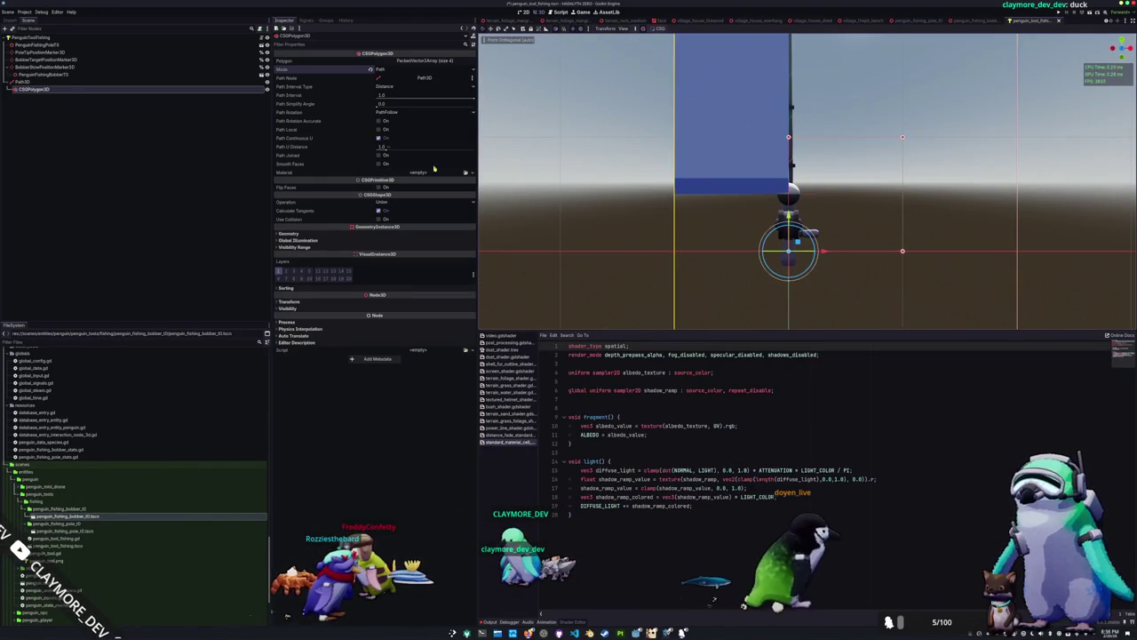
click(402, 61)
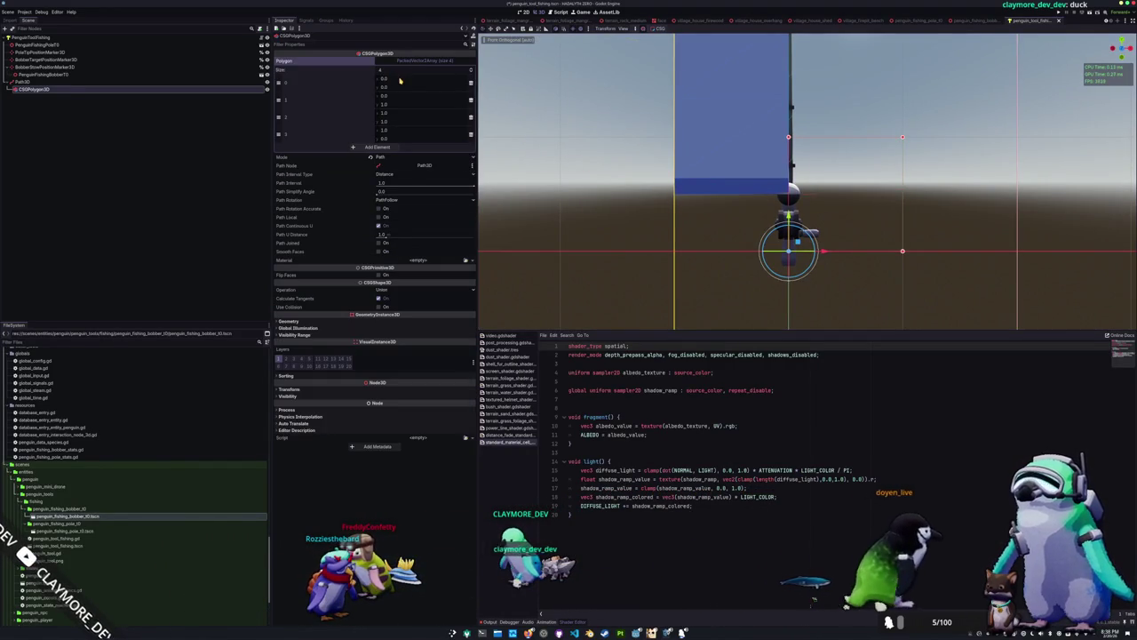
click(400, 81)
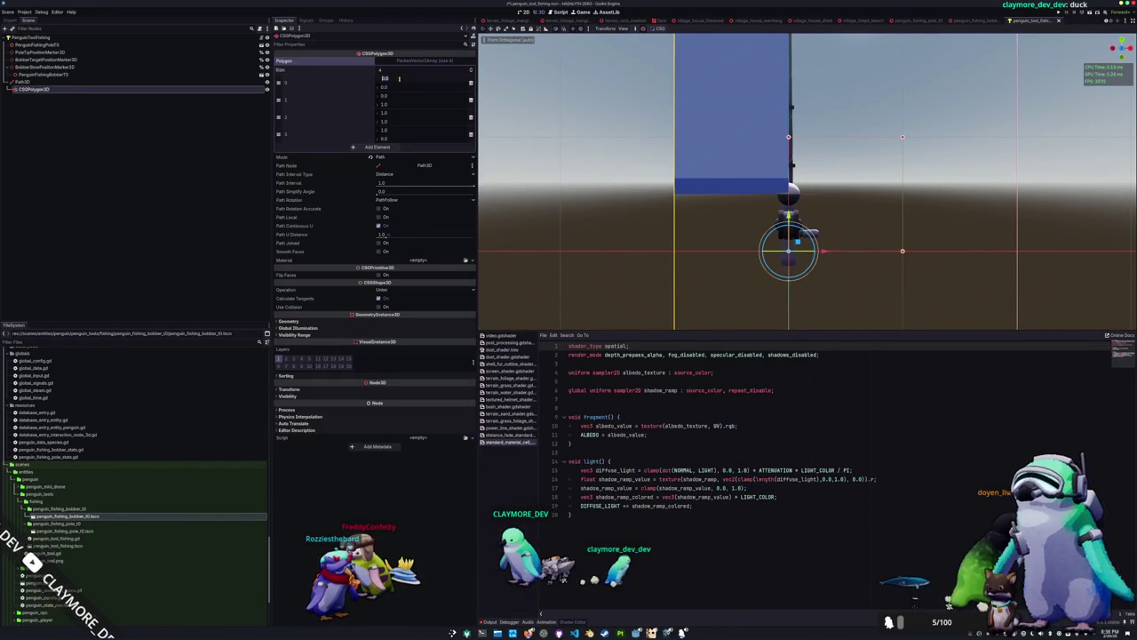
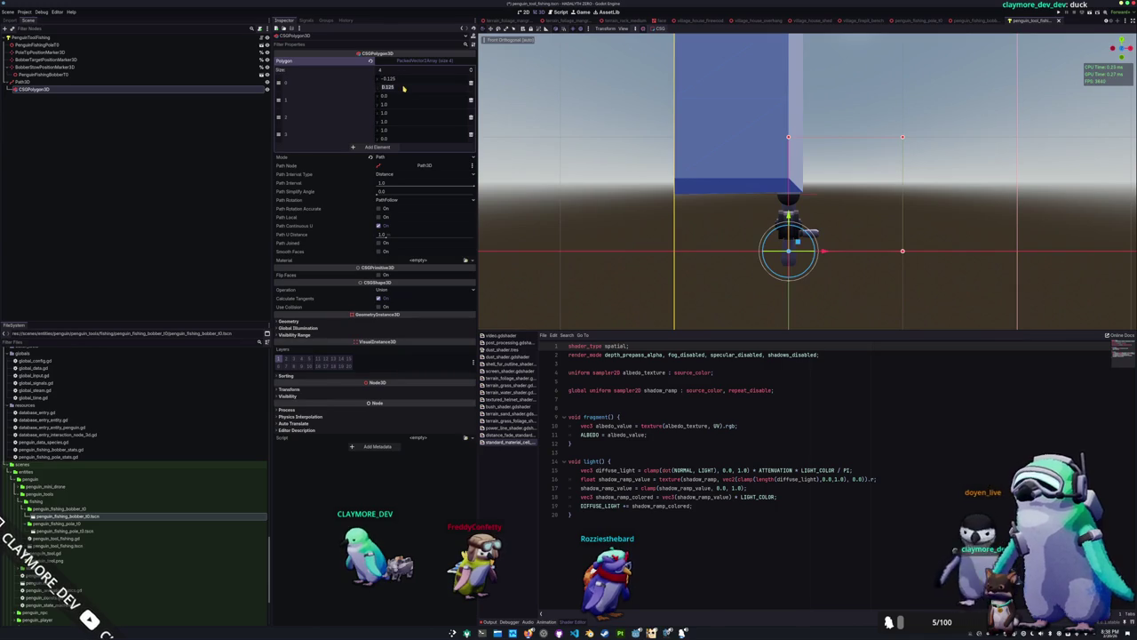
Enter -0.125 for the first polygon coordinate and view the profile from the front
text(.125)
key(Return)
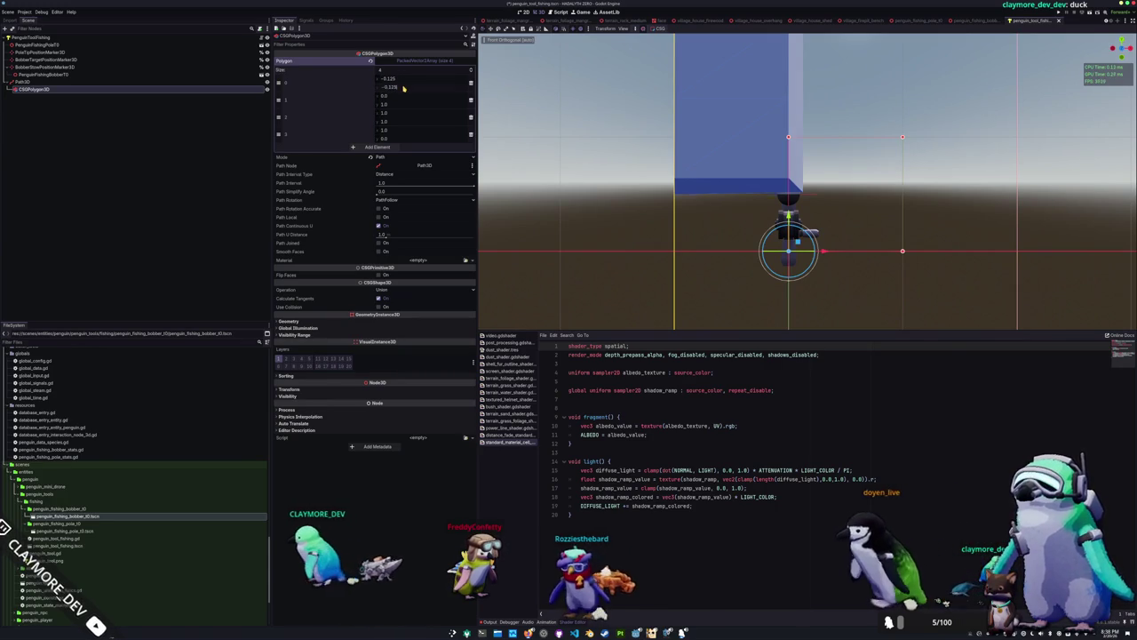
scroll(619, 218, up, 4)
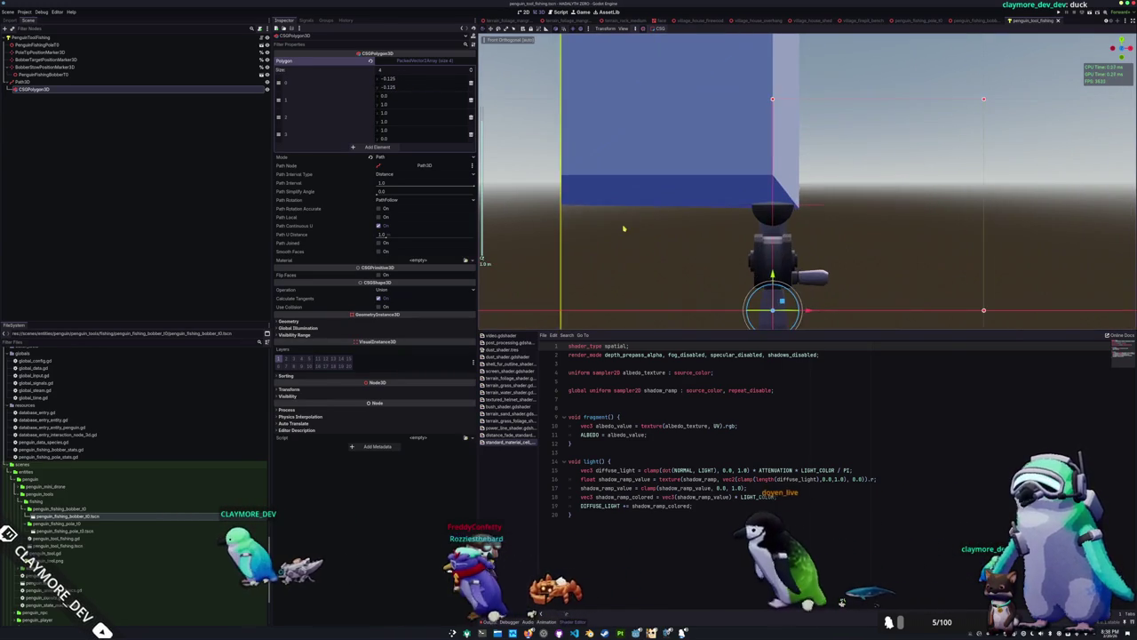
scroll(620, 203, down, 3)
mouse_move(619, 204)
mouse_down()
mouse_move(459, 228)
mouse_move(565, 210)
mouse_move(619, 258)
mouse_move(630, 196)
mouse_move(711, 226)
mouse_up()
key(KP_1)
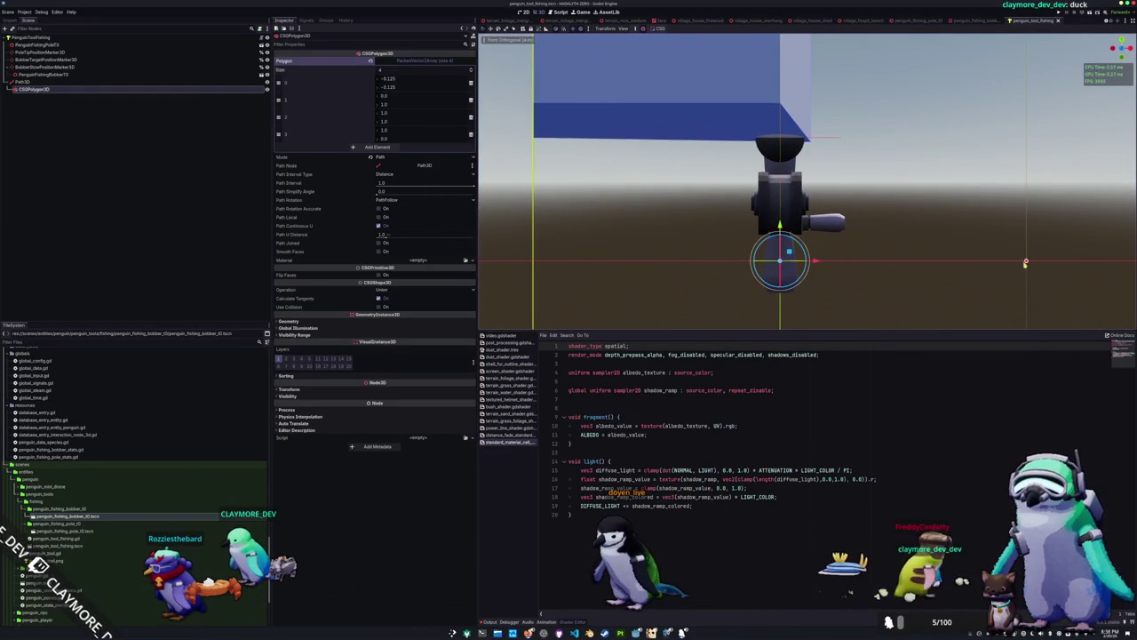
click(1028, 263)
click(76, 89)
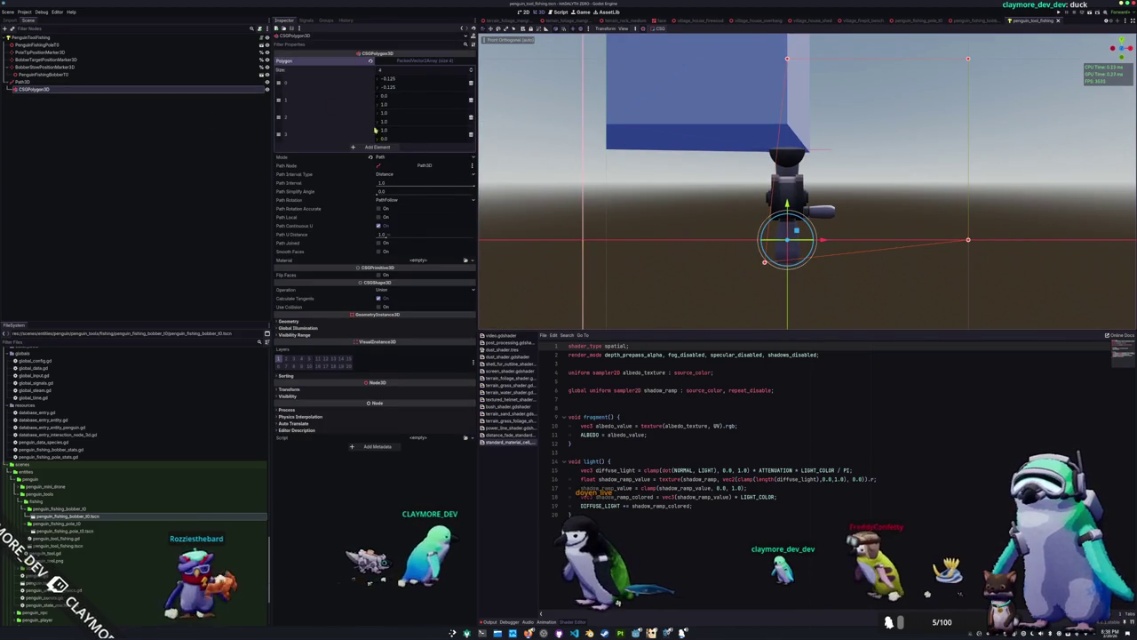
Set the next two polygon coordinates to -0.125 and 0.125
click(421, 96)
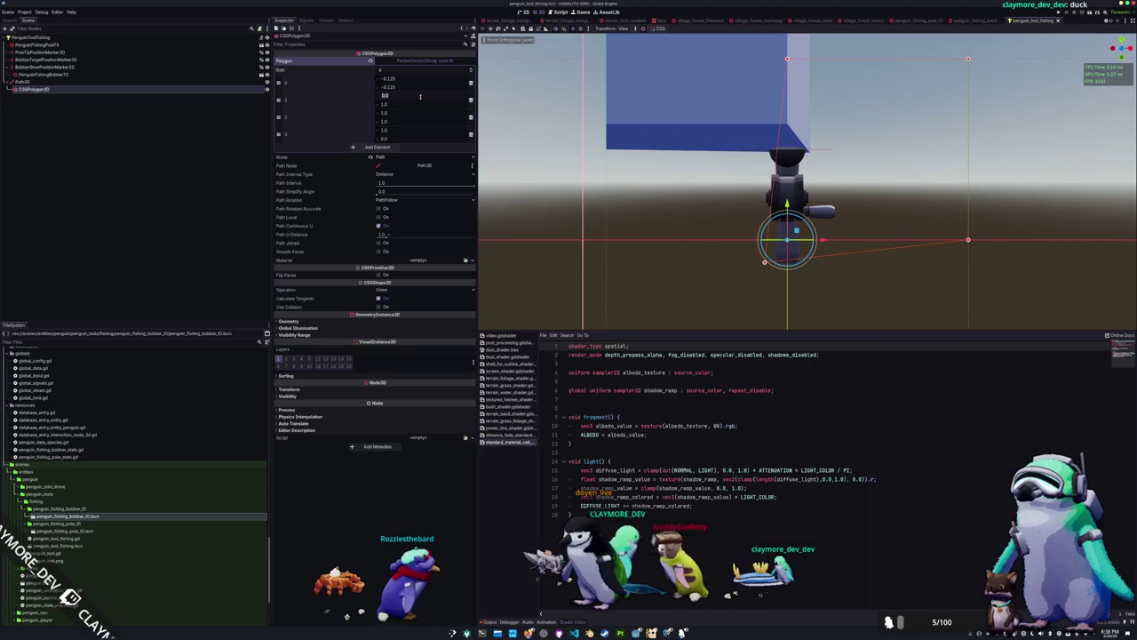
text(-0.125)
key(Return)
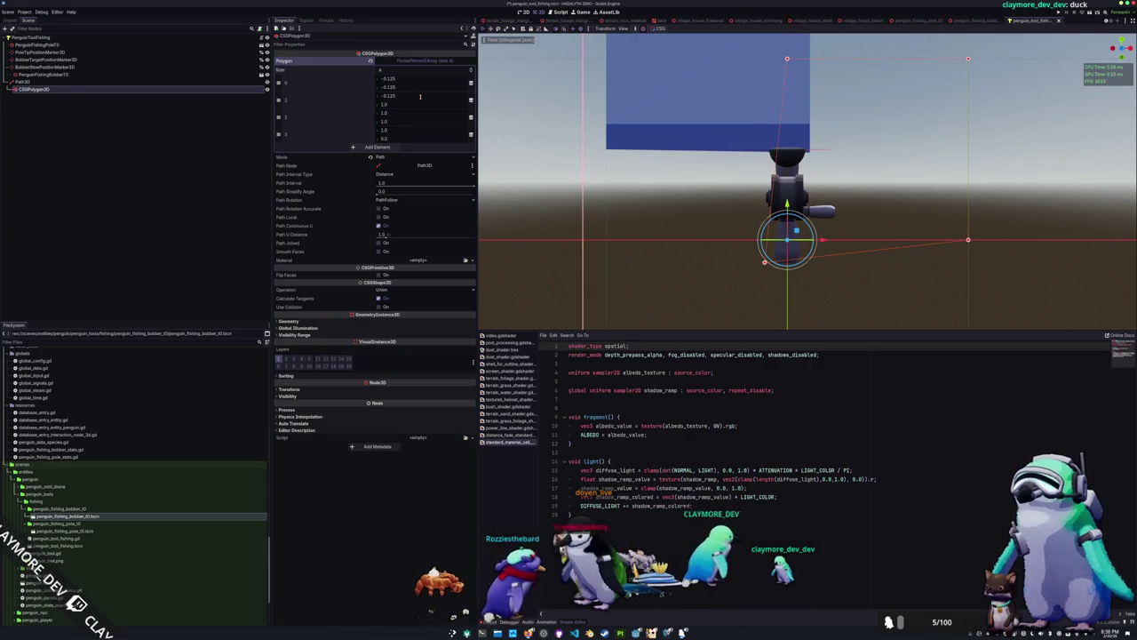
click(404, 104)
text(0.0)
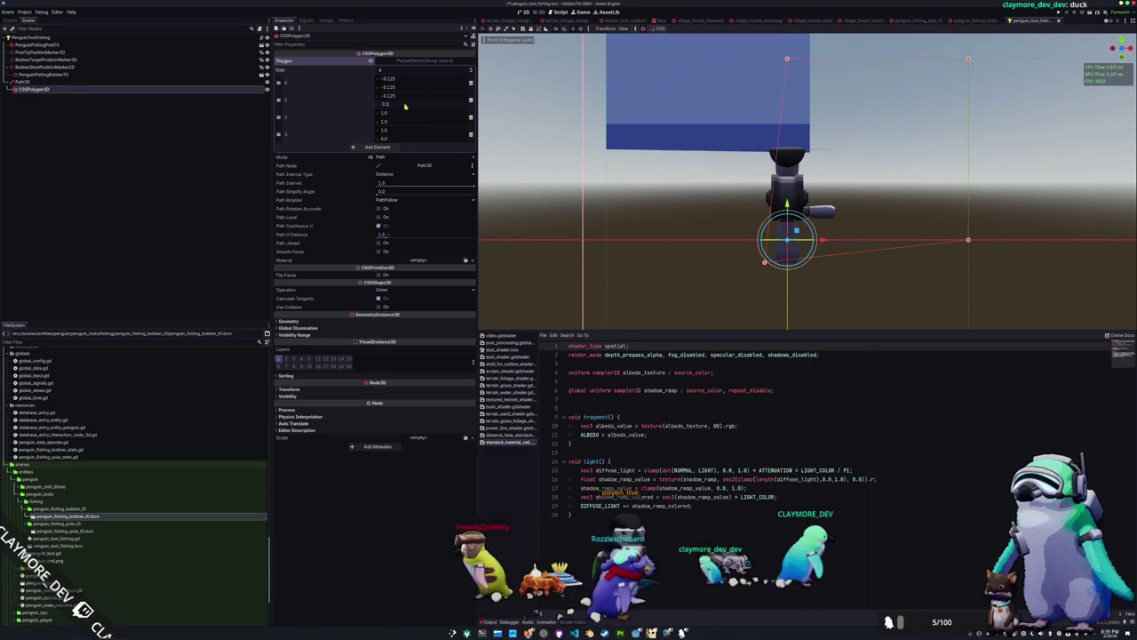
text(0.125)
key(Return)
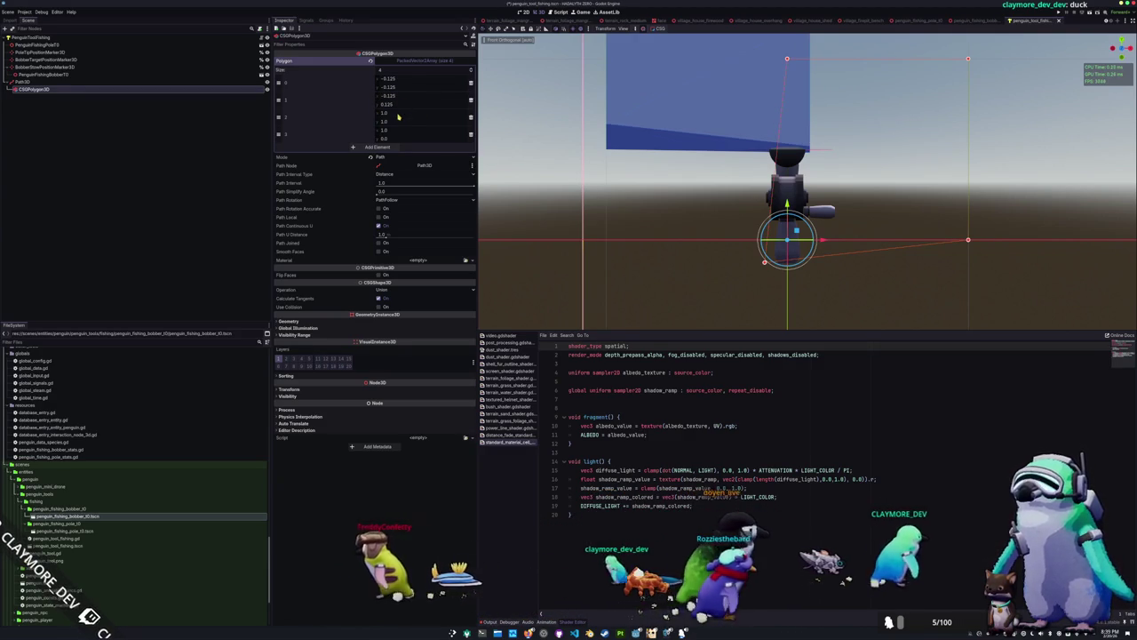
Set the remaining polygon coordinates to 0.125, completing the ±0.125 square profile
click(398, 112)
text(0.125)
key(Return)
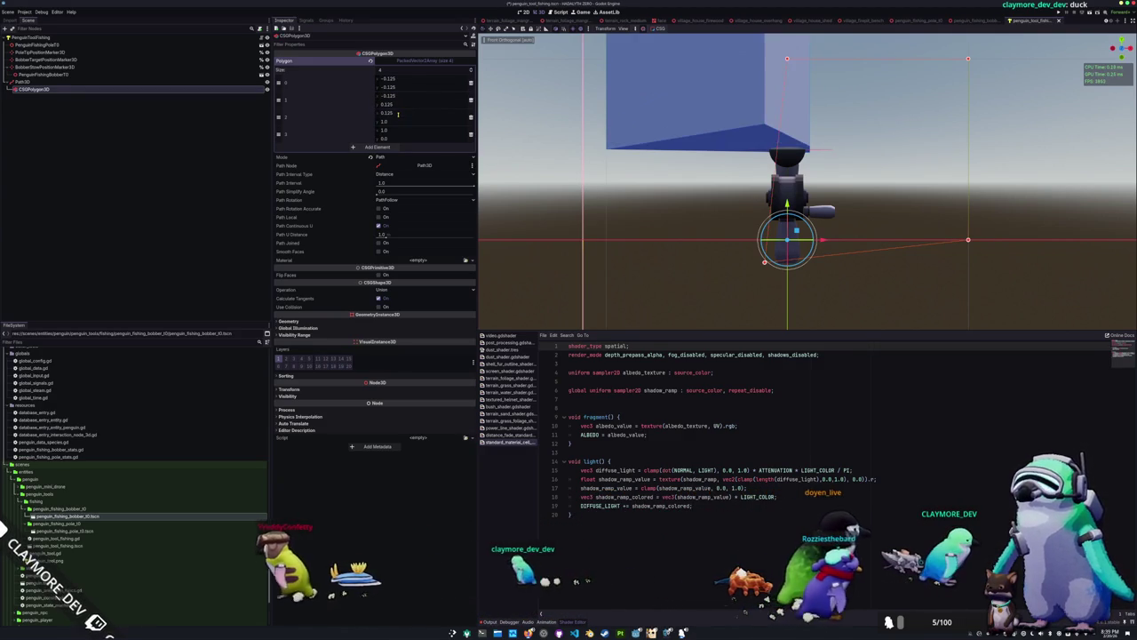
click(400, 122)
text(0.12)
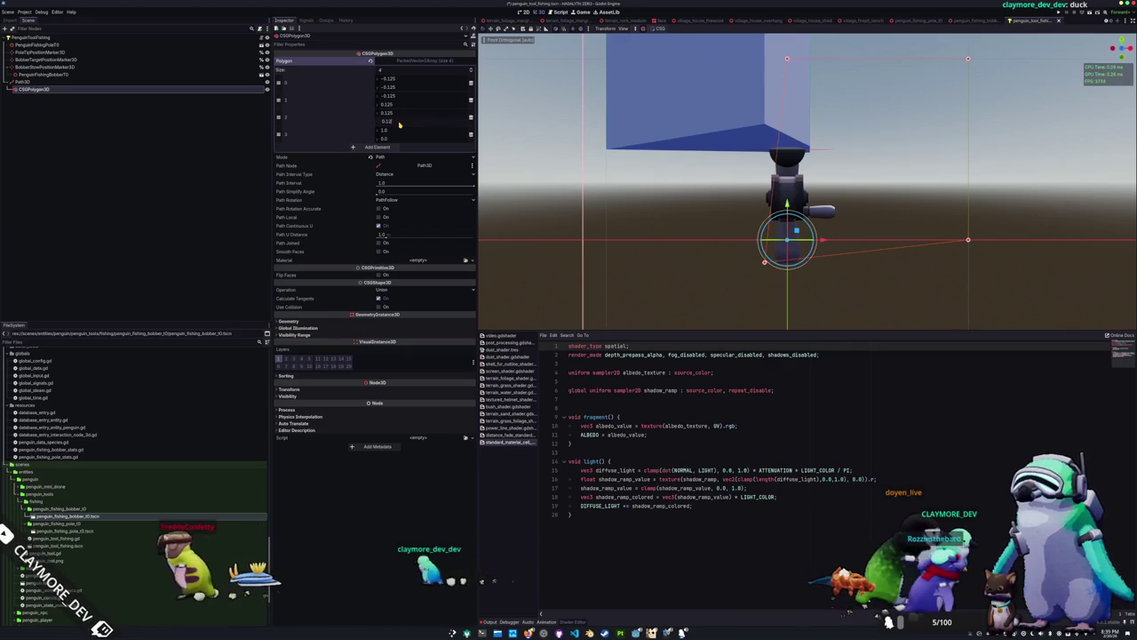
text(5)
key(Return)
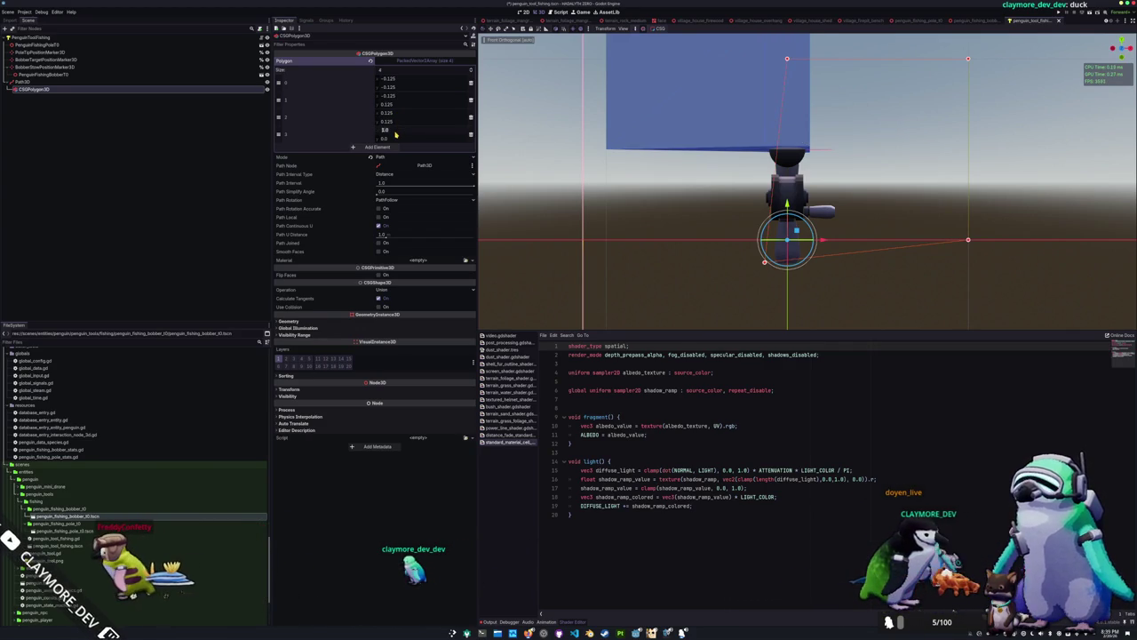
text(25)
key(Return)
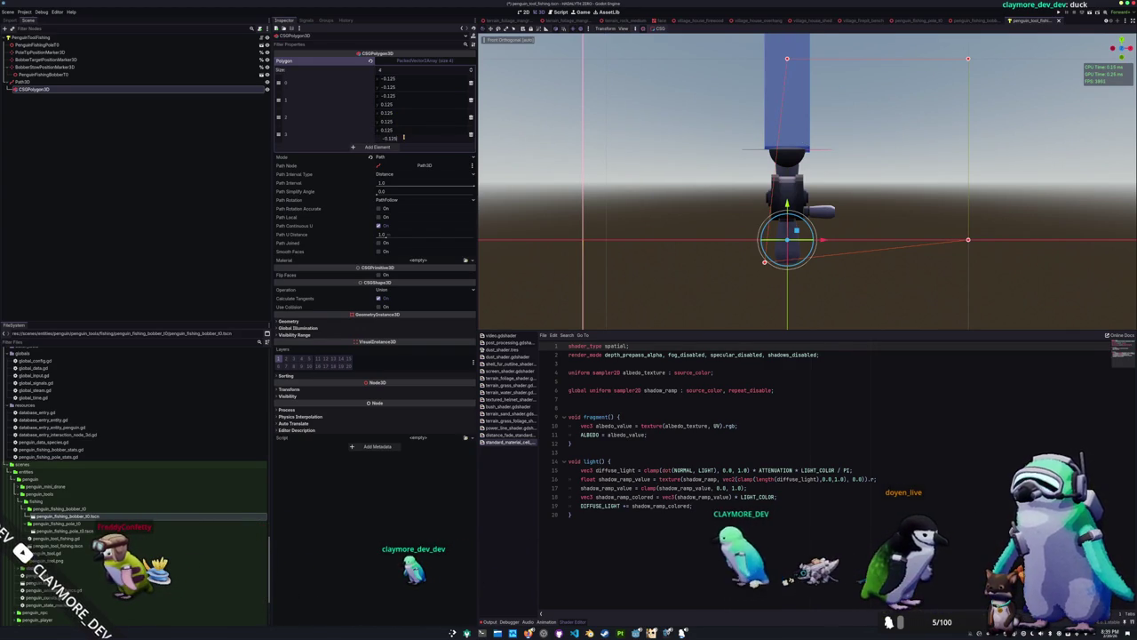
click(120, 162)
click(96, 88)
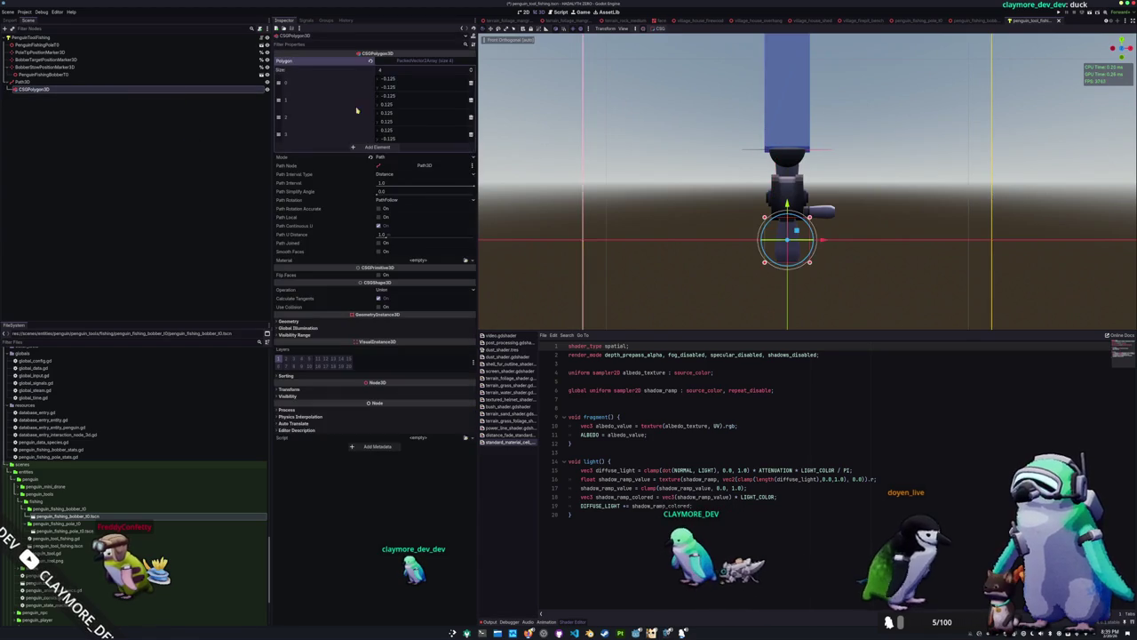
Quarter the first and third polygon coordinates to -0.031 using /4
key(f)
mouse_move(651, 171)
mouse_down()
mouse_move(611, 130)
mouse_move(637, 190)
mouse_move(667, 151)
mouse_move(680, 188)
mouse_move(586, 178)
mouse_up()
scroll(668, 152, up, 5)
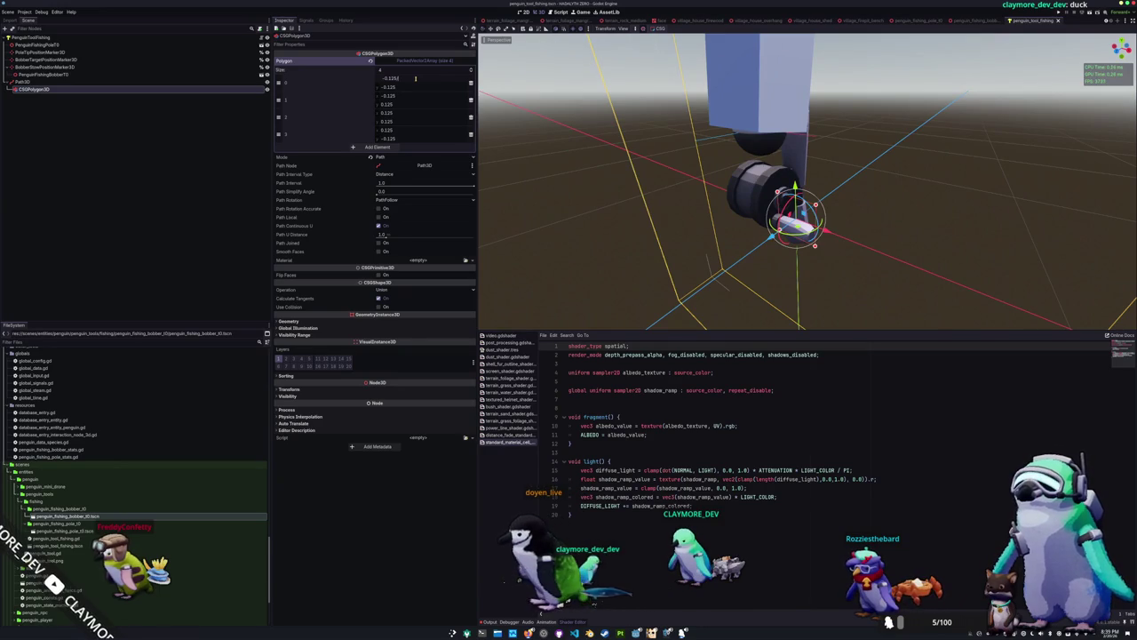
text(/4)
key(Return)
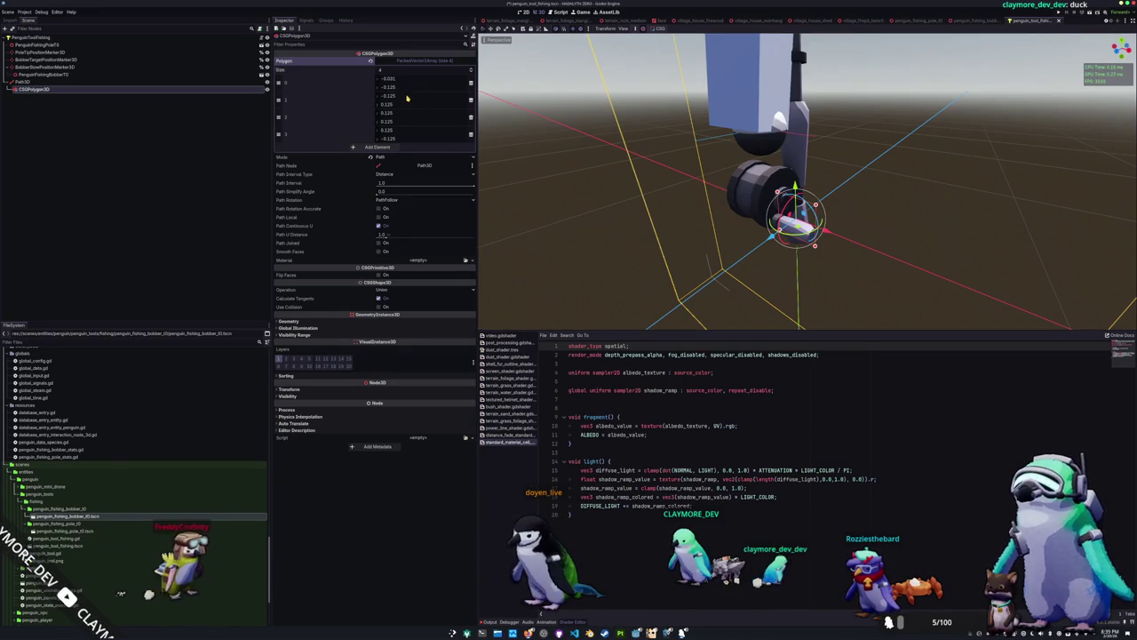
text(/4)
key(Return)
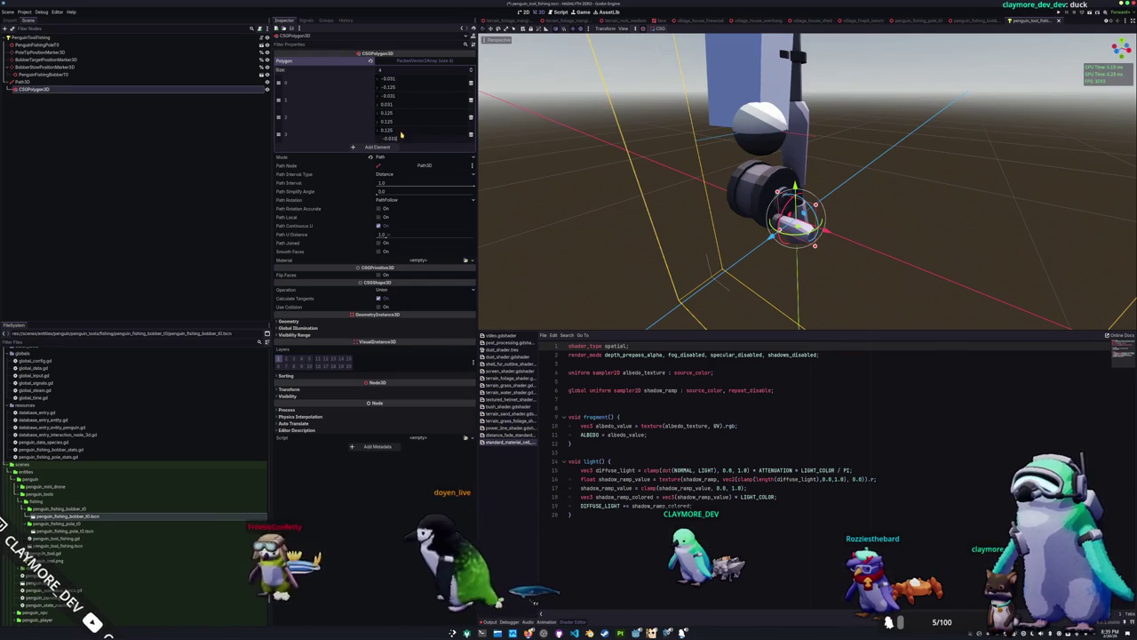
Paste the quartered value into the remaining polygon coordinates, ending at 0.031
click(395, 105)
click(394, 105)
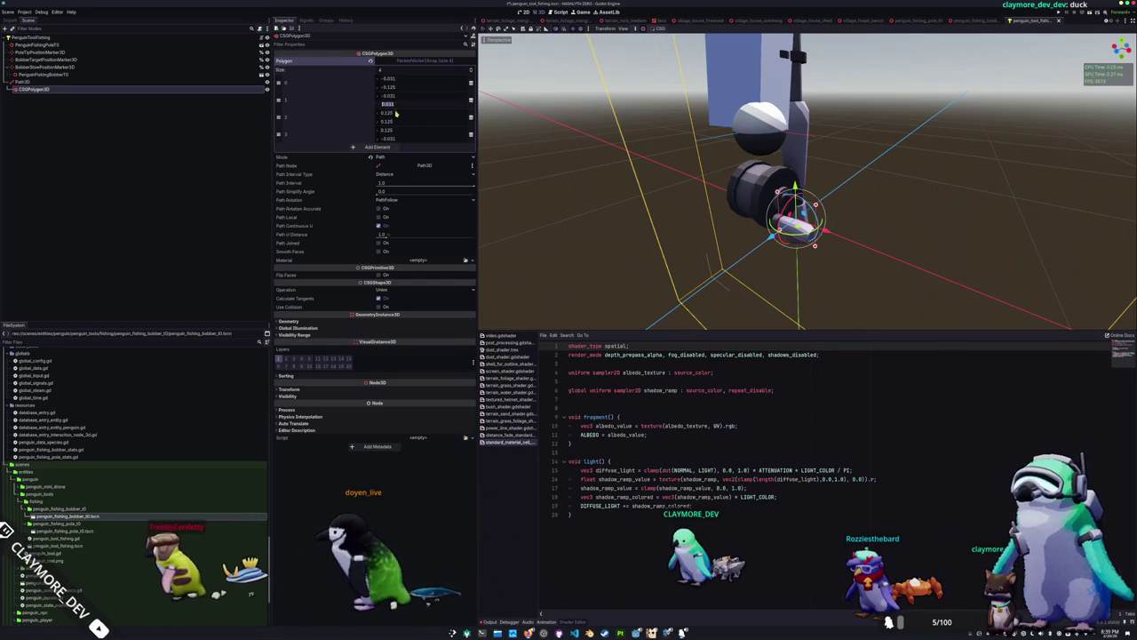
click(397, 113)
text(0.031)
click(396, 121)
key(ctrl+v)
click(397, 130)
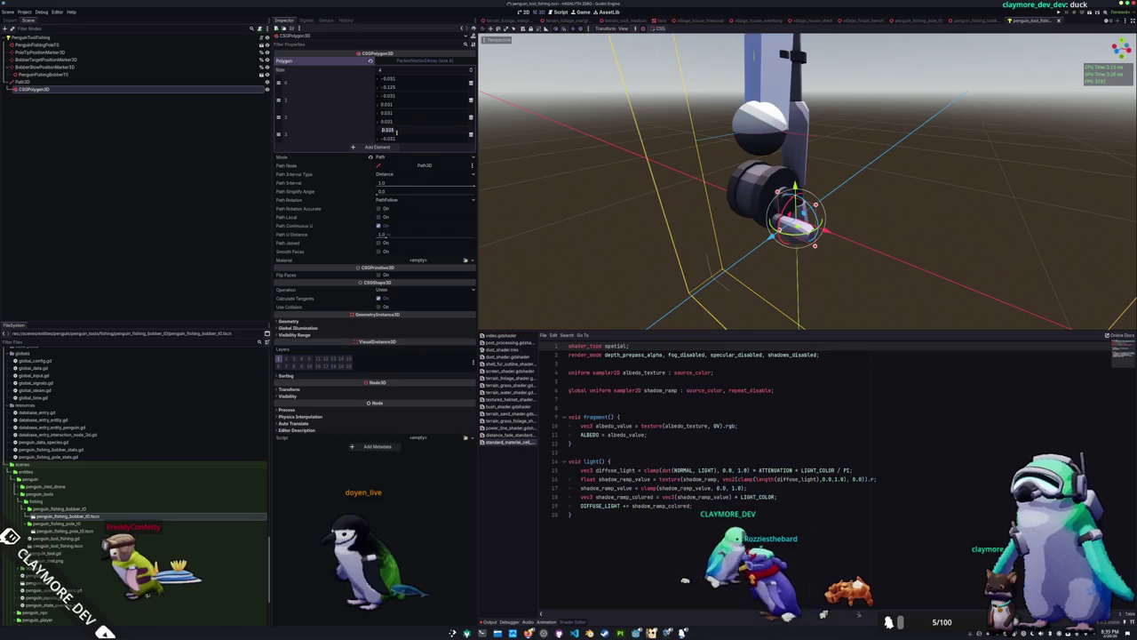
text(0.031)
key(Return)
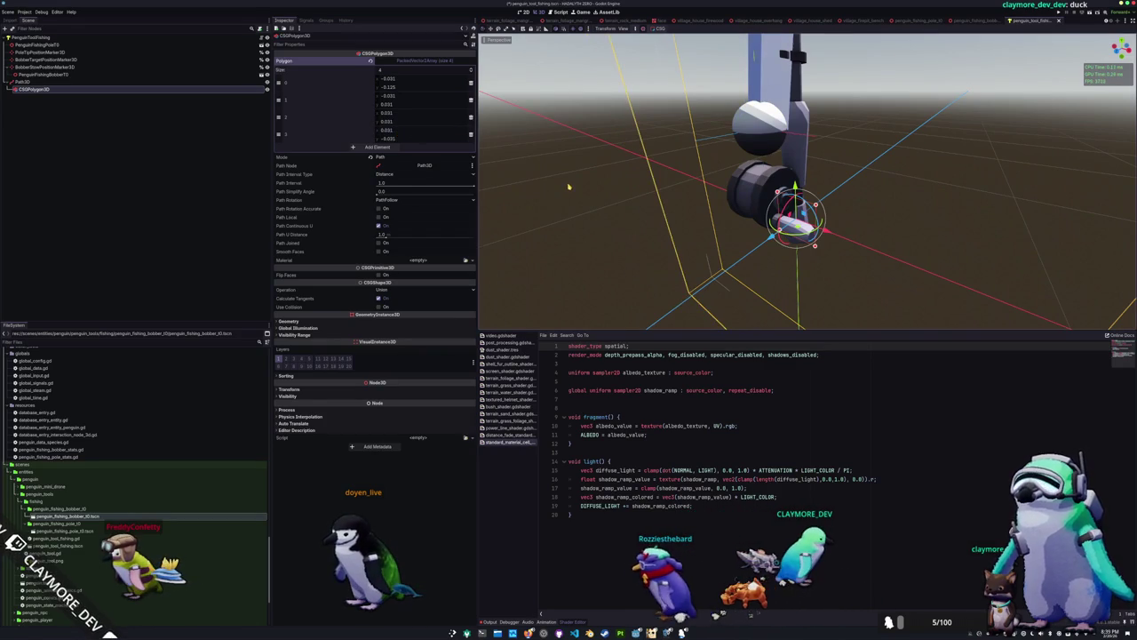
Preview the thin strand along the fishing rod and select the Path3D node
click(569, 187)
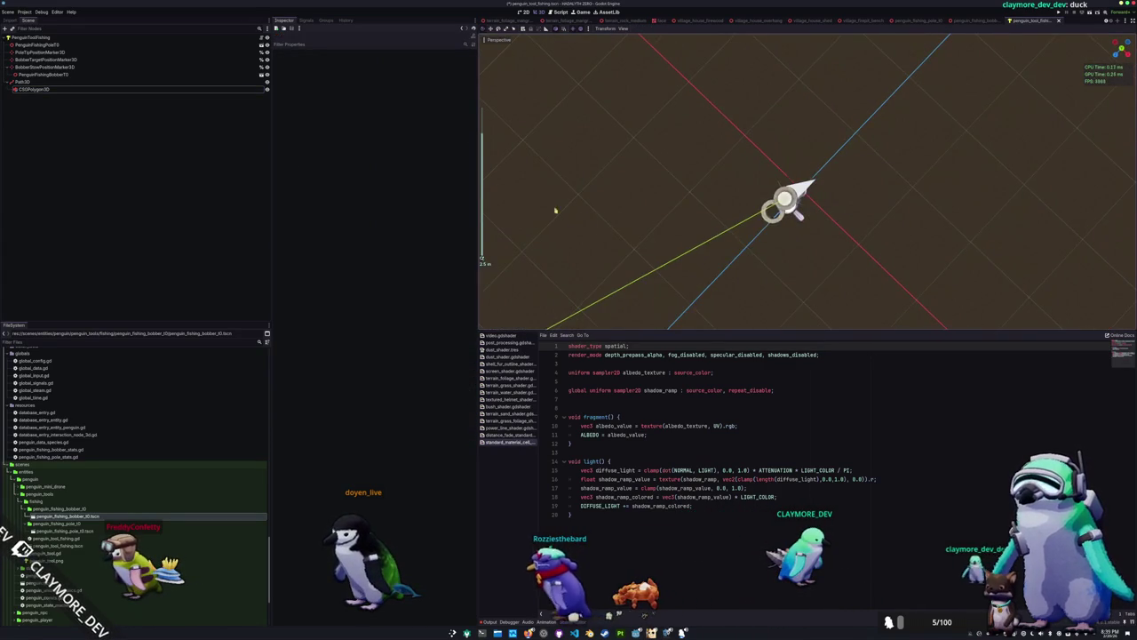
click(35, 88)
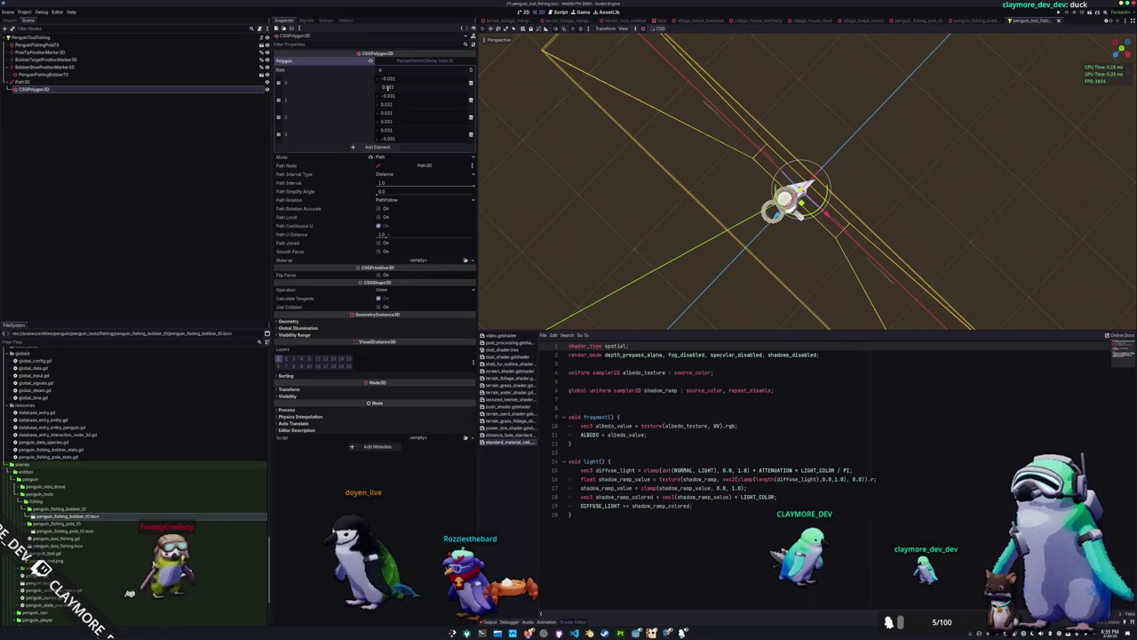
click(566, 199)
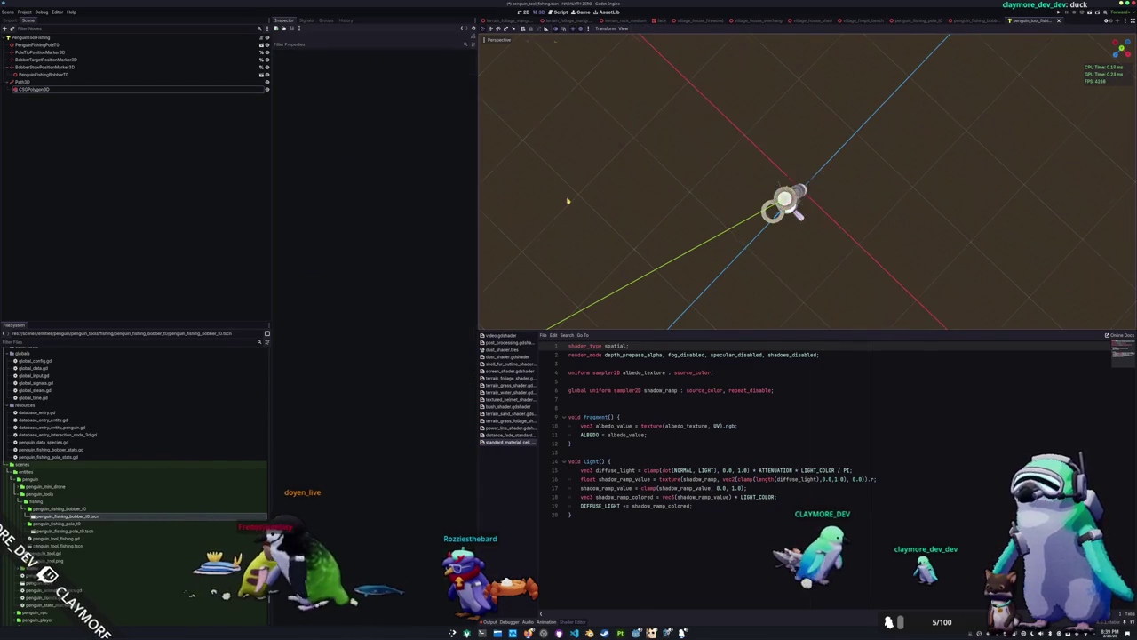
mouse_move(570, 151)
mouse_down()
mouse_move(578, 140)
mouse_move(631, 147)
mouse_move(595, 148)
mouse_move(639, 160)
mouse_move(637, 181)
mouse_move(630, 146)
mouse_up()
click(31, 82)
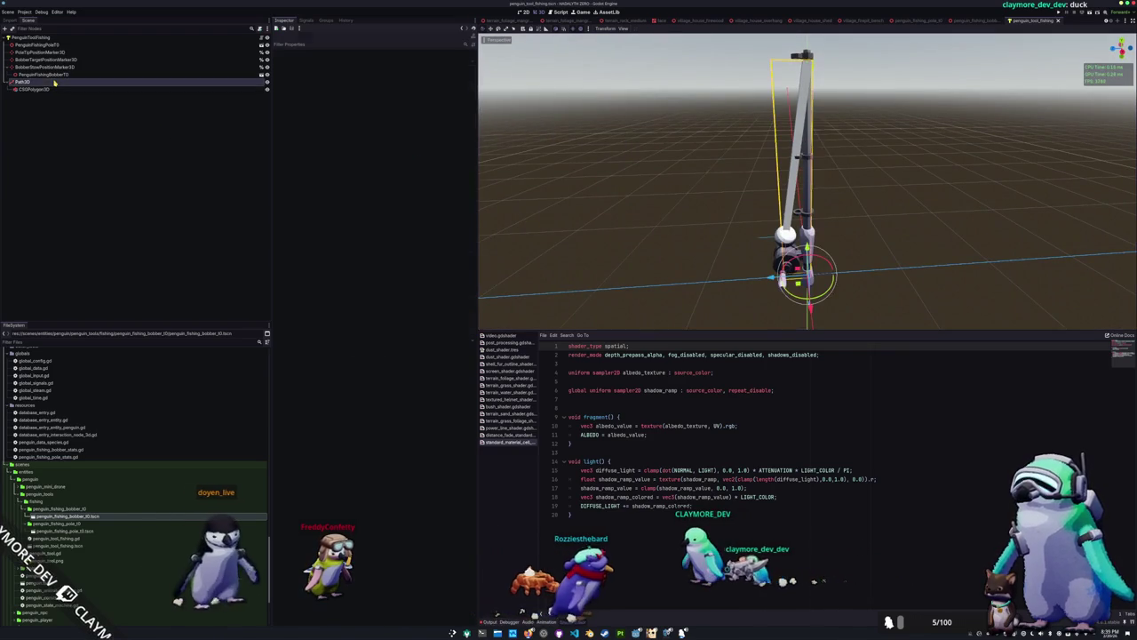
Add a third curve point at (0, 0.5, 0.2) and shift the second point's x to -0.425
click(379, 180)
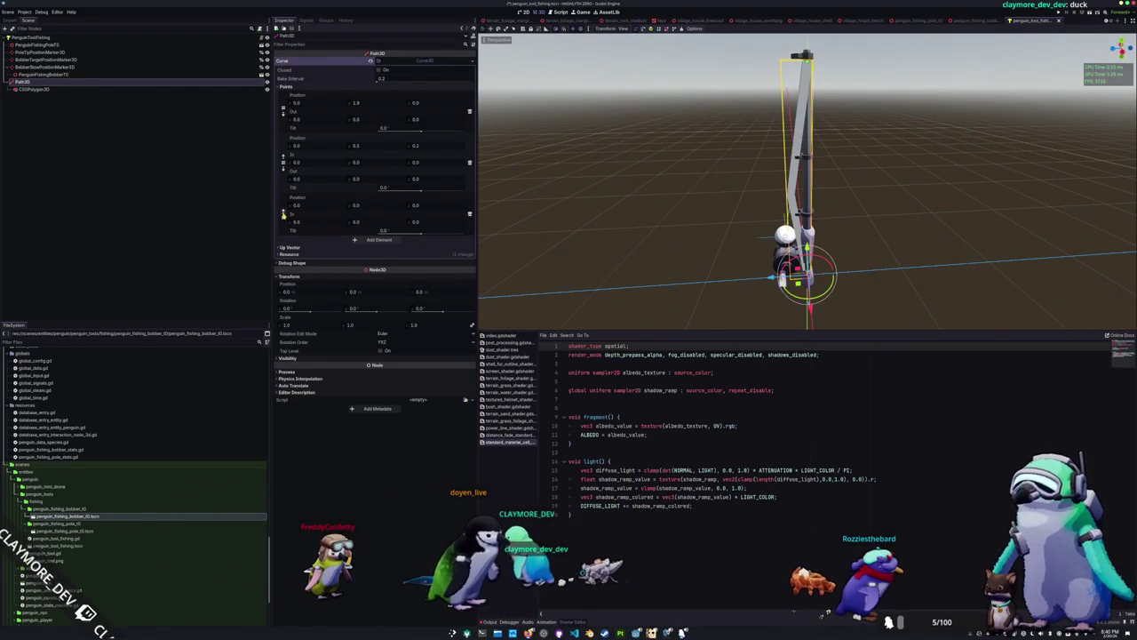
key(ctrl+v)
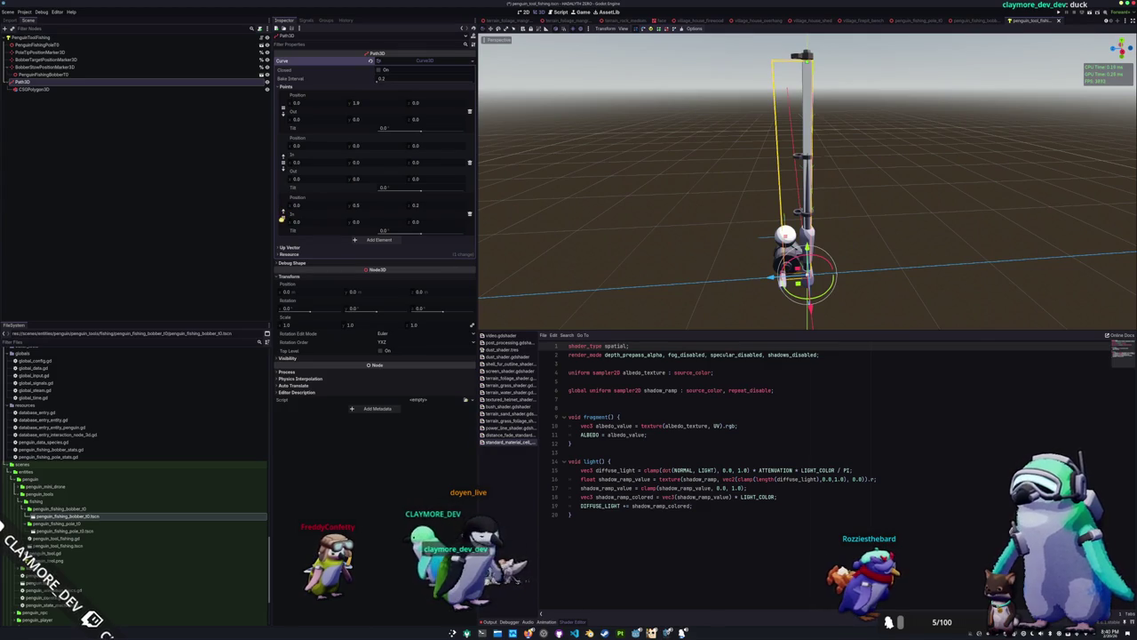
scroll(631, 191, up, 3)
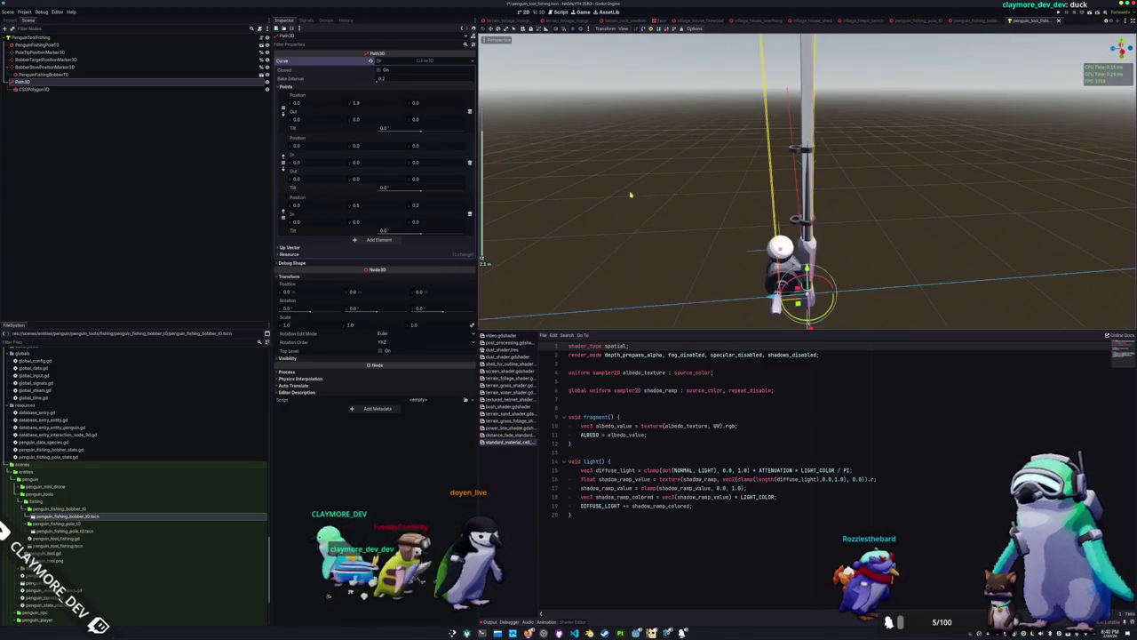
key(KP_3)
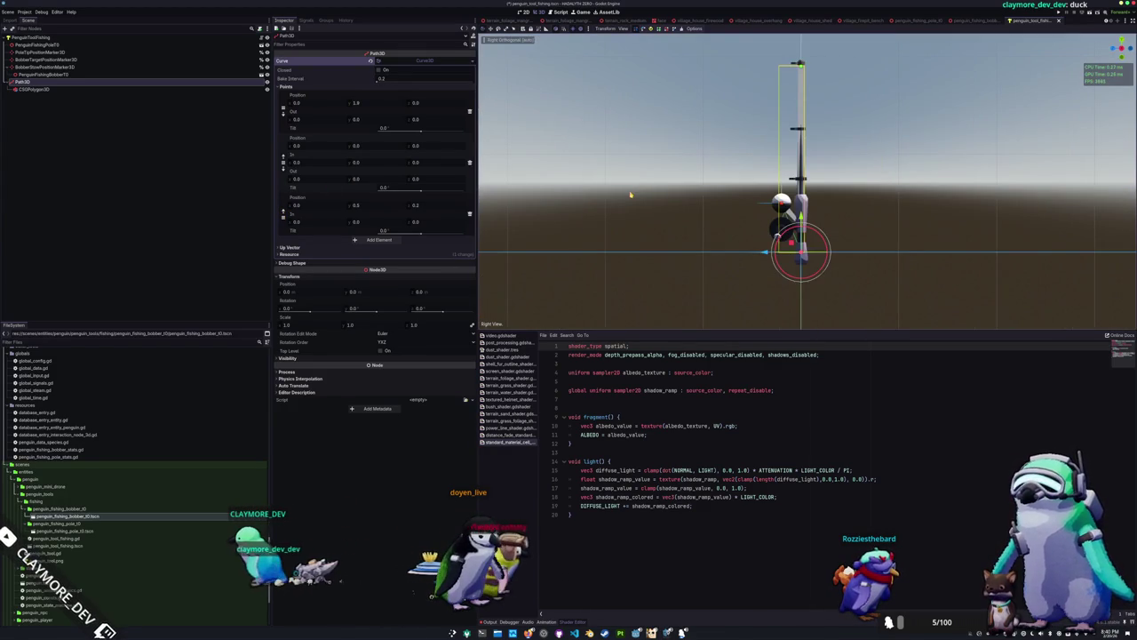
scroll(631, 194, up, 3)
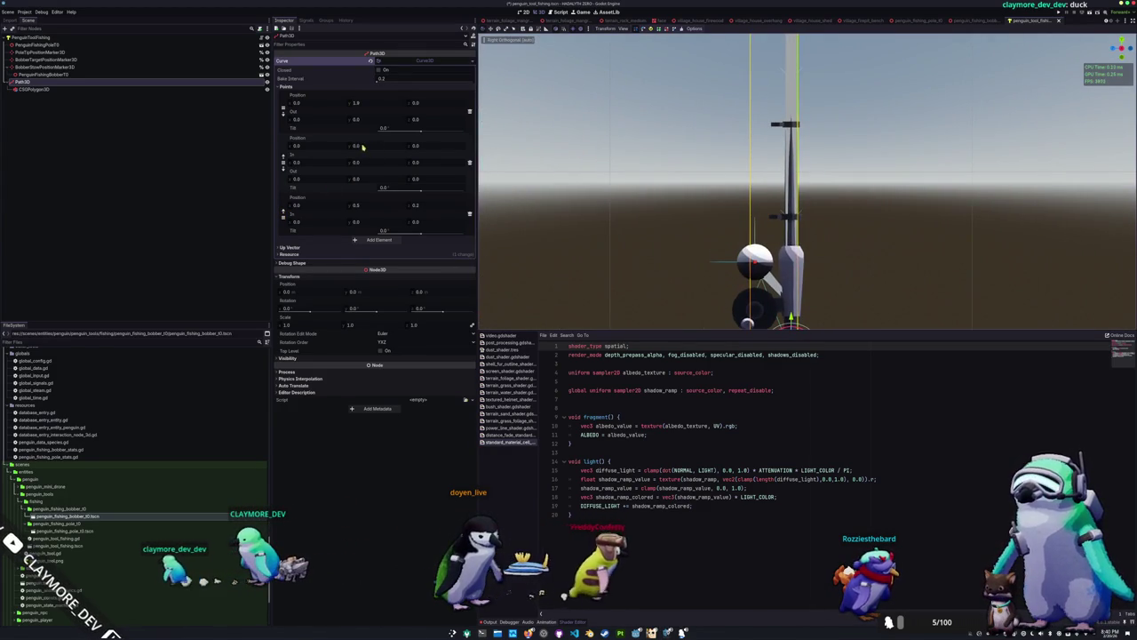
mouse_move(298, 146)
mouse_down()
mouse_move(271, 146)
mouse_move(333, 145)
mouse_up()
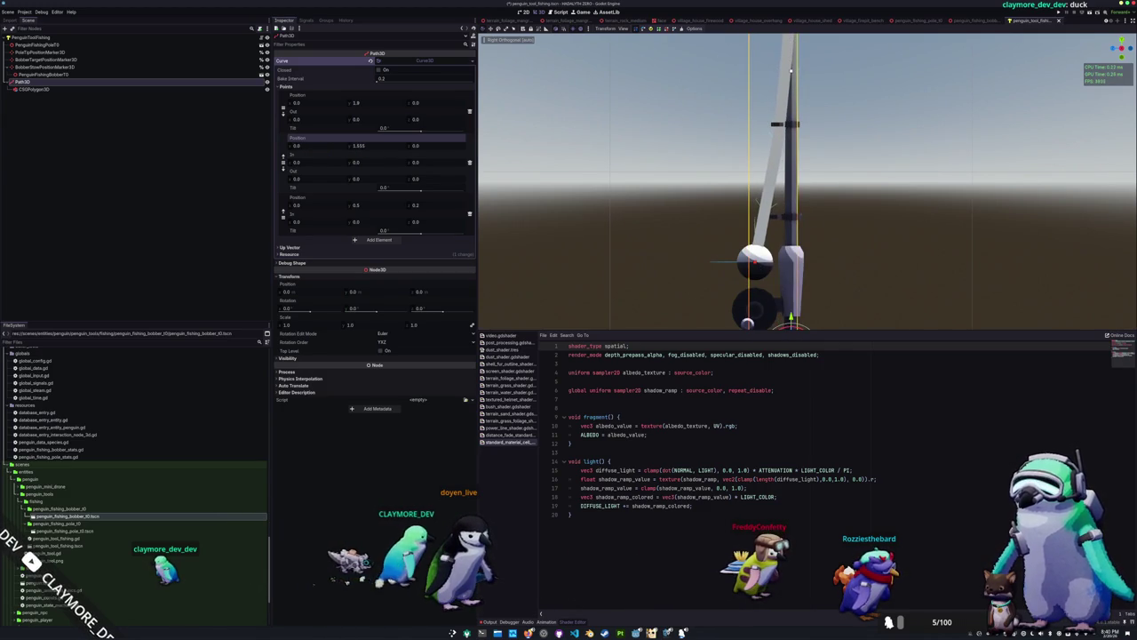
scroll(636, 157, down, 2)
scroll(636, 157, up, 1)
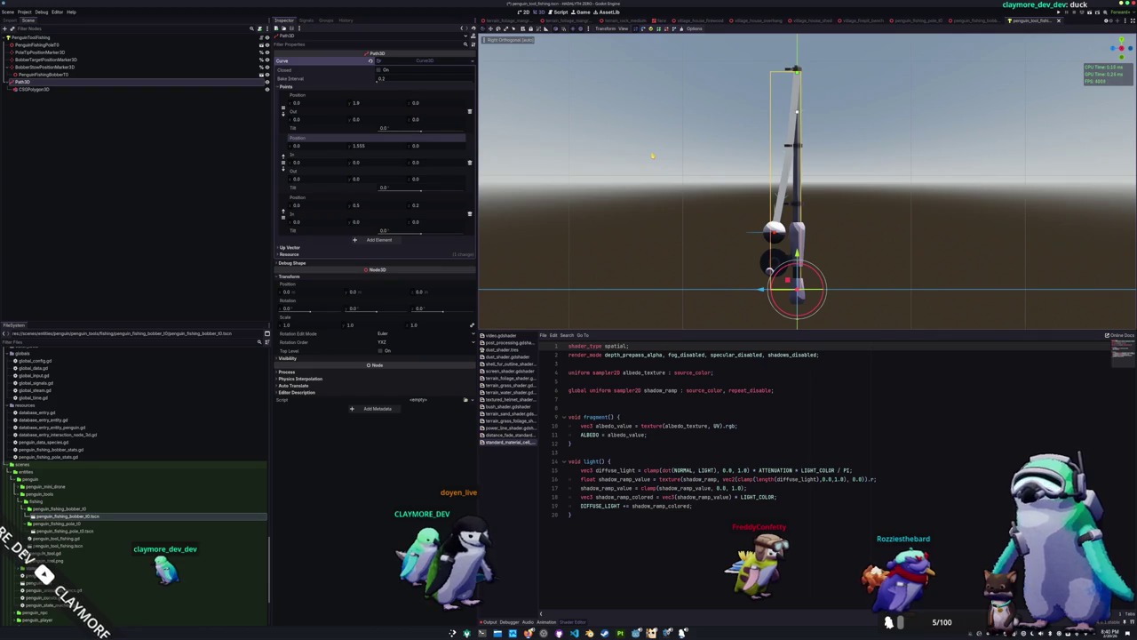
Nudge the first curve point along Z and back, then select CSGPolygon3D
mouse_move(634, 157)
mouse_down()
mouse_move(665, 198)
mouse_move(678, 187)
mouse_move(648, 186)
mouse_up()
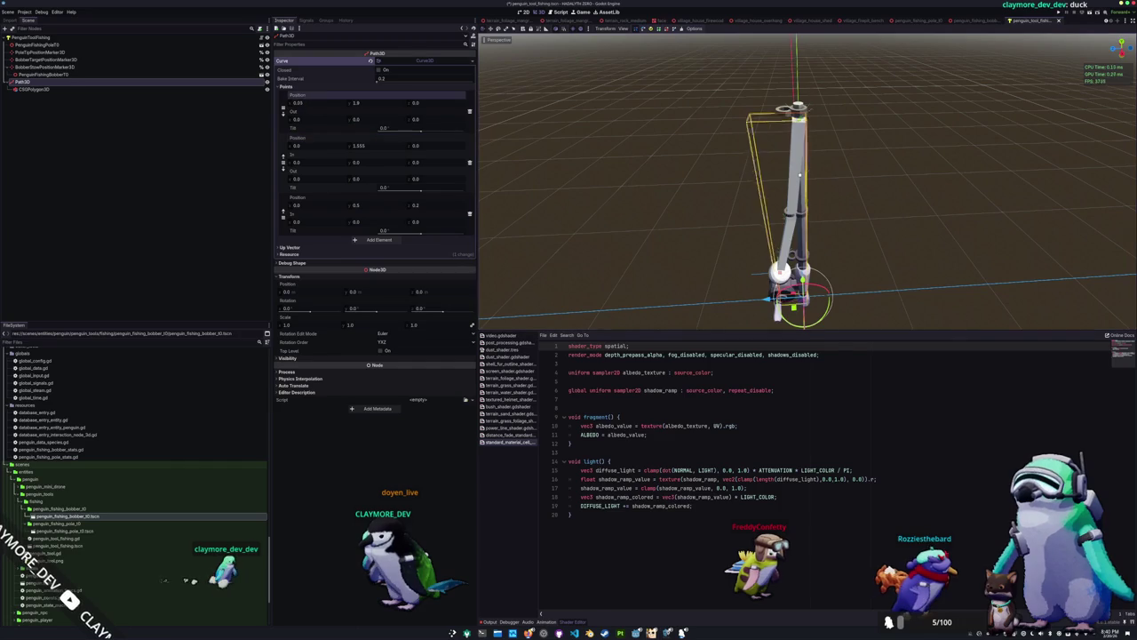
drag(425, 104, 426, 105)
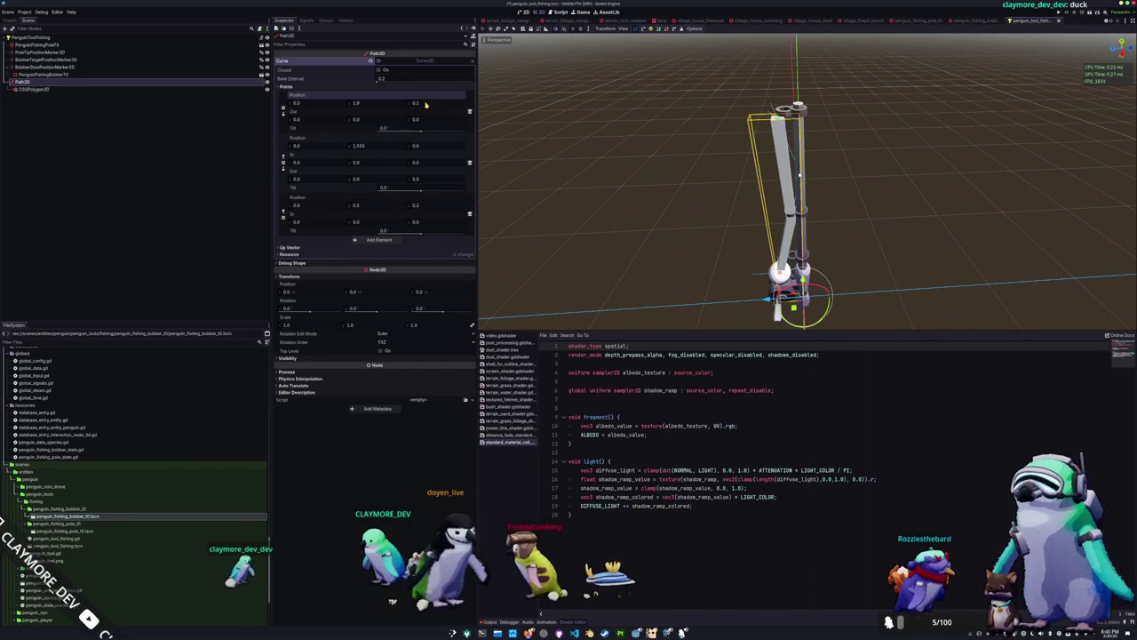
drag(427, 105, 426, 103)
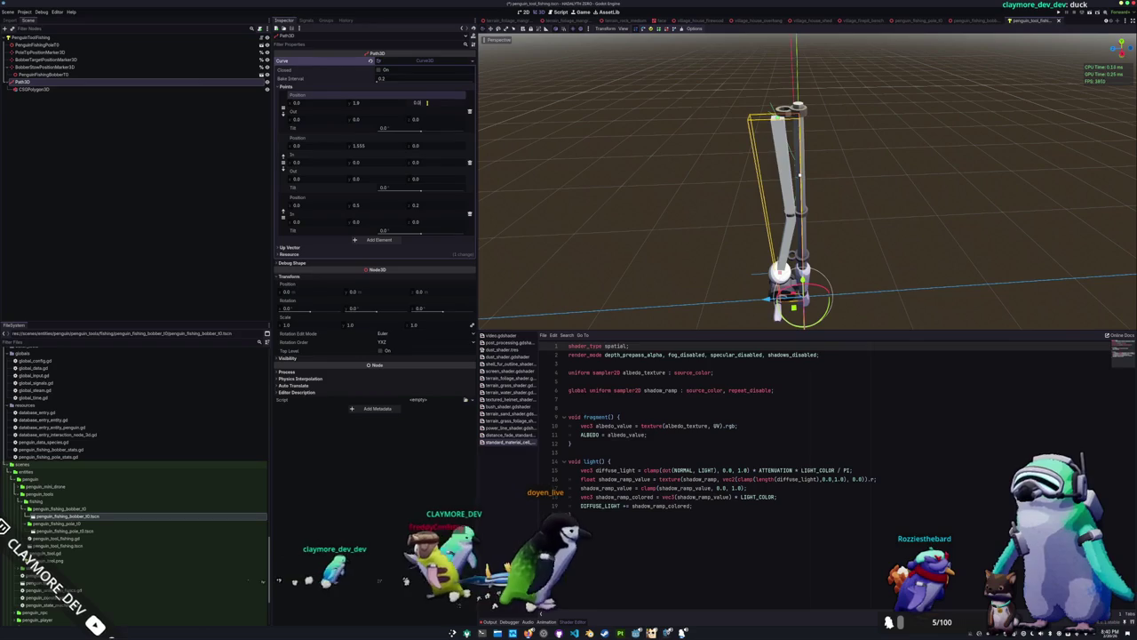
drag(530, 137, 641, 194)
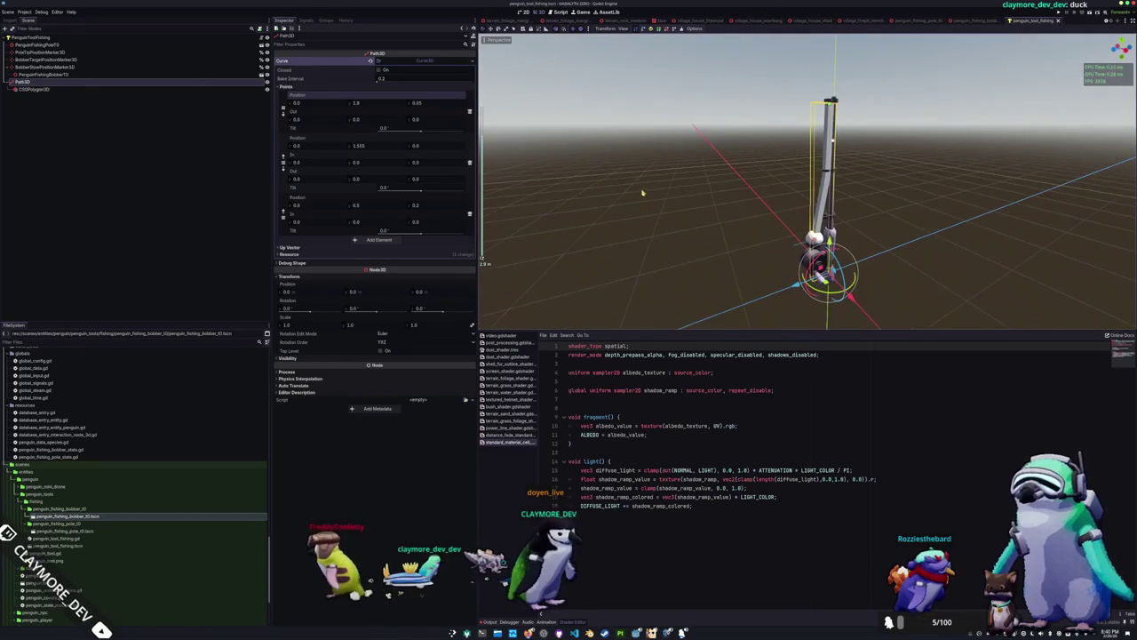
click(33, 90)
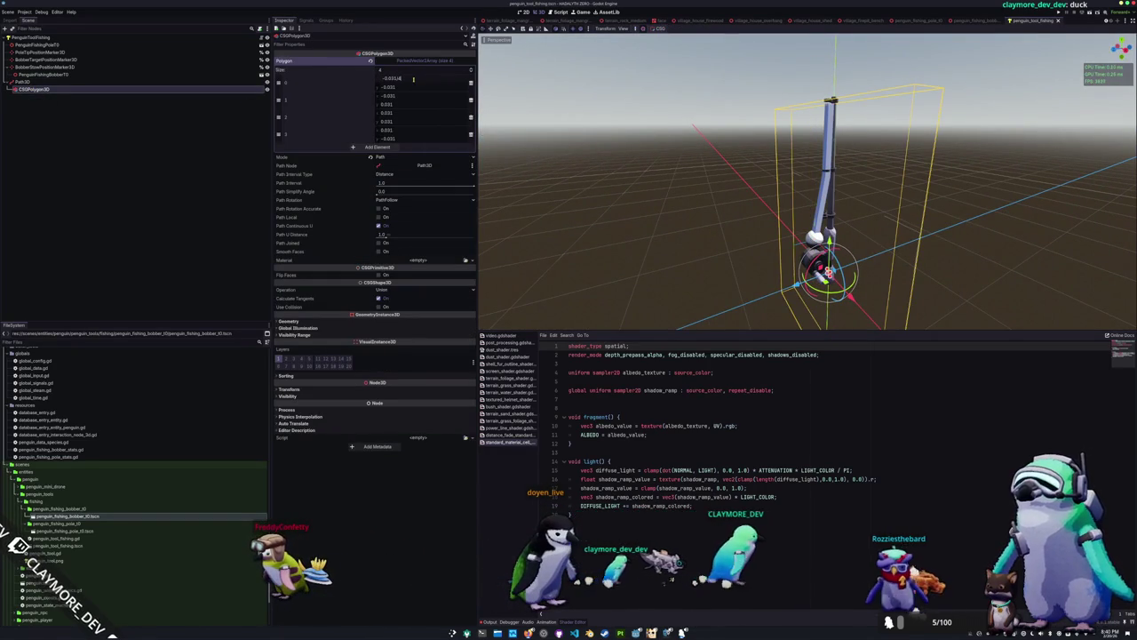
Shrink the polygon point values from ±0.031 to ±0.008 and preview the thinner line
key(BackSpace)
key(BackSpace)
text(06)
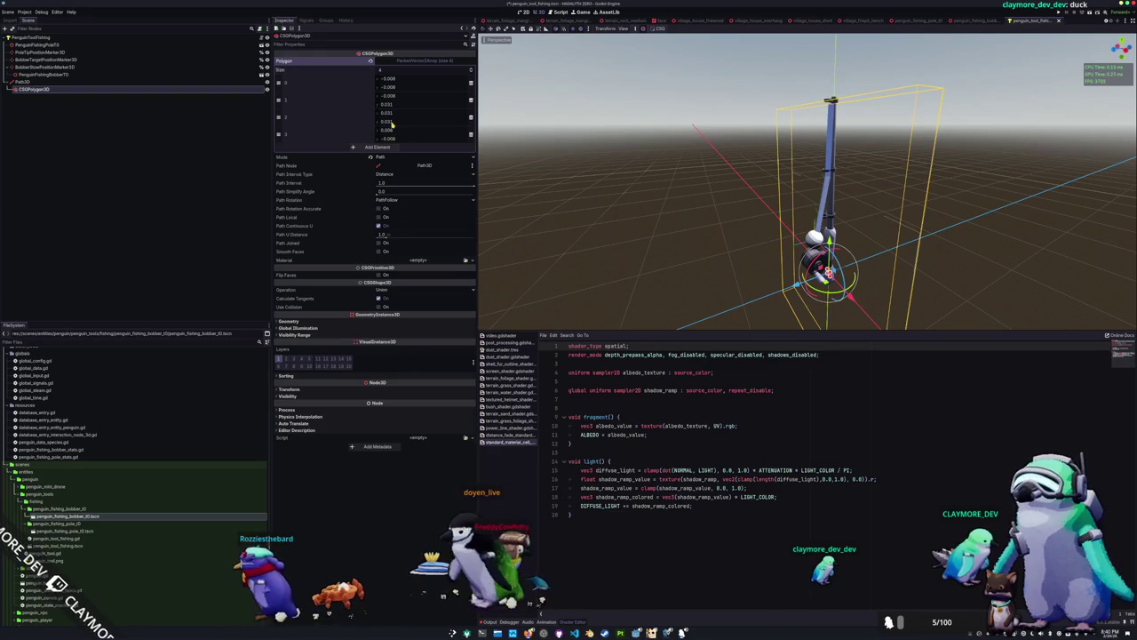
click(400, 116)
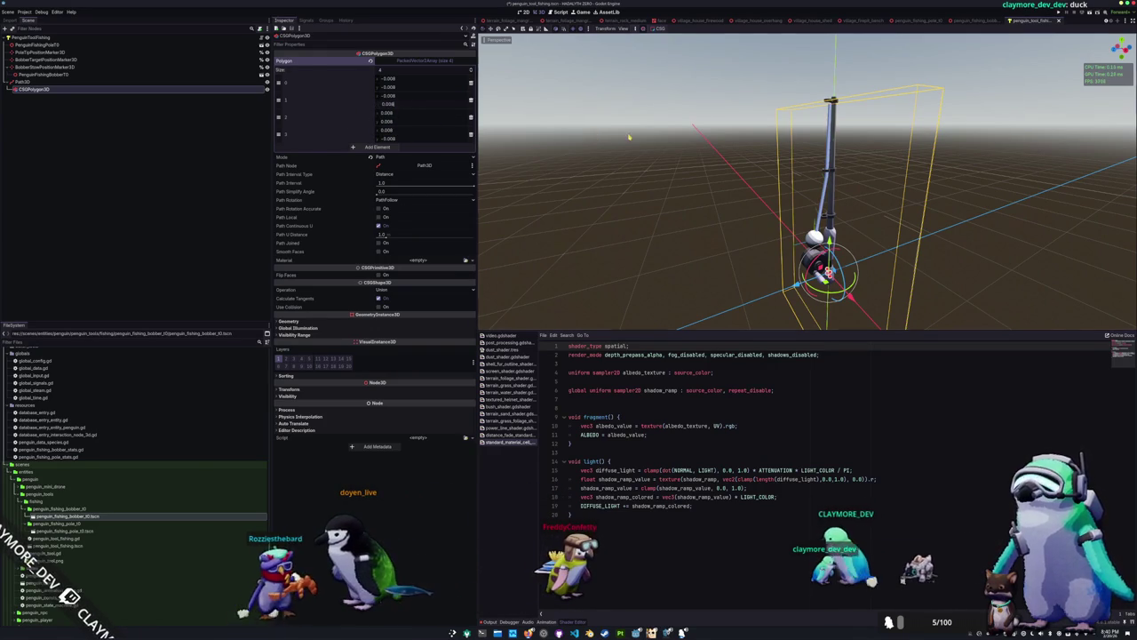
click(639, 142)
scroll(639, 143, up, 3)
scroll(639, 142, down, 2)
mouse_move(639, 142)
mouse_down()
mouse_move(681, 187)
mouse_move(608, 179)
mouse_move(625, 157)
mouse_move(659, 165)
mouse_up()
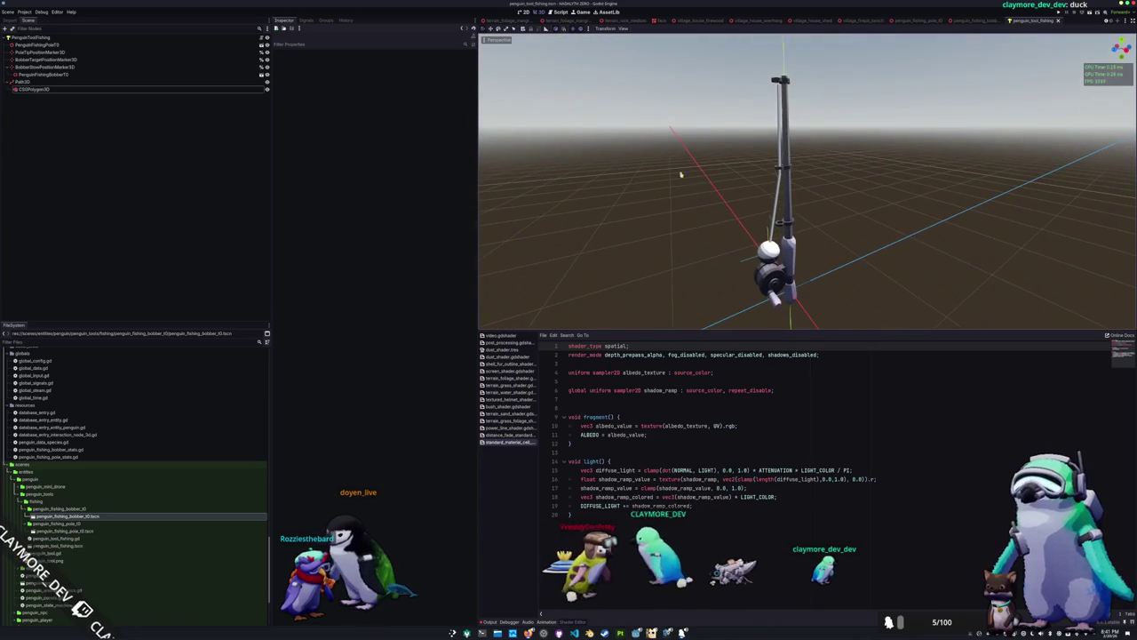
click(27, 82)
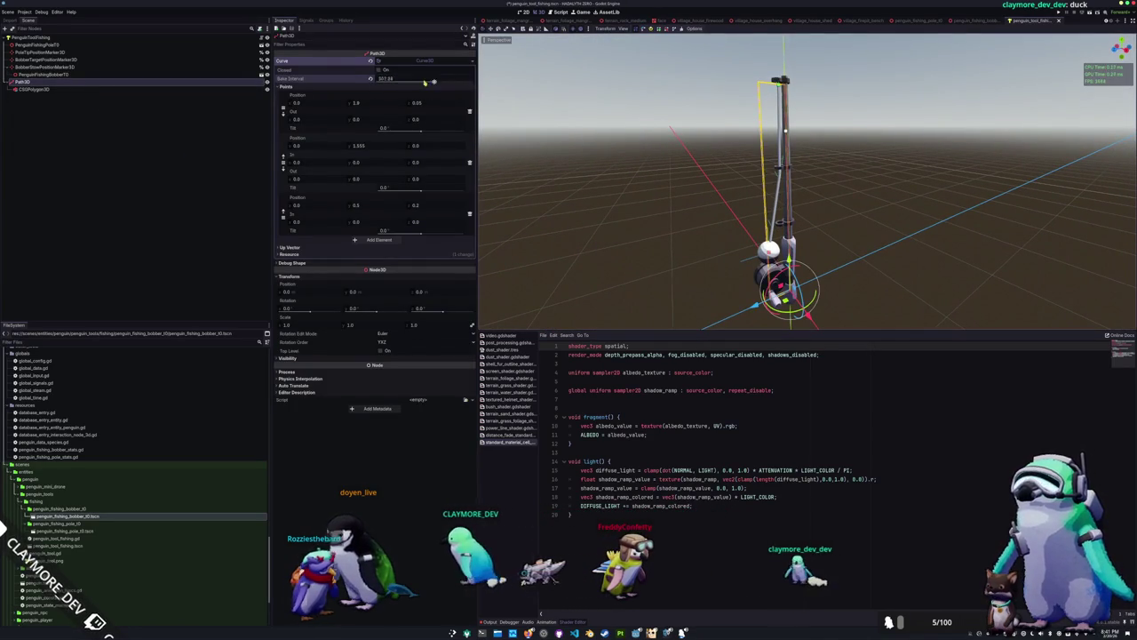
Move the middle curve point to (0.0, 1.555, 0.05) and set Bake Interval to 0.01
scroll(666, 168, up, 5)
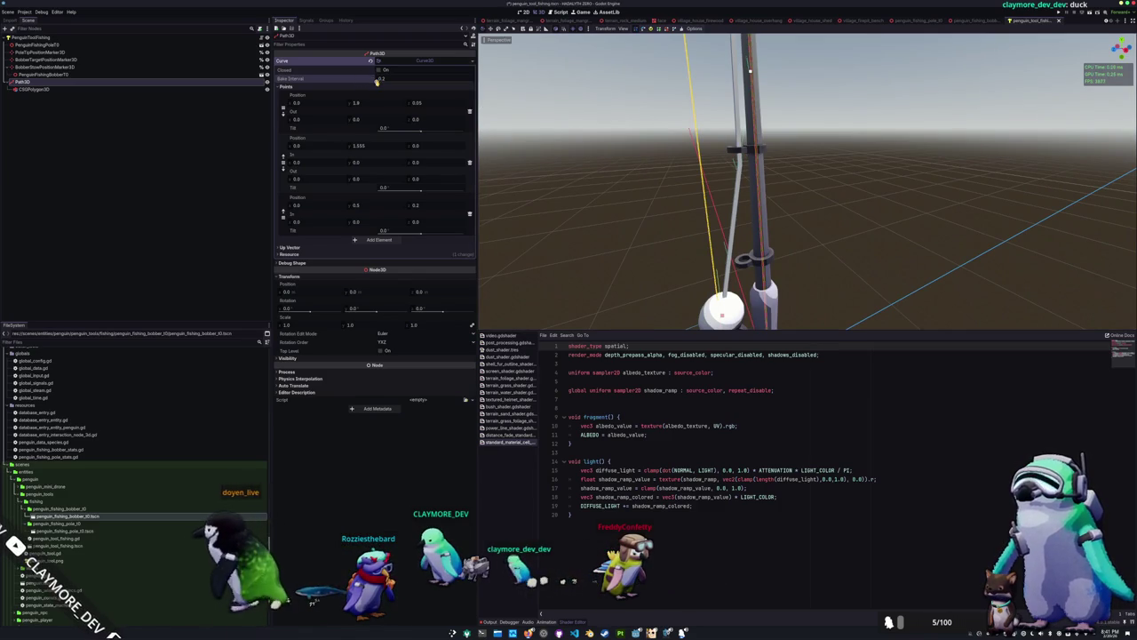
mouse_move(375, 79)
mouse_down()
mouse_move(473, 81)
mouse_move(332, 98)
mouse_up()
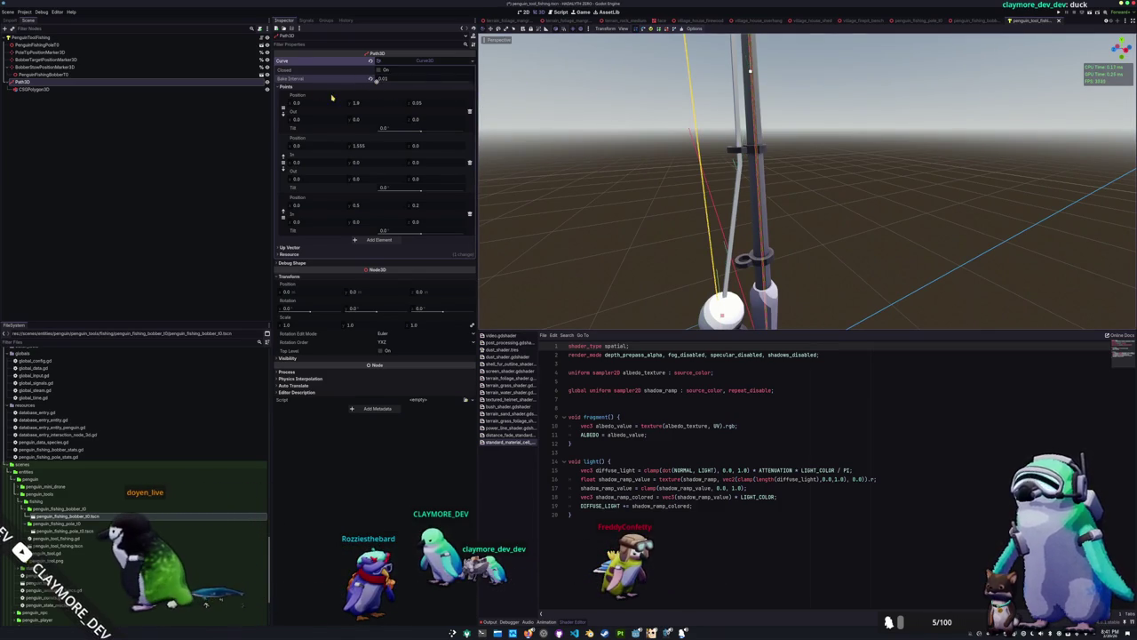
mouse_move(498, 98)
mouse_down()
mouse_move(599, 133)
mouse_move(599, 152)
mouse_move(640, 169)
mouse_move(713, 181)
mouse_up()
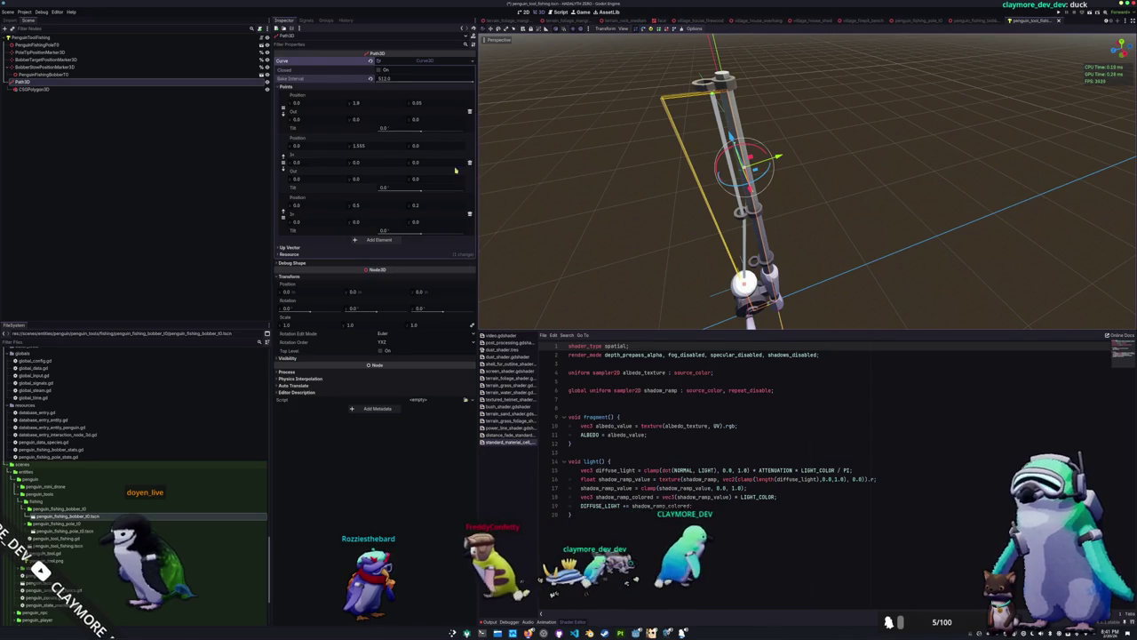
key(g)
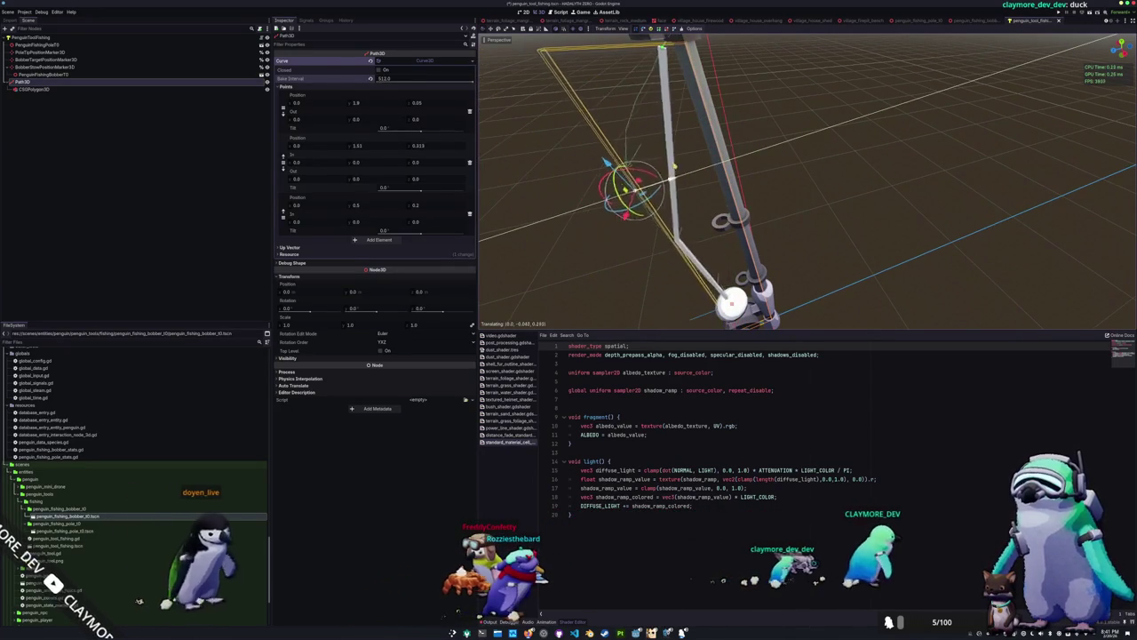
click(753, 159)
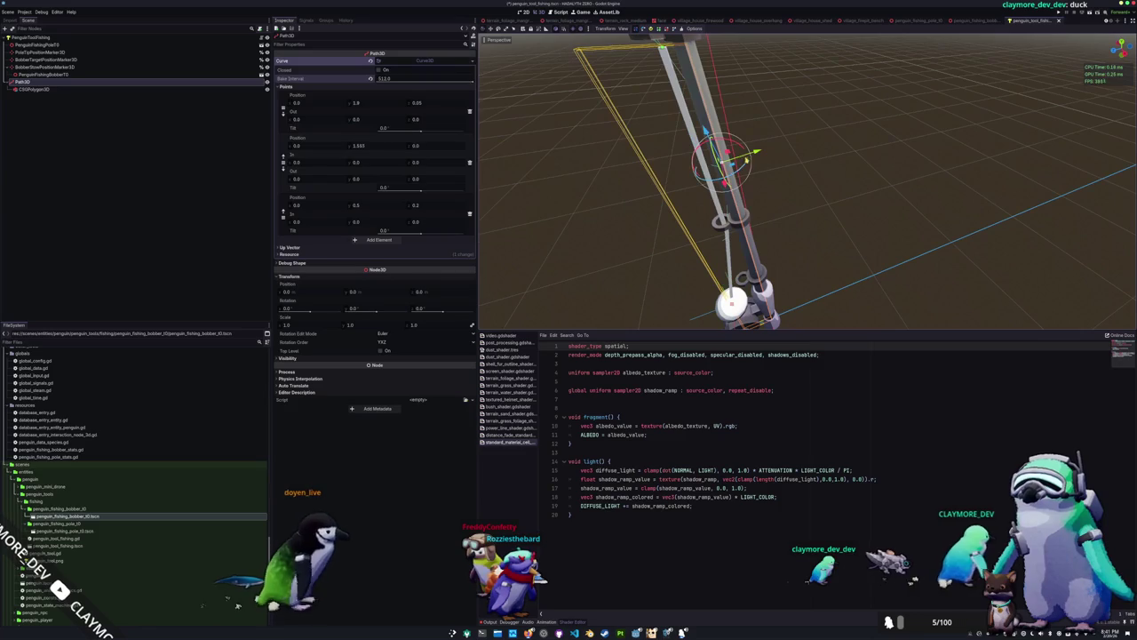
drag(475, 81, 379, 80)
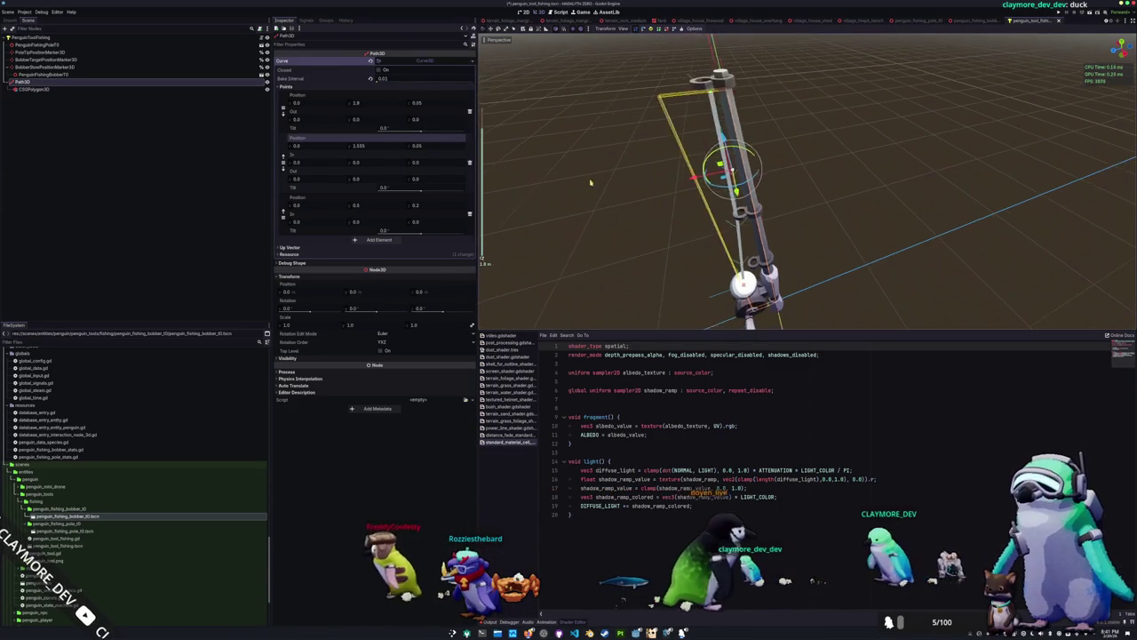
click(63, 89)
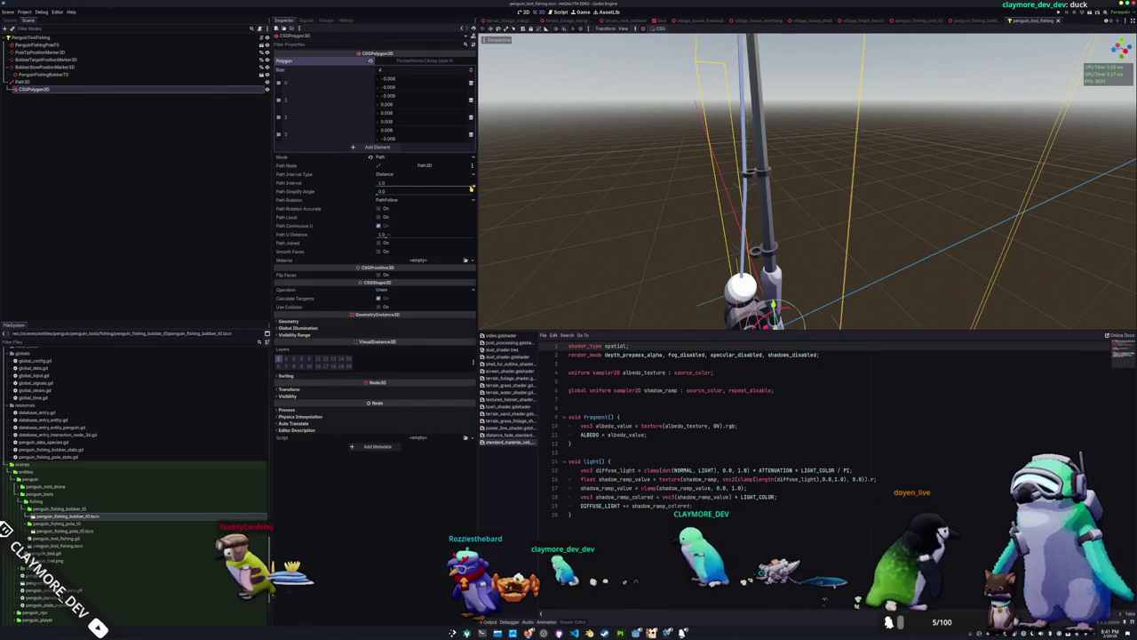
Lower the CSGPolygon3D Path Interval from 1.0 to 0.1 and deselect to preview
drag(474, 187, 420, 187)
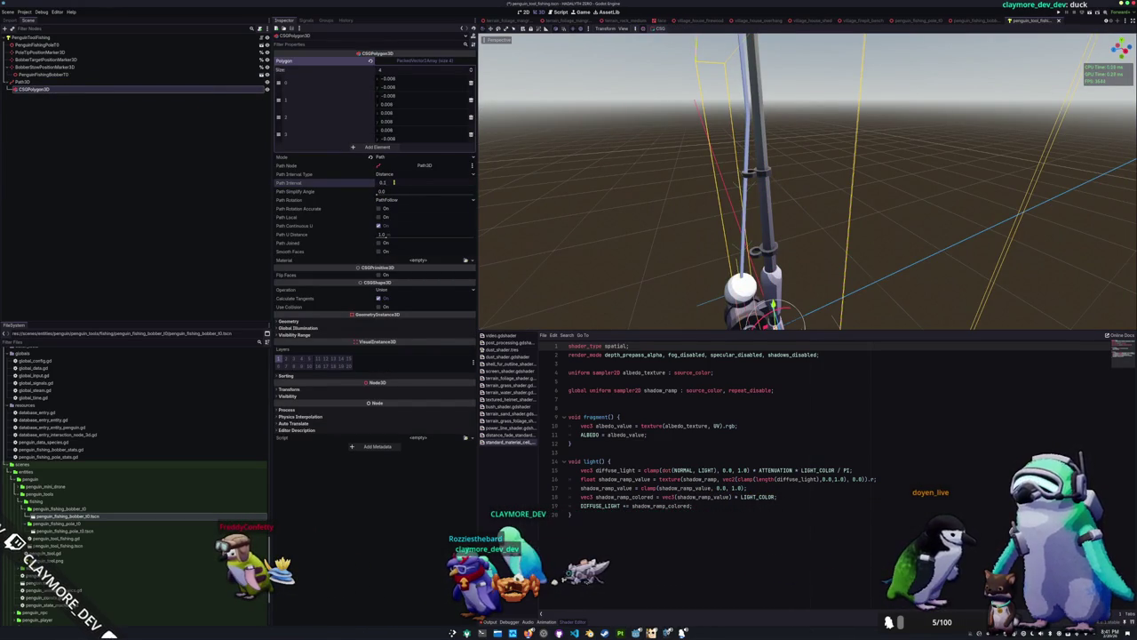
click(597, 184)
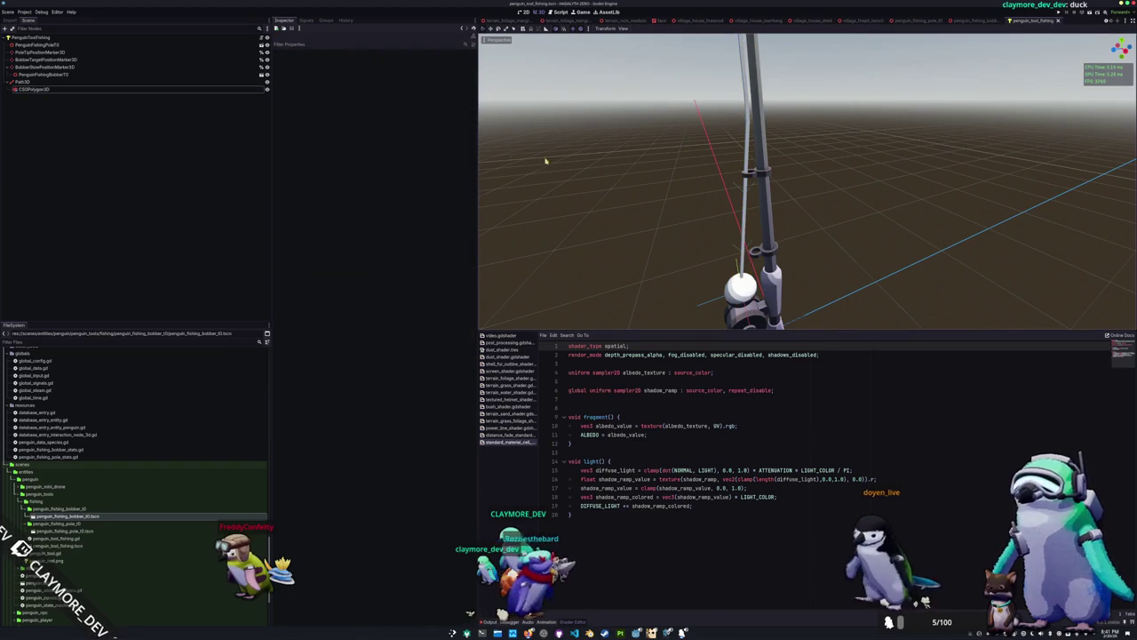
Reset the Path3D Bake Interval, then raise it to 512.0
click(75, 81)
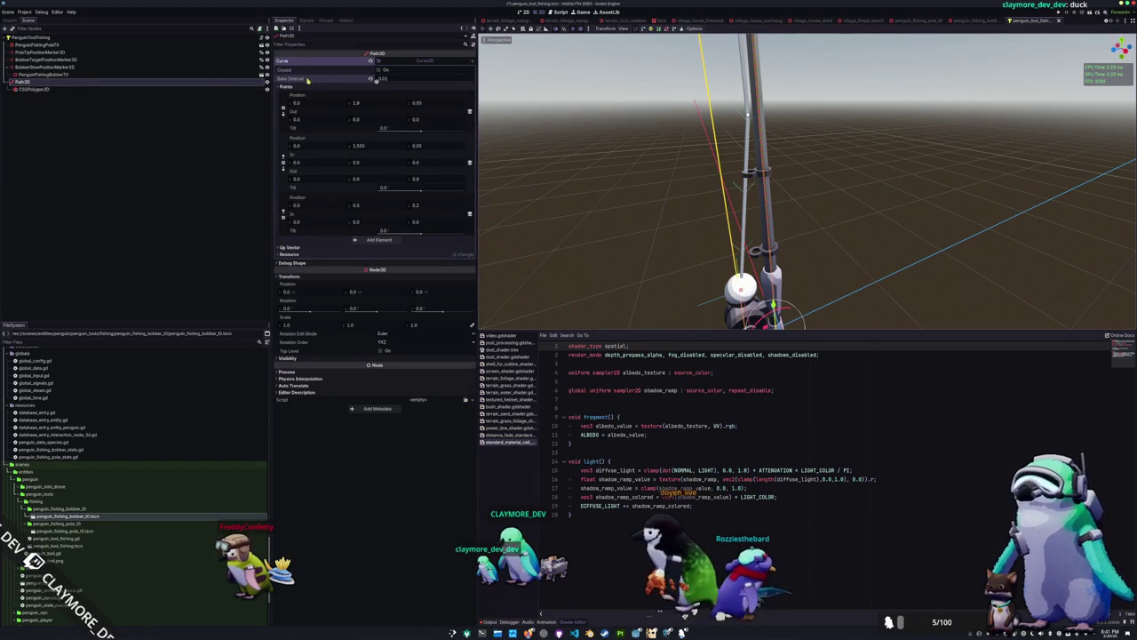
click(371, 79)
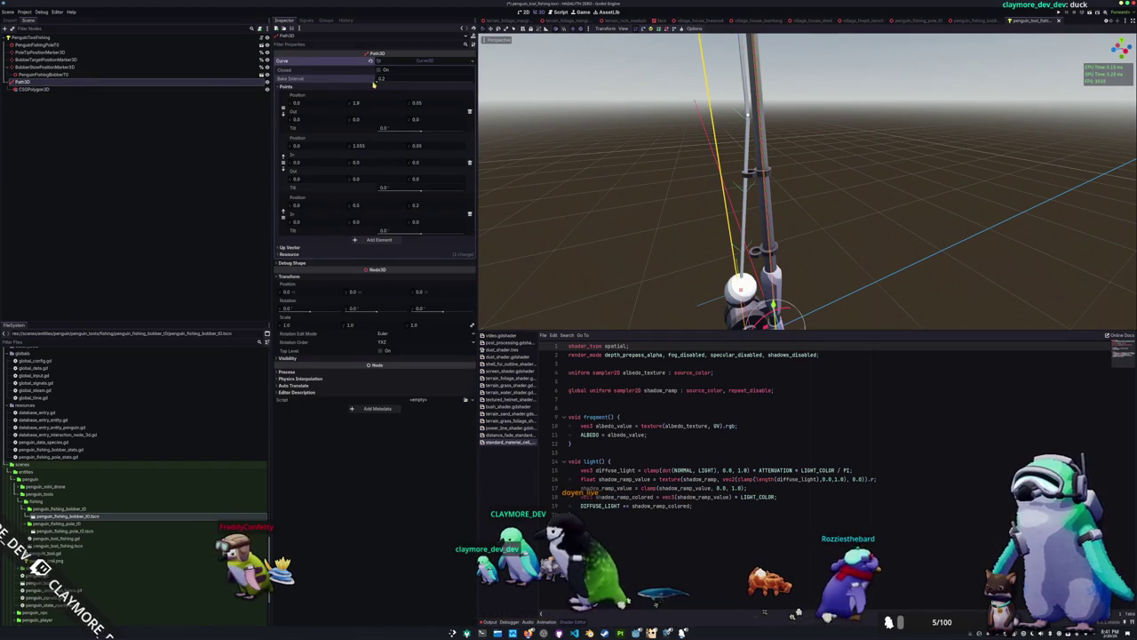
drag(374, 79, 537, 83)
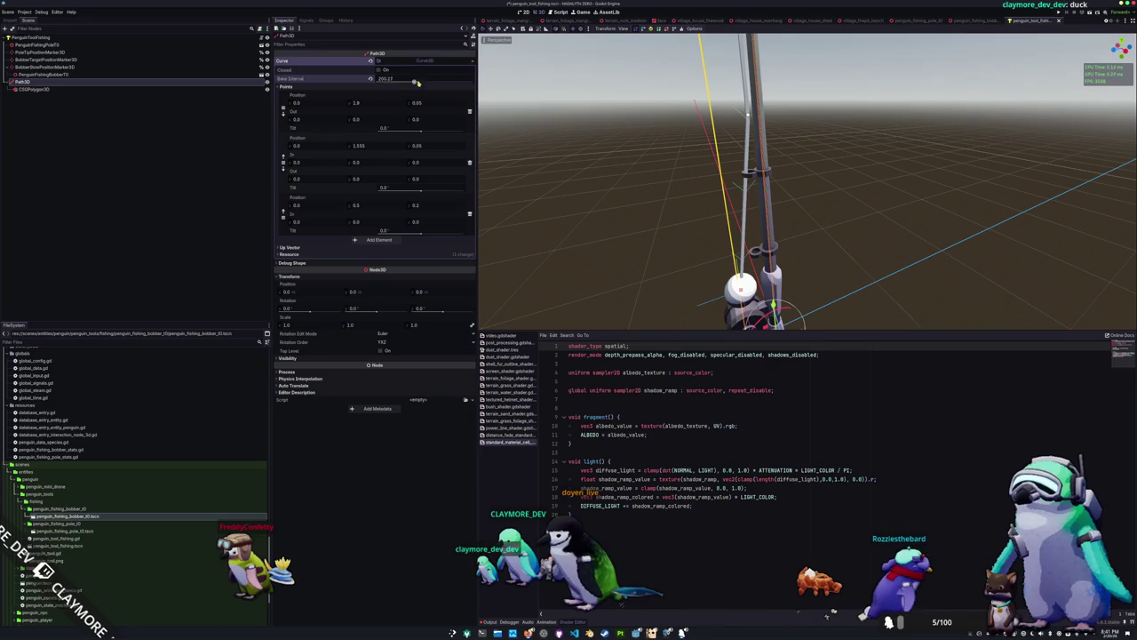
click(600, 164)
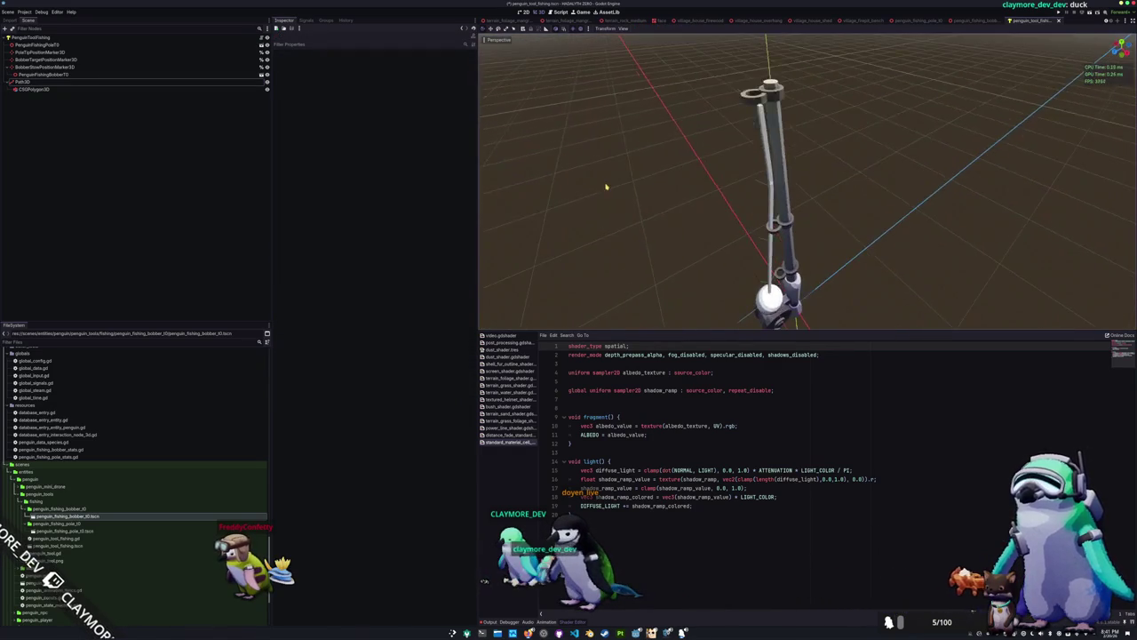
Inspect the thin fishing line from several angles, then select the root PenguinToolFishing node
scroll(611, 184, down, 3)
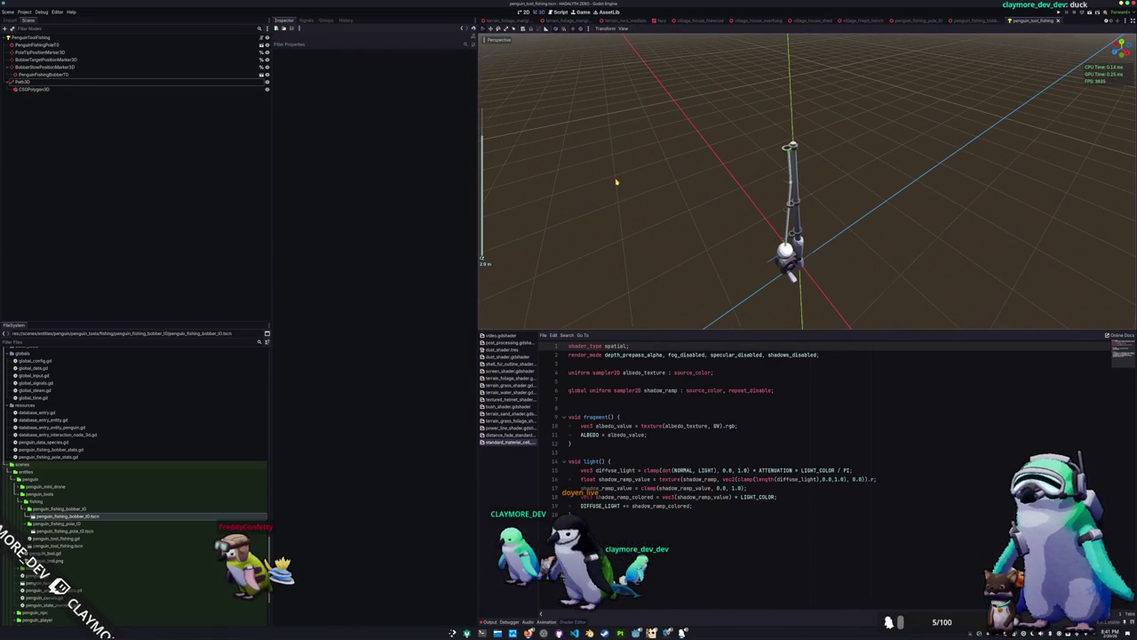
mouse_move(616, 182)
mouse_down()
mouse_move(564, 159)
mouse_move(586, 163)
mouse_move(586, 136)
mouse_move(588, 154)
mouse_up()
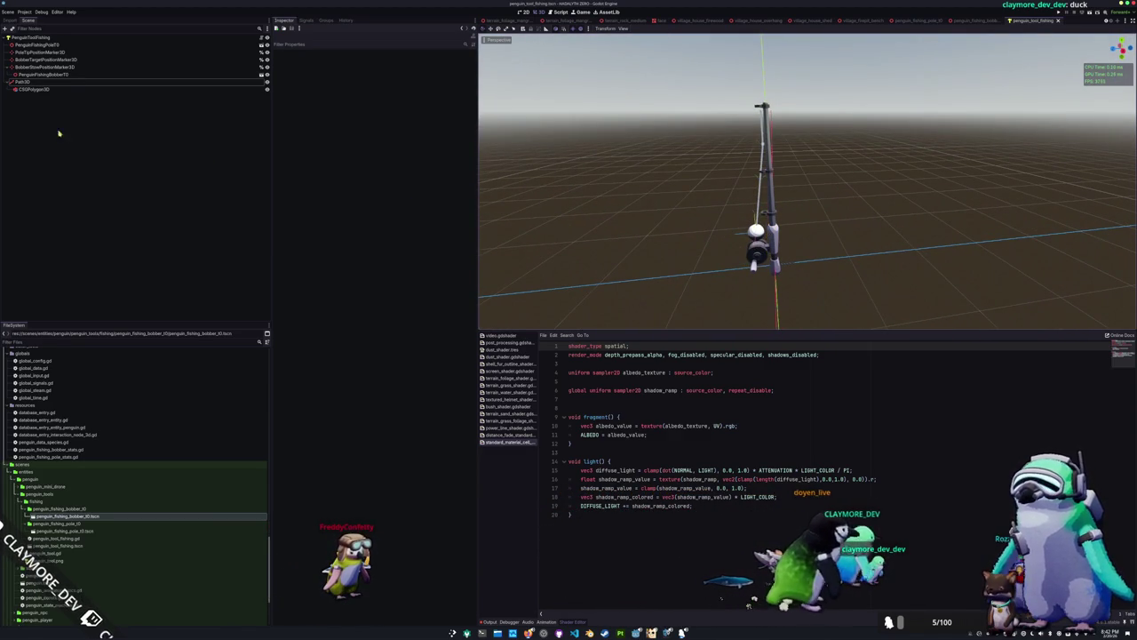
scroll(684, 147, up, 3)
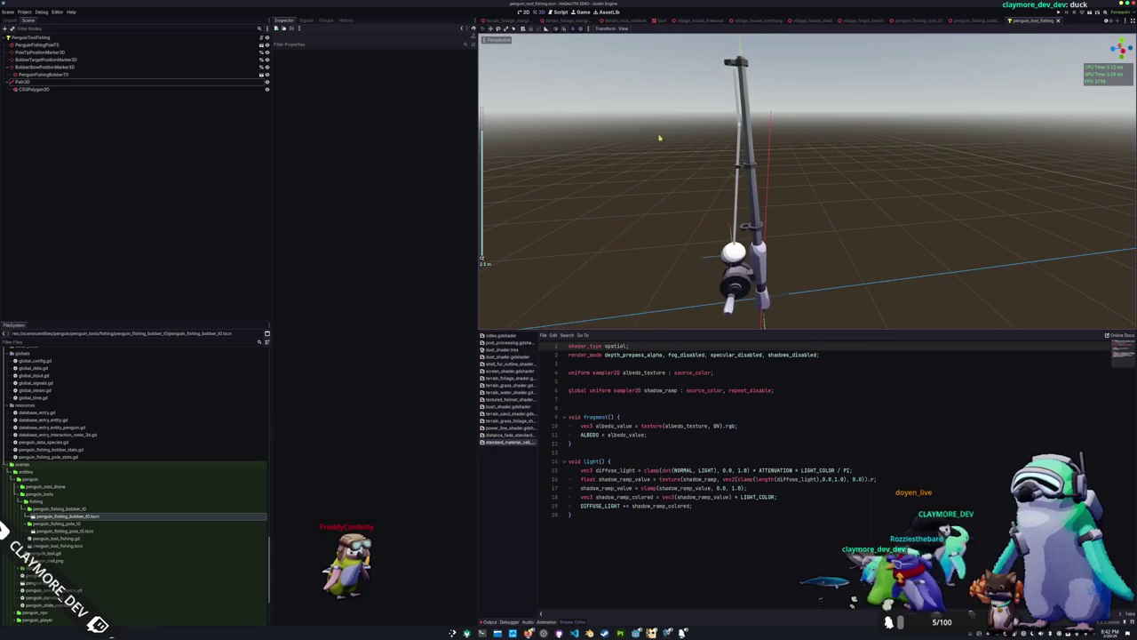
mouse_move(655, 119)
mouse_down()
mouse_move(677, 157)
mouse_move(714, 175)
mouse_move(698, 163)
mouse_up()
scroll(689, 178, up, 5)
scroll(689, 178, down, 5)
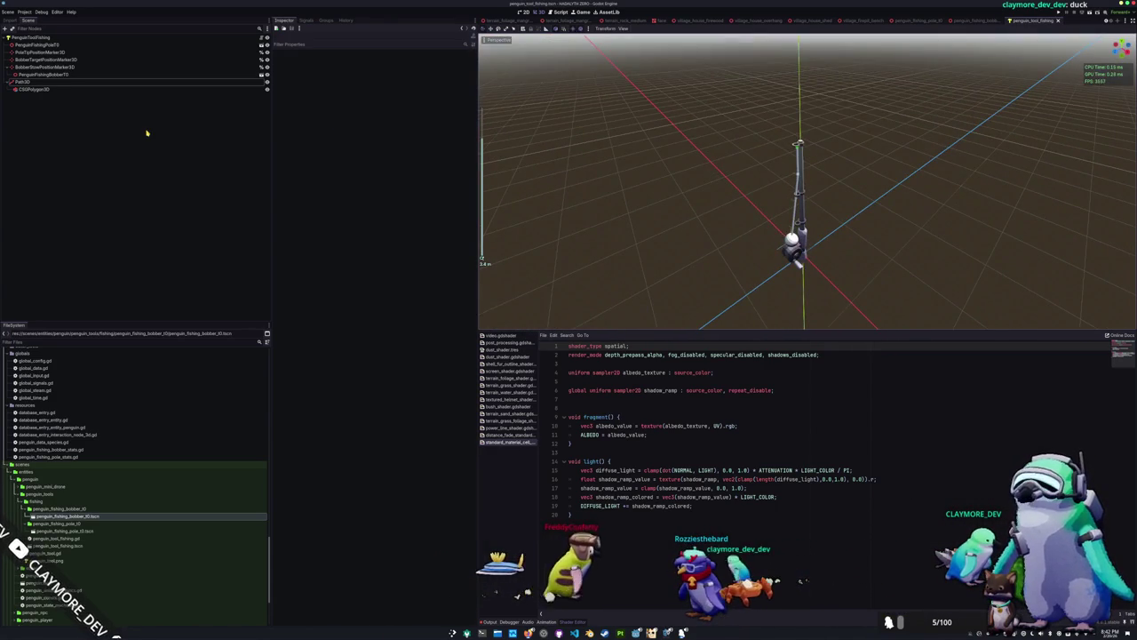
click(44, 74)
key(Up)
key(Up)
key(Up)
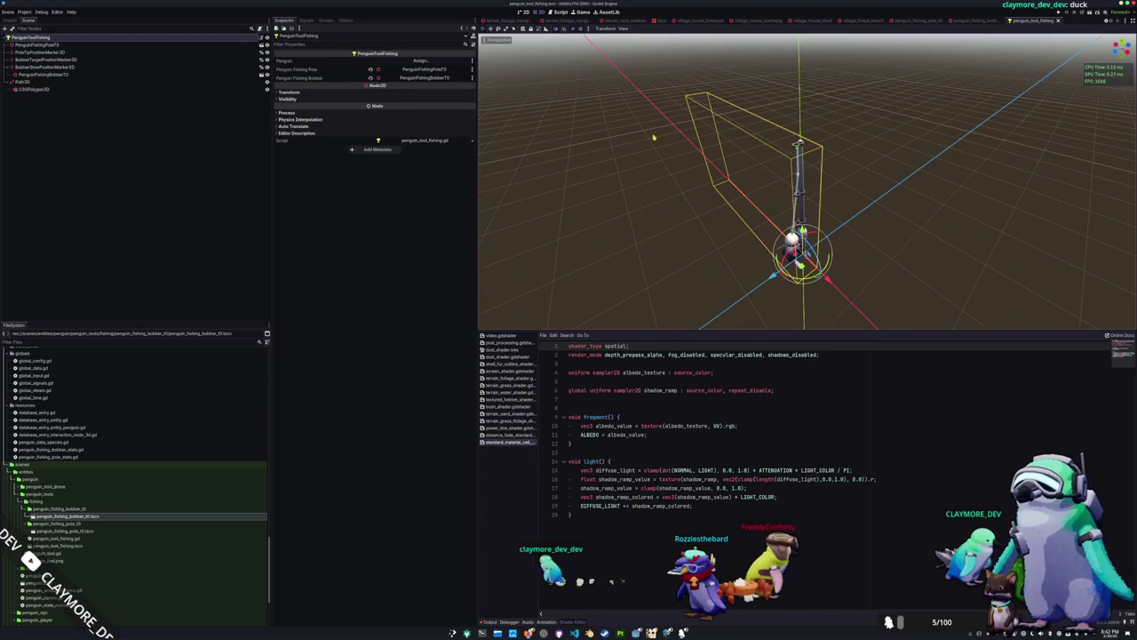
Open penguin.tscn and add the fishing tool scene under the Penguin node
key(alt+shift+o)
text(penguin)
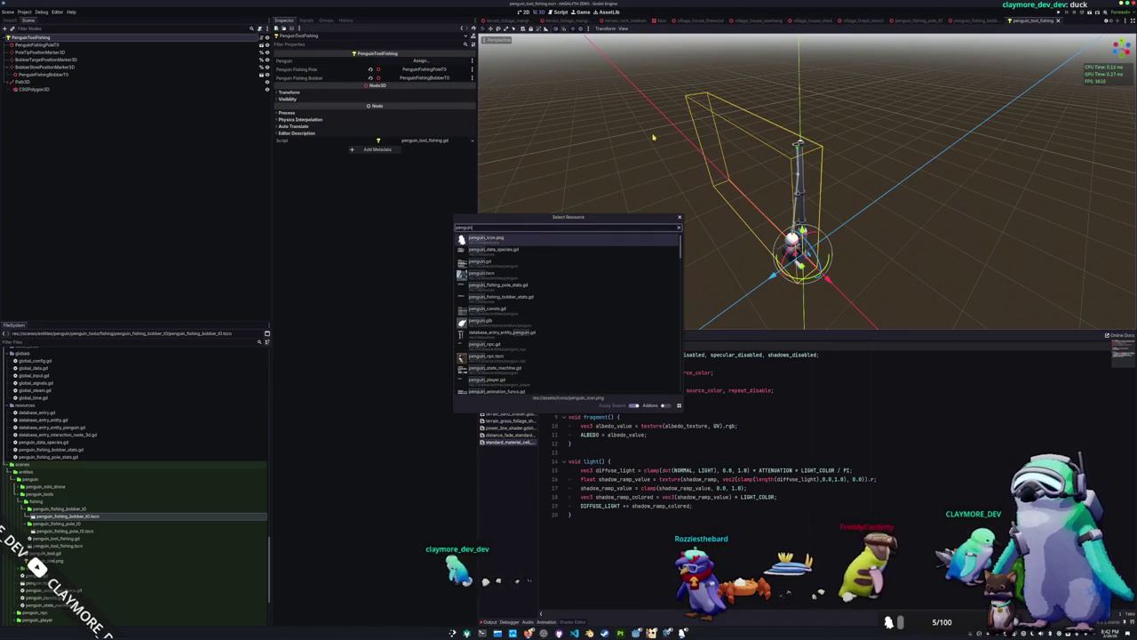
key(Down)
key(Down)
key(Down)
key(Return)
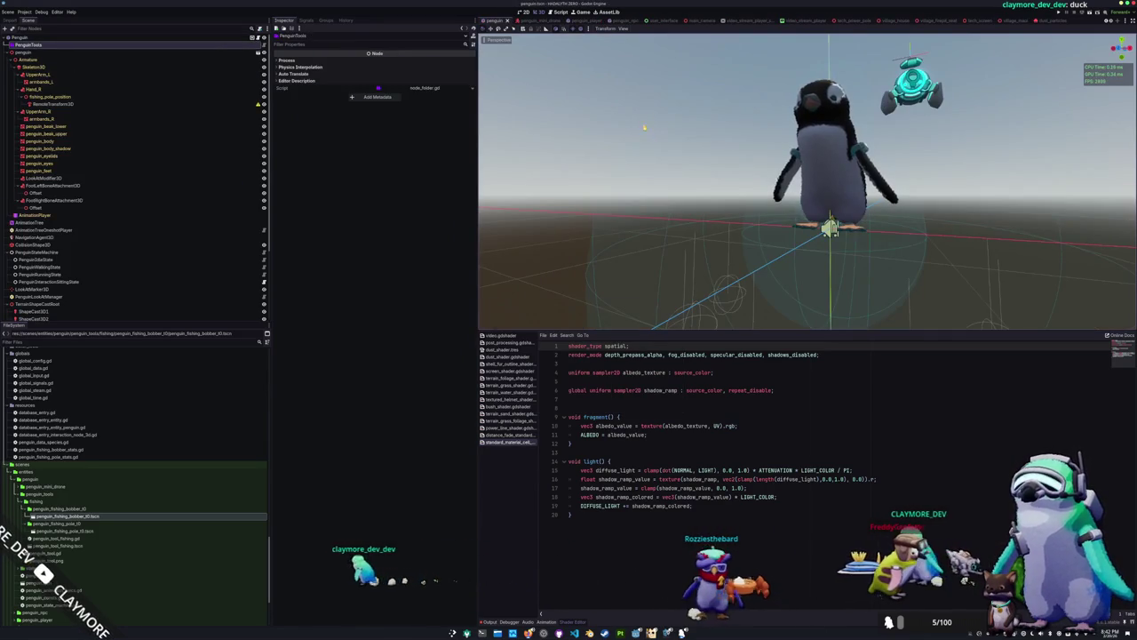
drag(645, 127, 555, 166)
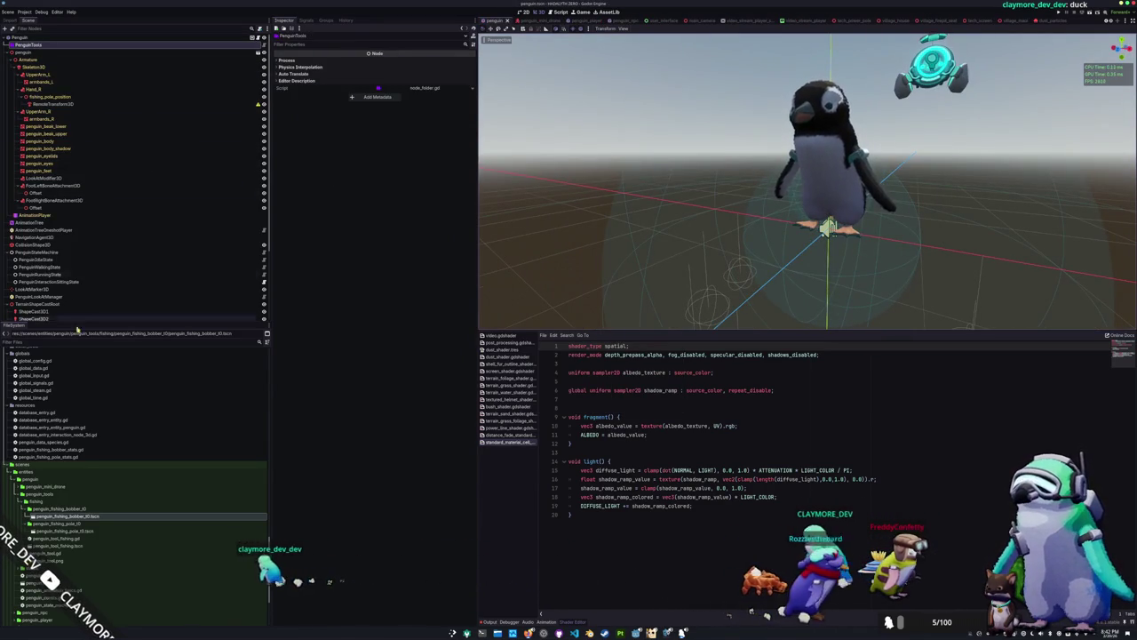
drag(46, 547, 34, 44)
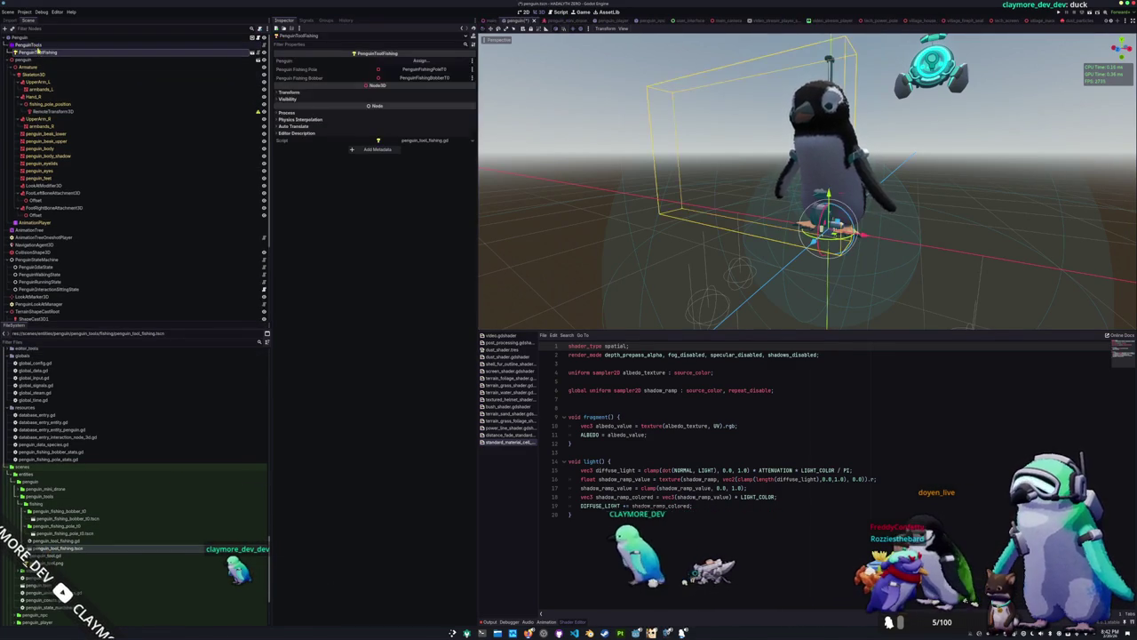
drag(593, 146, 445, 76)
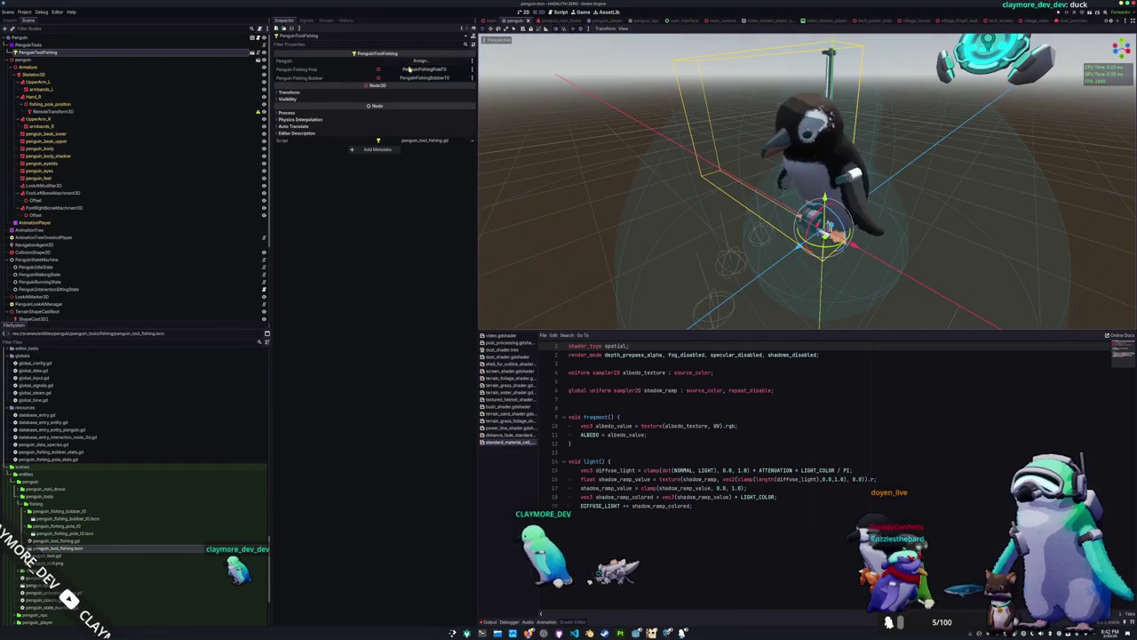
Assign Penguin to the tool's Penguin field and point RemoteTransform3D at PenguinToolFishing
click(416, 64)
double_click(533, 237)
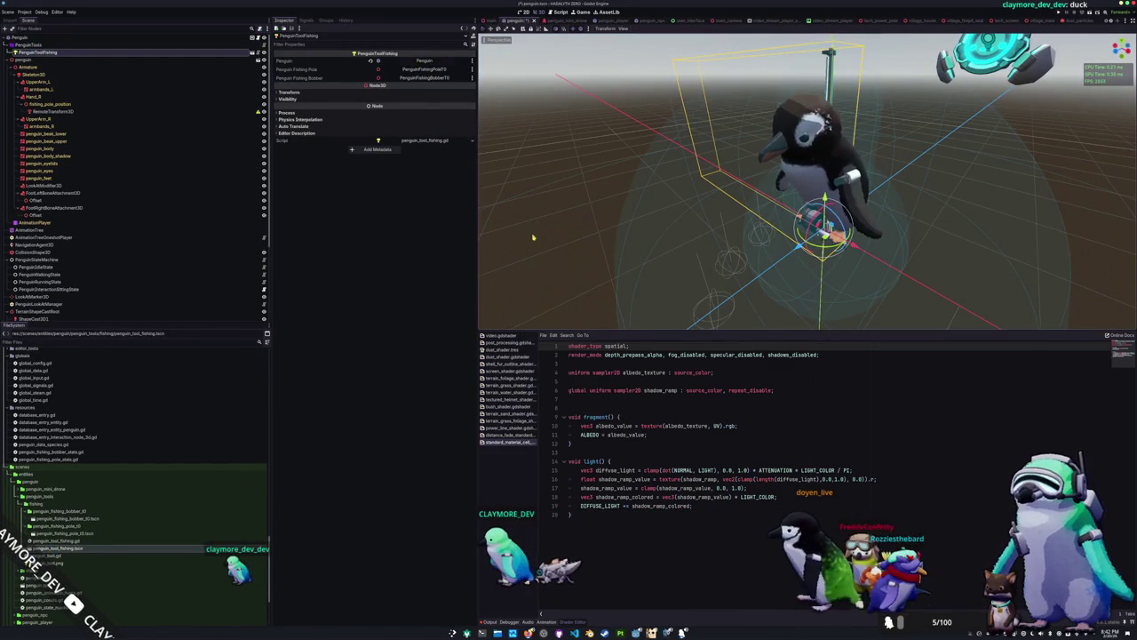
click(53, 111)
click(421, 60)
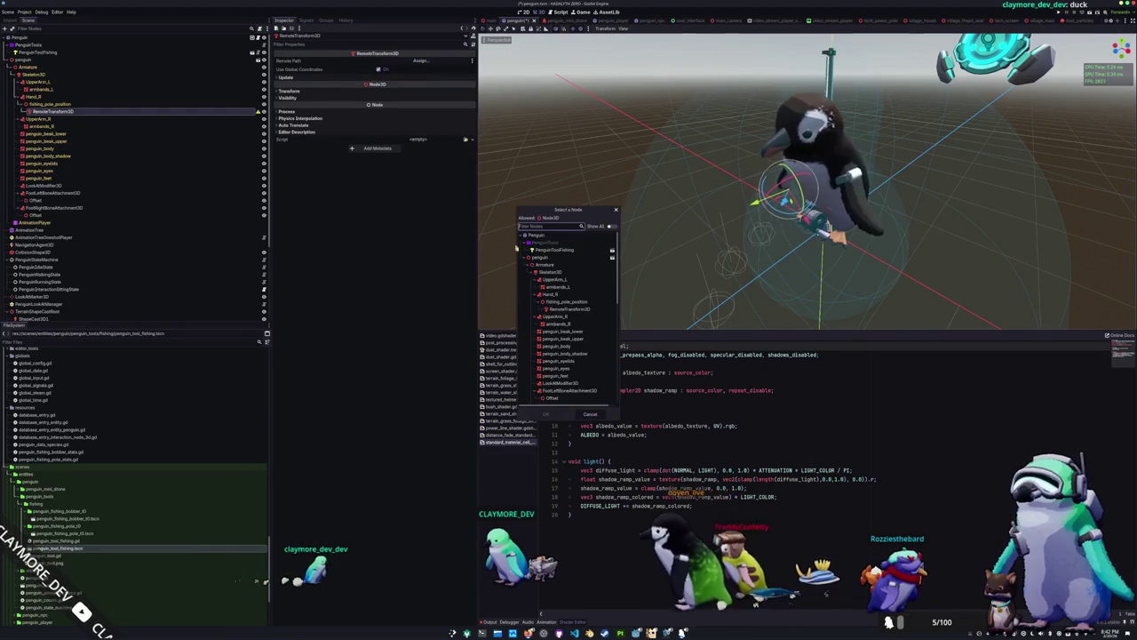
double_click(555, 250)
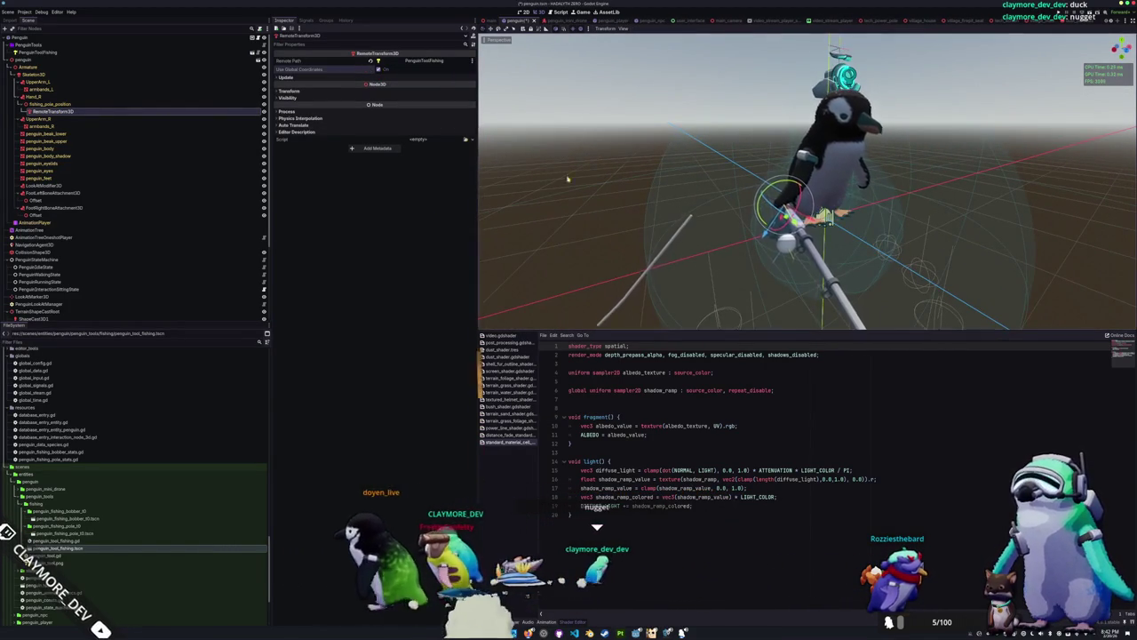
Open penguin_tool_fishing.tscn from the PenguinToolFishing node
scroll(592, 252, down, 2)
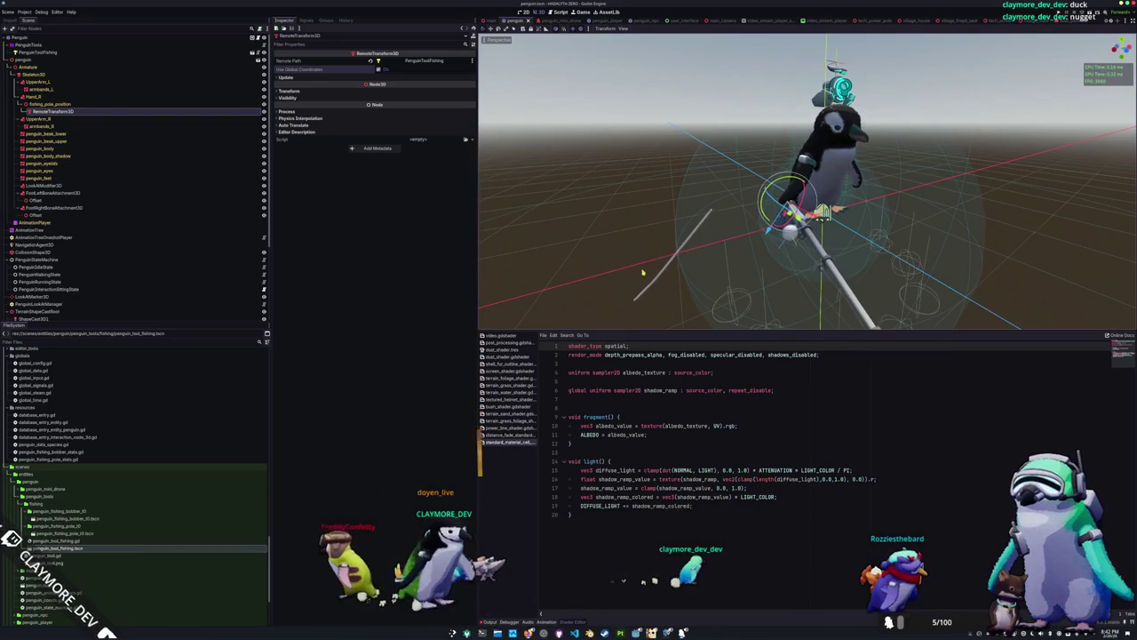
click(112, 50)
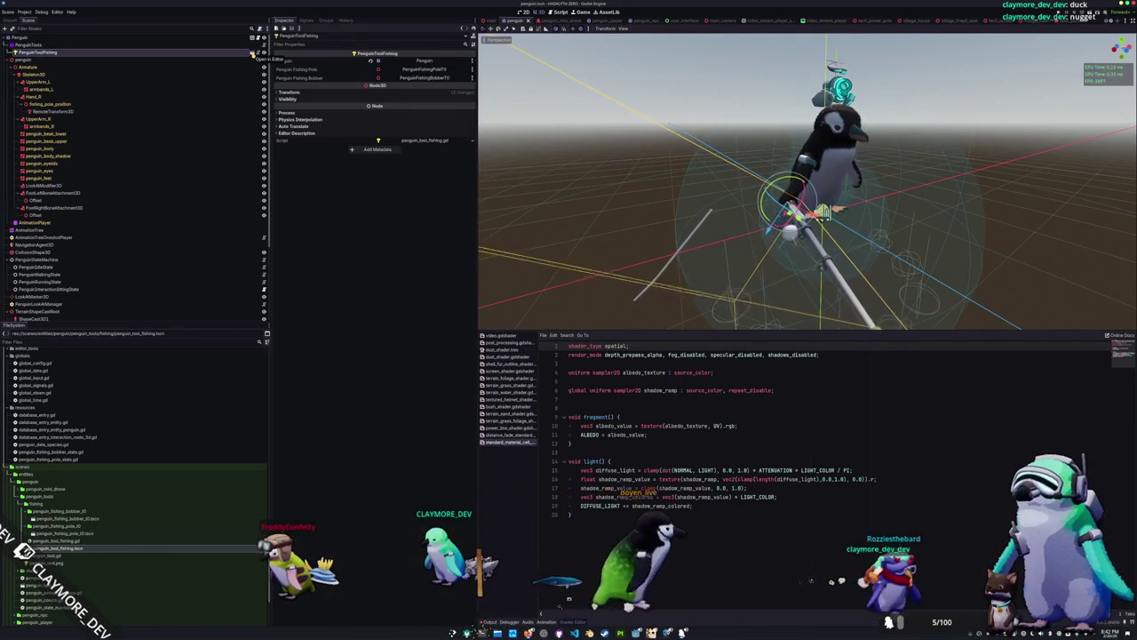
click(307, 92)
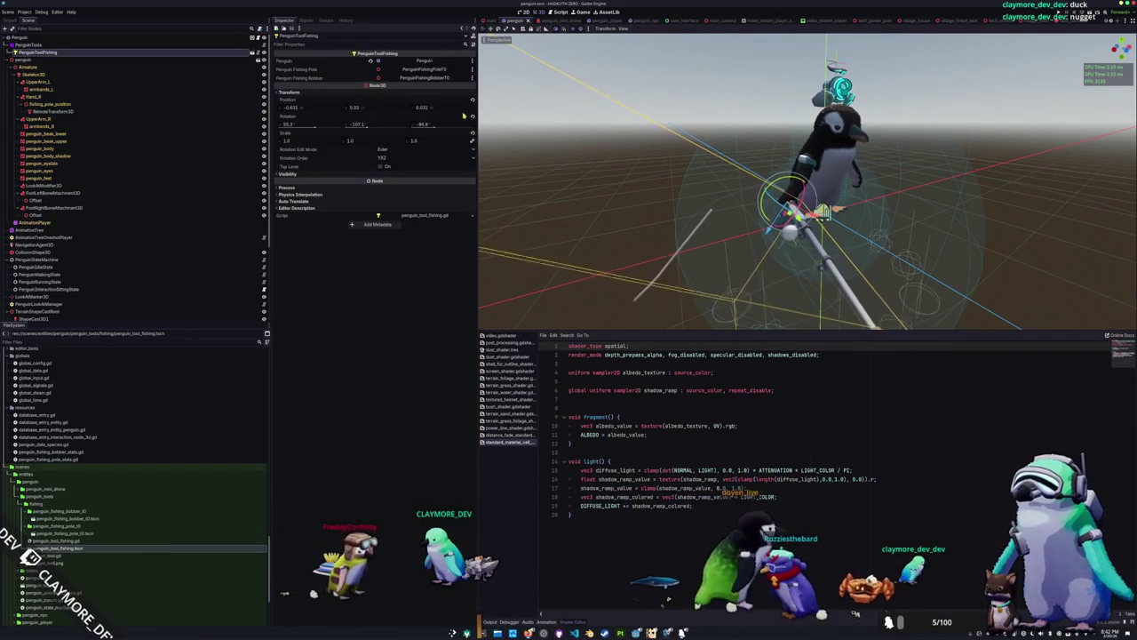
click(255, 52)
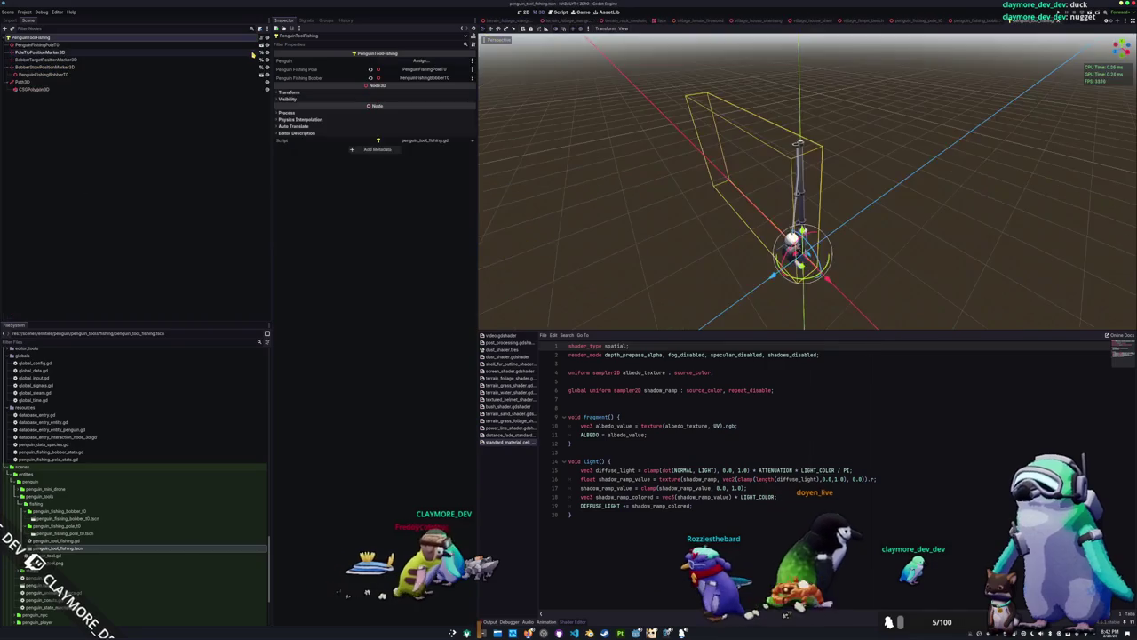
Set the CSGPolygon3D's Path Rotation to Path, leaving Operation as Union
click(111, 87)
click(111, 83)
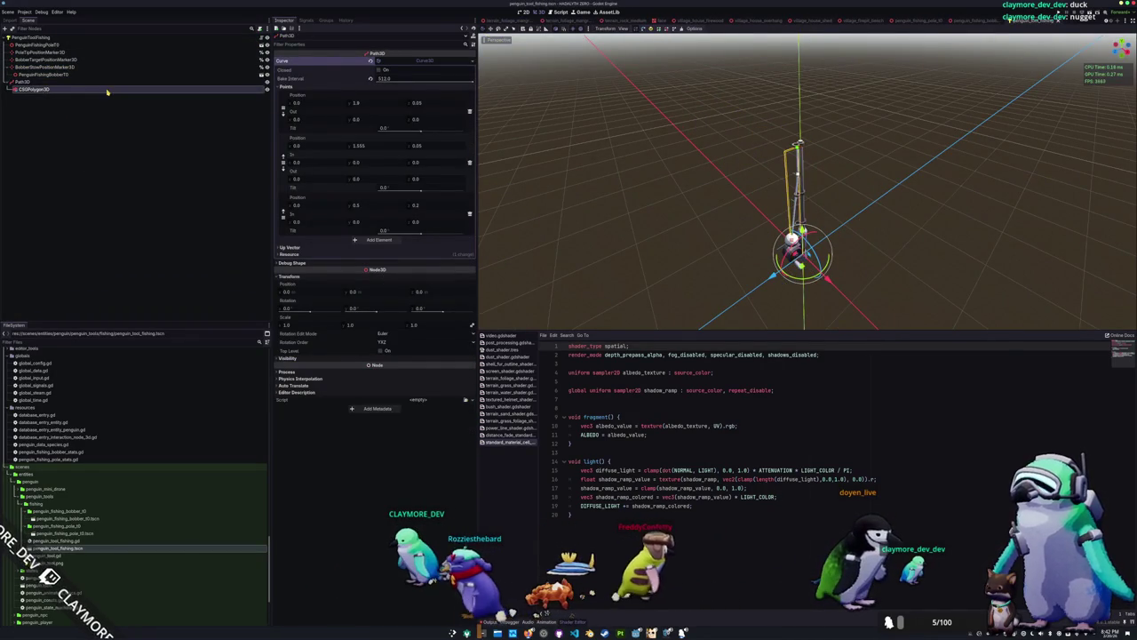
click(109, 91)
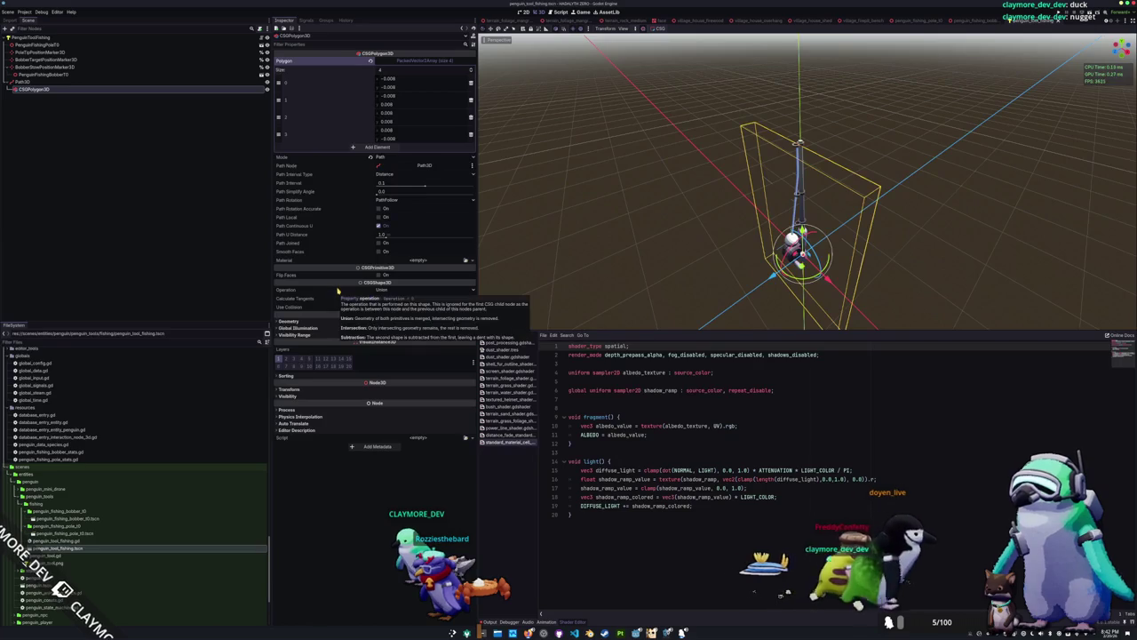
mouse_move(338, 292)
click(402, 290)
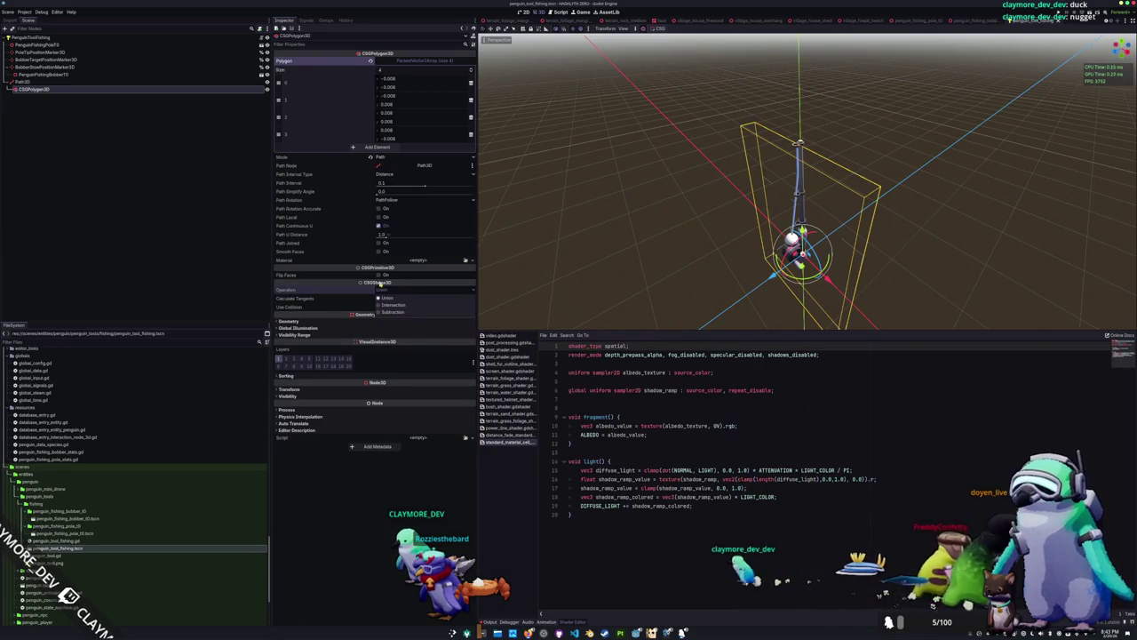
click(387, 283)
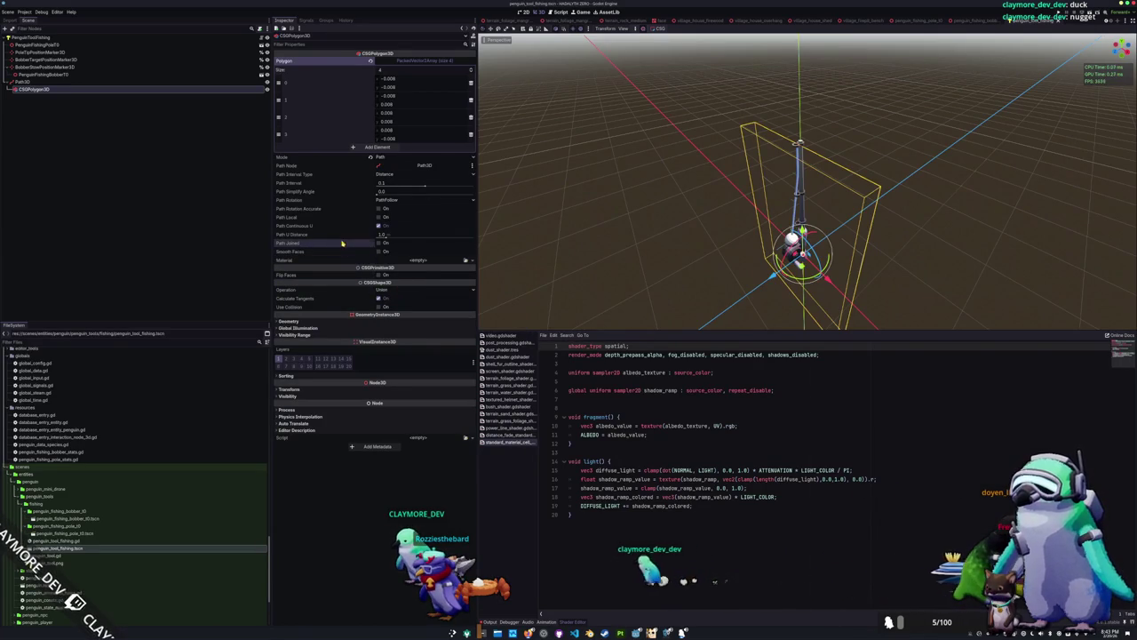
click(391, 175)
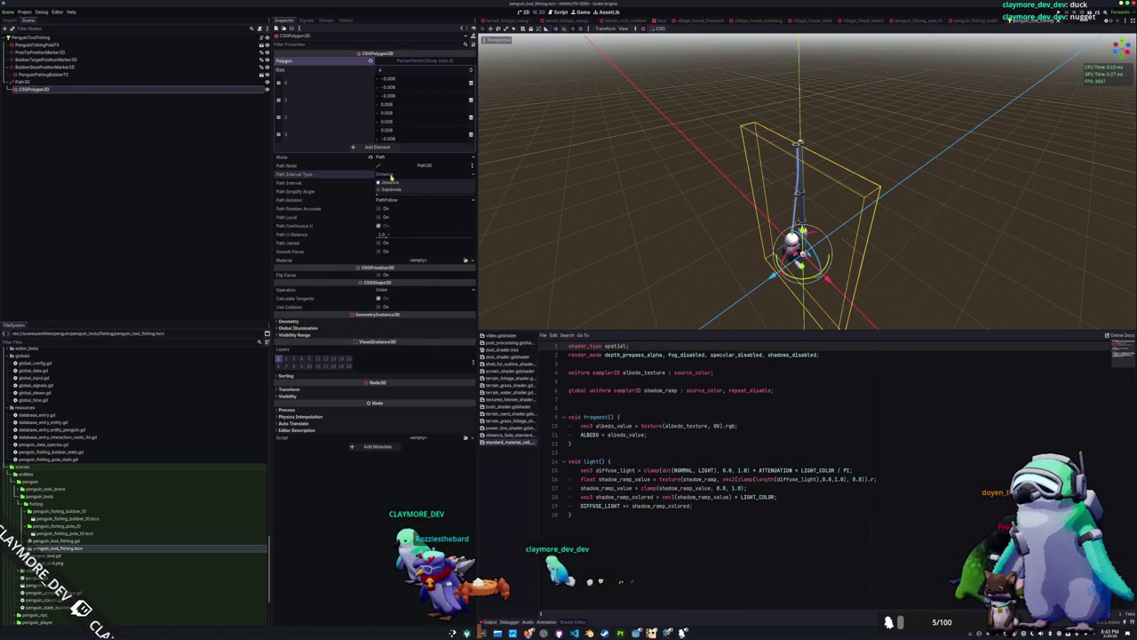
click(397, 159)
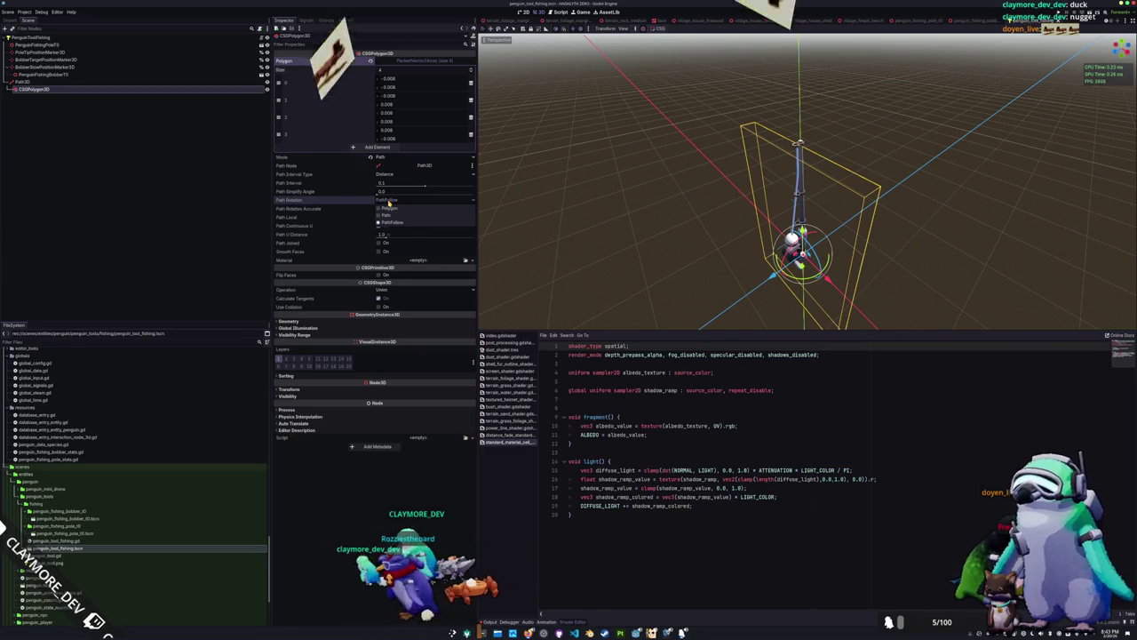
click(386, 218)
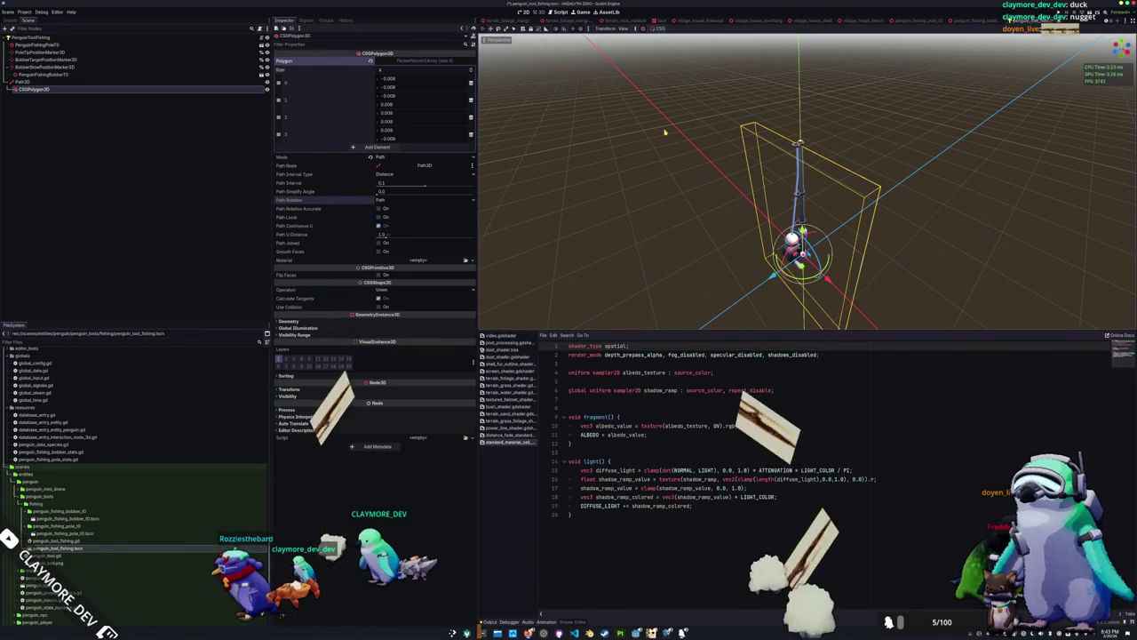
Visit penguin.tscn, return to the fishing tool scene, and delete Path3D and CSGPolygon3D
key(shift+alt+o)
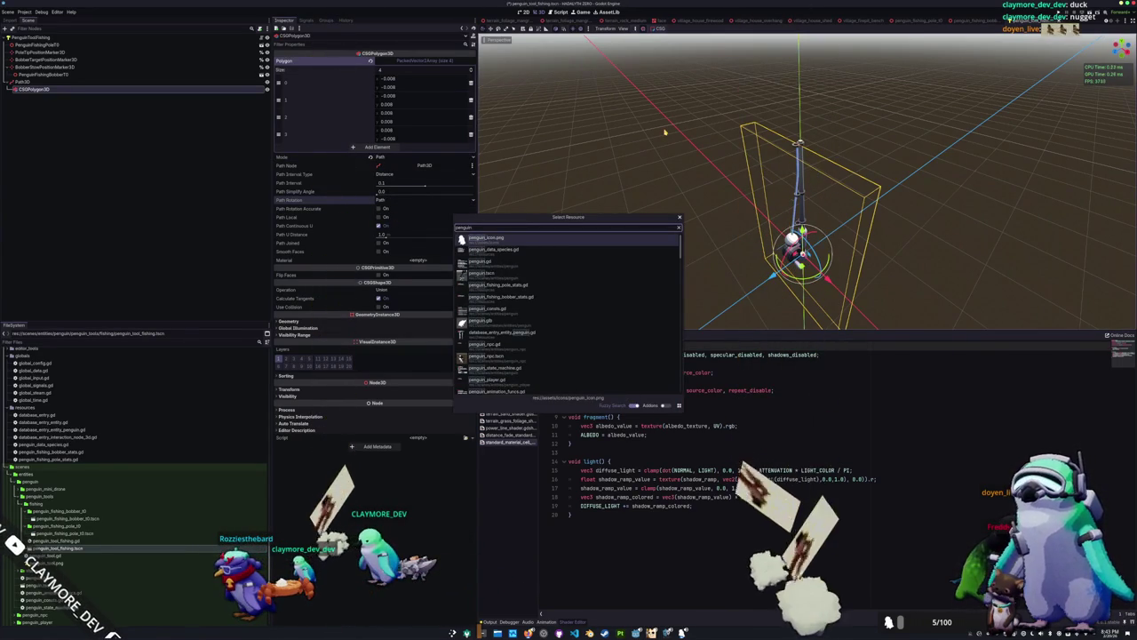
key(Down)
key(Down)
key(Down)
key(Return)
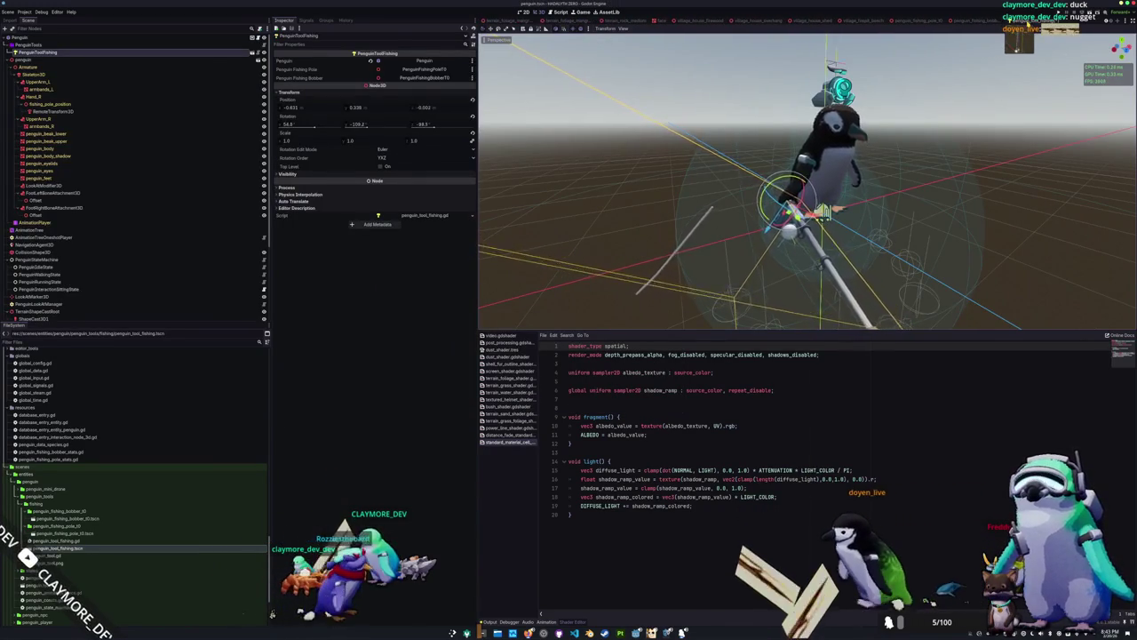
key(ctrl+Tab)
key(shift+Up)
key(Delete)
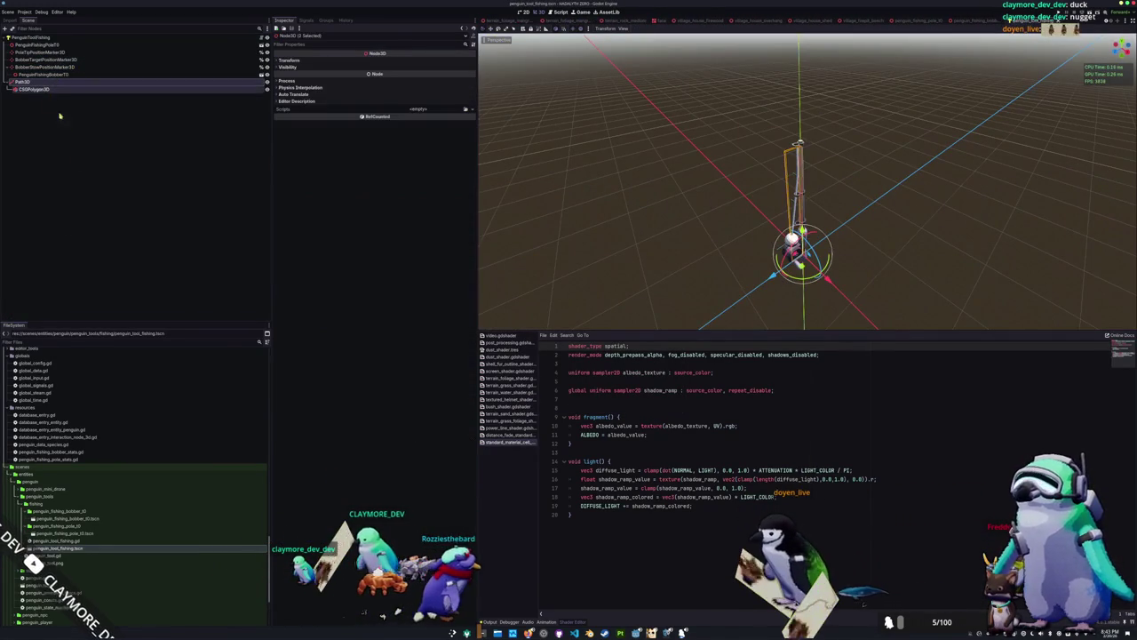
Confirm deleting Path3D and CSGPolygon3D, then inspect the remaining fishing pole
key(Return)
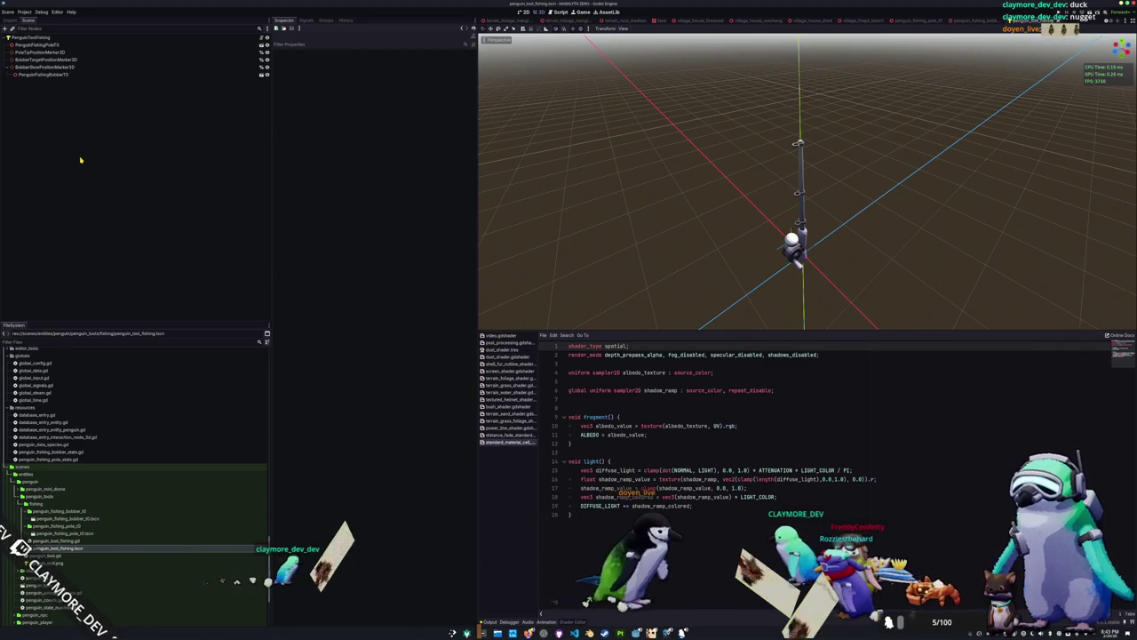
mouse_move(491, 54)
mouse_down()
mouse_move(693, 213)
mouse_move(678, 178)
mouse_move(599, 183)
mouse_move(663, 193)
mouse_up()
scroll(663, 193, down, 2)
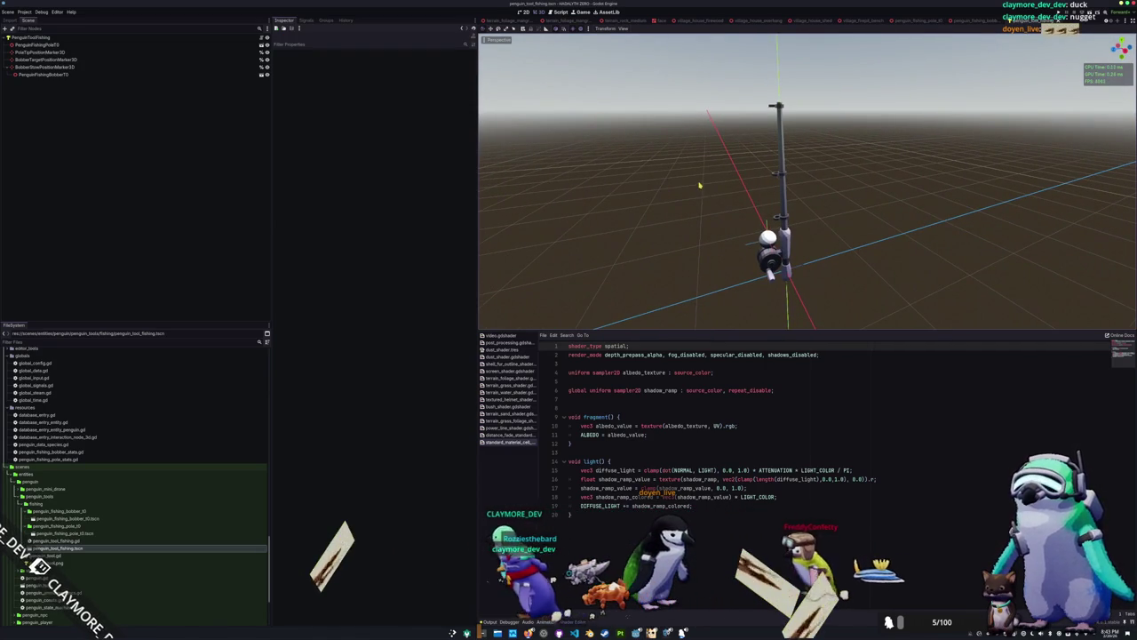
drag(731, 161, 737, 175)
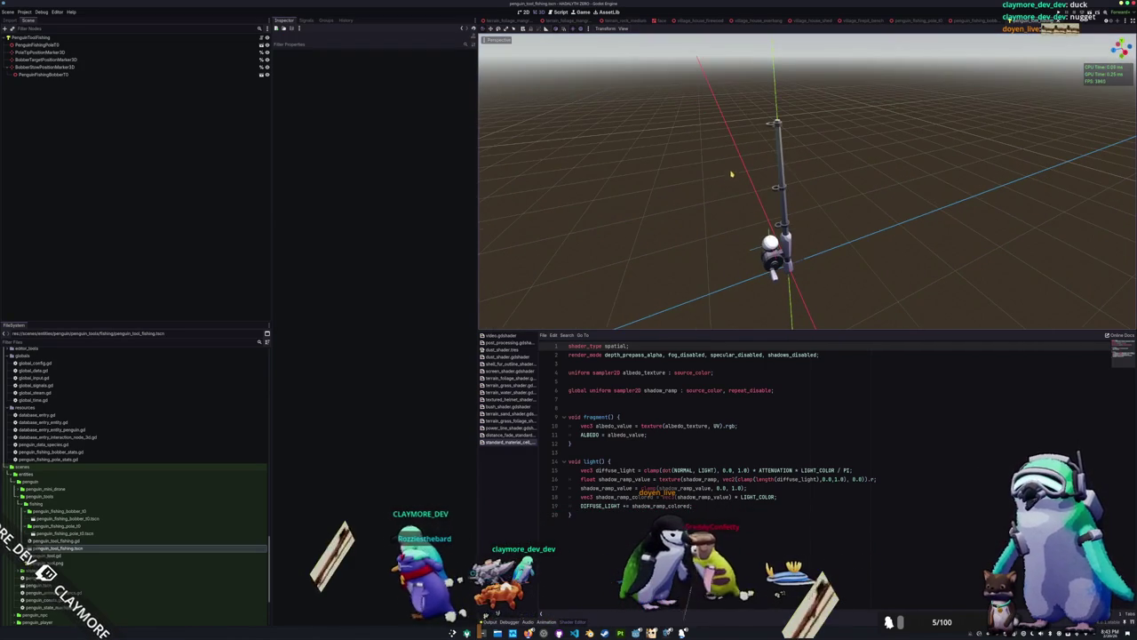
Open the penguin scene through quick search and orbit around the penguin
key(alt+shift+o)
text(penguin)
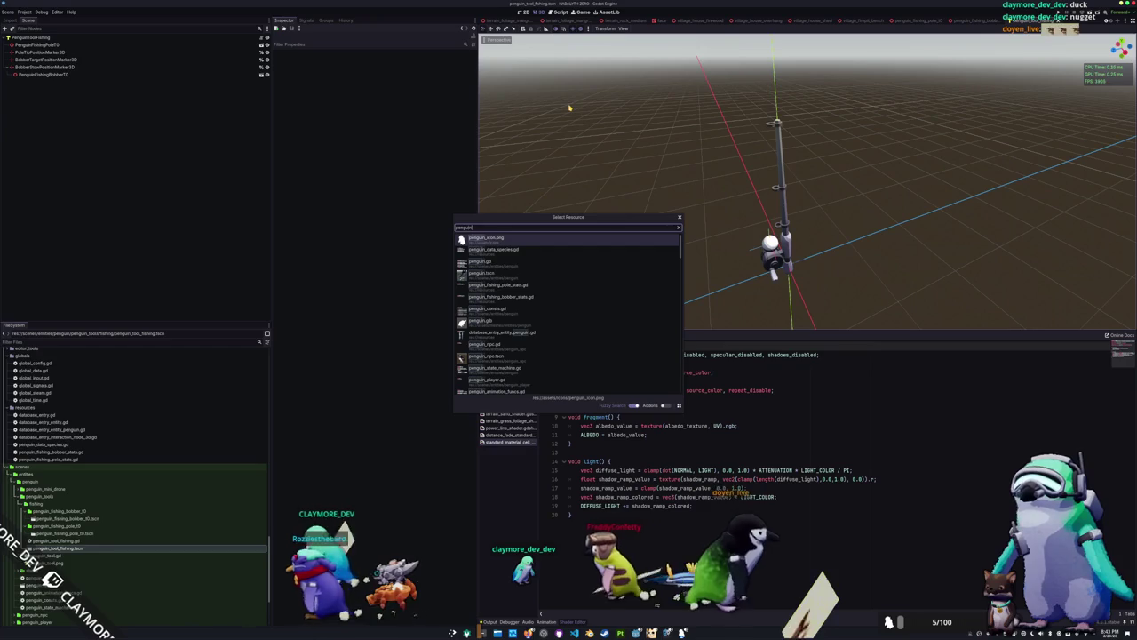
key(Return)
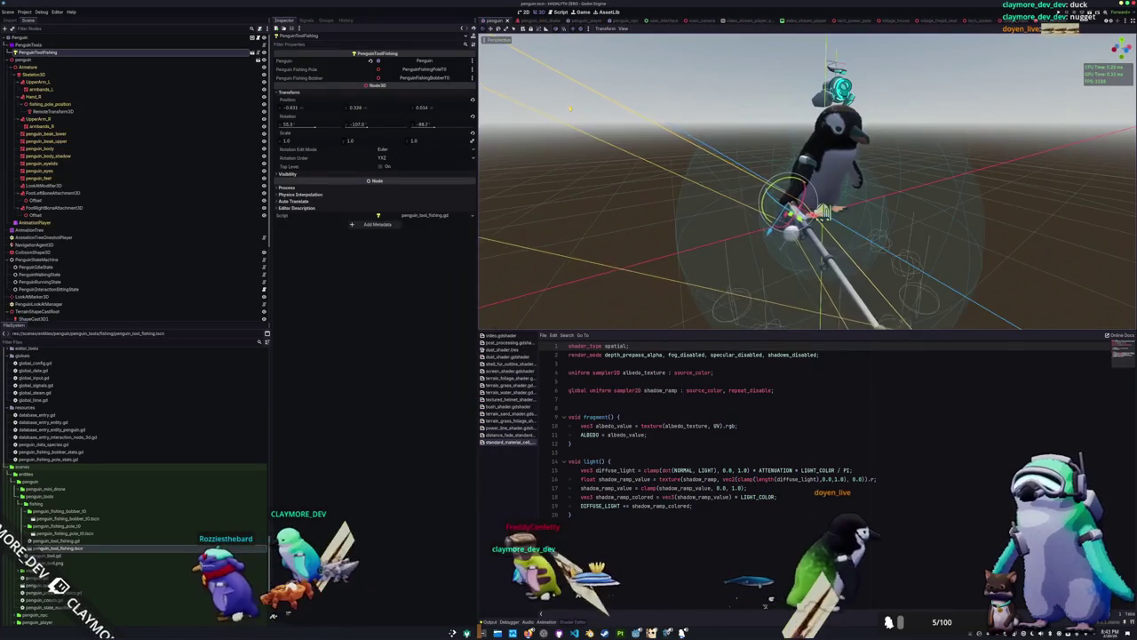
drag(574, 170, 123, 57)
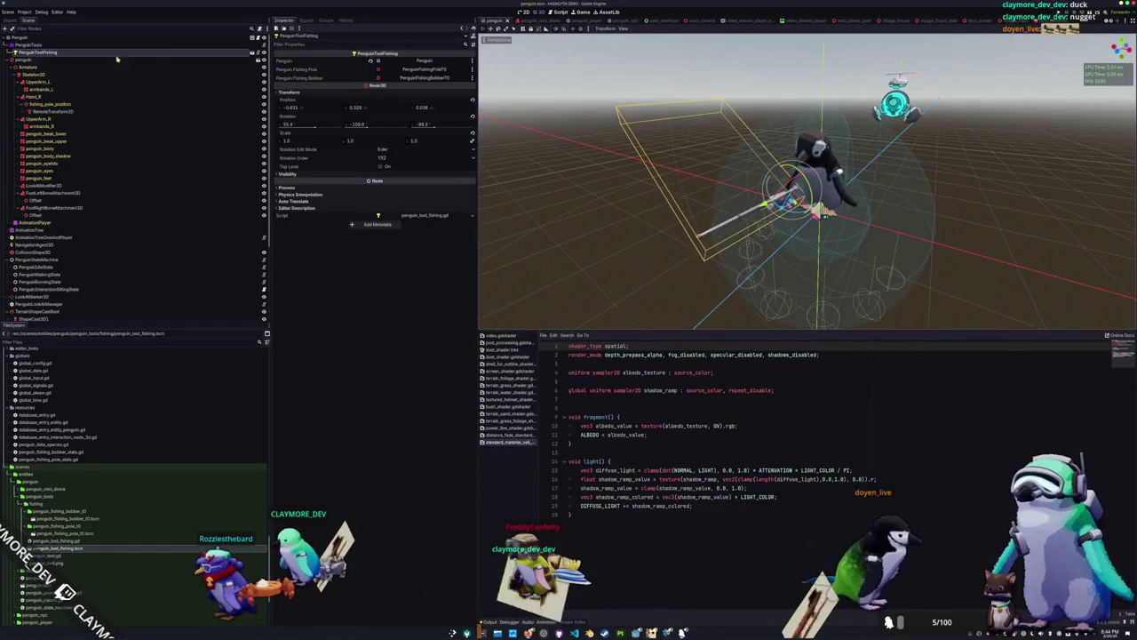
Select the hand's RemoteTransform3D and undo the fishing rod's accidental move
click(64, 112)
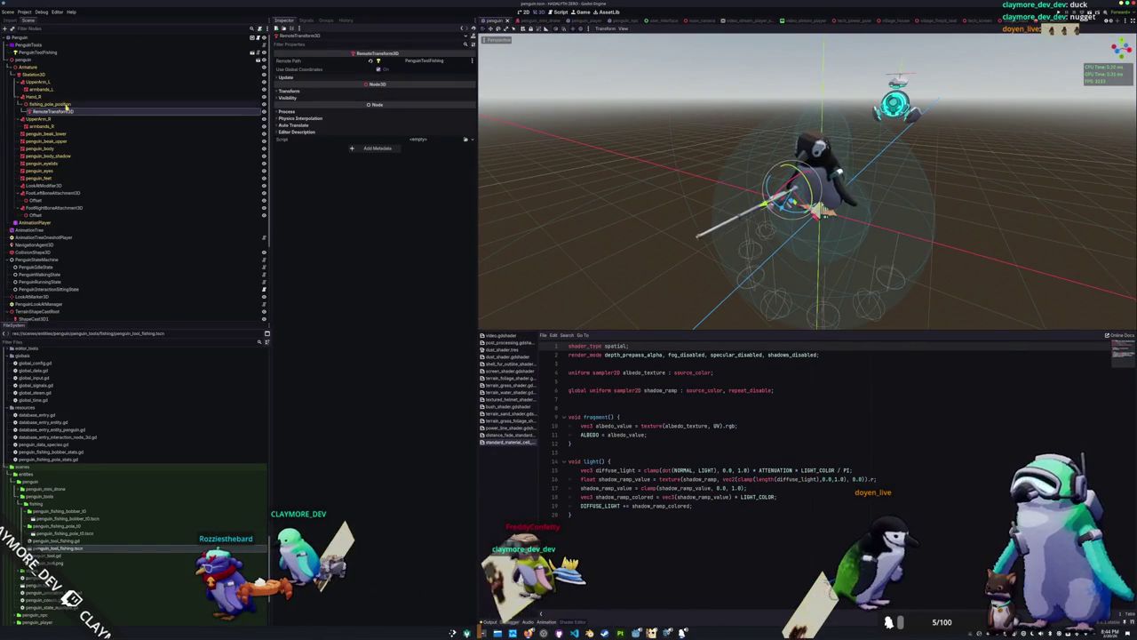
click(64, 104)
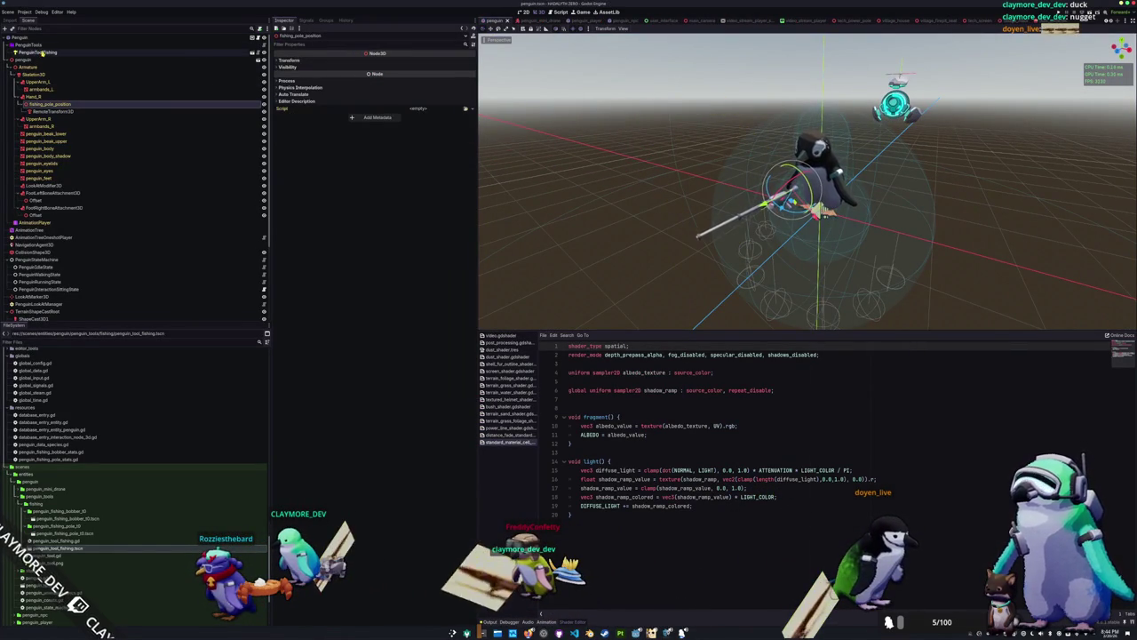
click(42, 52)
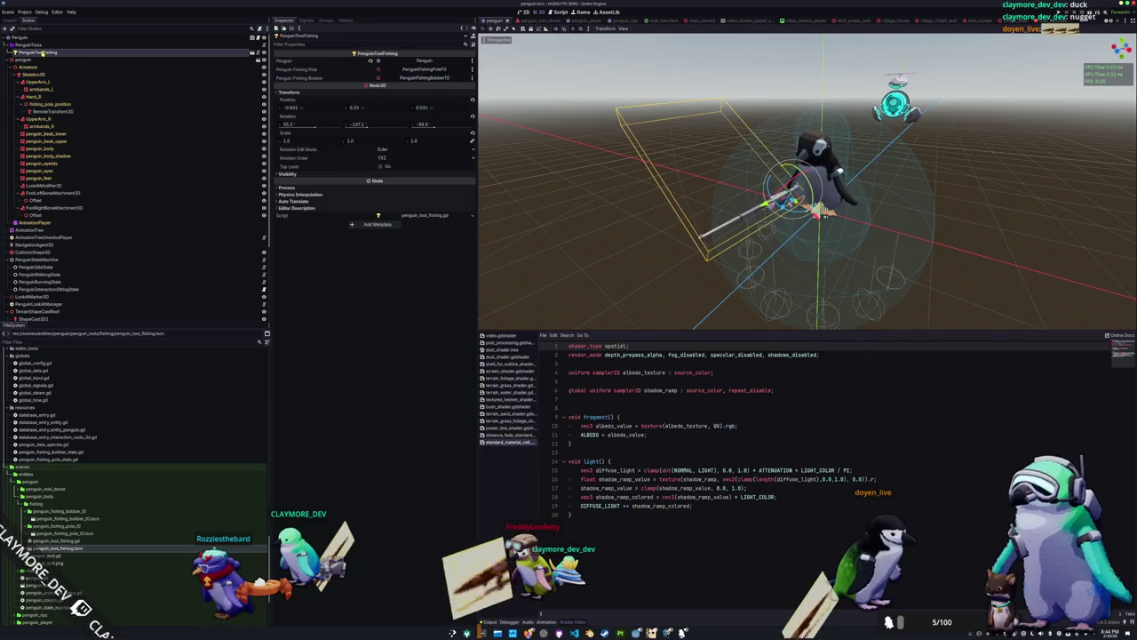
click(81, 110)
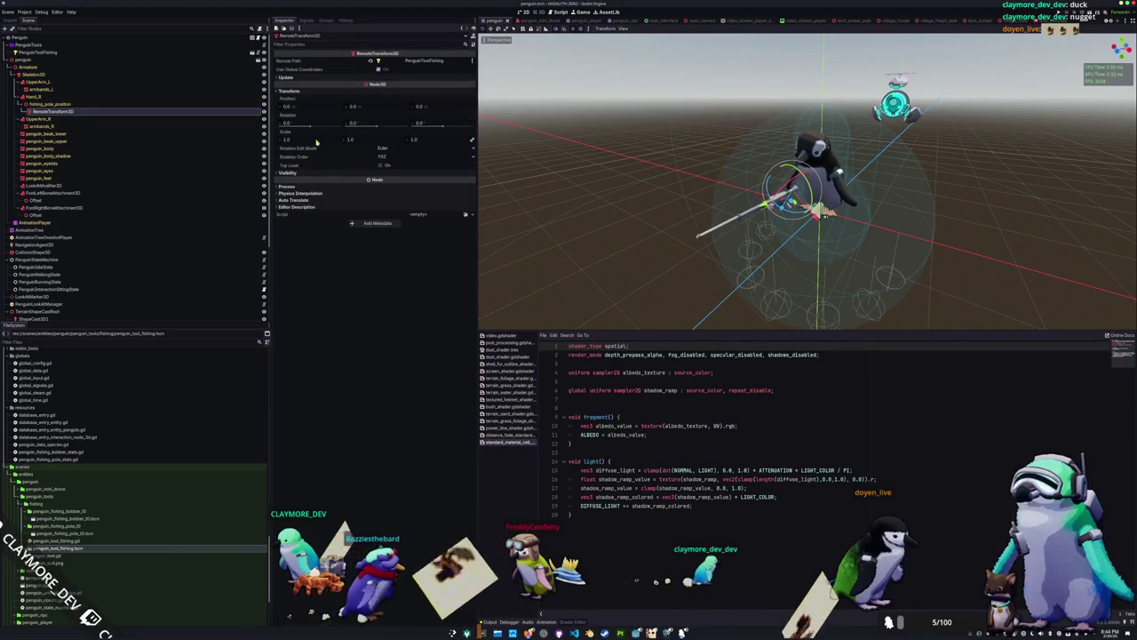
drag(316, 142, 293, 142)
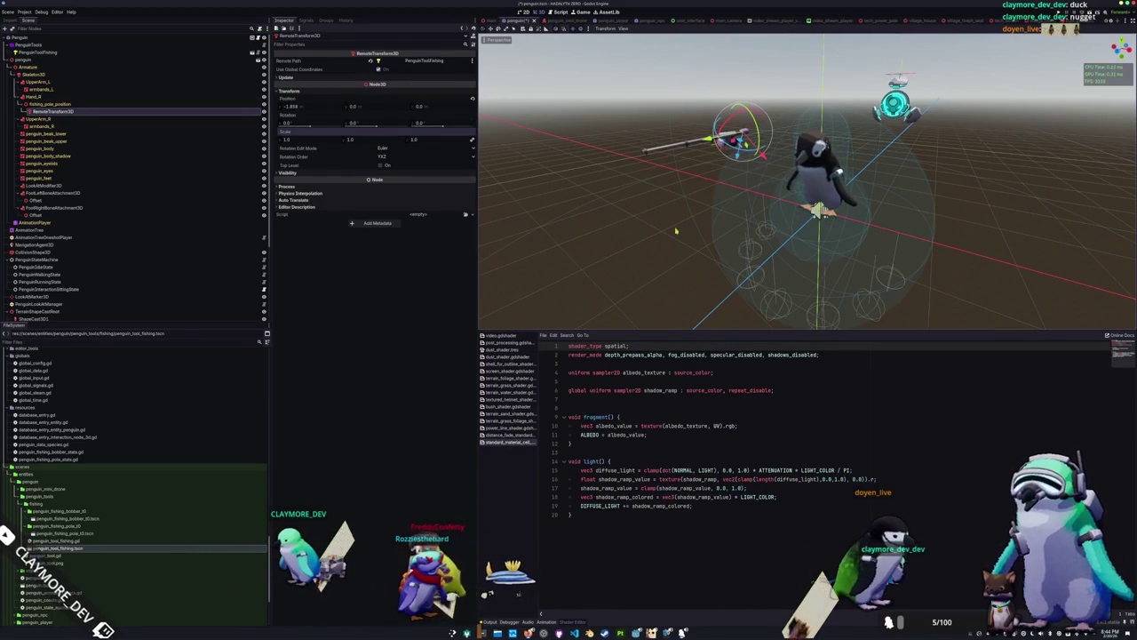
scroll(630, 224, up, 3)
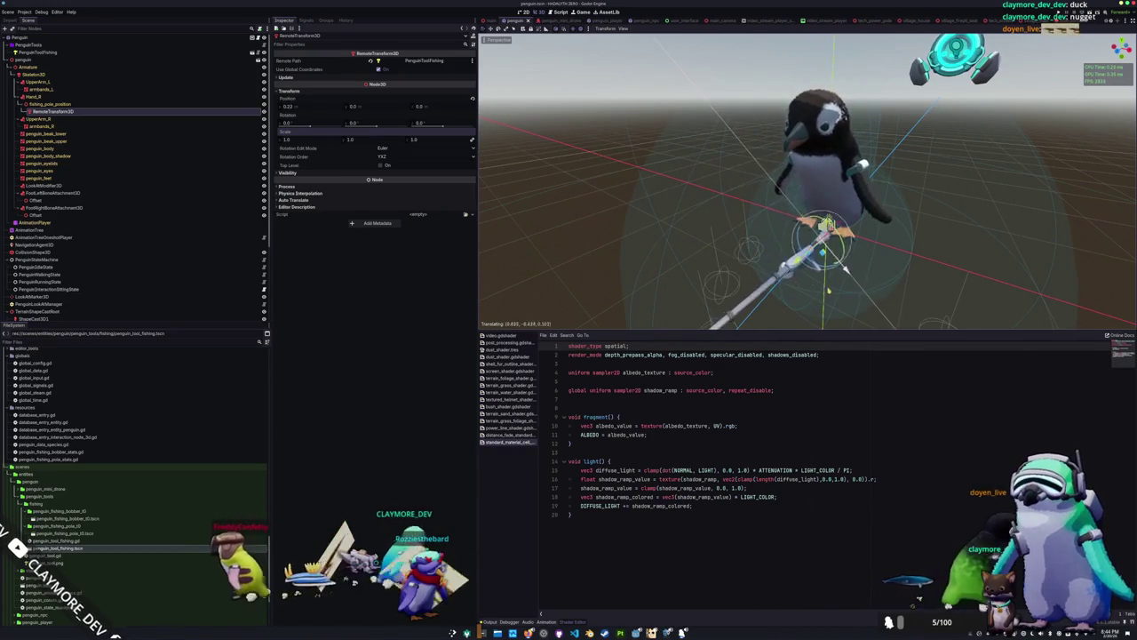
key(Escape)
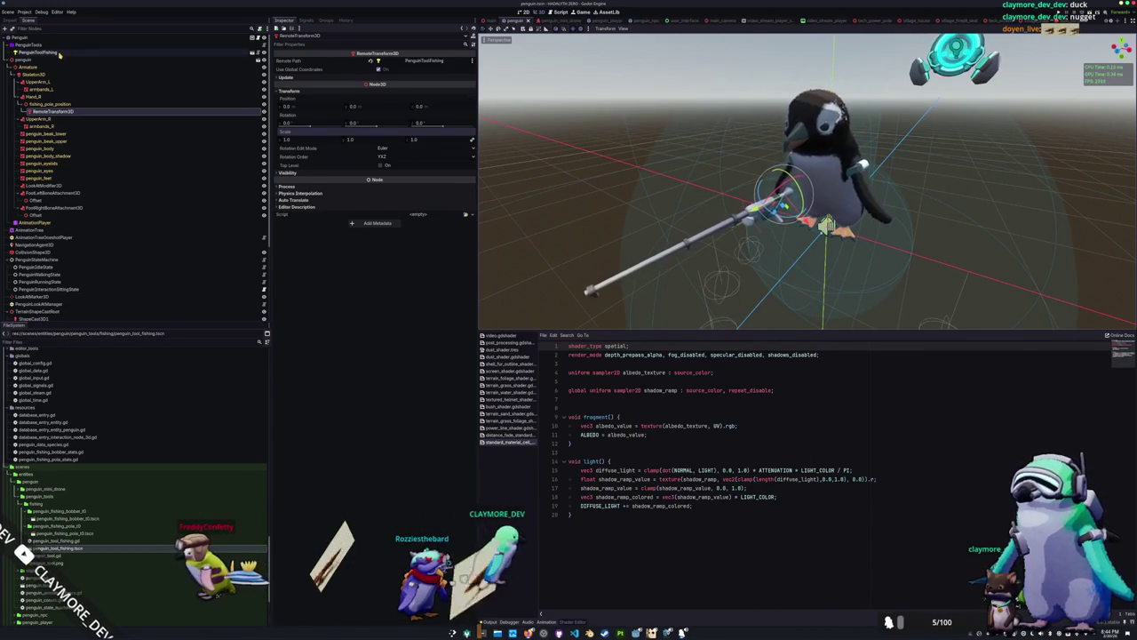
Undo the accidental rescale of the PenguinToolFishing node
click(59, 53)
drag(310, 142, 281, 142)
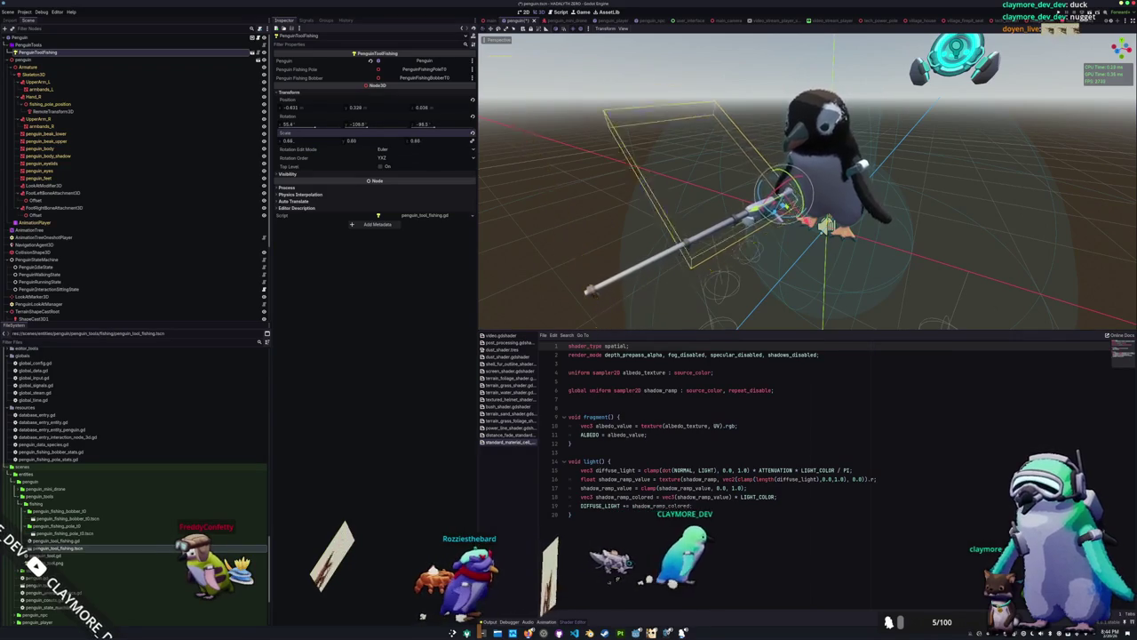
key(ctrl+z)
scroll(506, 276, down, 2)
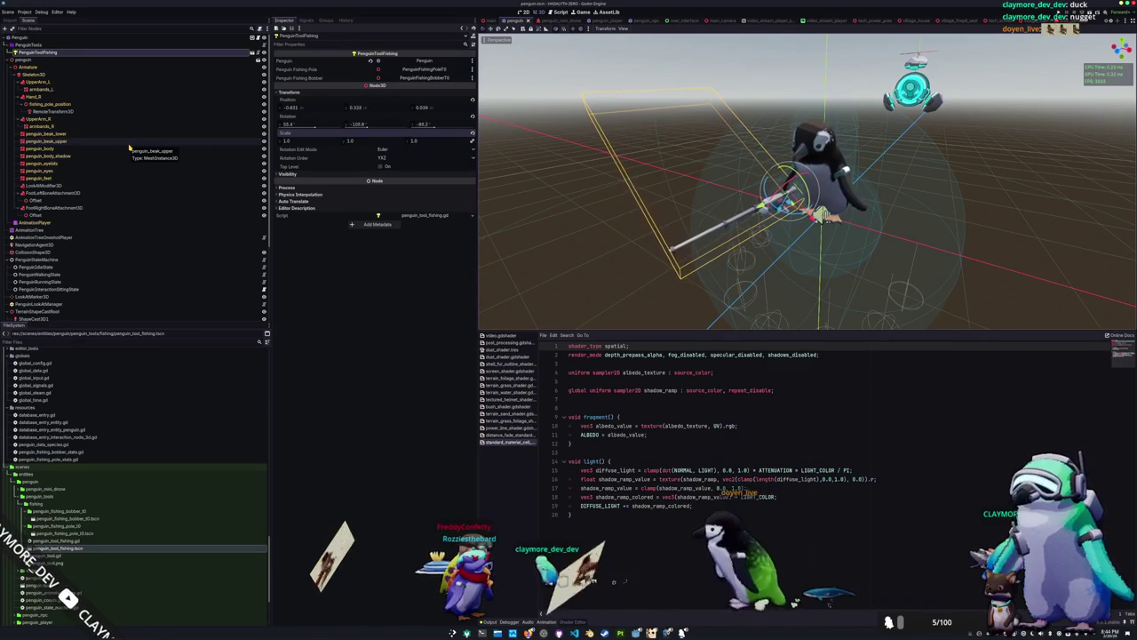
click(236, 38)
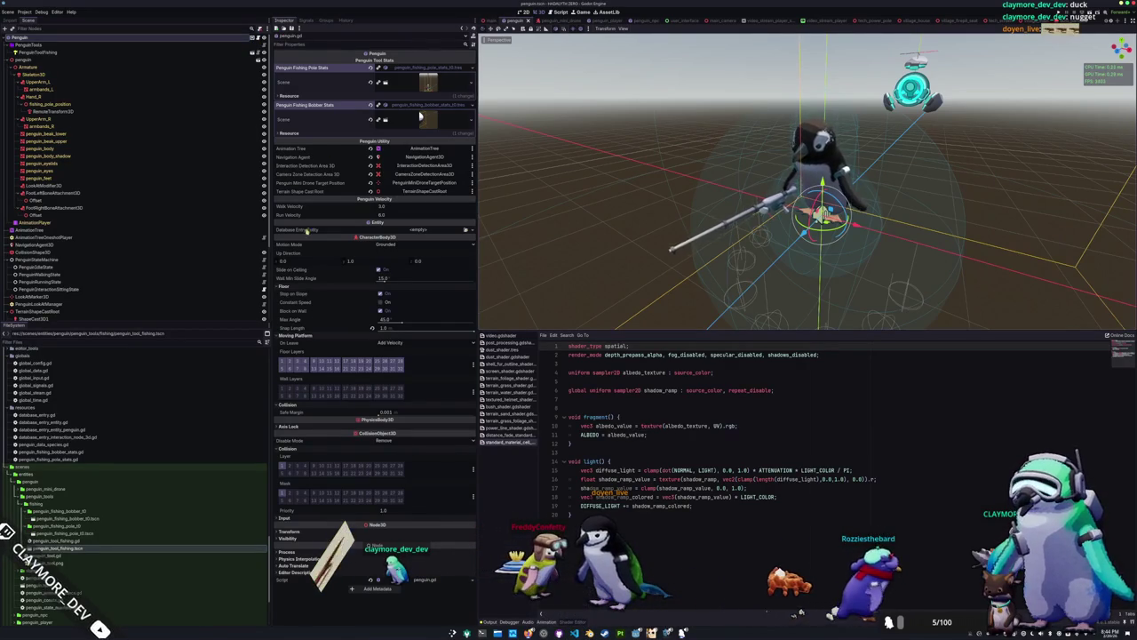
Give the Penguin's Database Entry Entity a new DatabaseEntryEntityPenguin, then switch to penguin.gd in VS Code
click(471, 230)
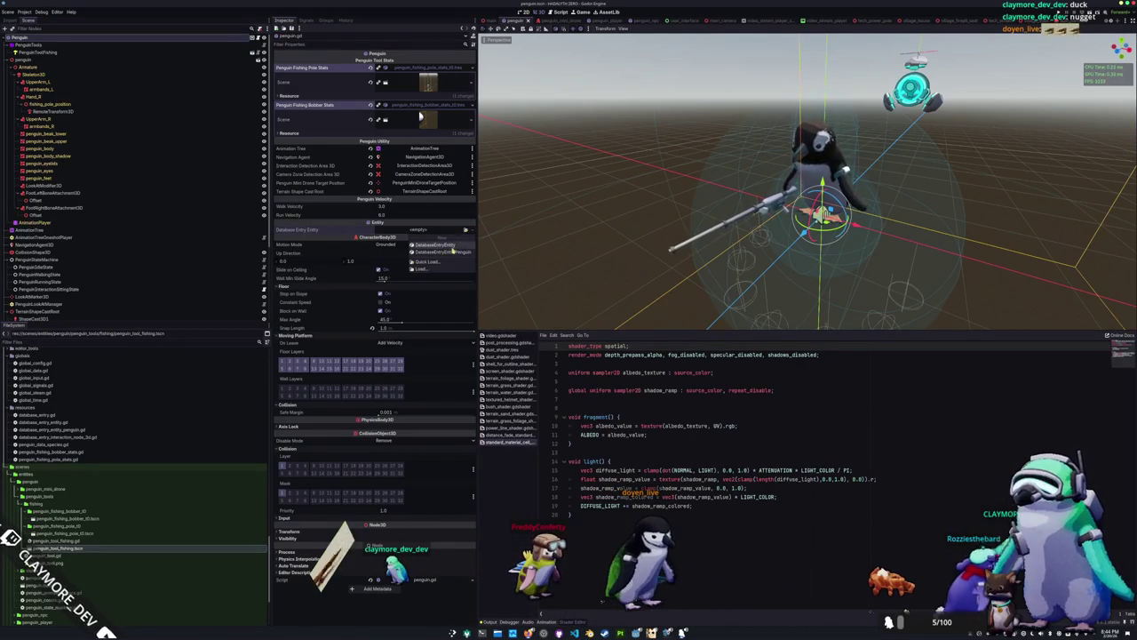
click(433, 251)
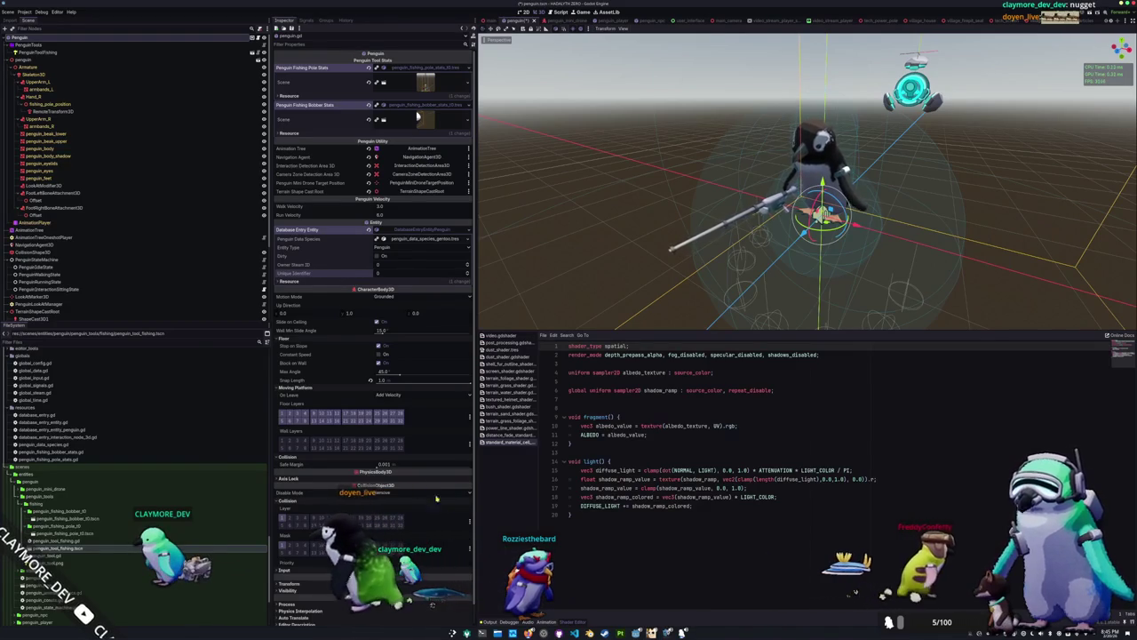
key(alt+Tab)
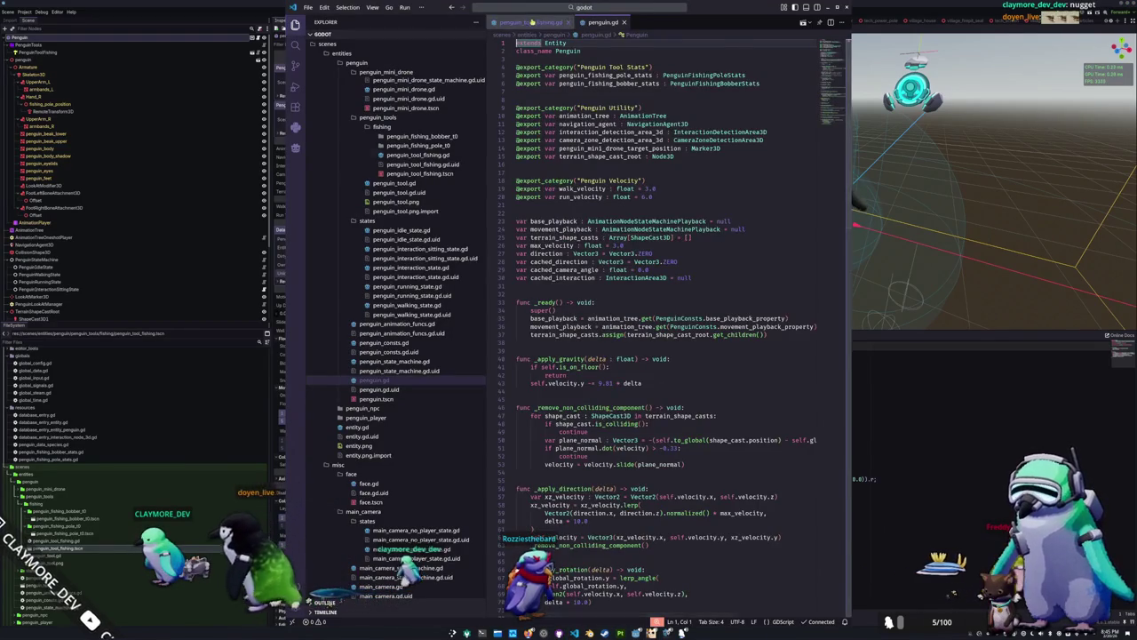
Review the penguin_tool_fishing.gd script
click(532, 21)
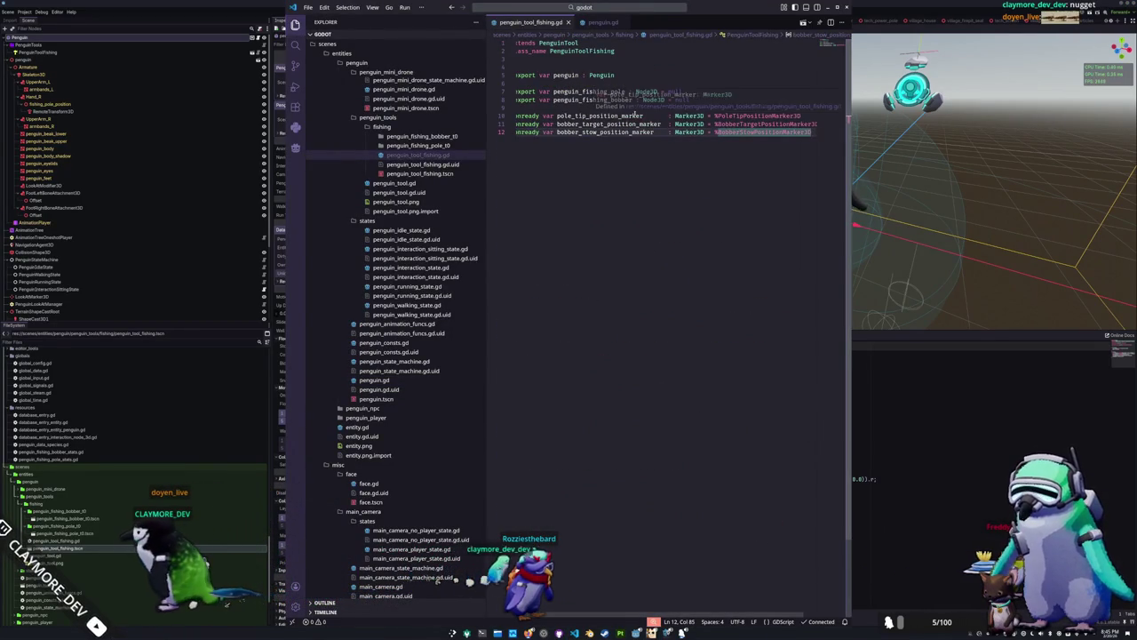
scroll(403, 226, up, 4)
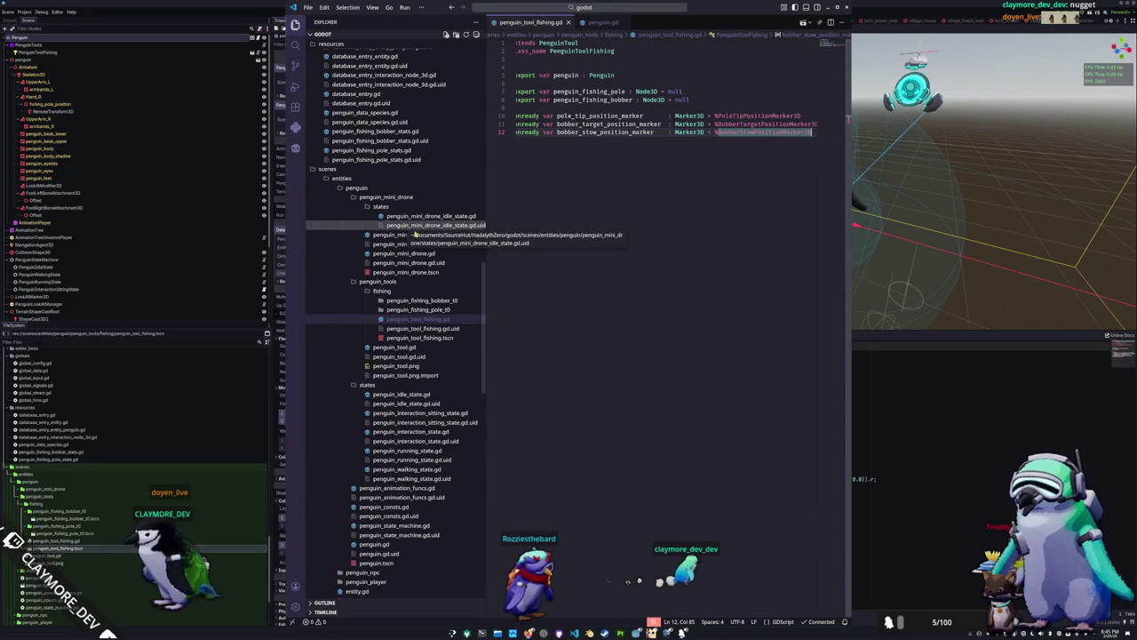
scroll(414, 233, up, 10)
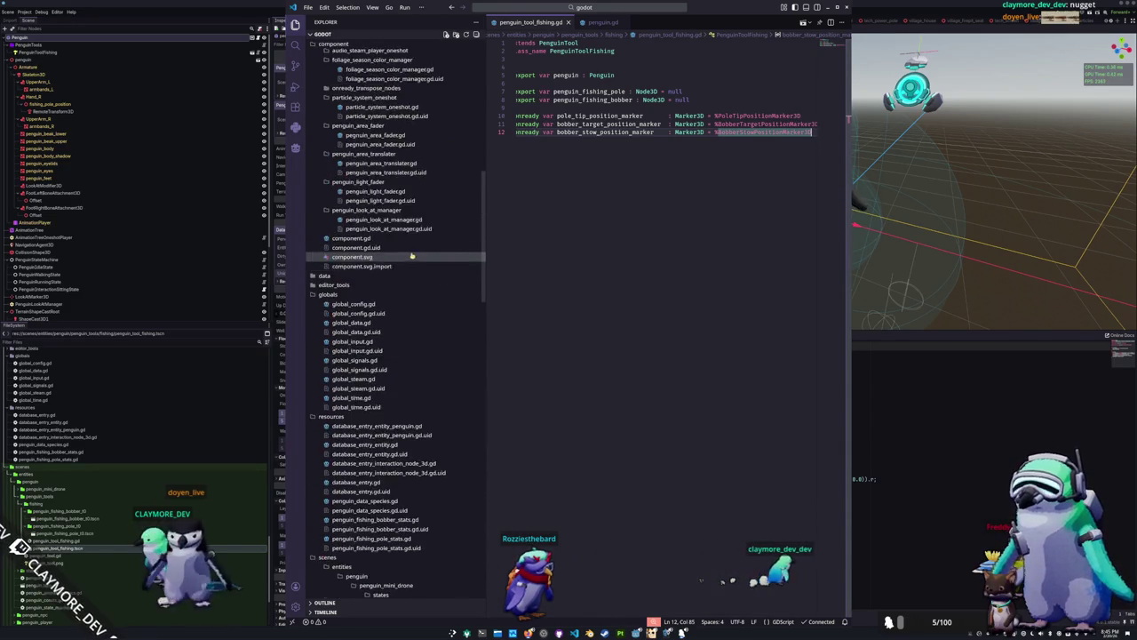
scroll(414, 258, up, 14)
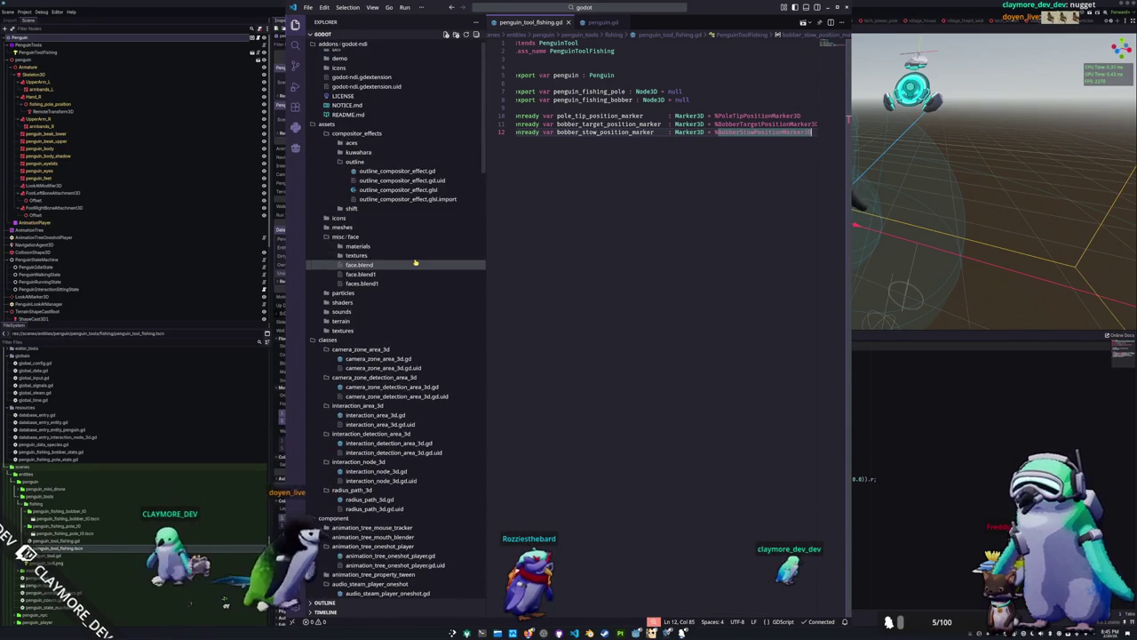
scroll(415, 263, down, 12)
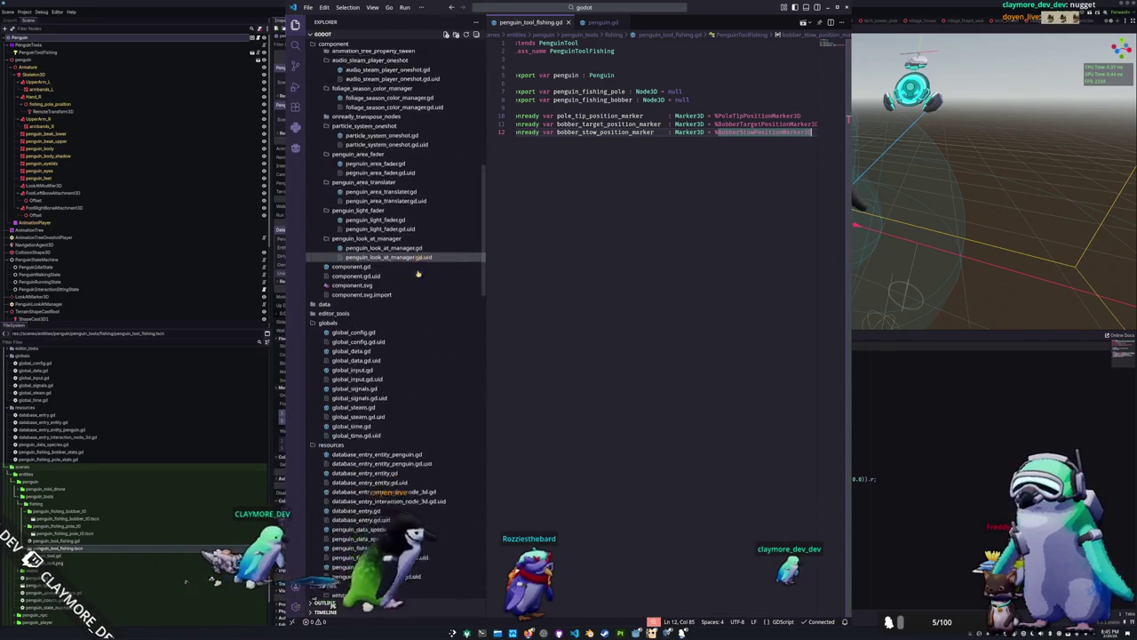
scroll(417, 272, down, 11)
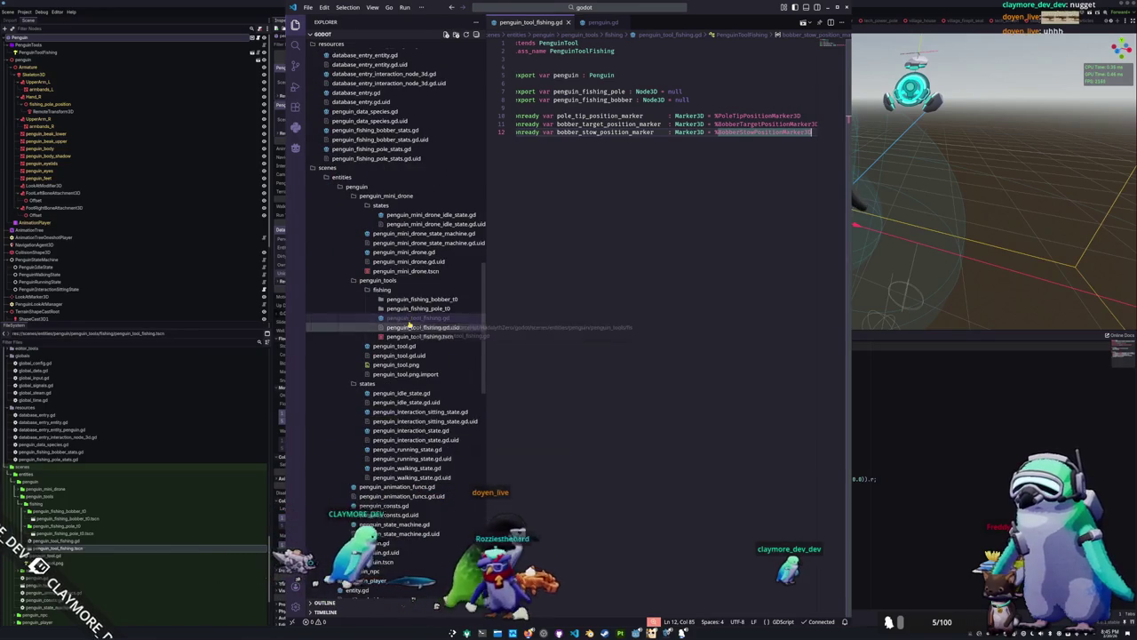
Browse the Explorer folders and open resources/penguin_fishing_bobber_stats.gd
click(416, 299)
click(405, 317)
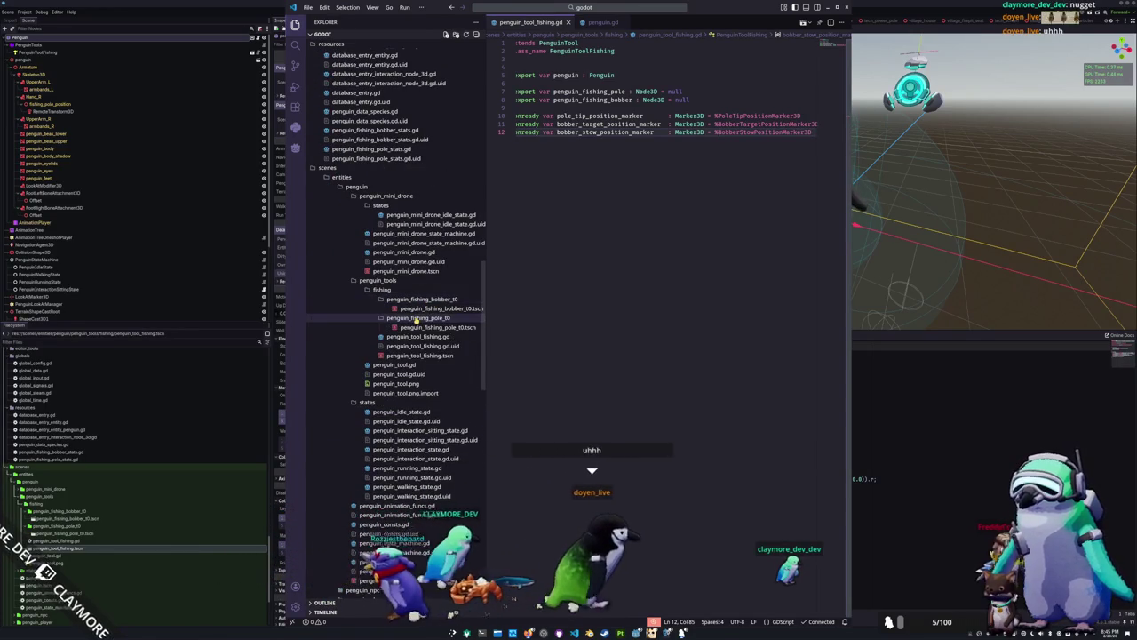
click(414, 318)
click(417, 300)
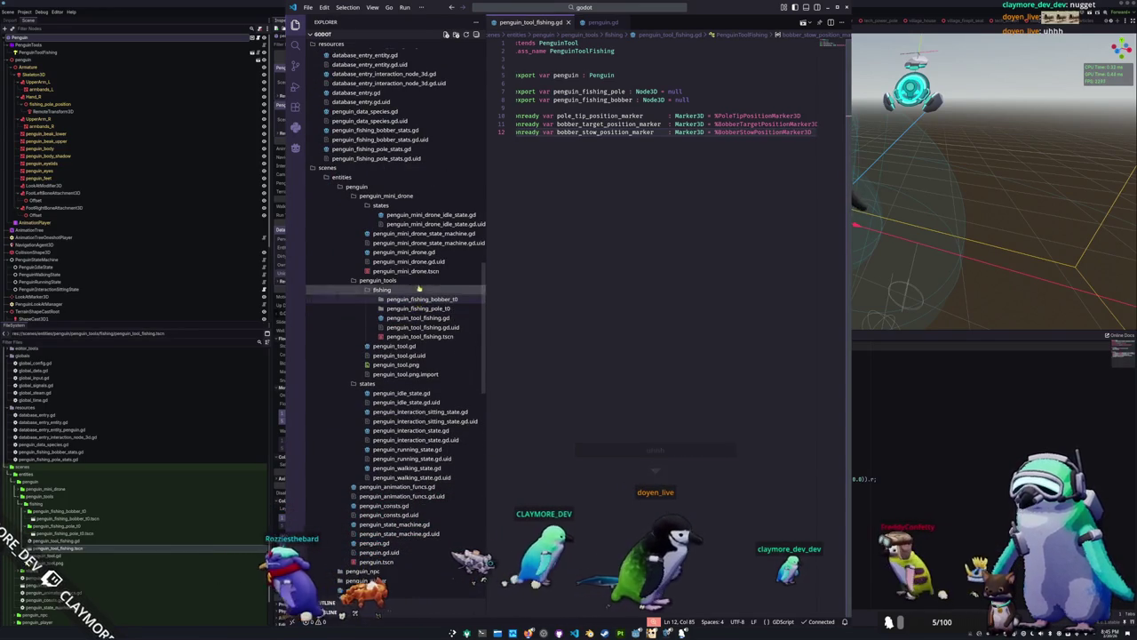
click(380, 206)
click(373, 196)
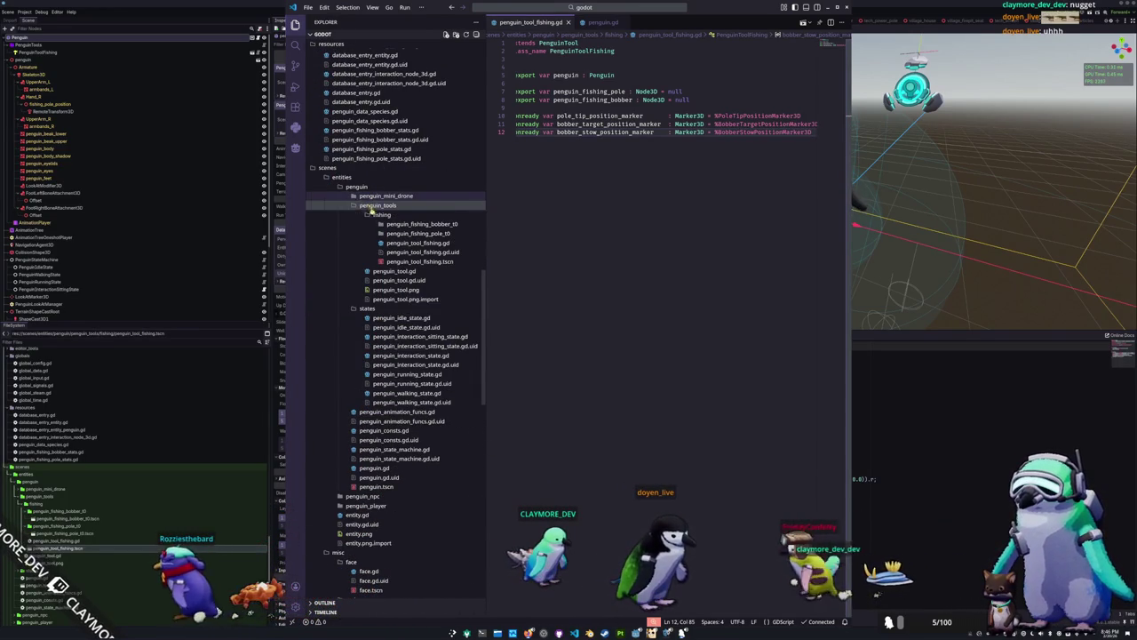
scroll(373, 209, up, 3)
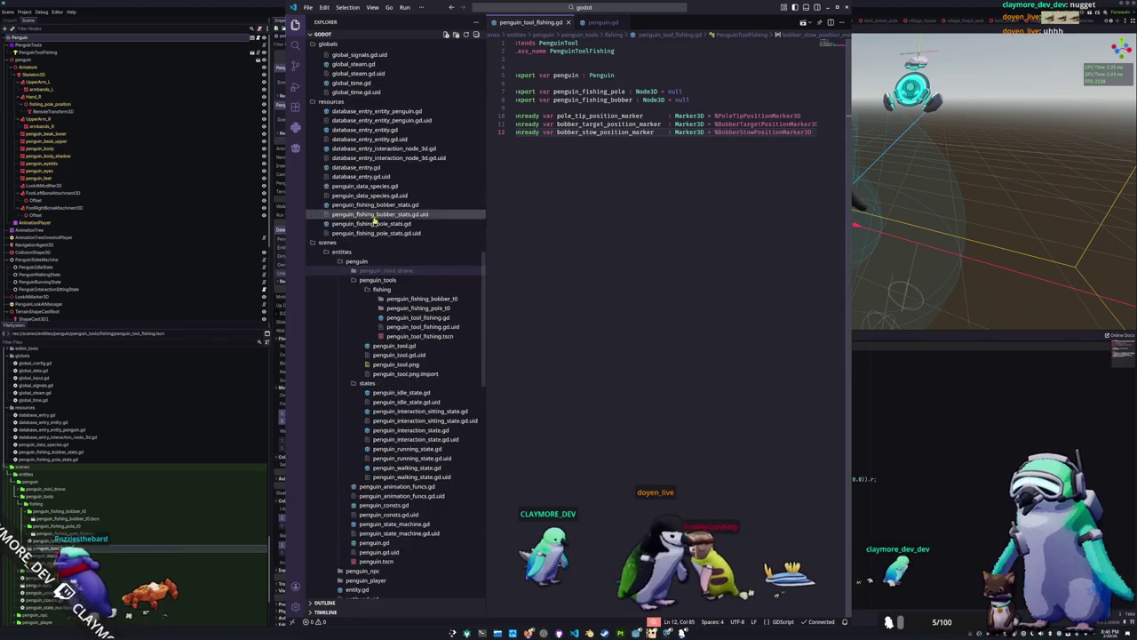
scroll(355, 258, up, 6)
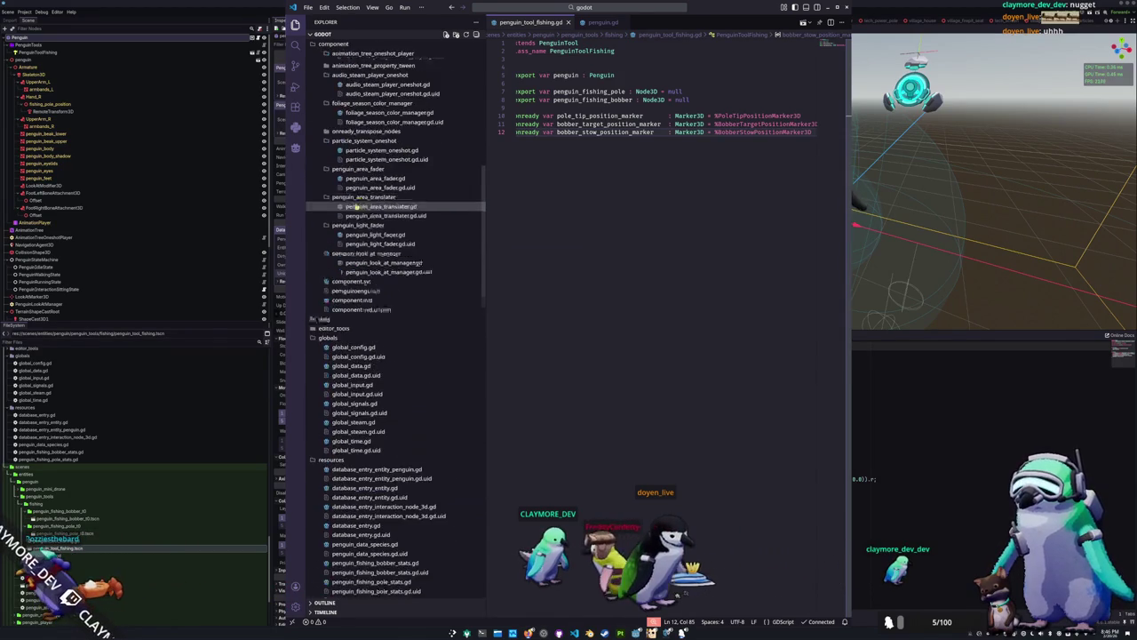
scroll(360, 349, down, 2)
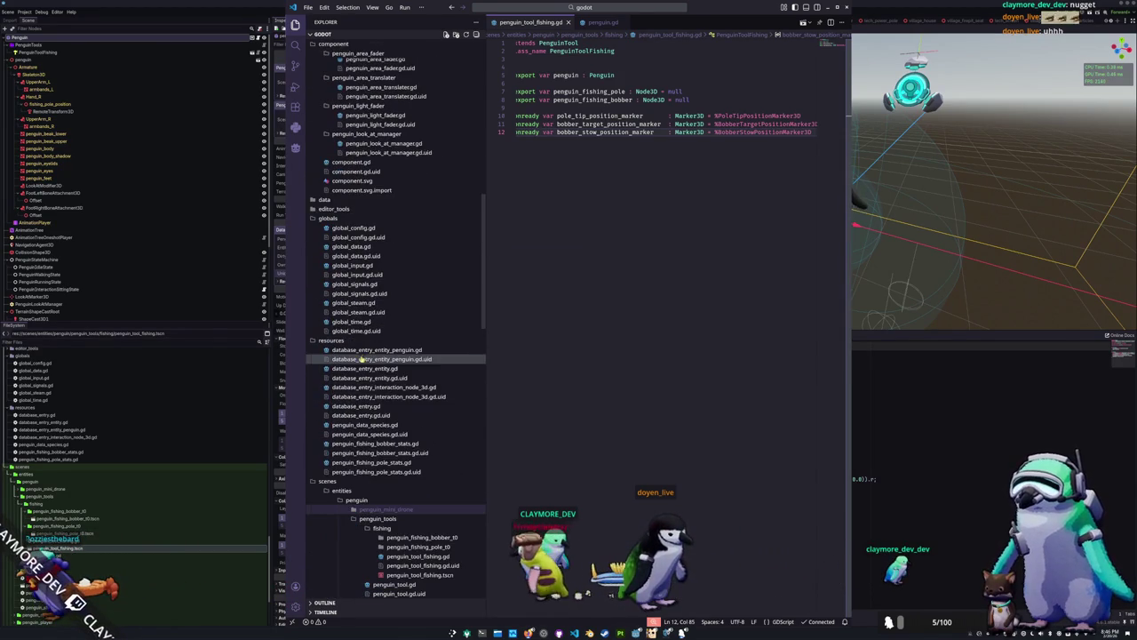
click(388, 444)
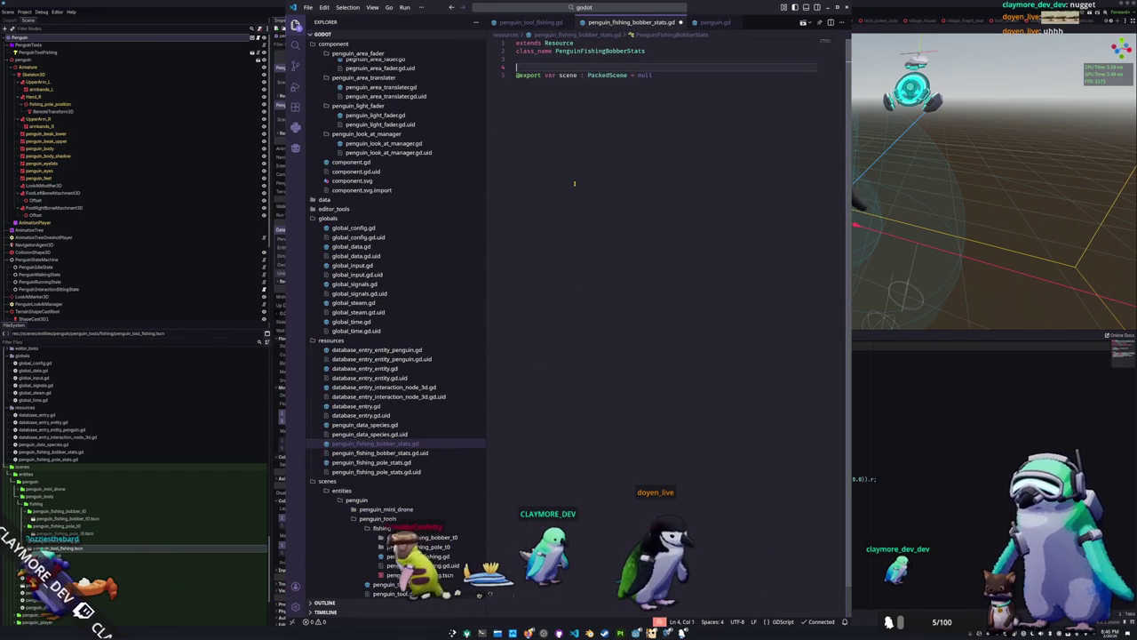
text(@export var name : )
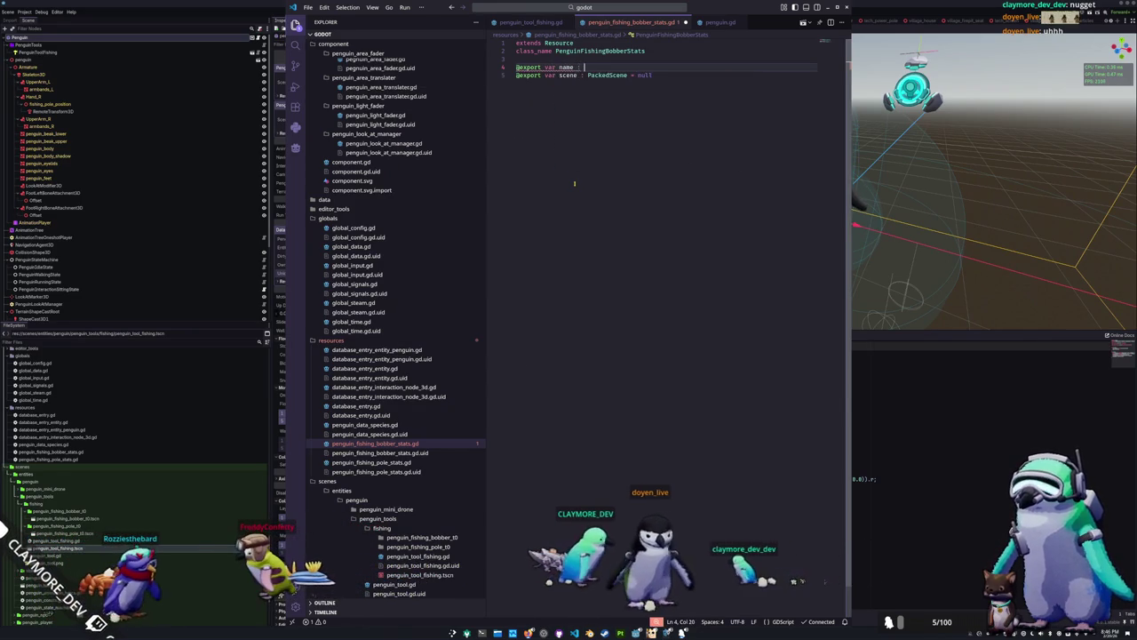
text(String = )
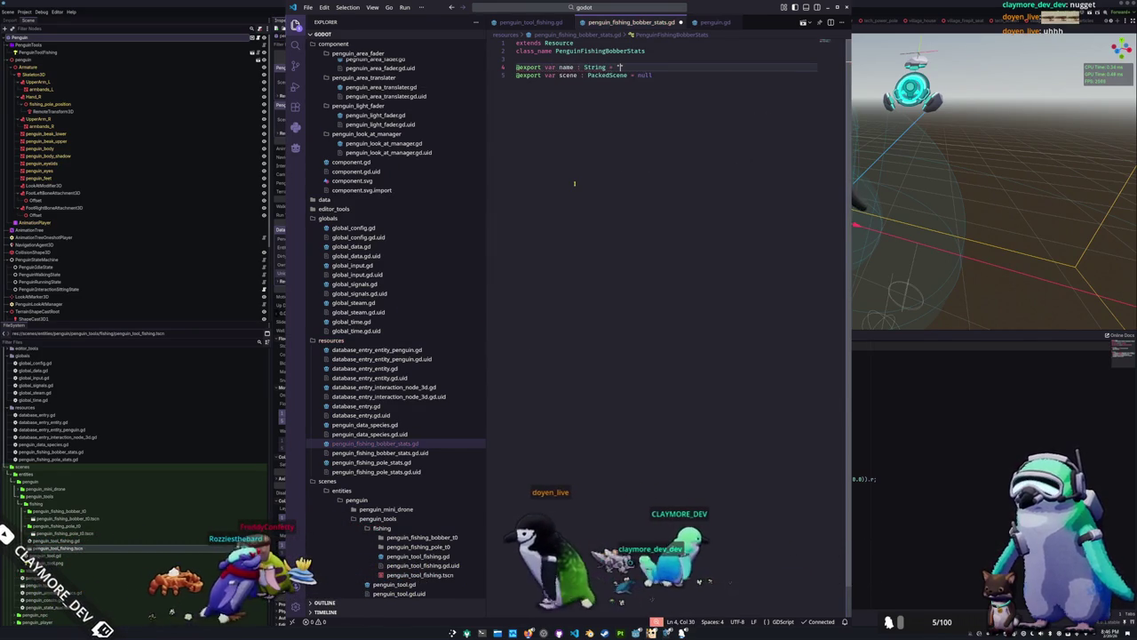
text(")
key(shift+Up)
key(ctrl+c)
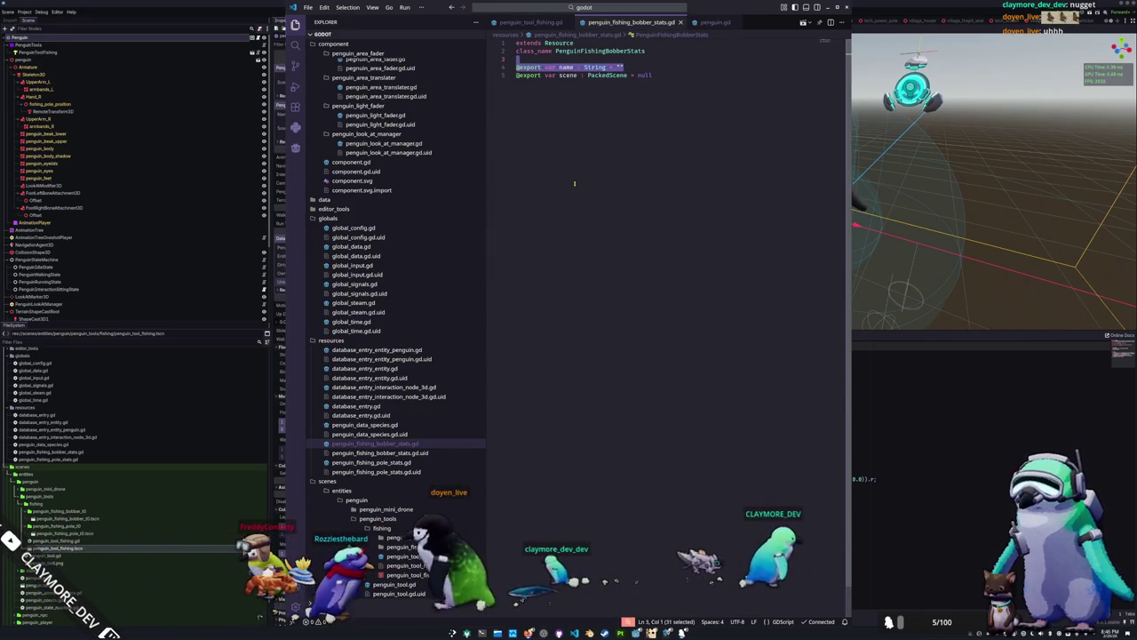
click(391, 462)
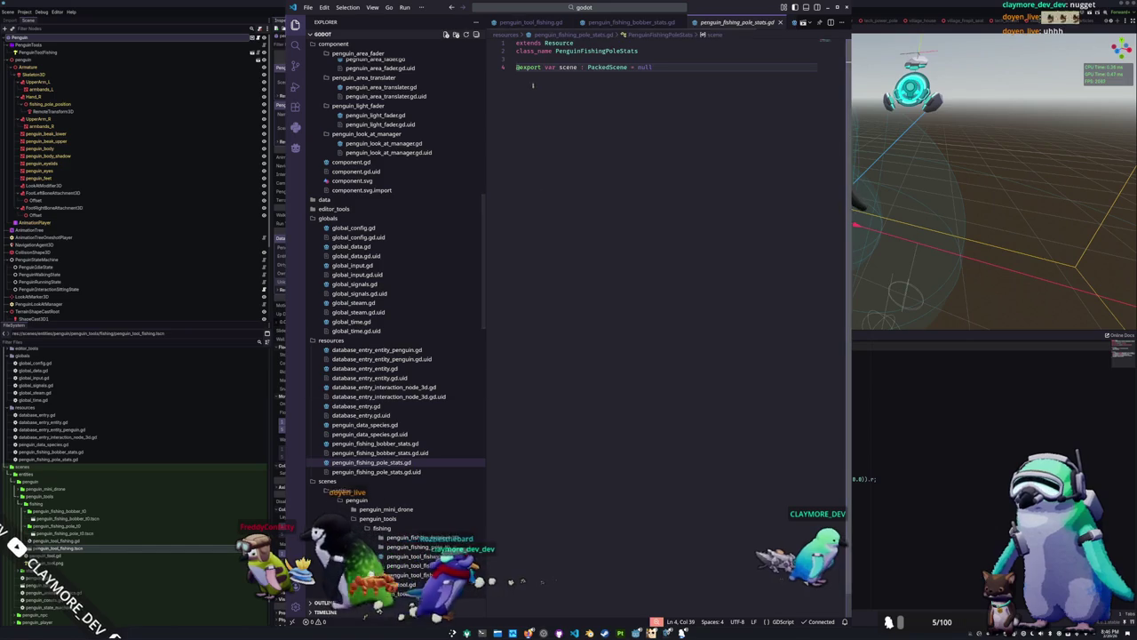
key(ctrl+v)
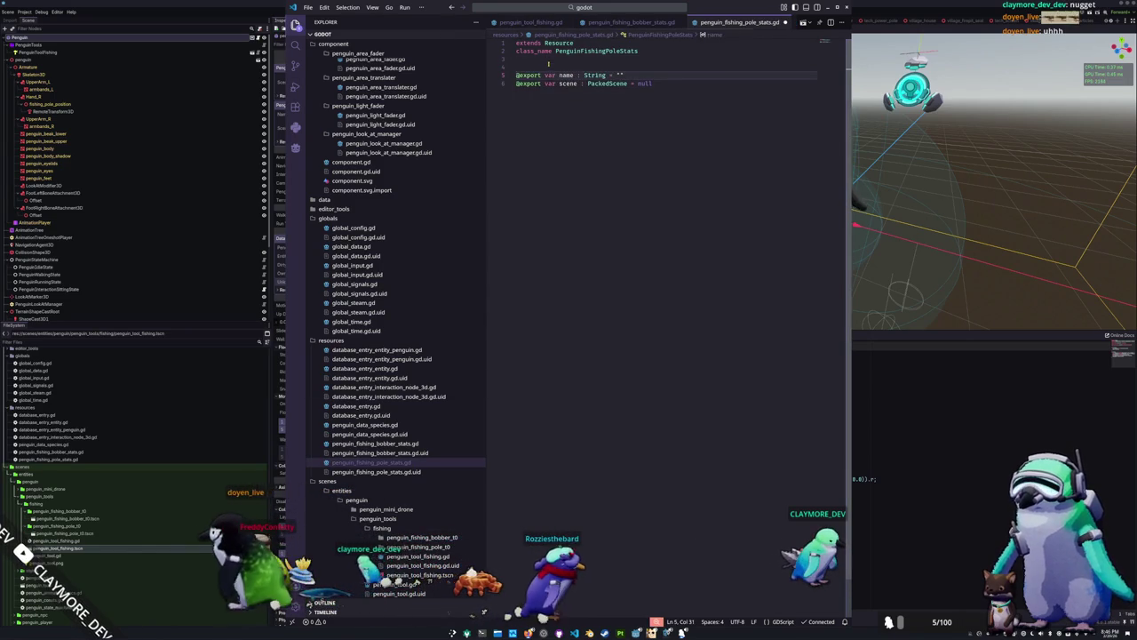
key(ctrl+s)
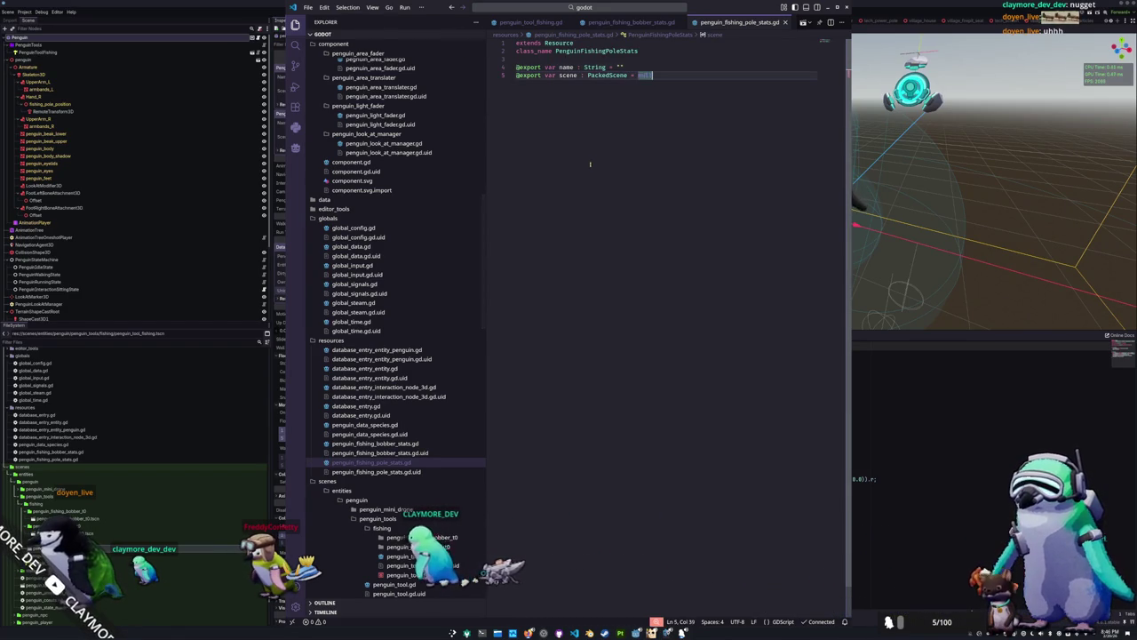
click(920, 461)
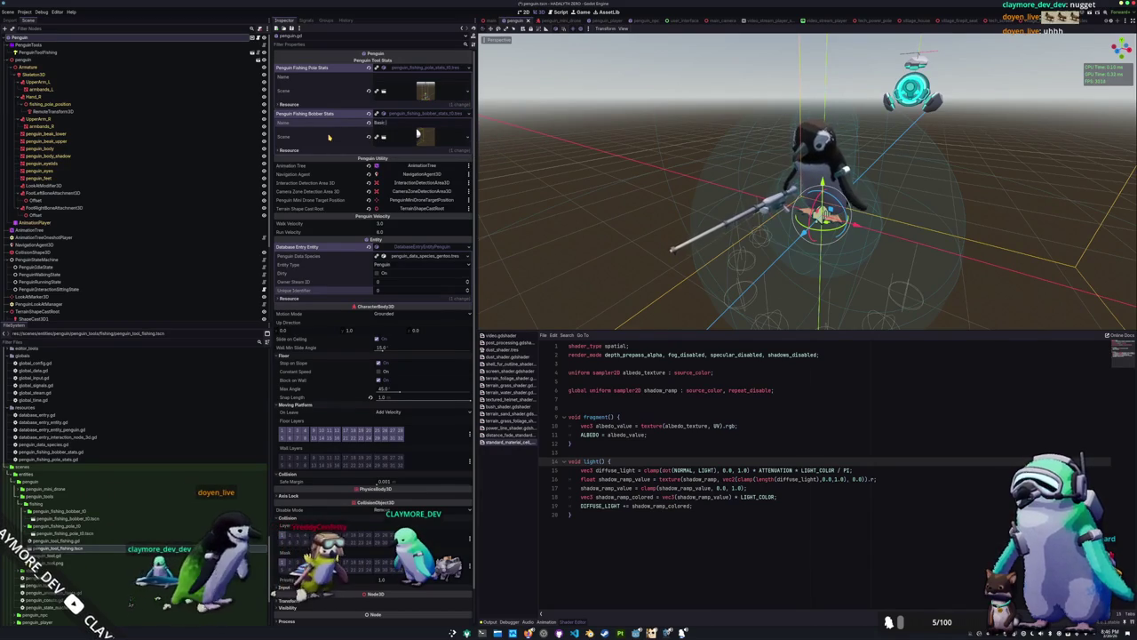
Name the bobber stats 'Basic Fishing Bobber' and the pole stats 'Basic Fishing Pole'
text(Fishing Bobber)
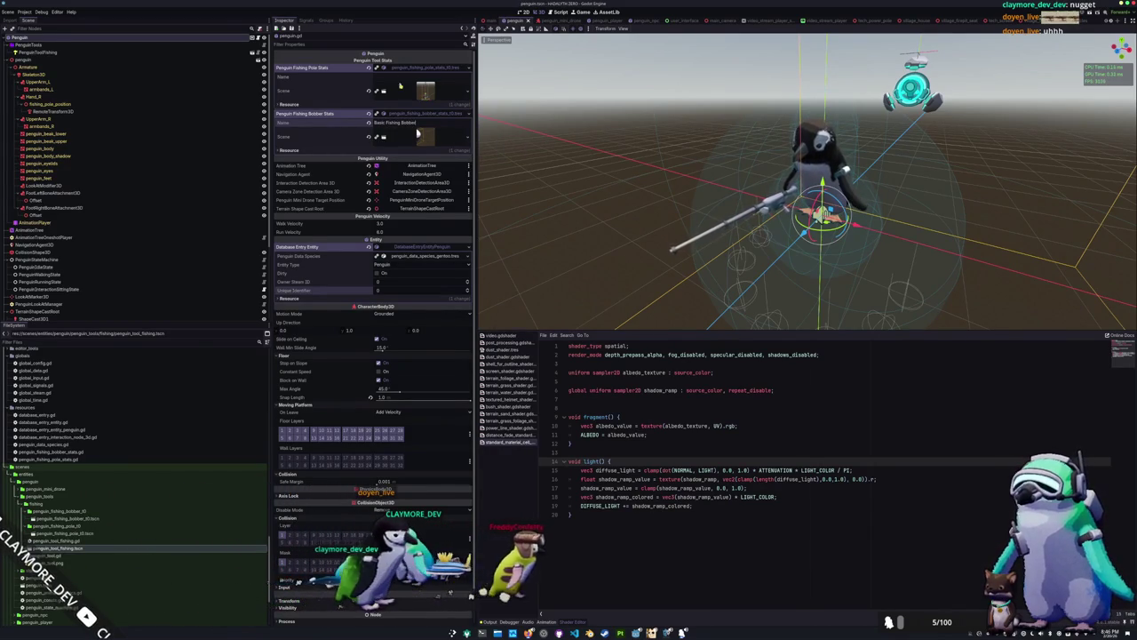
text( Fishing Pole)
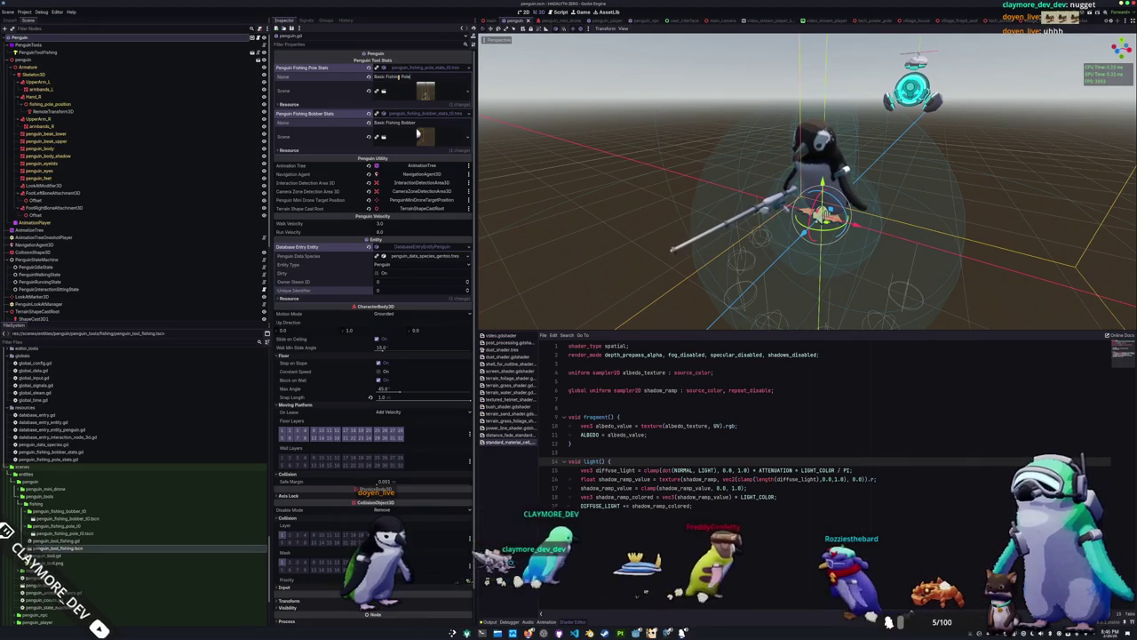
click(551, 242)
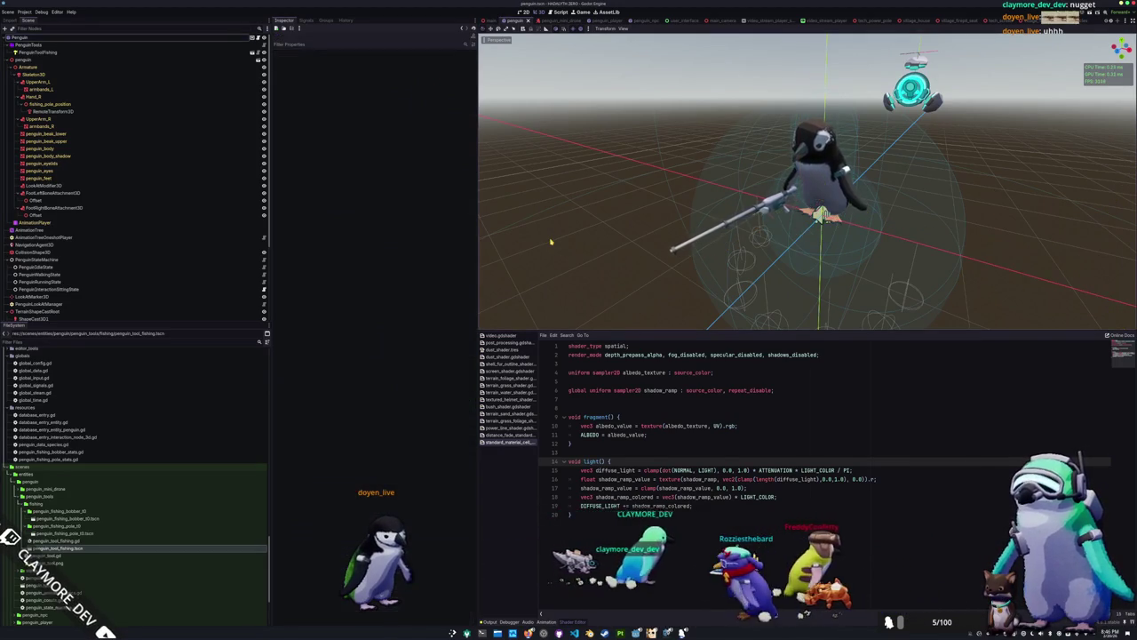
Rename the hand's RemoteTransform3D to FishingPoleRemoteTransform3D
click(55, 207)
click(55, 111)
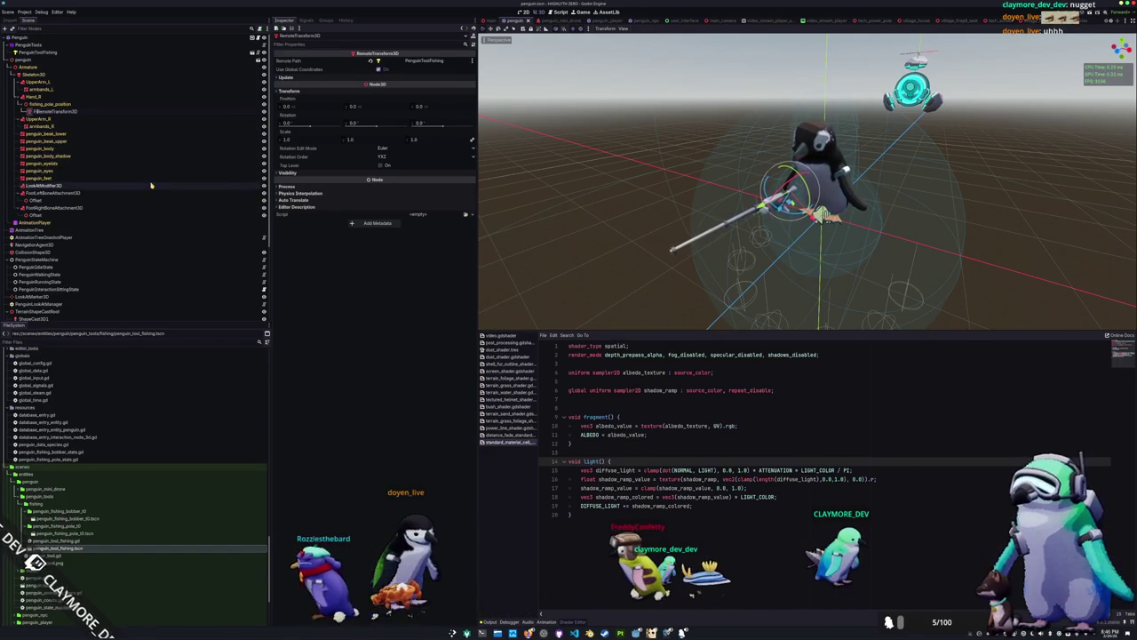
text(FishingPole)
key(Return)
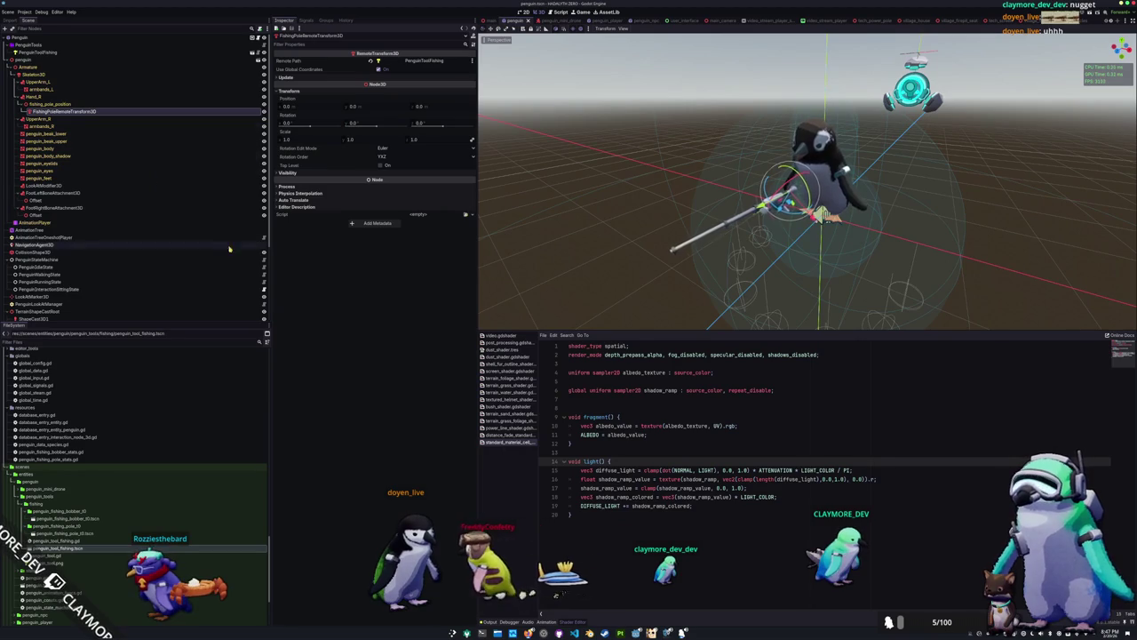
Try shrinking the remote transform's scale, then restore it to 1.0
scroll(545, 257, up, 3)
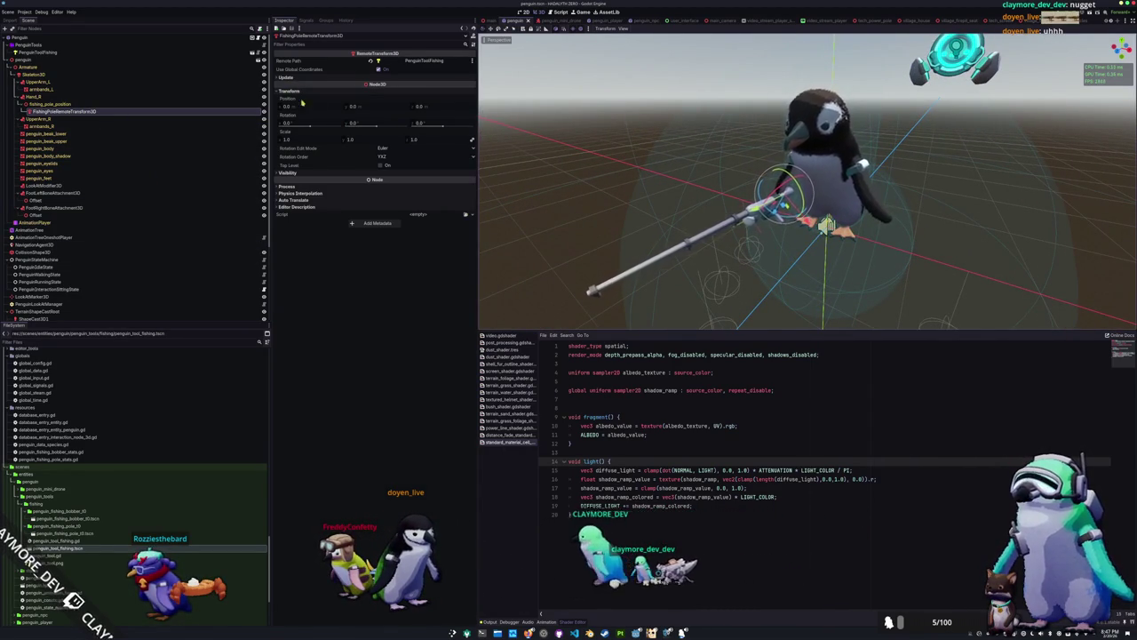
drag(304, 143, 283, 142)
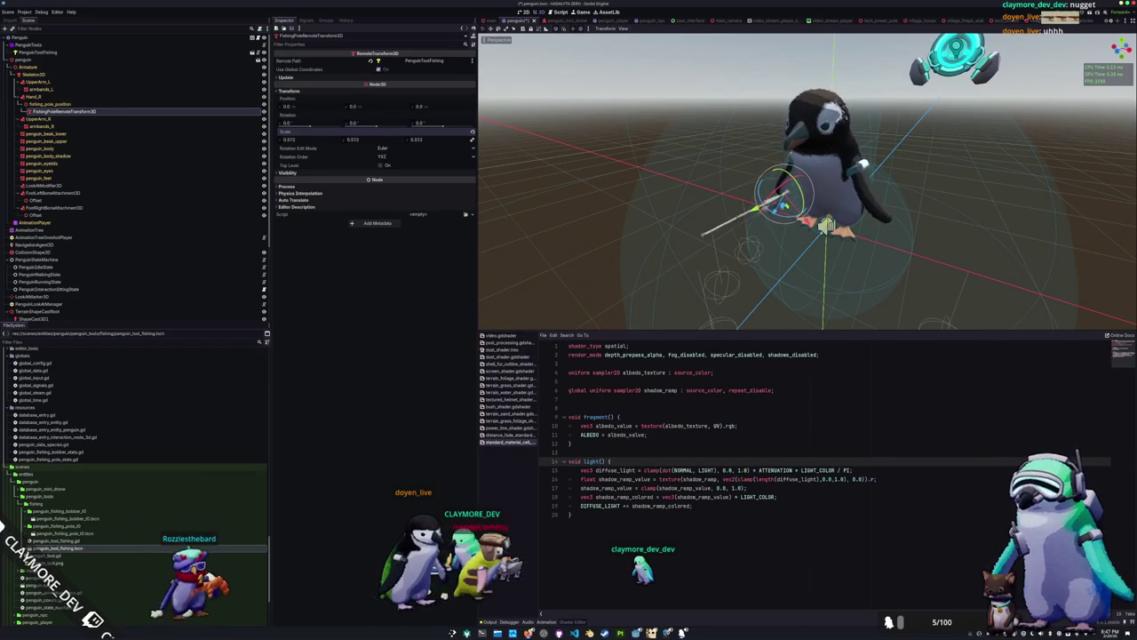
drag(311, 142, 293, 142)
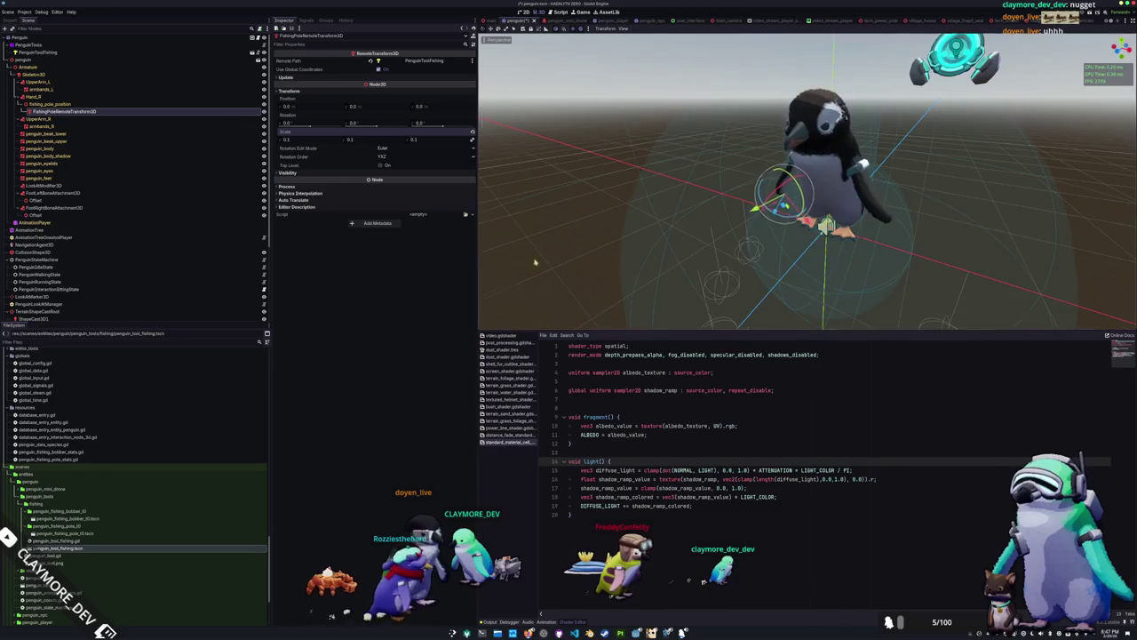
scroll(490, 257, up, 10)
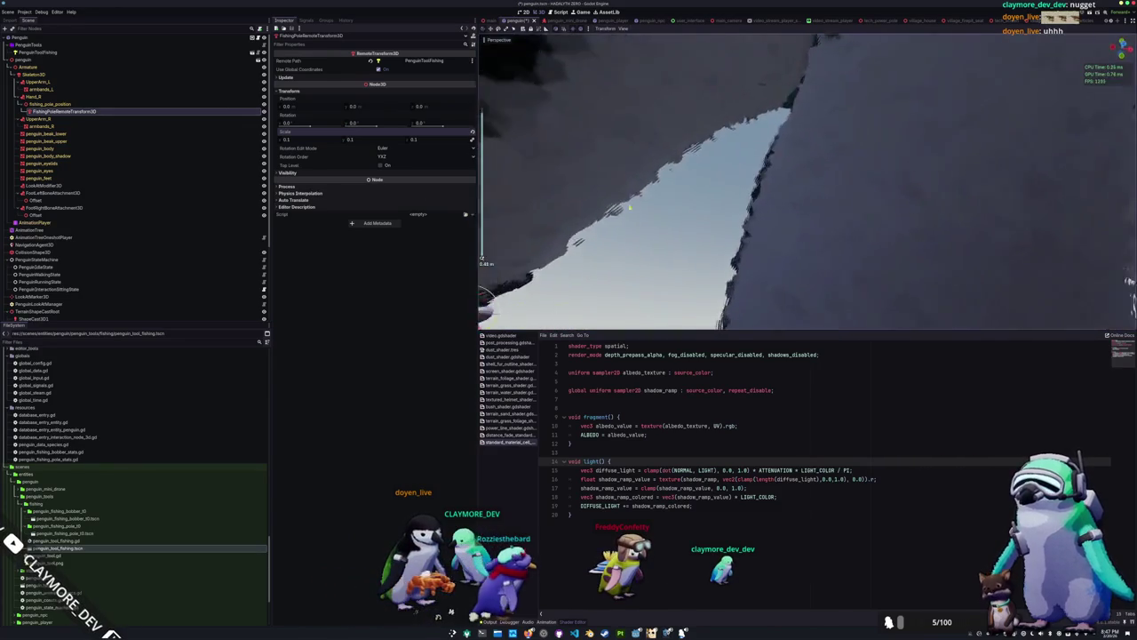
scroll(806, 182, down, 5)
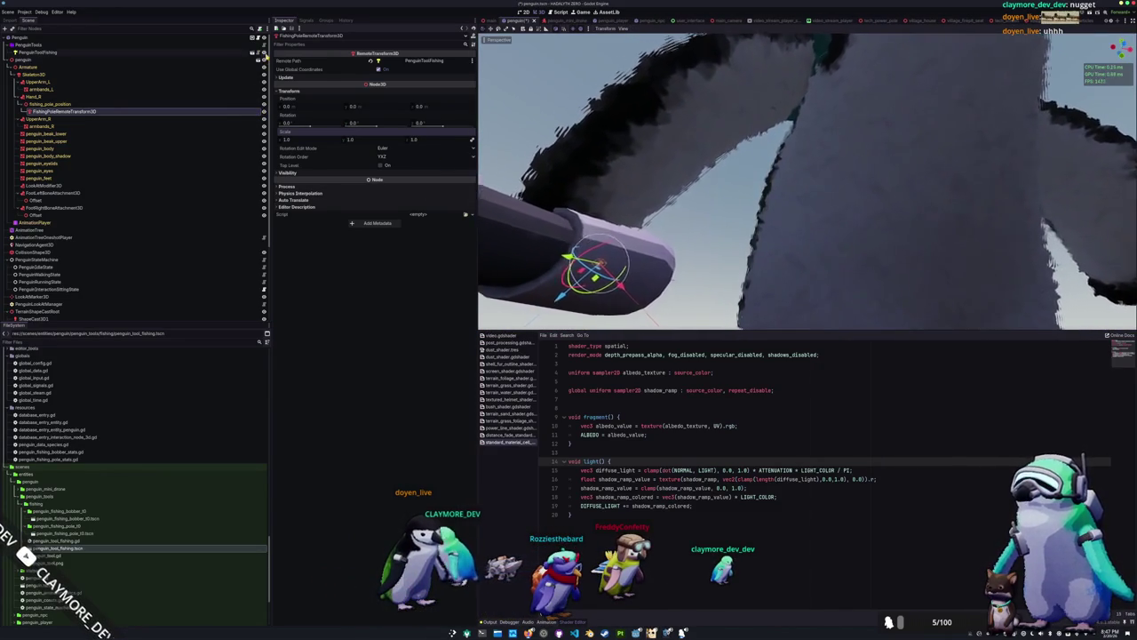
scroll(539, 183, down, 5)
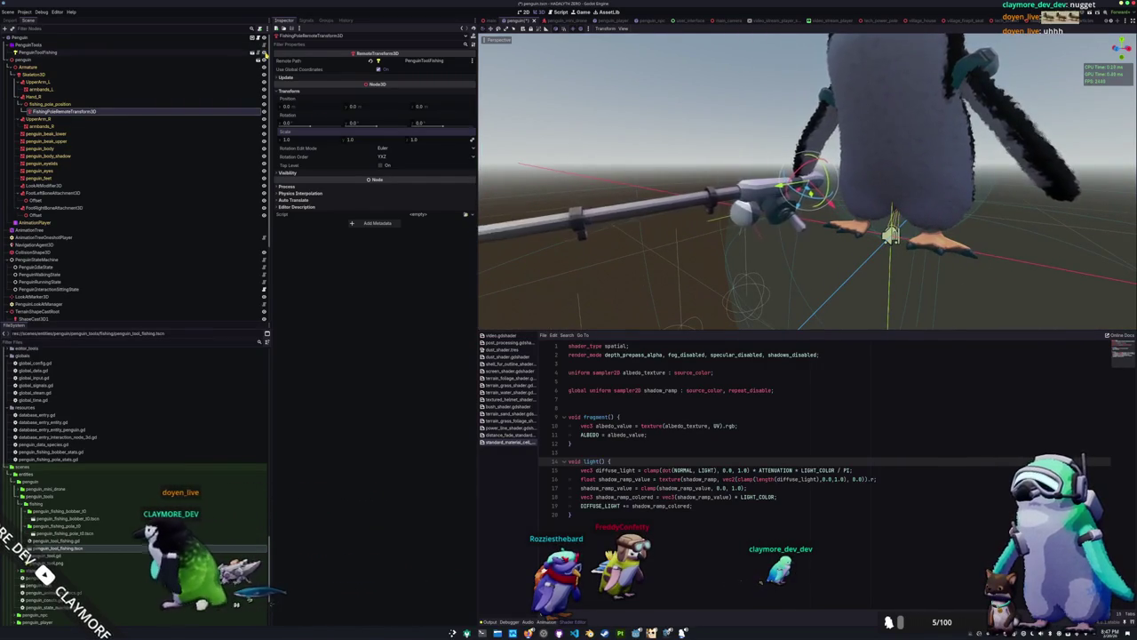
click(209, 53)
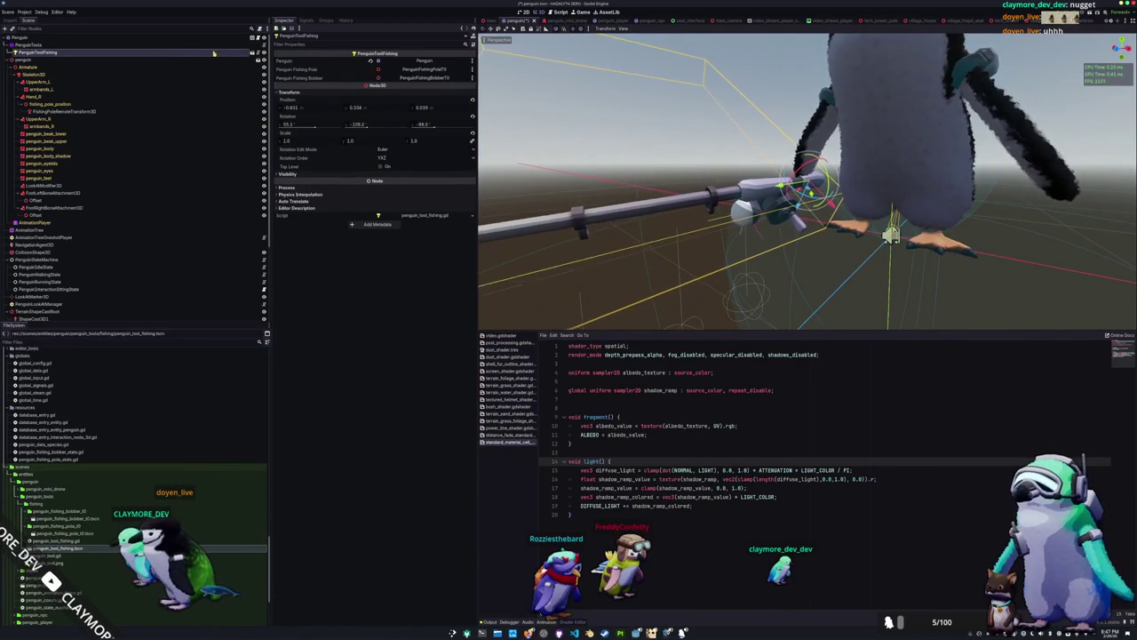
click(53, 38)
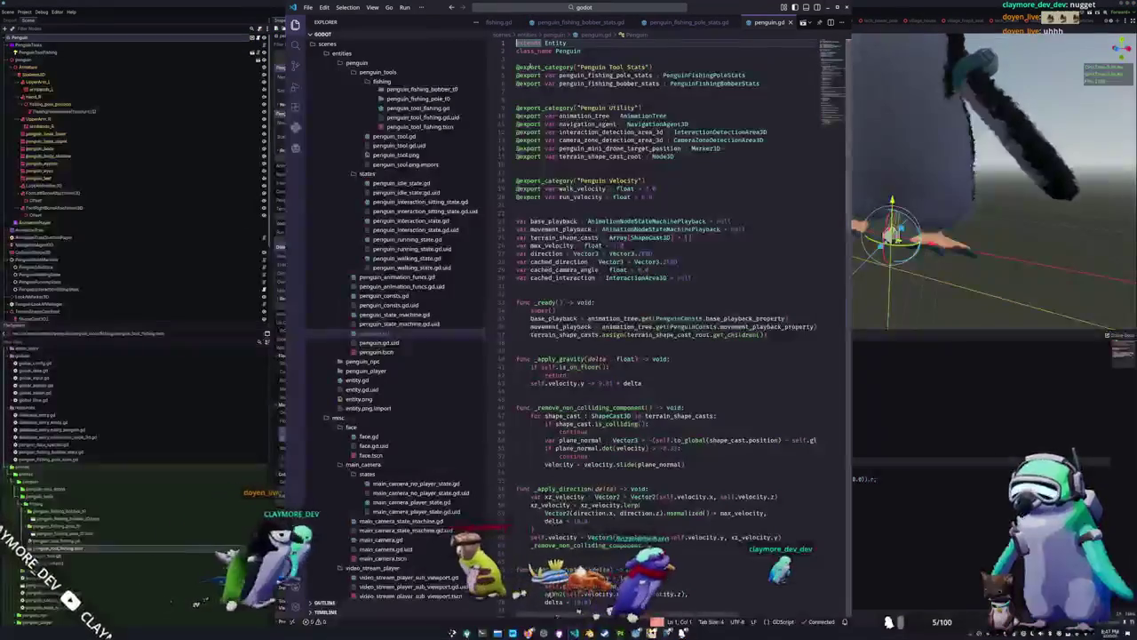
Declare the penguin_fishing_pole_stats_updated and penguin_fishing_bobber_updated signals in penguin.gd
key(Return)
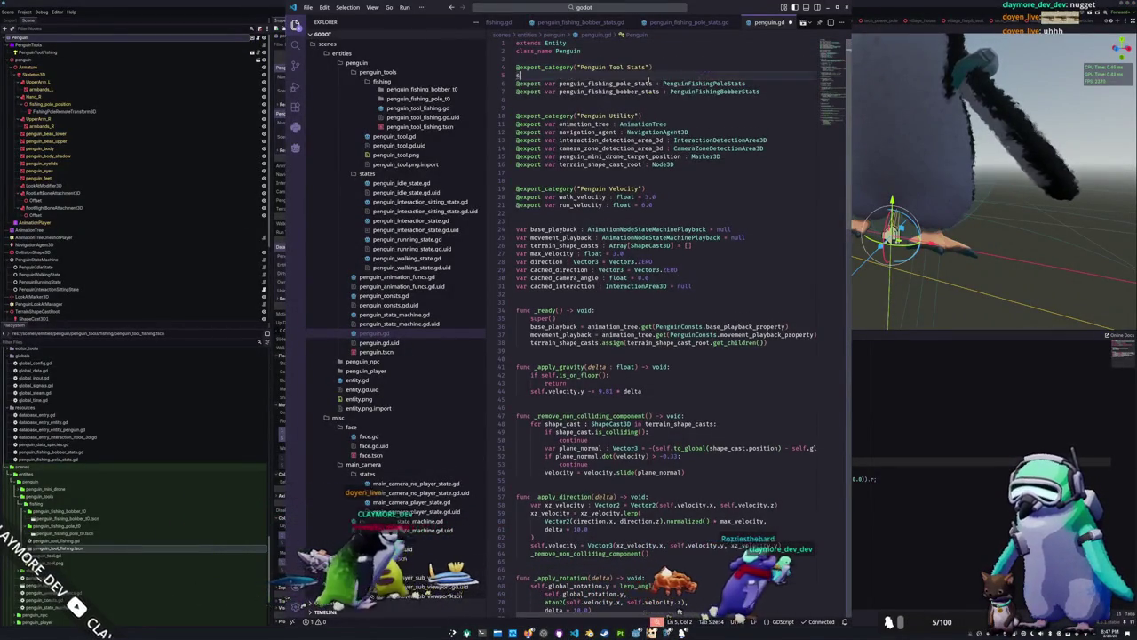
text(signal )
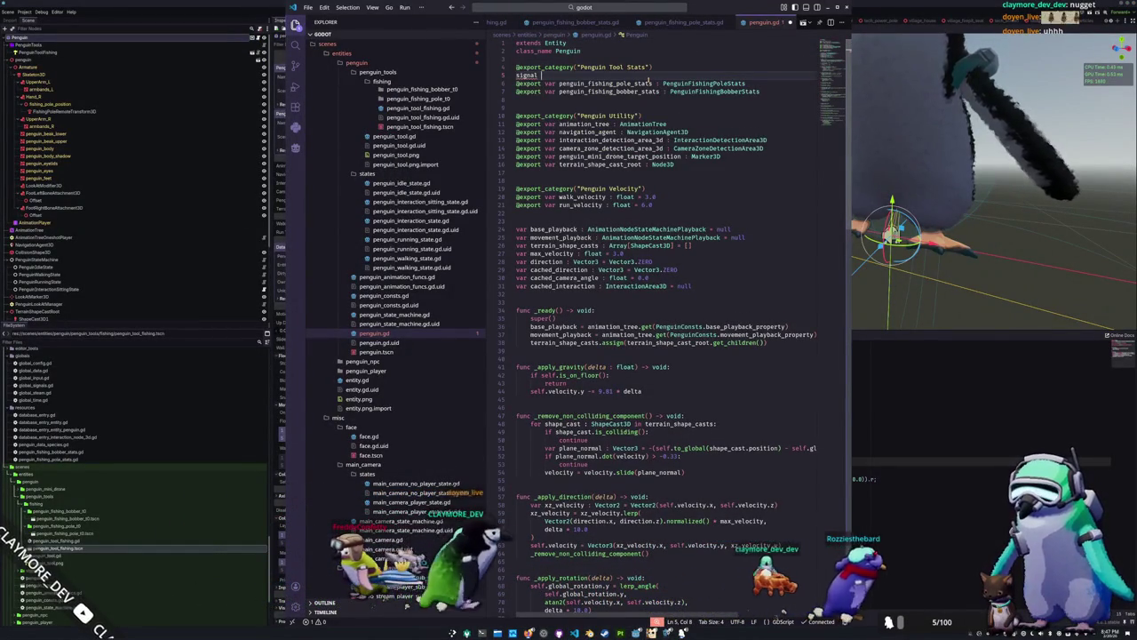
text(fi)
key(BackSpace)
key(BackSpace)
text(penguin_fishing)
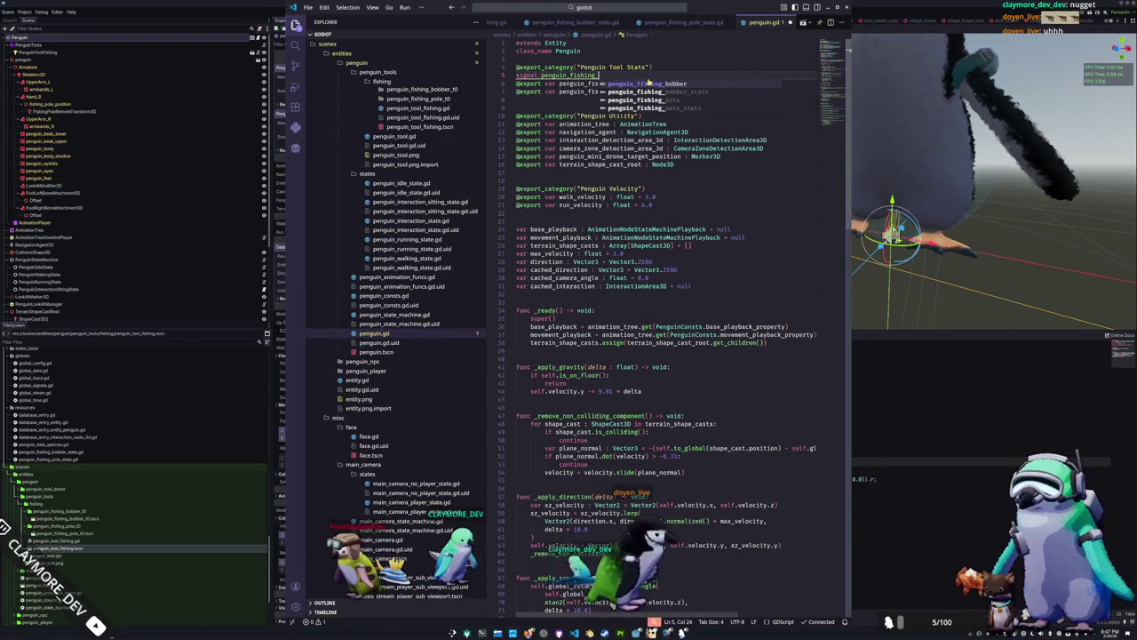
text(_updated)
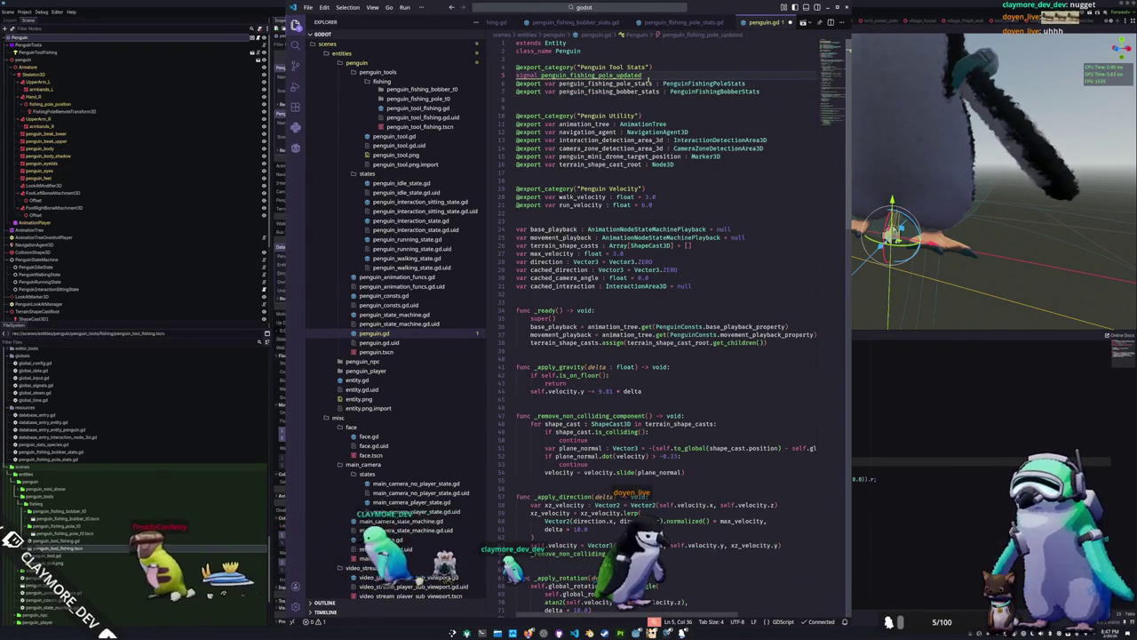
key(Down)
key(End)
key(Return)
text(signa)
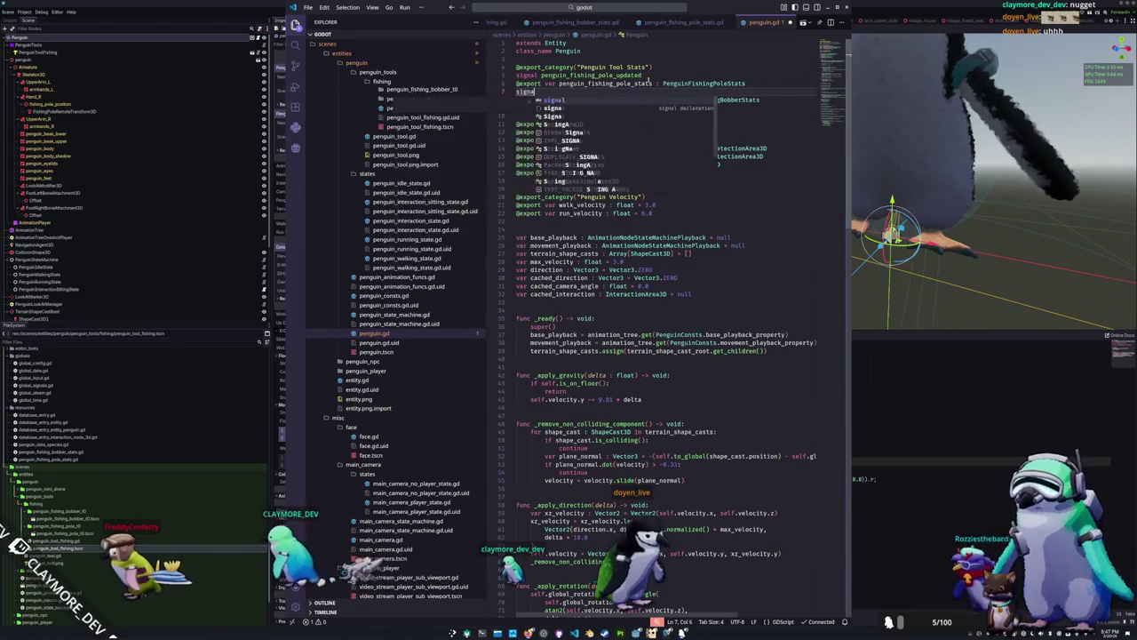
text(l penguin_fishi)
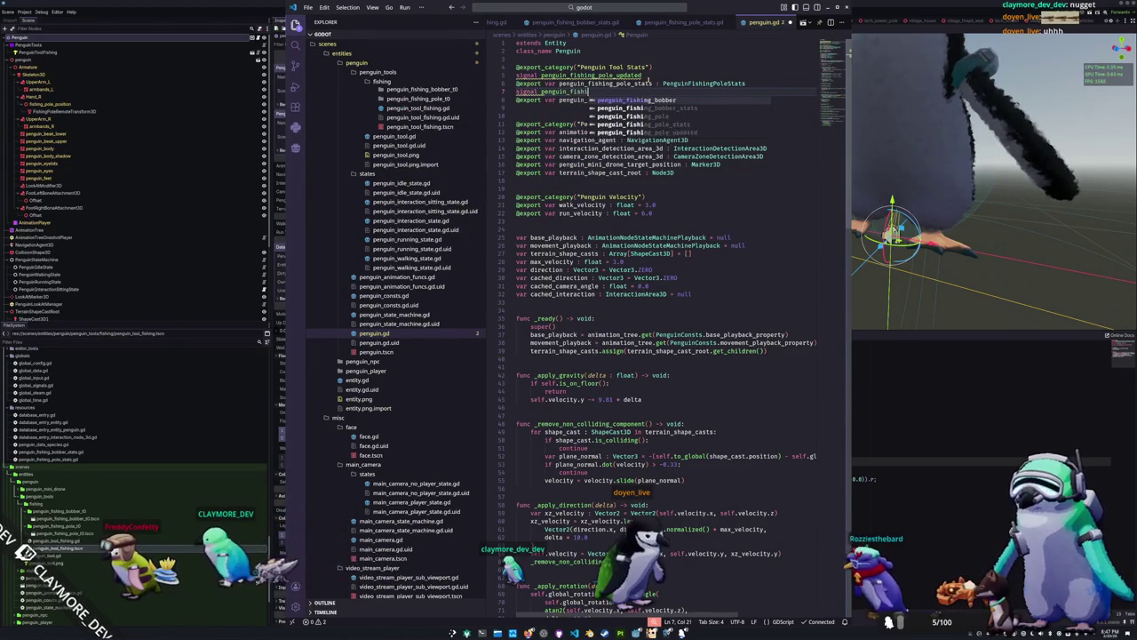
text(ng_bobber_upd)
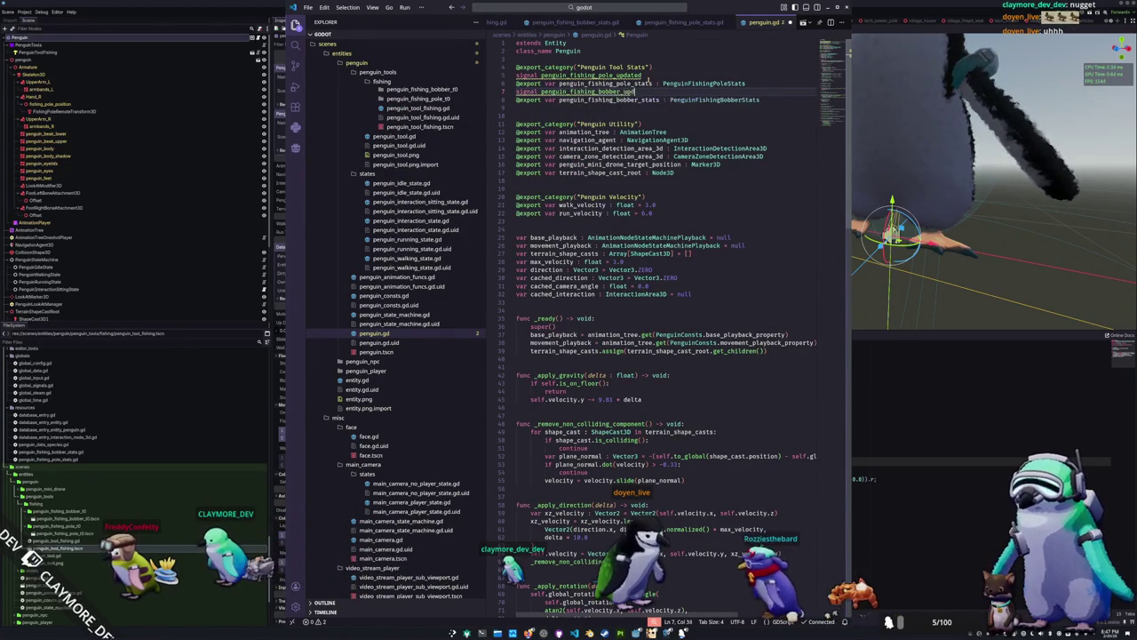
text(ated)
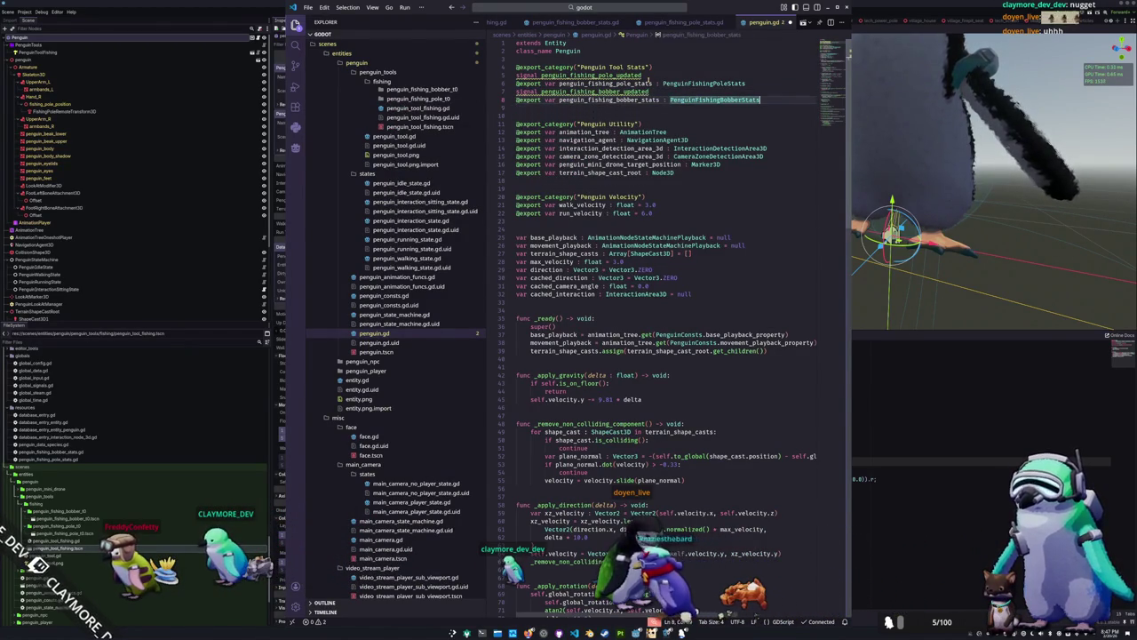
text(:)
Give bobber stats a set(val) setter assigning val and emitting penguin_fishing_bobber_updated
key(Return)
text(set()
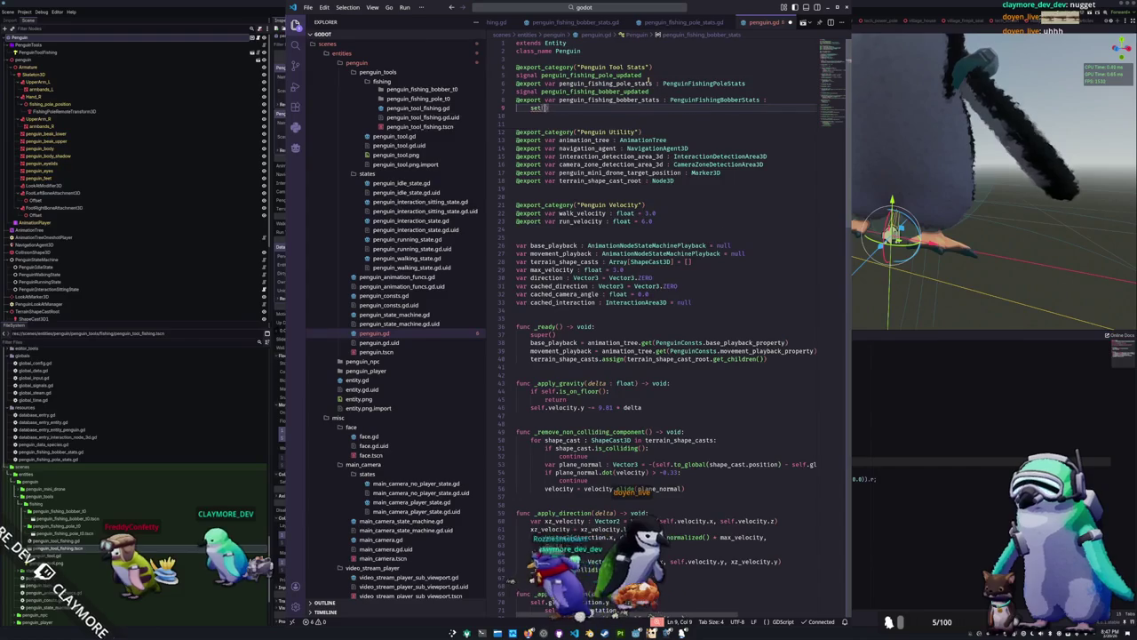
text((val):)
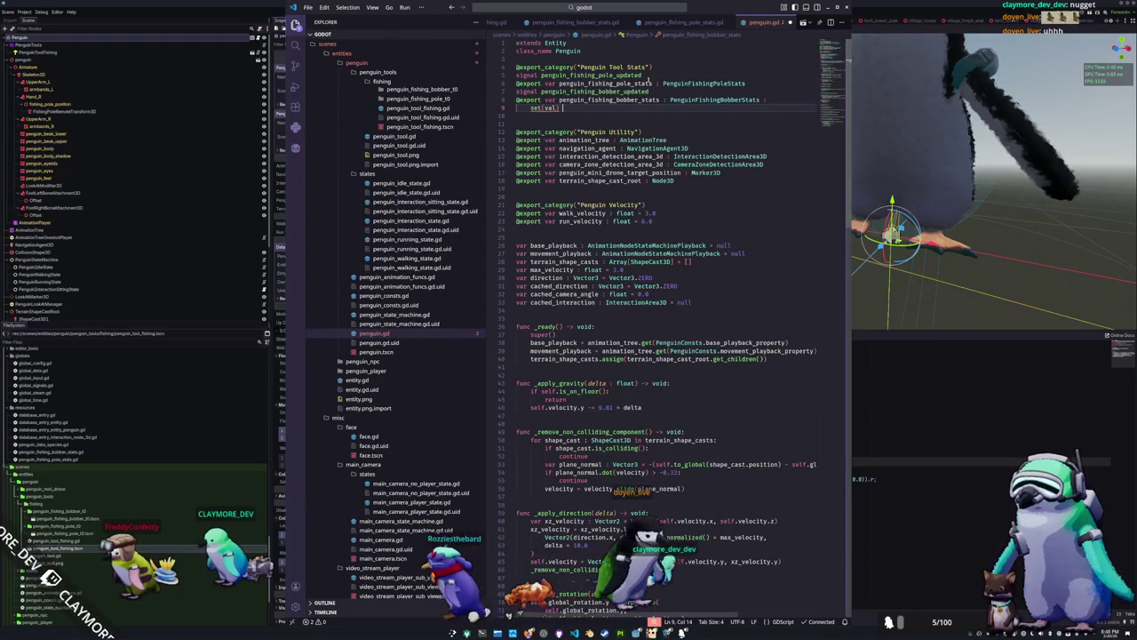
text(:)
key(Return)
text(penguin)
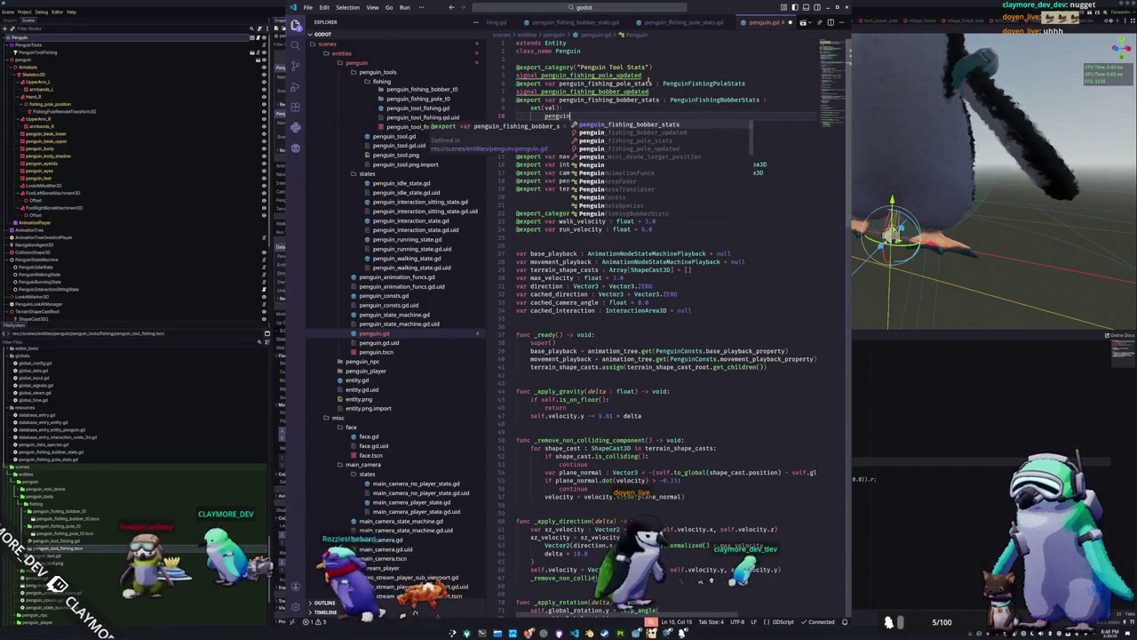
key(Return)
text(= val)
key(Return)
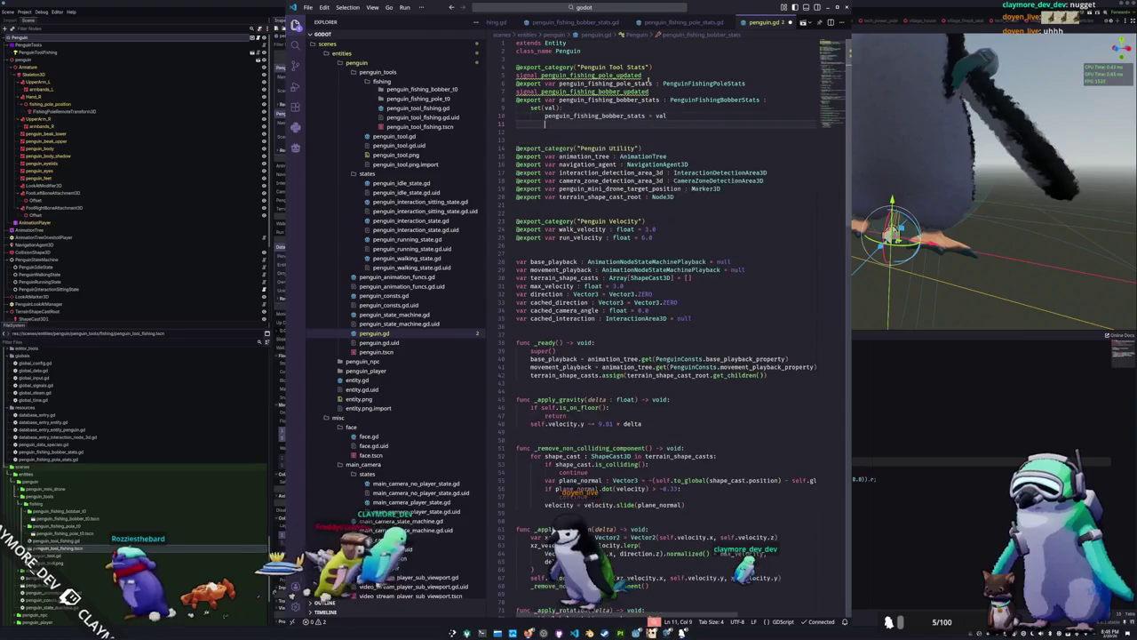
text(penguin)
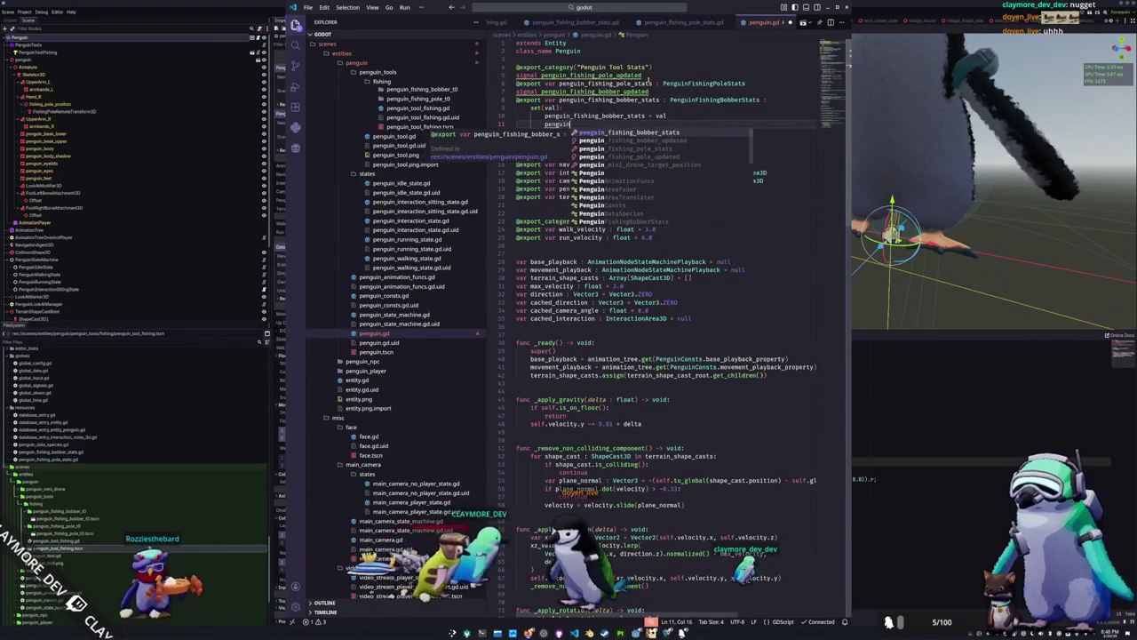
text(_fishi)
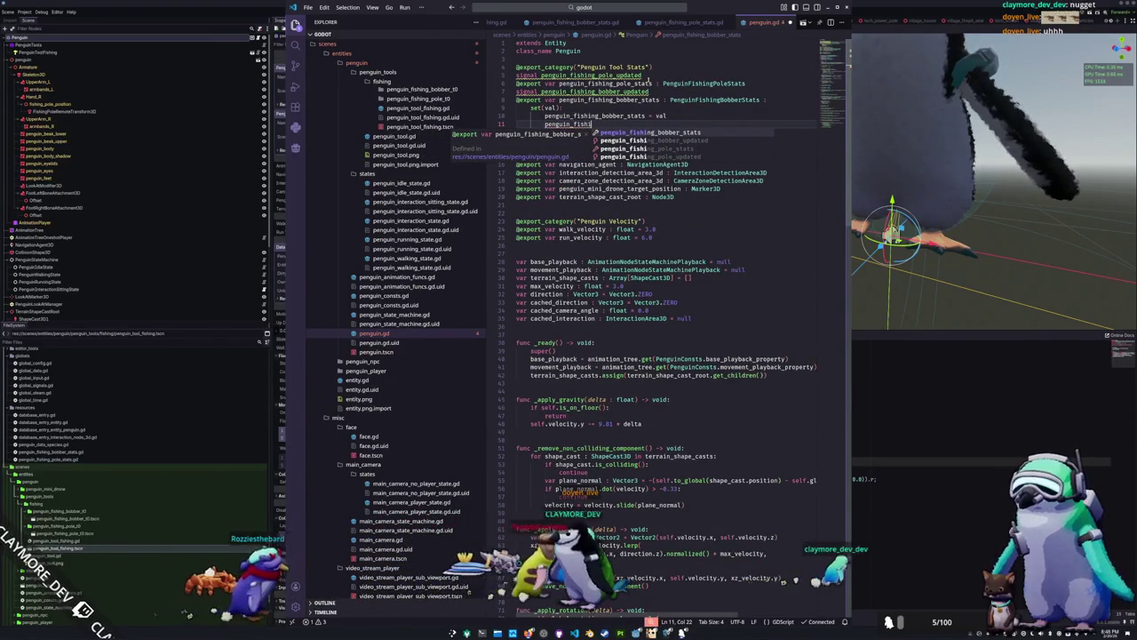
key(Down)
key(Return)
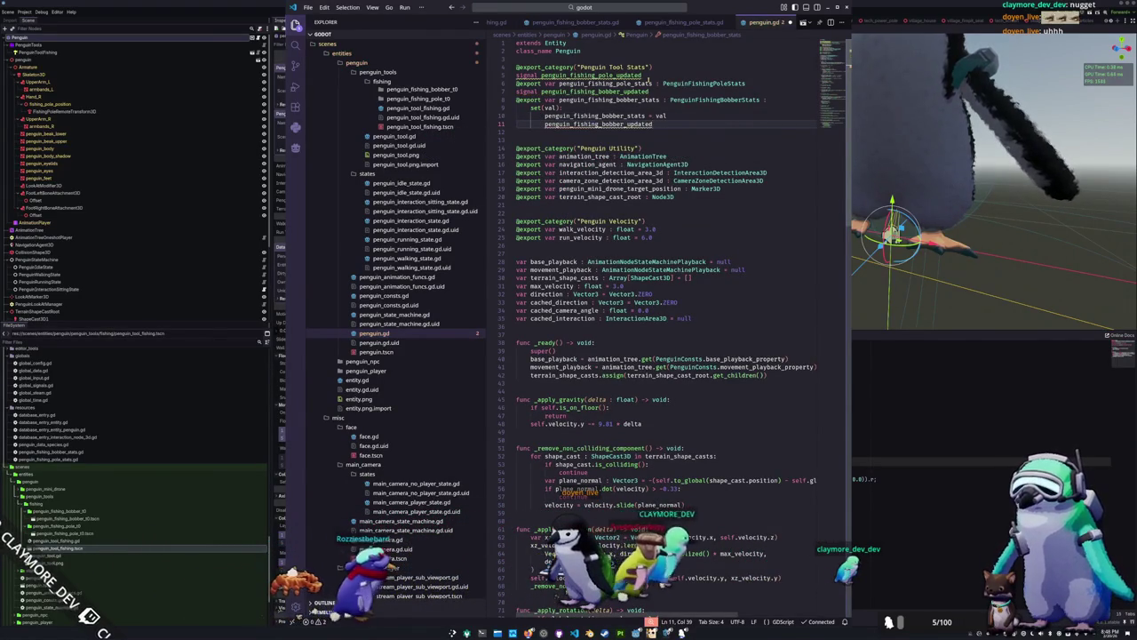
text(.emit()
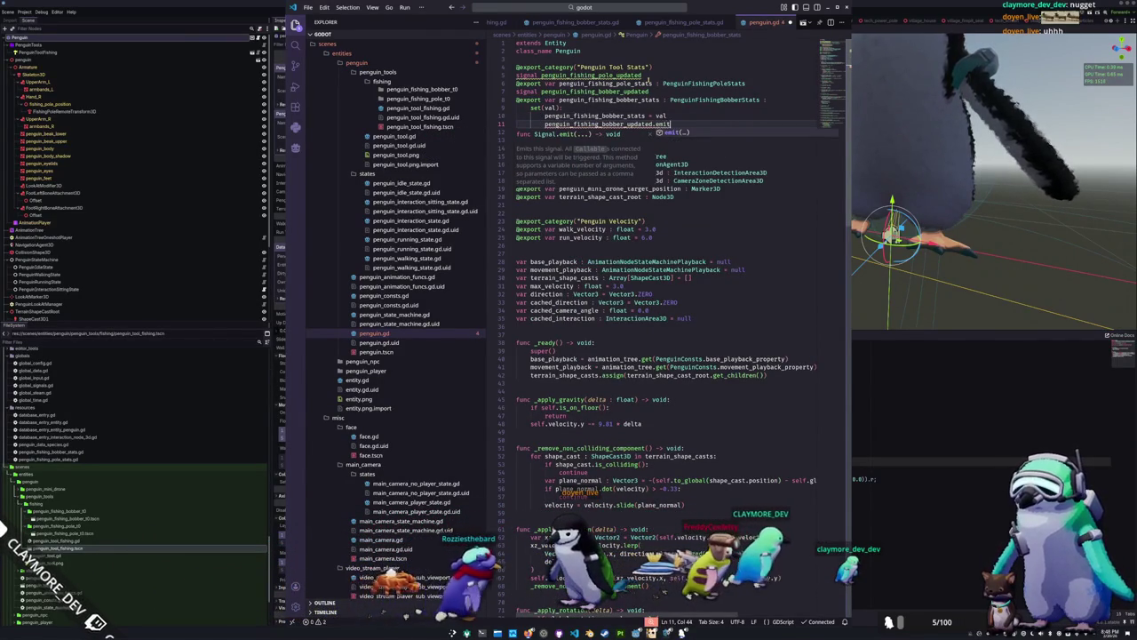
text())
key(Down)
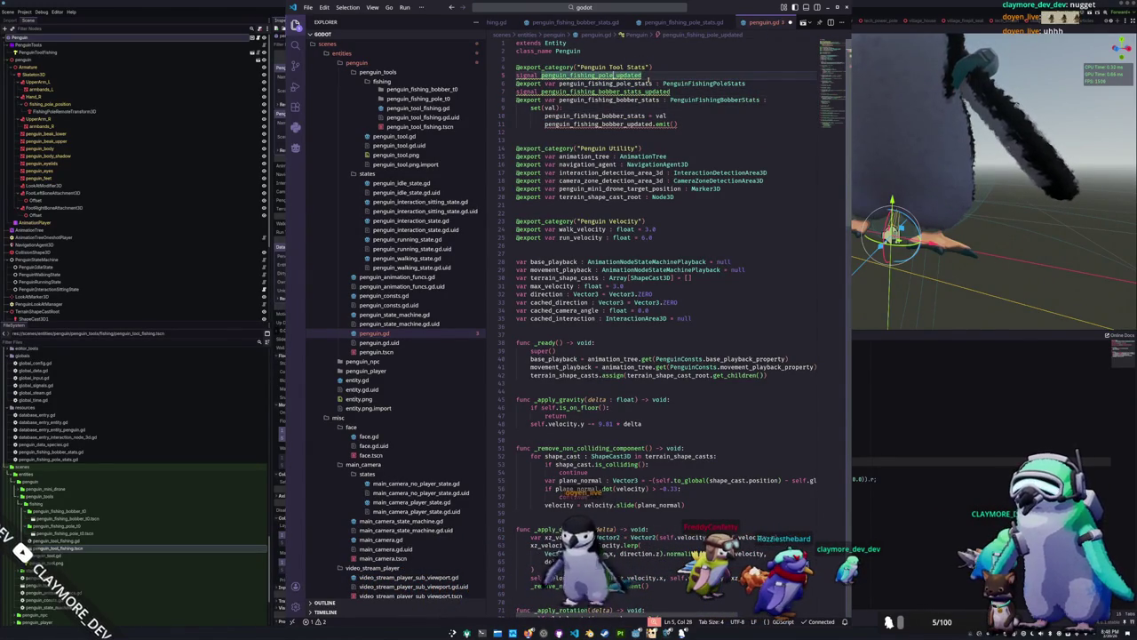
Add a set(val) setter to pole stats that emits penguin_fishing_pole_stats_updated
key(Down)
key(Down)
key(Down)
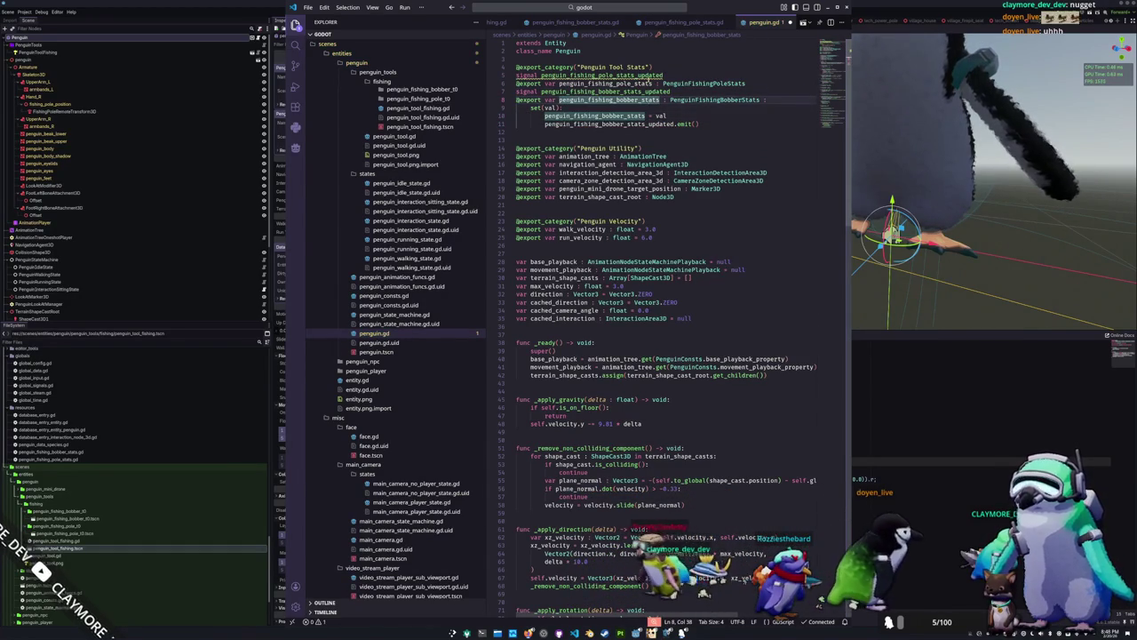
key(Up)
key(Up)
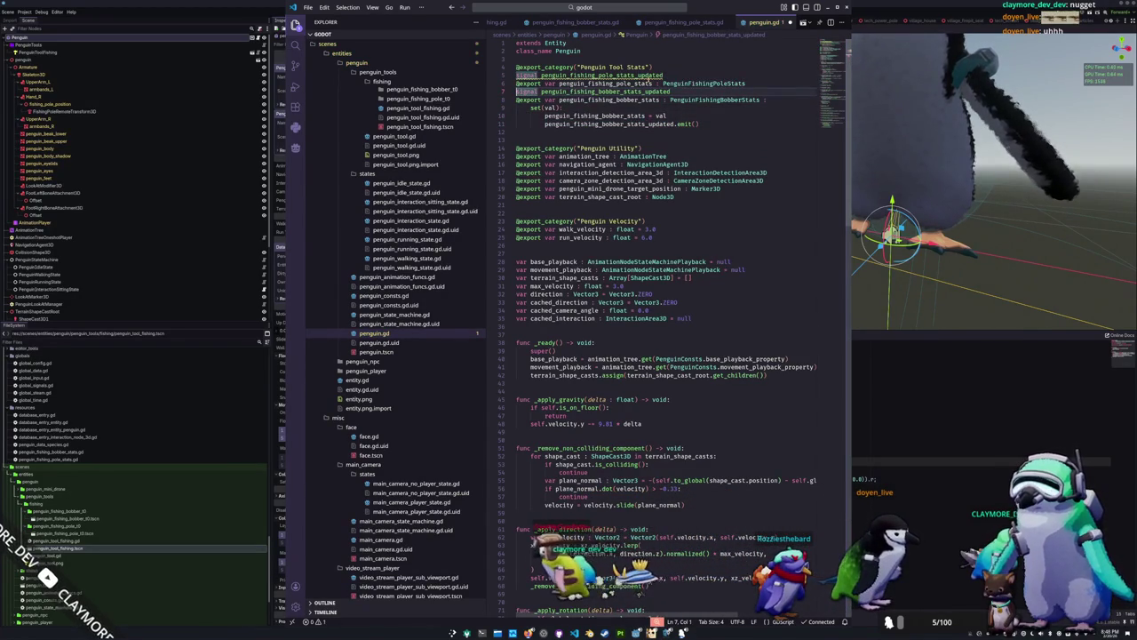
text( :)
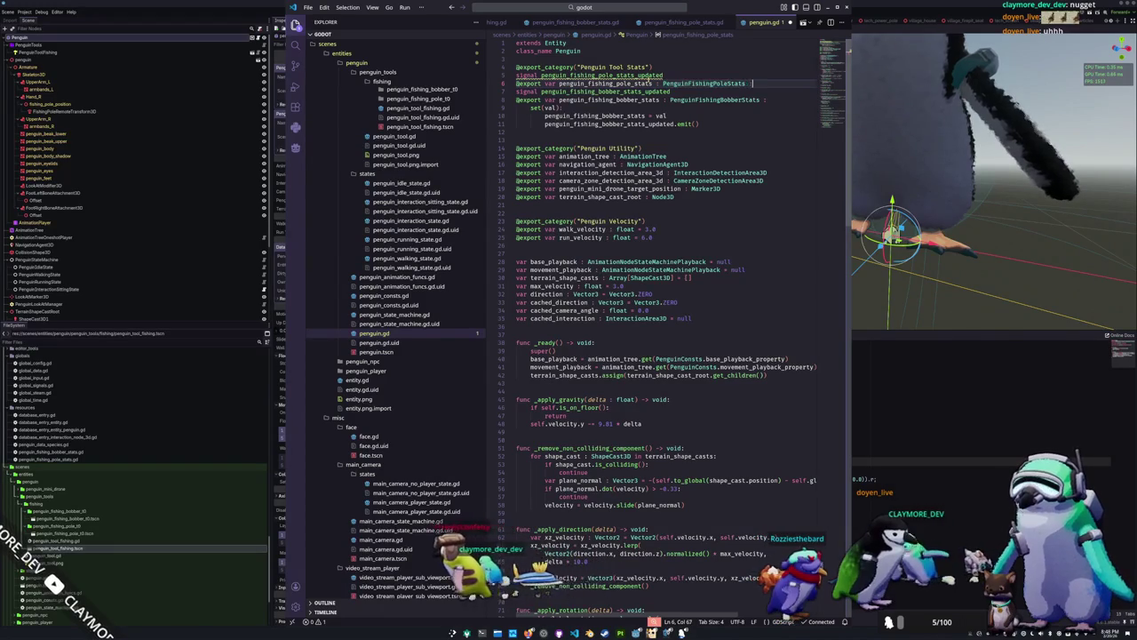
key(Return)
text(set()
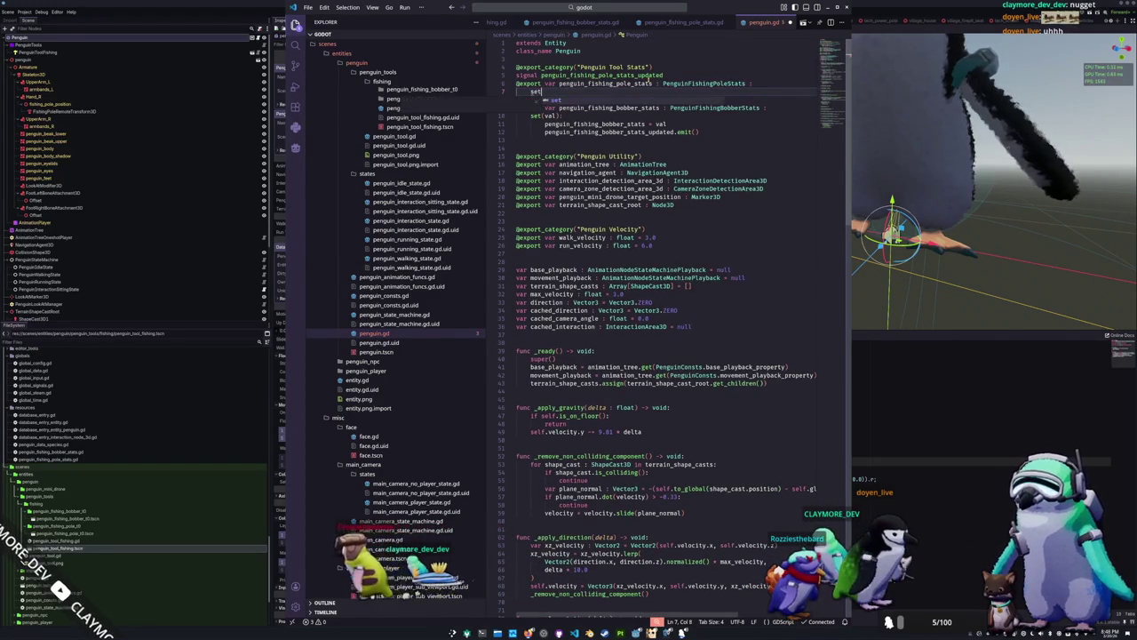
text(val):)
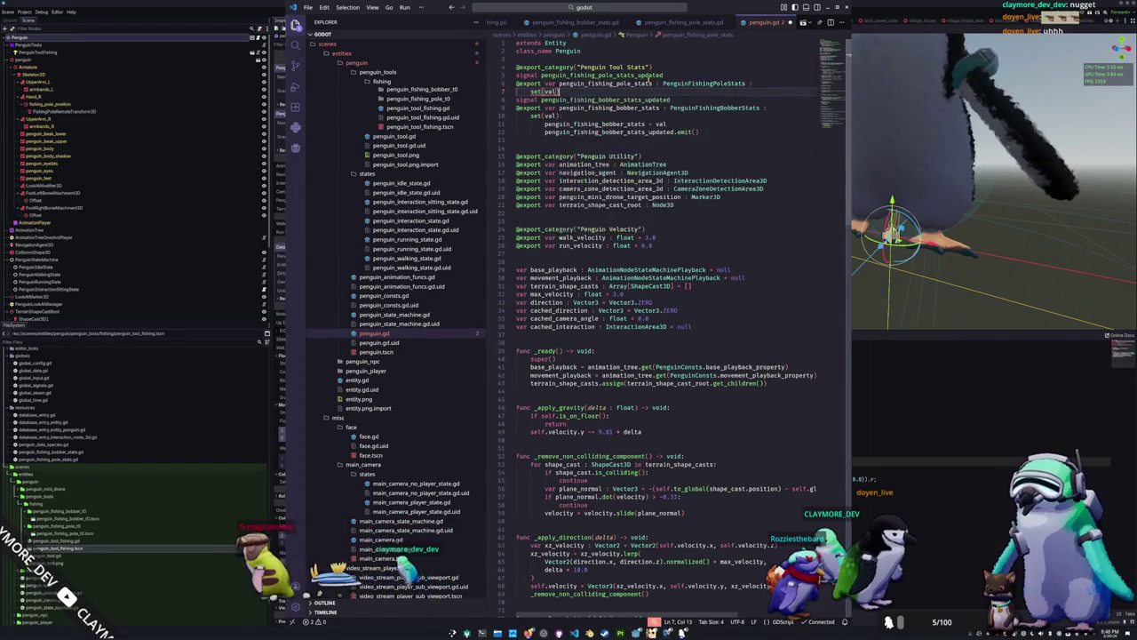
key(Return)
text(penguin_fishing)
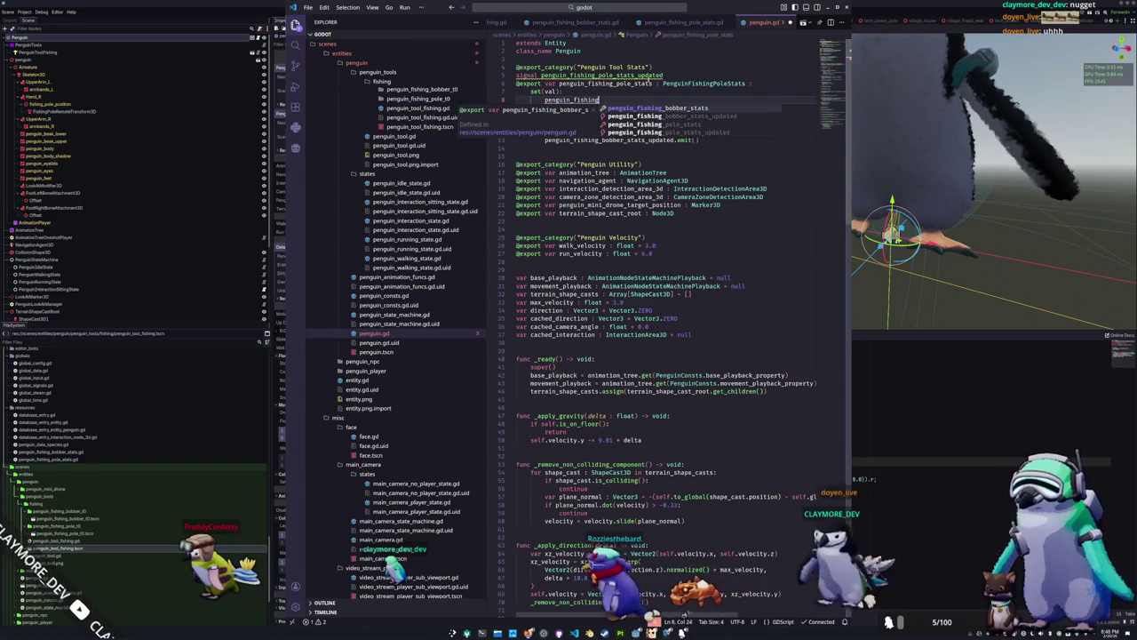
key(Down)
key(Down)
key(Down)
key(Return)
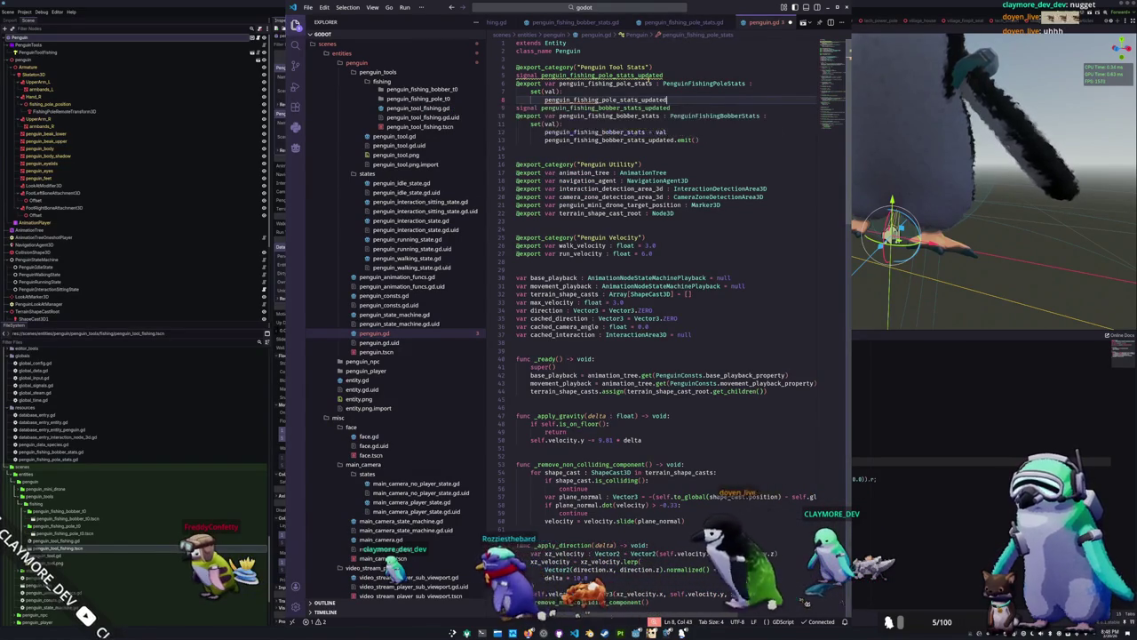
text(.emit())
Assign val to penguin_fishing_pole_stats before the signal emit
key(Escape)
key(ctrl+shift+Return)
text(penguin)
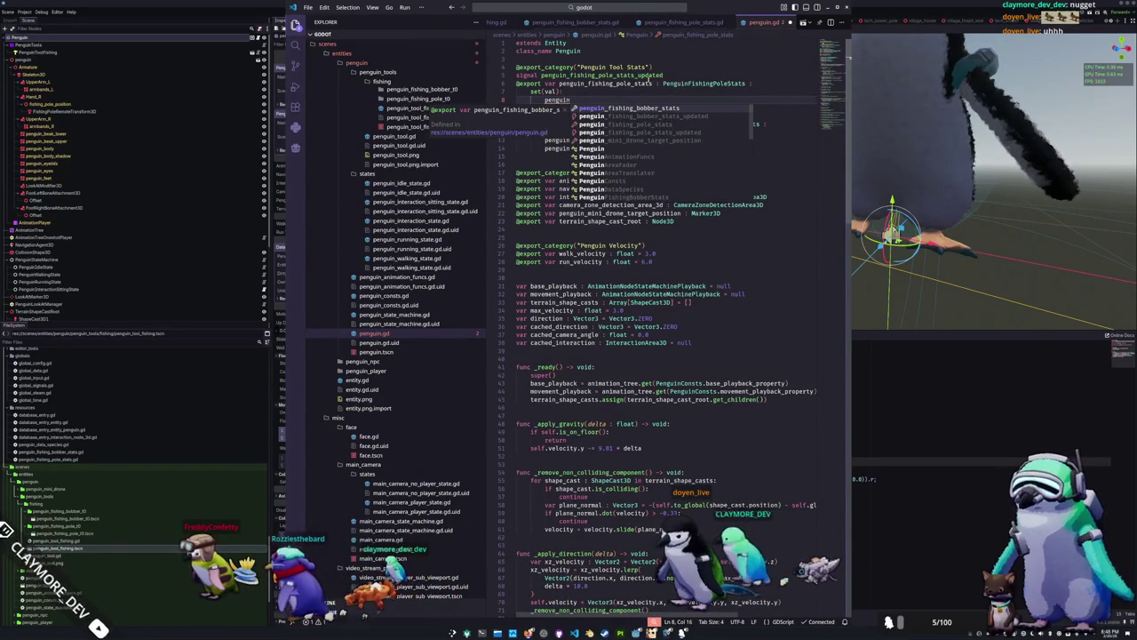
key(Down)
key(Down)
key(Return)
text(val)
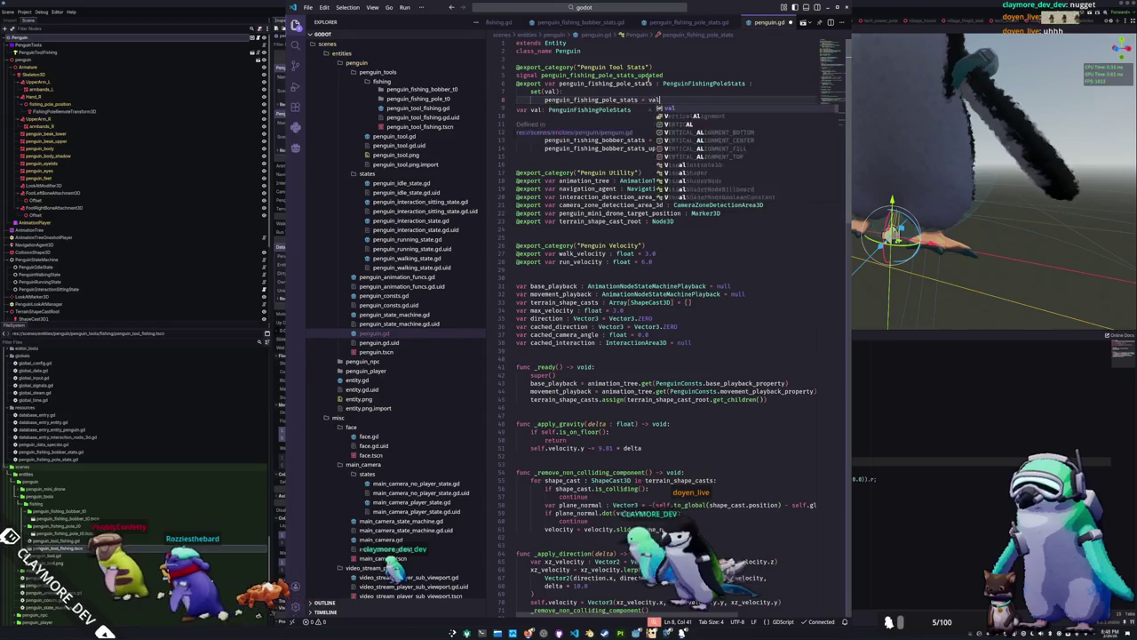
click(516, 107)
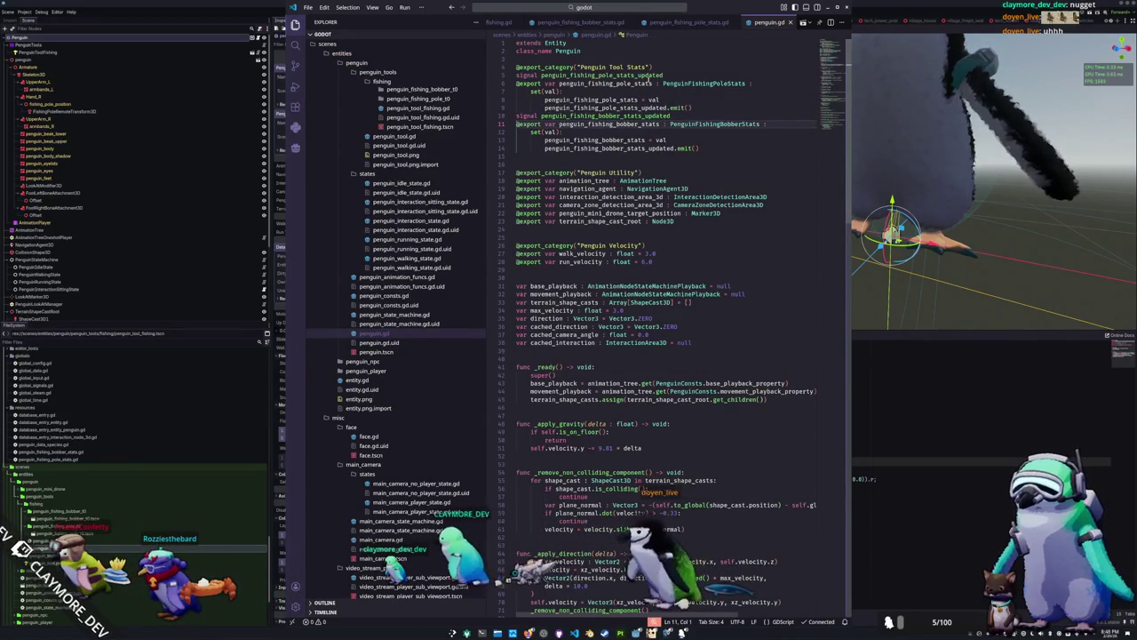
Begin an 'if penguin_fishing_pole_stats' check above the signal emit
click(516, 116)
click(516, 91)
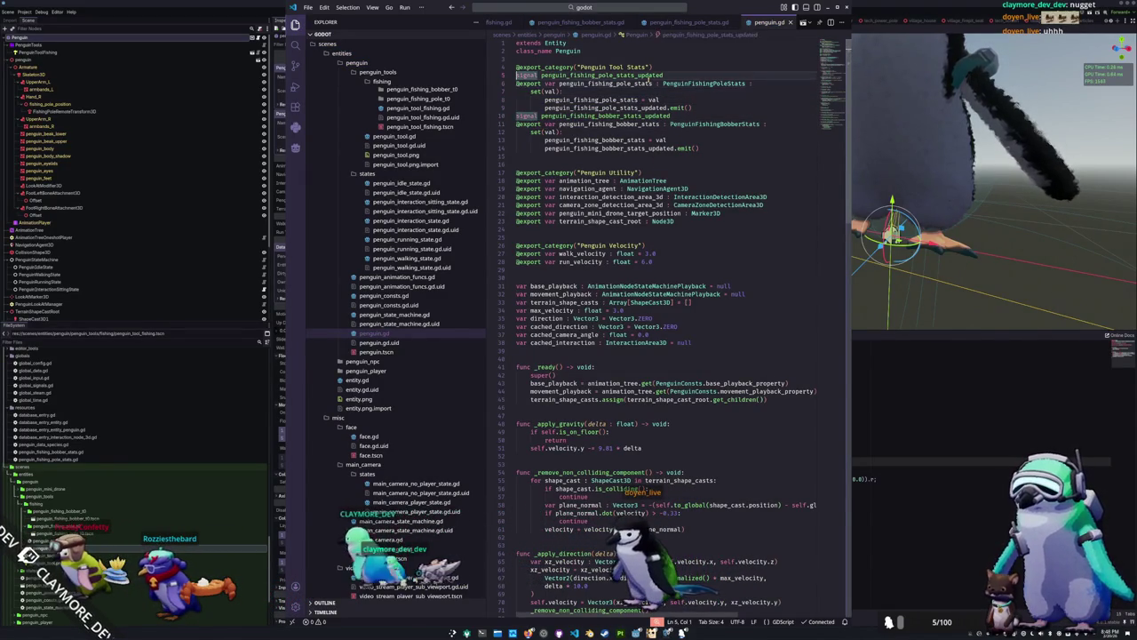
click(516, 100)
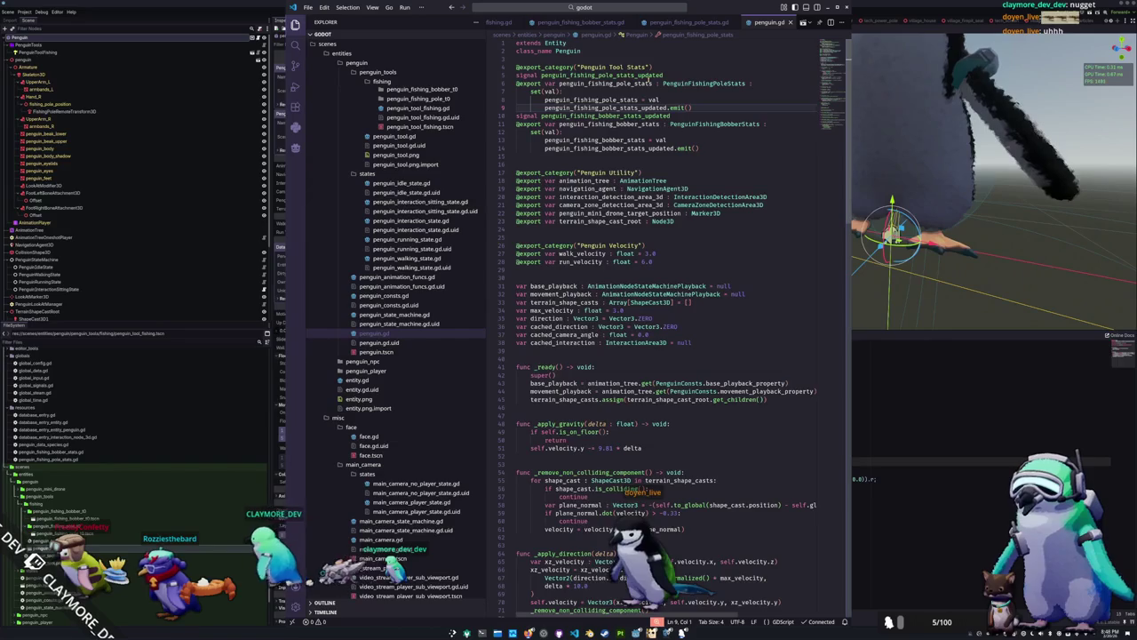
key(Return)
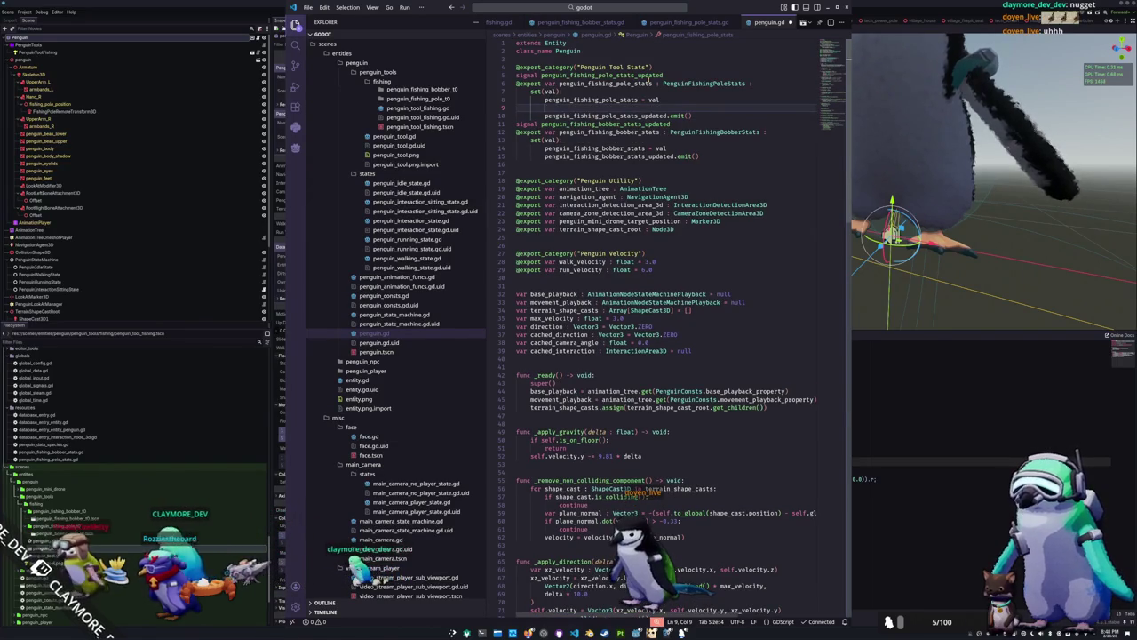
text(if pe)
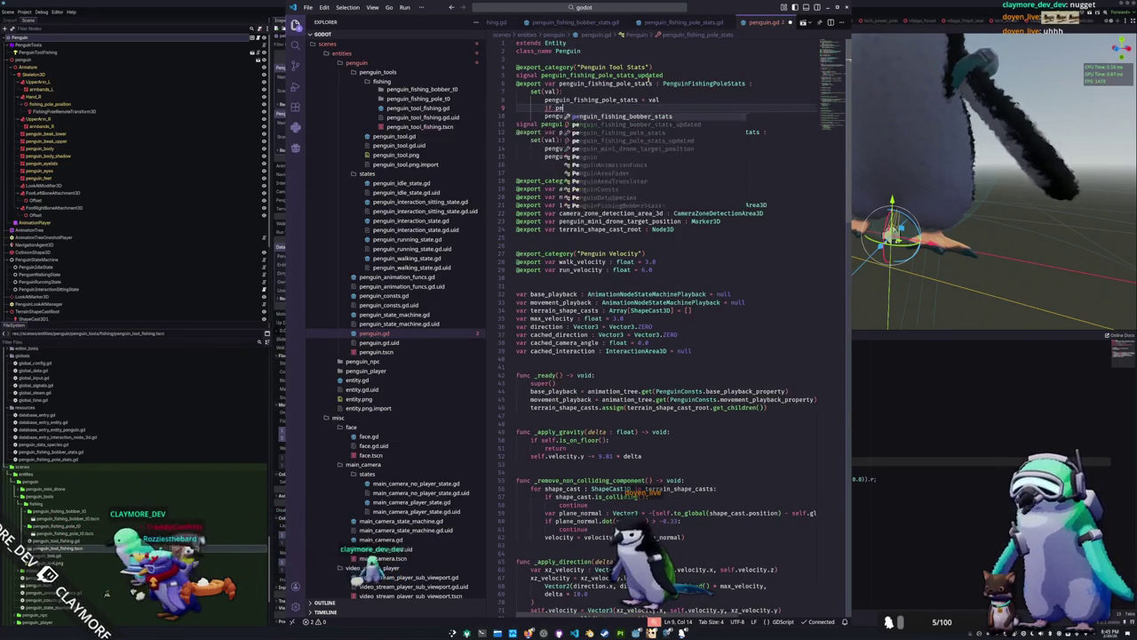
text(nguin_fishing_pole_stats)
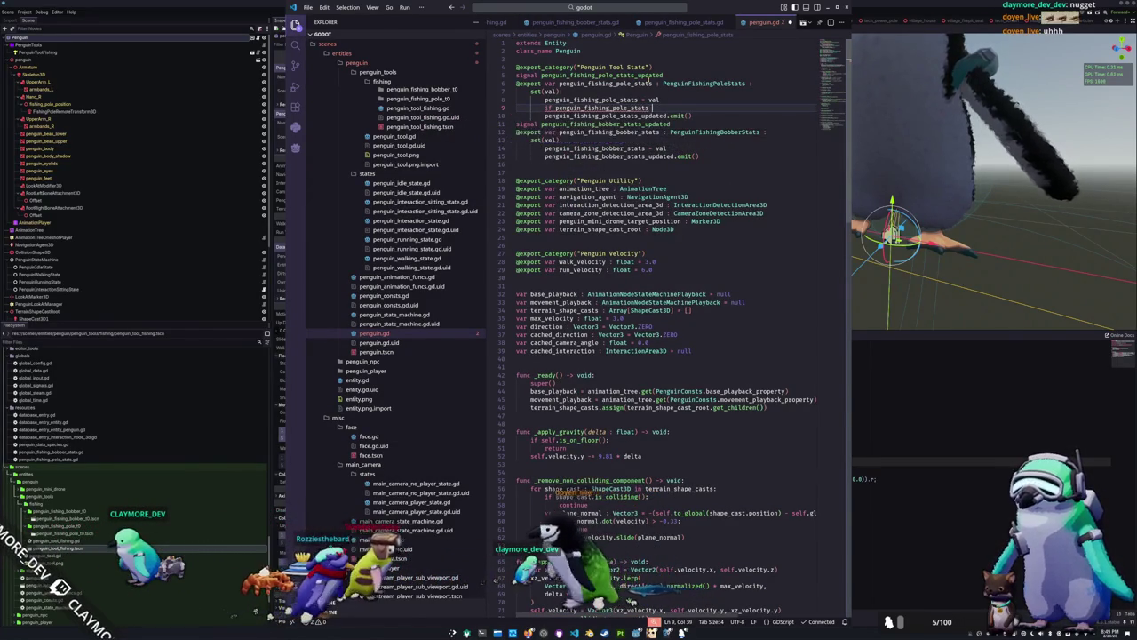
Check 'if not is_instance_valid(penguin_fishing_pole_stats):' with a preload fallback to penguin_fishing_pole_stats_t0.tres
key(BackSpace)
key(BackSpace)
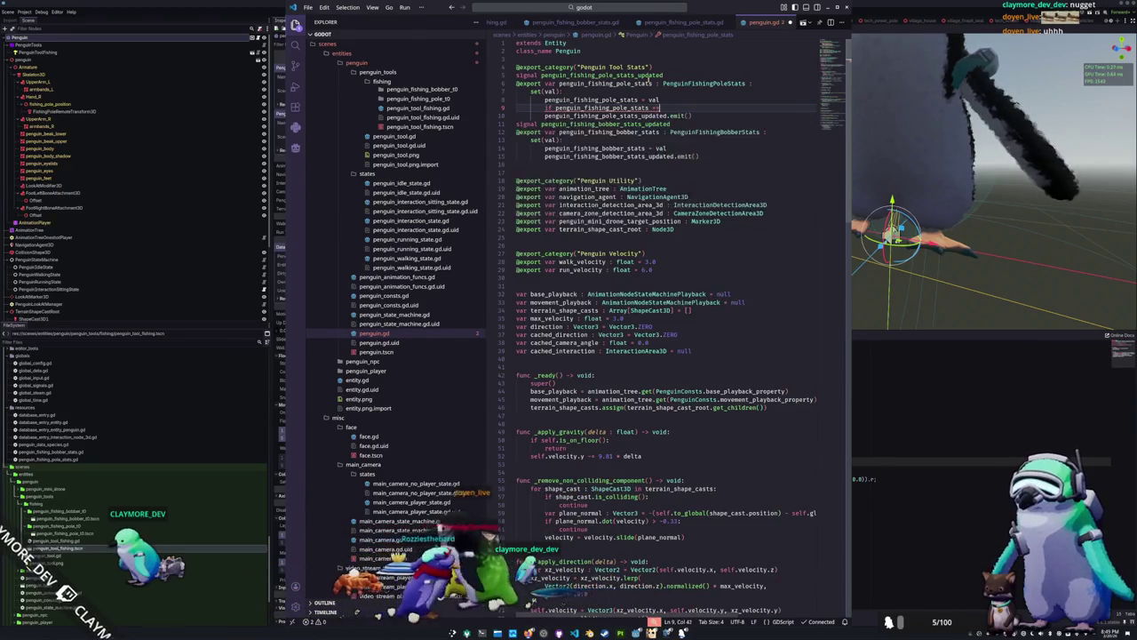
key(ctrl+Left)
text(not is_in)
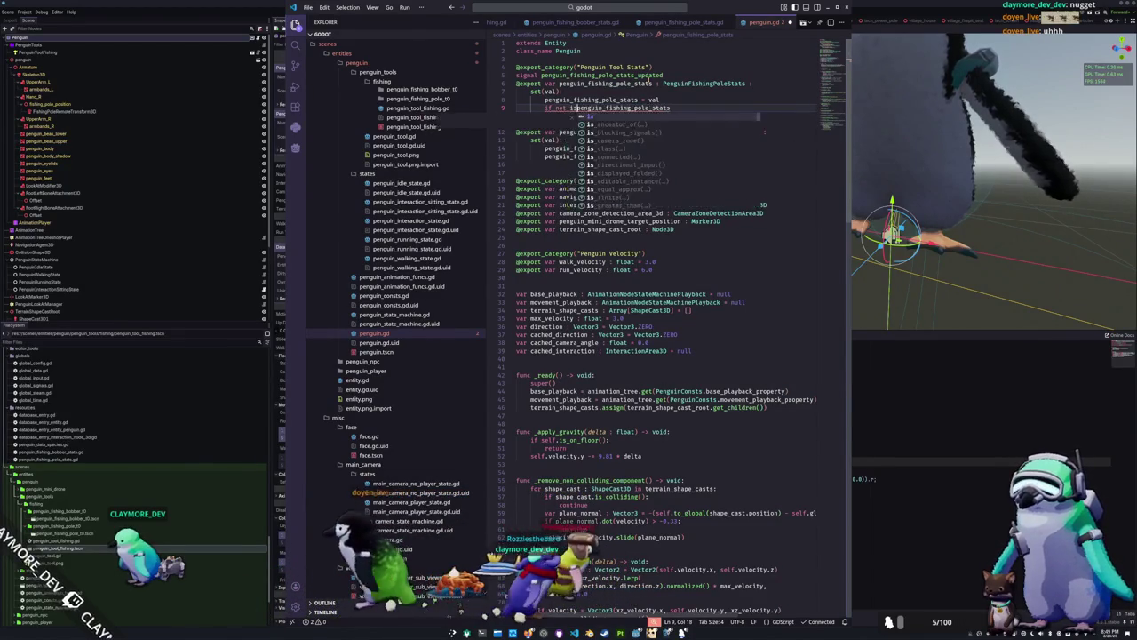
key(Tab)
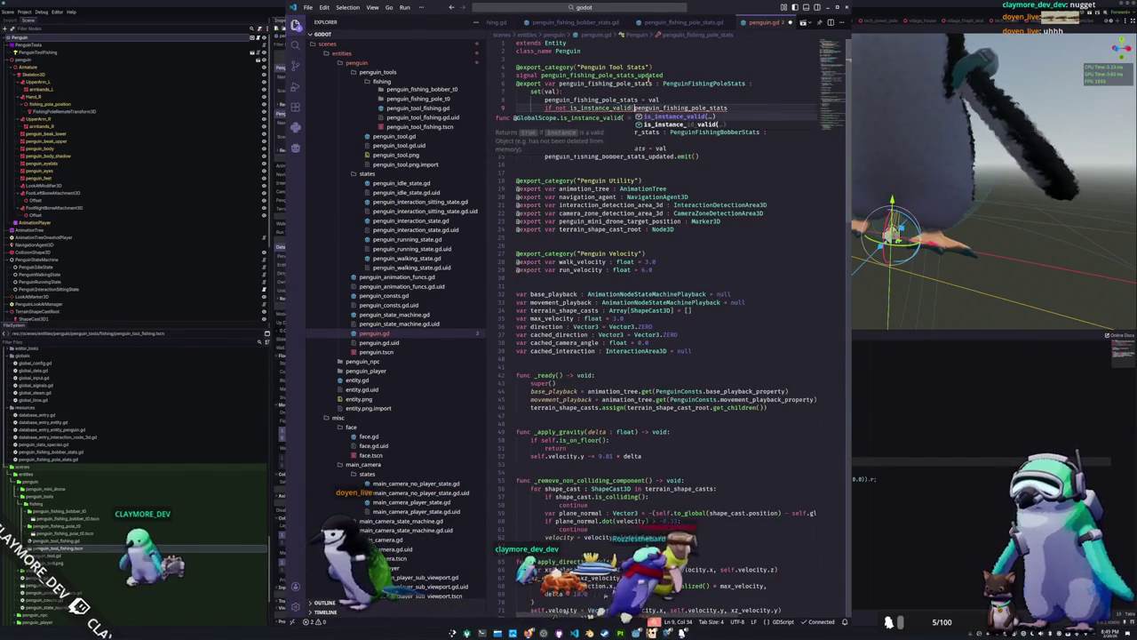
key(End)
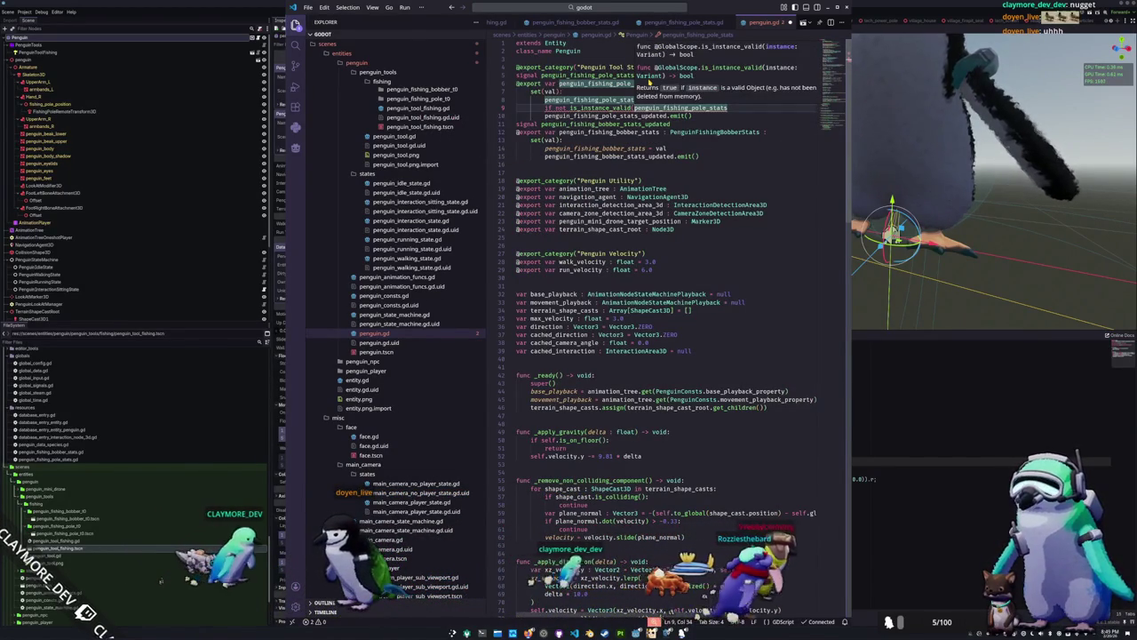
text())
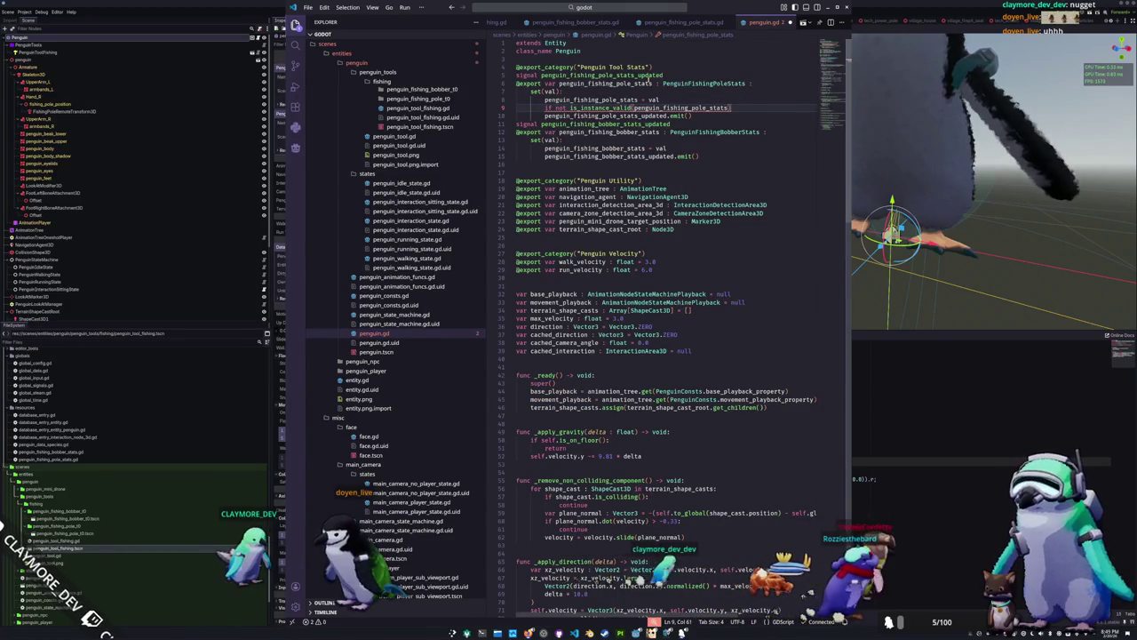
text(:)
key(Return)
text(penguin)
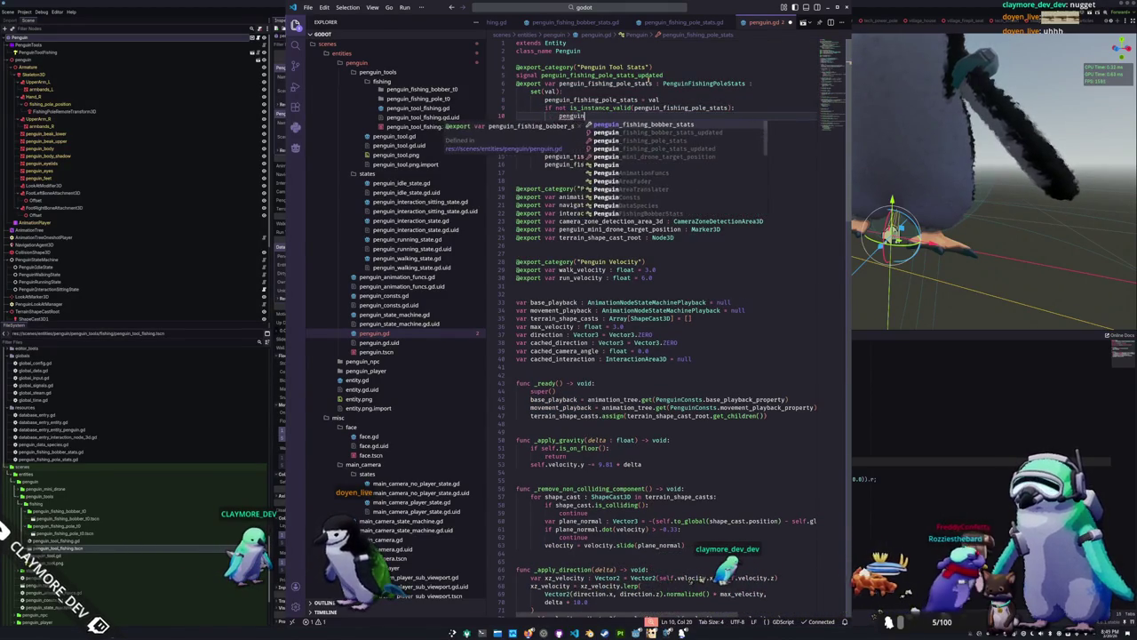
text(_fishing_p)
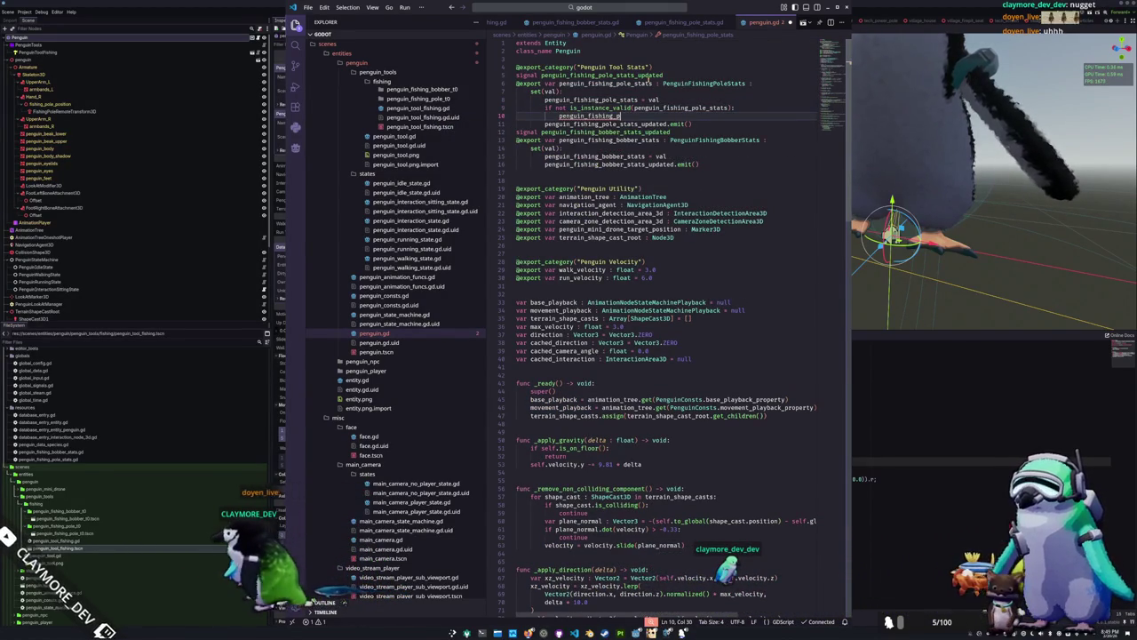
text(ole_stats = )
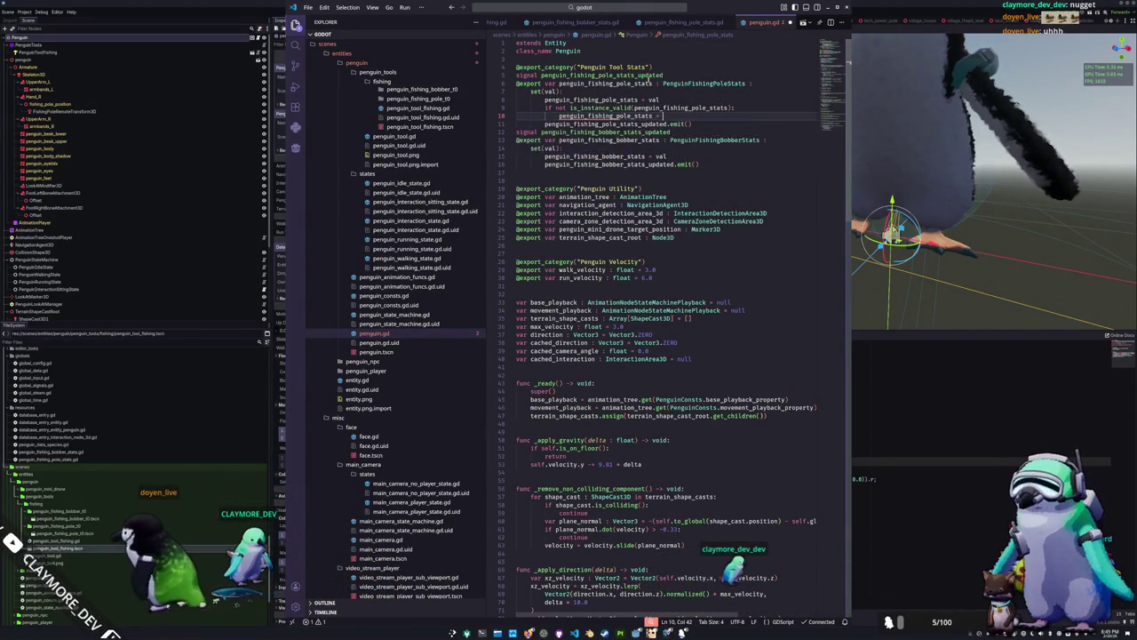
text(preload)
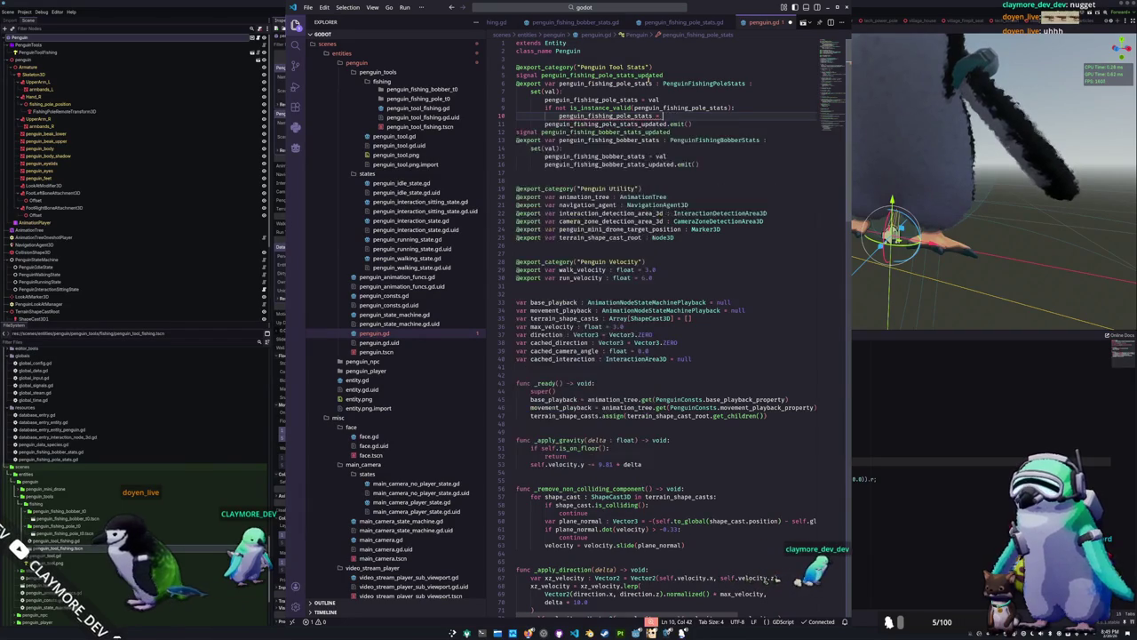
text((")
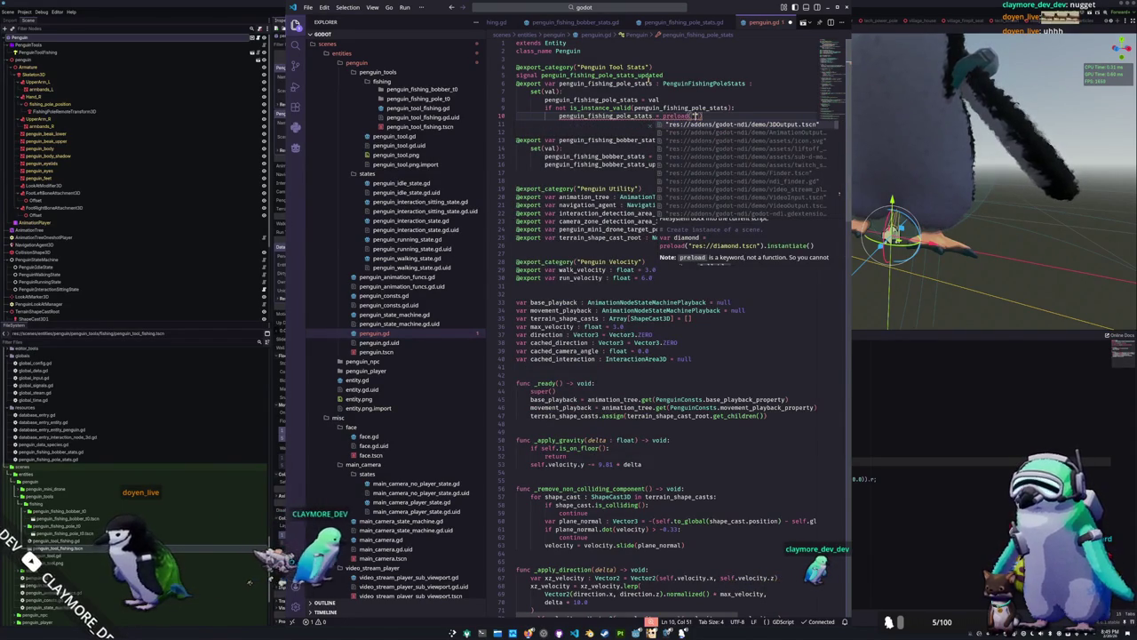
text(penguin_f)
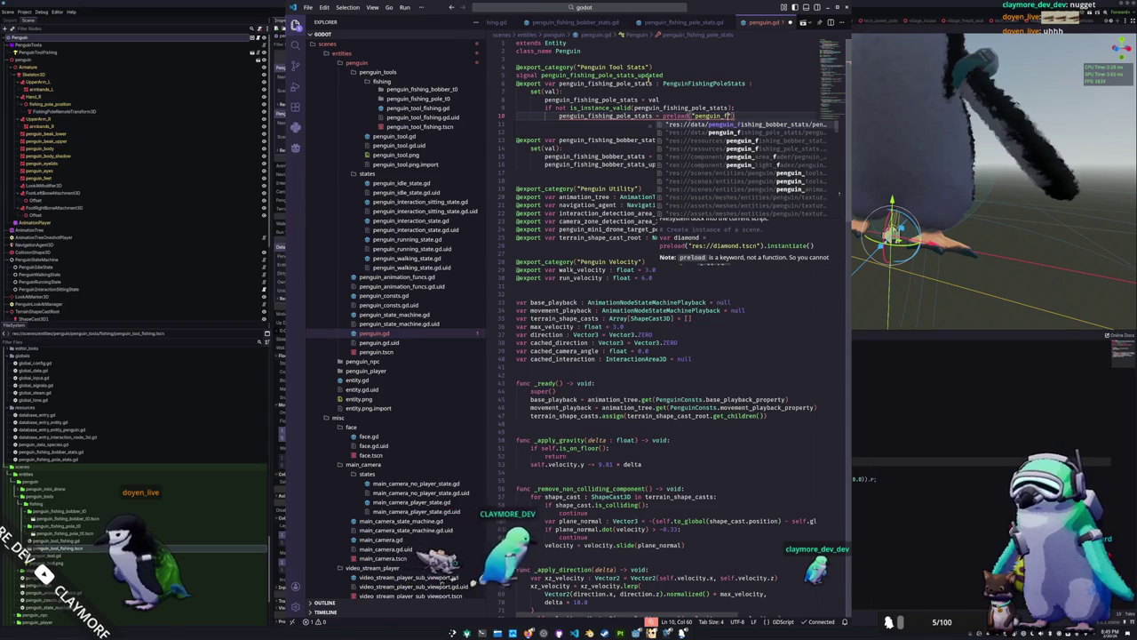
key(Down)
key(Return)
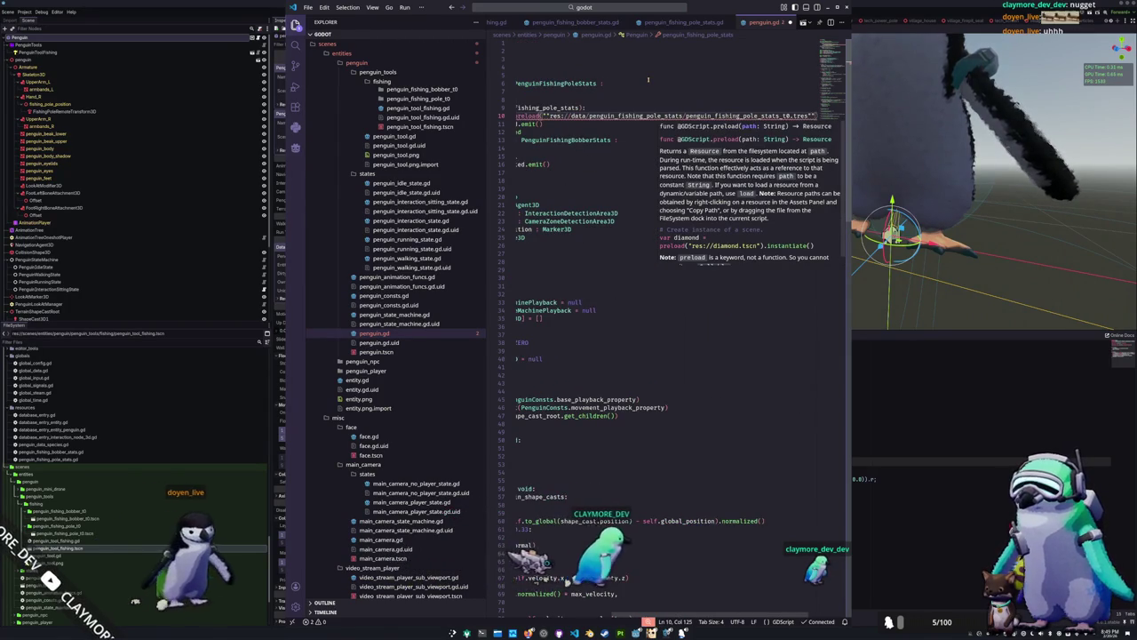
Delete the hard-coded preload path from the pole-stats fallback line
key(ctrl+Left)
key(ctrl+Left)
key(ctrl+Left)
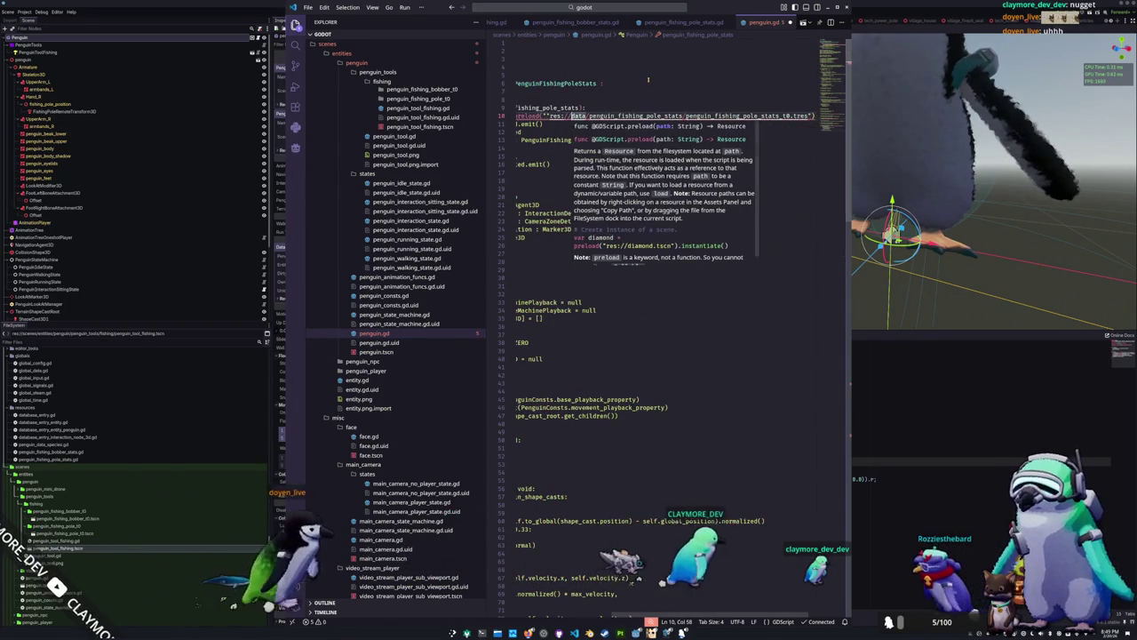
key(ctrl+Right)
key(ctrl+Right)
key(ctrl+Right)
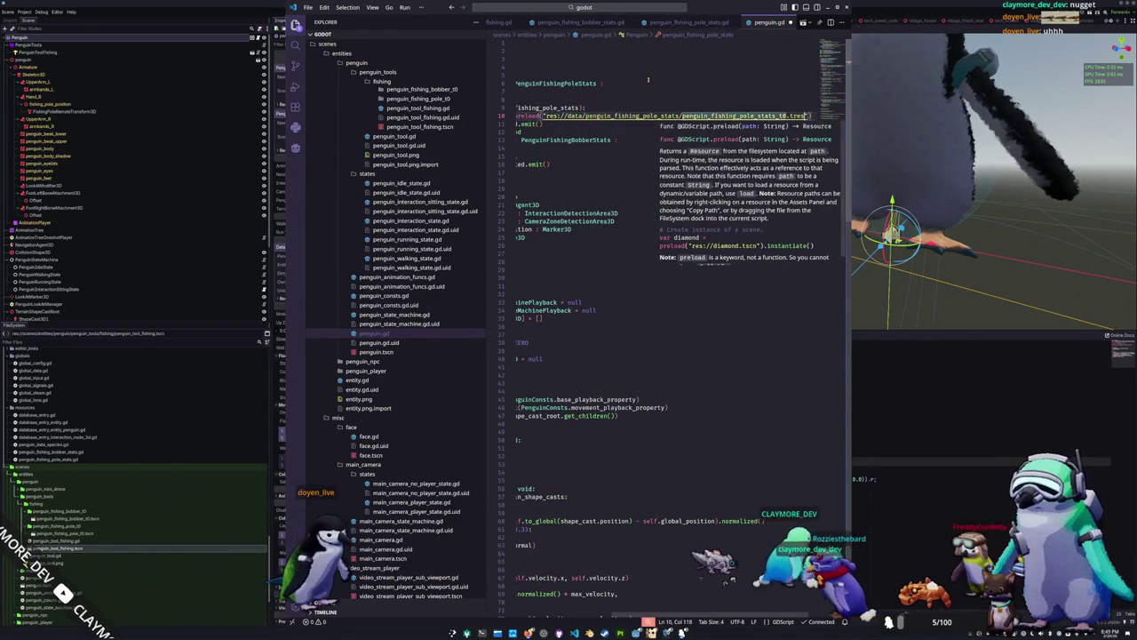
key(ctrl+Right)
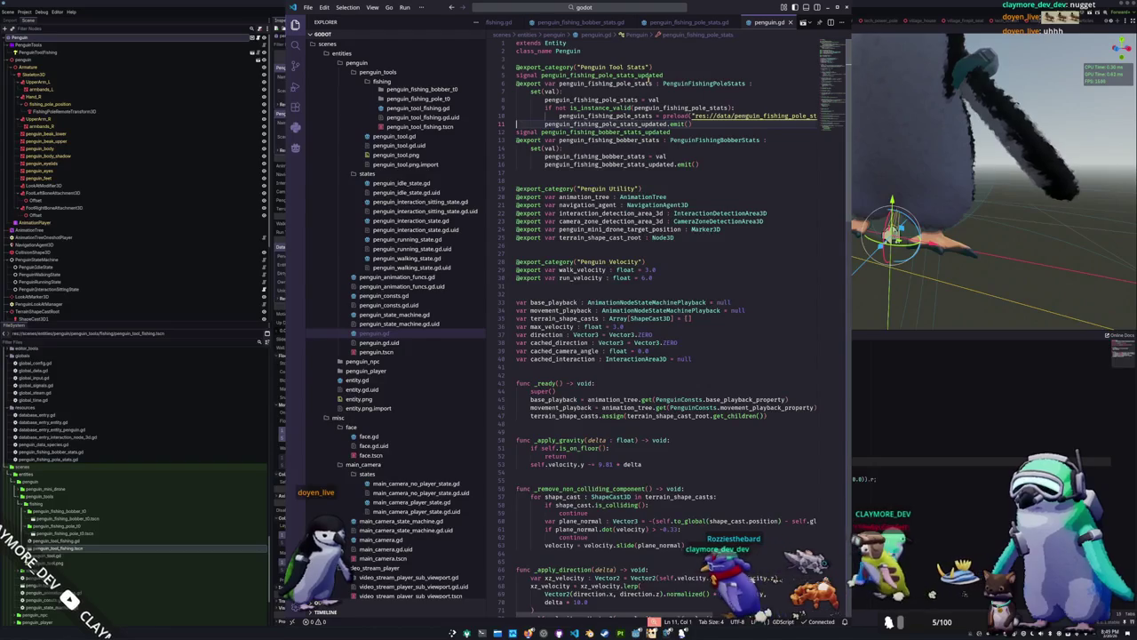
key(shift+Up)
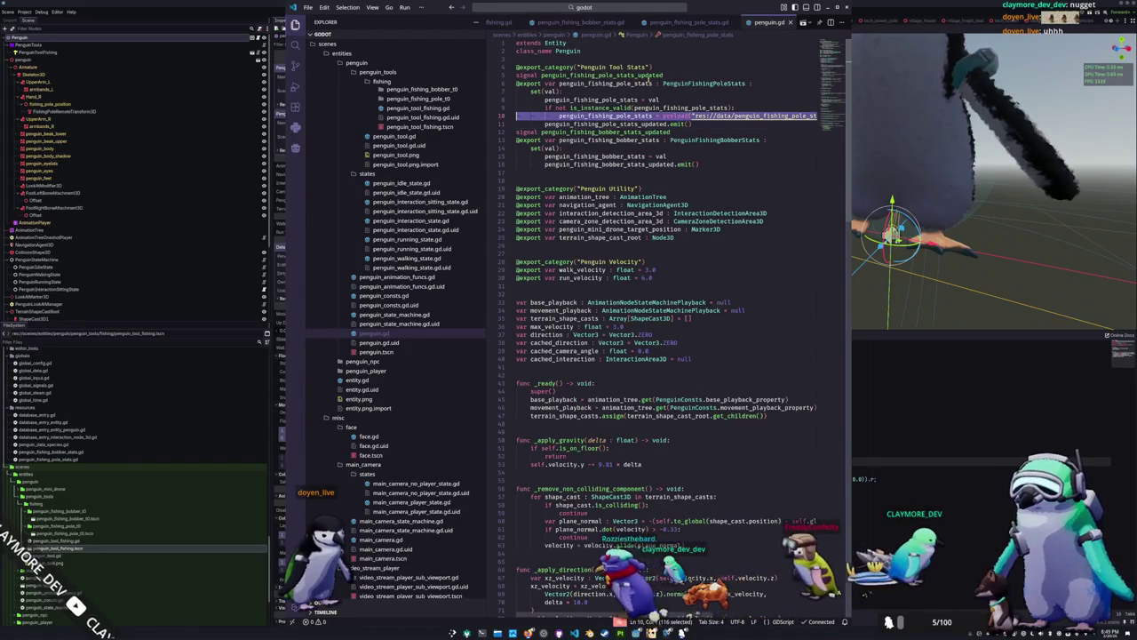
key(Left)
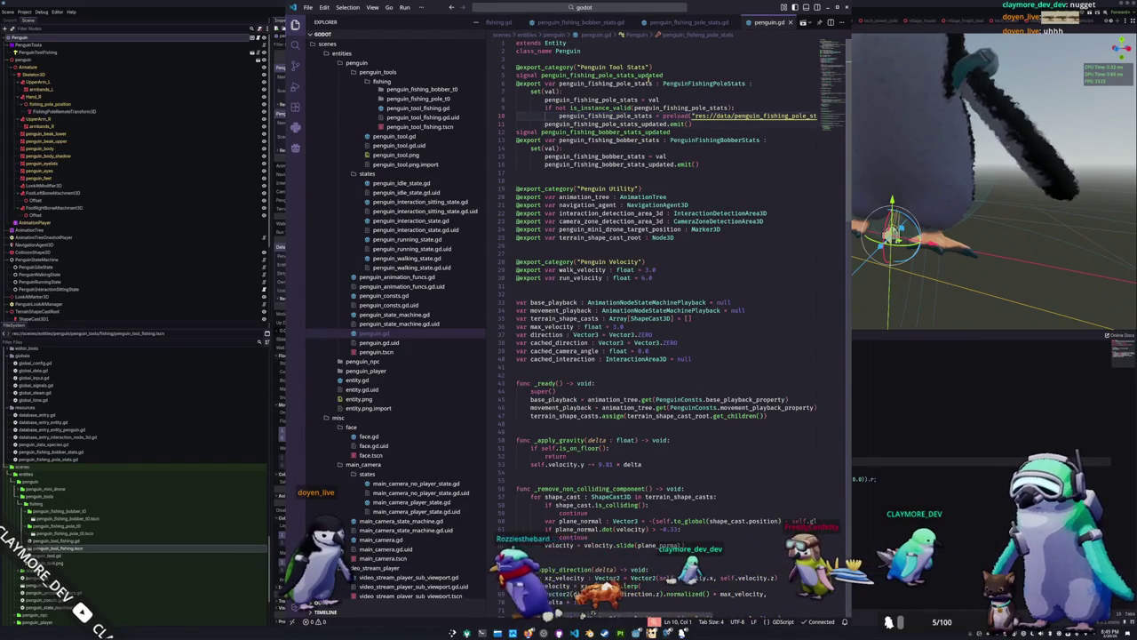
key(End)
key(ctrl+shift+Left)
key(ctrl+shift+Left)
key(ctrl+shift+Left)
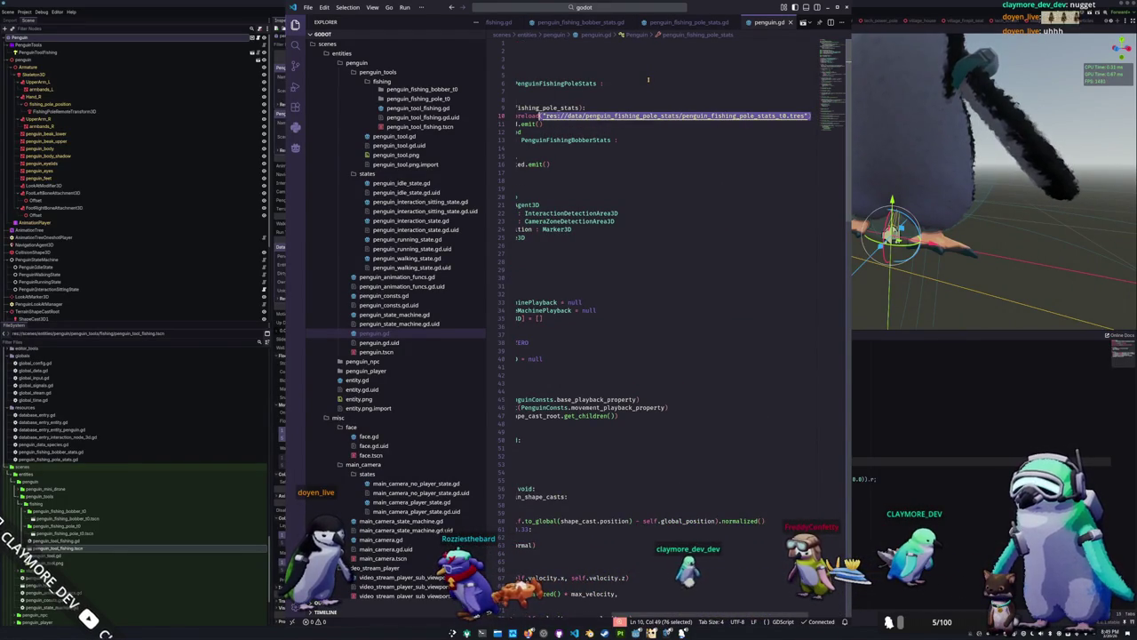
key(ctrl+shift+Left)
key(BackSpace)
key(Down)
key(Down)
key(Home)
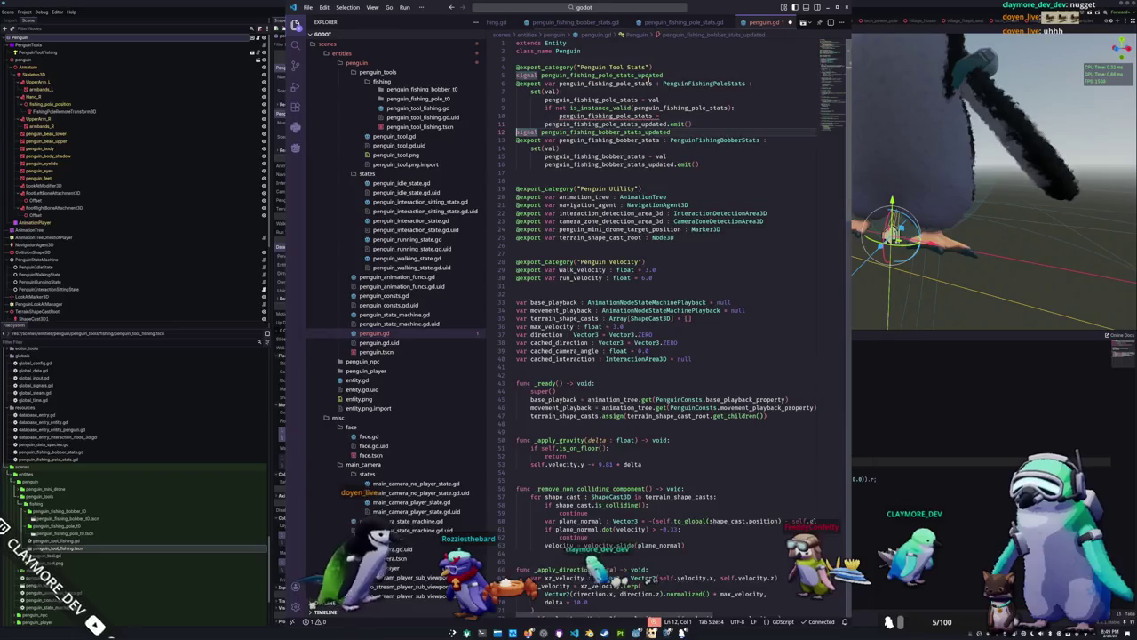
Add a blank line after the bobber stats assignment
key(Down)
key(Down)
key(Down)
key(End)
key(Return)
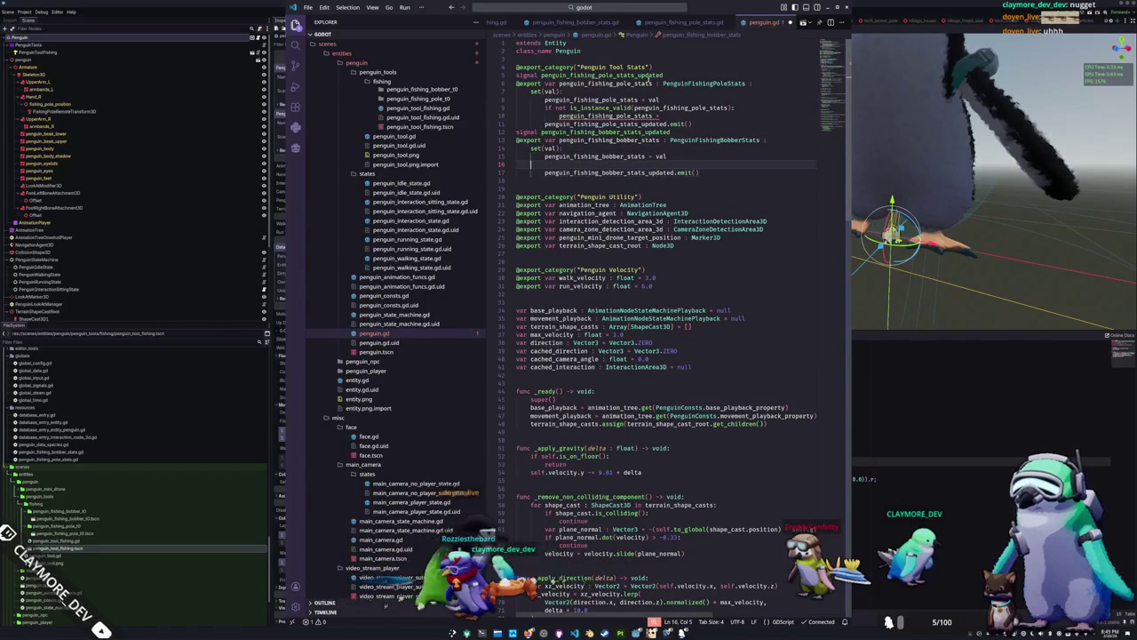
Add 'if not is_instance_valid(penguin_fishing_bobber_stats):' to the bobber setter and start its fallback line
text(if not is_instance_valid(penguin_fishing_bobber_stats):)
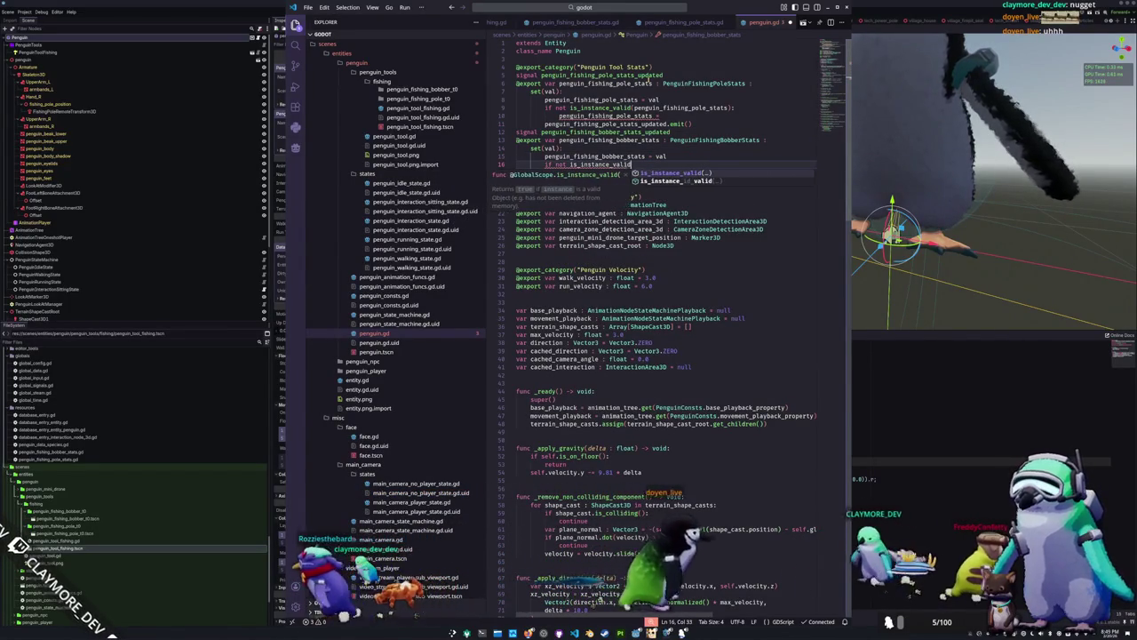
key(Return)
text(penguin_fishing_bobber_stats):)
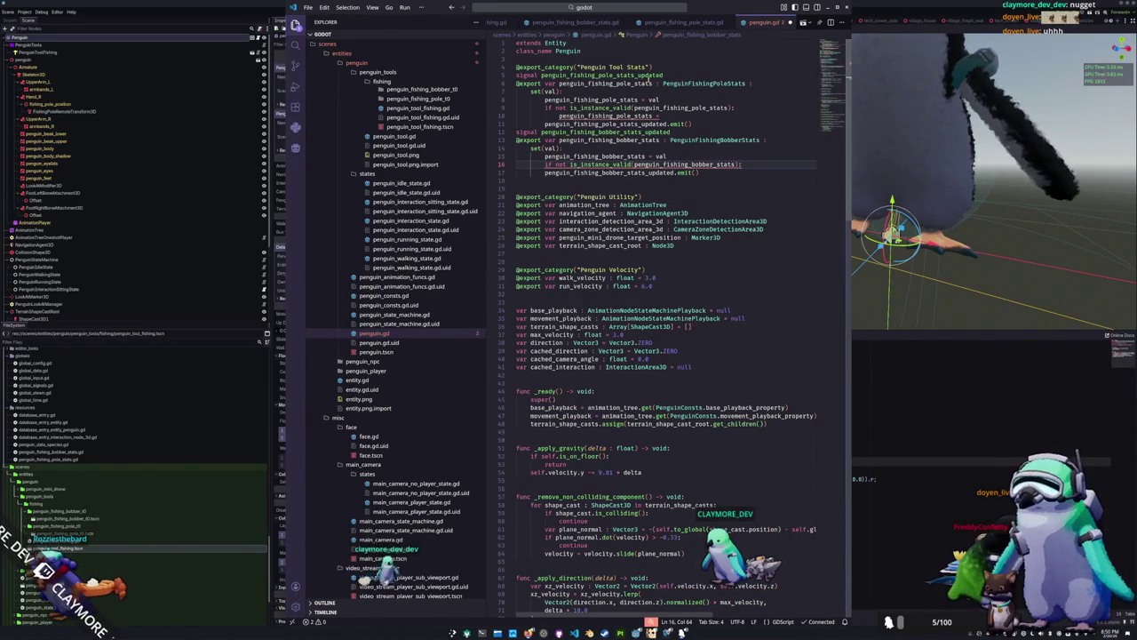
key(Return)
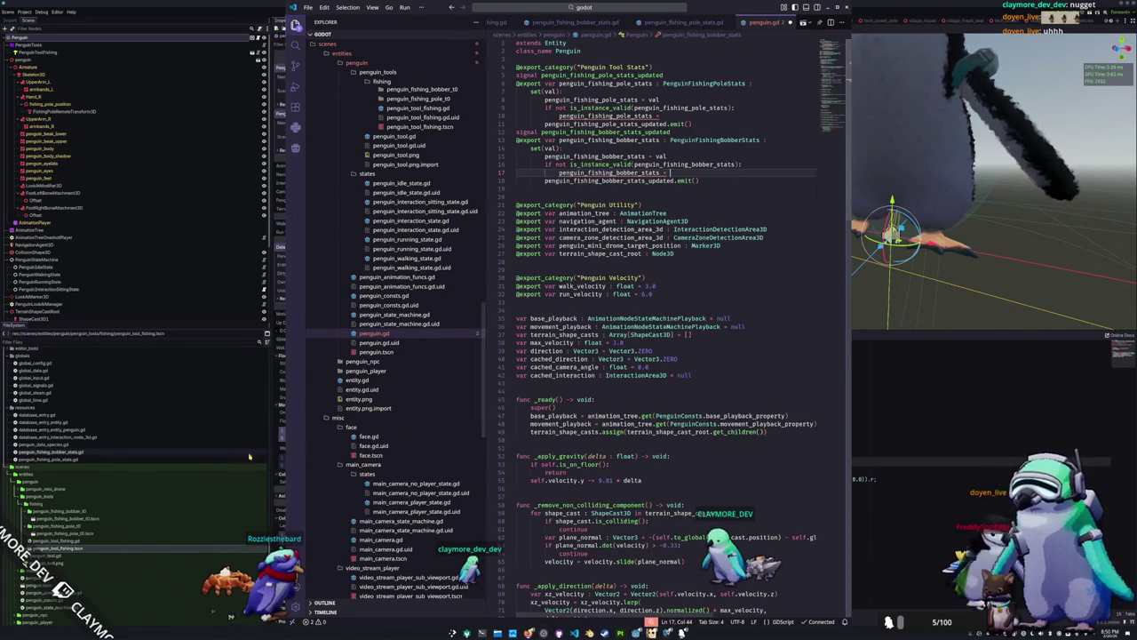
click(142, 526)
From the globals folder's context menu, choose Create New > Script
scroll(156, 518, up, 2)
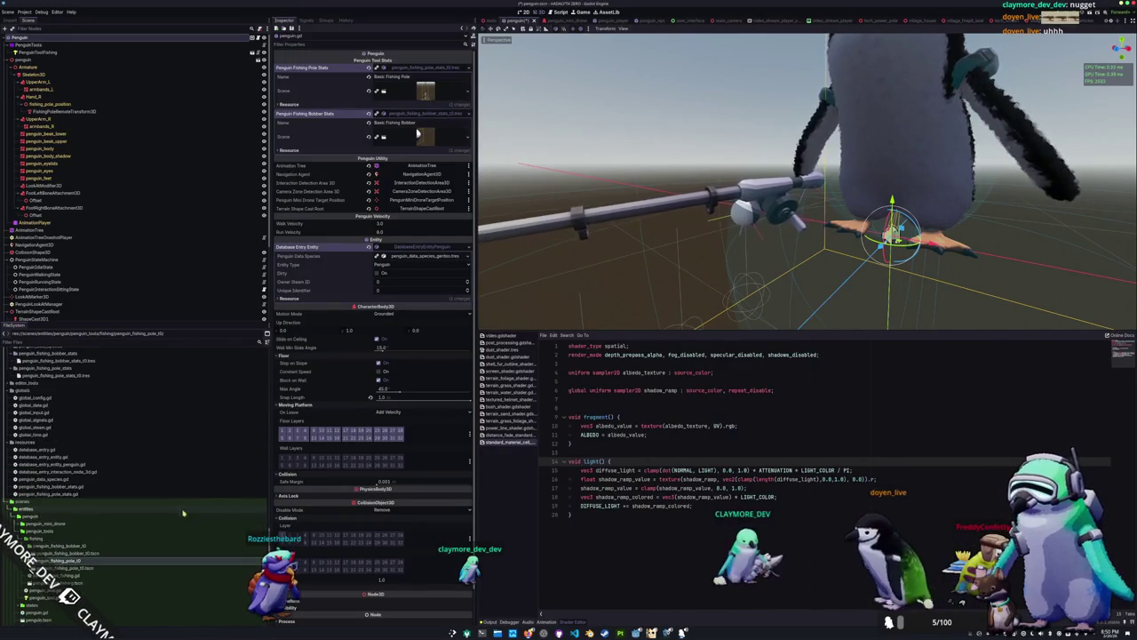
click(42, 390)
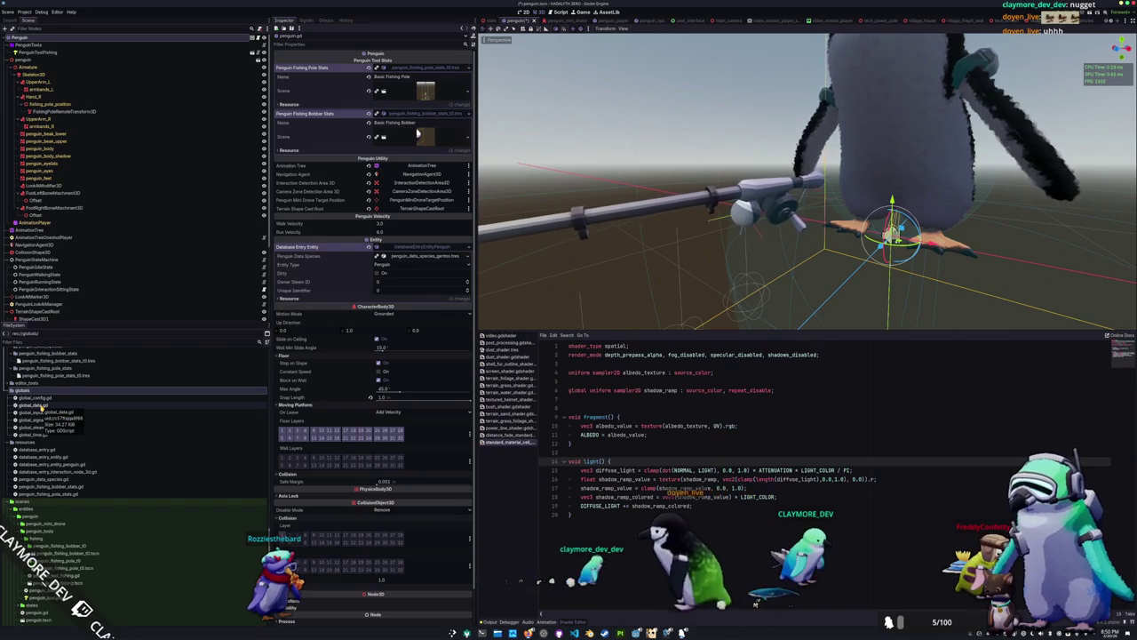
right_click(50, 389)
mouse_move(65, 397)
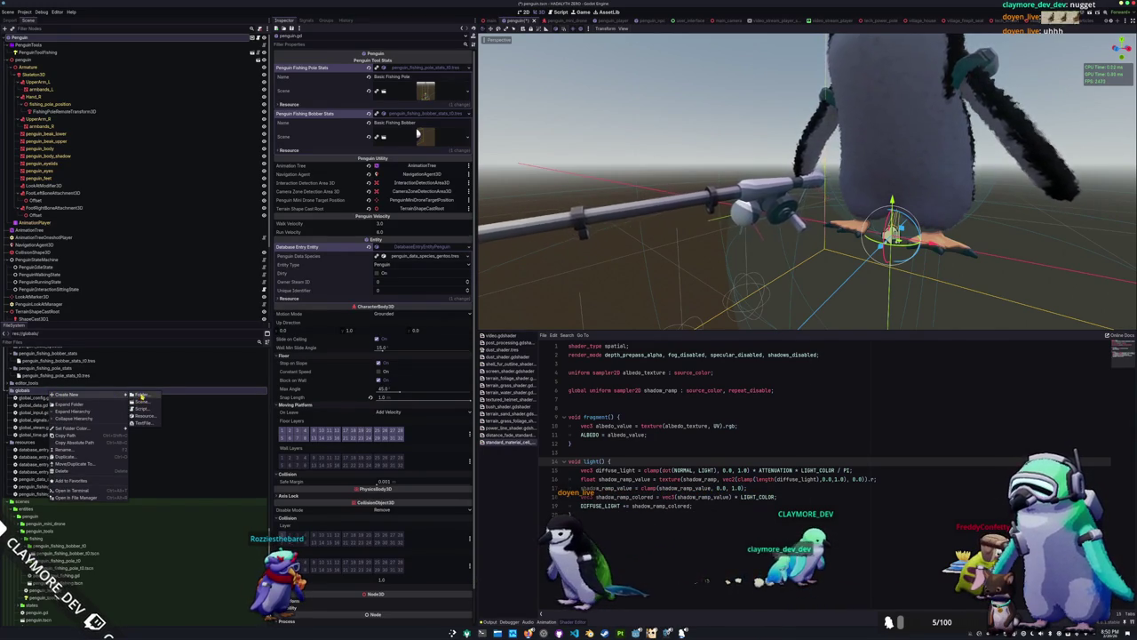
click(142, 409)
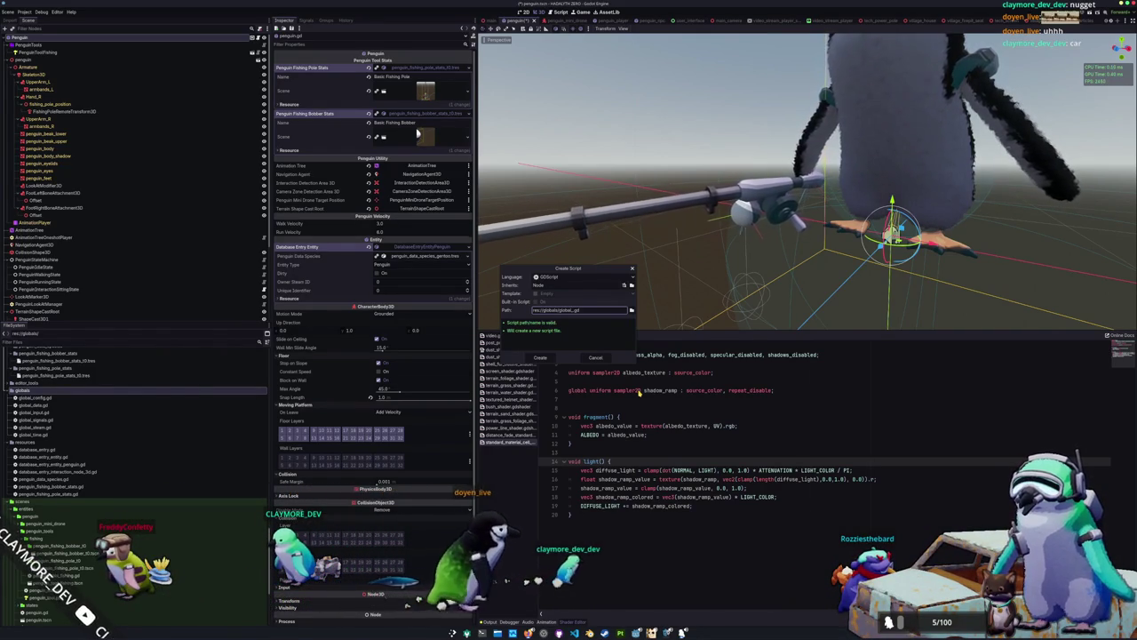
Create res://globals/global_resources.gd extending Node, then add a blank line below extends Node
text(t)
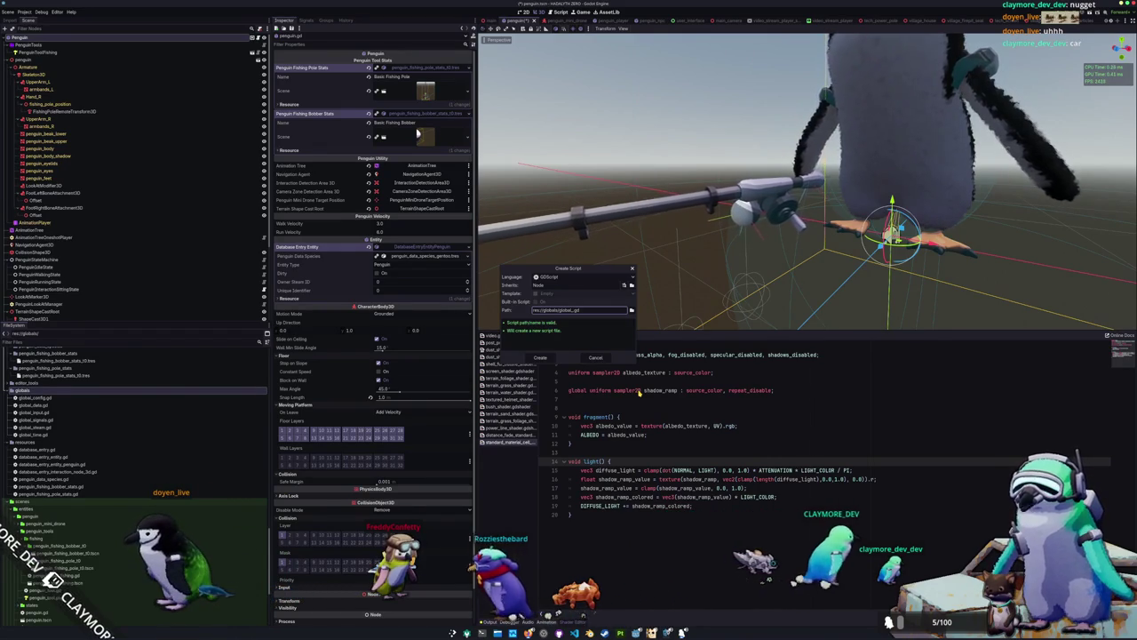
text(resources)
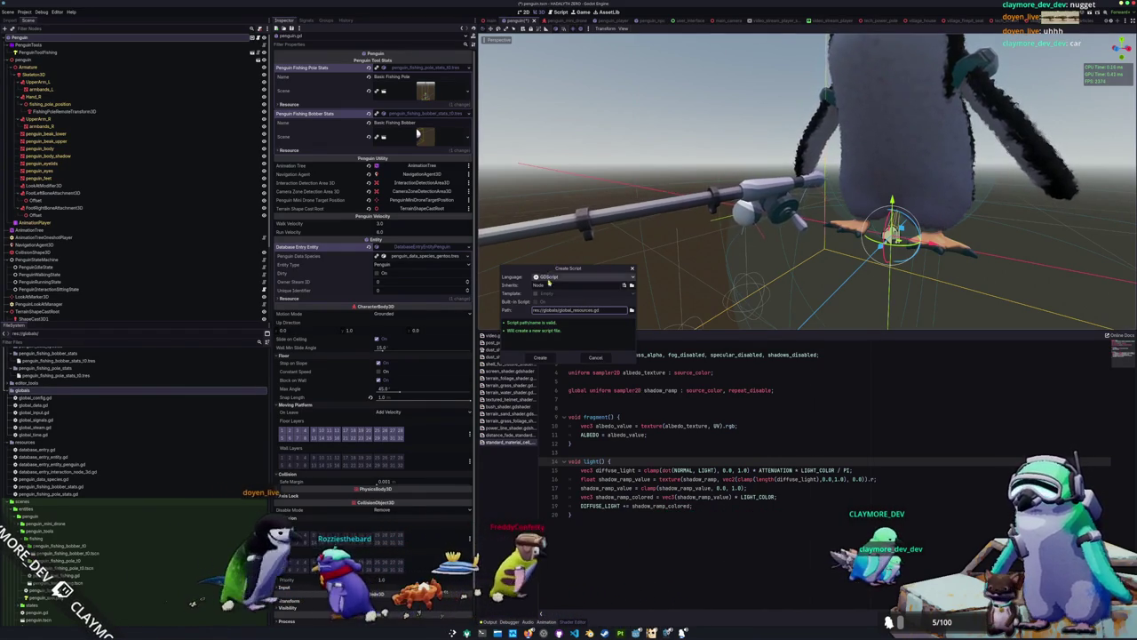
key(Return)
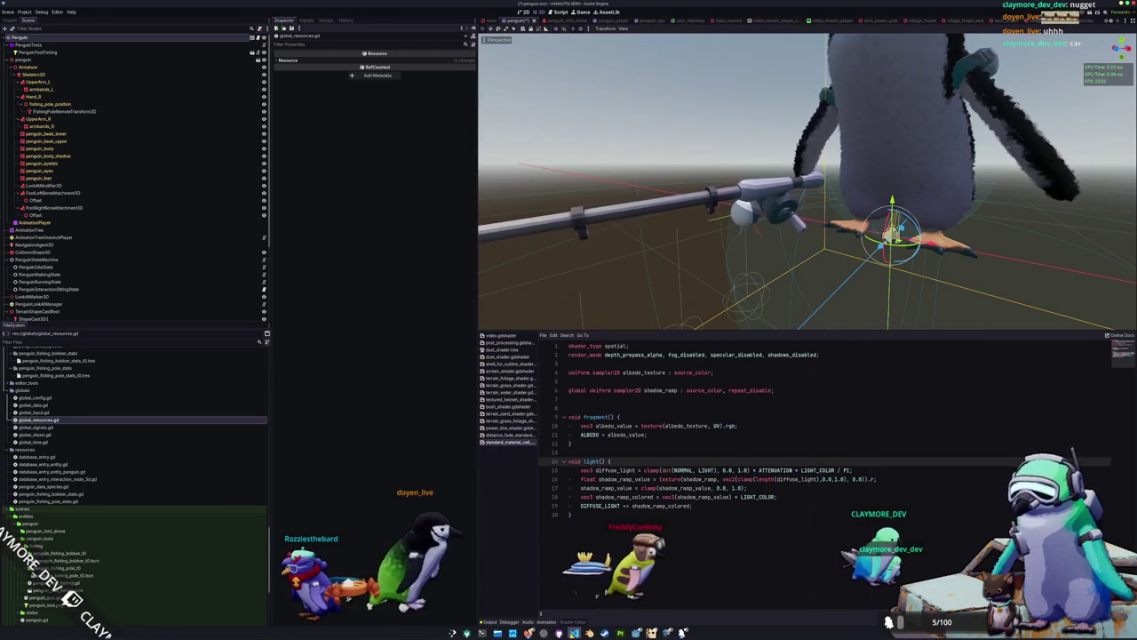
key(Return)
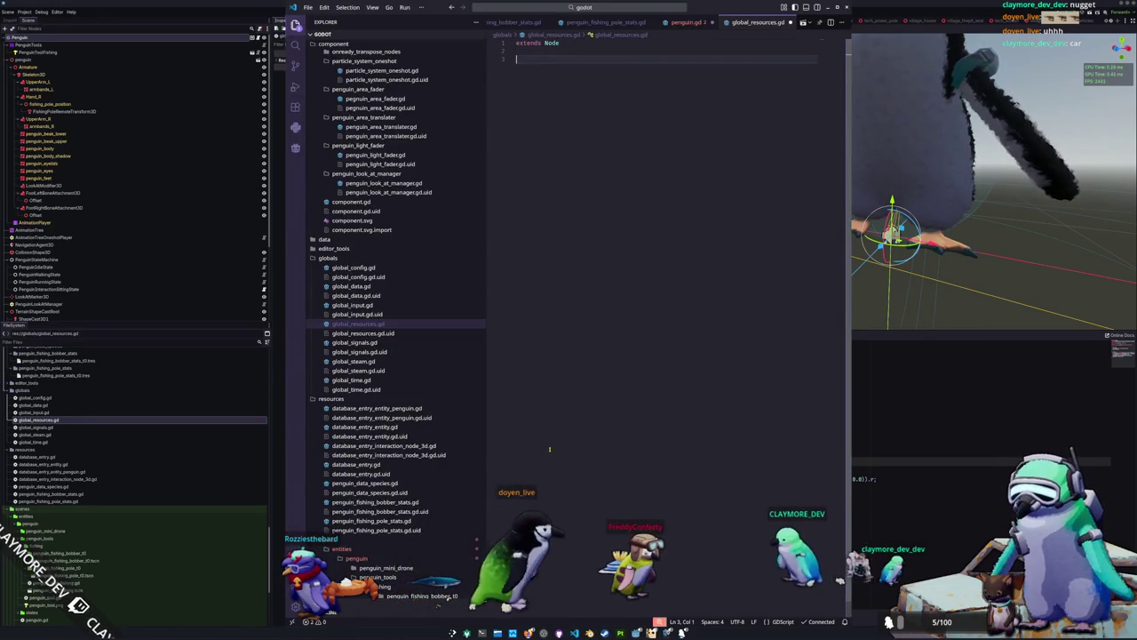
text(preload)
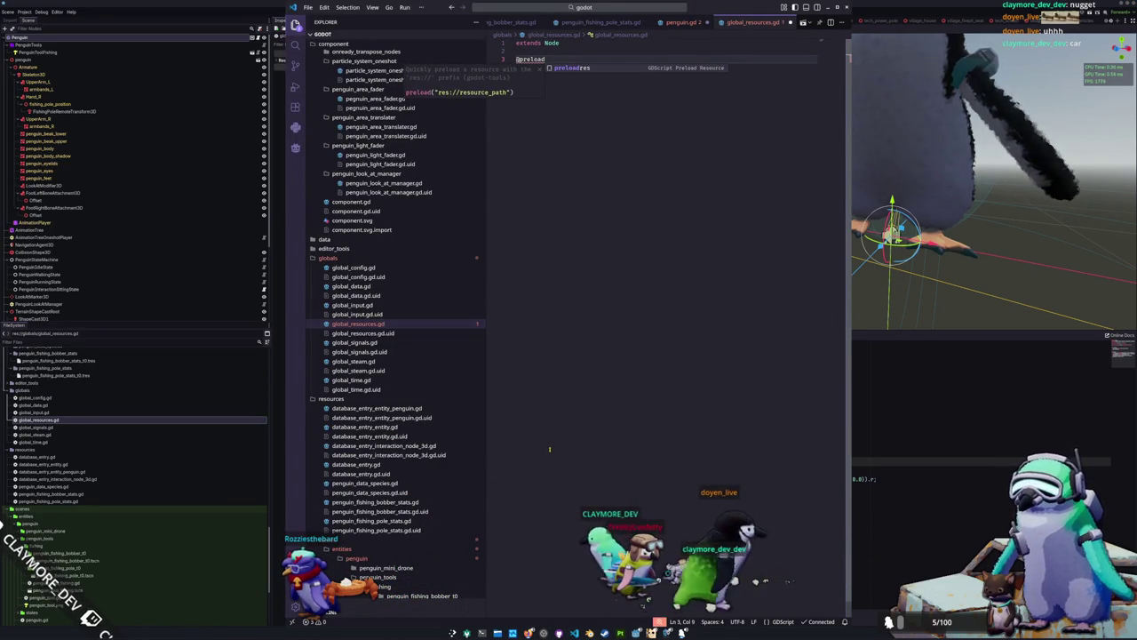
key(BackSpace)
key(BackSpace)
key(BackSpace)
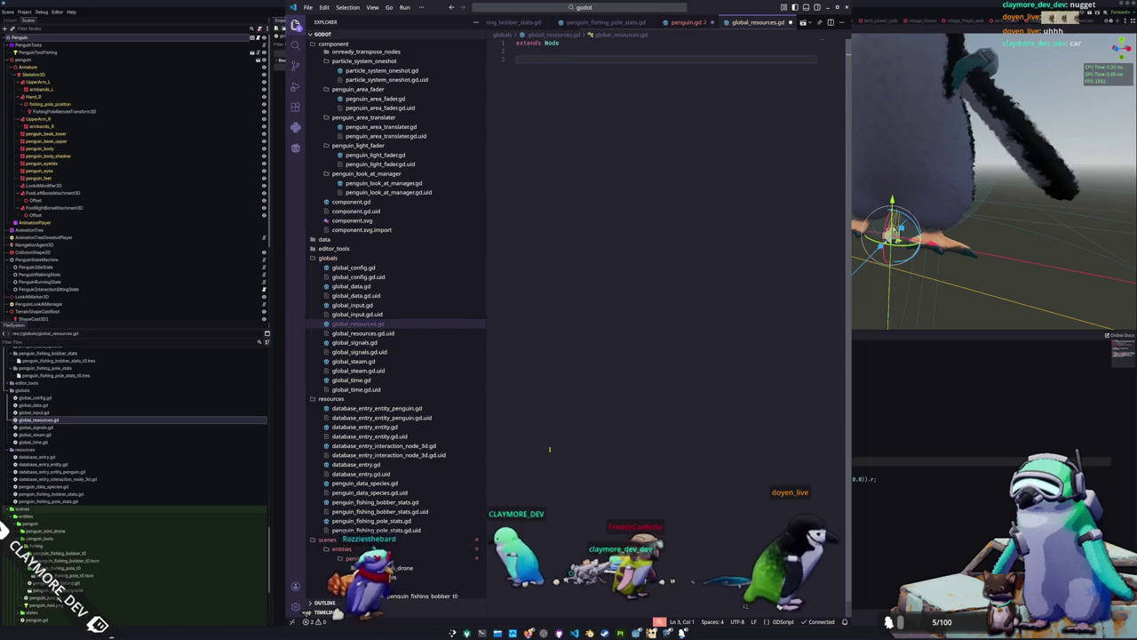
text(@export)
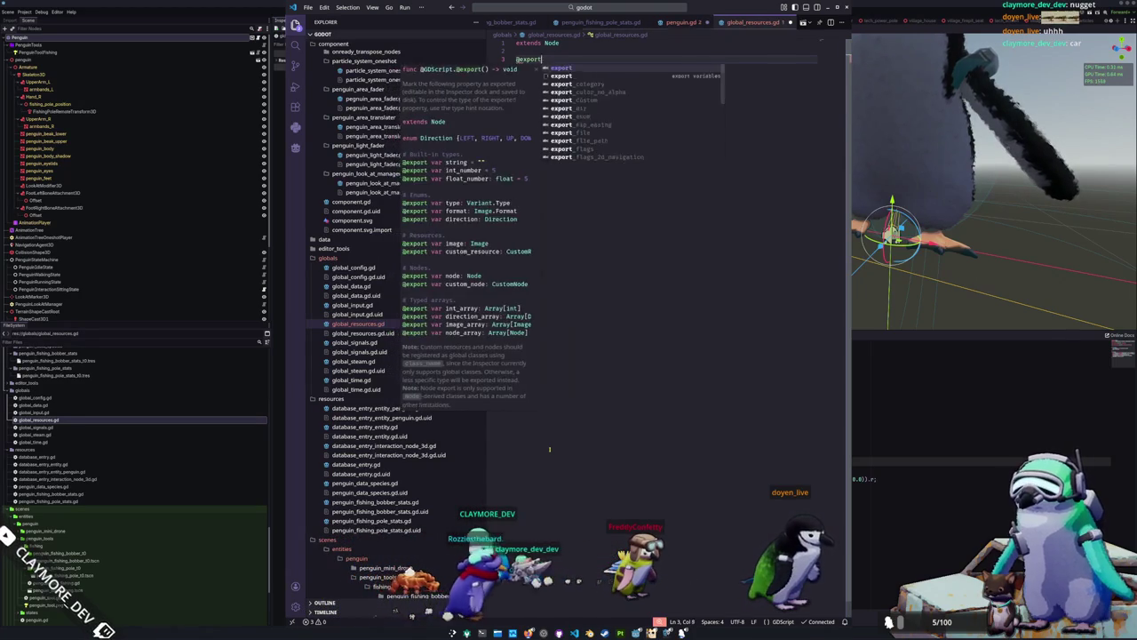
text( var)
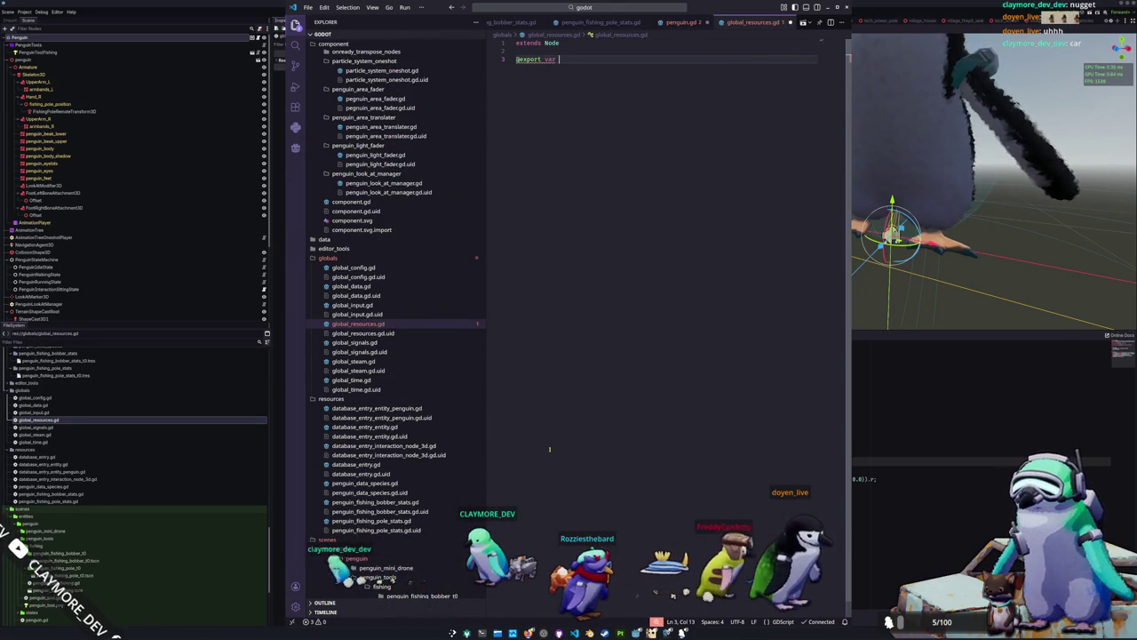
key(ctrl+shift+Left)
key(ctrl+shift+Left)
key(BackSpace)
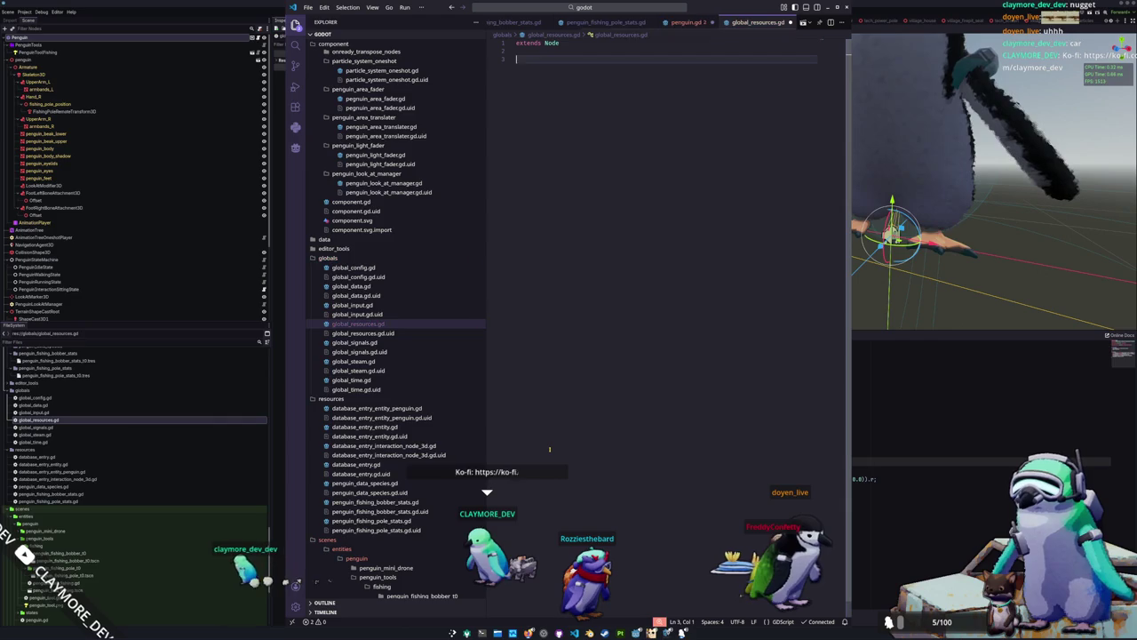
text(@onready var)
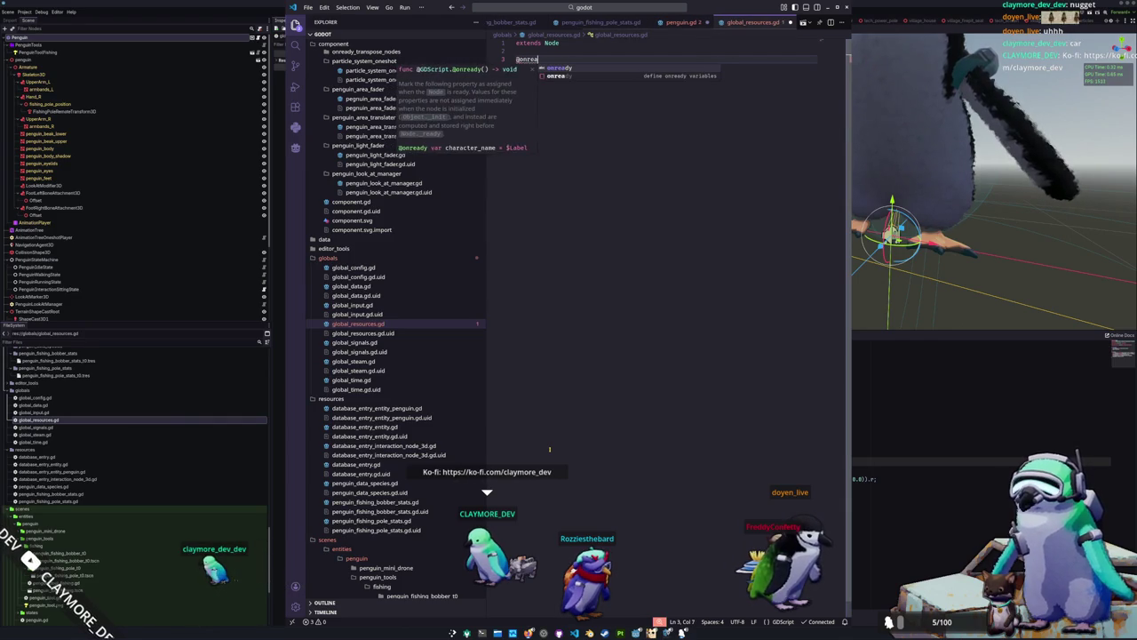
text( default_fishing_p)
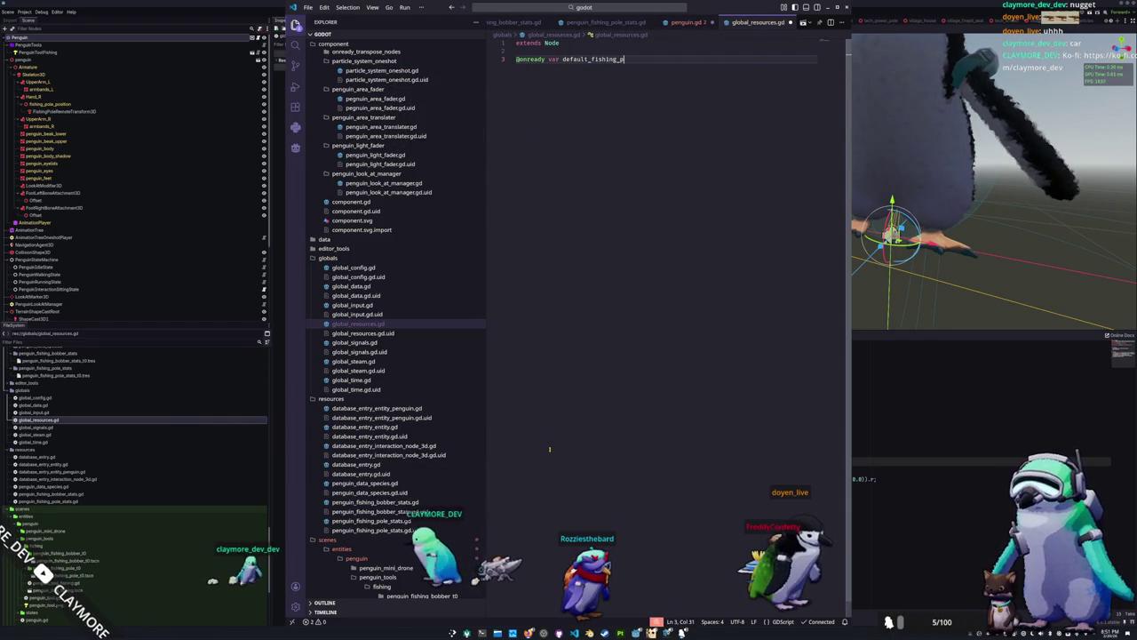
text(ole_state)
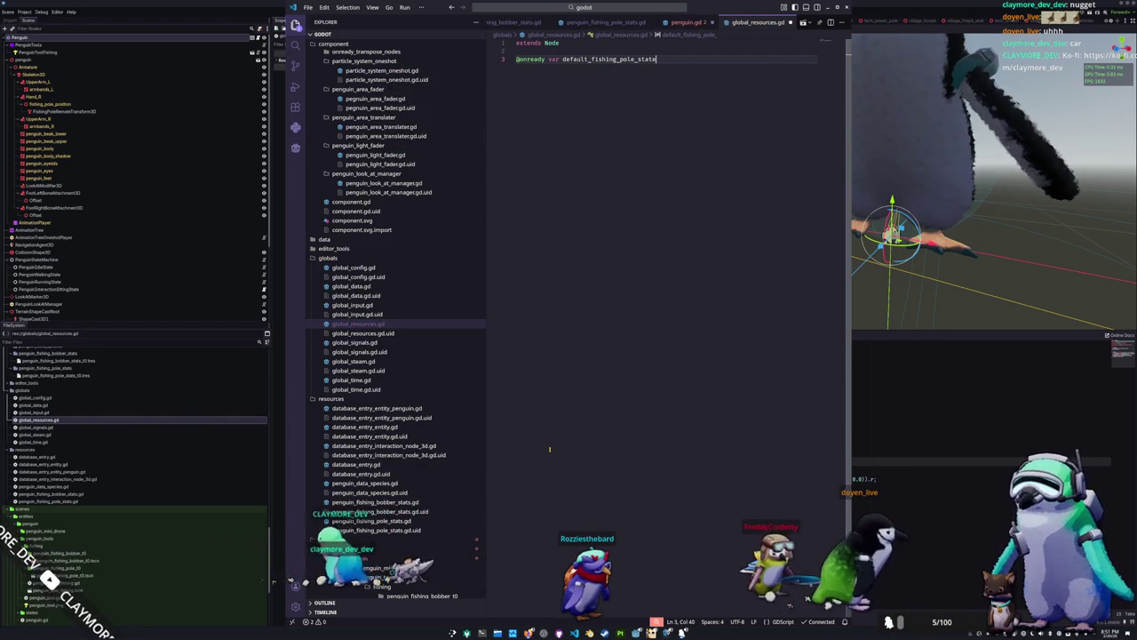
text( : Pengui)
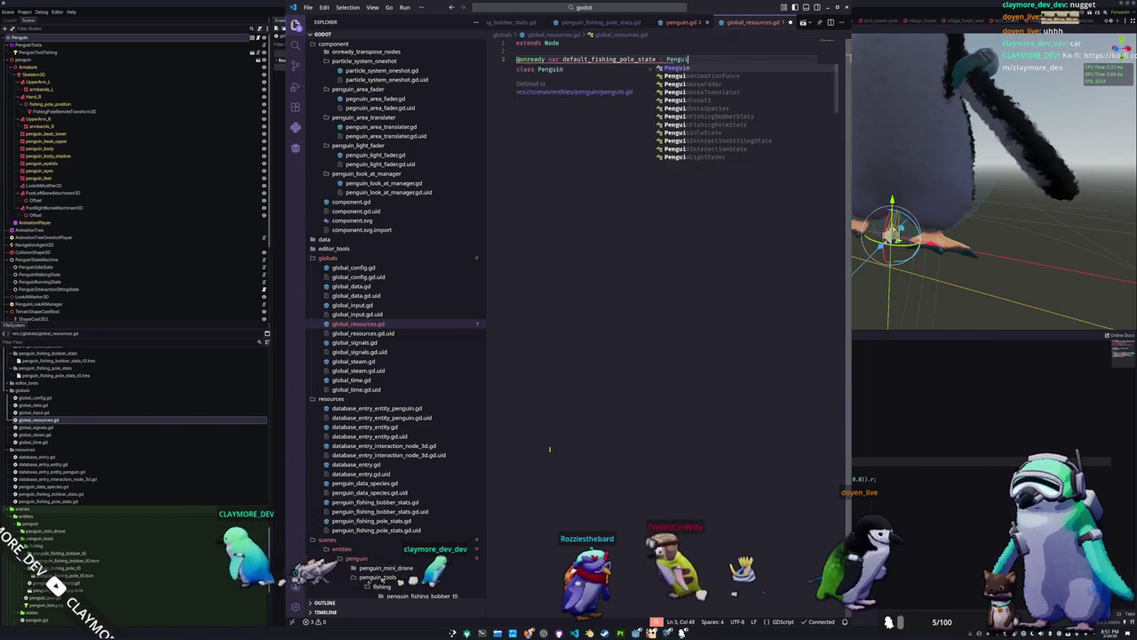
text(nFishingPoleStats )
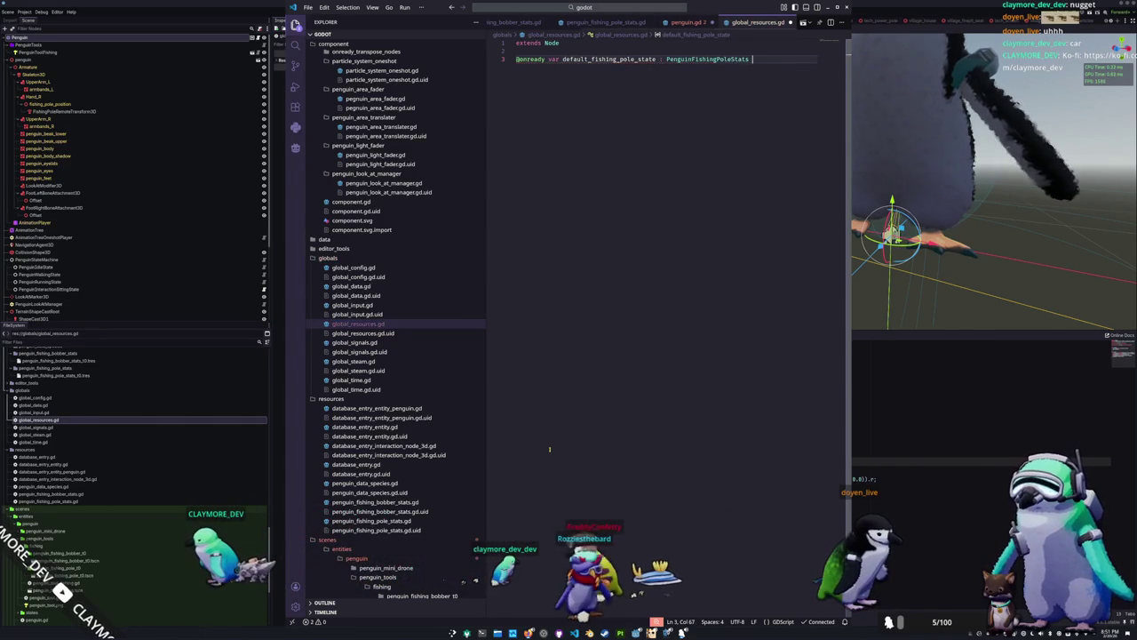
text(= preload(")
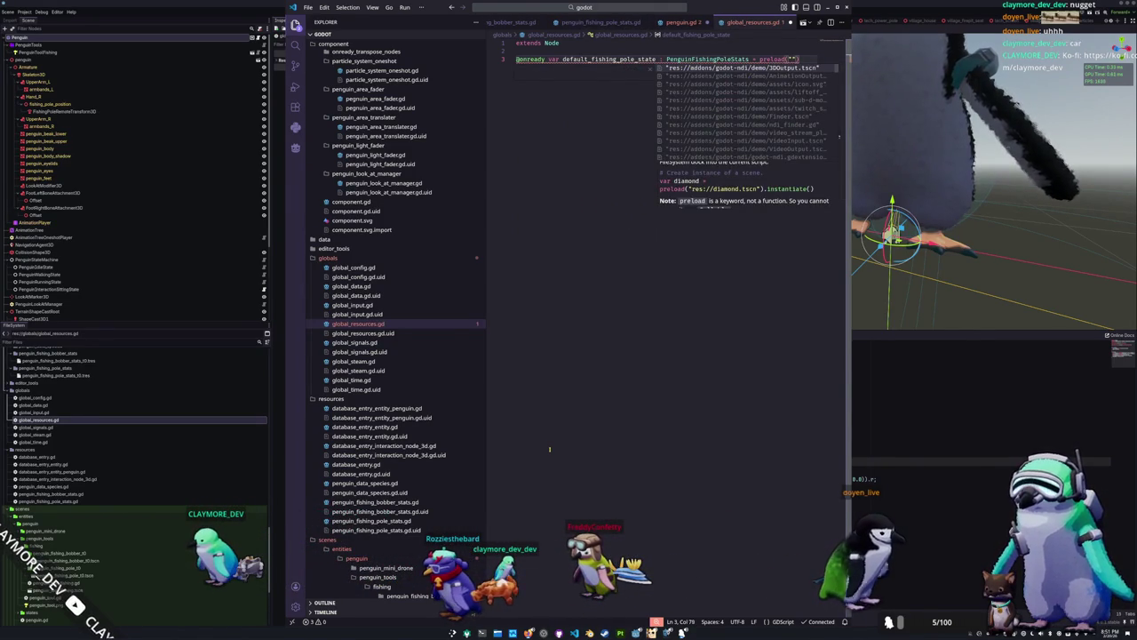
text(ti)
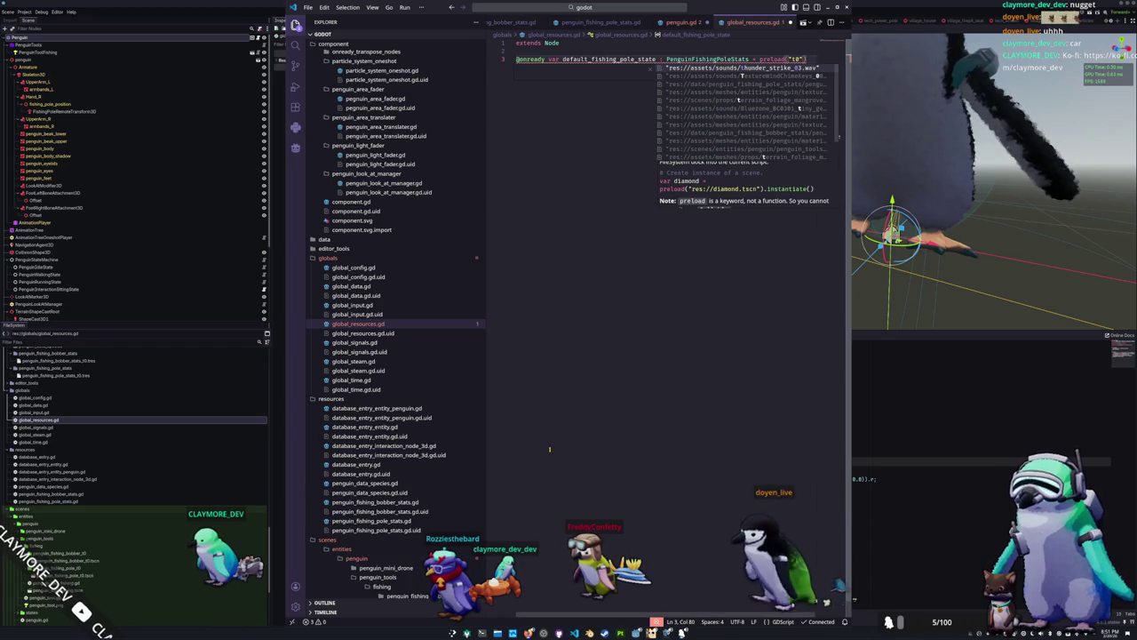
text(.tres)
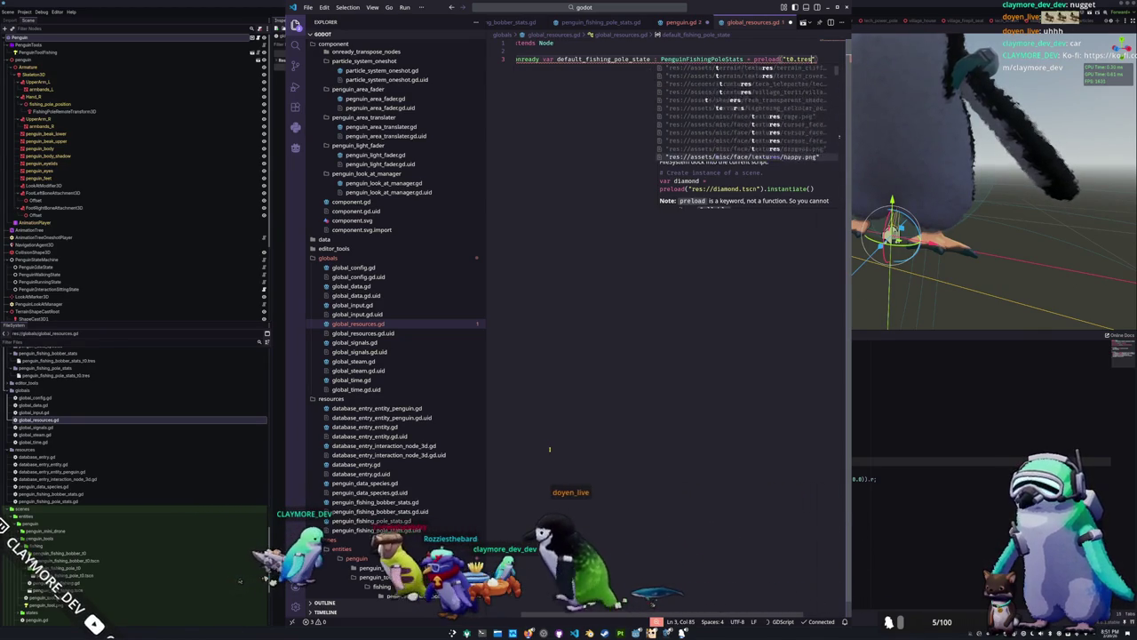
key(BackSpace)
key(BackSpace)
key(BackSpace)
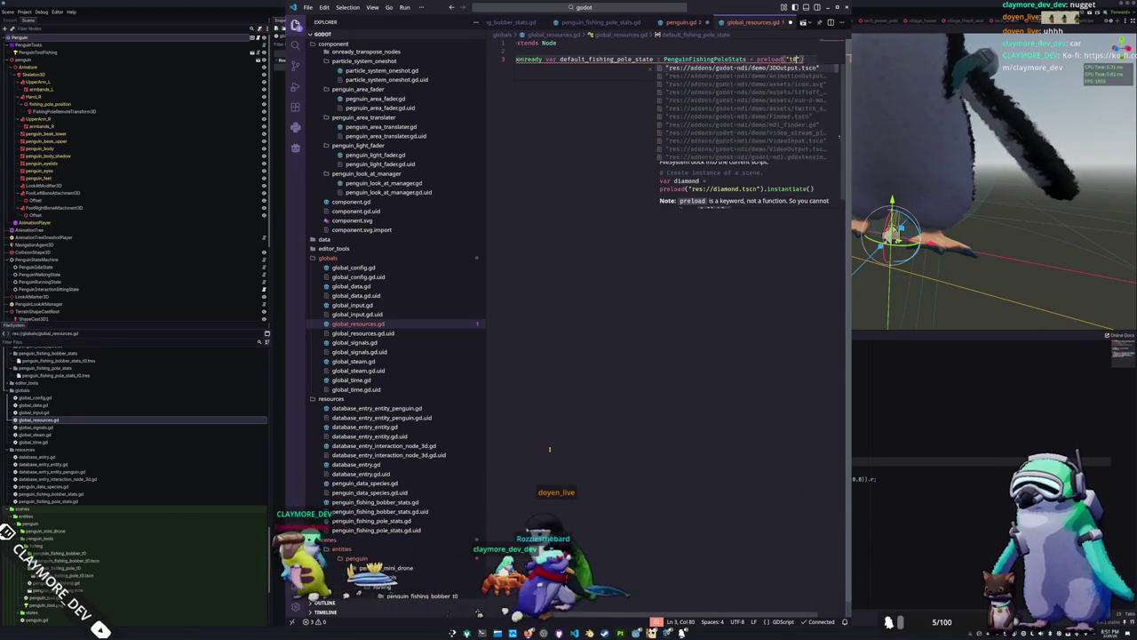
key(BackSpace)
key(BackSpace)
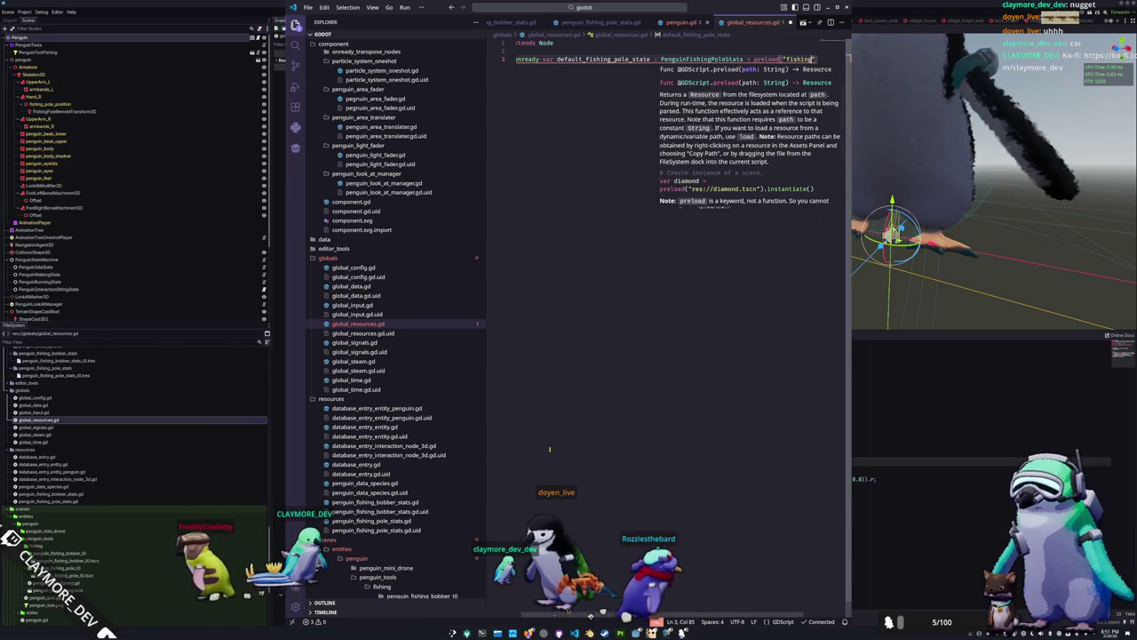
key(BackSpace)
key(BackSpace)
key(BackSpace)
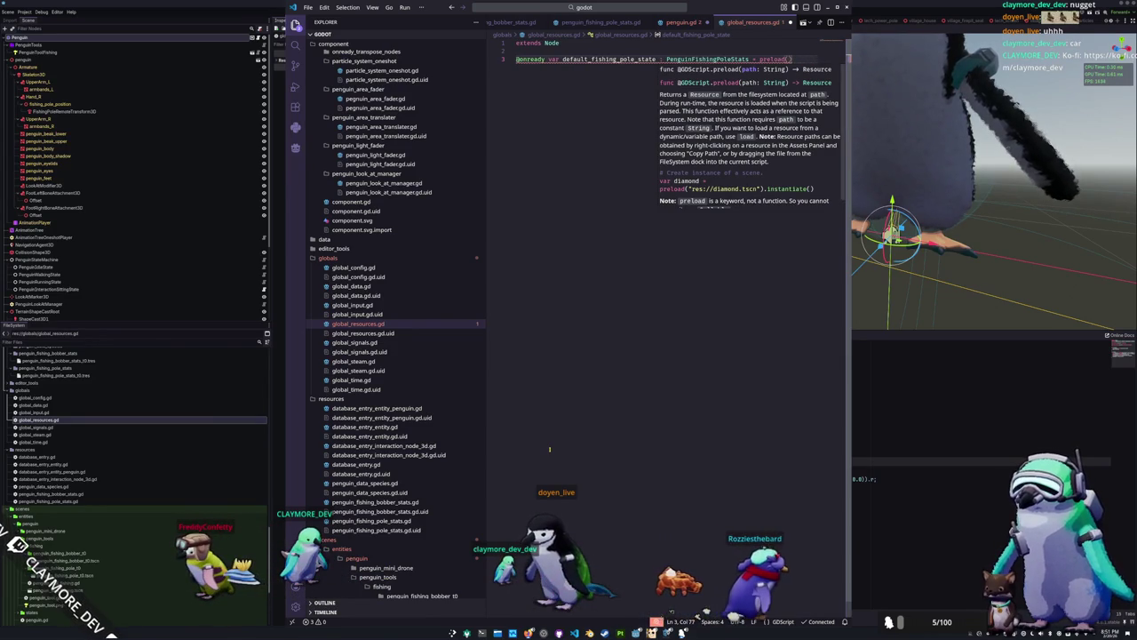
Complete the preload path to penguin_fishing_pole_stats_t0.tres, fixing the duplicated quote
text("penguin_fishing)
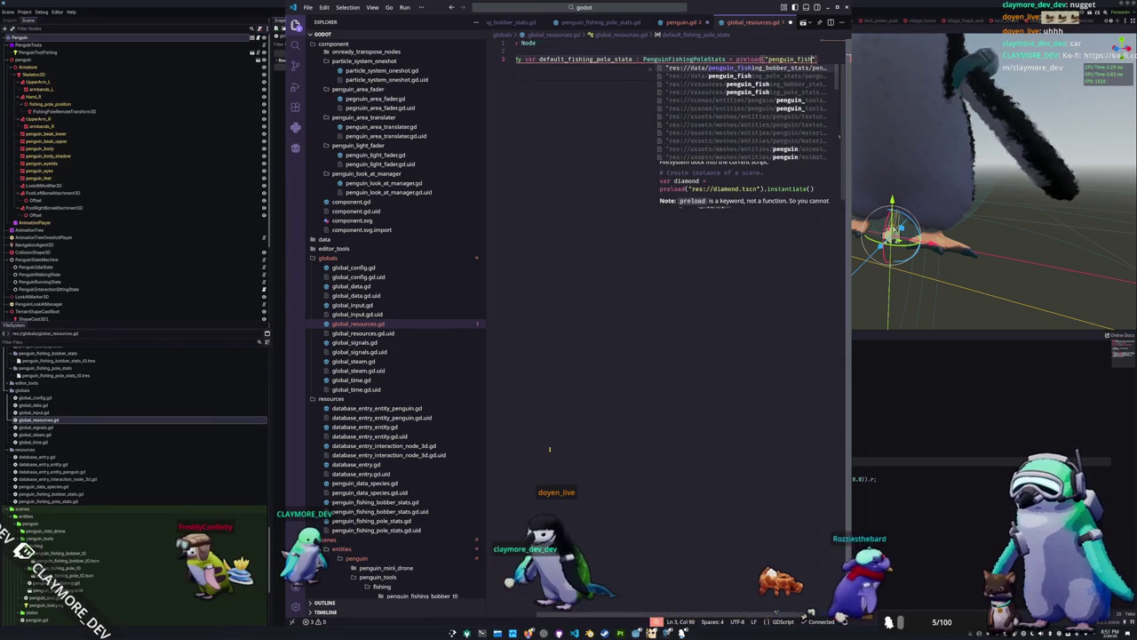
key(Down)
key(Return)
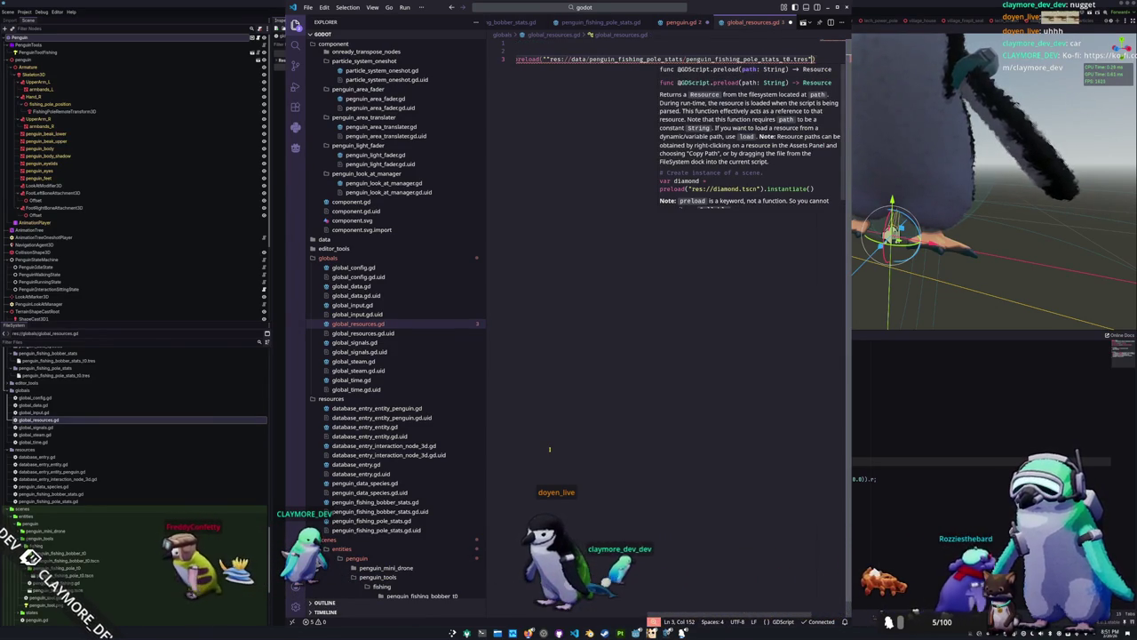
key(ctrl+Left)
key(ctrl+Left)
key(ctrl+Left)
key(BackSpace)
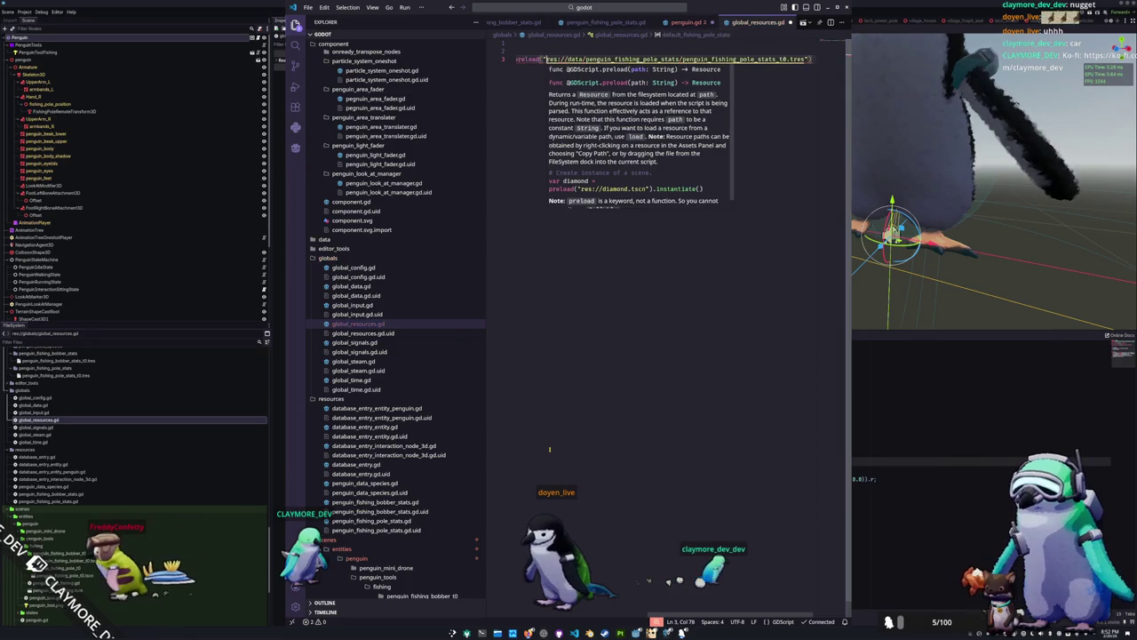
key(Escape)
key(End)
key(Return)
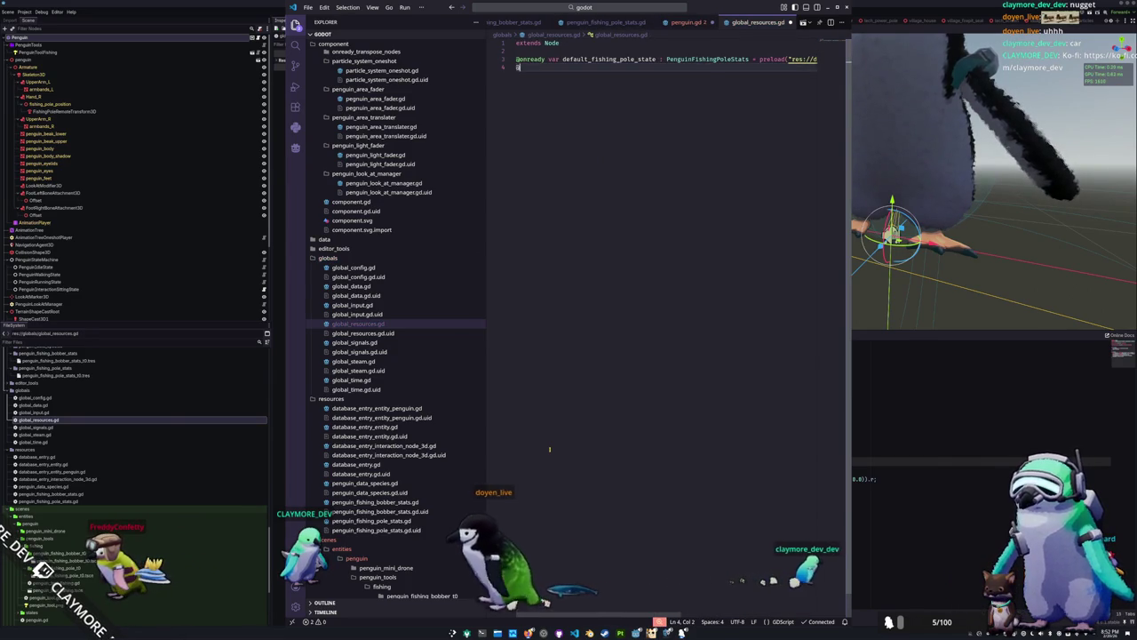
text(@onready var default)
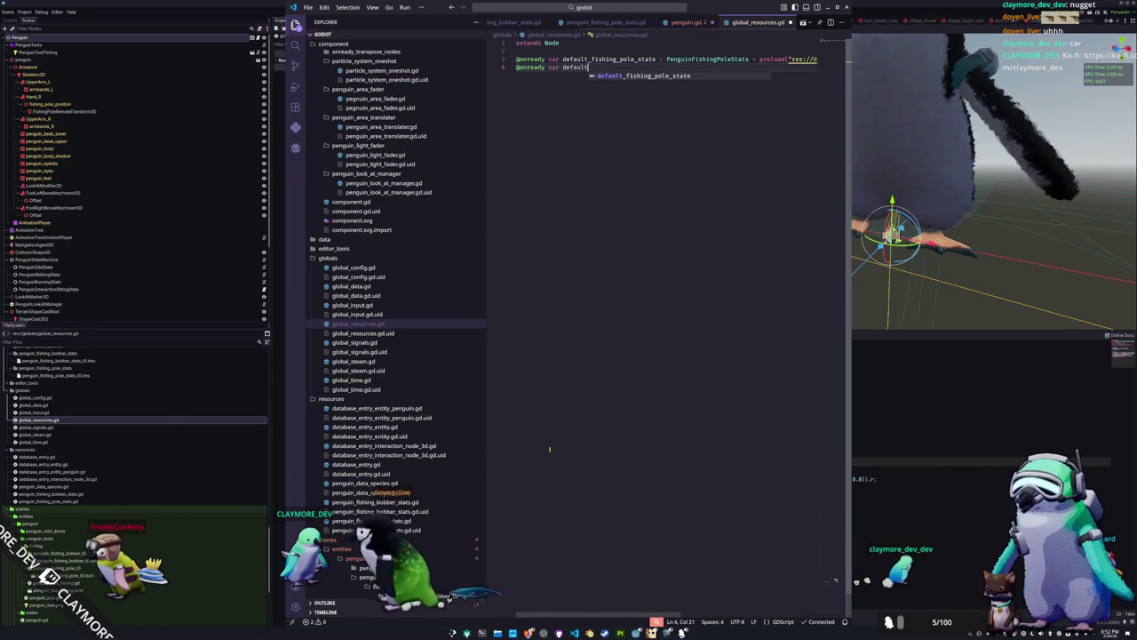
text(_fishing_bobber_stats)
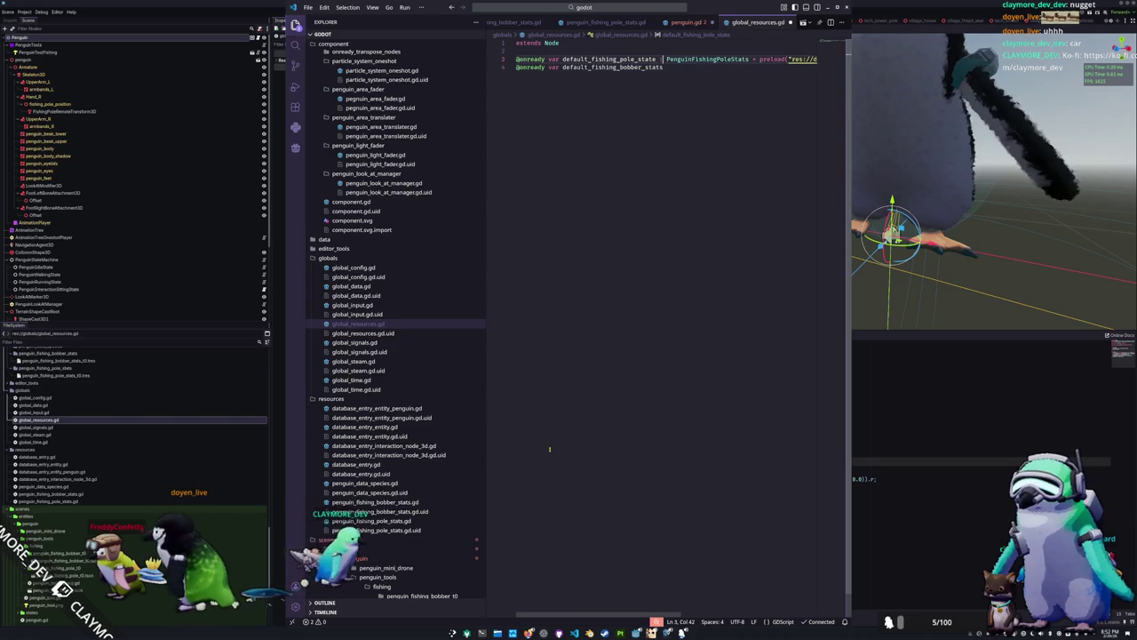
text( : P)
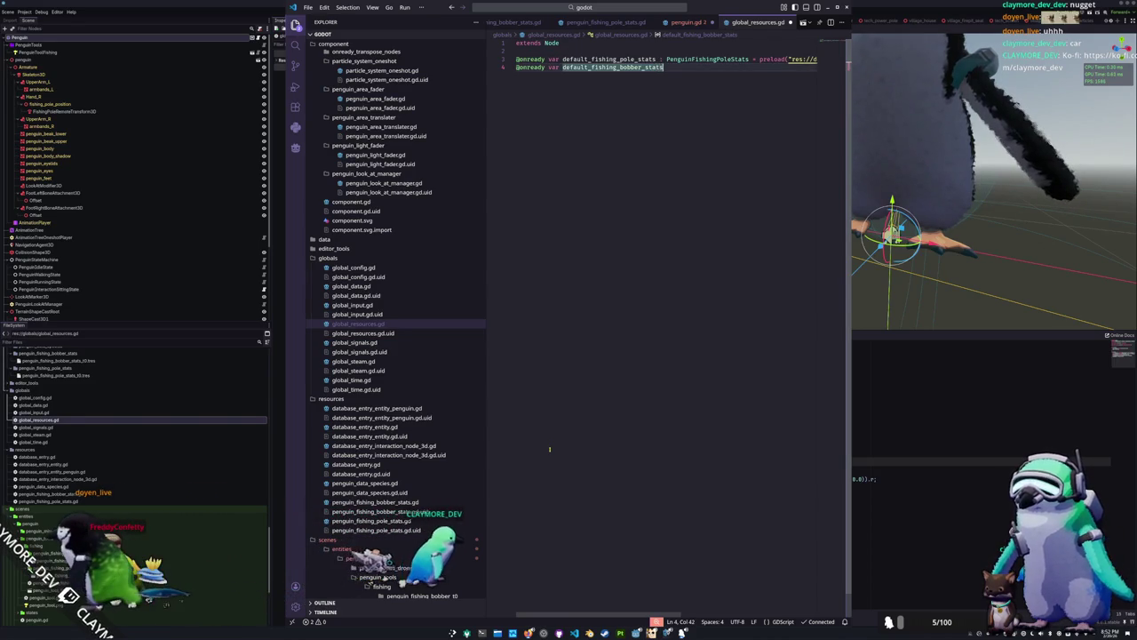
text(enguinFis)
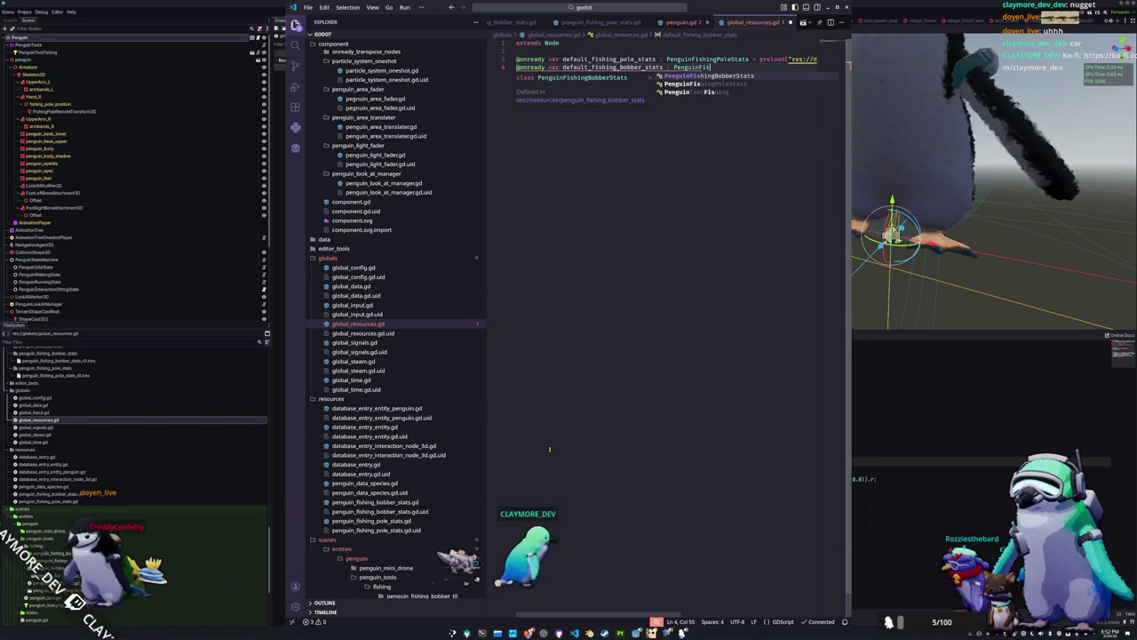
text(hingBobberStats = p)
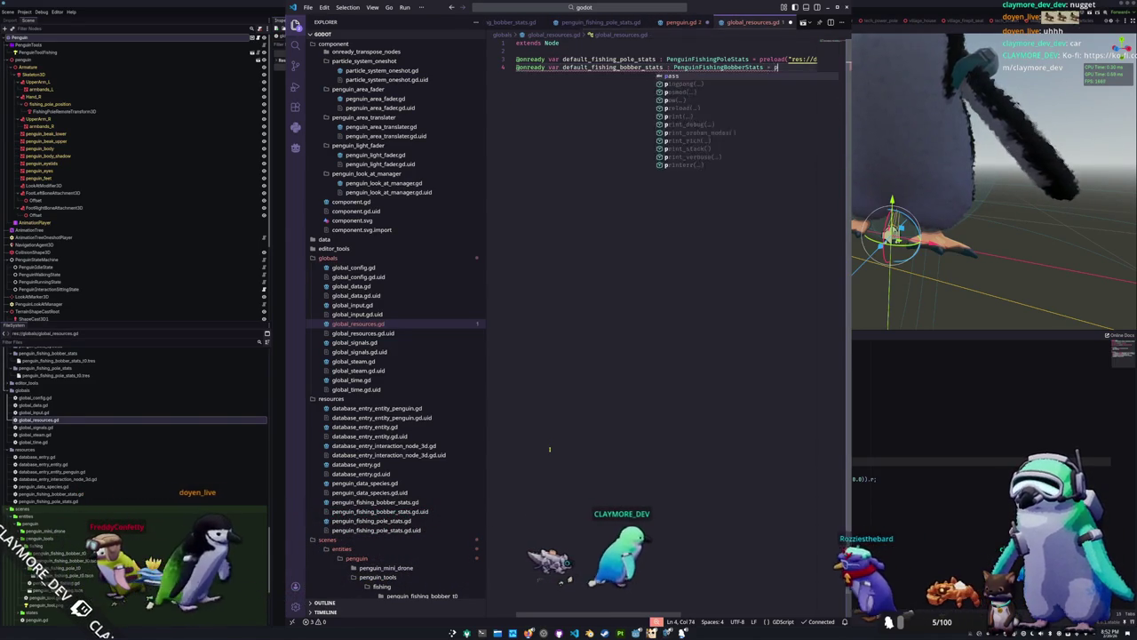
text(reload("res)
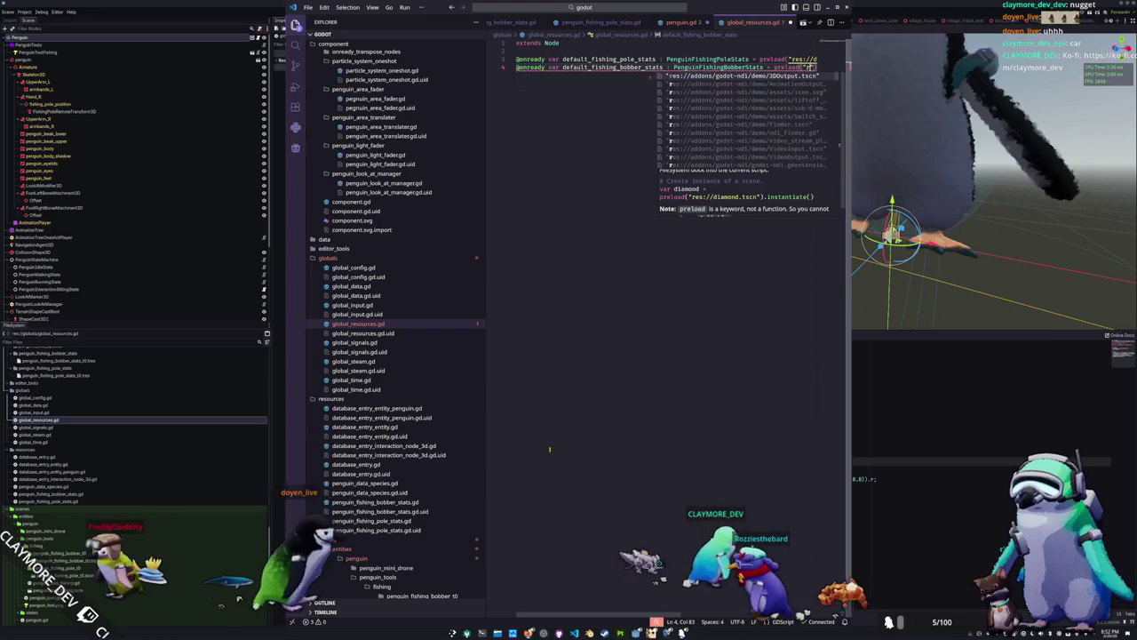
text(://data/)
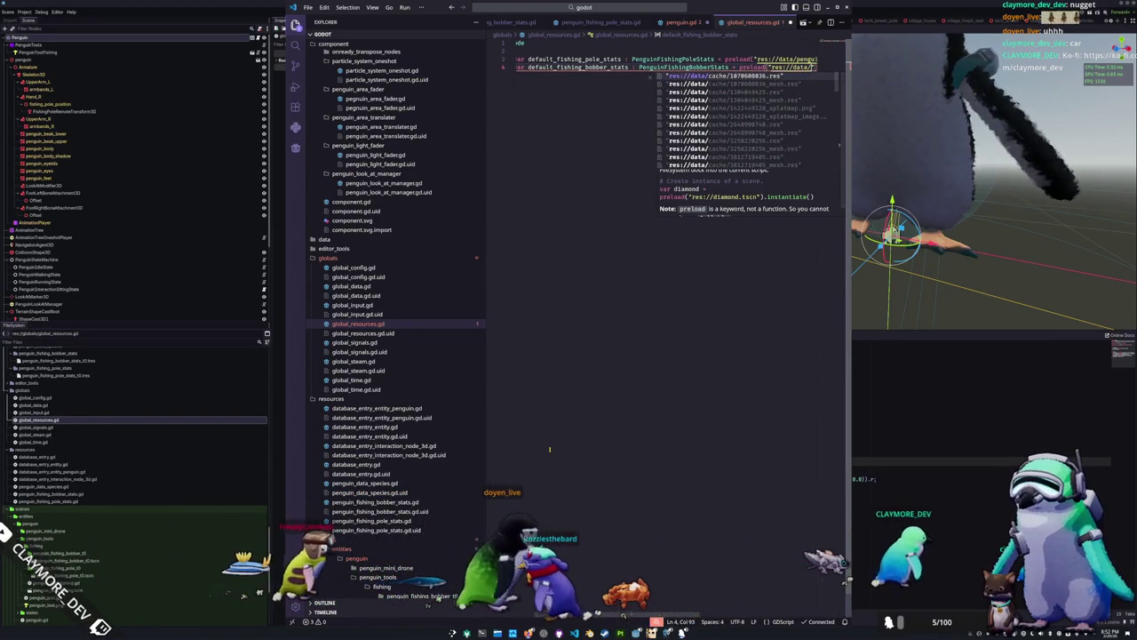
text(peguin_fi)
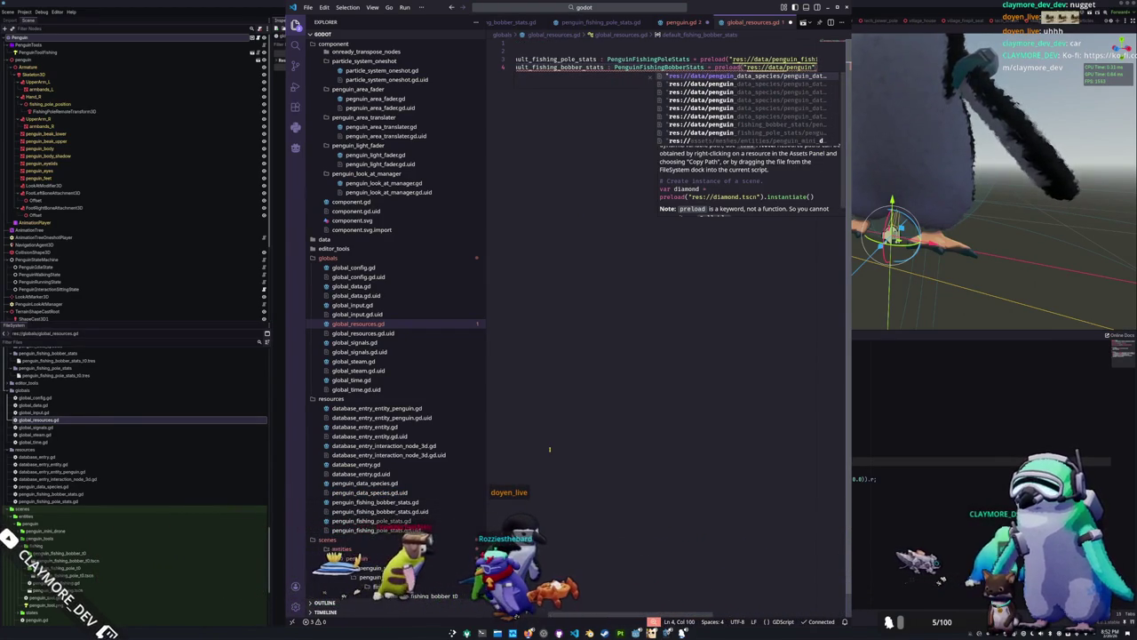
key(Tab)
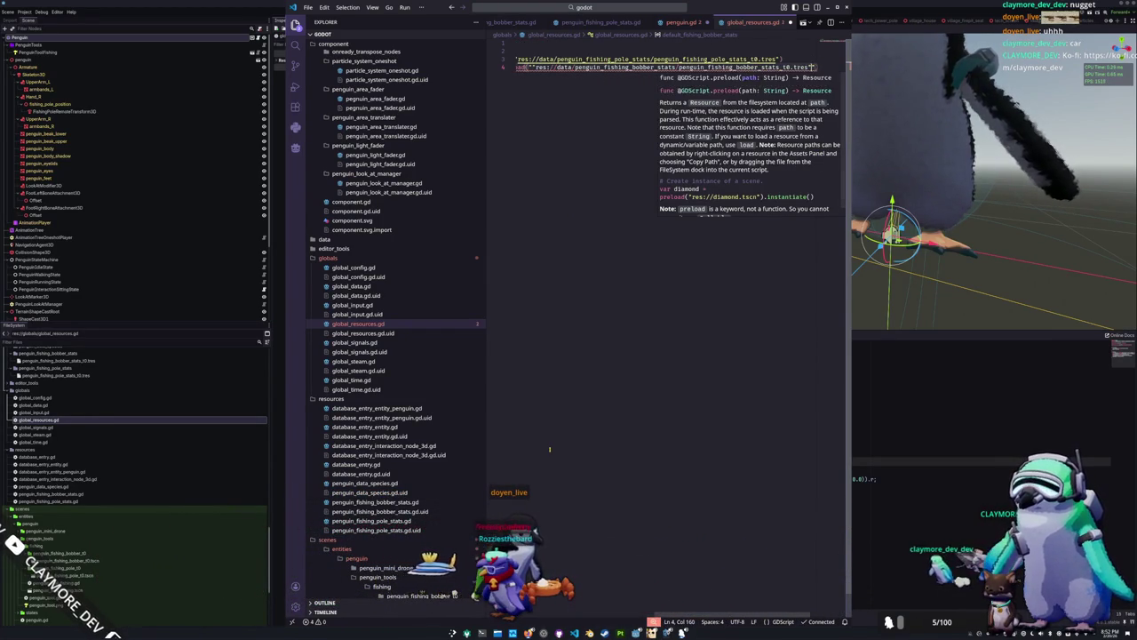
key(ctrl+Left)
key(ctrl+Left)
key(ctrl+Left)
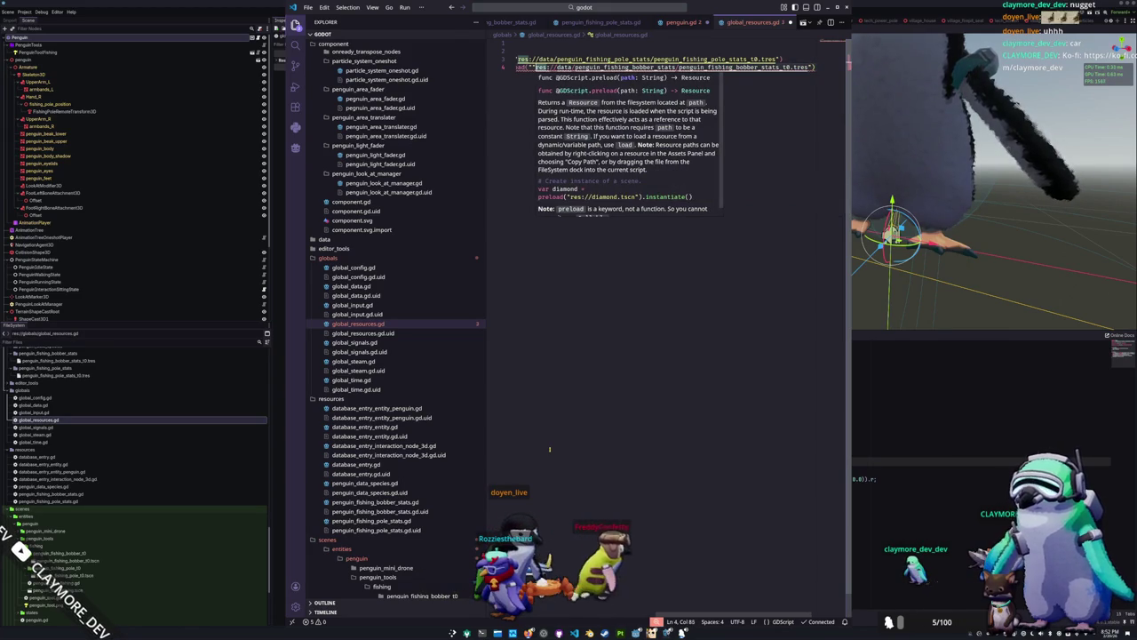
key(End)
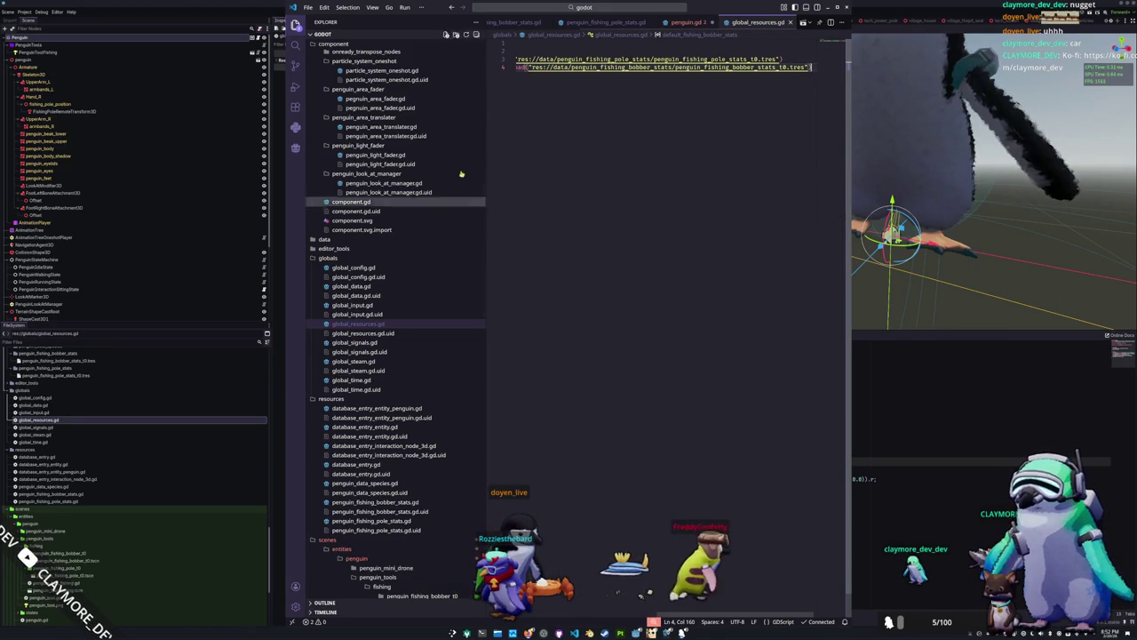
In penguin.gd, make the pole stats setter fall back to GlobalResources.default_fishing_pole_stats
click(684, 24)
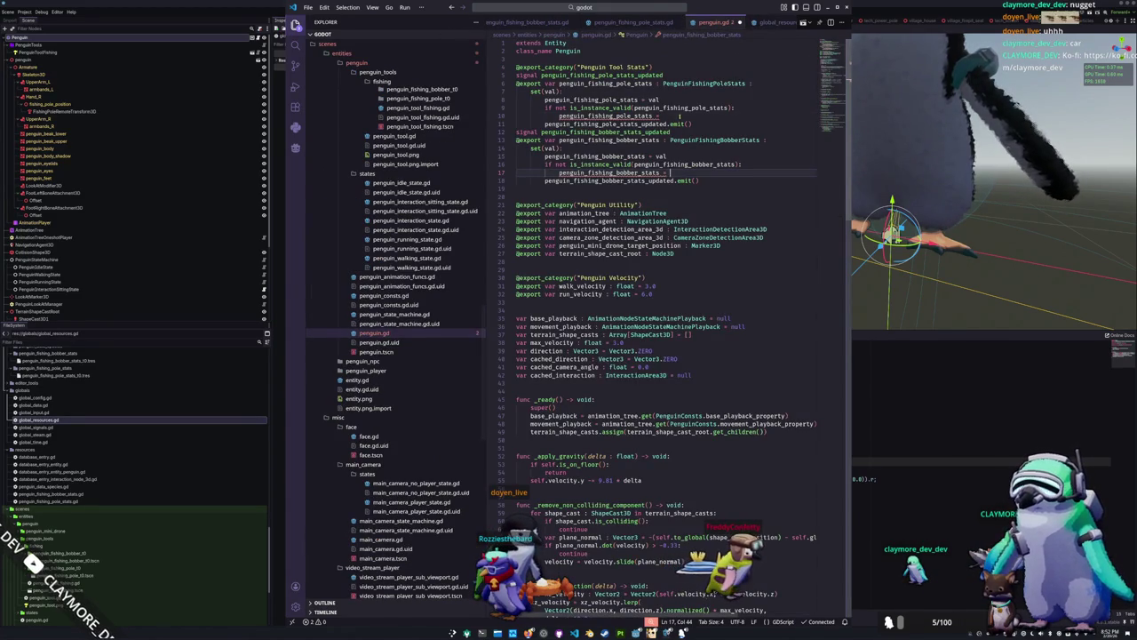
text(GlobalR)
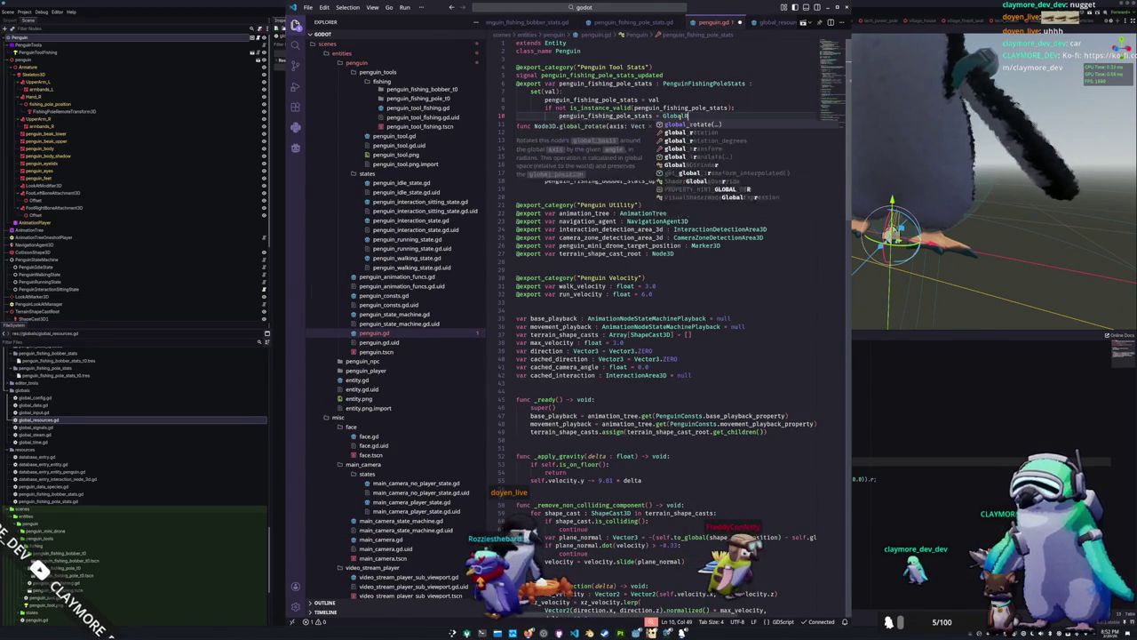
text(esources.)
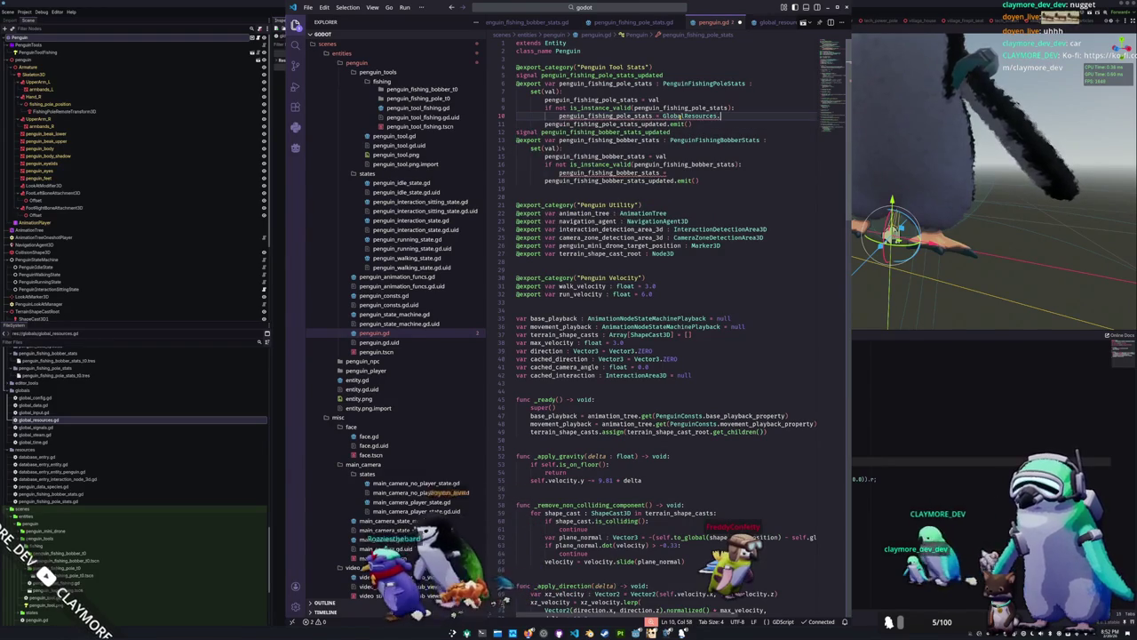
text(default)
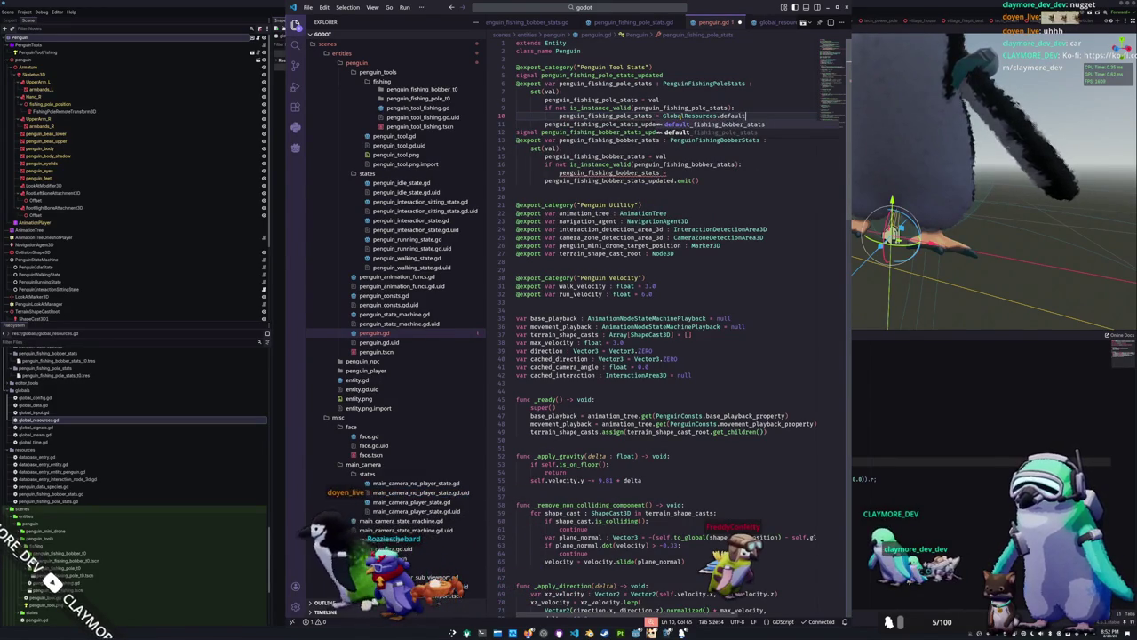
key(Down)
key(Return)
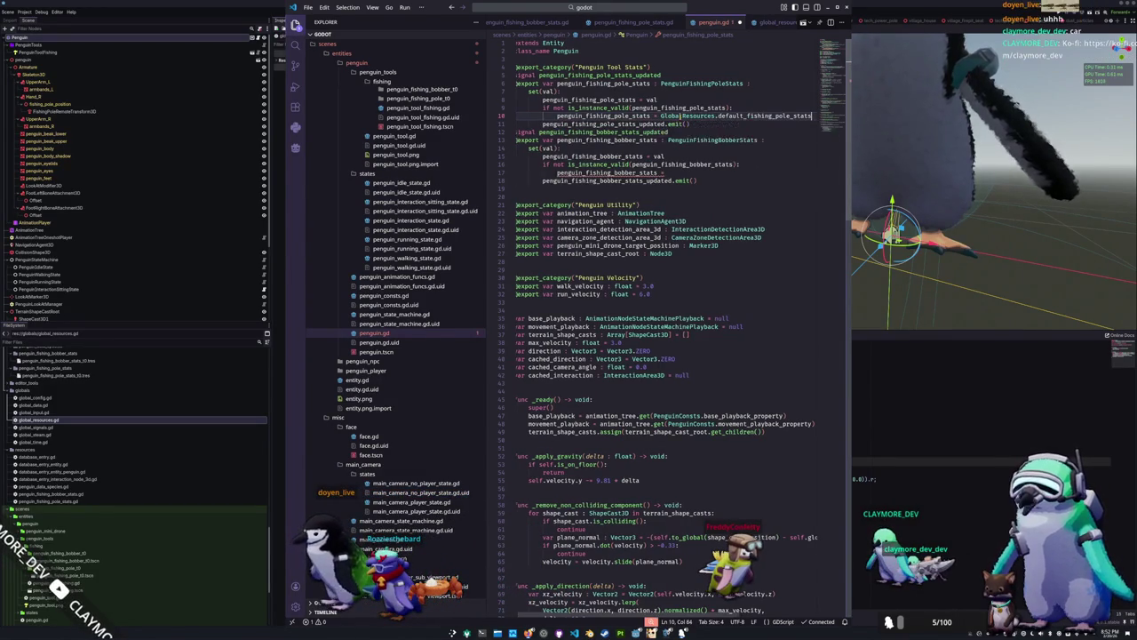
Reuse that fallback in the bobber setter as GlobalResources.default_fishing_bobber_stats
key(ctrl+shift+Left)
key(ctrl+shift+Left)
key(ctrl+shift+Left)
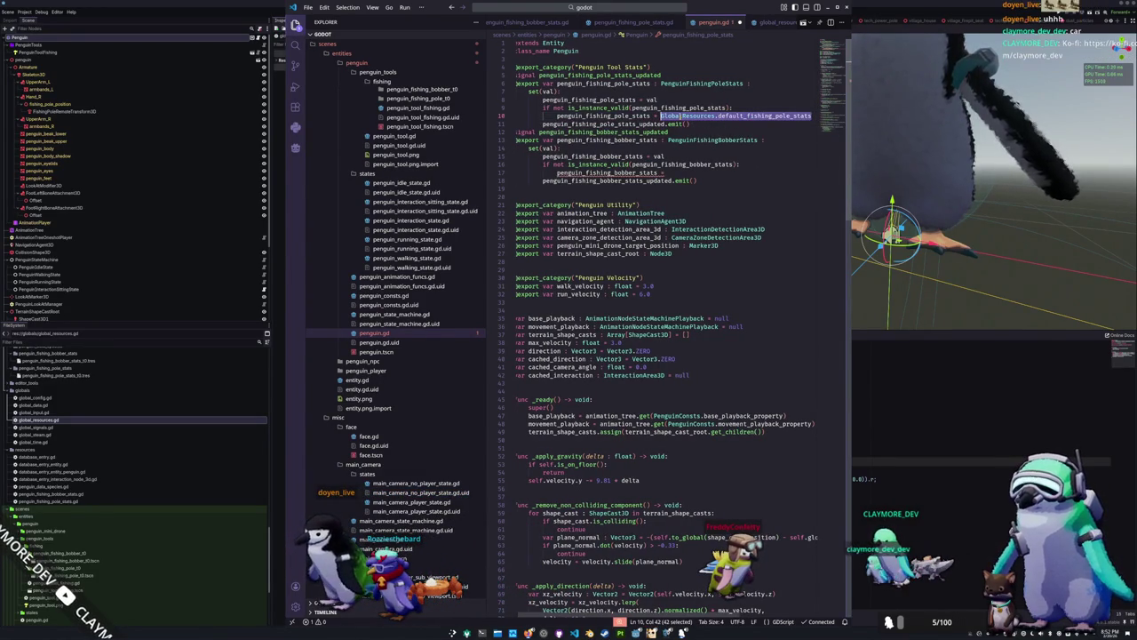
text(GlobalResources.default_fishing_pole_stats)
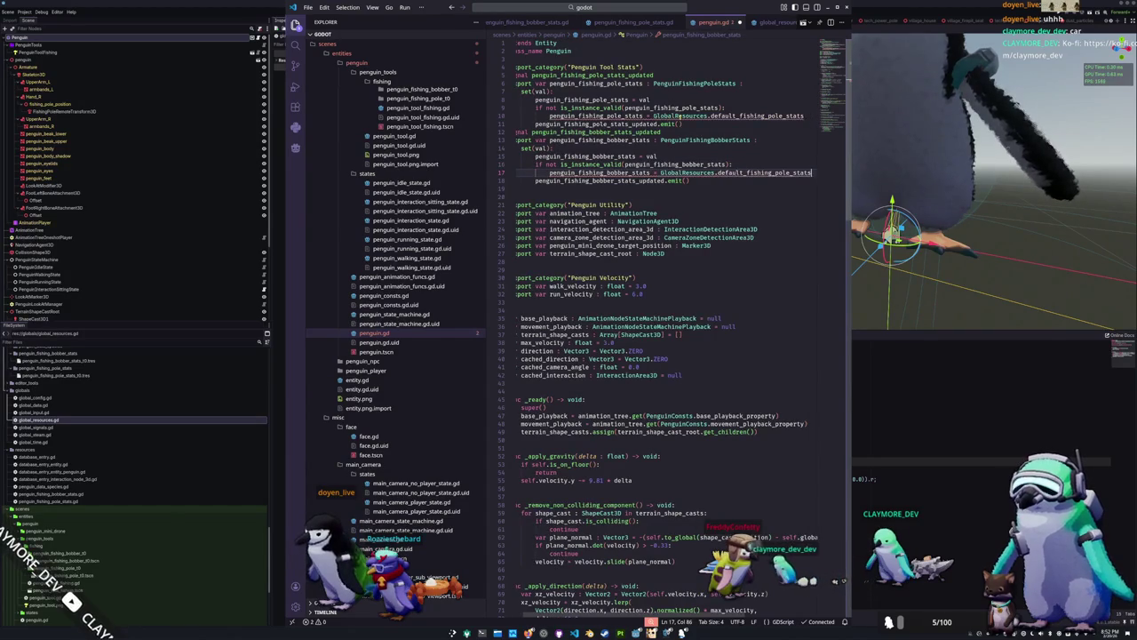
text(bobber)
key(Return)
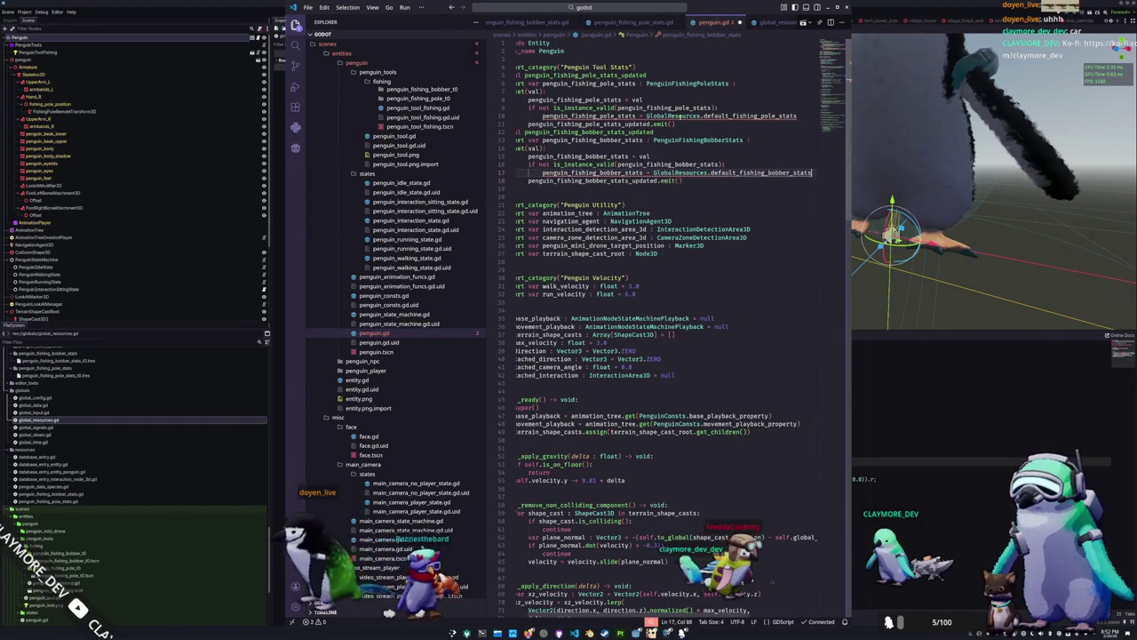
key(alt+Tab)
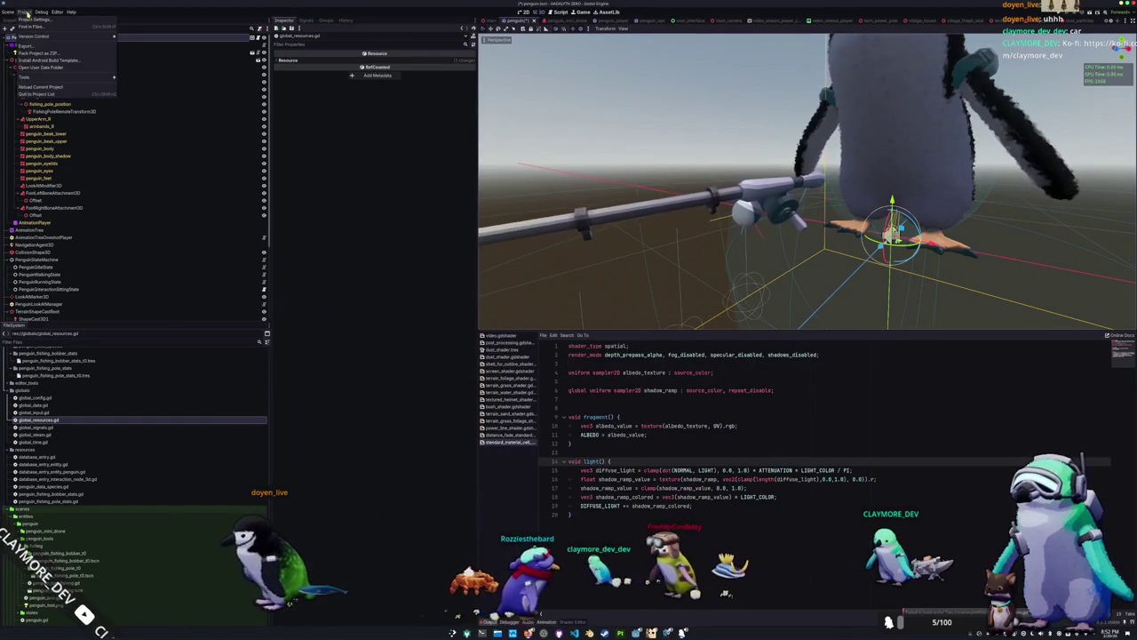
Add globals/global_resources.gd as the GlobalResources autoload in Project Settings
click(24, 12)
click(44, 20)
click(200, 246)
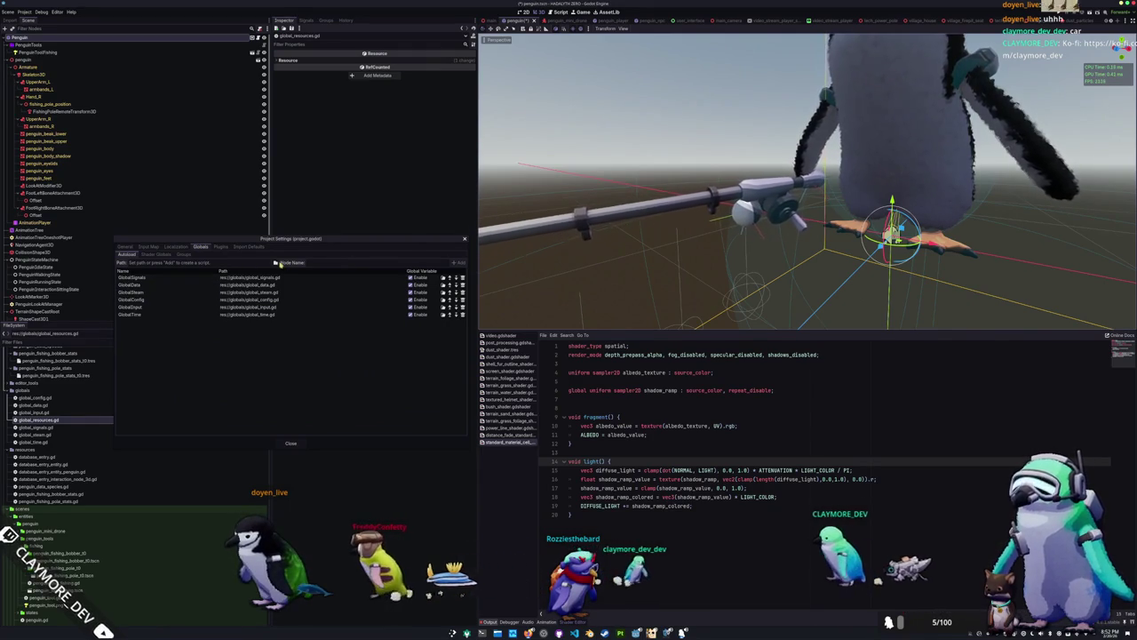
click(278, 262)
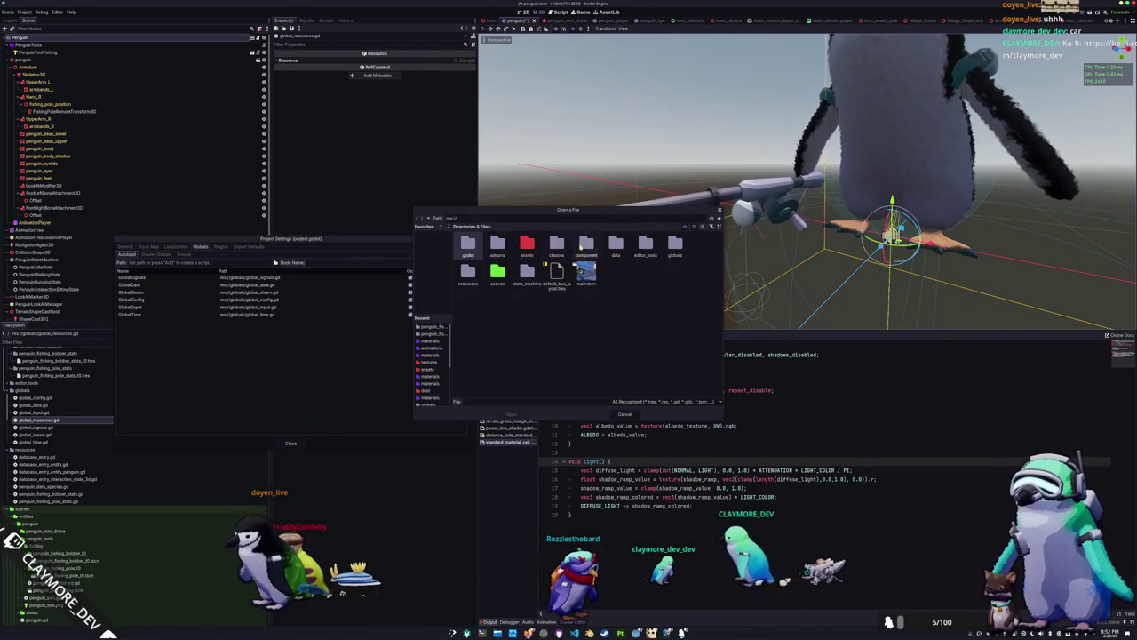
double_click(645, 251)
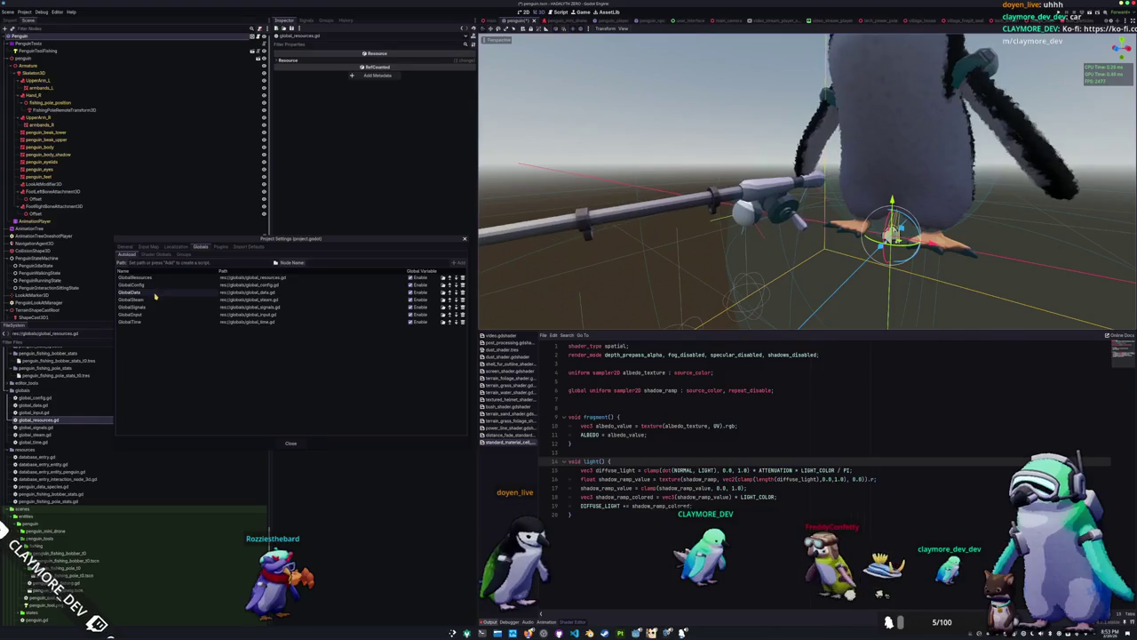
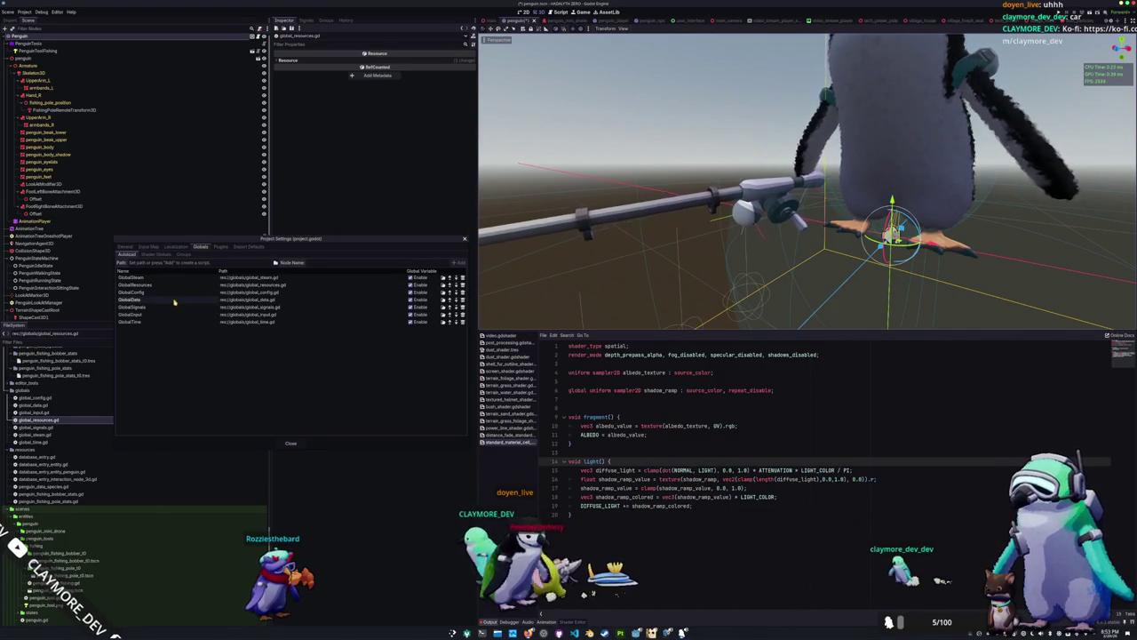
Order the autoloads GlobalSignals, GlobalInput, GlobalTime at the top and close Project Settings
drag(165, 309, 161, 282)
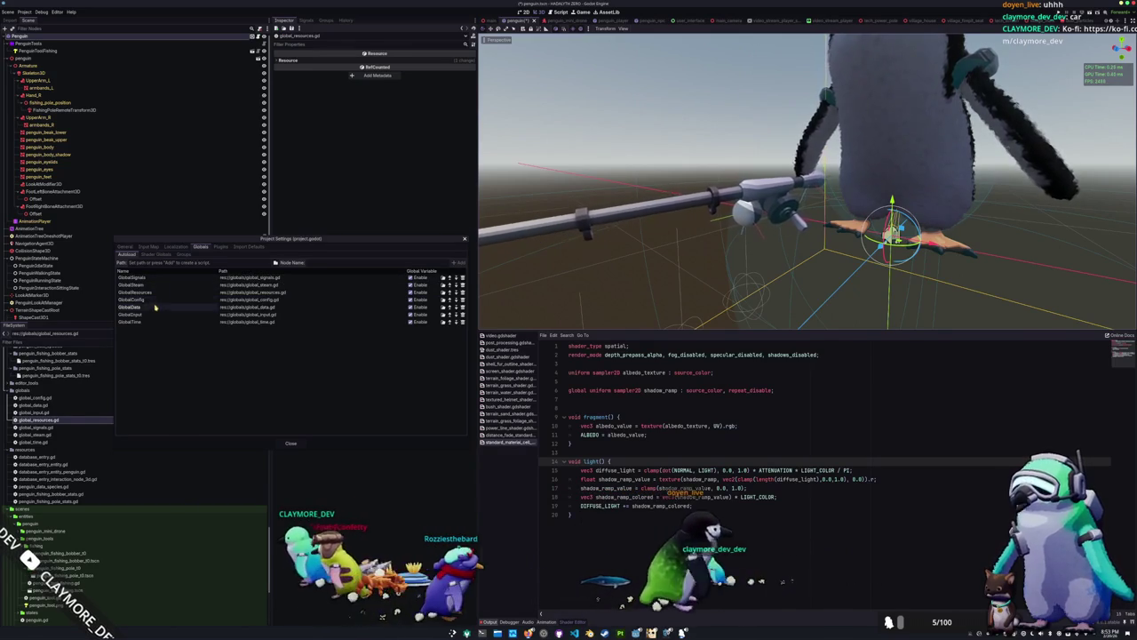
drag(176, 286, 177, 285)
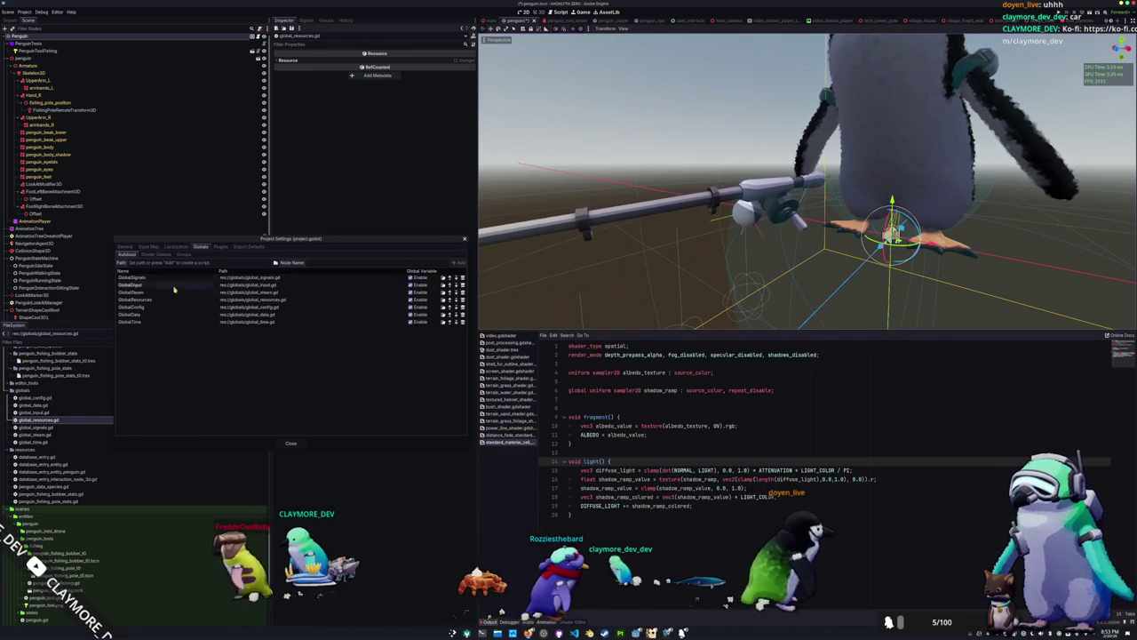
drag(149, 324, 177, 303)
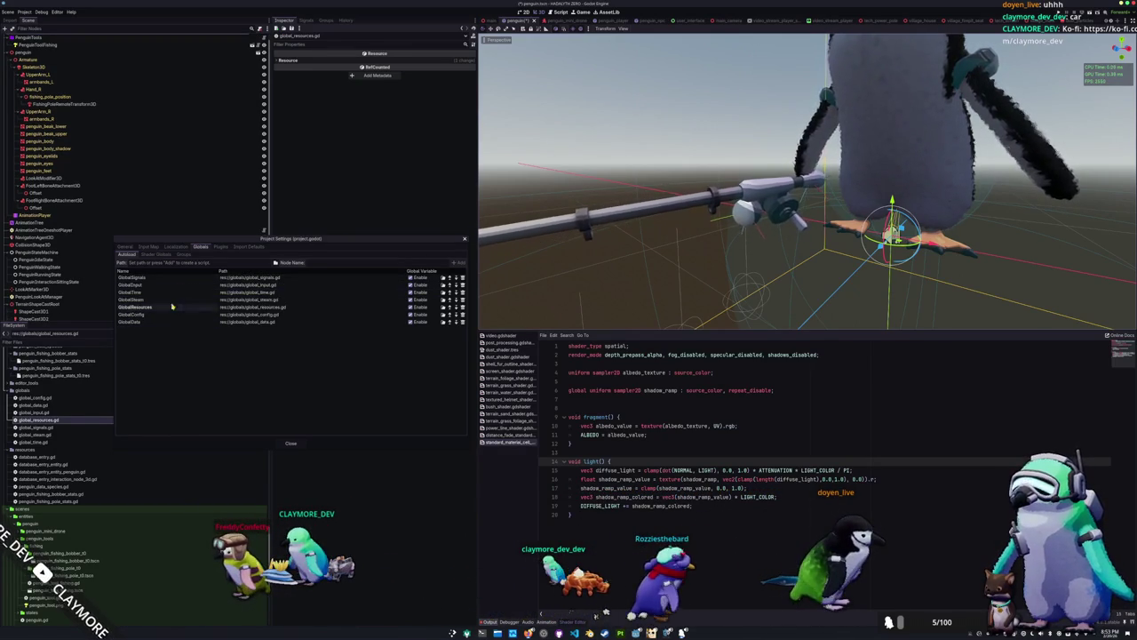
click(283, 442)
key(alt+Tab)
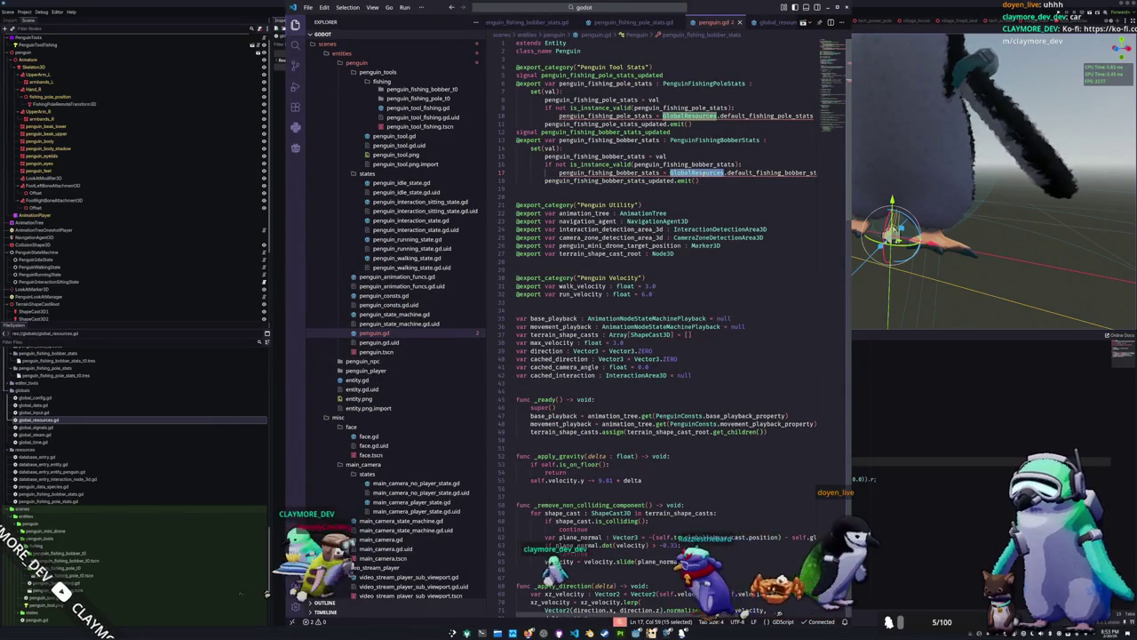
Check the default_fishing_bobber_stats definition in GlobalResources, then reopen penguin.gd
mouse_move(749, 171)
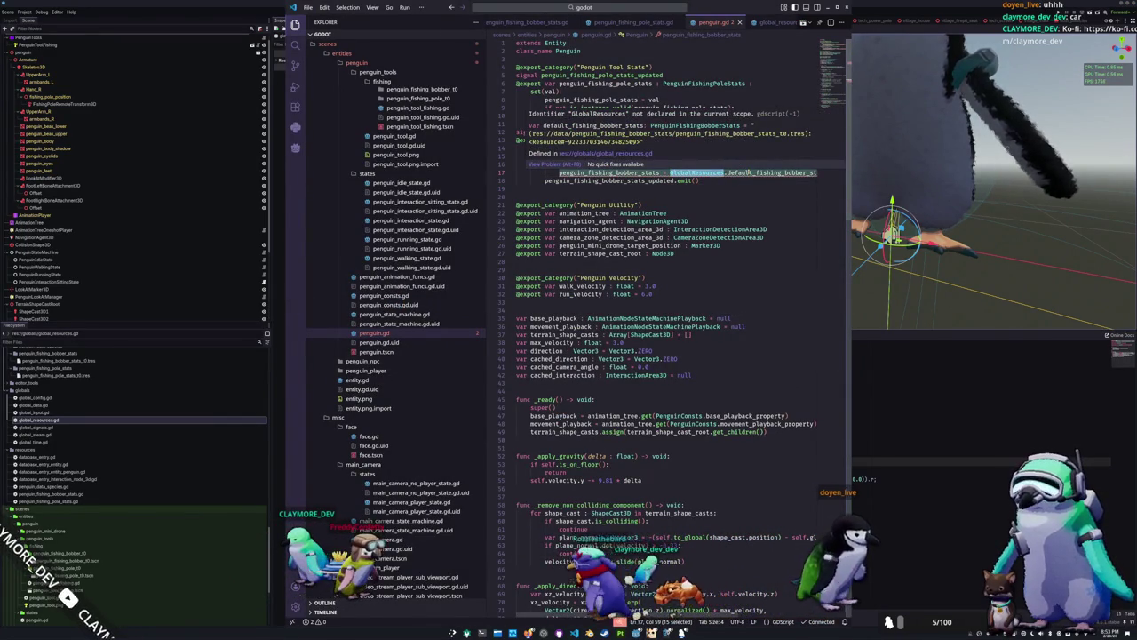
ctrl+click(749, 173)
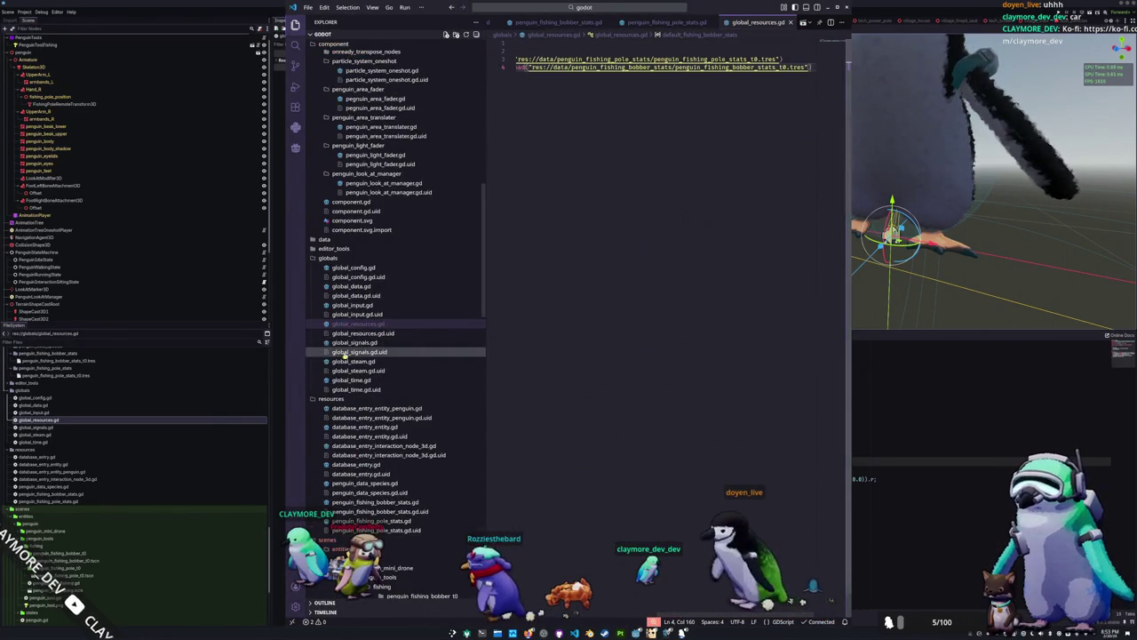
scroll(343, 354, down, 10)
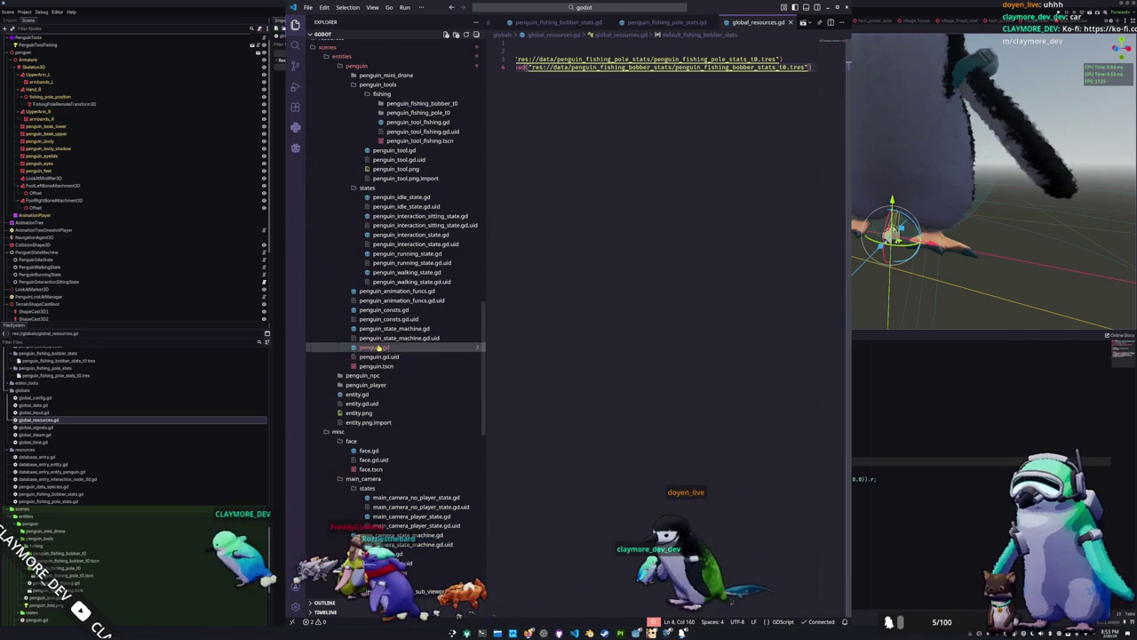
click(378, 348)
Review penguin.gd's pole and bobber stats-updated signals, ending on penguin_tool_fishing.gd
click(654, 192)
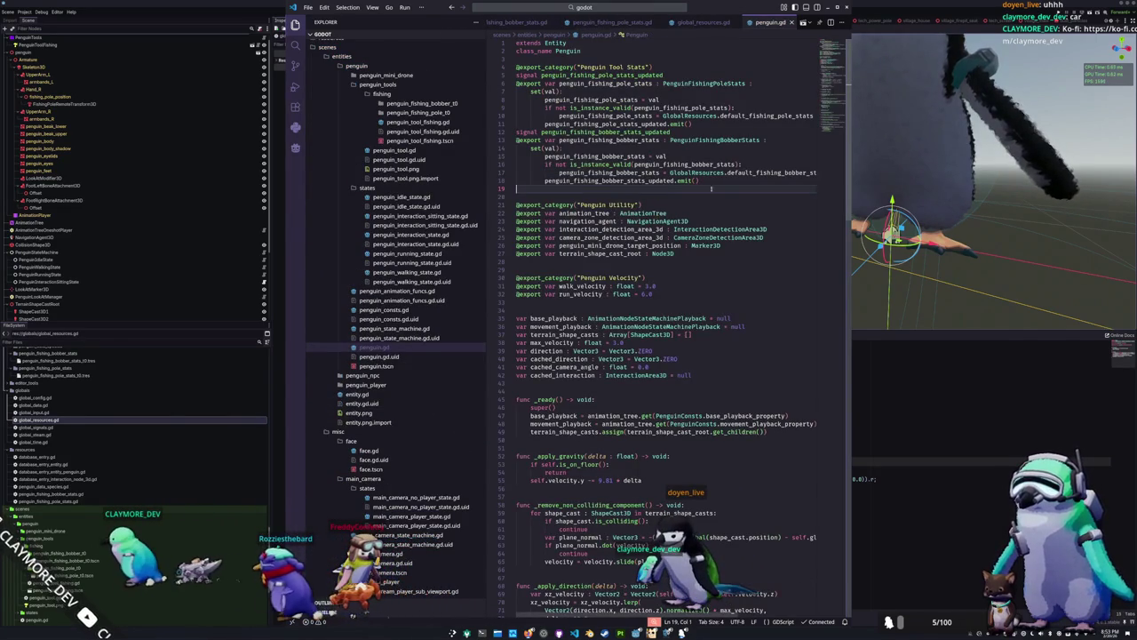
click(653, 124)
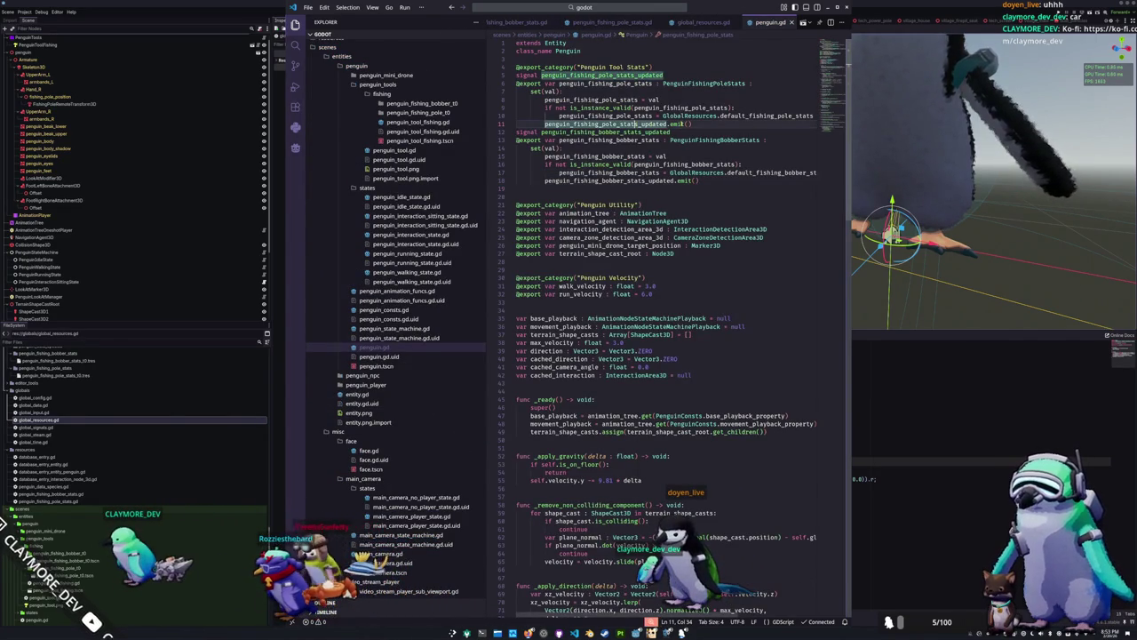
click(615, 180)
click(633, 190)
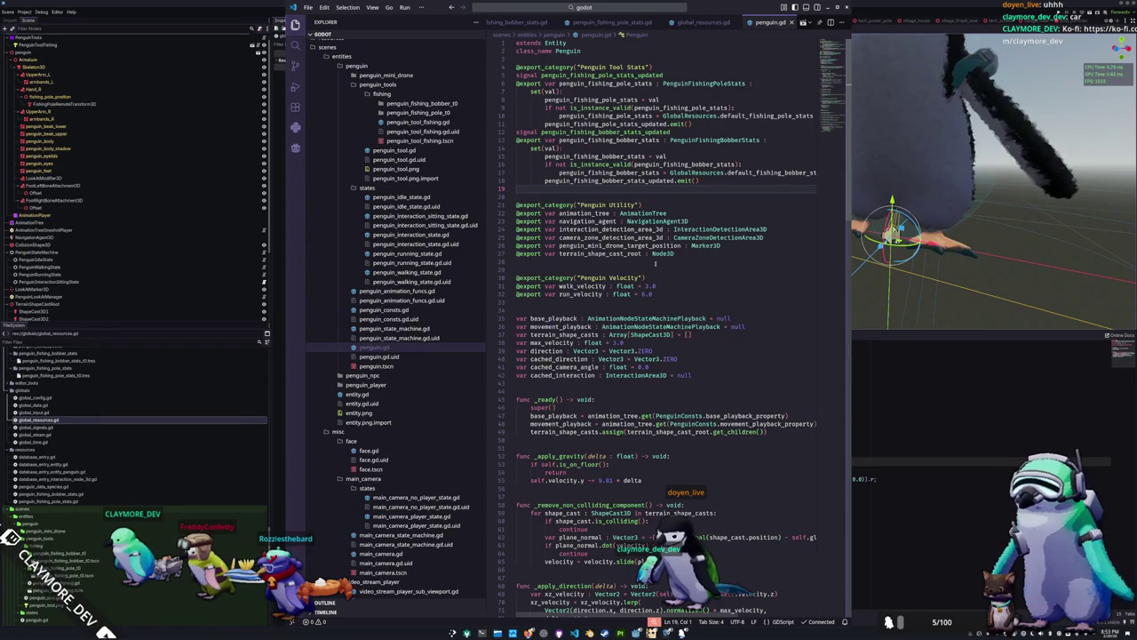
scroll(654, 262, down, 4)
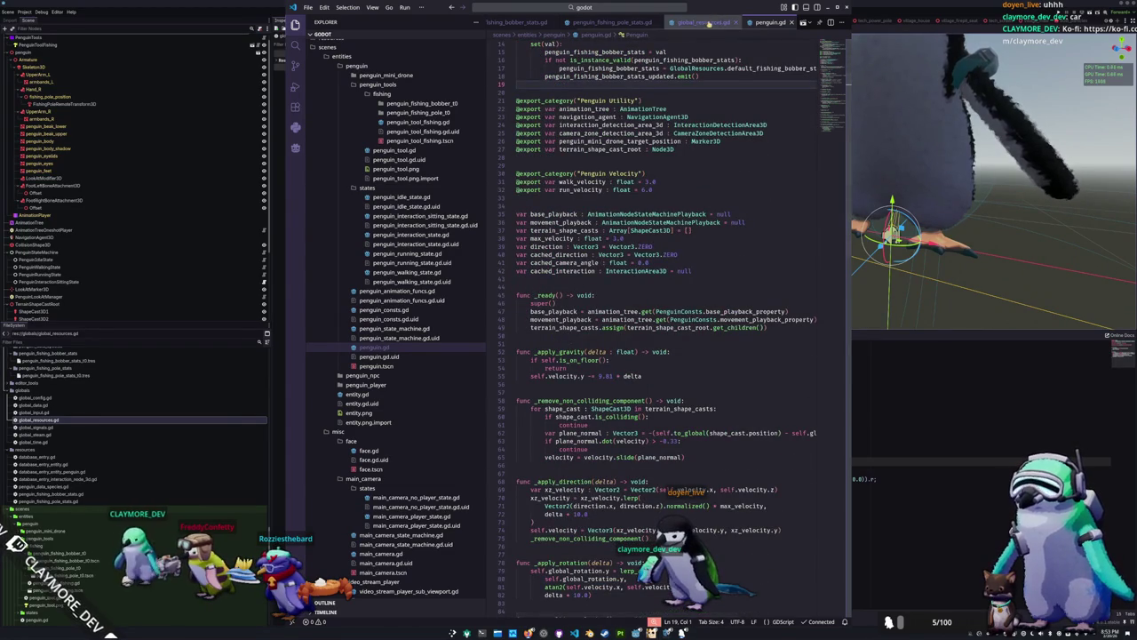
scroll(683, 24, up, 1)
click(683, 24)
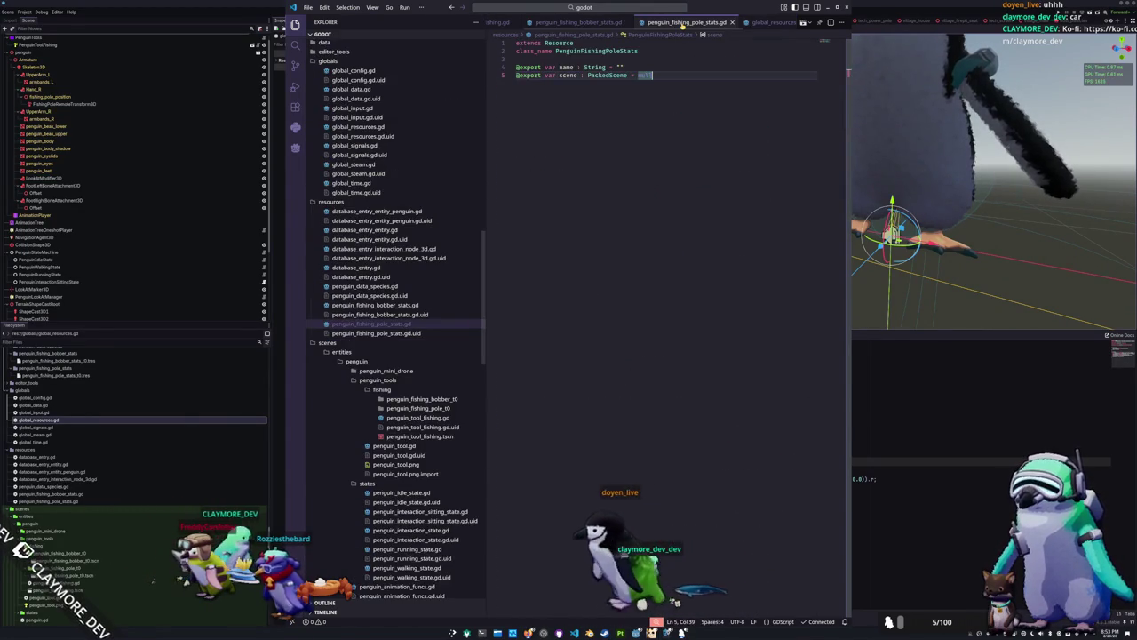
click(498, 23)
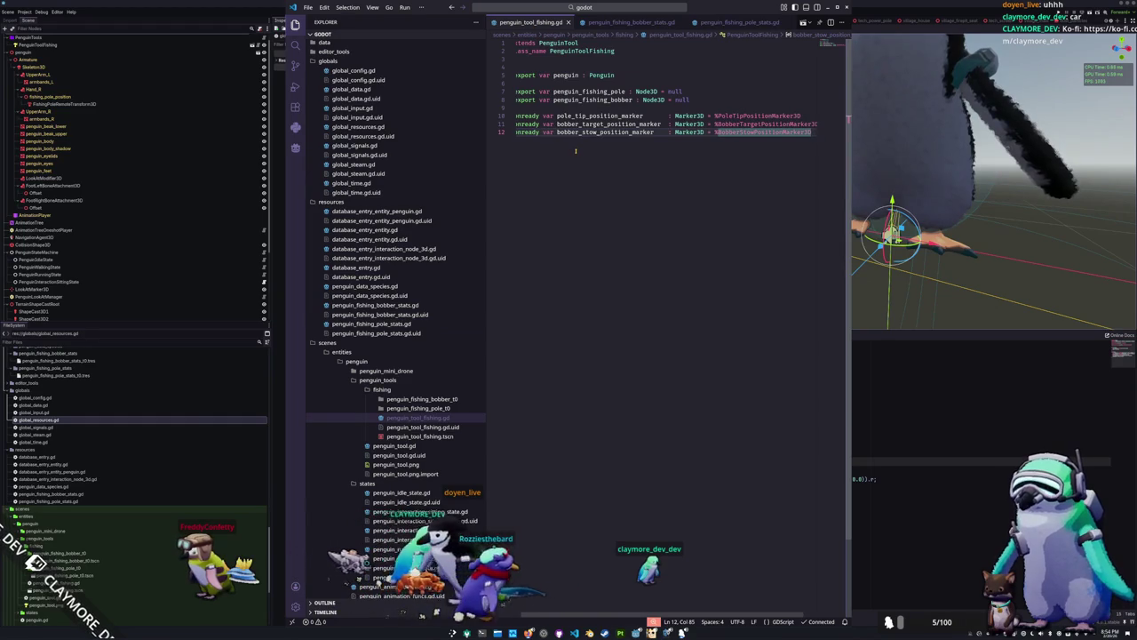
Add _ready() connecting penguin_fishing_pole_stats_updated to _on_fishing_pole_stats_updated
key(Return)
key(Return)
text(func _r)
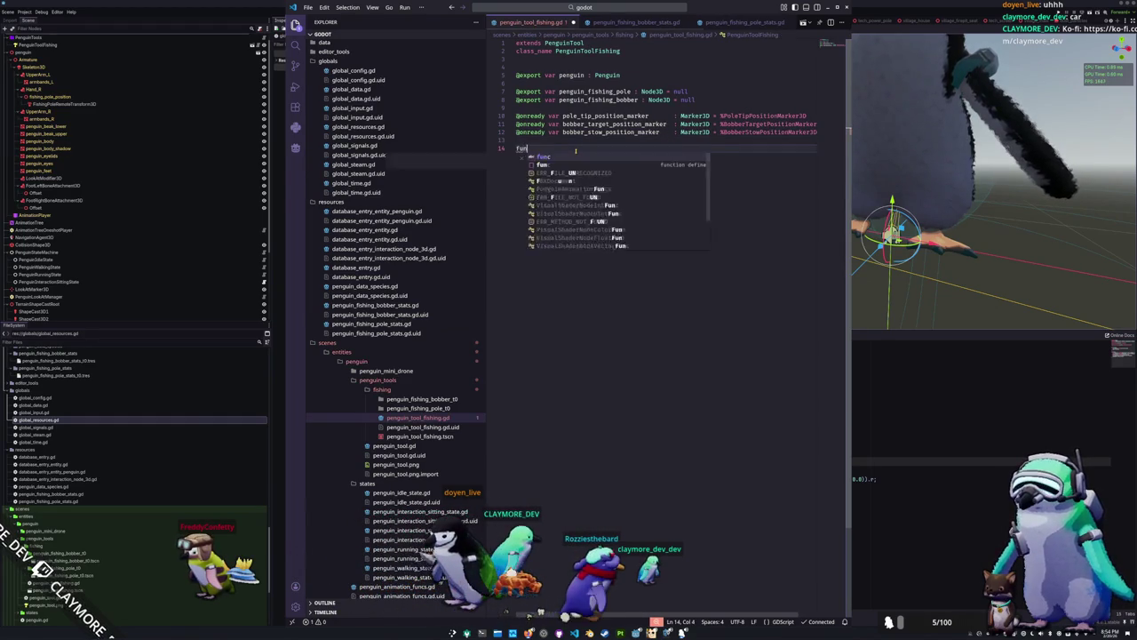
key(Return)
key(Return)
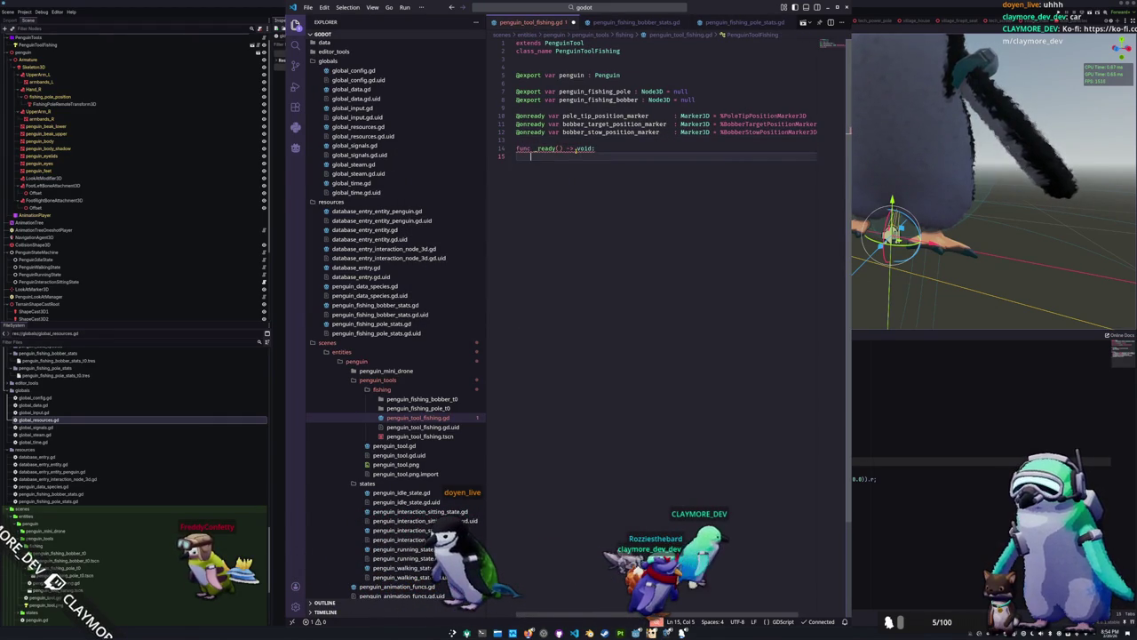
text(penguin.)
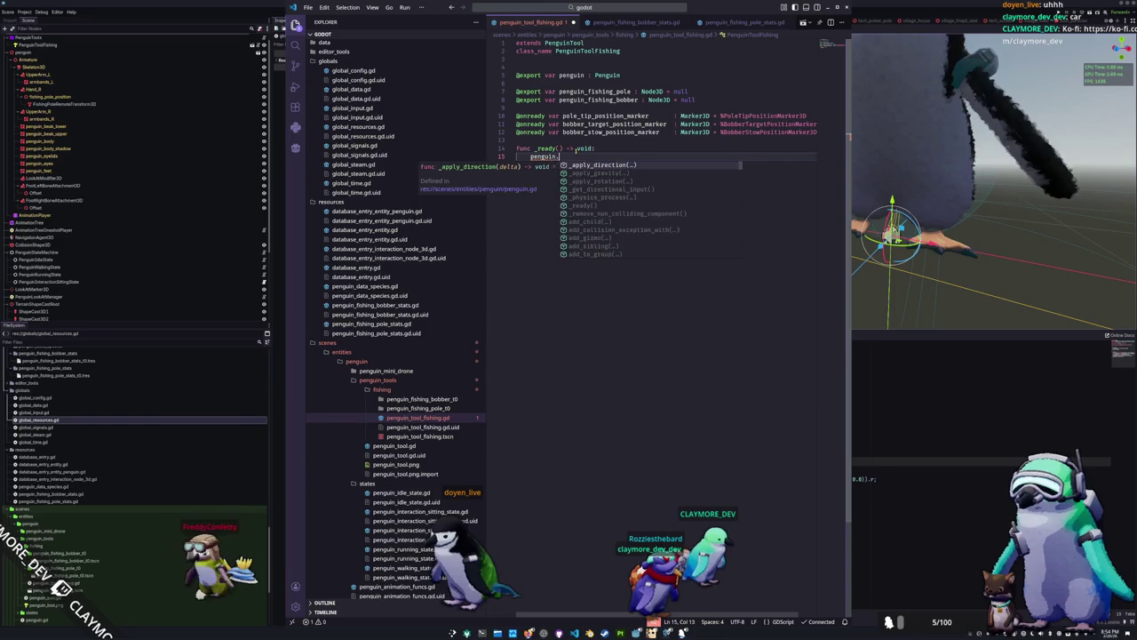
text(penguin)
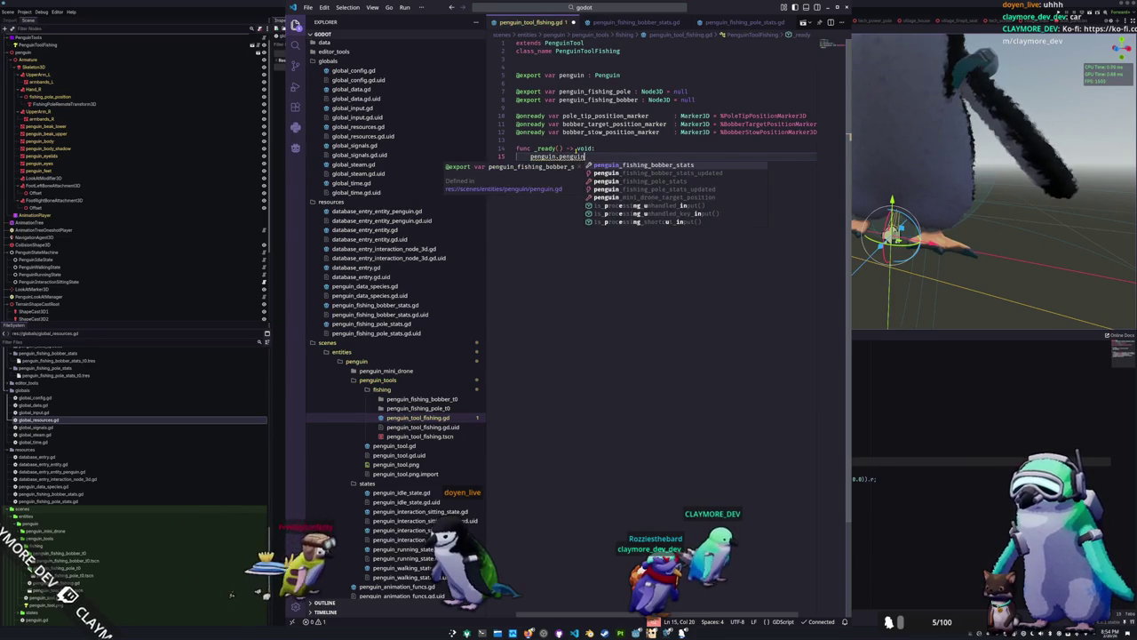
text(_fishing_pole_stats_up)
key(Return)
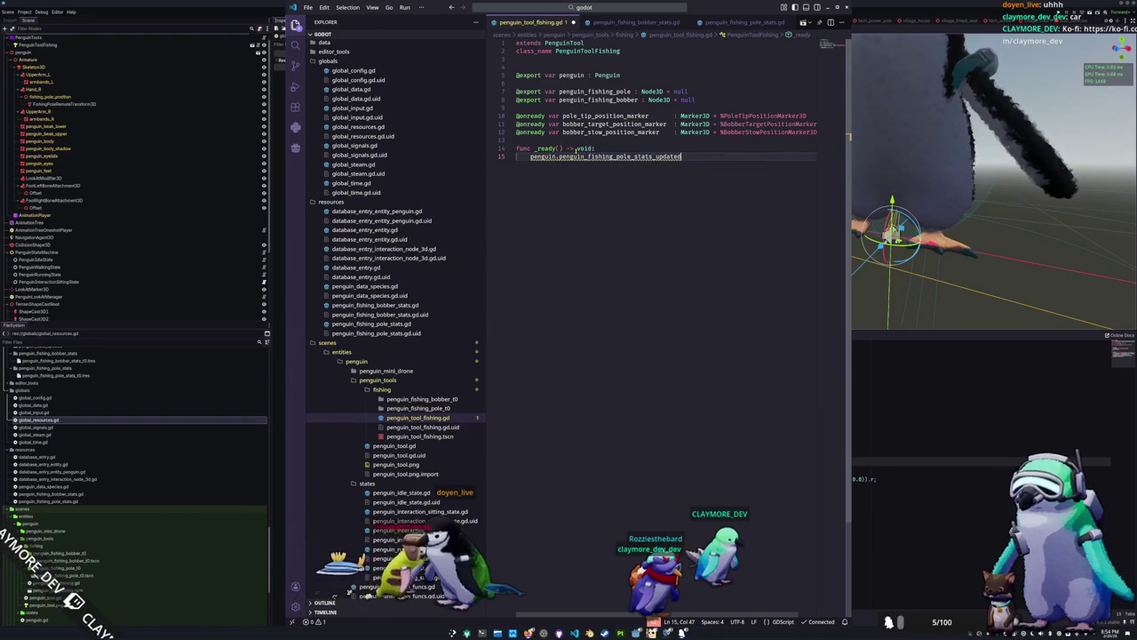
text(.con)
text(t(_on_fishi)
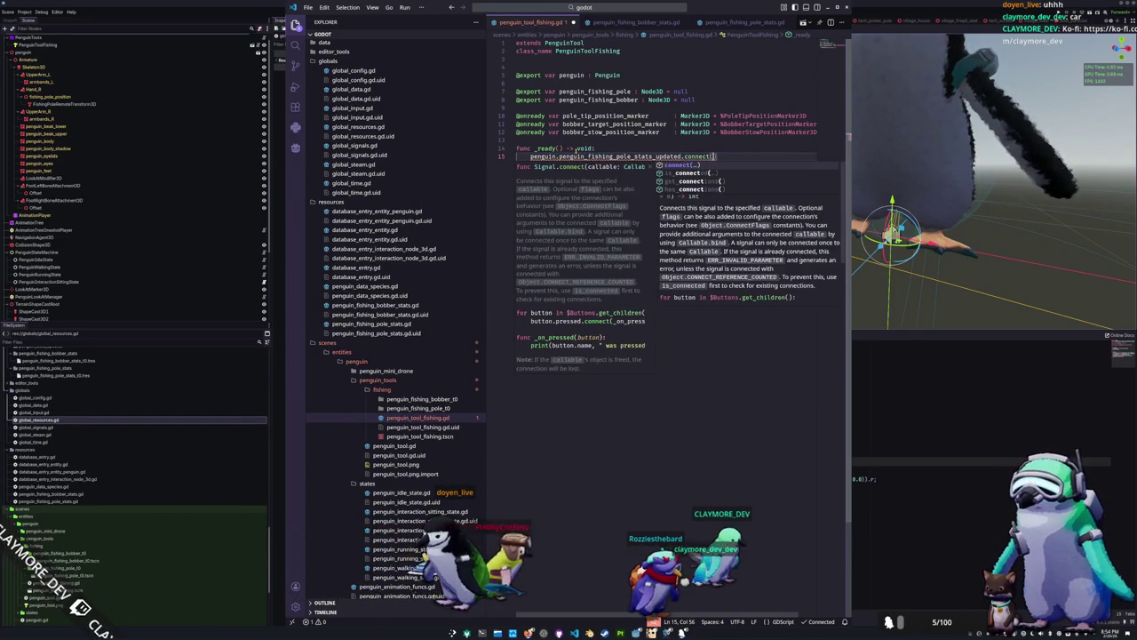
text(ng_pole_stats_upd)
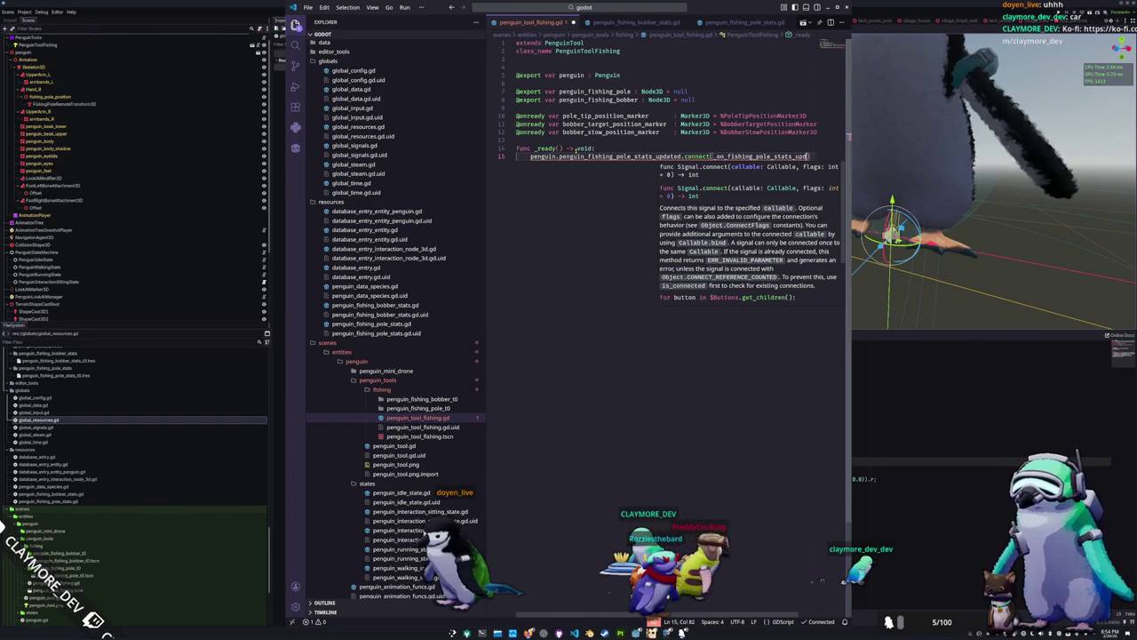
text(ated))
key(Return)
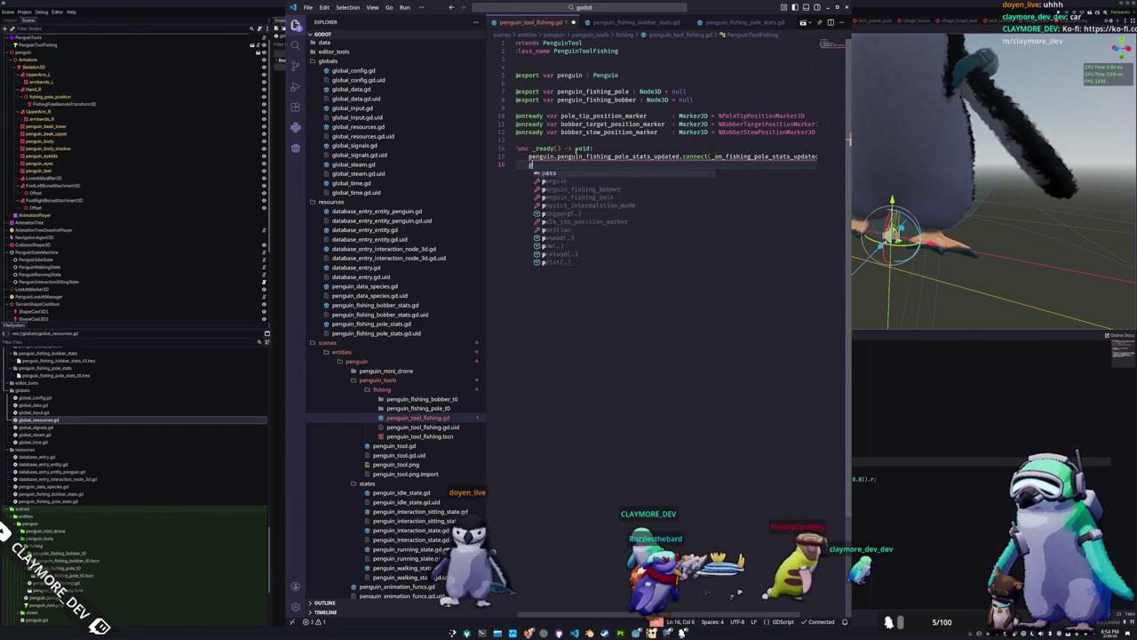
Also connect penguin_fishing_bobber_stats_updated to _on_fishing_bobber_stats_updated in _ready()
text(penguin.penguin)
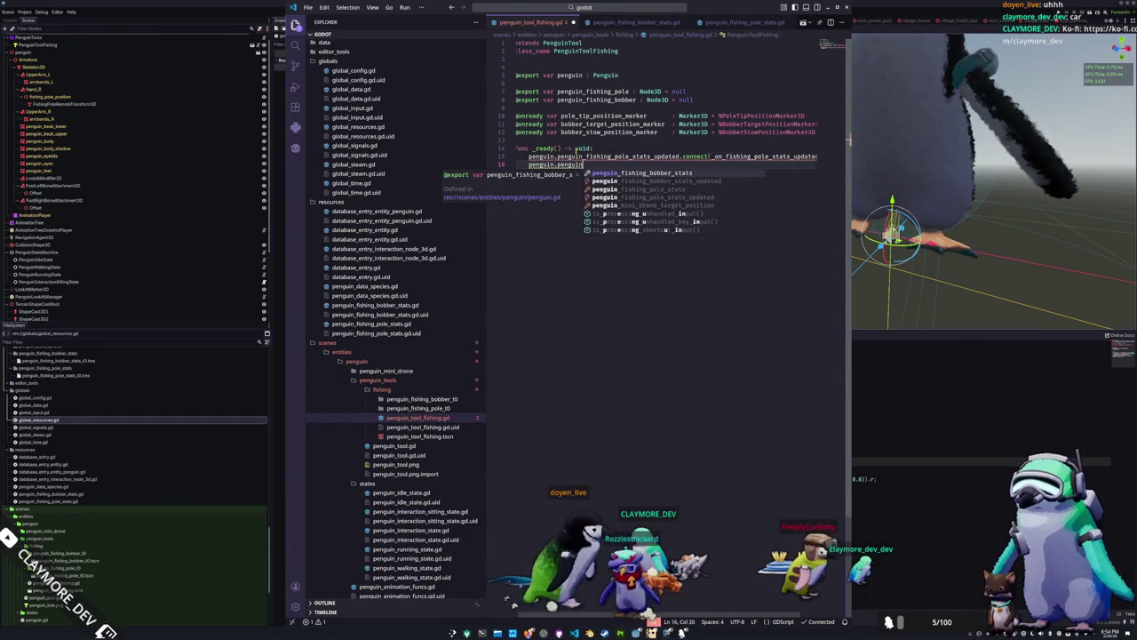
text(_fishing_bobber_stats_updated.con)
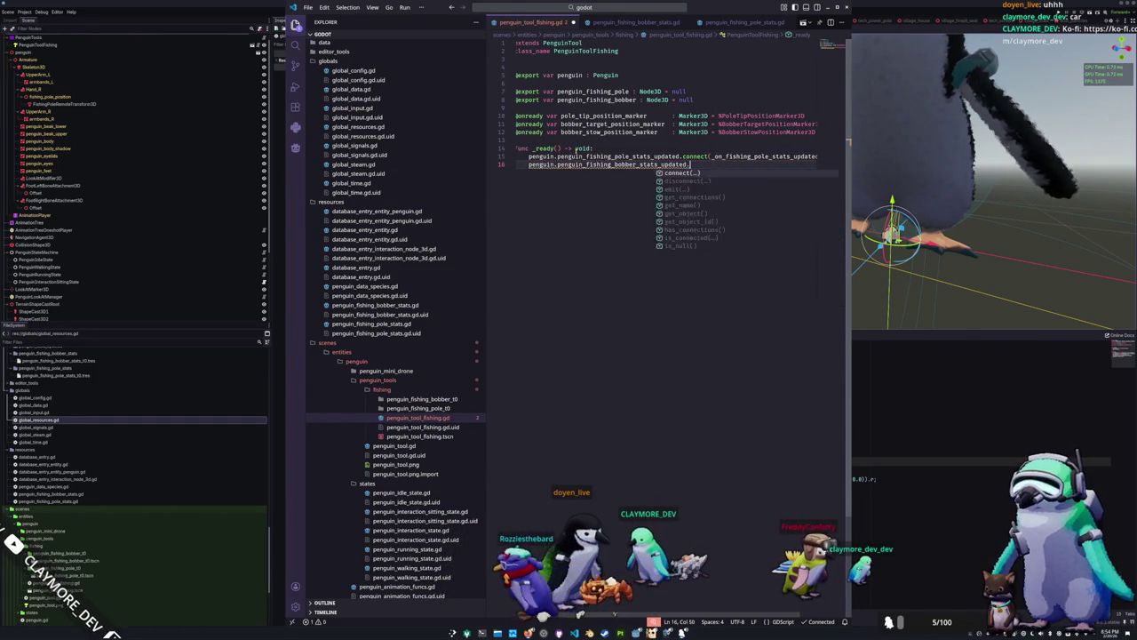
text(nect(_on_fishing_bobbe)
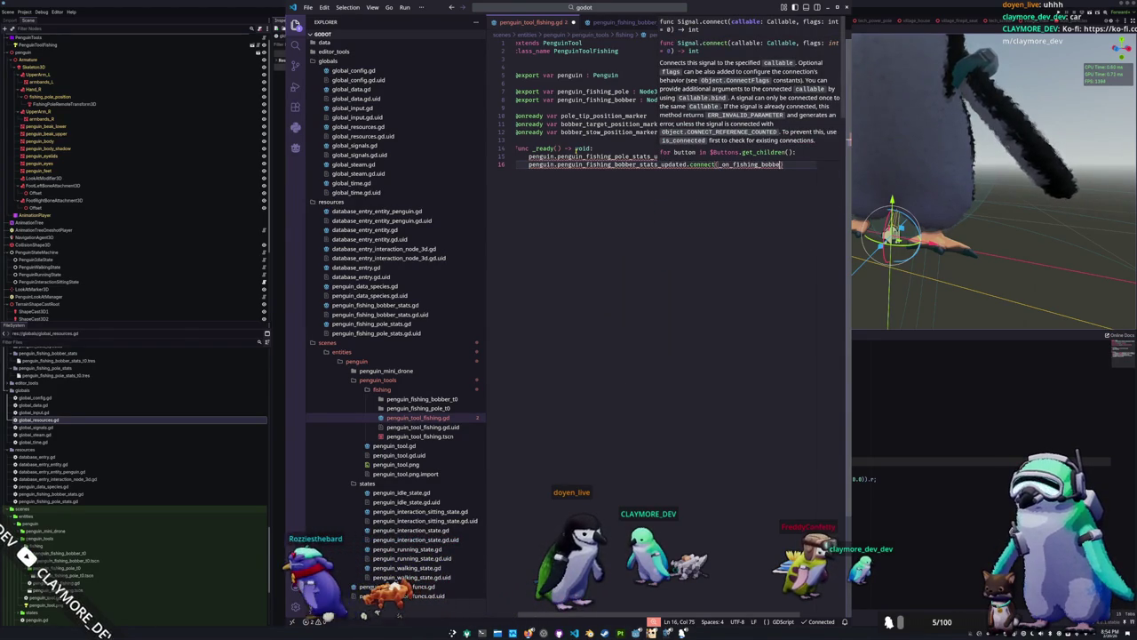
text(obber_stats_updated)
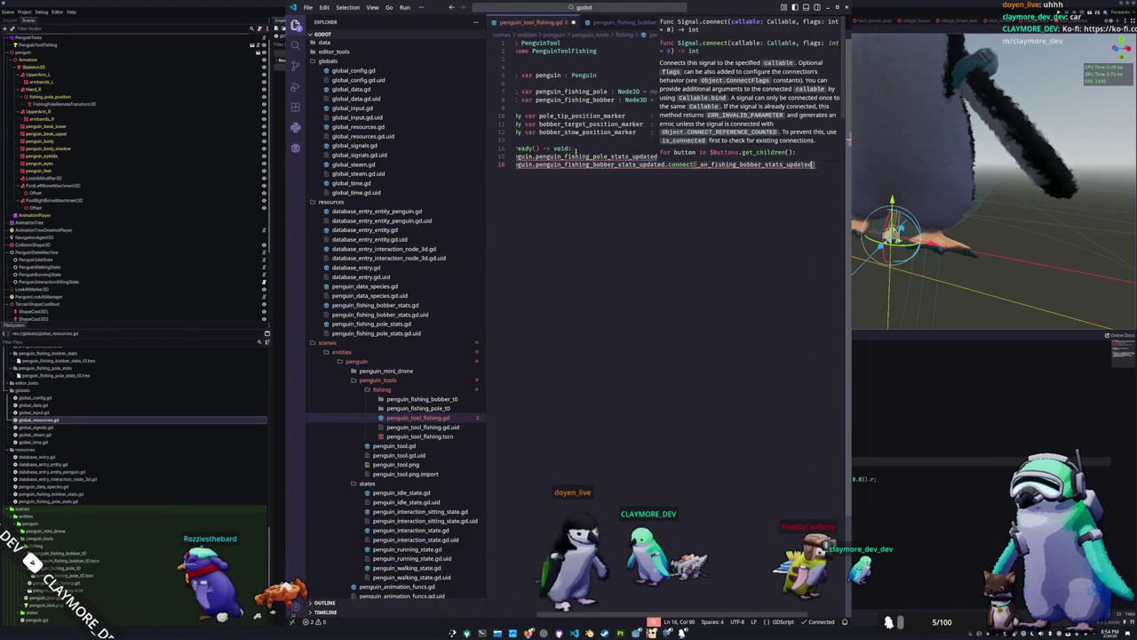
key(Return)
key(Return)
key(Return)
key(Return)
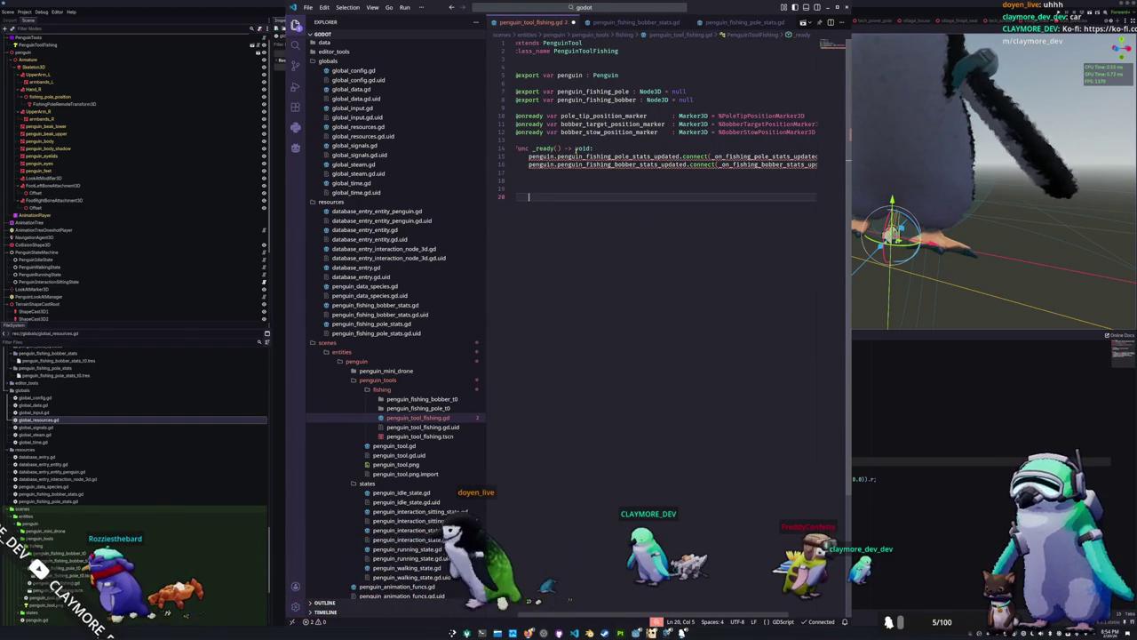
Declare _on_fishing_pole_stats_updated and _on_fishing_bobber_stats_updated handlers with placeholder pass bodies
key(BackSpace)
text(func _on_fishing_bobber_stats_updated)
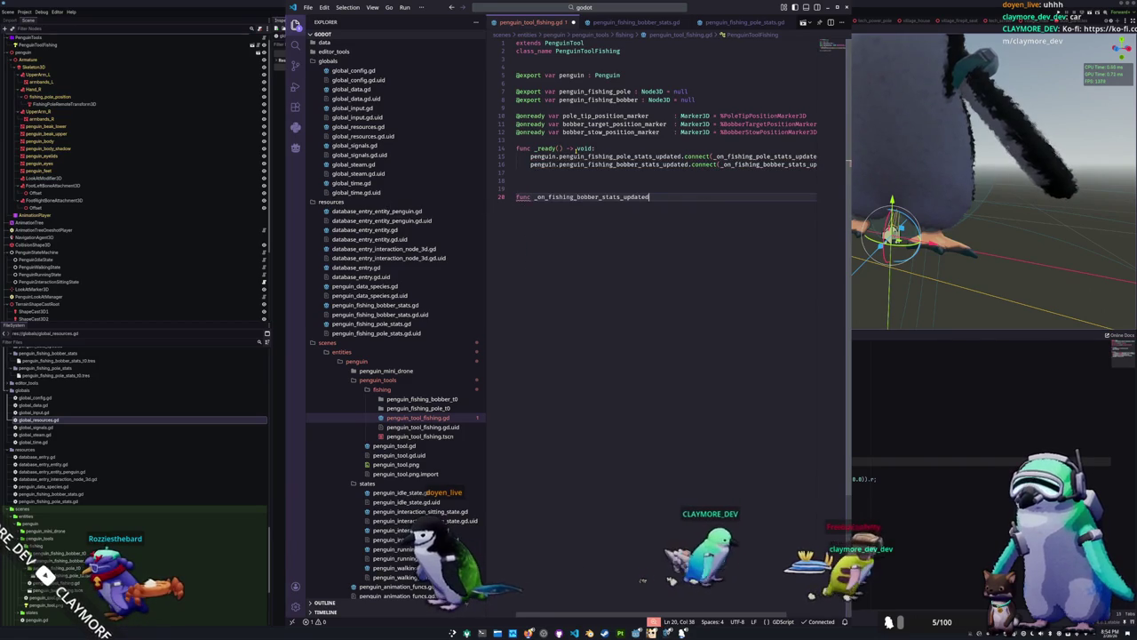
text(() -> void:)
key(Return)
text(pass)
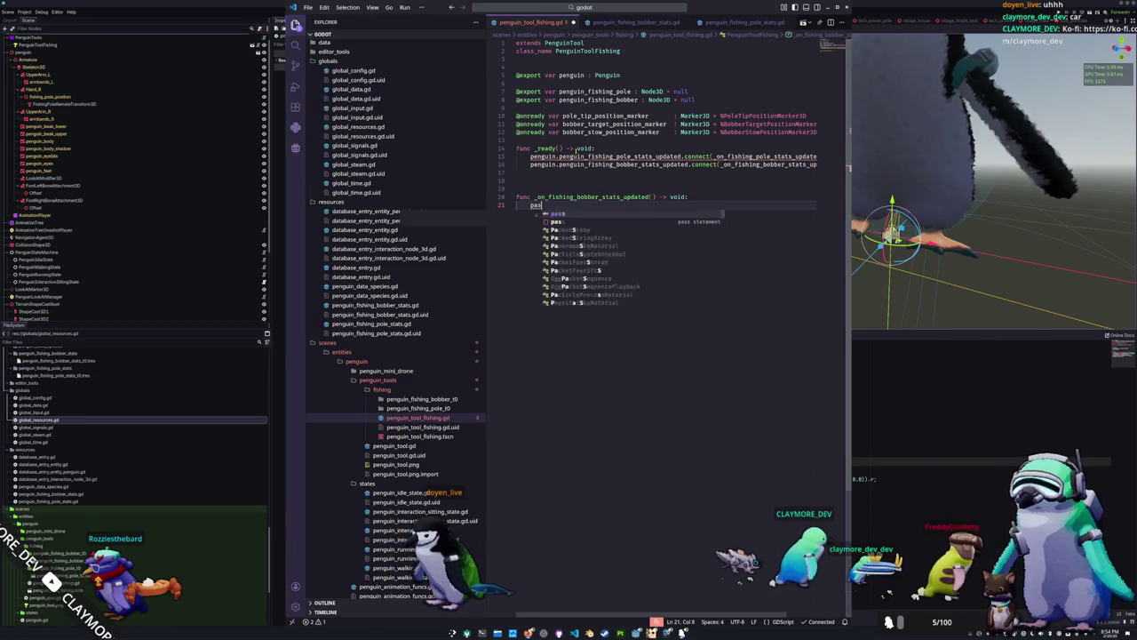
key(Up)
key(Up)
key(Up)
text(unc )
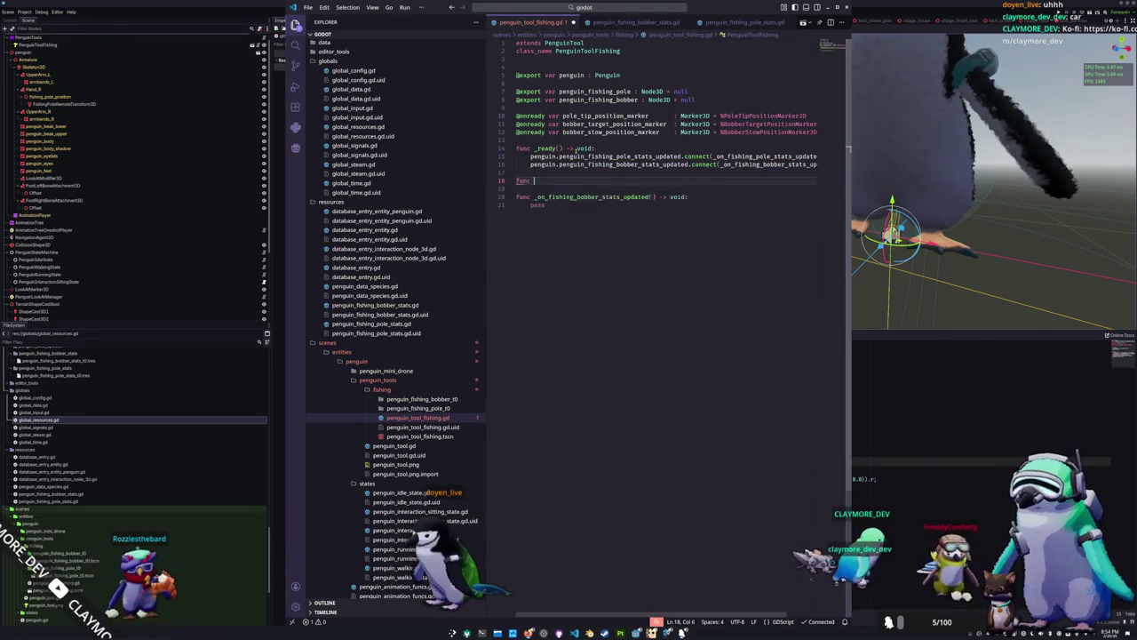
text(_on_fishing_p)
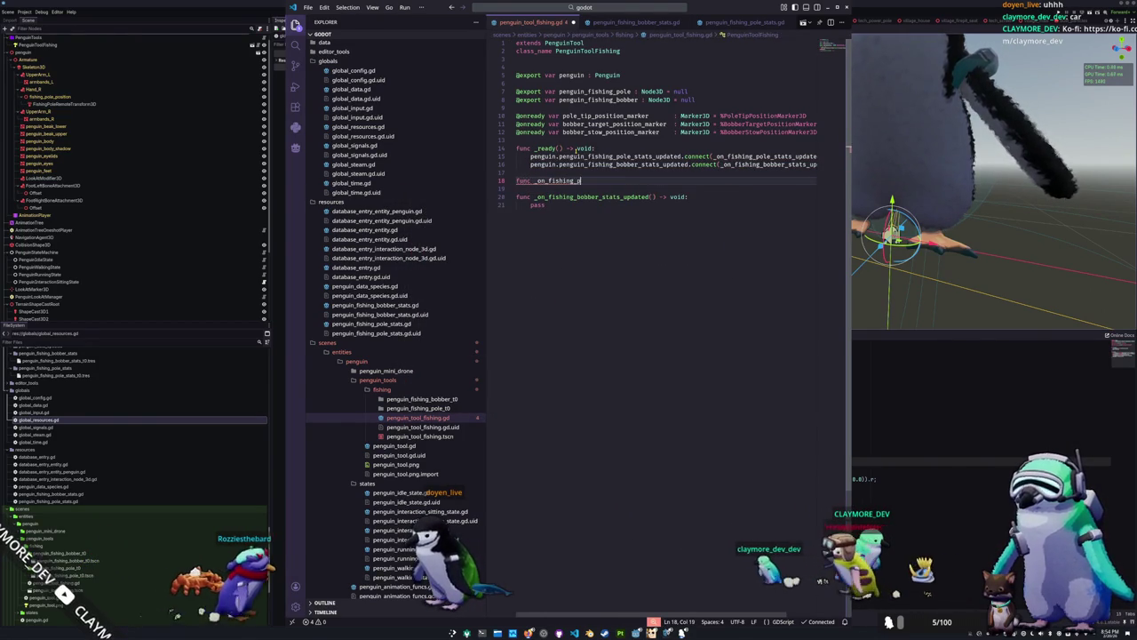
text(ole_stats_updat)
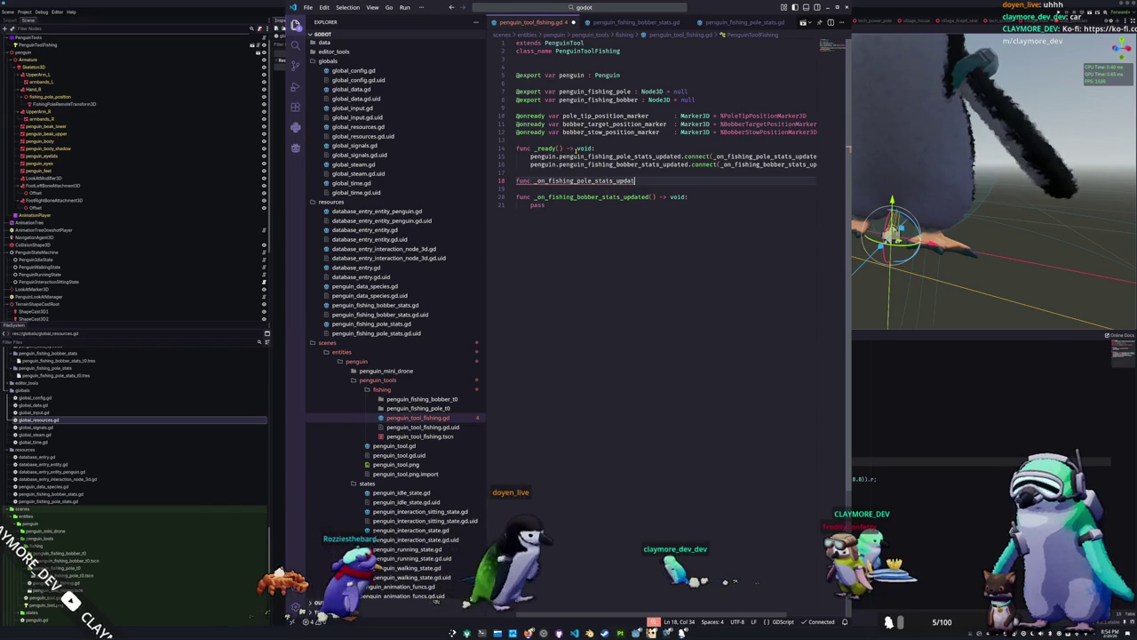
text(ed() -> void:)
key(Return)
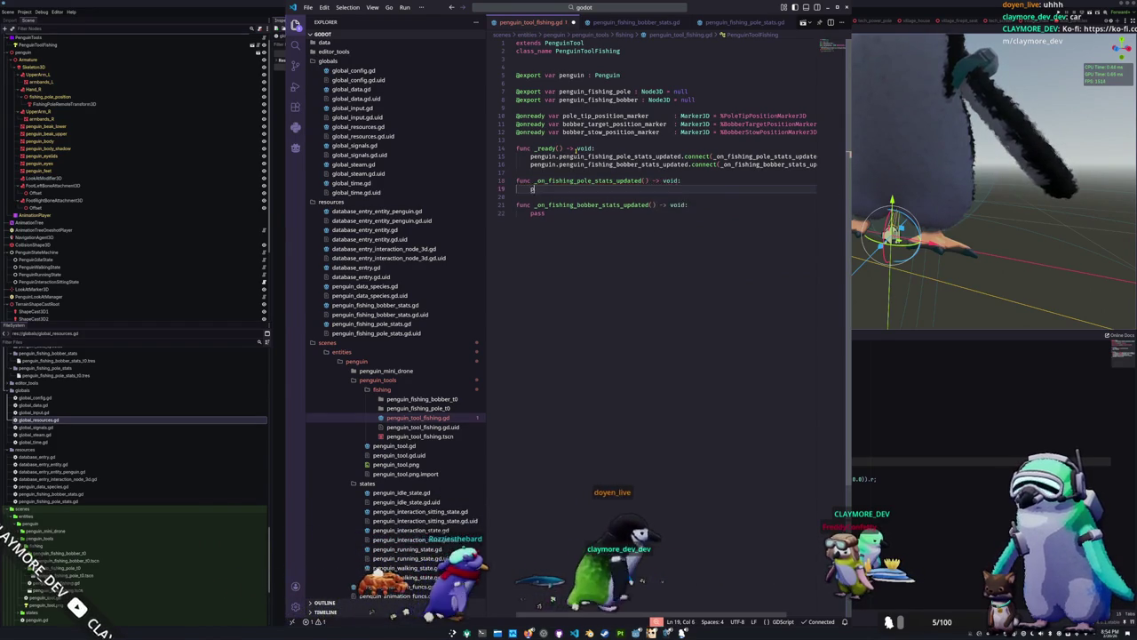
text(pass)
key(Up)
key(Up)
key(Return)
key(Down)
key(End)
key(Return)
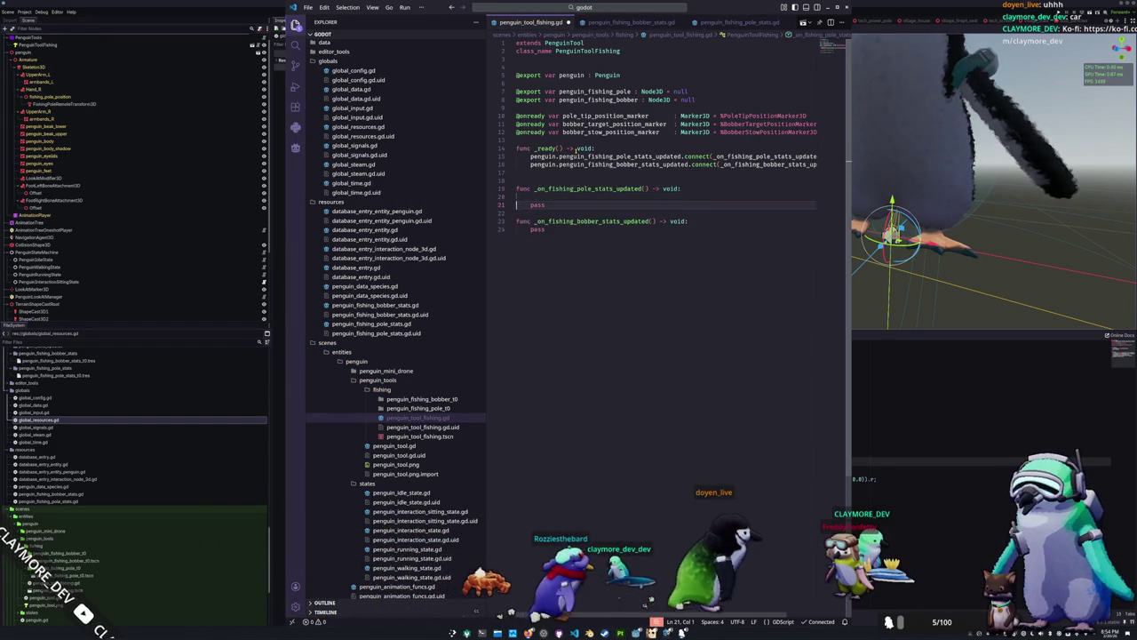
Queue-free the existing penguin_fishing_pole when it is still a valid instance
text(if is_instance_valid)
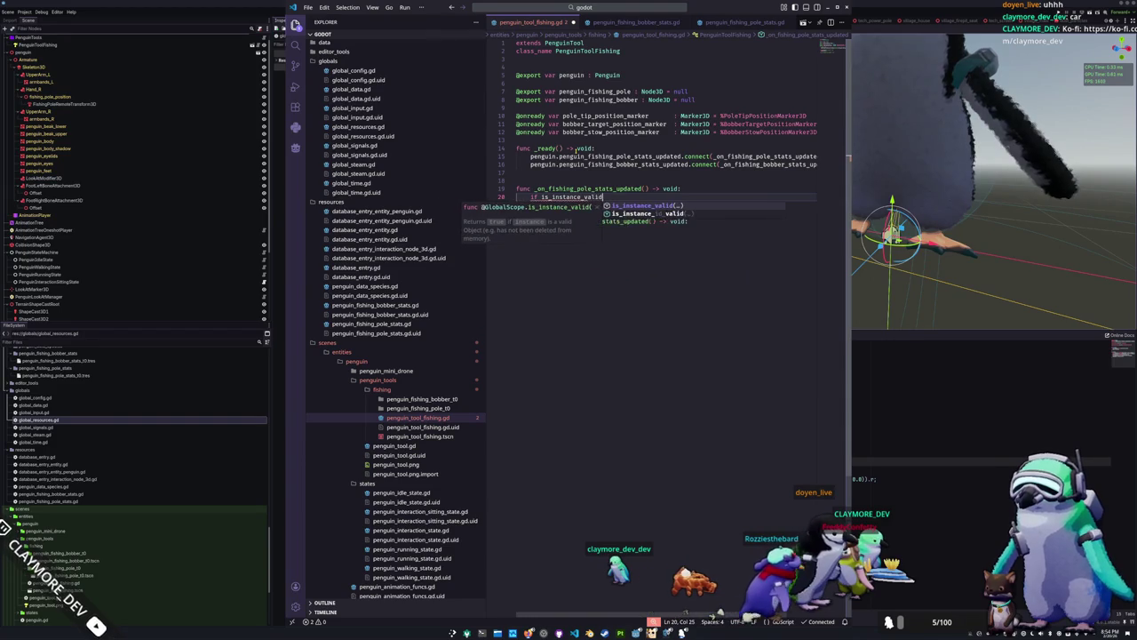
text((penguin)
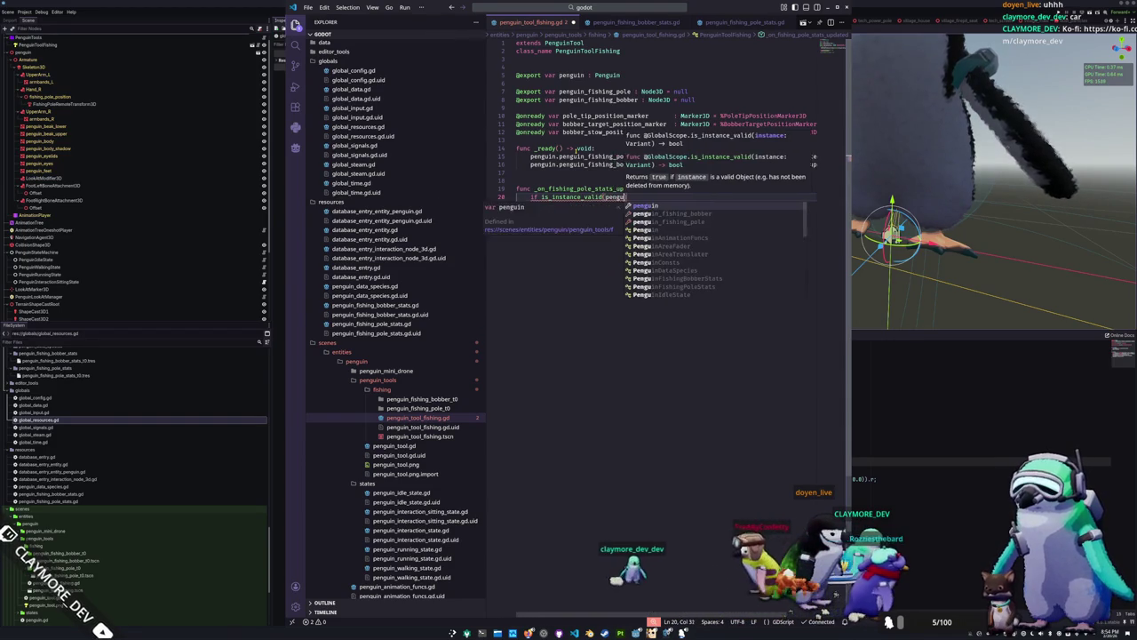
key(Return)
text():)
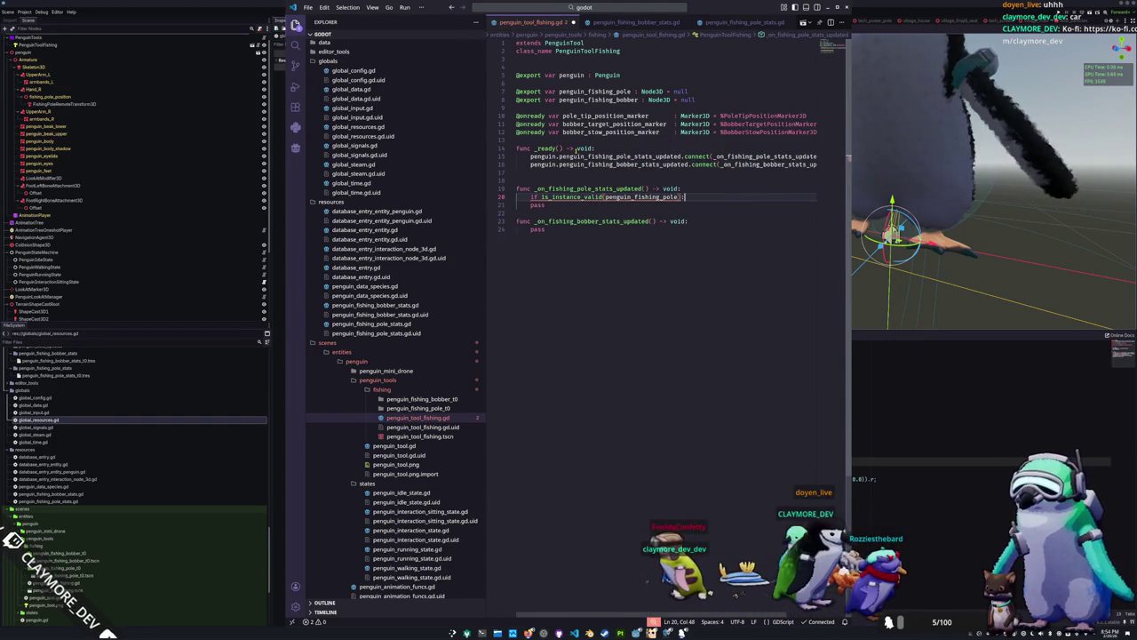
text(peng)
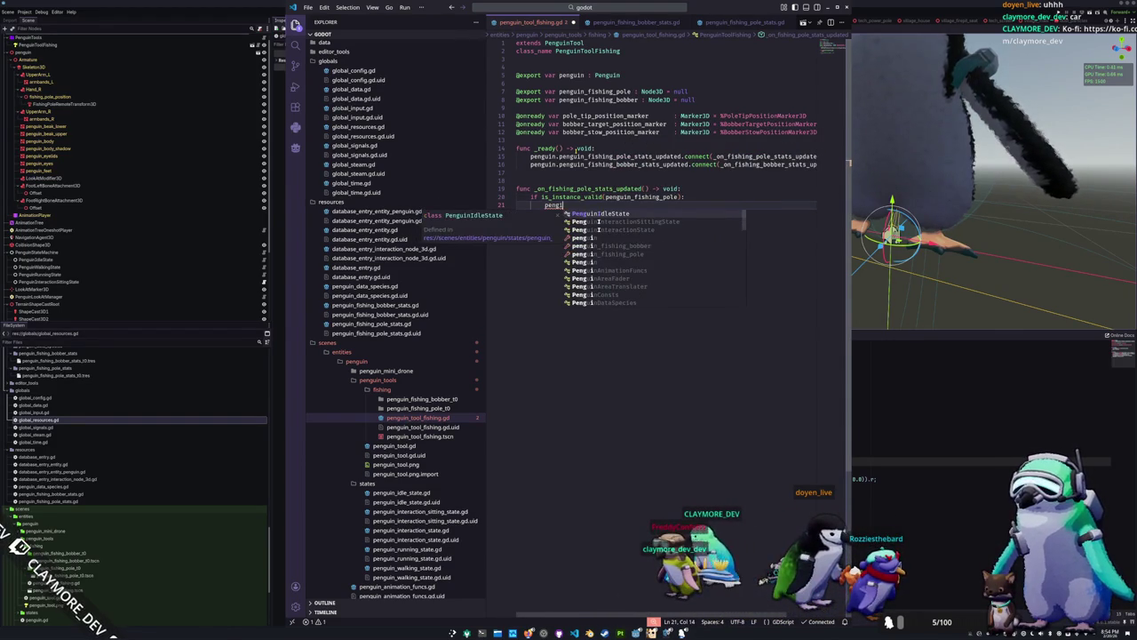
text(uin_fishi)
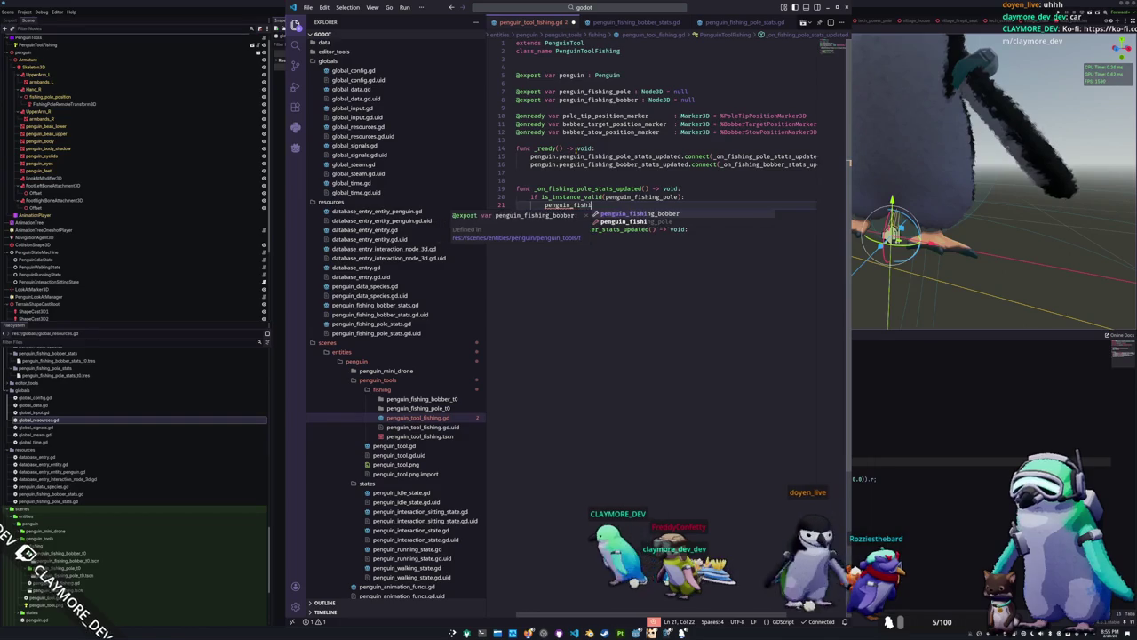
text(ng_pole.)
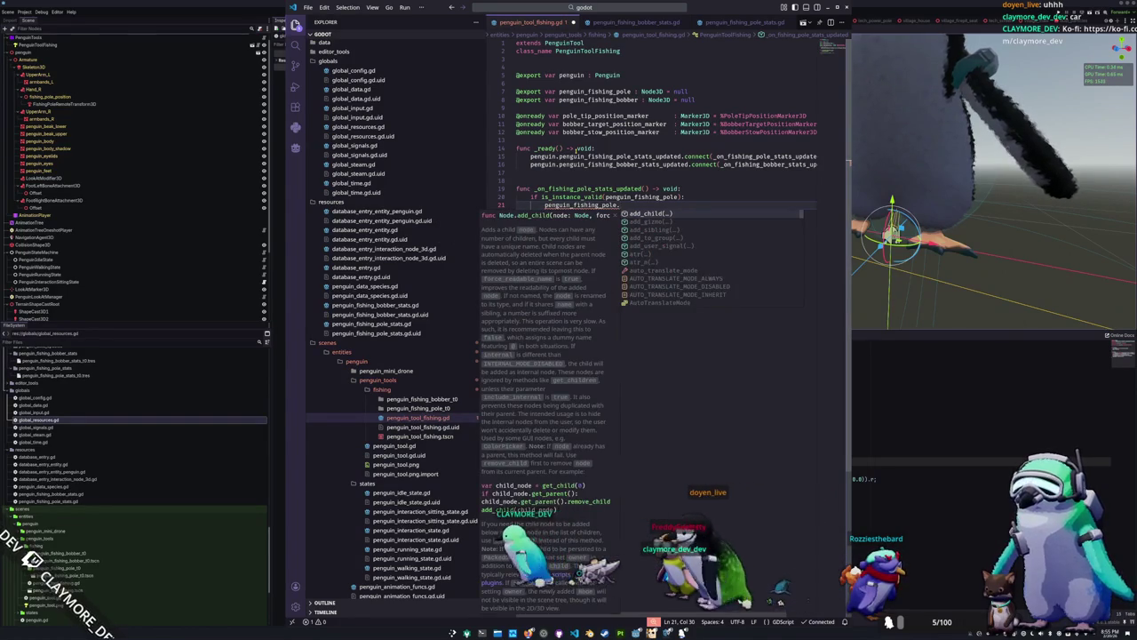
text(queue_f)
key(Return)
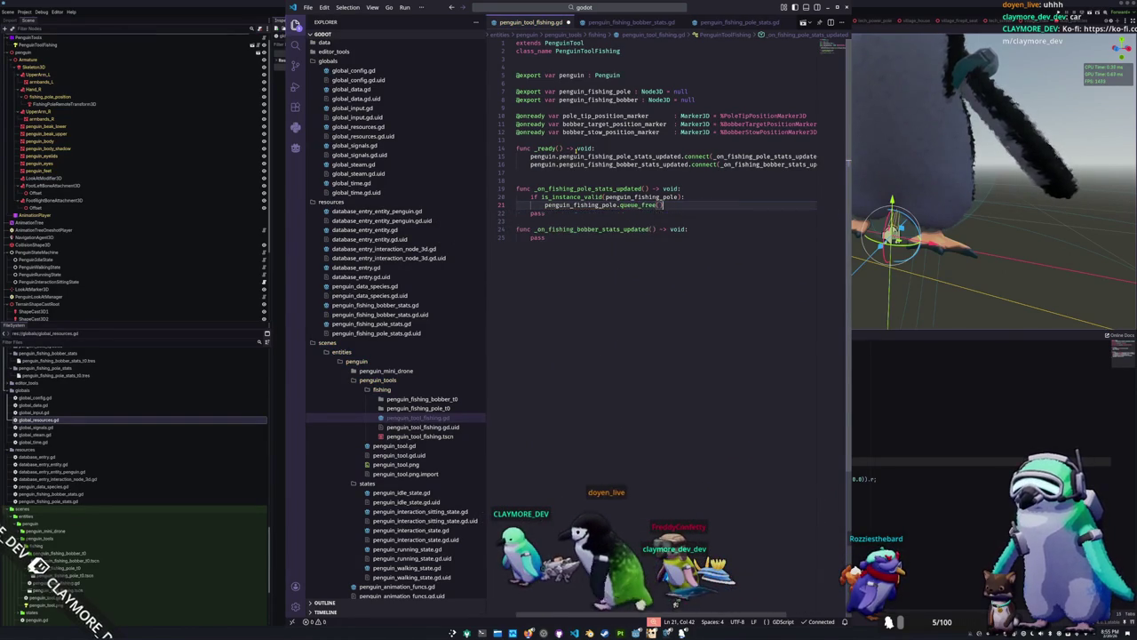
key(Return)
key(BackSpace)
Return early when the pole stats or its scene is not a valid instance
text(i)
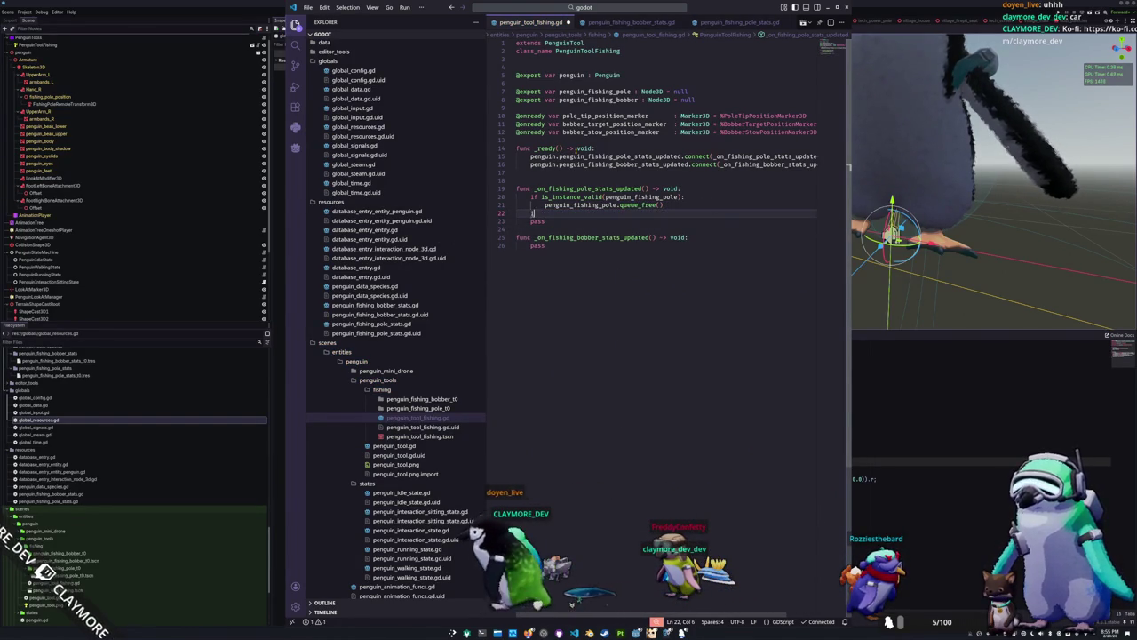
text(f is_instance_val)
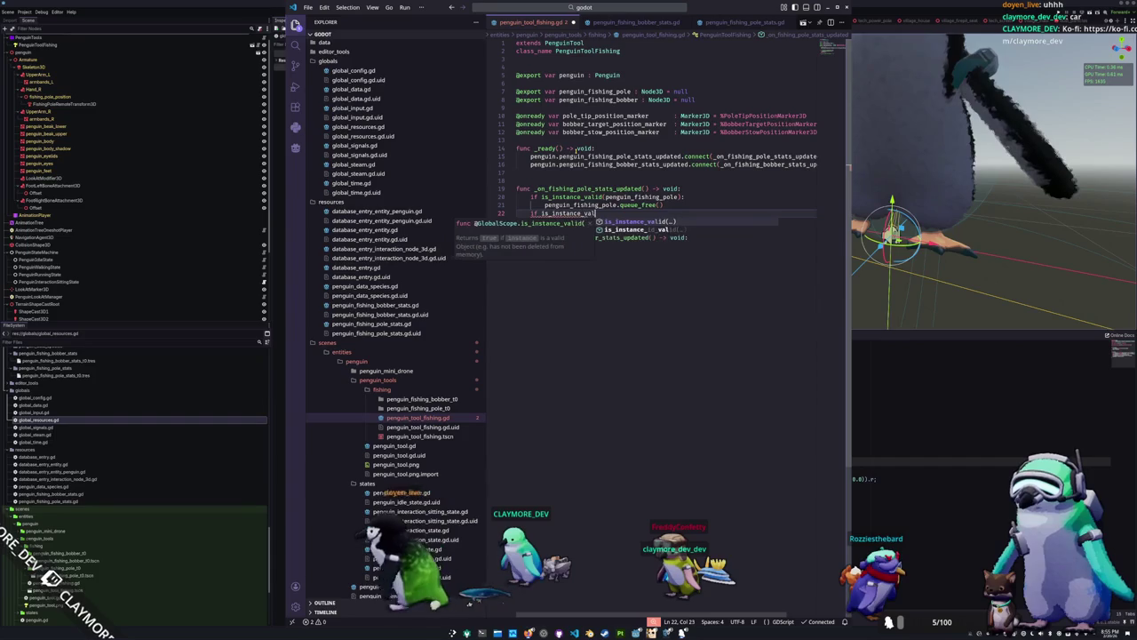
text(id(penguin.pen)
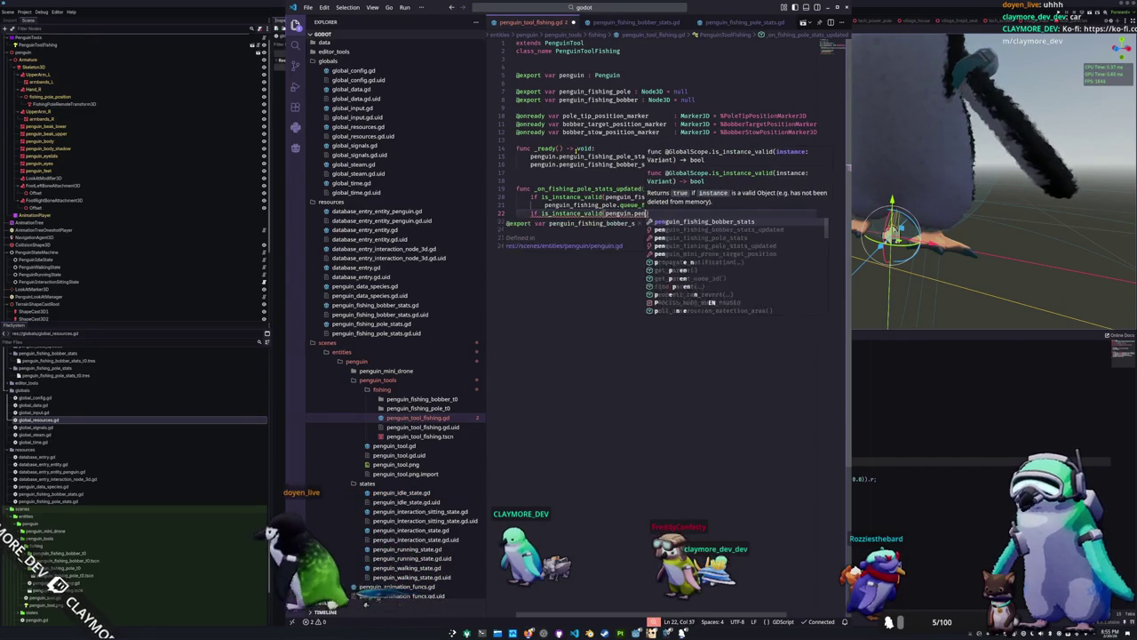
text(guin_fishing_)
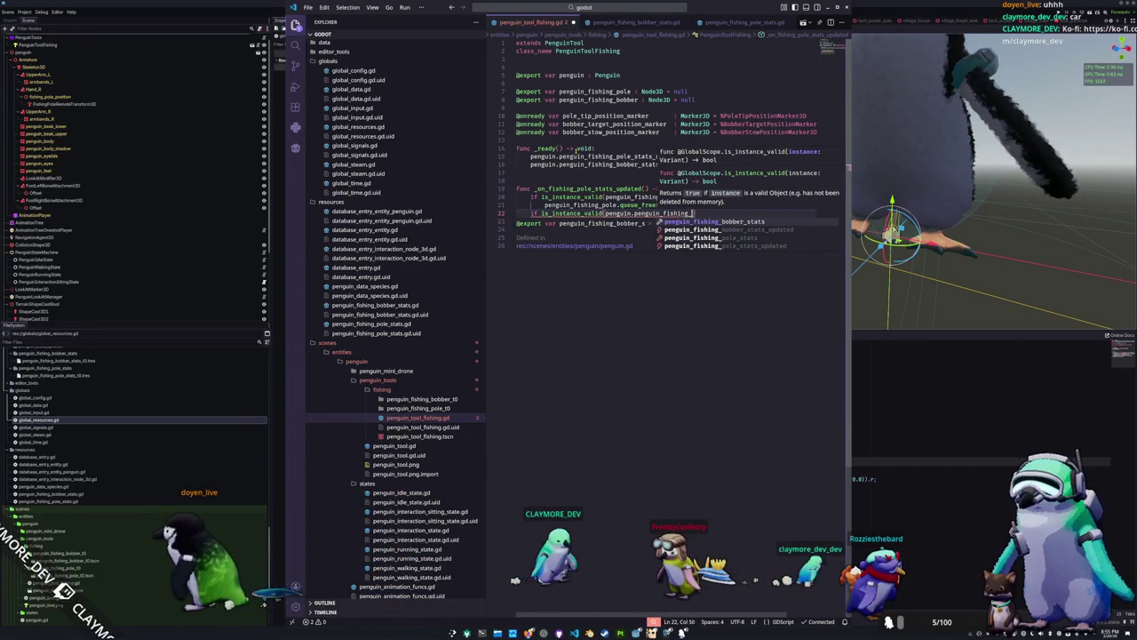
text(pole)
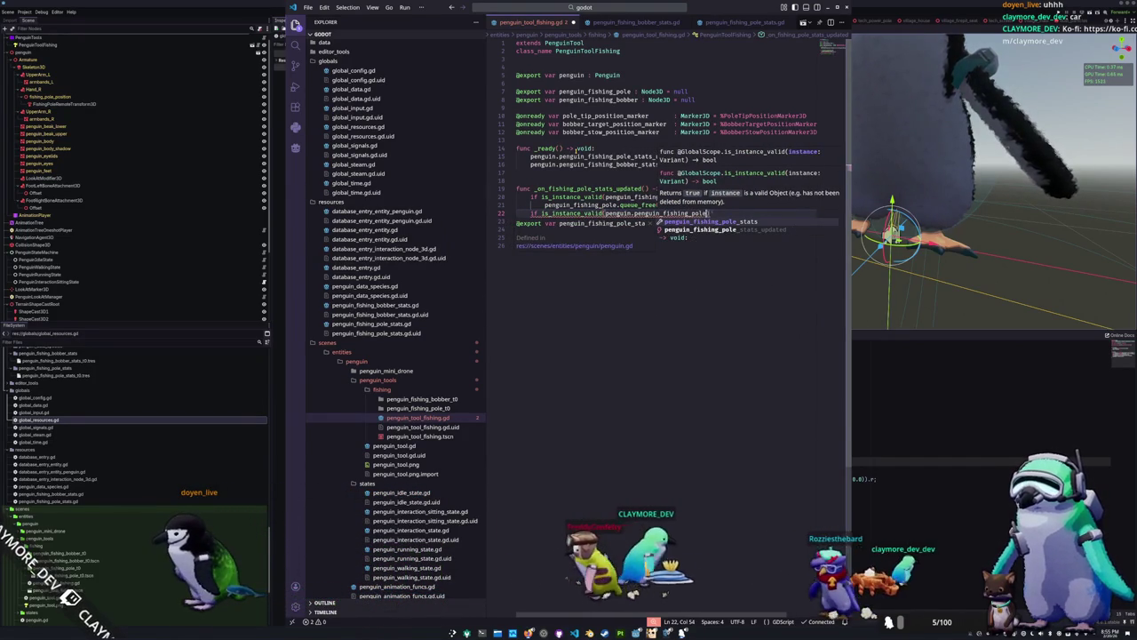
text(_stats.scene)
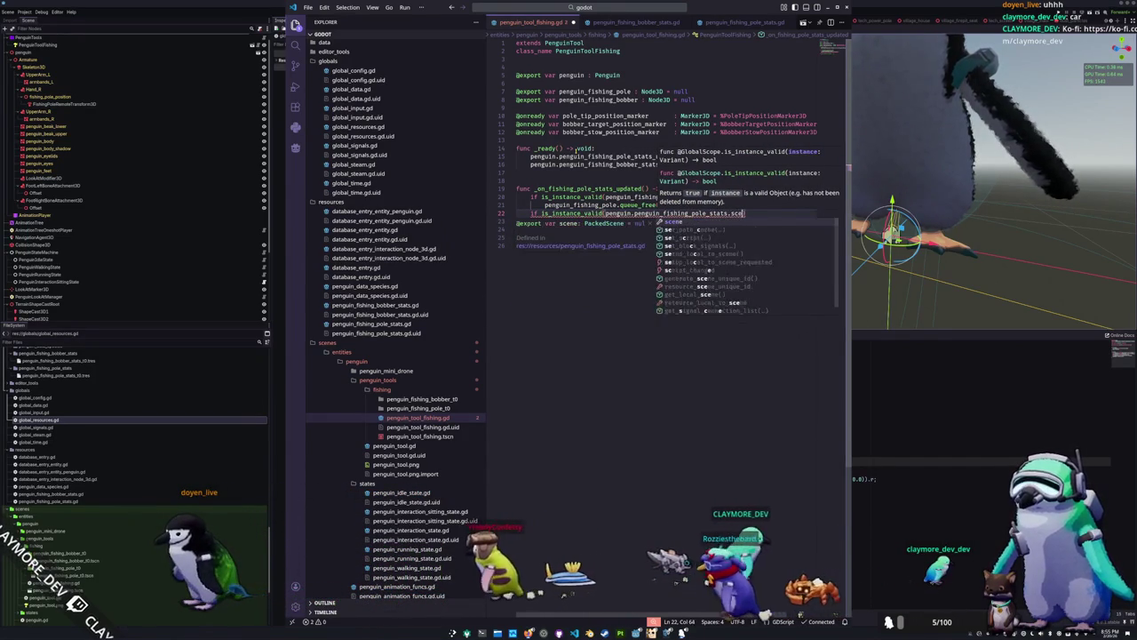
text(.)
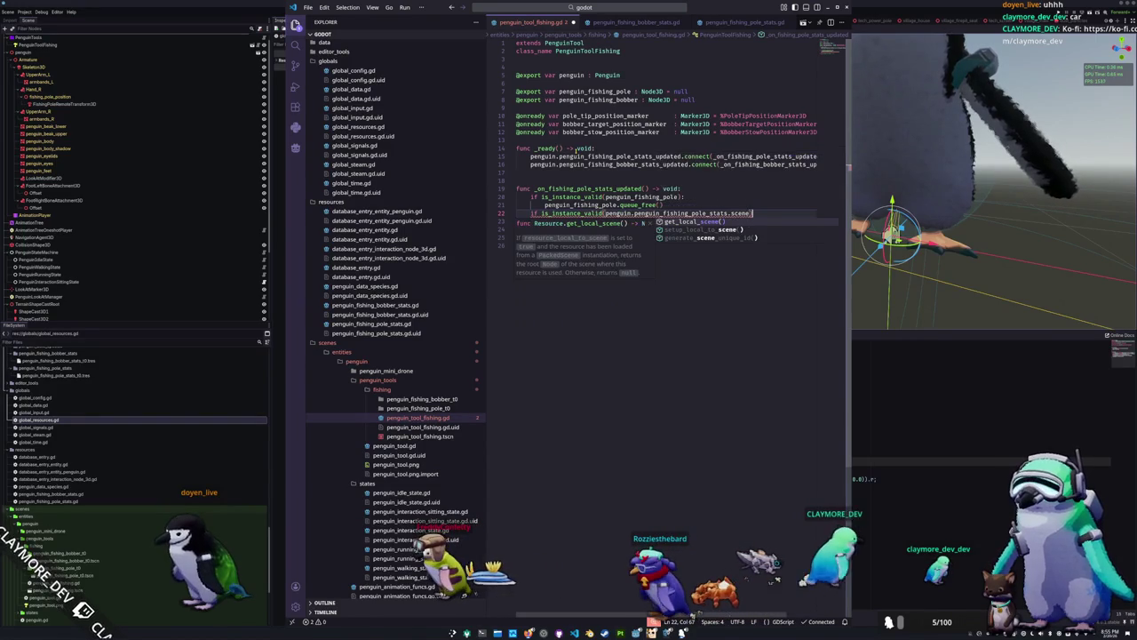
key(ctrl+shift+Left)
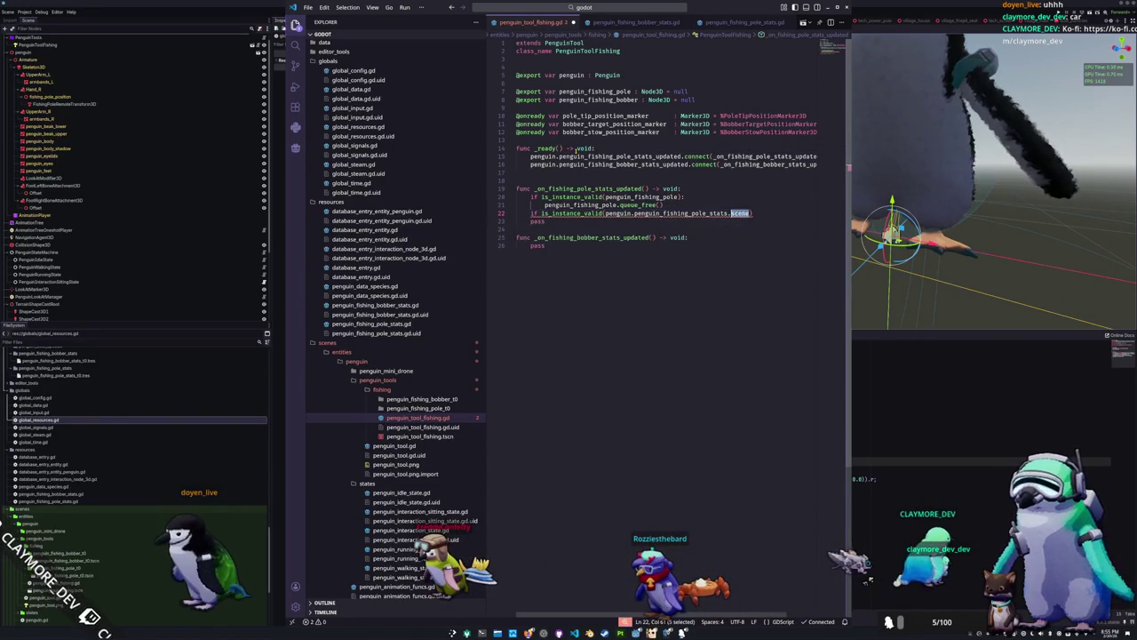
key(ctrl+Left)
key(ctrl+Left)
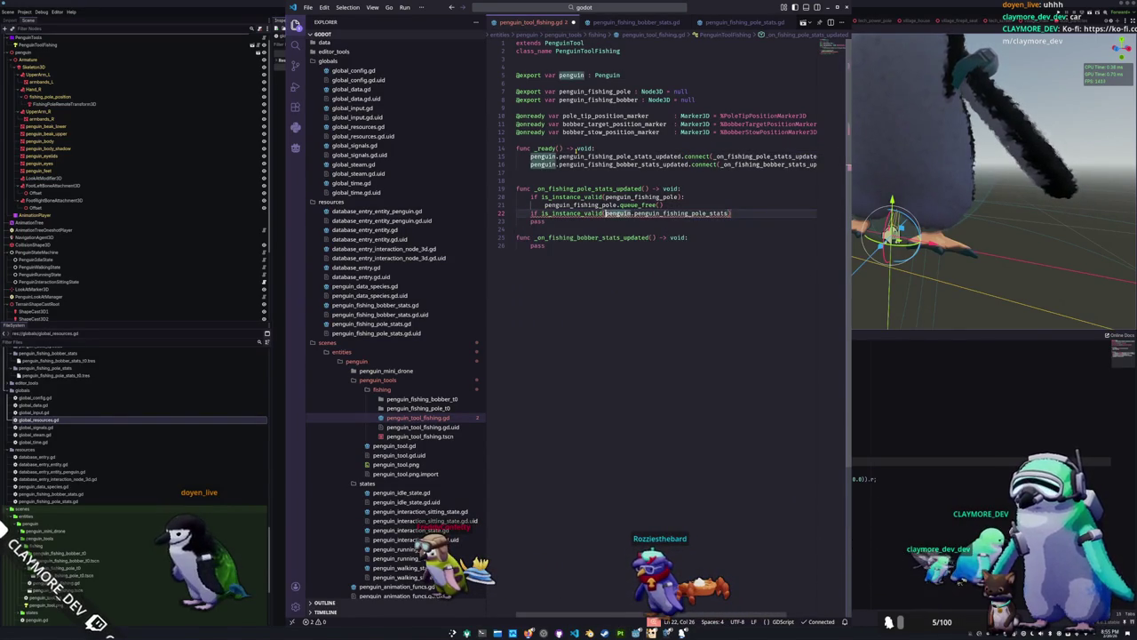
text(not)
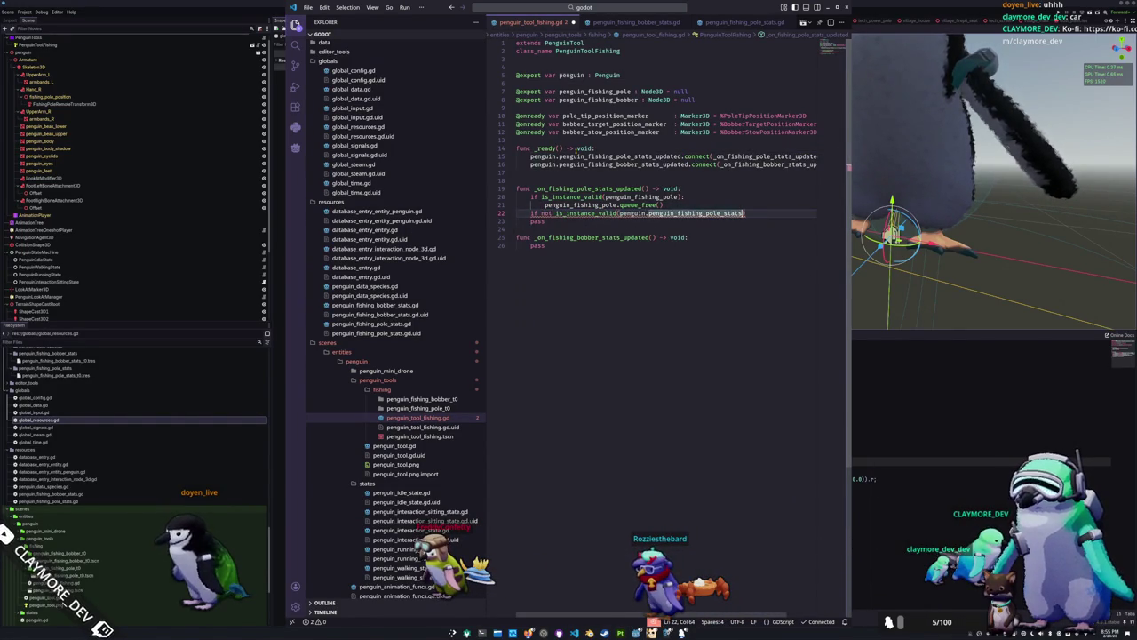
text(:)
key(Return)
text(return)
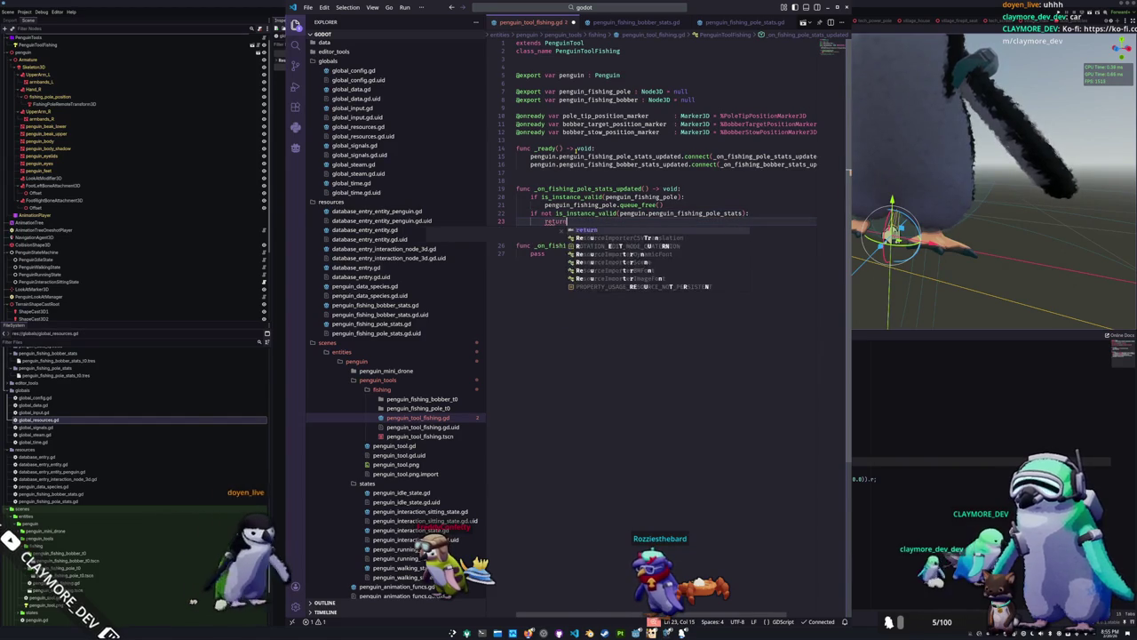
key(Return)
key(Return)
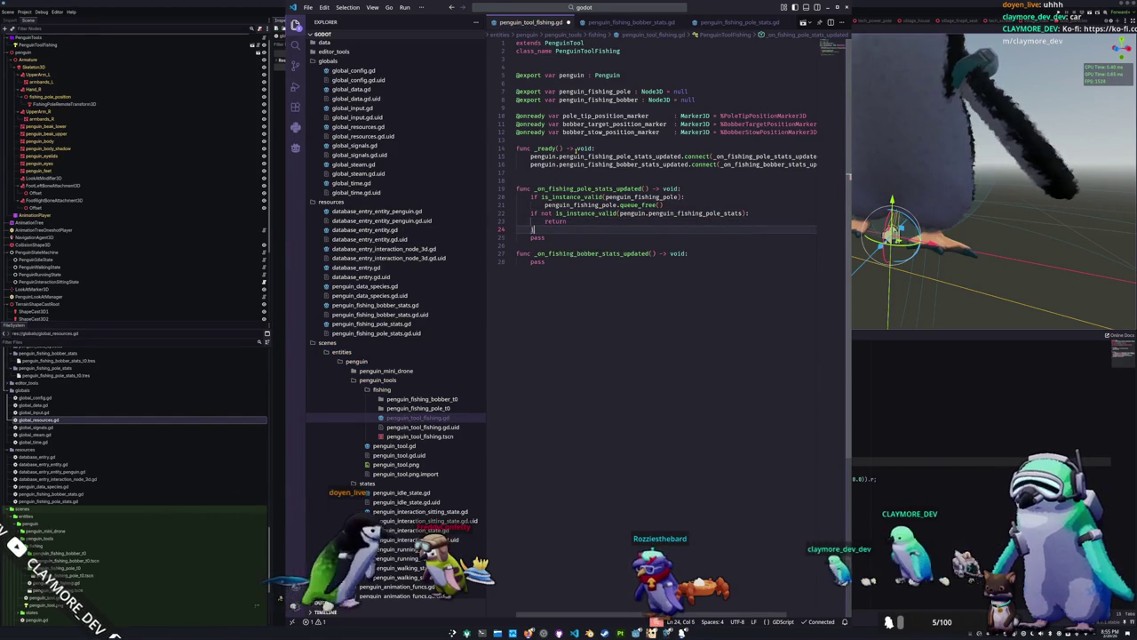
key(BackSpace)
text(if not is_instance_va)
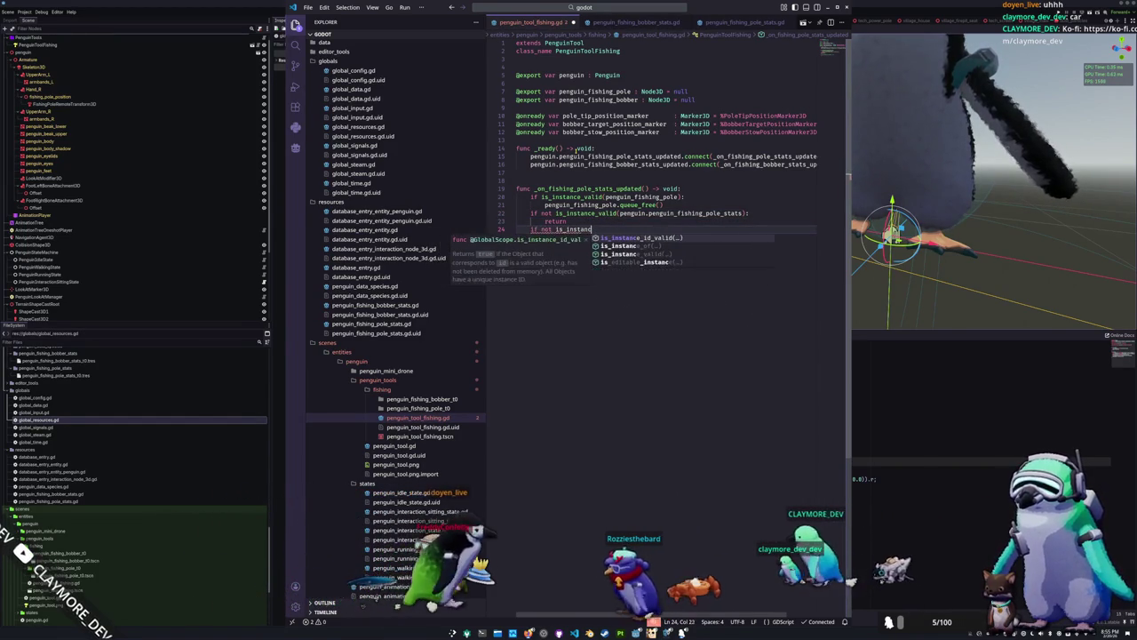
key(Return)
text(pengui)
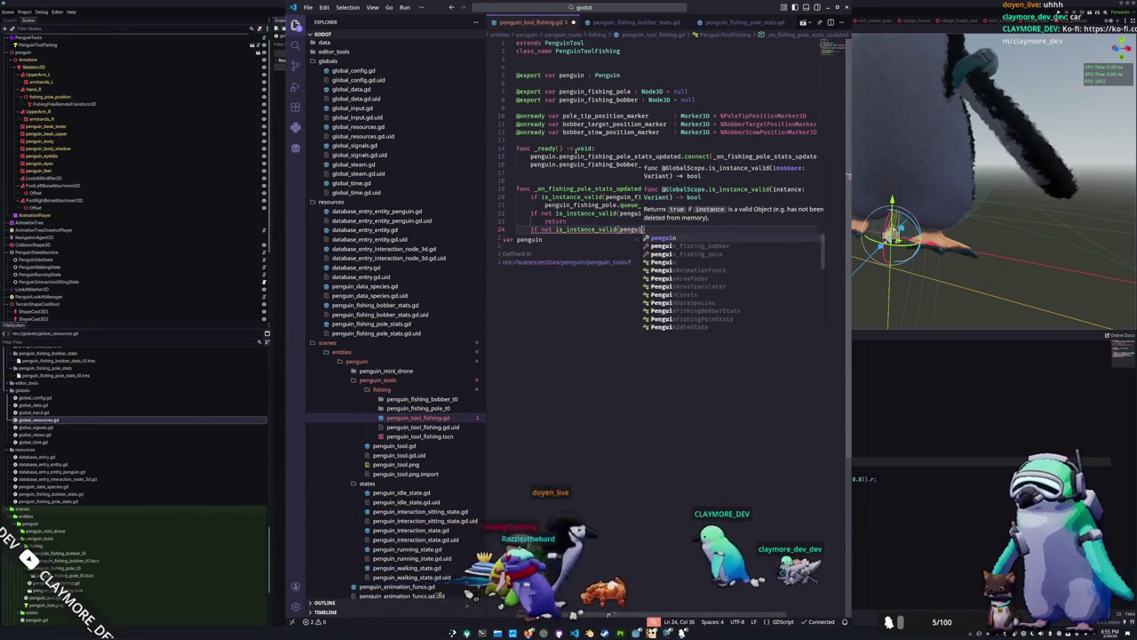
text(n.penguin)
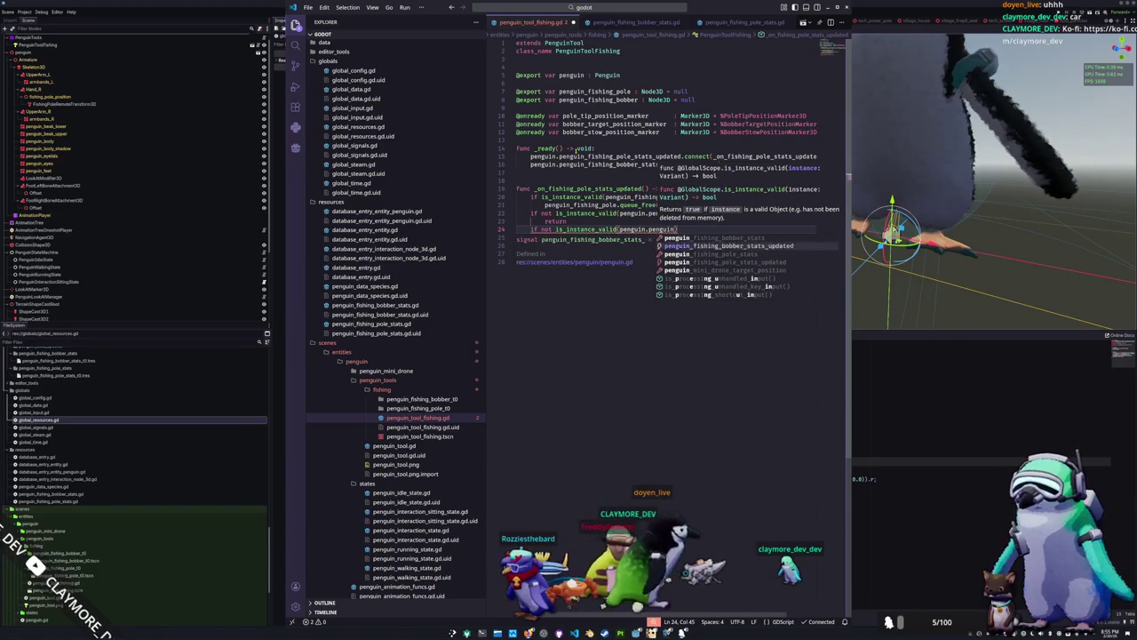
text(_fishing_pole_stats.scene): 		)
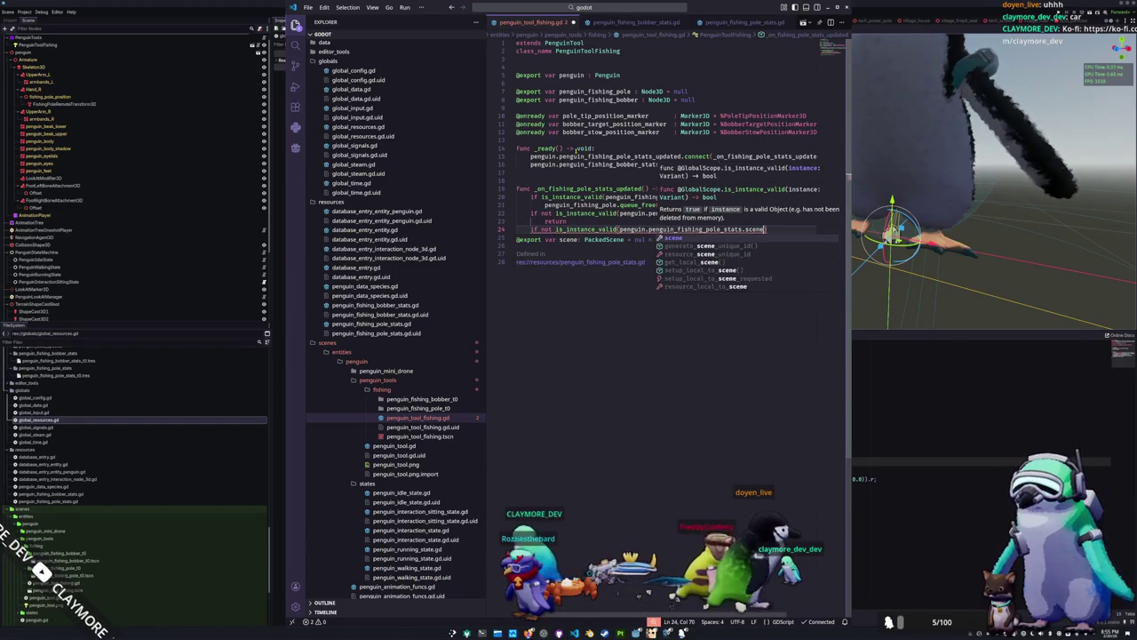
text(return)
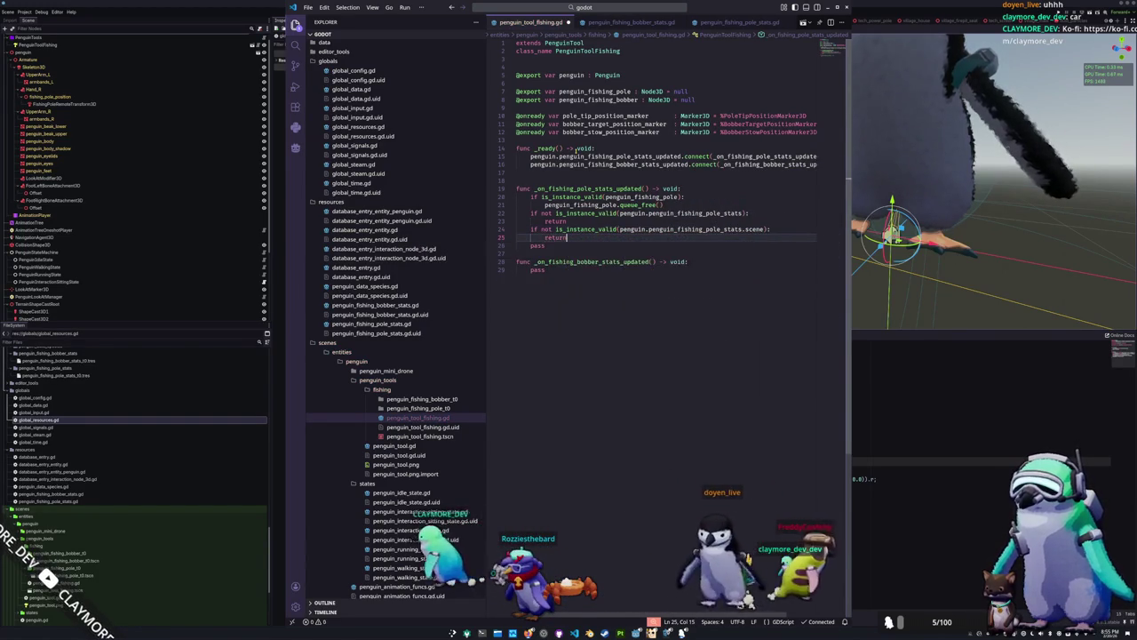
key(Return)
Add the instantiated penguin_fishing_pole_stats.scene as a child and delete the pass line
text(sel)
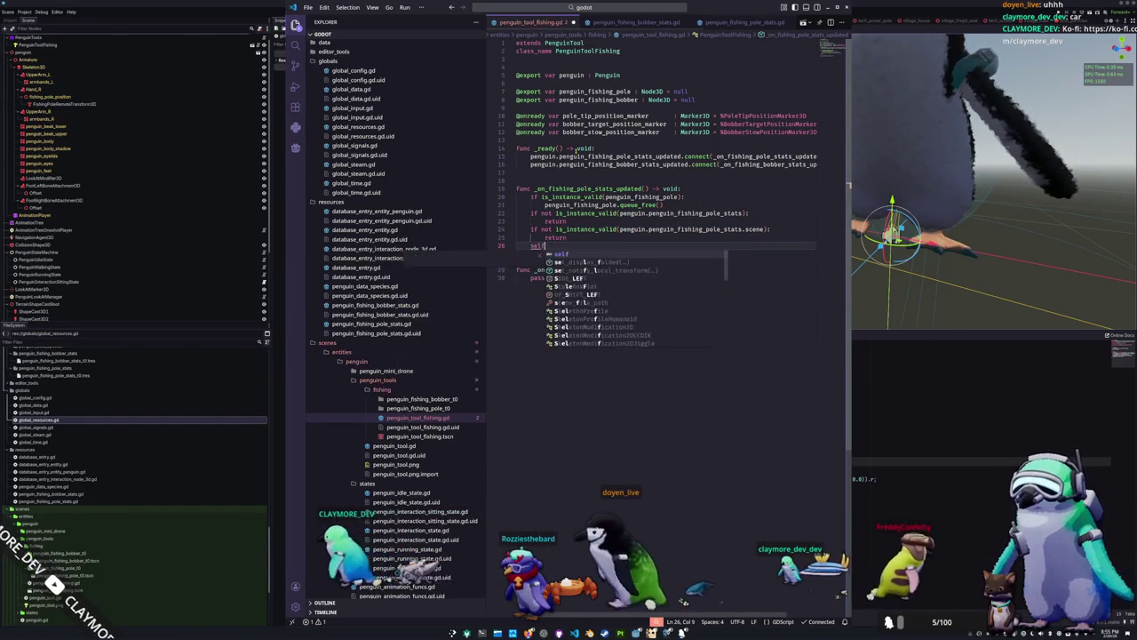
text(f.add_child(penguin_f)
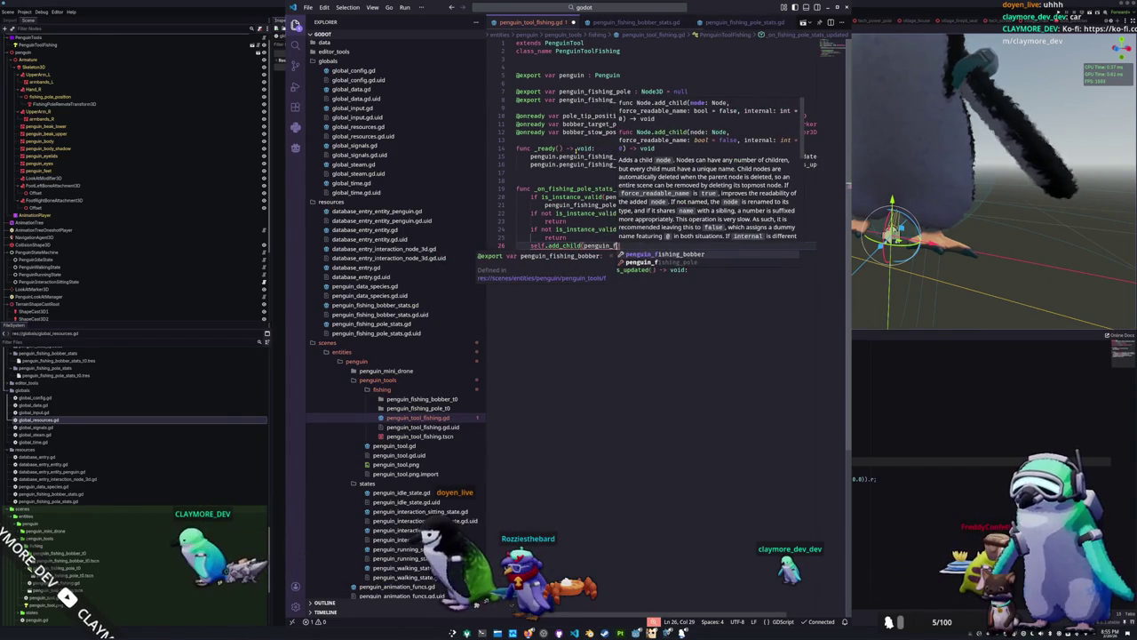
key(BackSpace)
key(BackSpace)
text(.penguin)
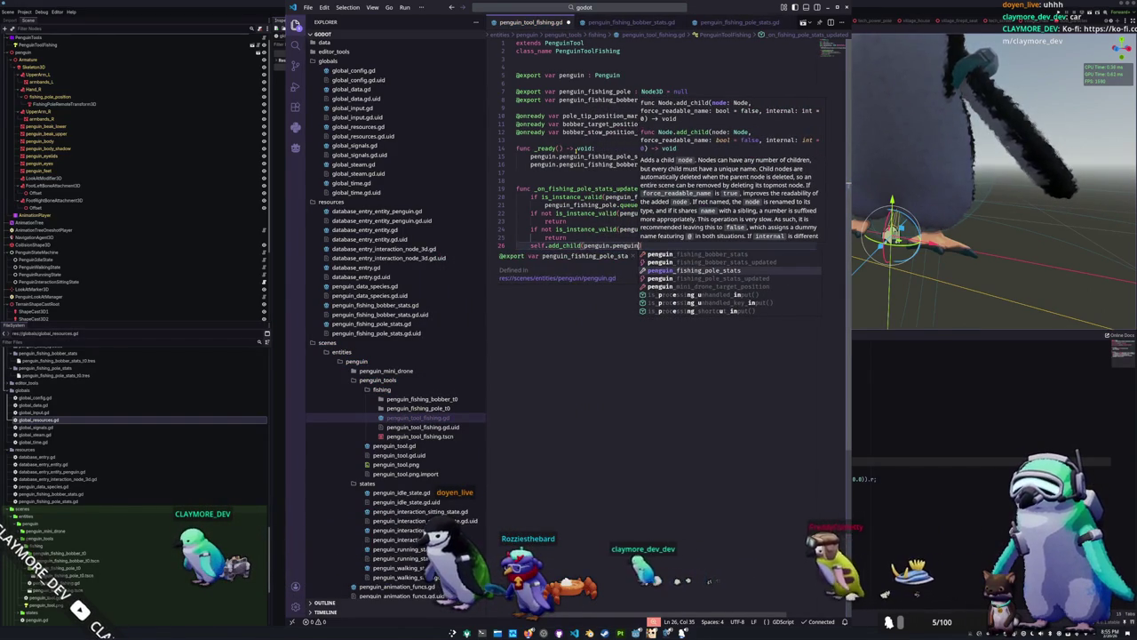
key(Return)
text(.scene.instantiate)
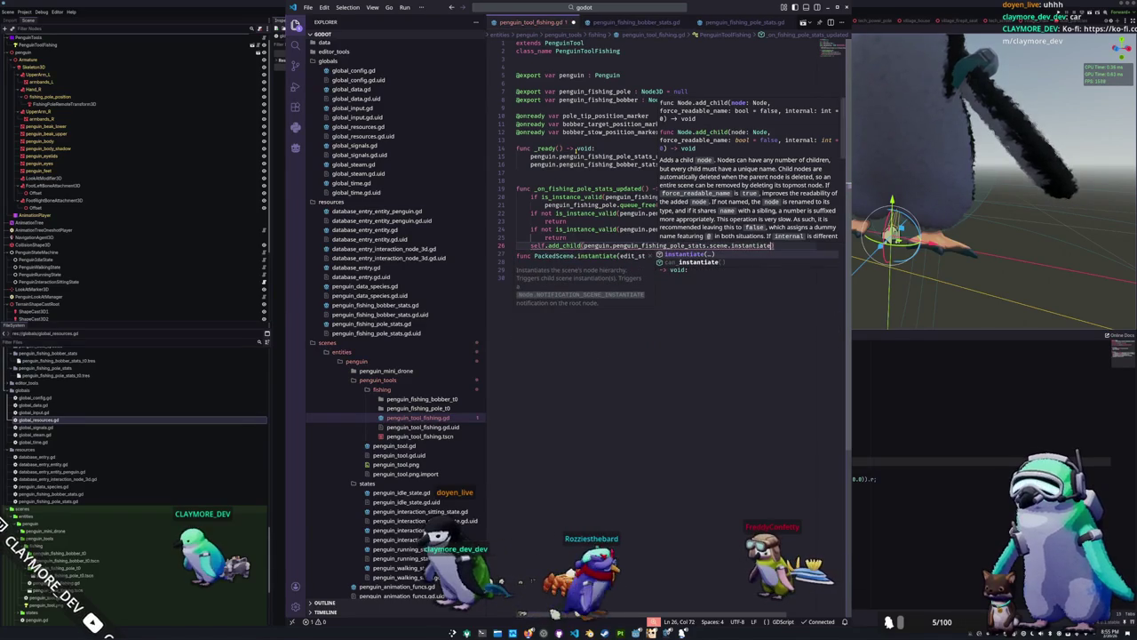
key(Return)
key(Down)
key(Home)
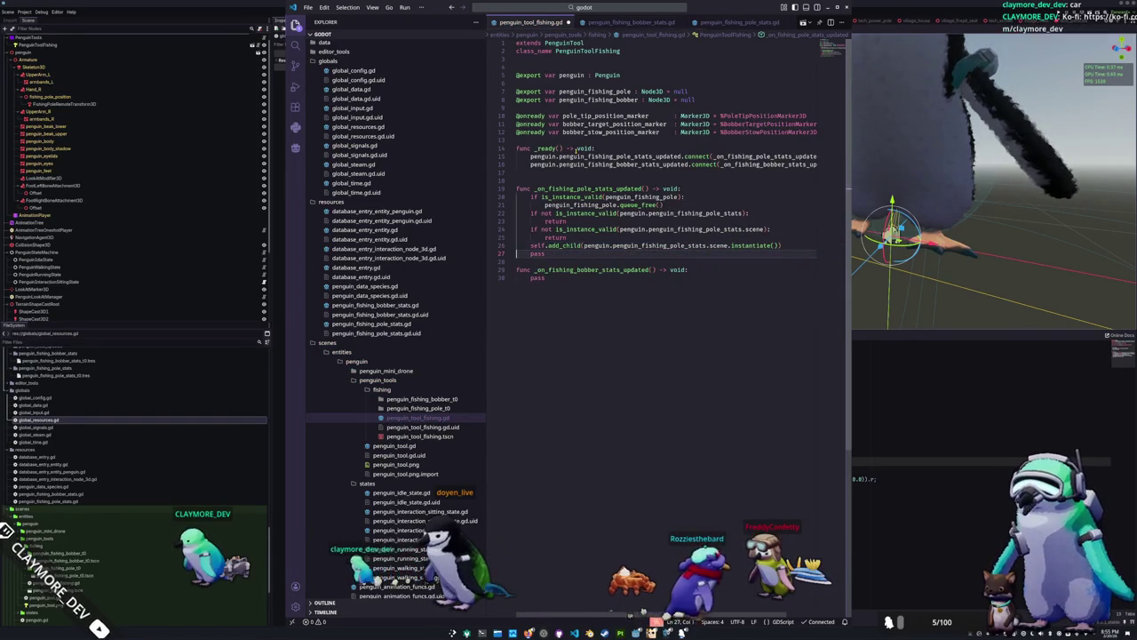
key(shift+Down)
key(BackSpace)
Store the instantiated scene in penguin_fishing_pole before add_child, spacing out the handlers
key(Left)
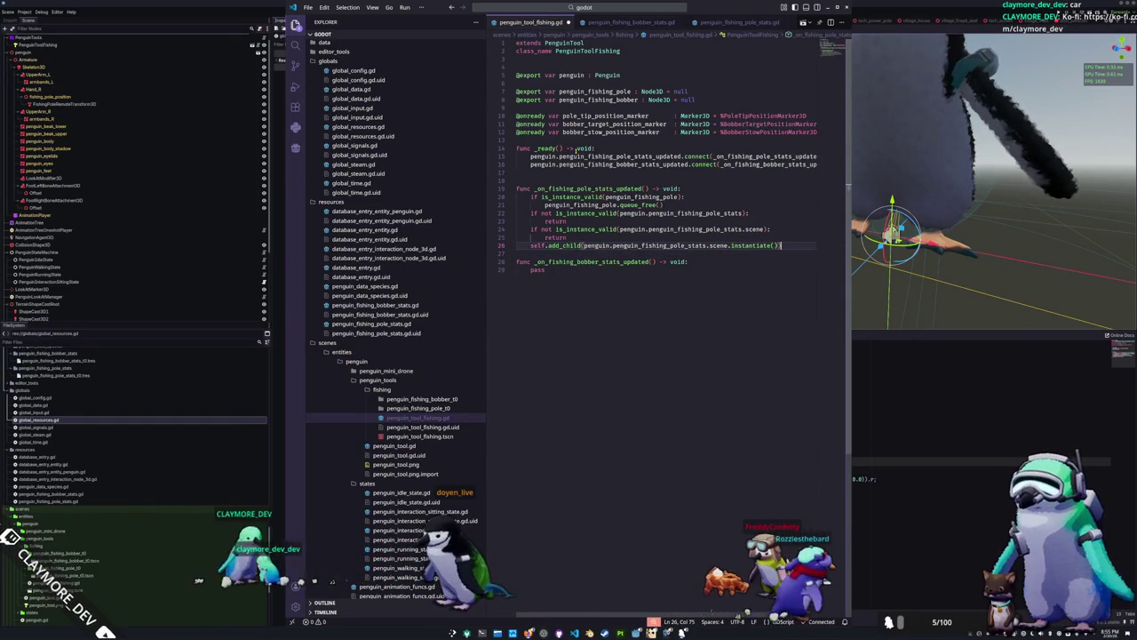
key(ctrl+Left)
key(ctrl+Left)
key(ctrl+Left)
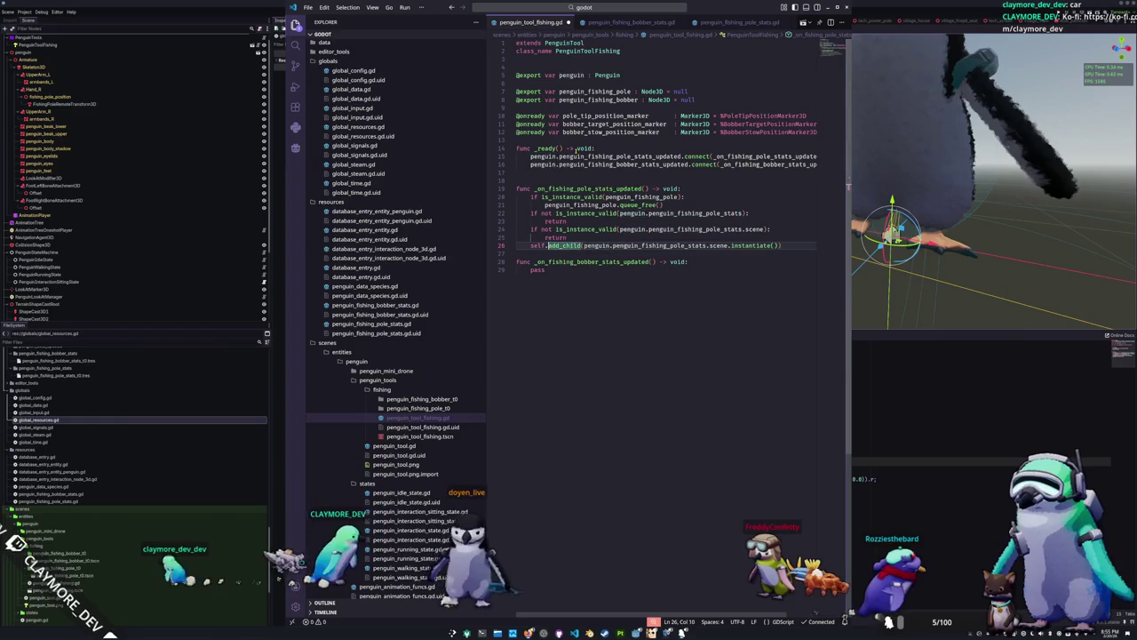
key(ctrl+shift+Right)
key(ctrl+shift+Right)
key(ctrl+shift+Right)
key(ctrl+shift+Right)
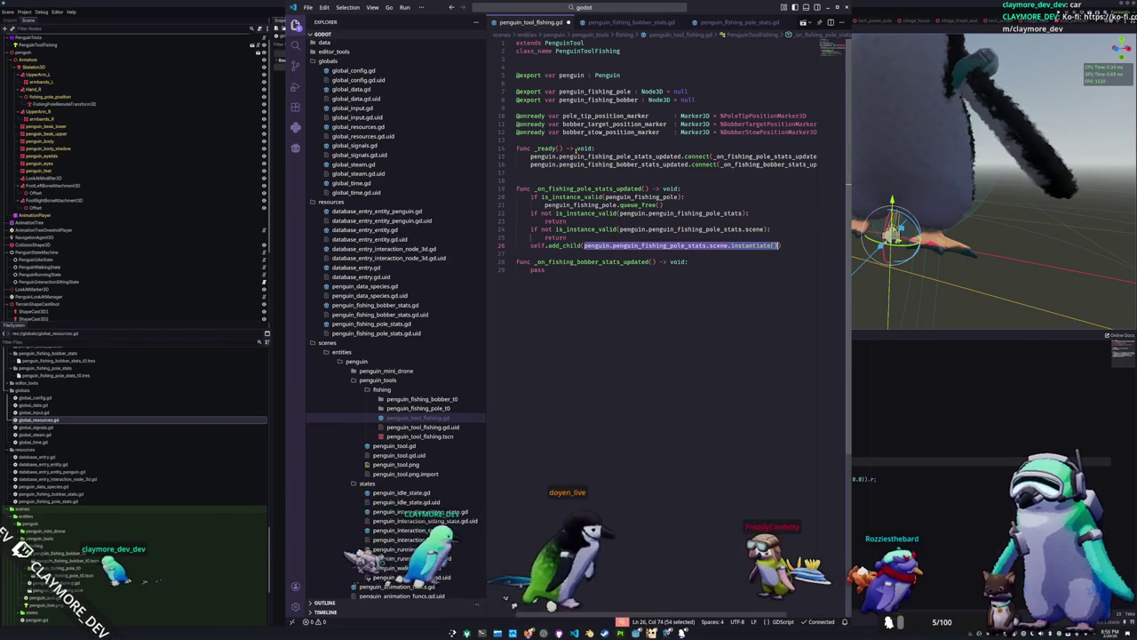
key(Return)
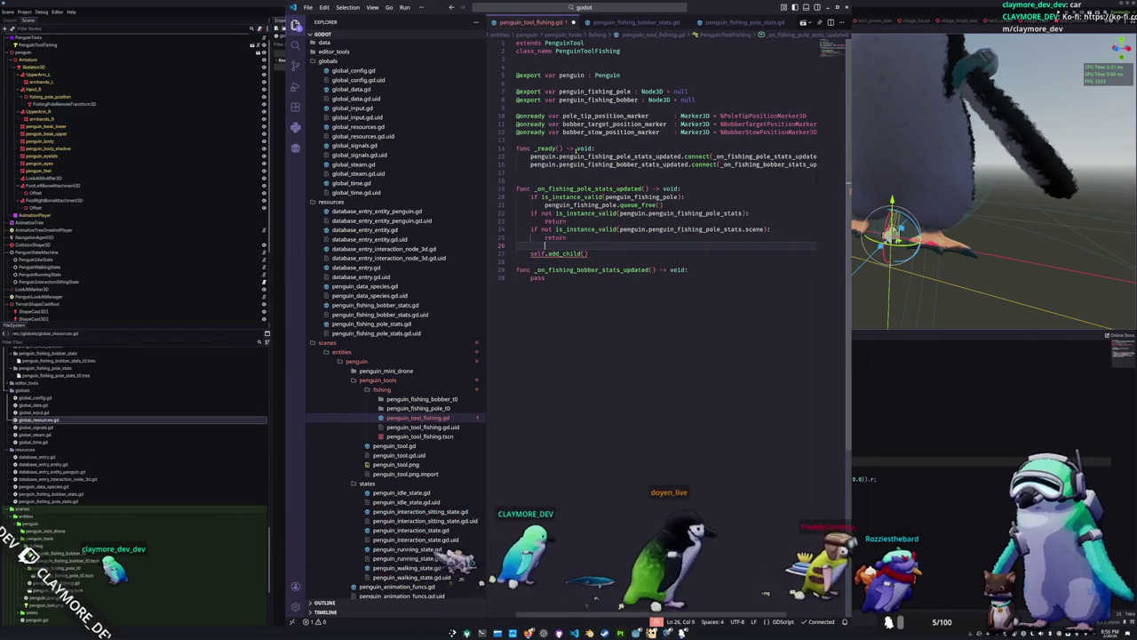
text(va)
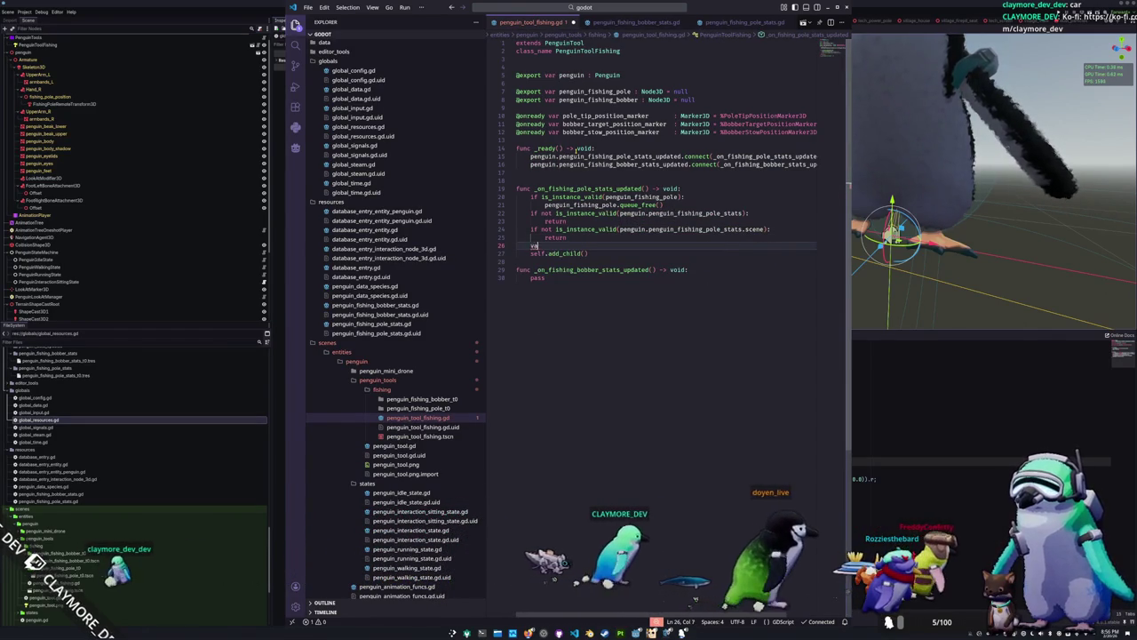
text(r penguin.)
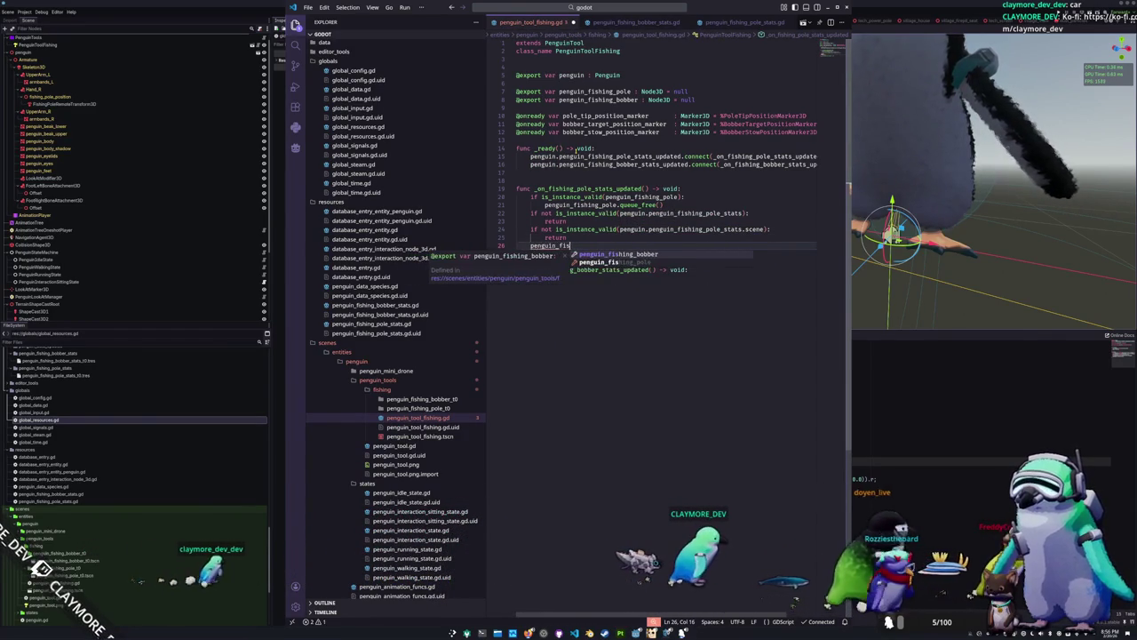
text(hing_pole = penguin.)
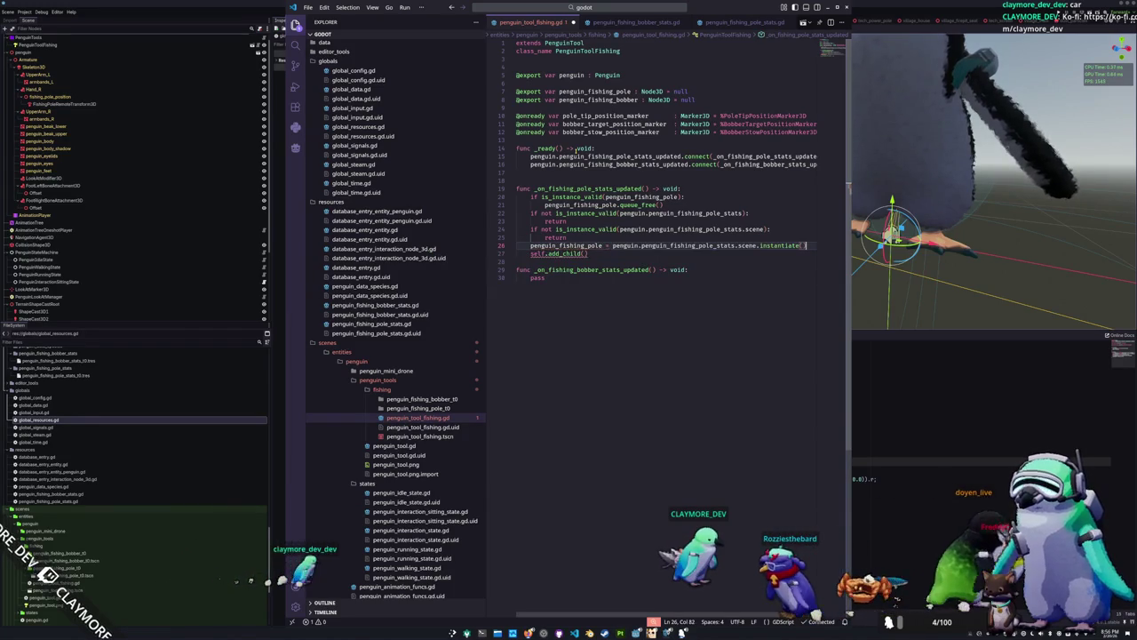
text(penguin_fishing_pole)
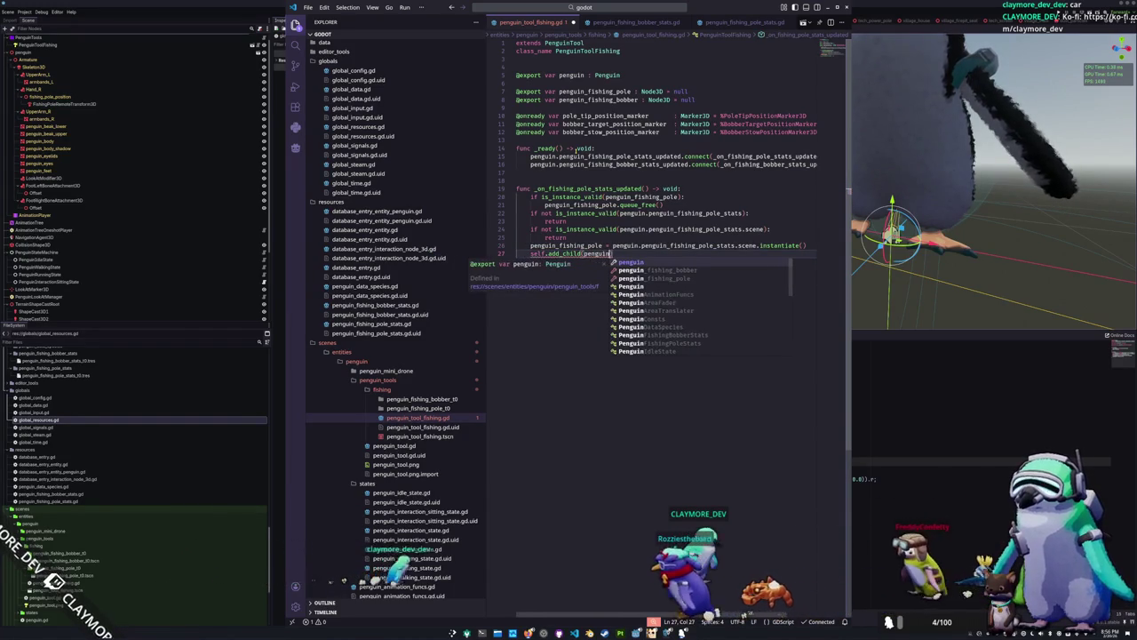
key(Down)
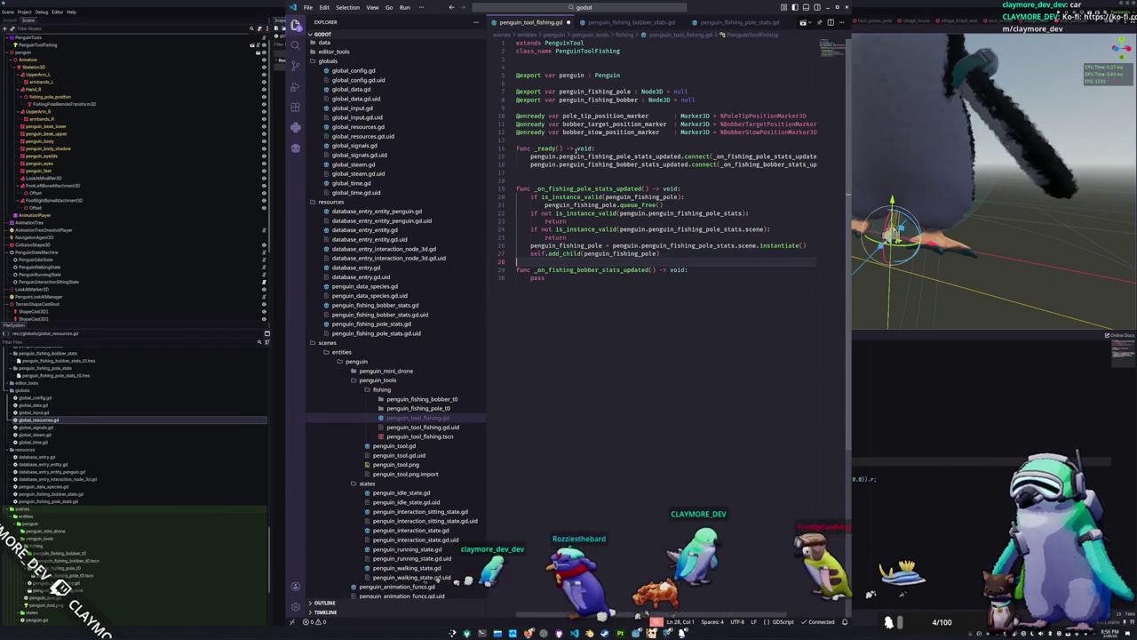
key(Return)
key(shift+Up)
key(shift+Up)
key(shift+Up)
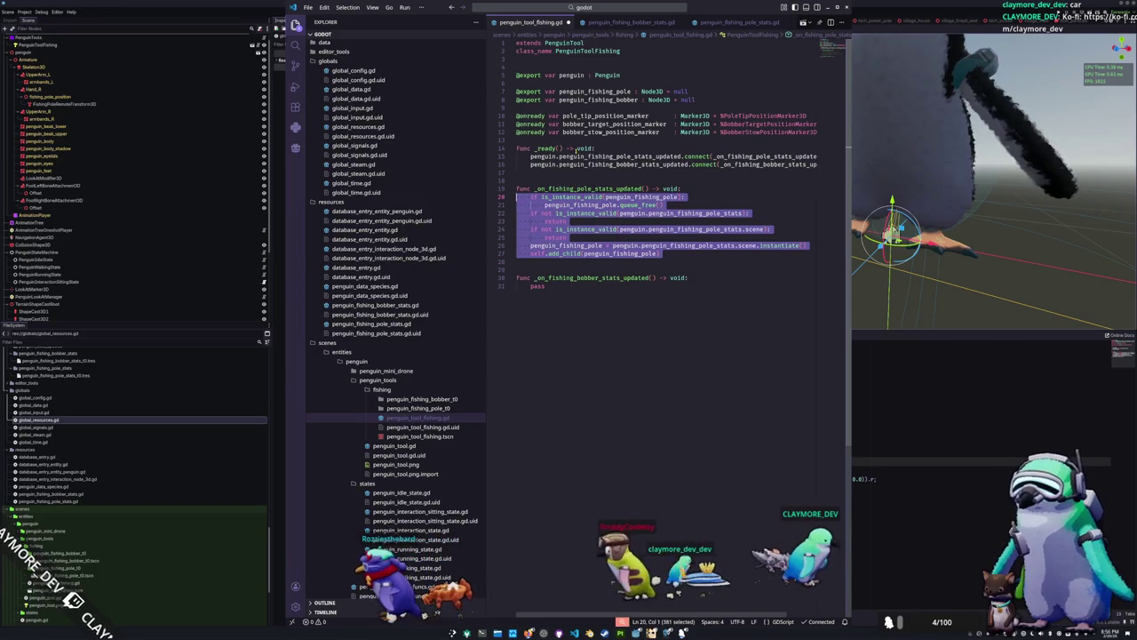
Paste the pole handler's body into _on_fishing_bobber_stats_updated, replacing its pass line
key(Down)
key(Down)
key(Down)
text(if is_instance_valid(penguin_fishing_pole):         penguin_fishing_pole.queue_free()     if not is_instance_valid(penguin.penguin_fishing_pole_stats):         return     if not is_instance_valid(penguin.penguin_fishing_pole_stats.scene):         return     penguin_fishing_pole = penguin.penguin_fishing_pole_stats.scene.instantiate()     self.add_child(penguin_fishing_pole))
key(shift+Up)
key(BackSpace)
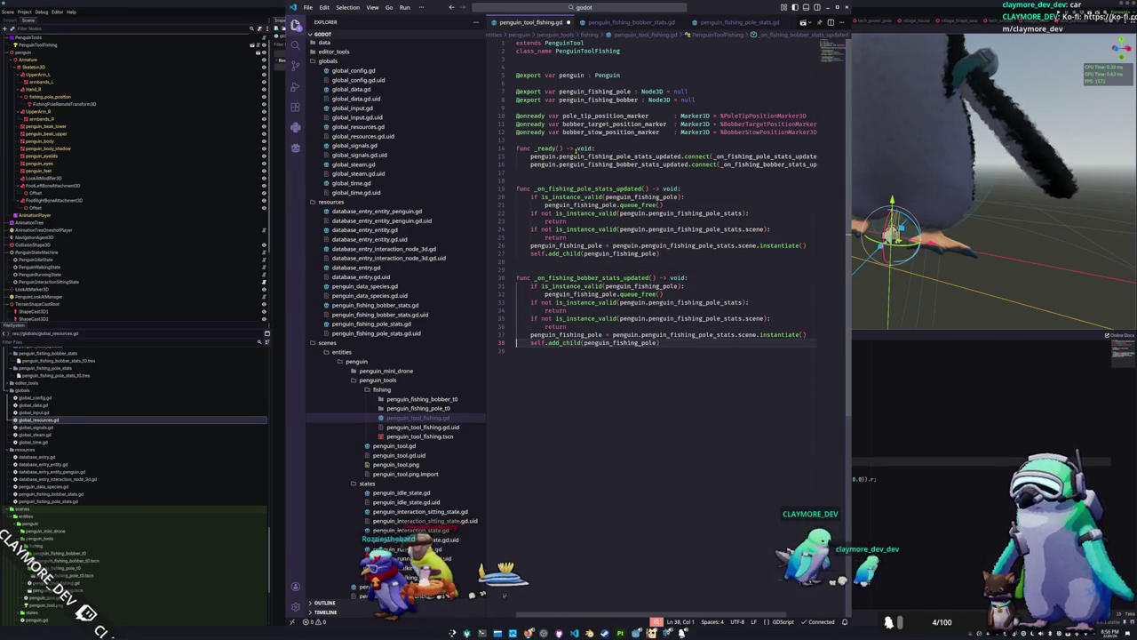
Rename every penguin_fishing_pole in the bobber handler to penguin_fishing_bobber
key(Left)
key(Left)
key(ctrl+shift+Left)
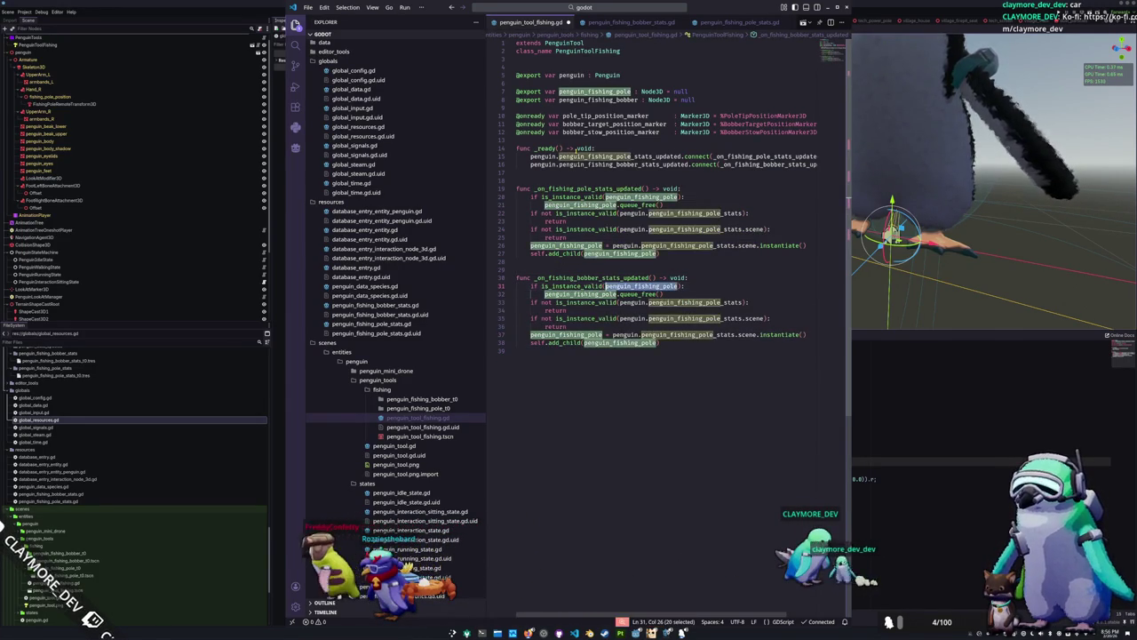
text(penguin_fish)
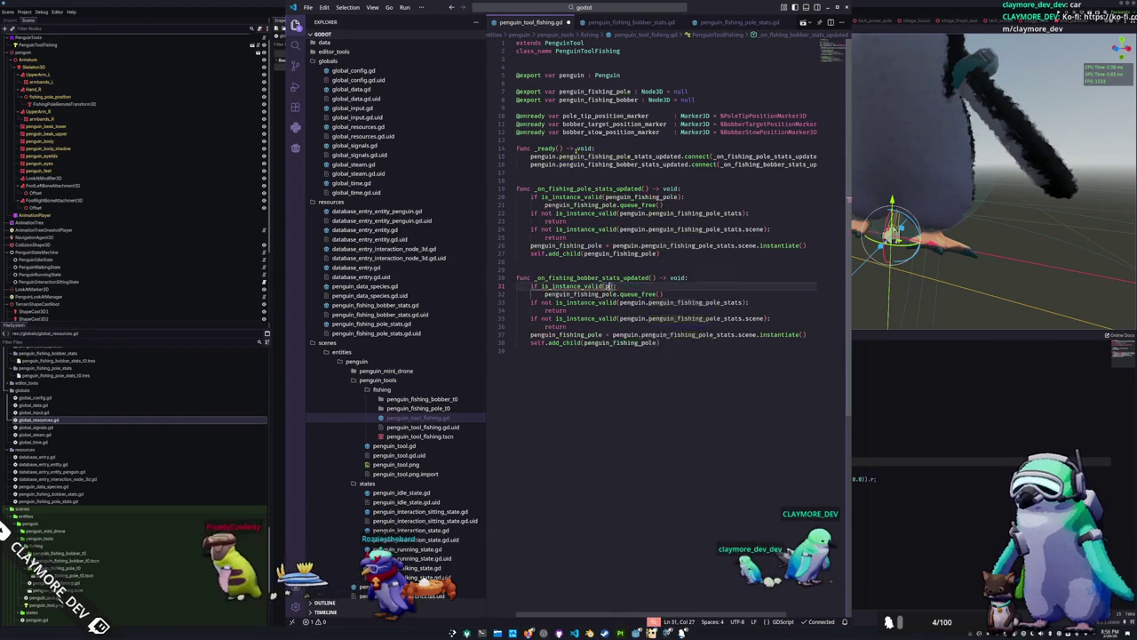
text(ing_)
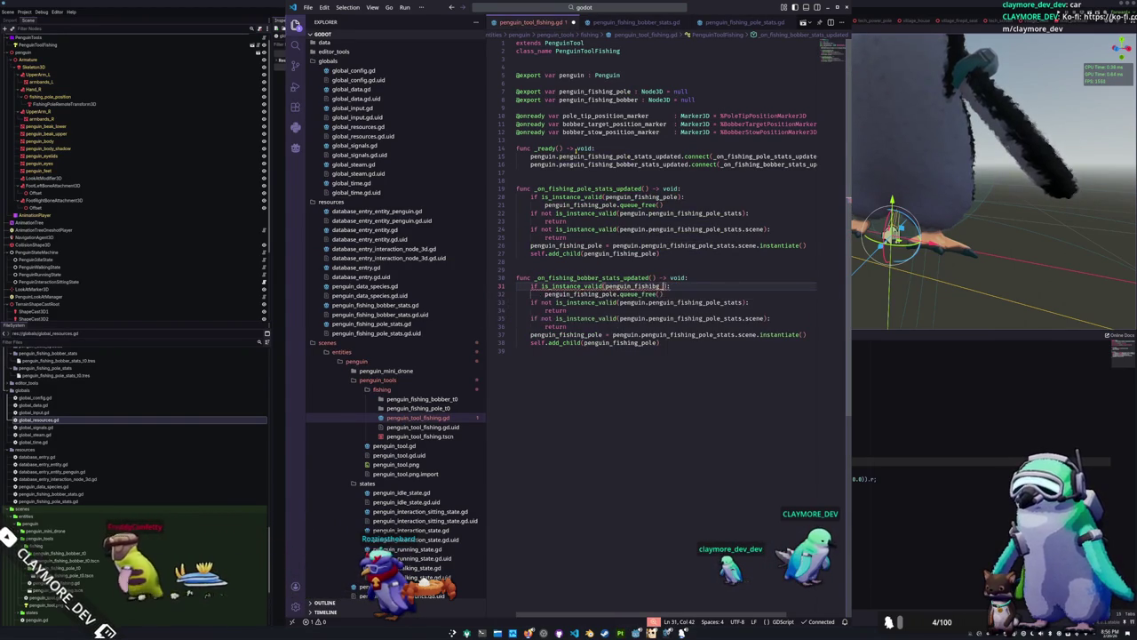
key(ctrl+z)
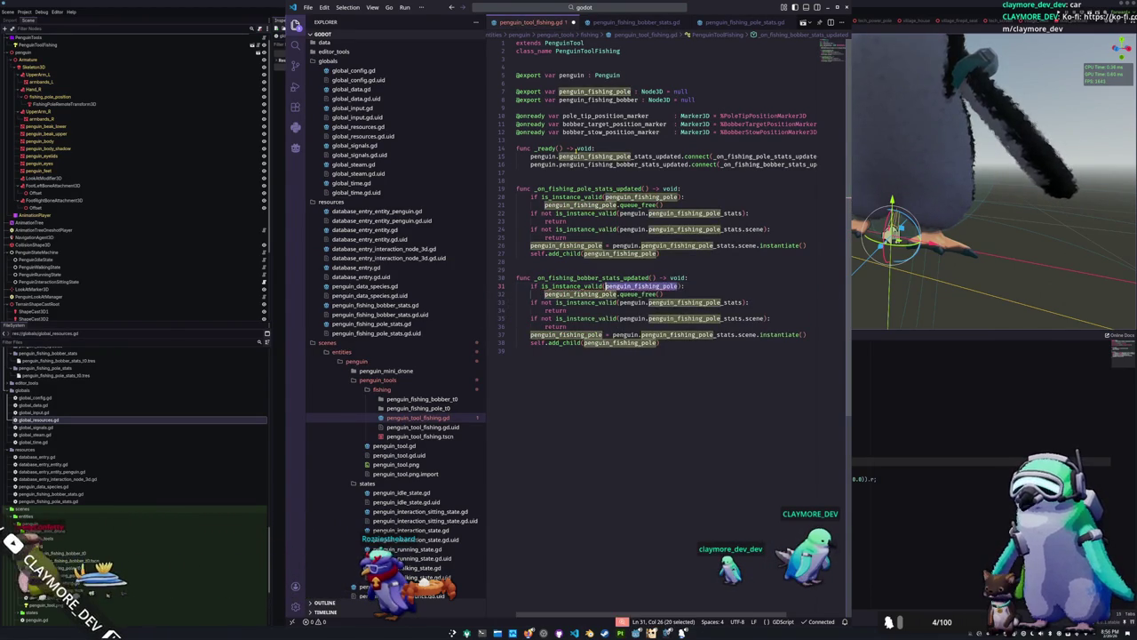
key(ctrl+d)
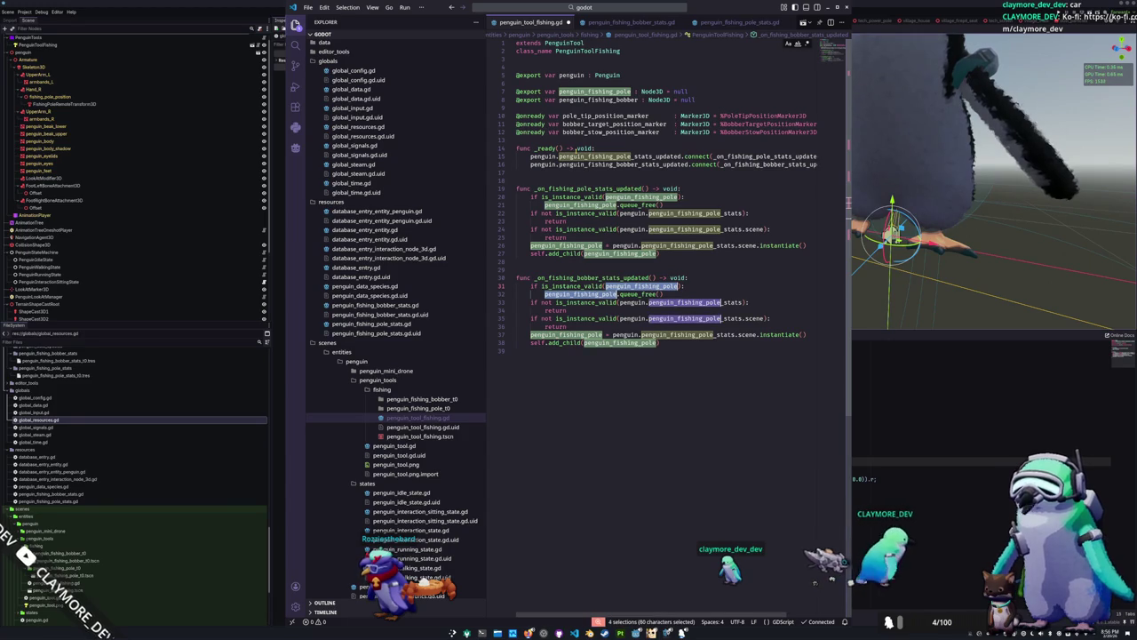
key(ctrl+d)
text(penguin_fishing_bobber)
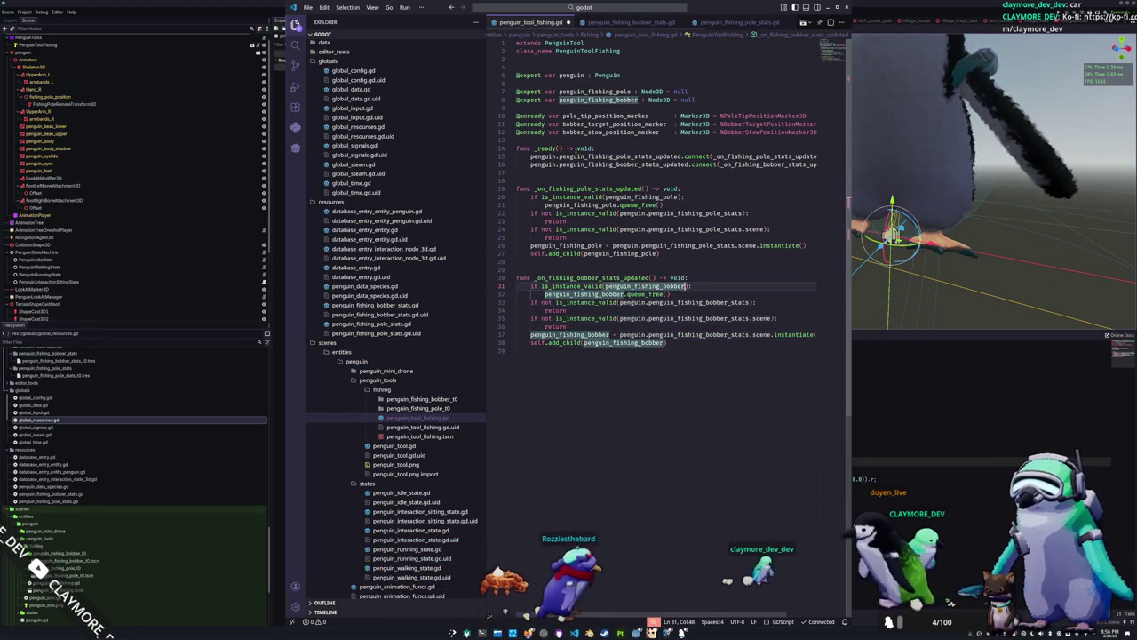
key(ctrl+End)
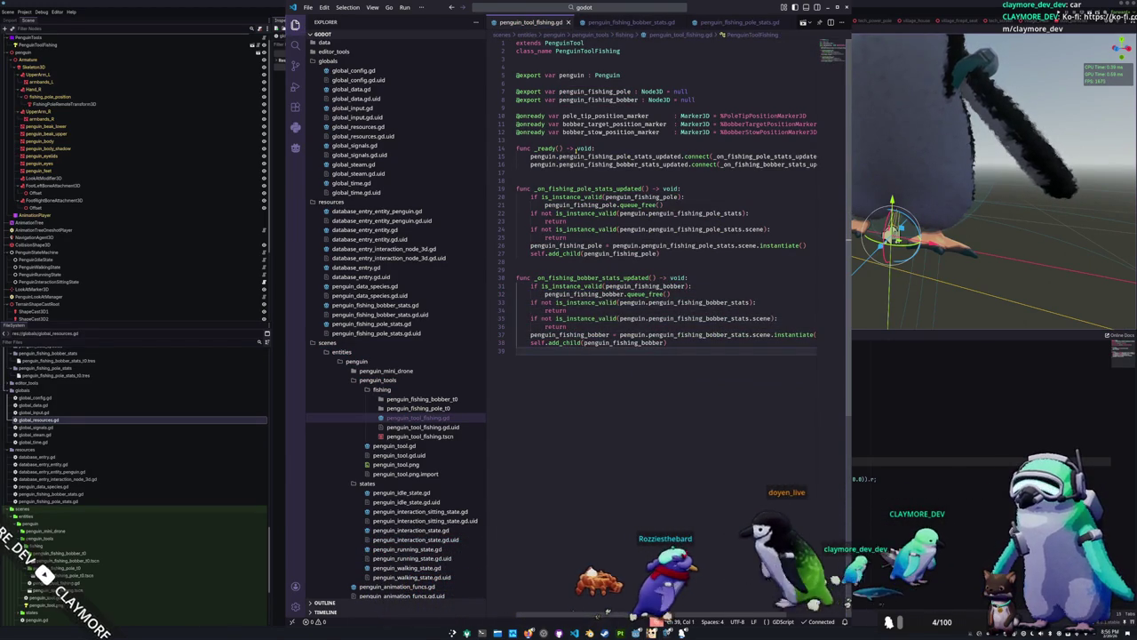
Add blank lines above the _ready function and return to Godot
click(516, 214)
key(Up)
key(Up)
key(Up)
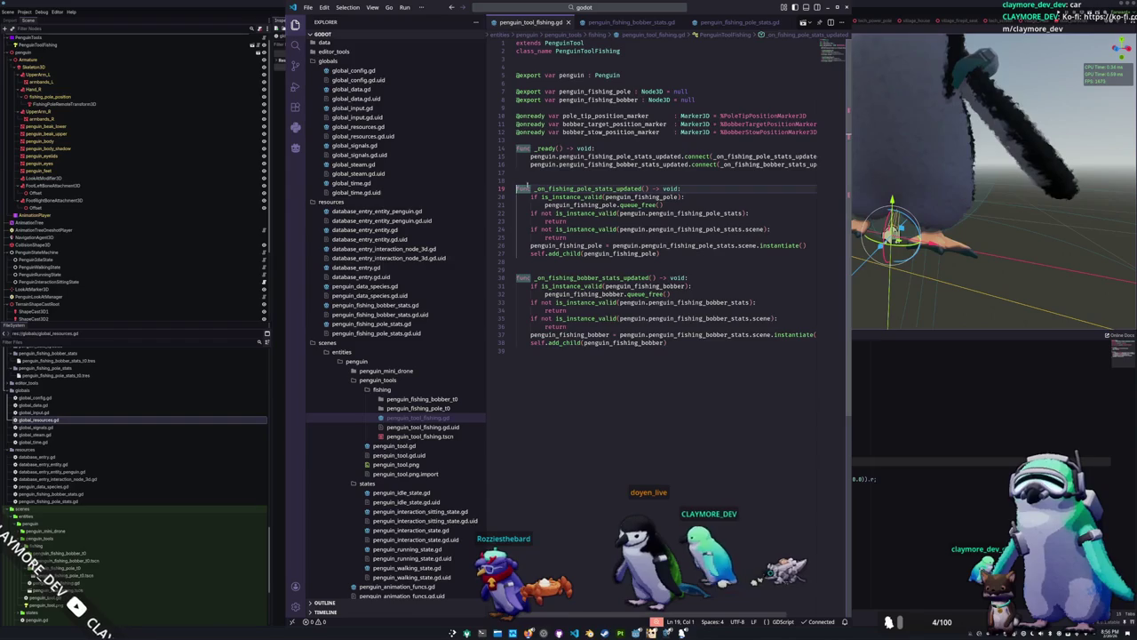
click(530, 174)
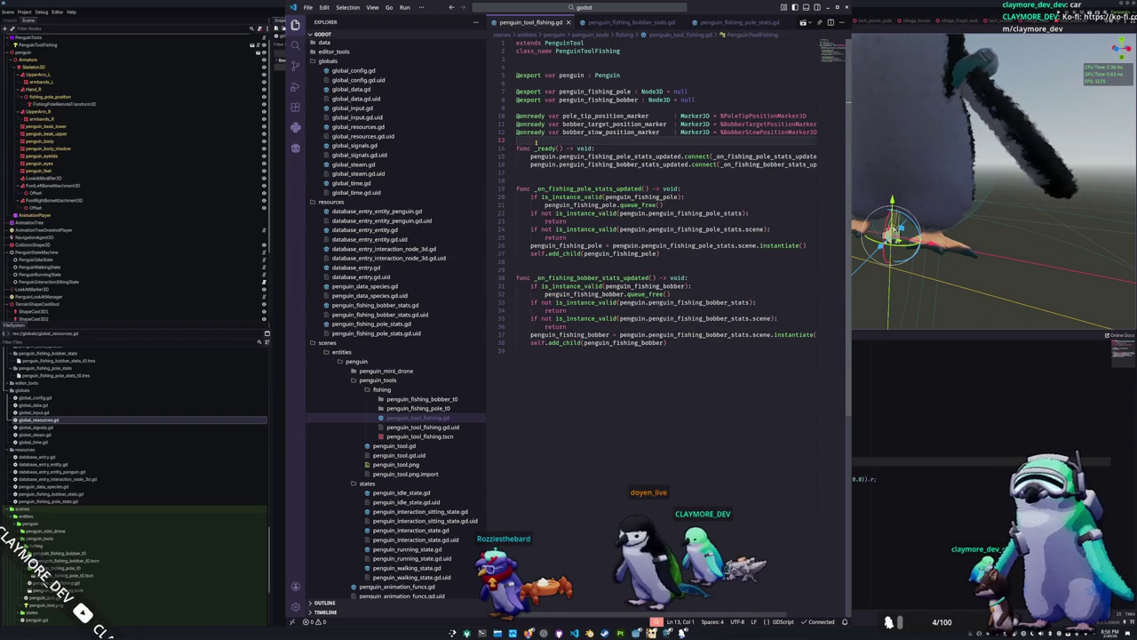
key(Return)
key(Return)
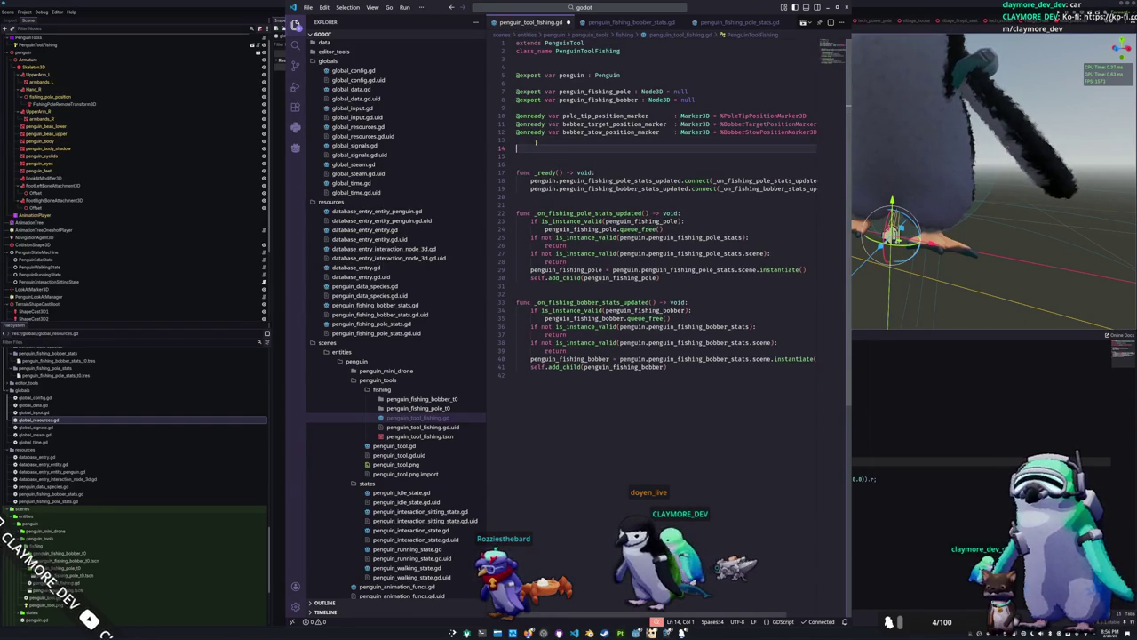
key(alt+Tab)
scroll(681, 219, down, 3)
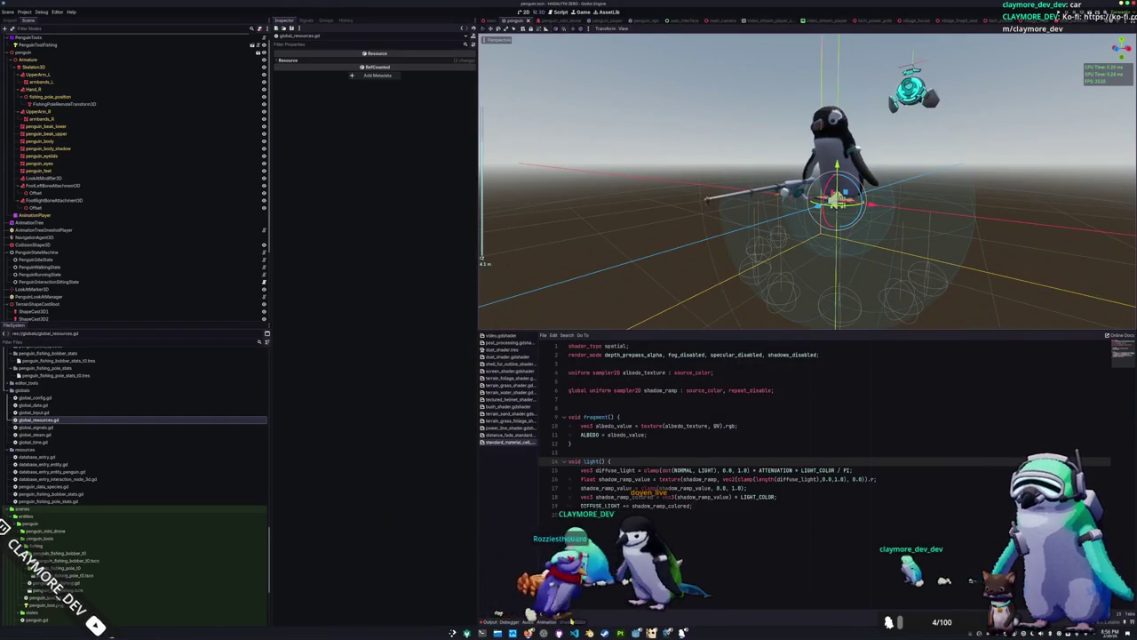
Navigate the AnimationTree through BaseStateMachine and MovementStateMachine into the idle blend tree
click(80, 222)
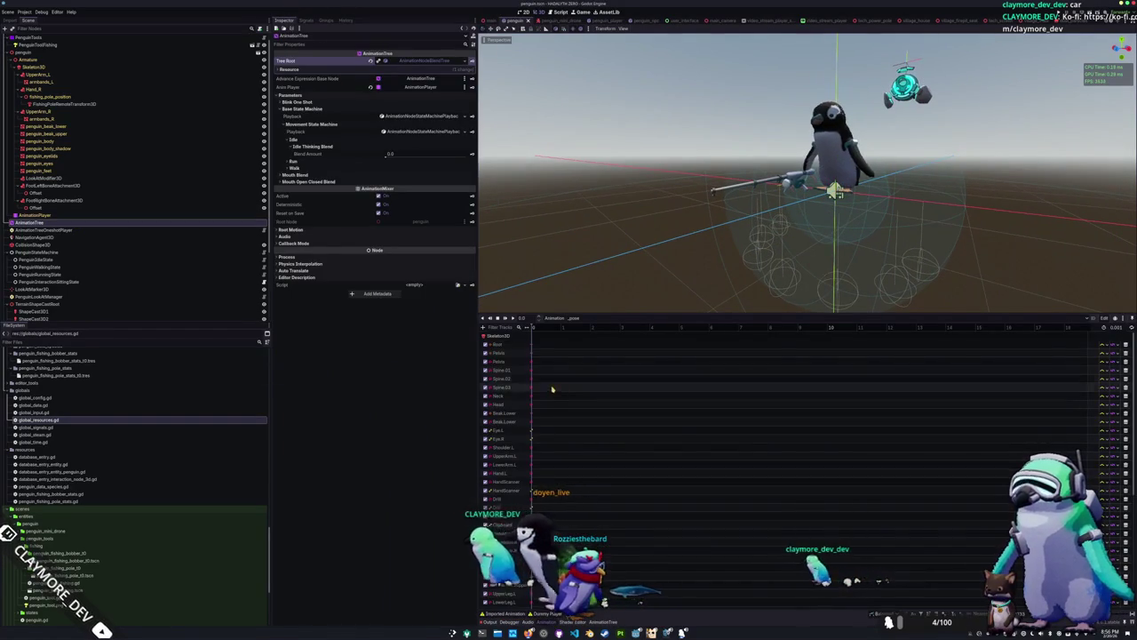
click(603, 621)
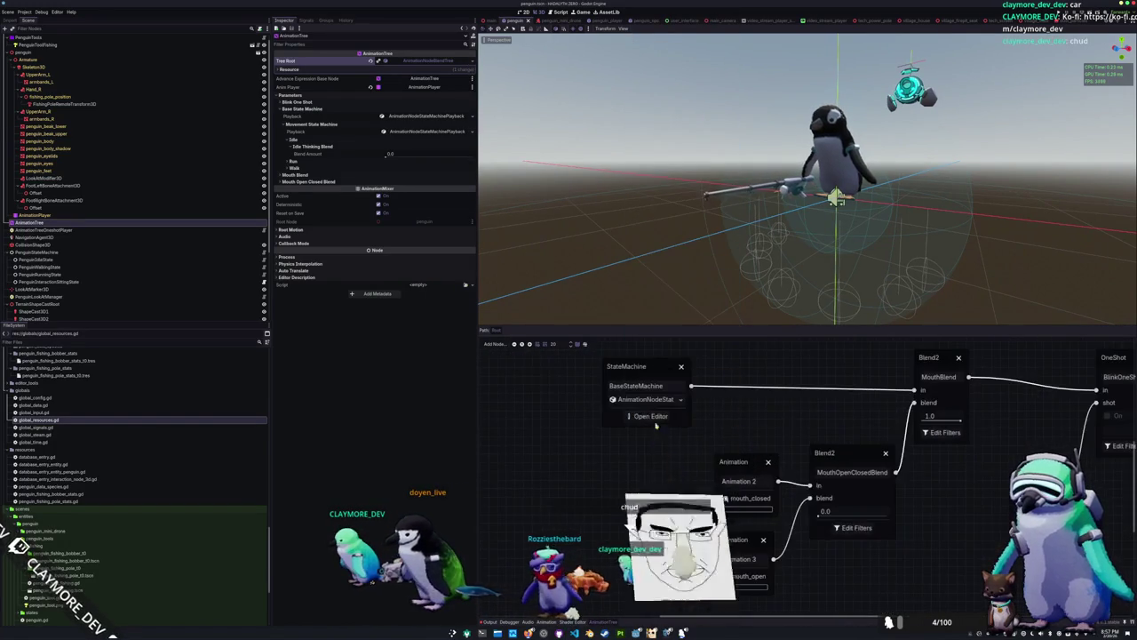
click(600, 418)
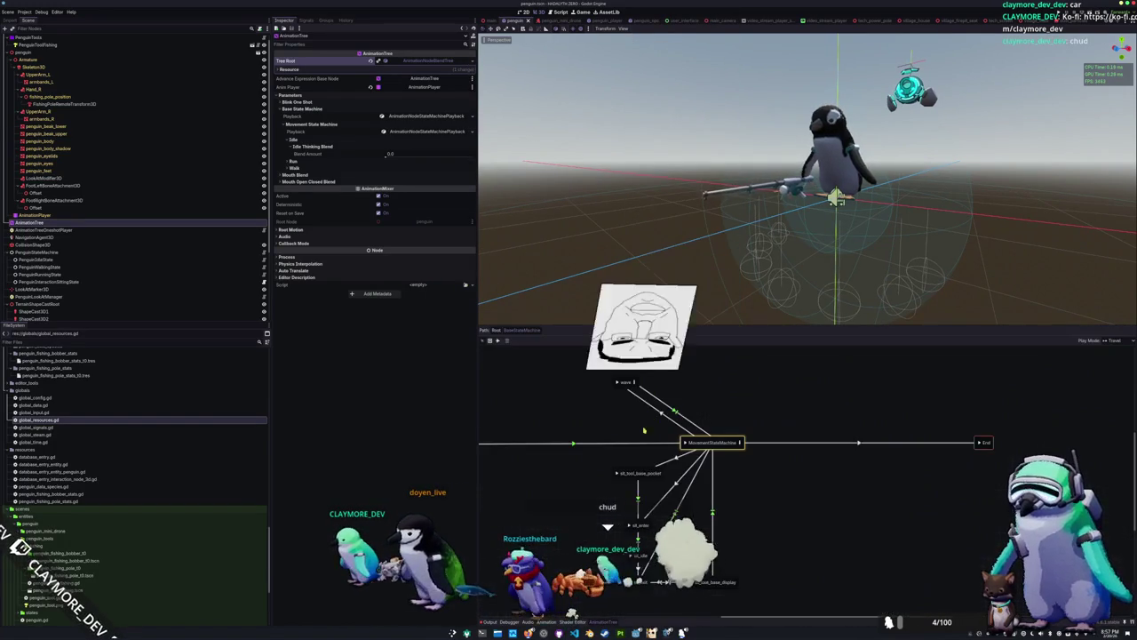
click(738, 443)
click(707, 488)
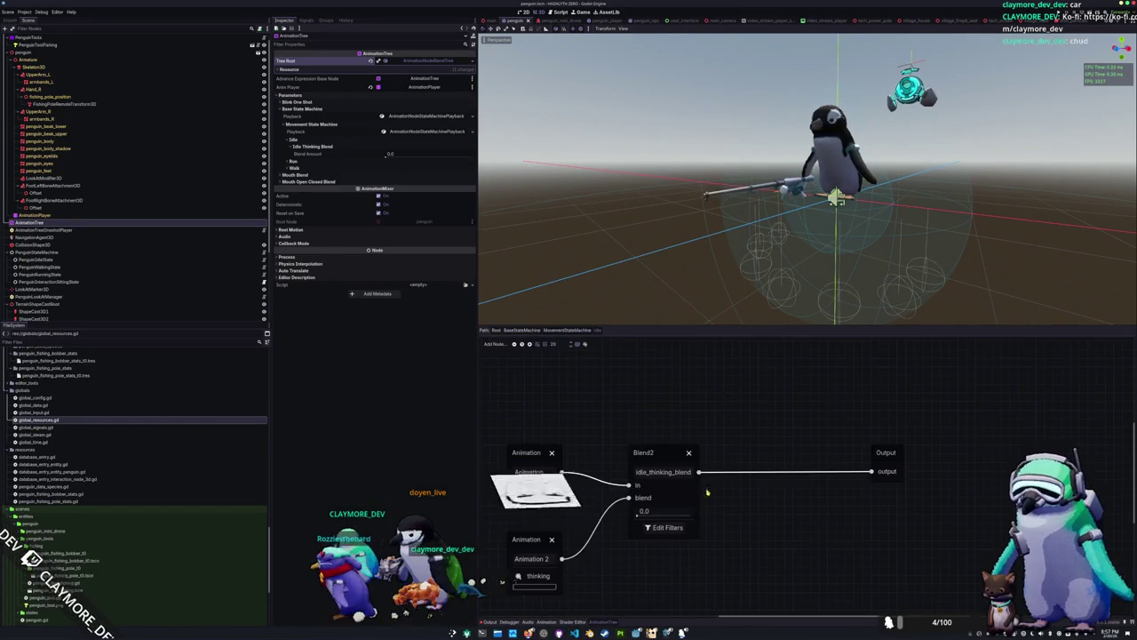
Add a Blend2 node named fishing_blend between idle_thinking_blend and Output
drag(808, 422, 952, 422)
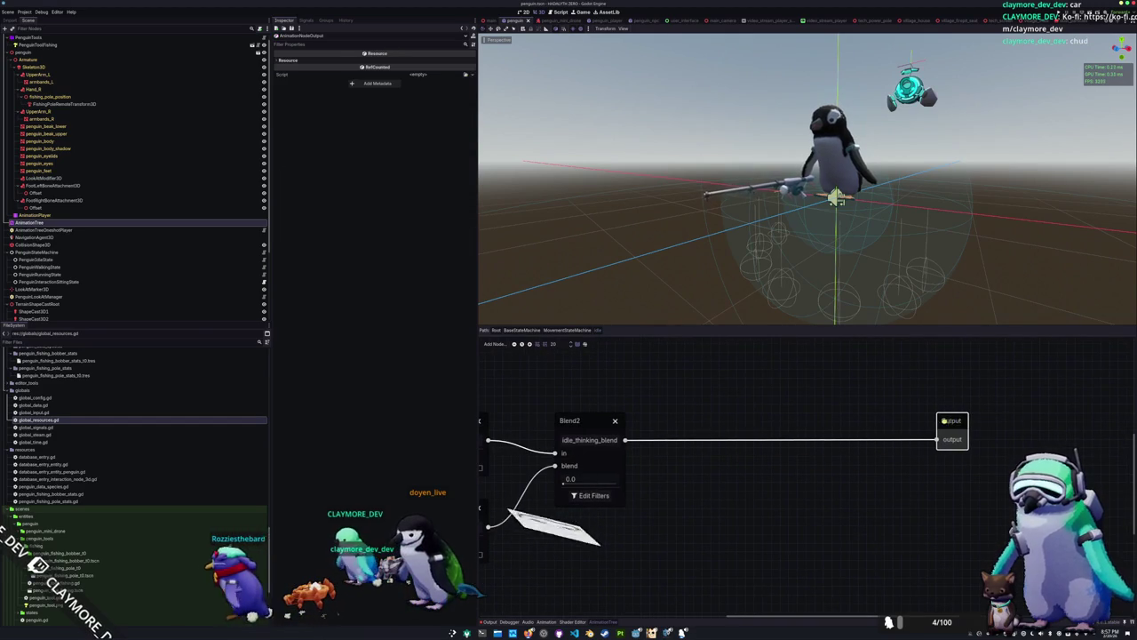
right_click(773, 480)
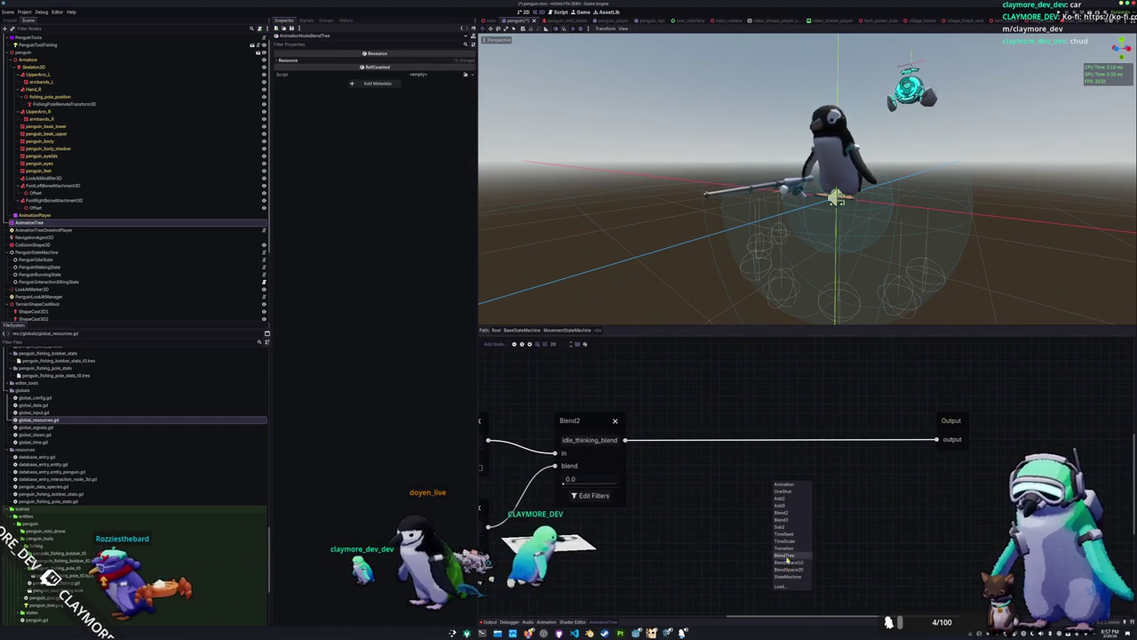
click(782, 512)
drag(800, 488, 781, 424)
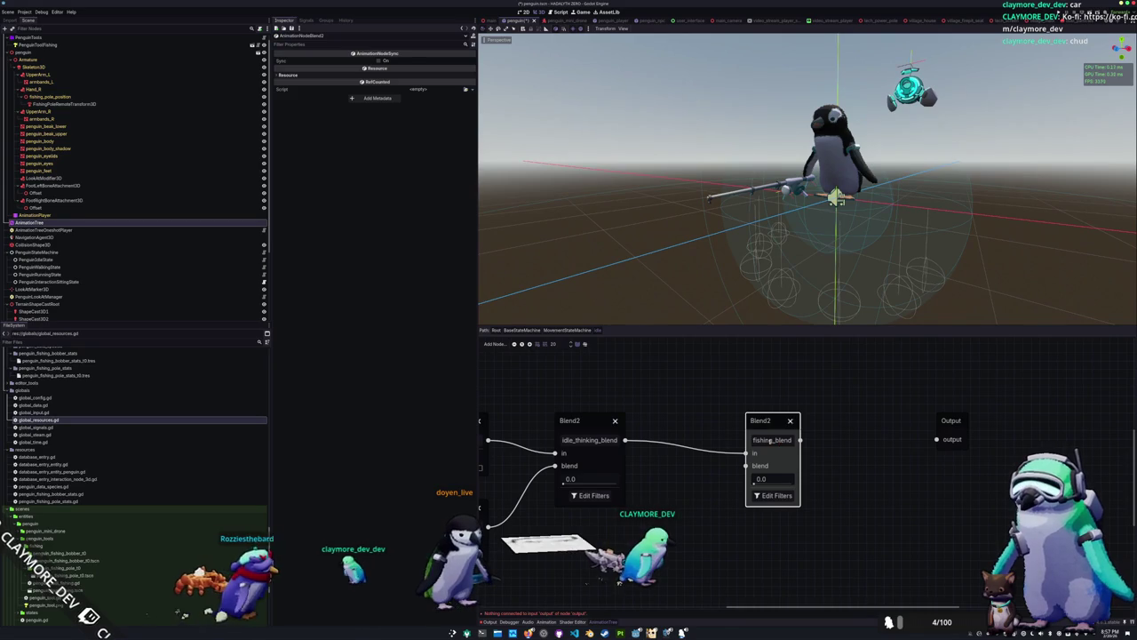
click(905, 449)
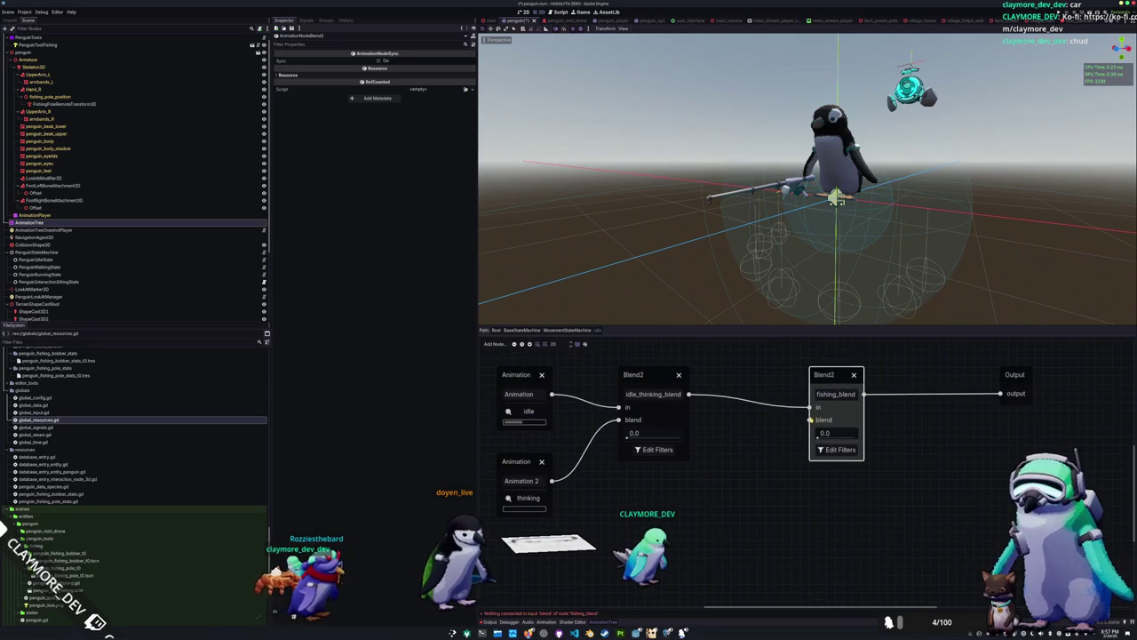
Feed an Animation node playing tool_fishing_pole_idle_pose into fishing_blend's blend input
right_click(749, 520)
click(758, 521)
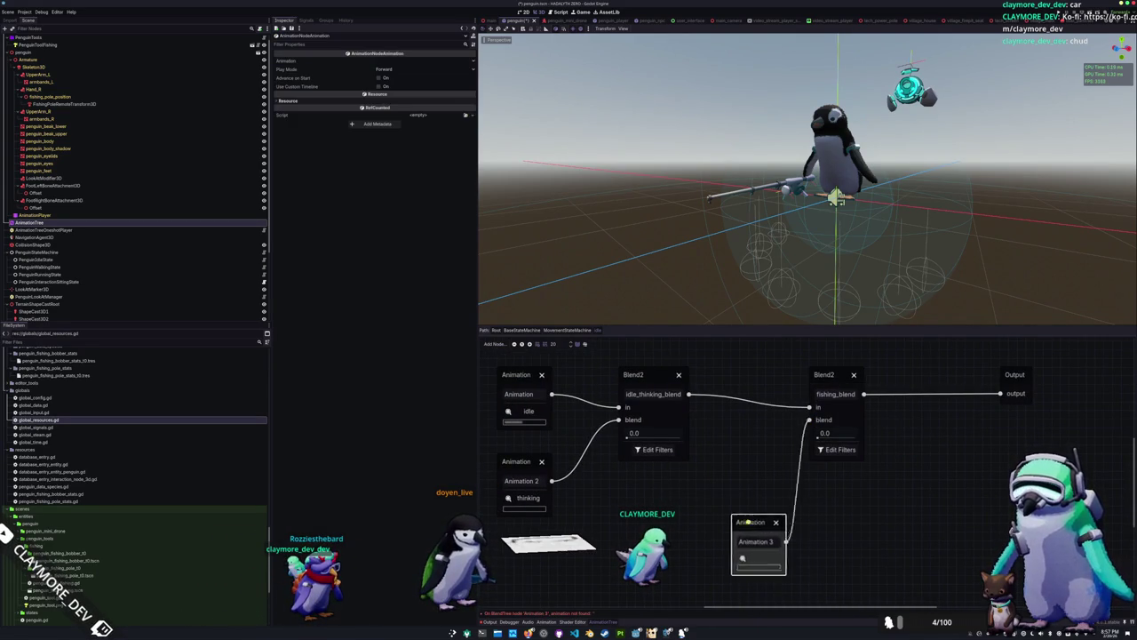
drag(754, 526, 654, 505)
click(662, 540)
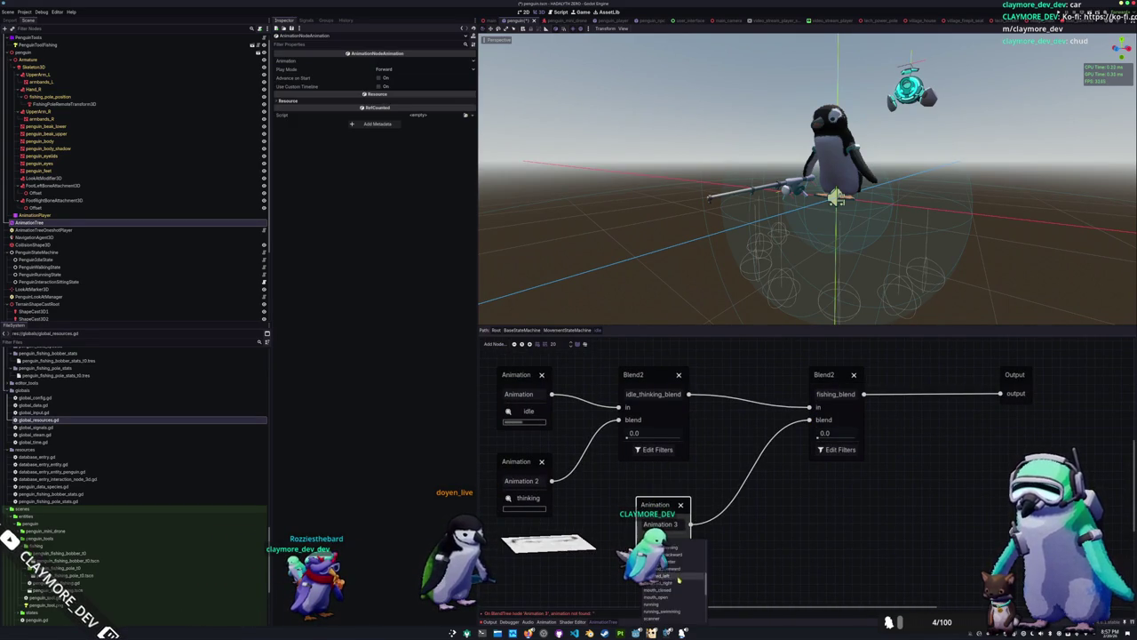
scroll(681, 594, down, 2)
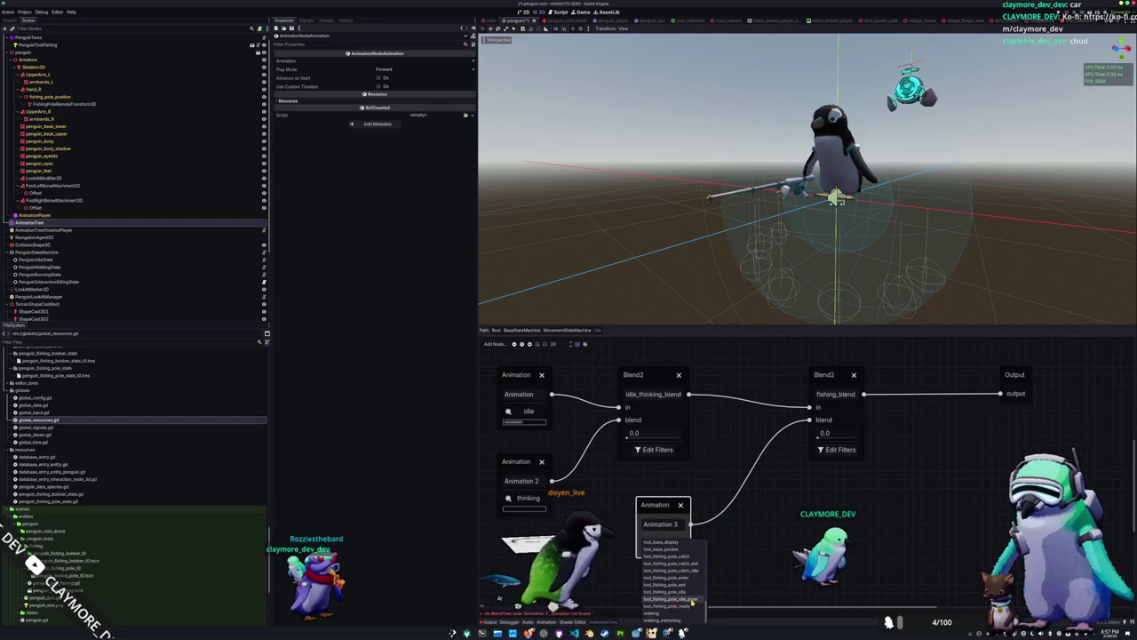
click(693, 599)
Set fishing_blend to 1.0 and filter it to the right-arm bone tracks
drag(818, 438, 856, 437)
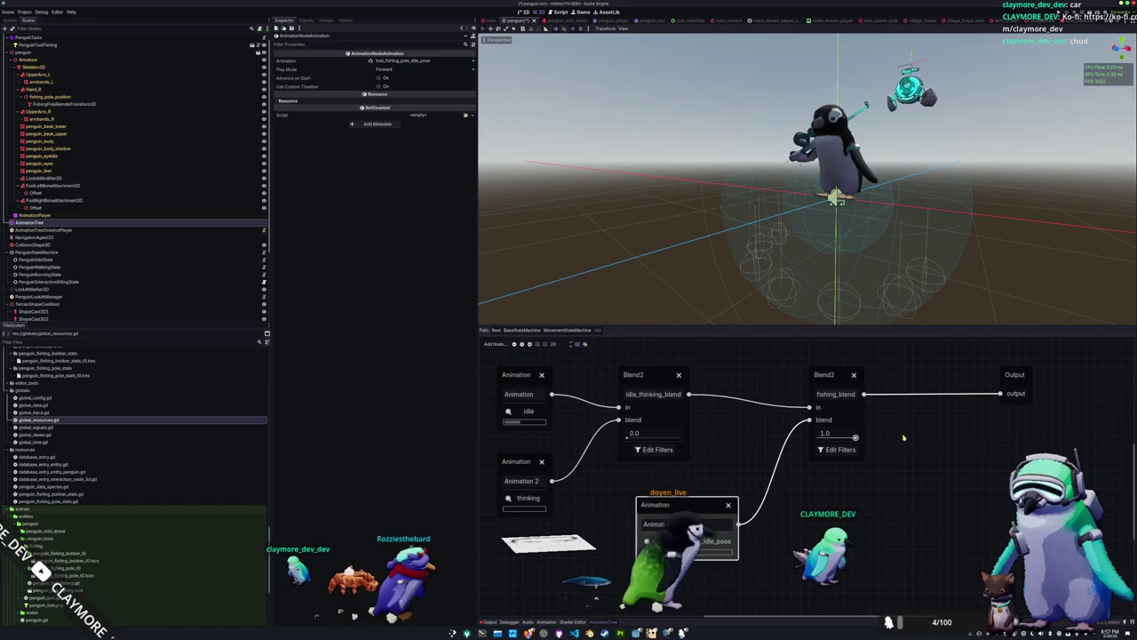
click(836, 450)
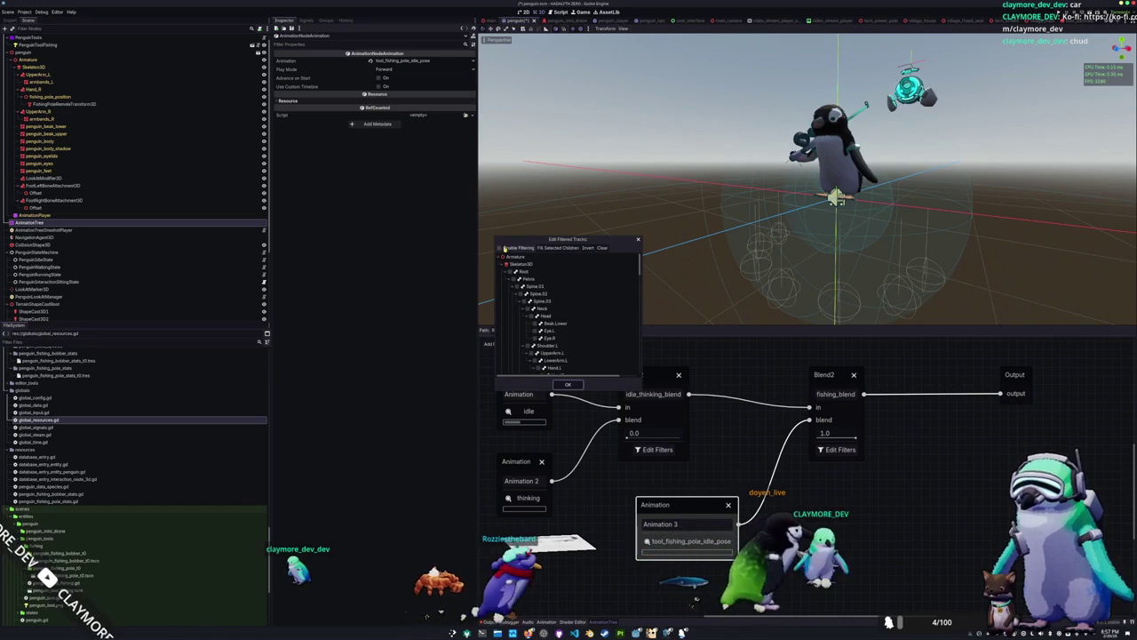
click(502, 248)
scroll(544, 320, down, 2)
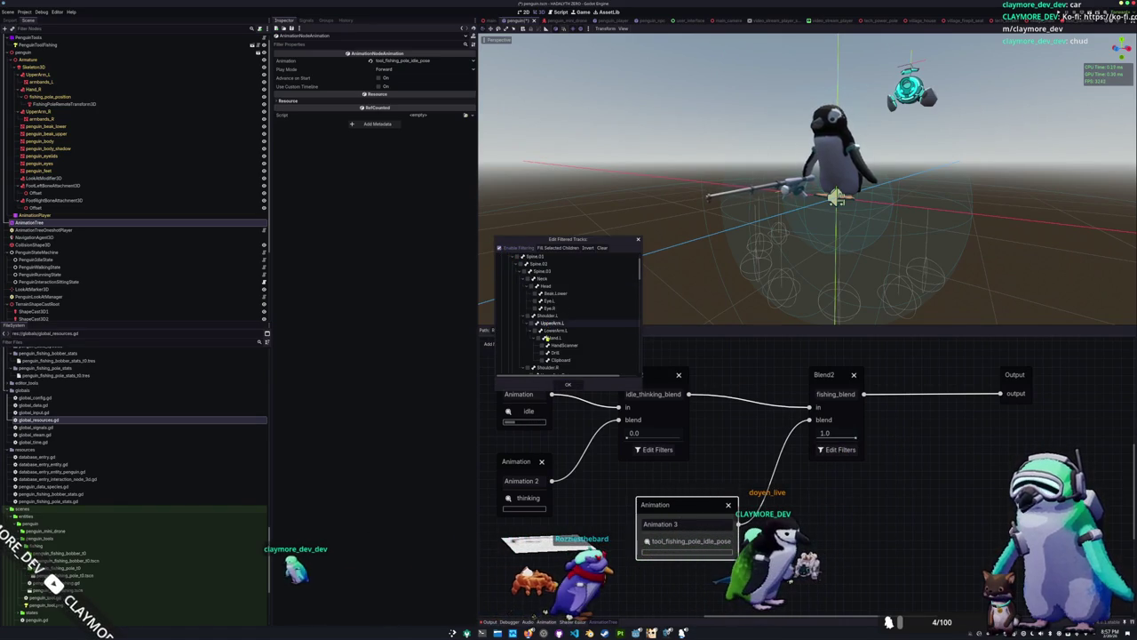
scroll(541, 324, down, 1)
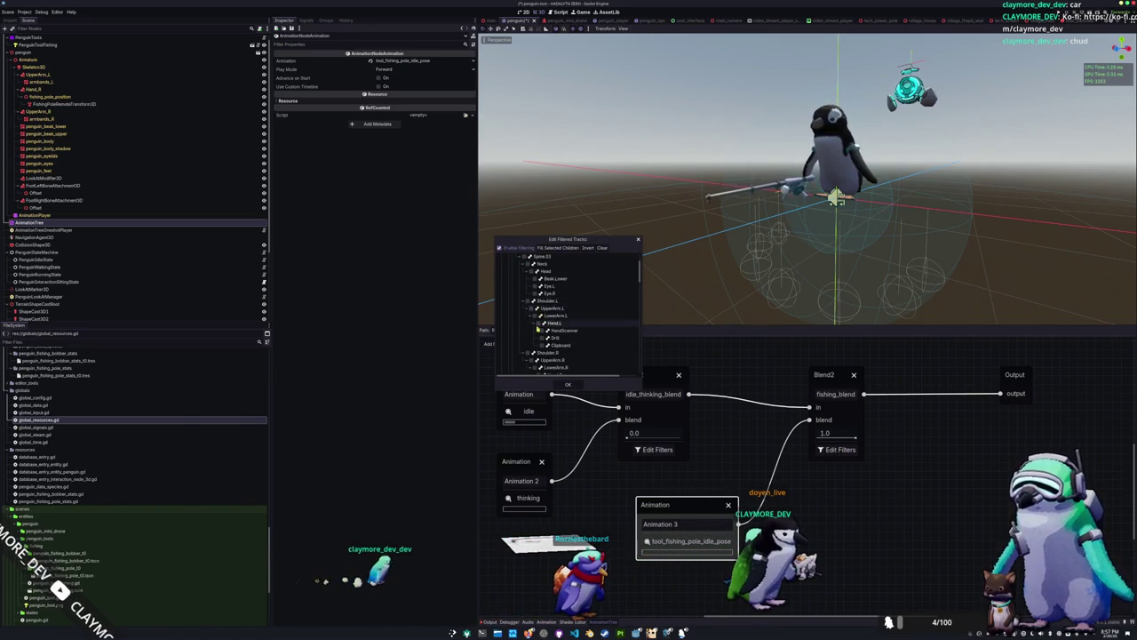
scroll(537, 323, down, 3)
click(536, 330)
click(540, 337)
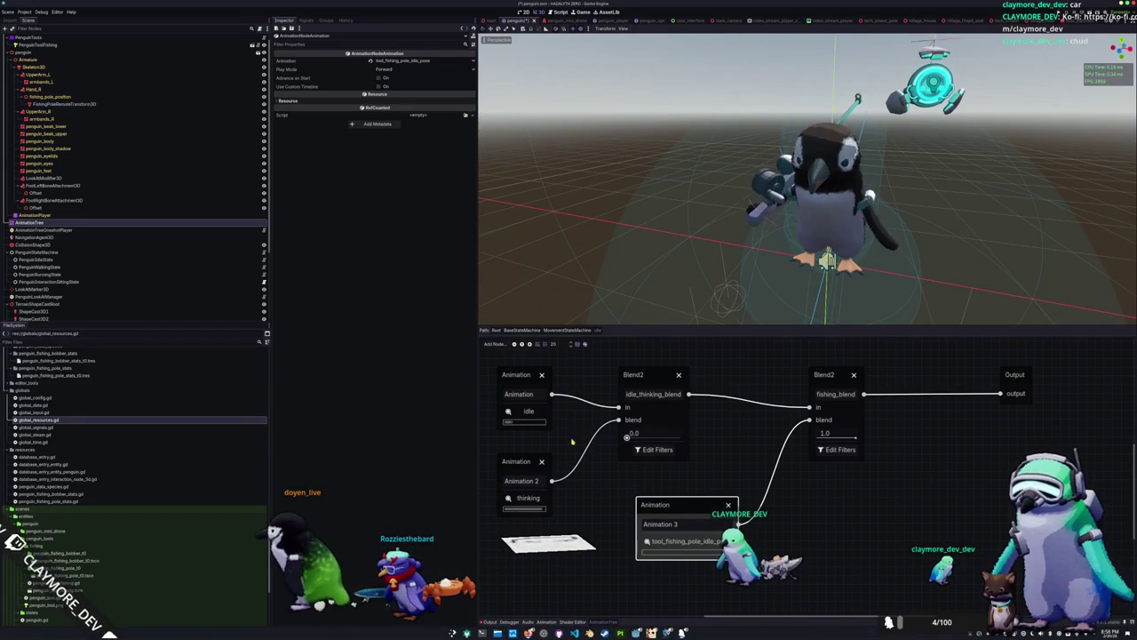
Preview the blend mix, save the scene, and return to the MovementStateMachine graph
drag(680, 437, 603, 446)
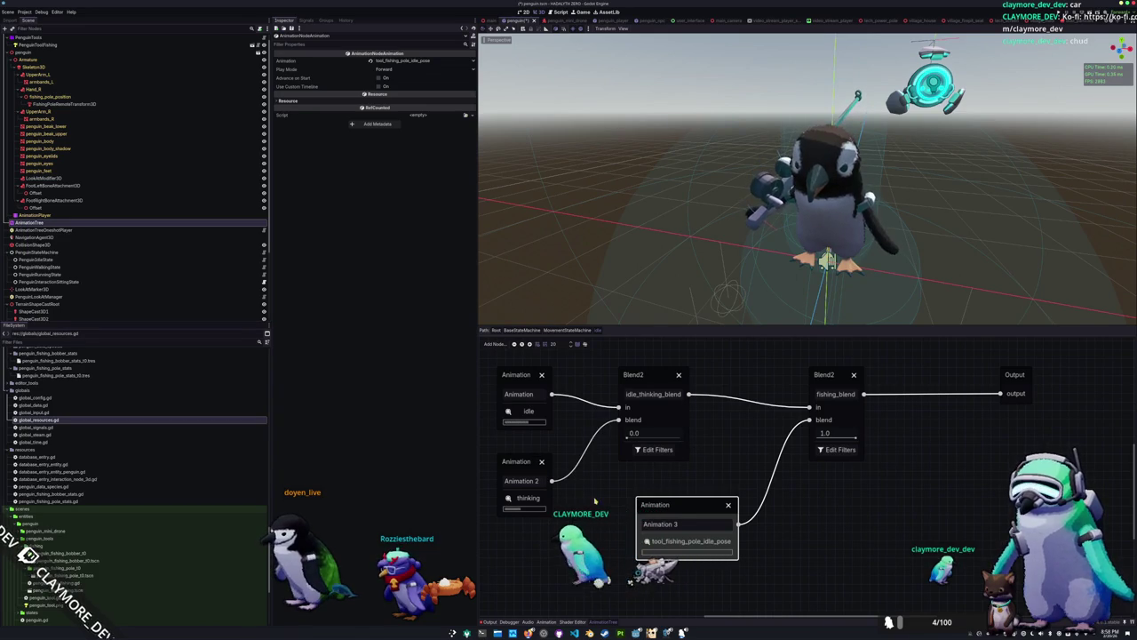
click(563, 462)
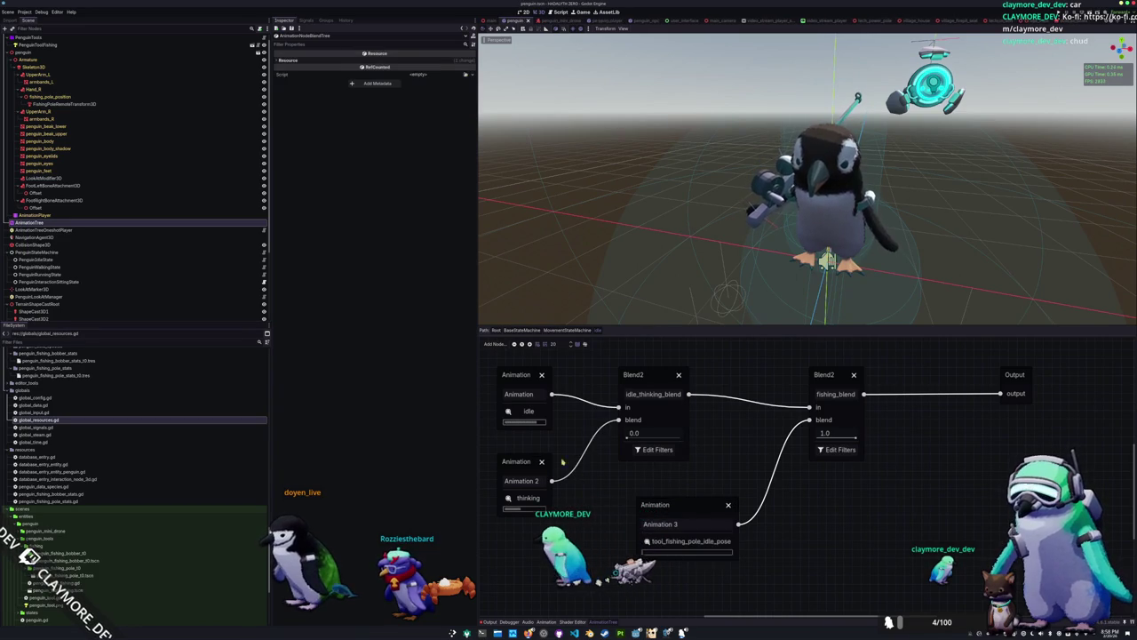
click(844, 374)
click(705, 508)
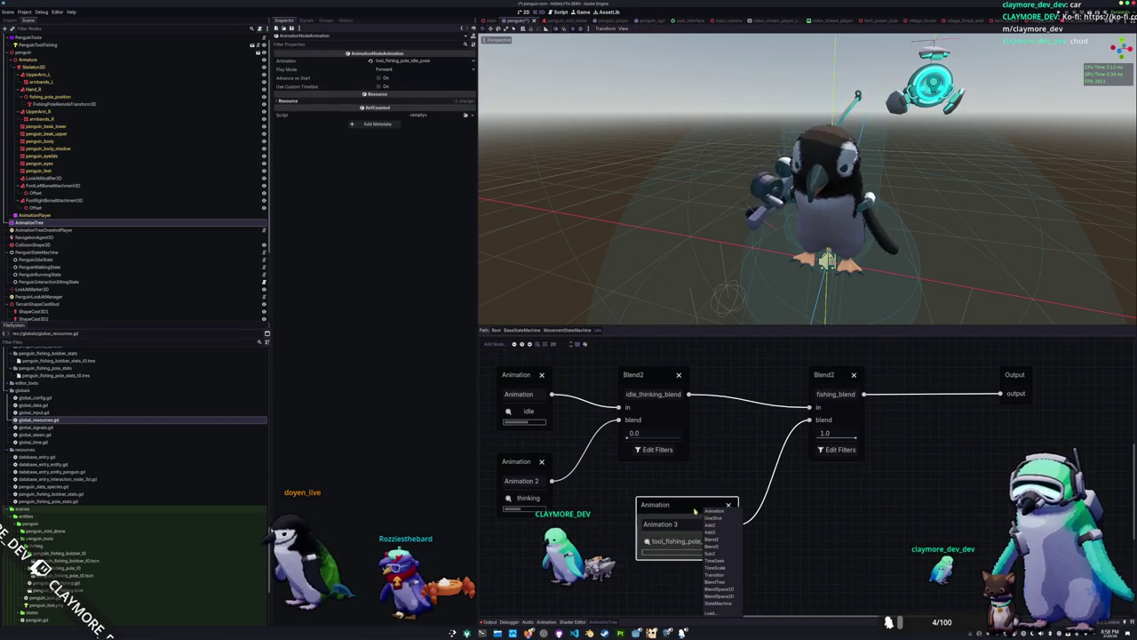
click(705, 475)
click(704, 475)
key(ctrl+s)
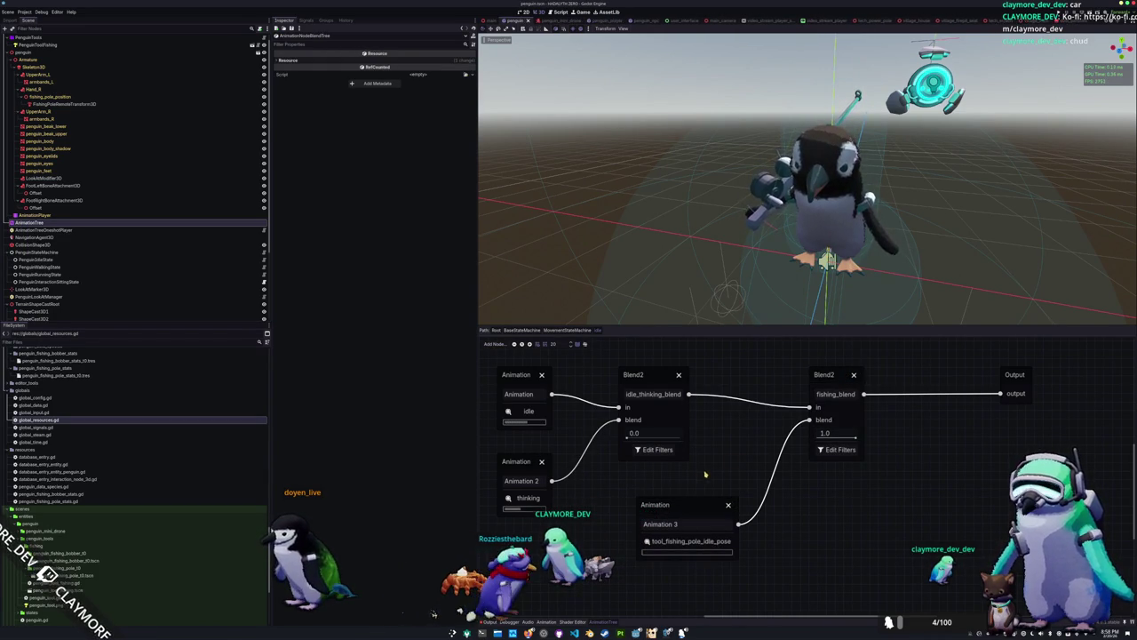
click(554, 334)
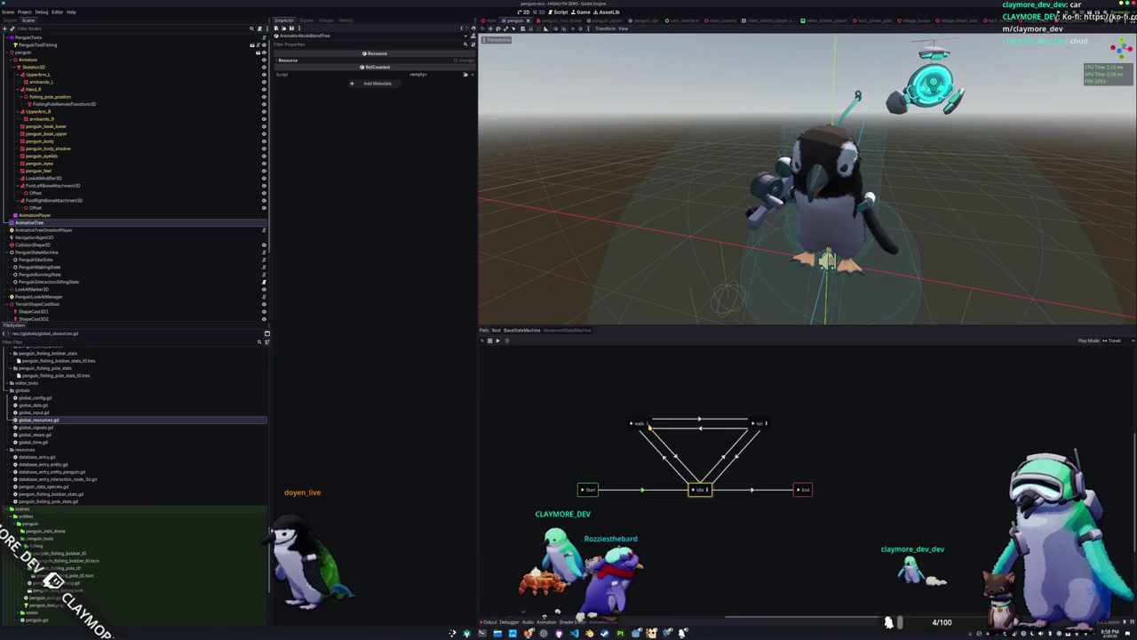
In the walk blend tree, insert a Blend2 named fishing_blend between TimeScale and Output
click(648, 424)
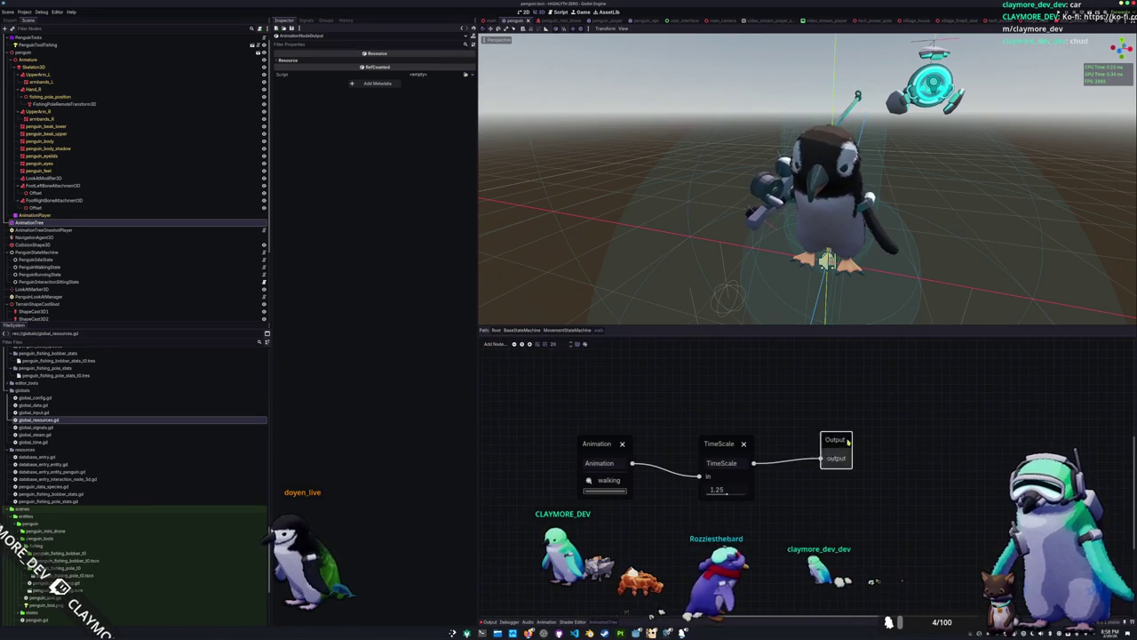
drag(845, 440, 1015, 435)
scroll(748, 462, right, 3)
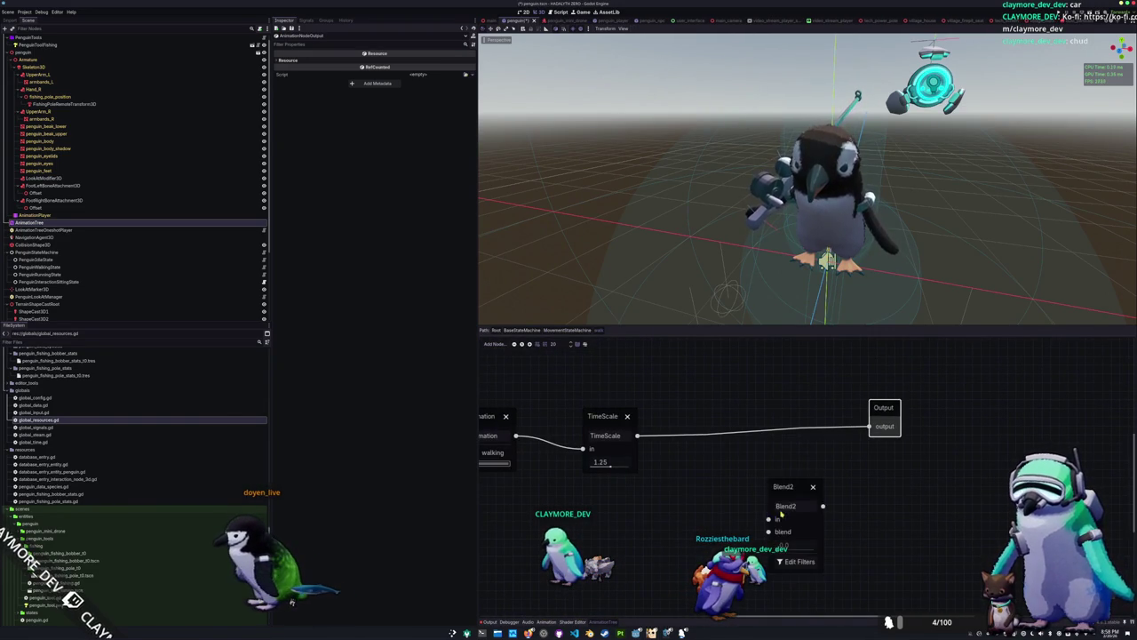
drag(784, 491, 758, 417)
double_click(759, 427)
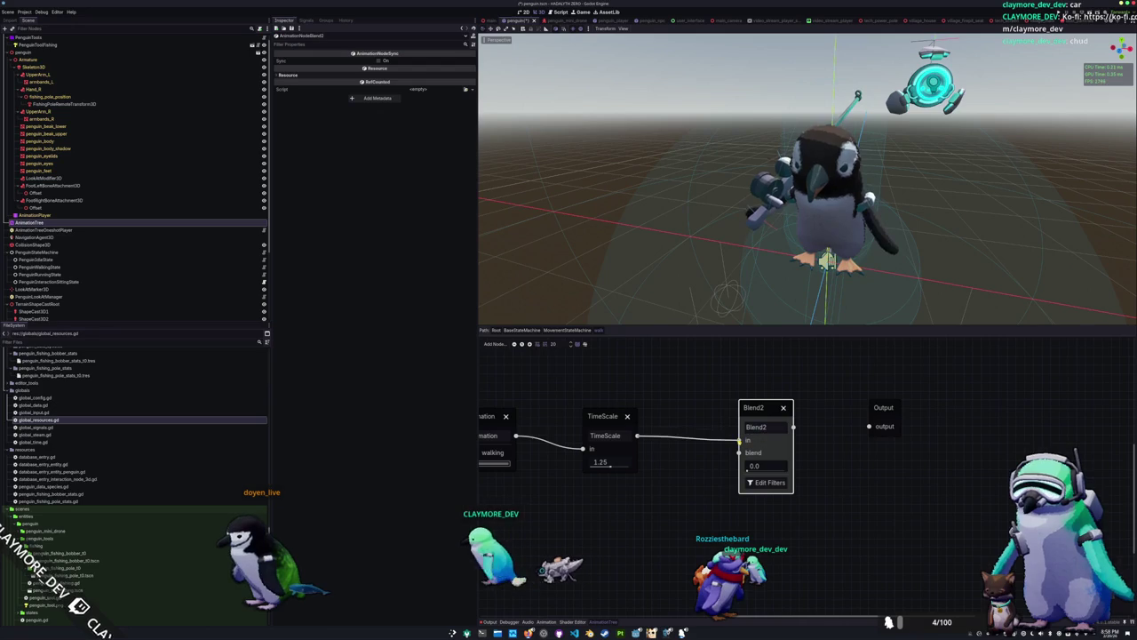
text(ishing_b)
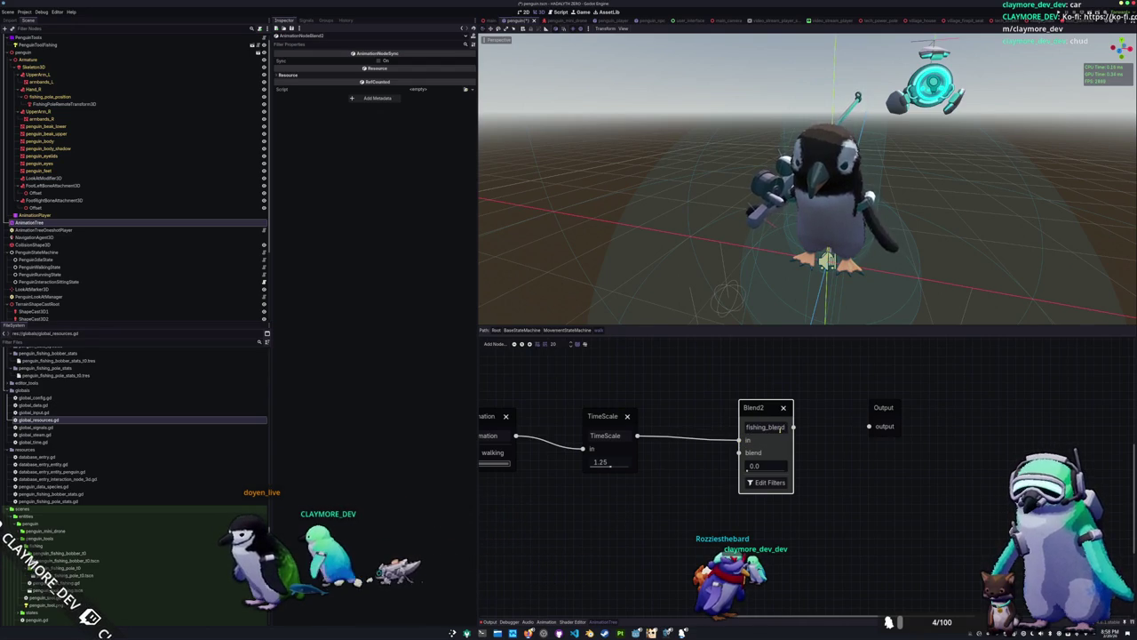
click(720, 484)
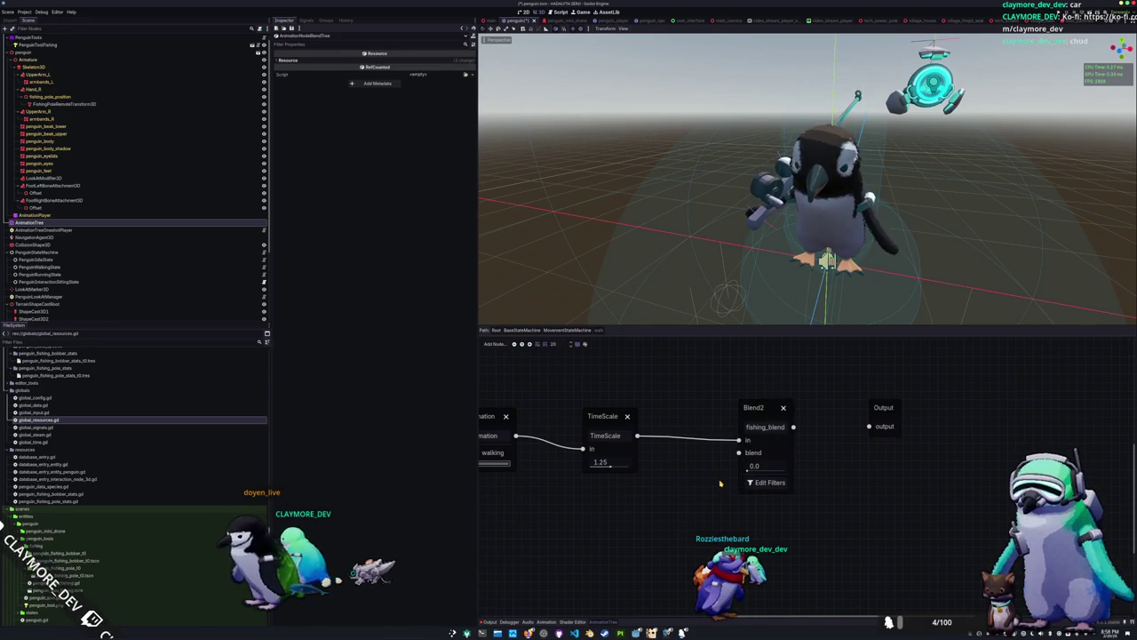
Set the Animation node below fishing_blend to tool_fishing_pole_idle_pose
drag(654, 553, 602, 513)
click(605, 550)
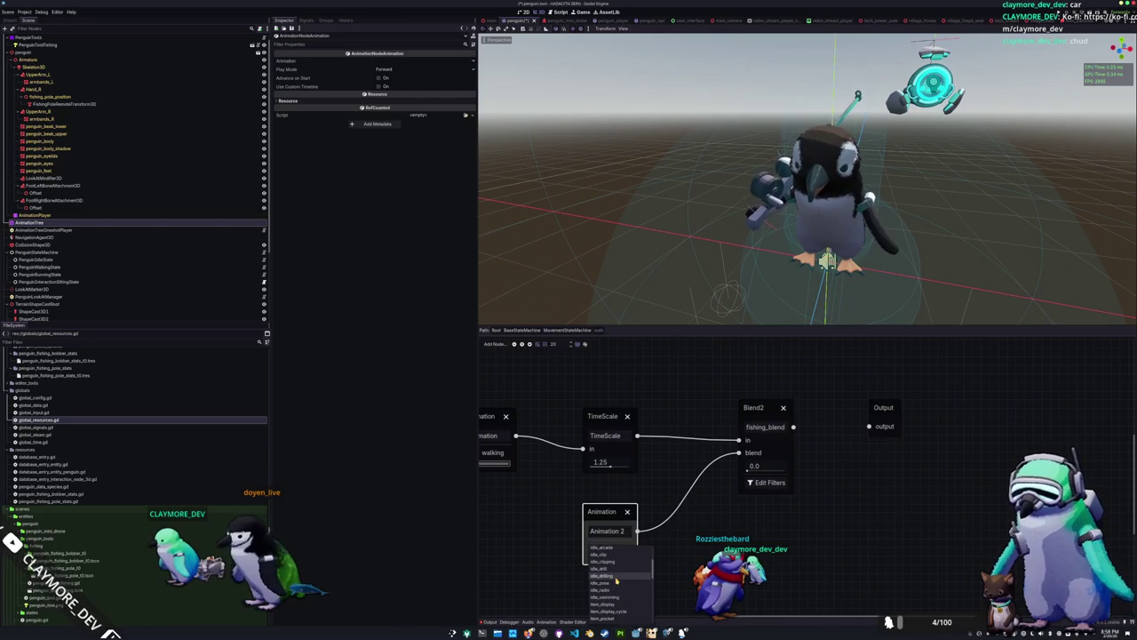
scroll(617, 580, down, 10)
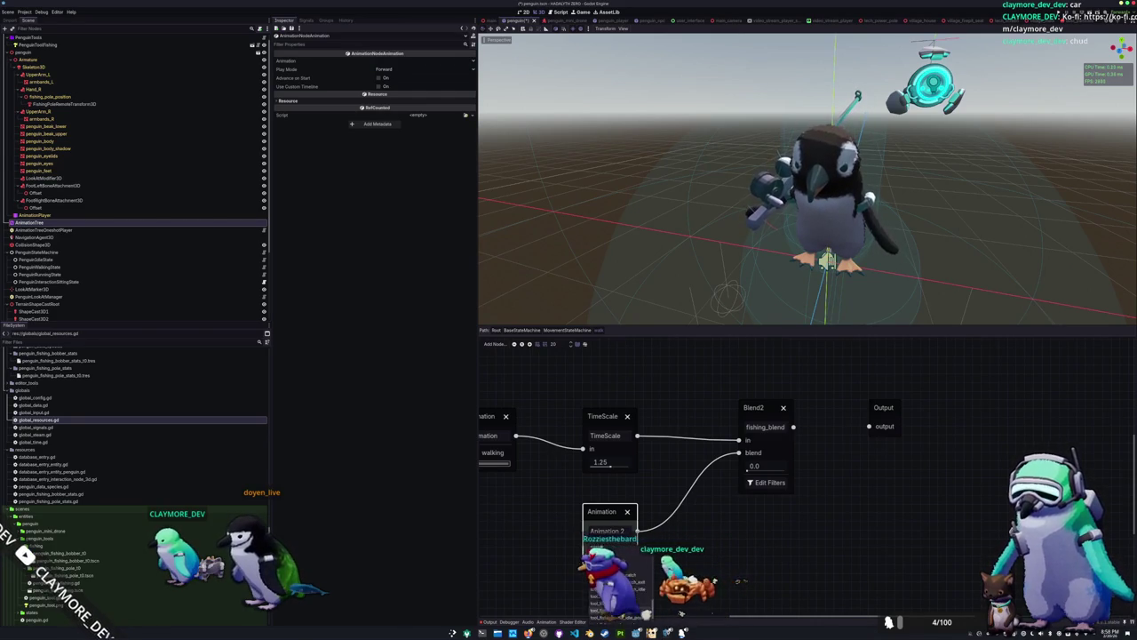
click(620, 600)
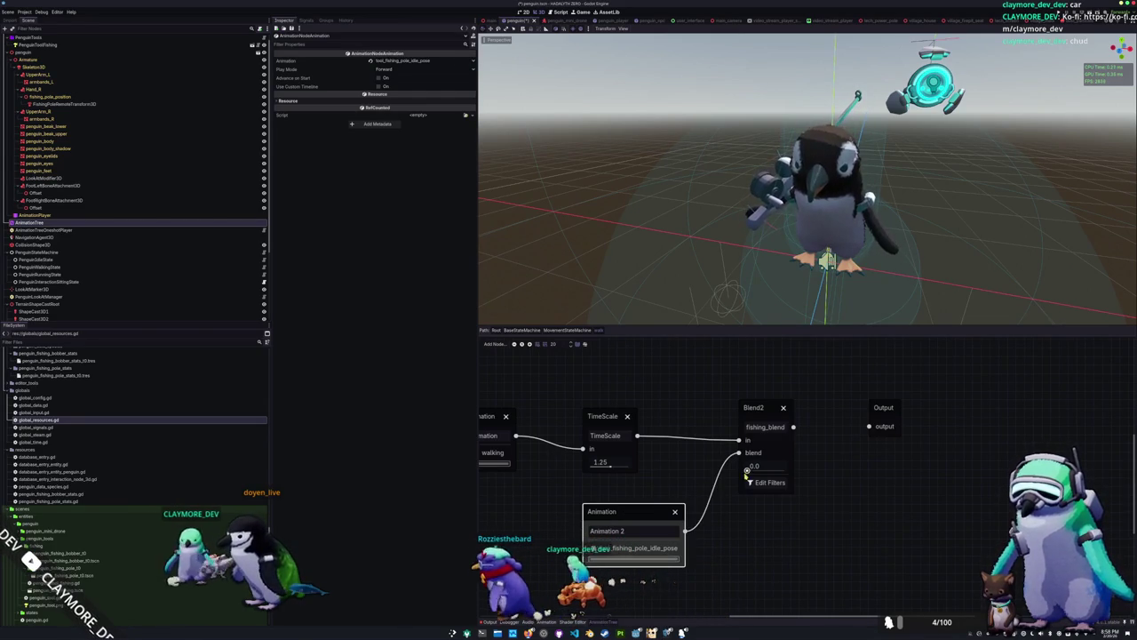
Set fishing_blend to 1.0 with only UpperArm.R tracks filtered
drag(755, 467, 821, 472)
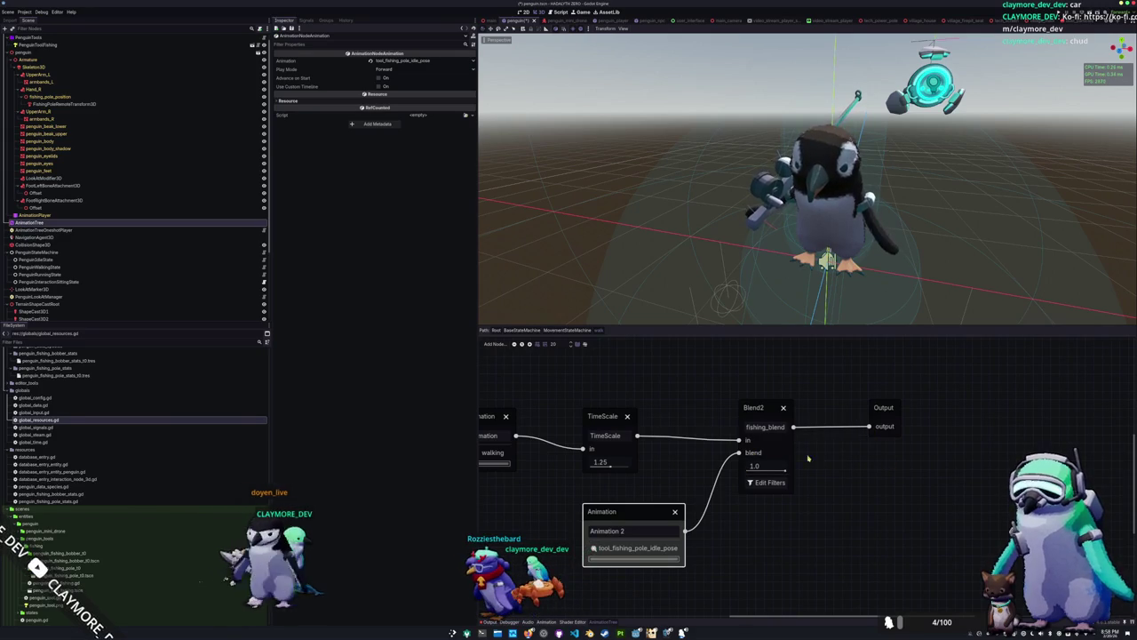
click(766, 482)
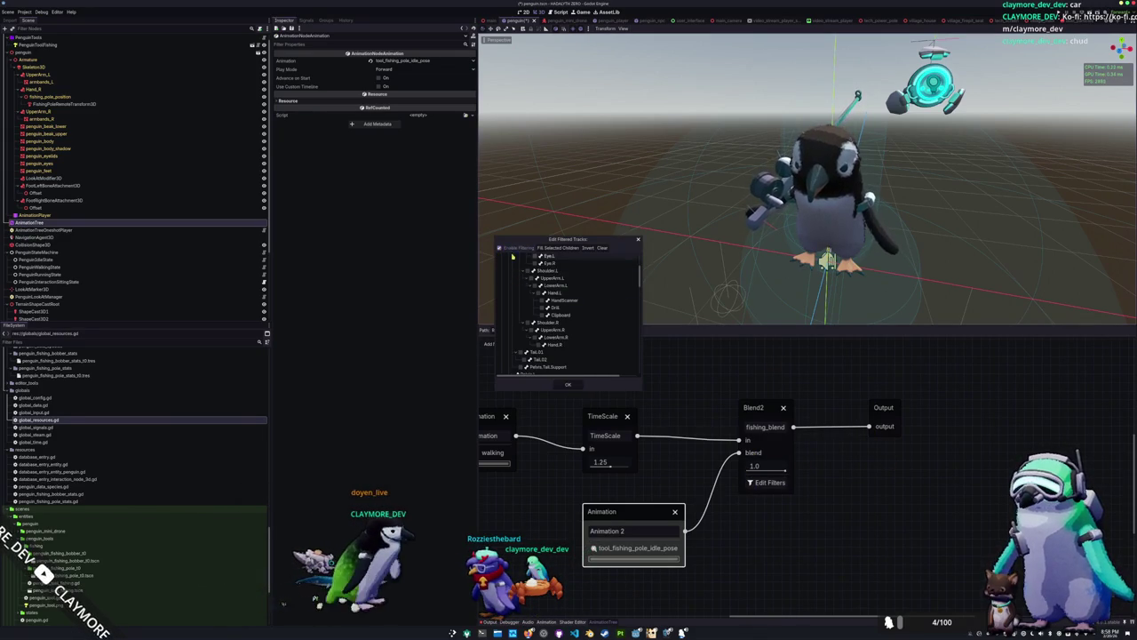
click(532, 330)
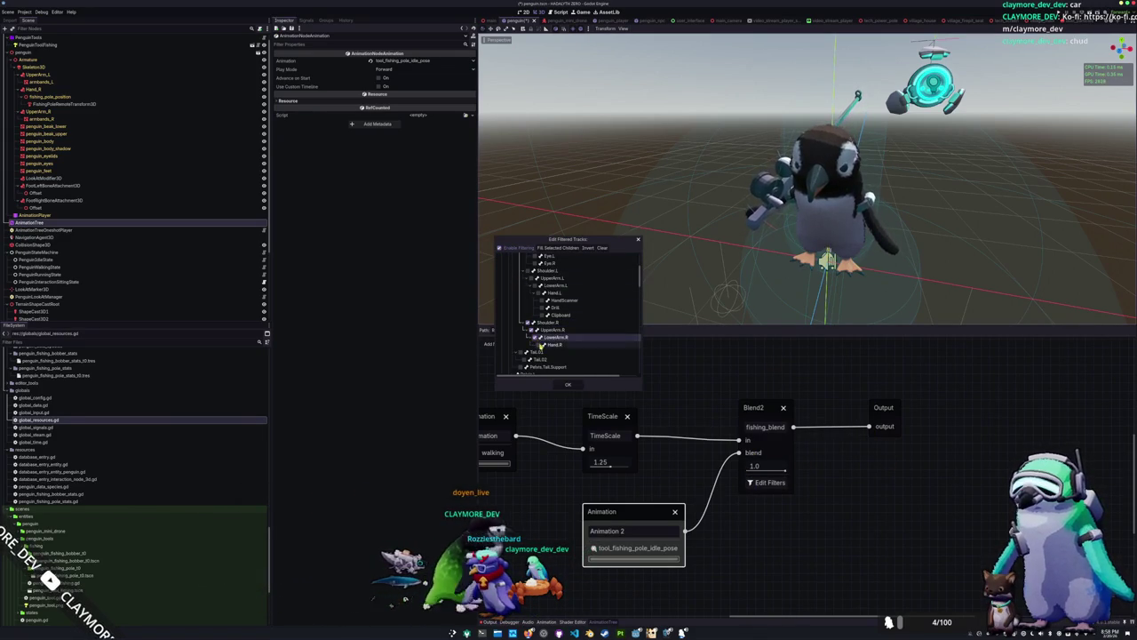
click(570, 386)
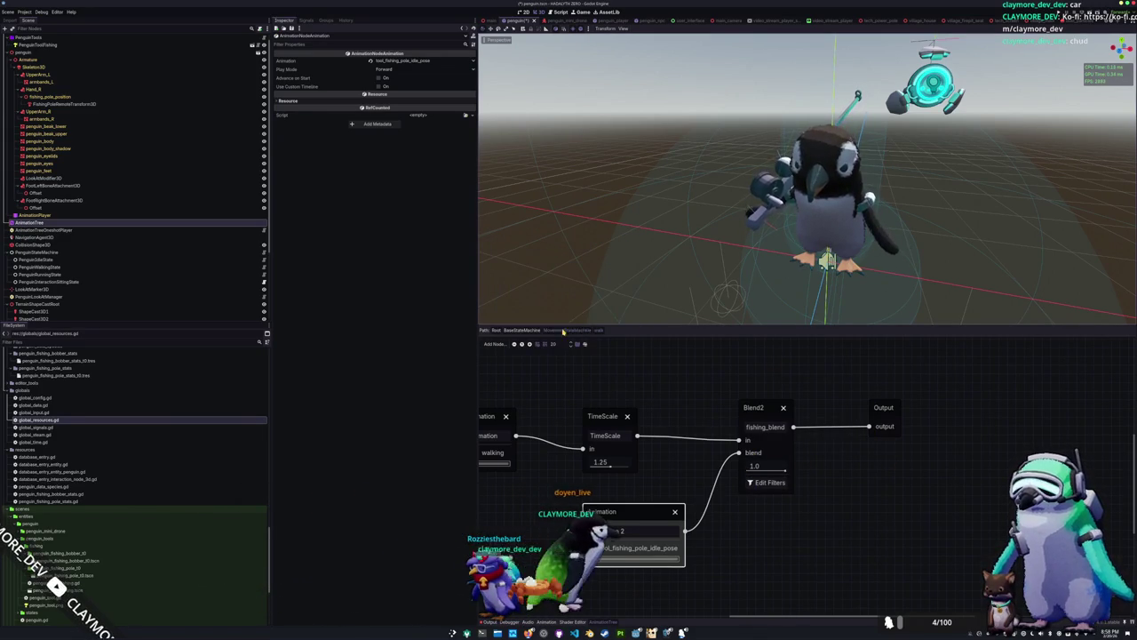
click(563, 330)
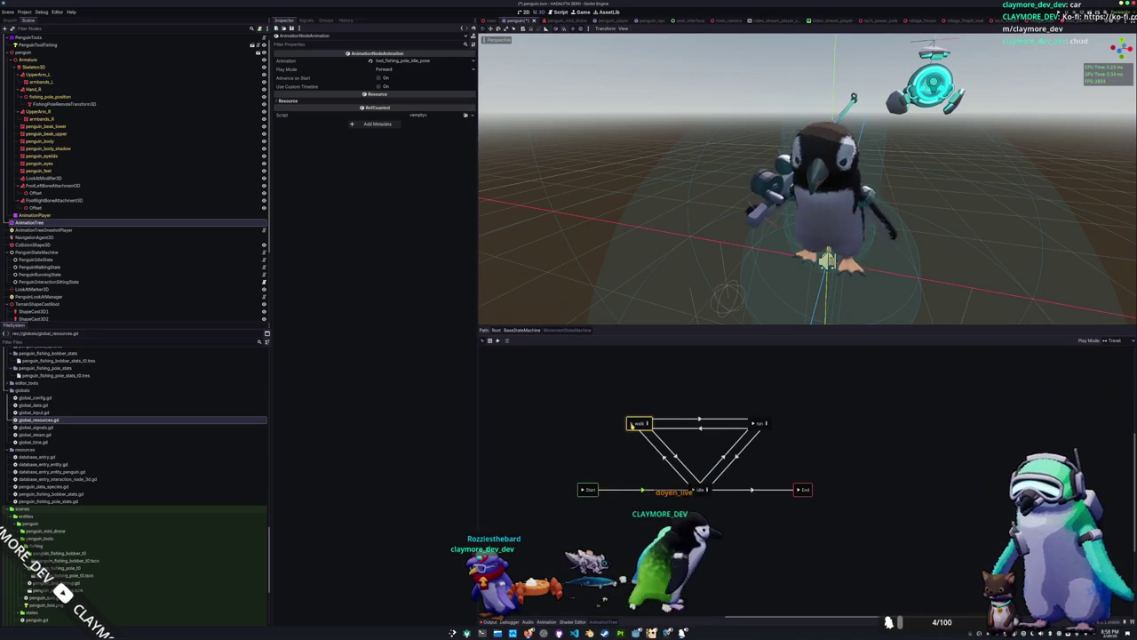
In the run state's blend tree, insert a Blend2 node named fishing_blend between TimeScale and Output
mouse_move(644, 307)
mouse_down()
mouse_move(633, 292)
mouse_move(681, 264)
mouse_move(653, 275)
mouse_move(651, 260)
mouse_up()
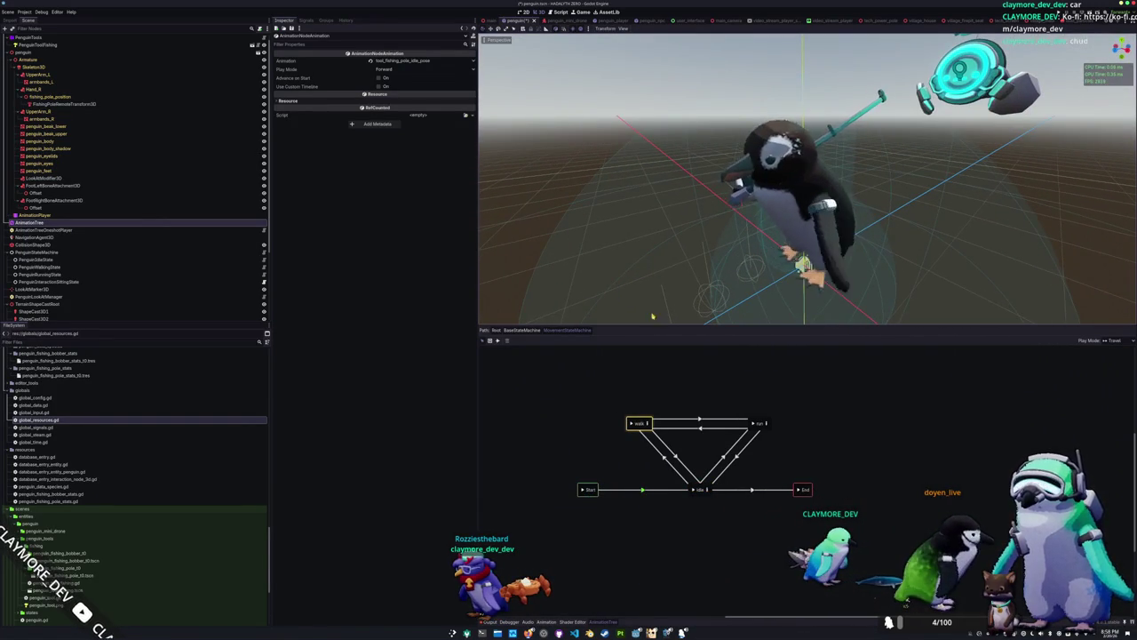
click(767, 423)
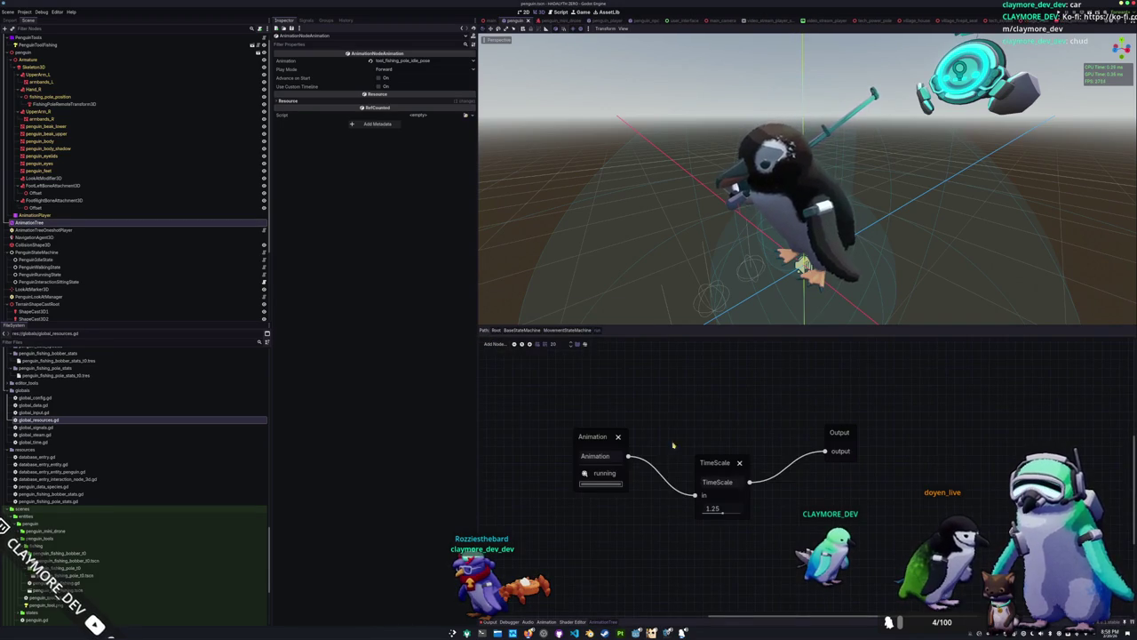
drag(690, 395, 878, 386)
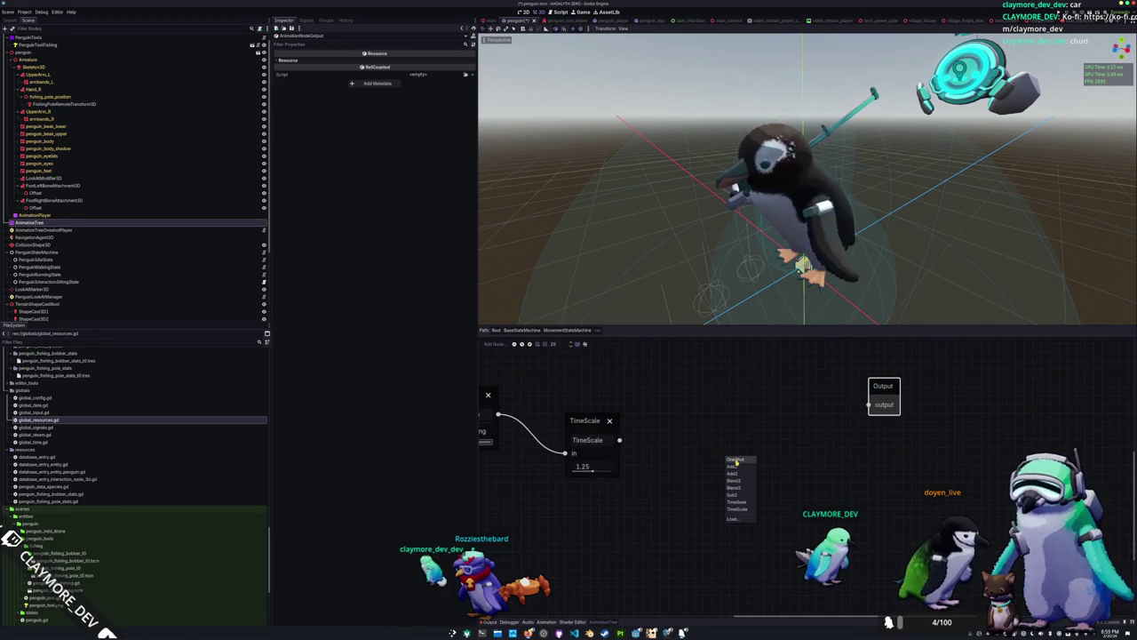
click(734, 480)
drag(738, 461, 701, 419)
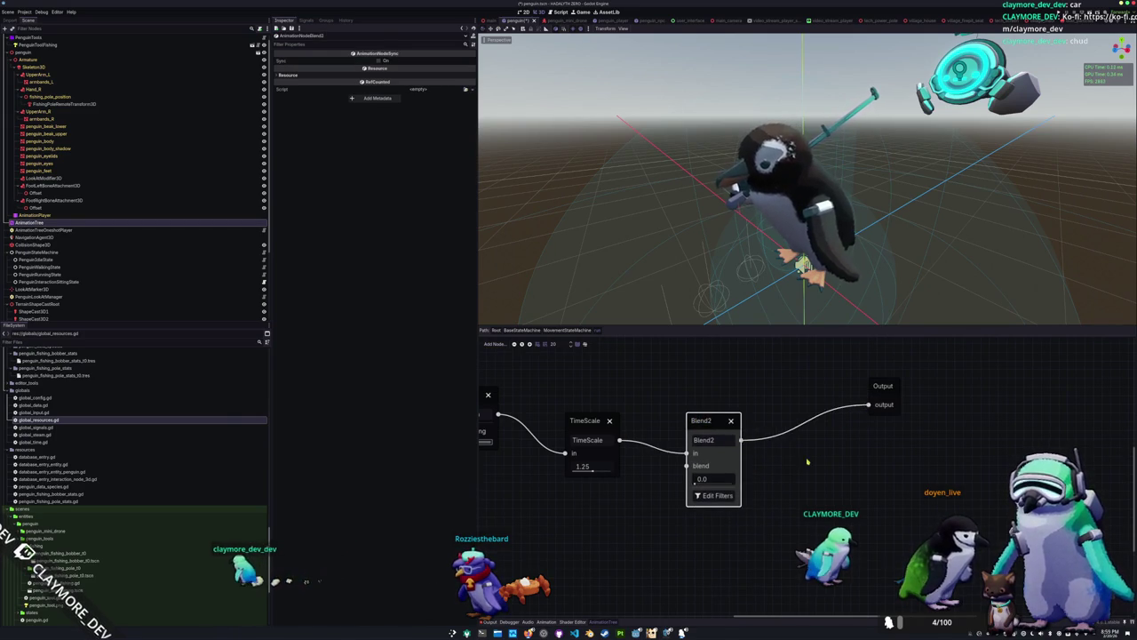
scroll(808, 461, down, 1)
text(fishing_b)
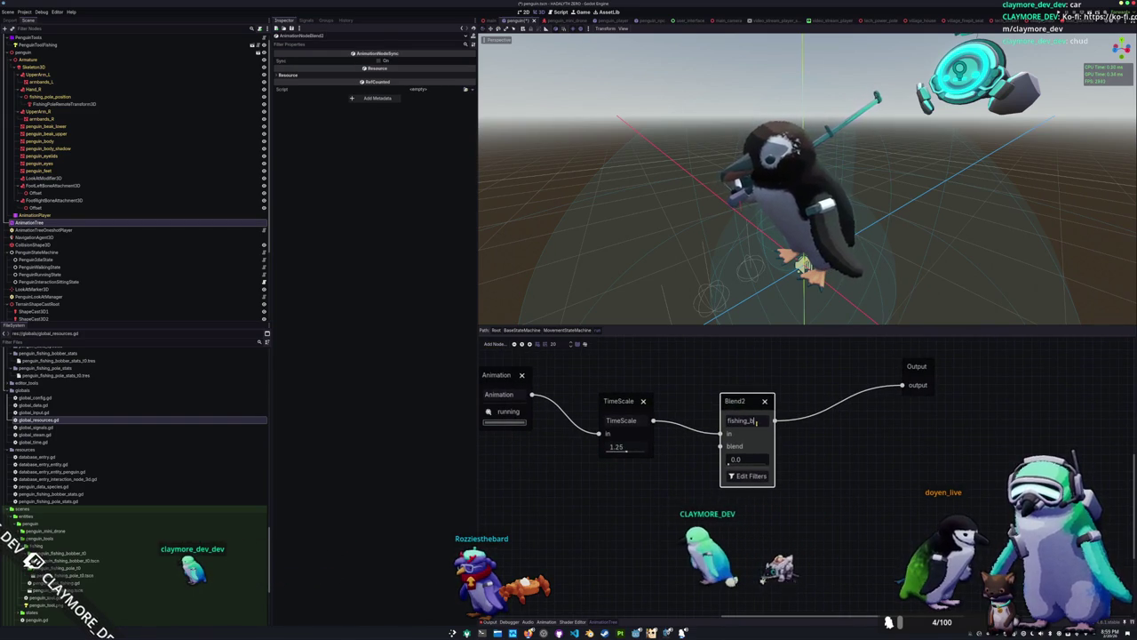
text(lend)
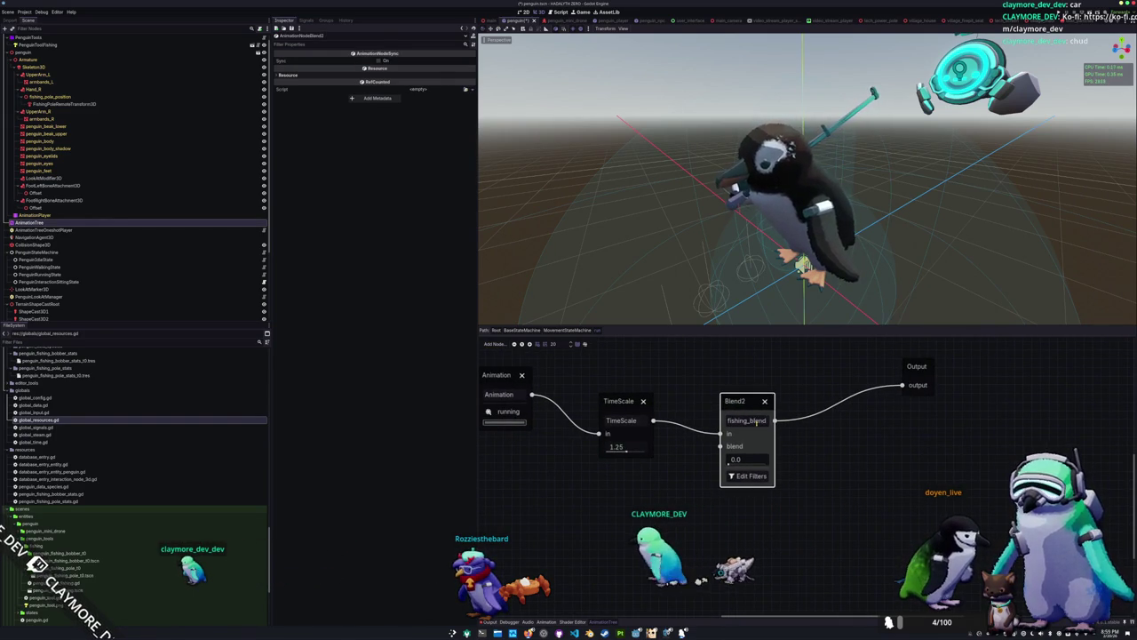
Feed a tool_fishing_pole_idle_pose Animation node into fishing_blend's blend input, edit its filters, and return to MovementStateMachine
drag(719, 448, 622, 517)
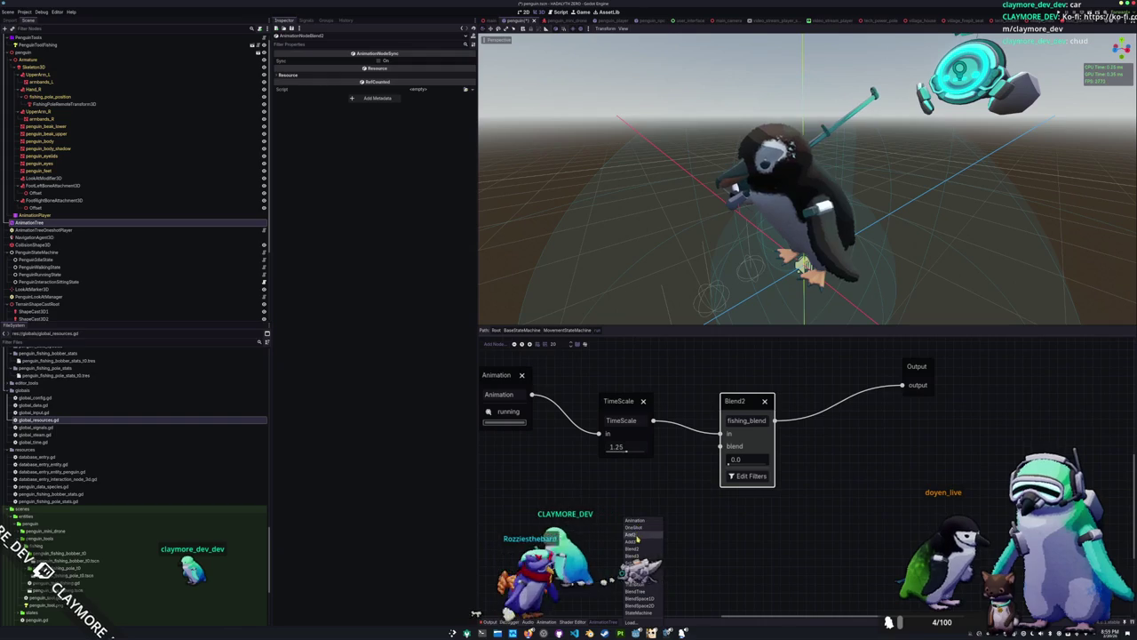
click(629, 525)
click(622, 533)
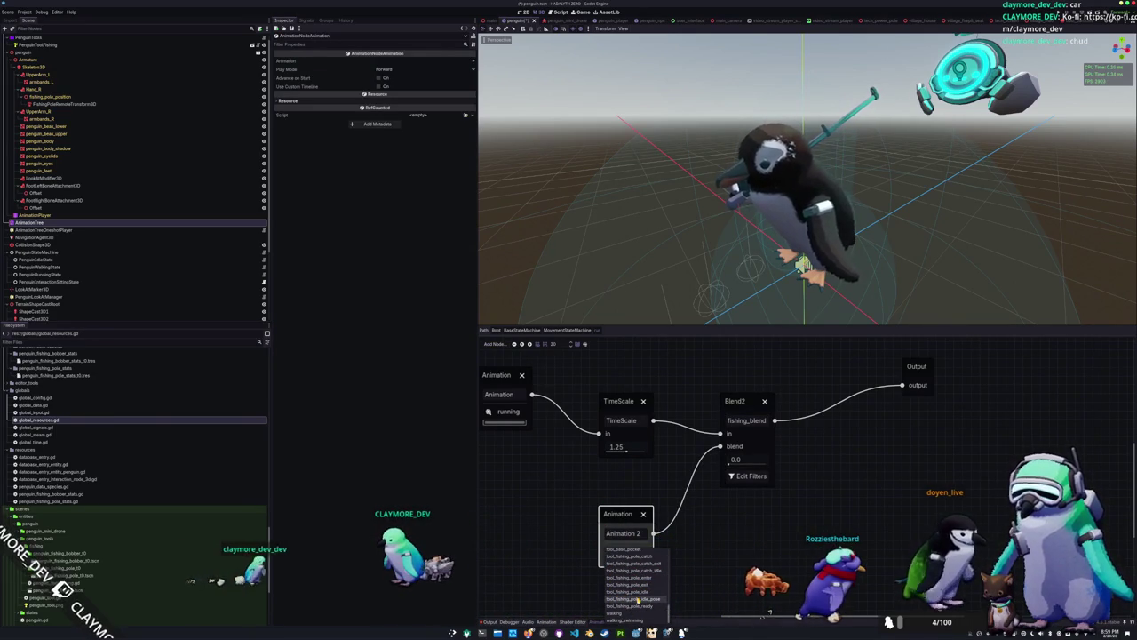
click(637, 600)
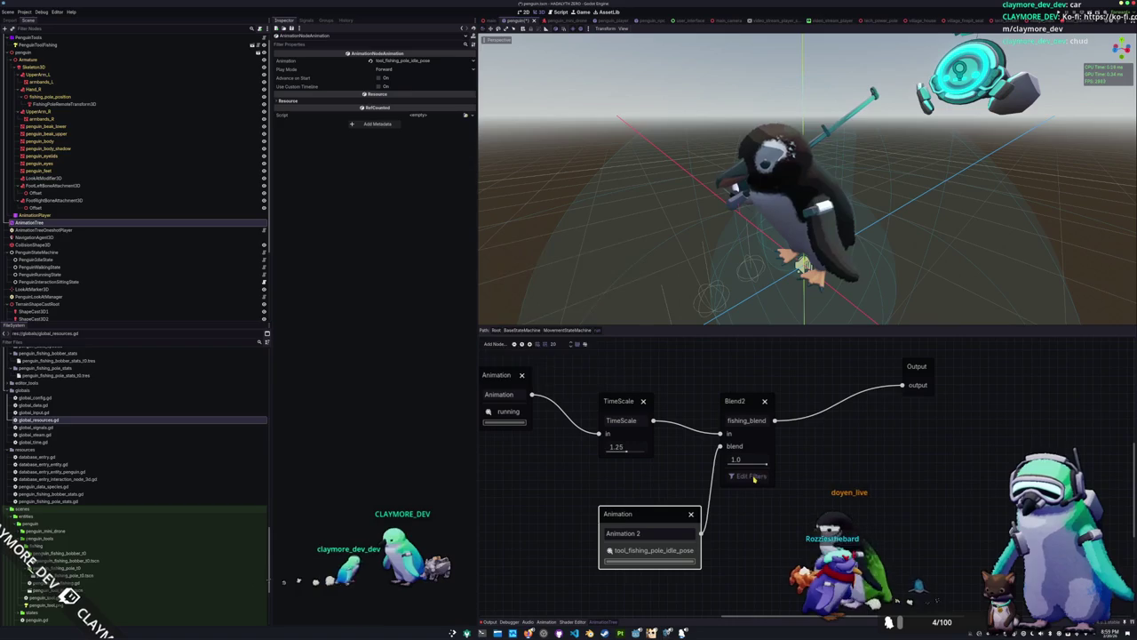
click(752, 476)
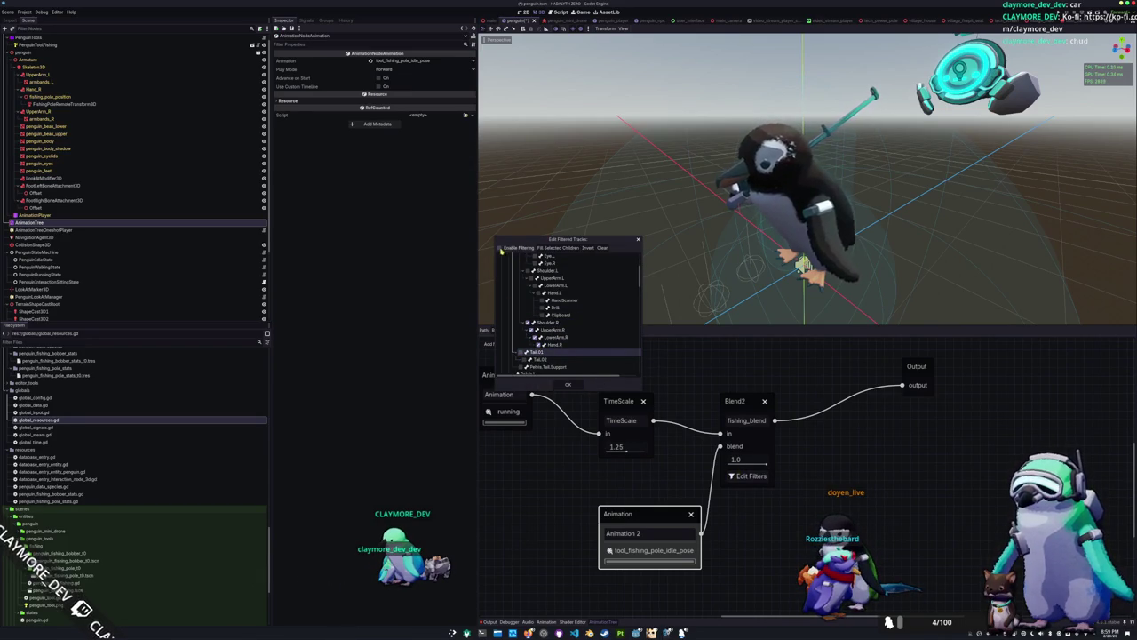
click(567, 386)
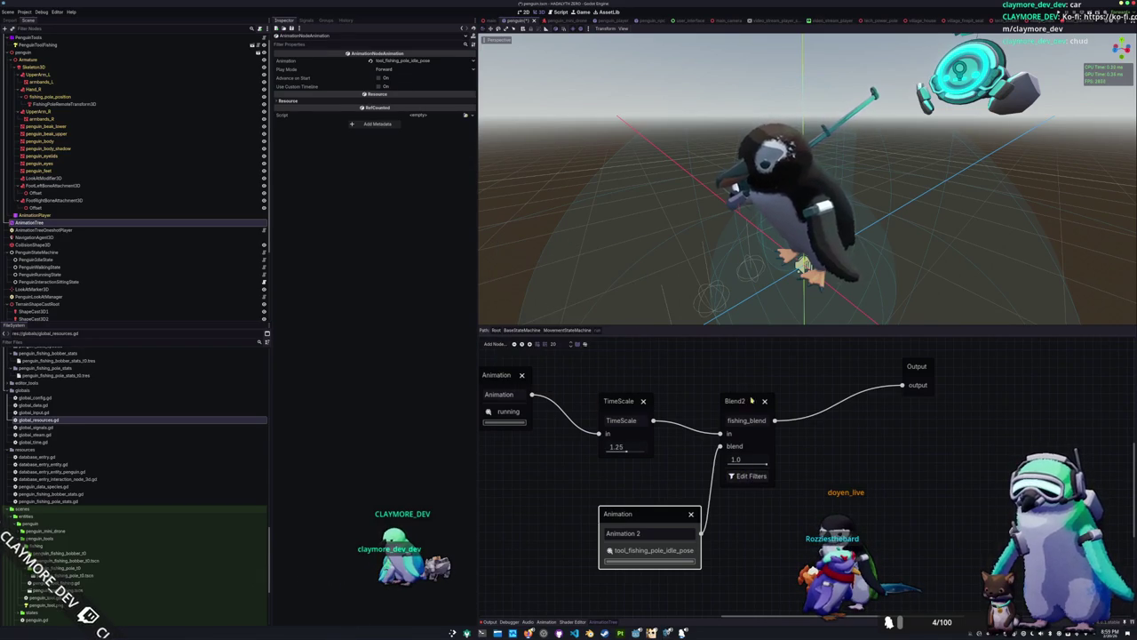
drag(752, 406, 773, 390)
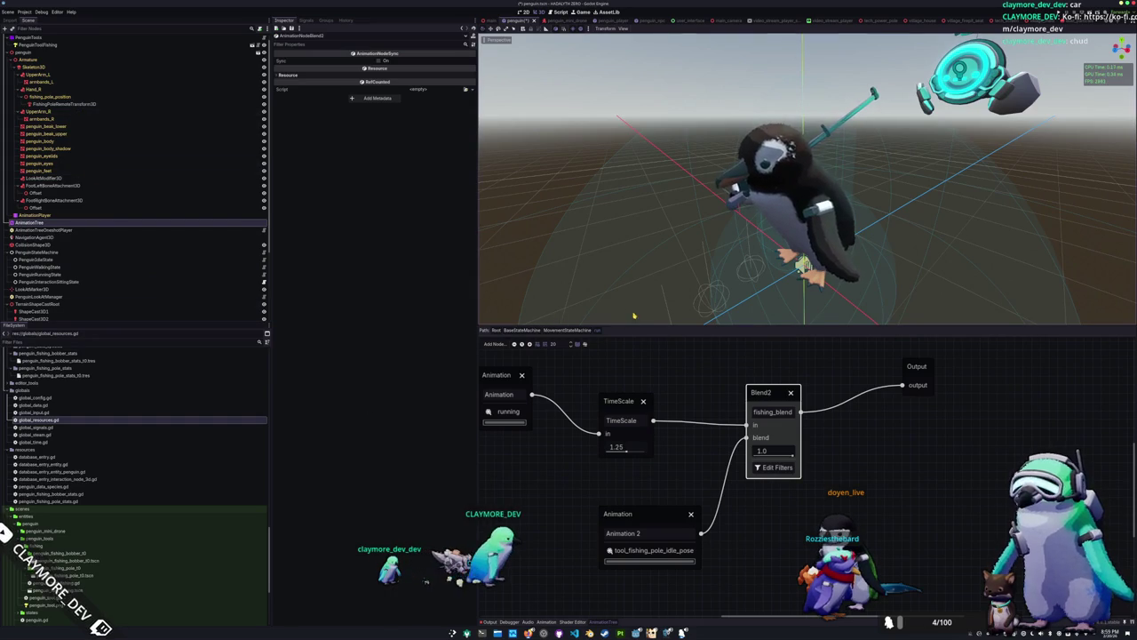
click(566, 330)
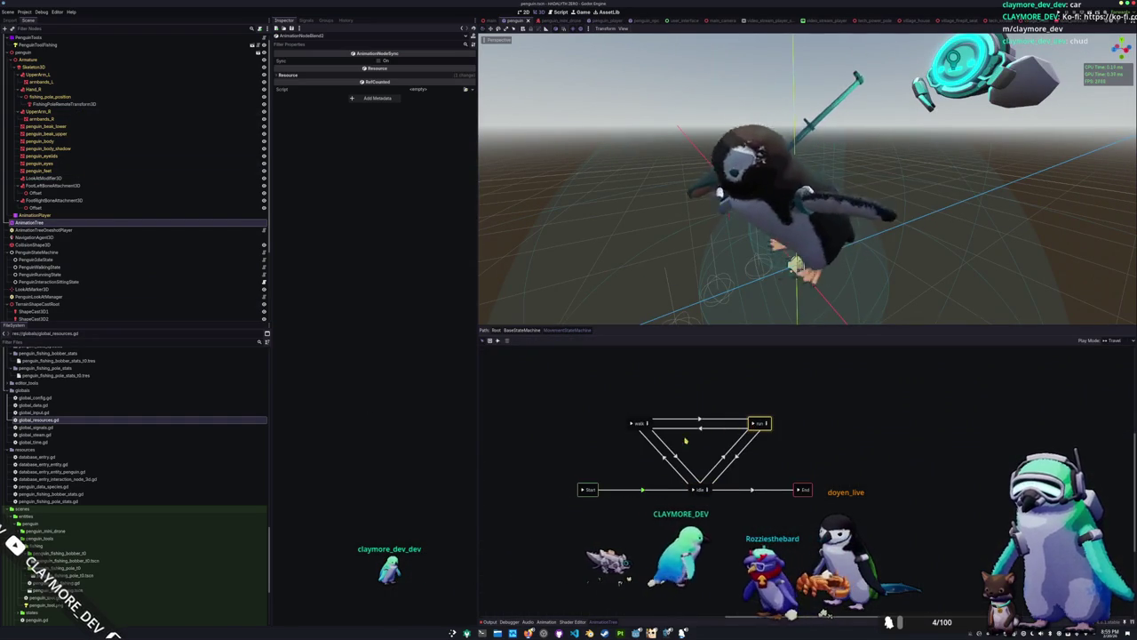
click(698, 488)
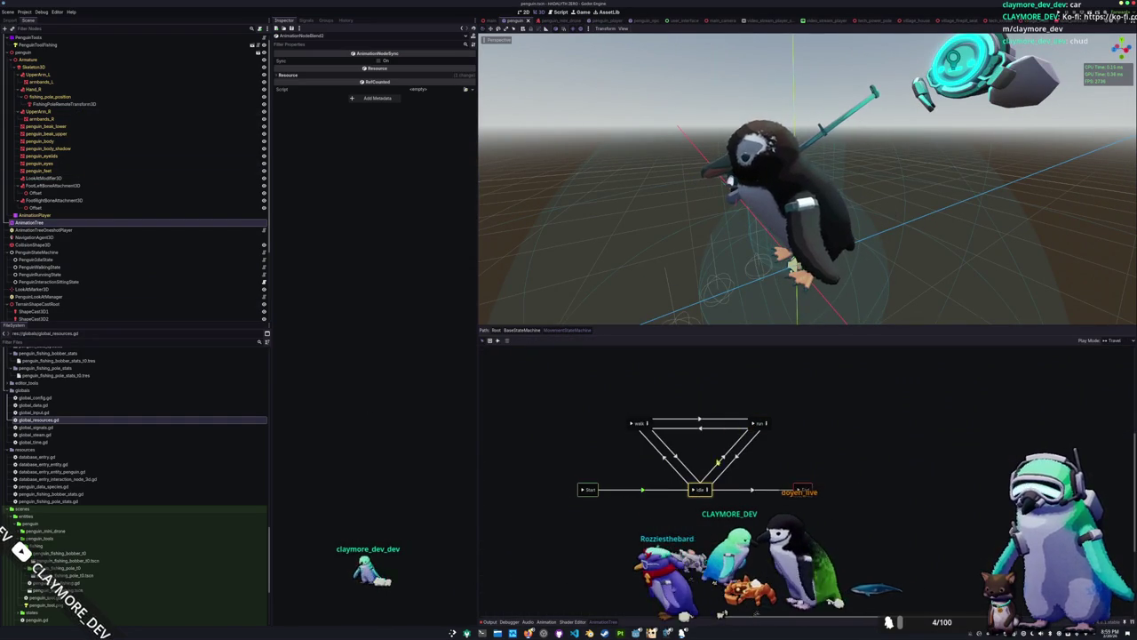
Preview the wave and sit_tool_base_pocket states in BaseStateMachine, then select the sit_tool_base_pocket-to-MovementStateMachine transition
click(521, 330)
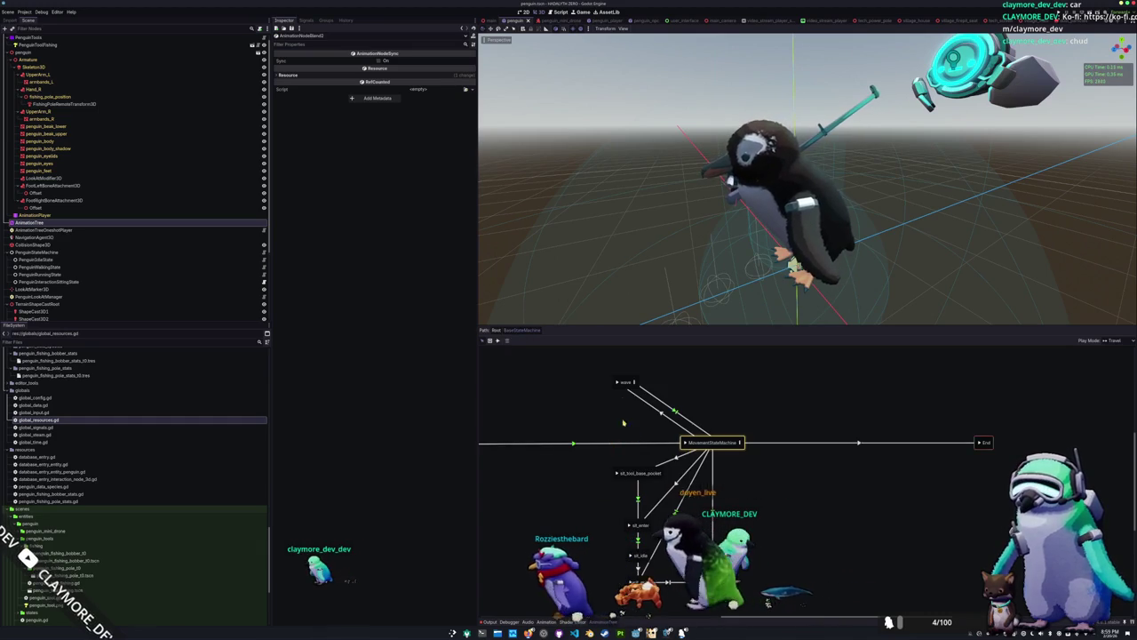
click(625, 383)
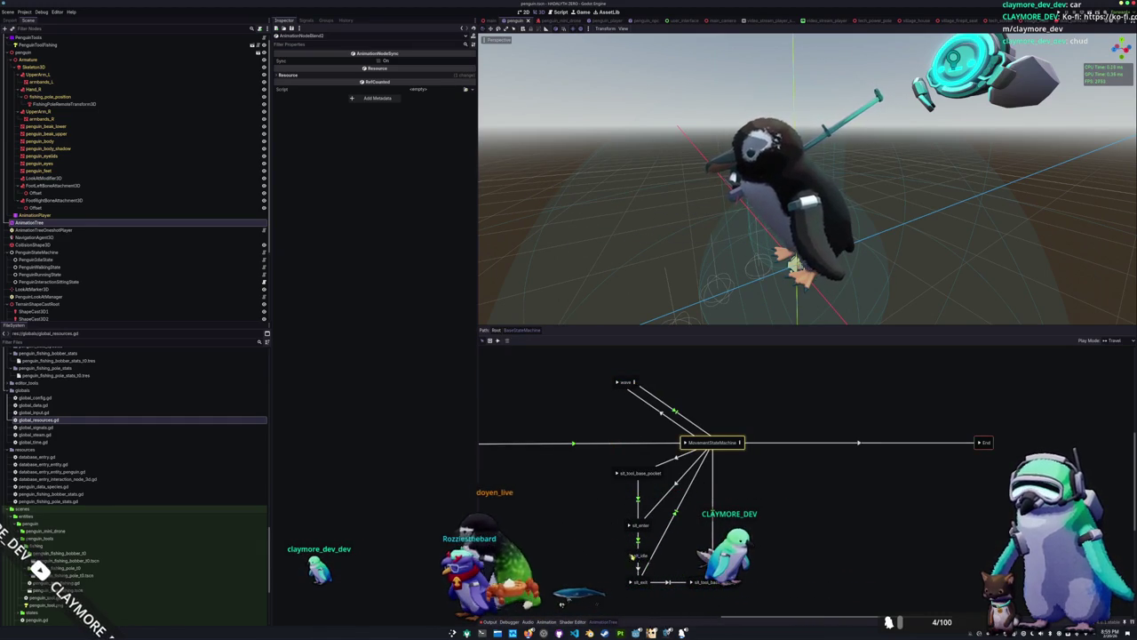
click(618, 474)
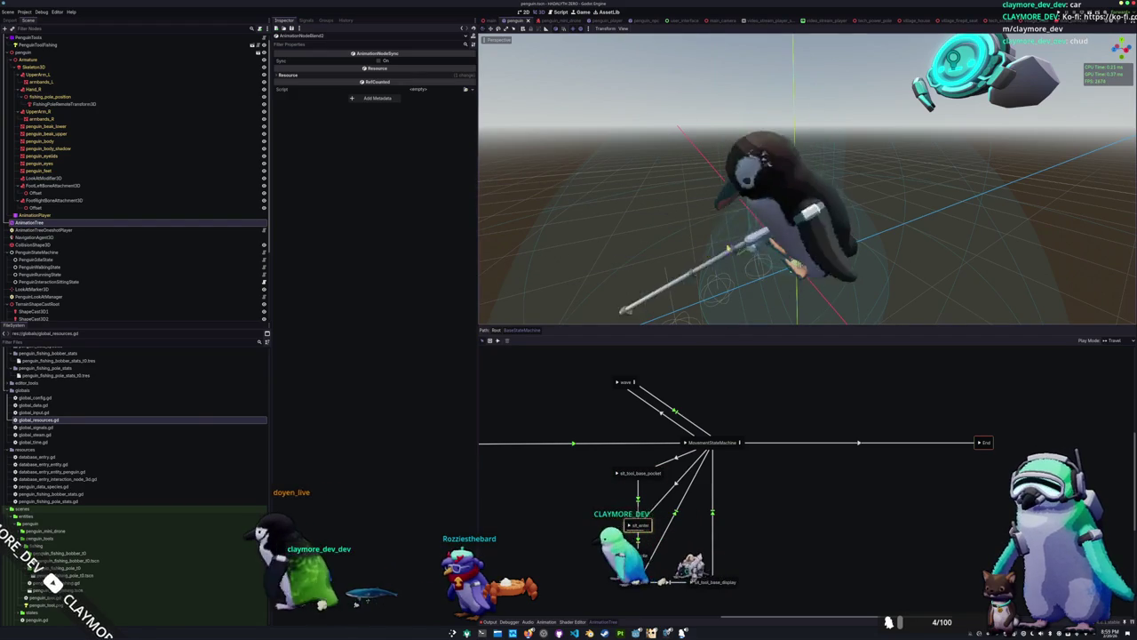
click(617, 474)
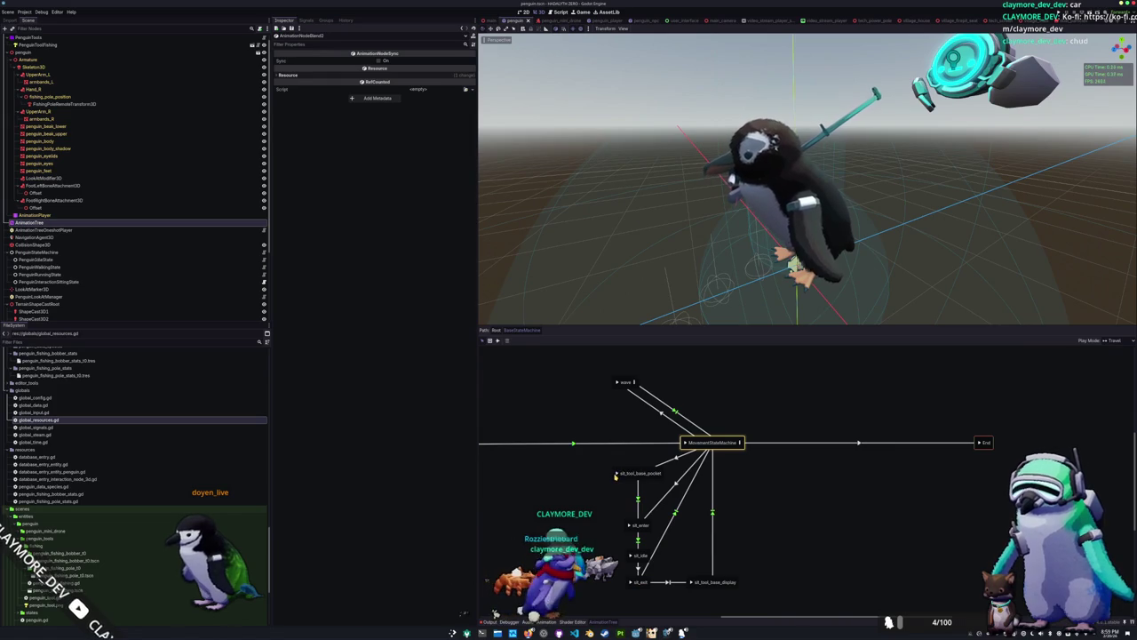
click(618, 473)
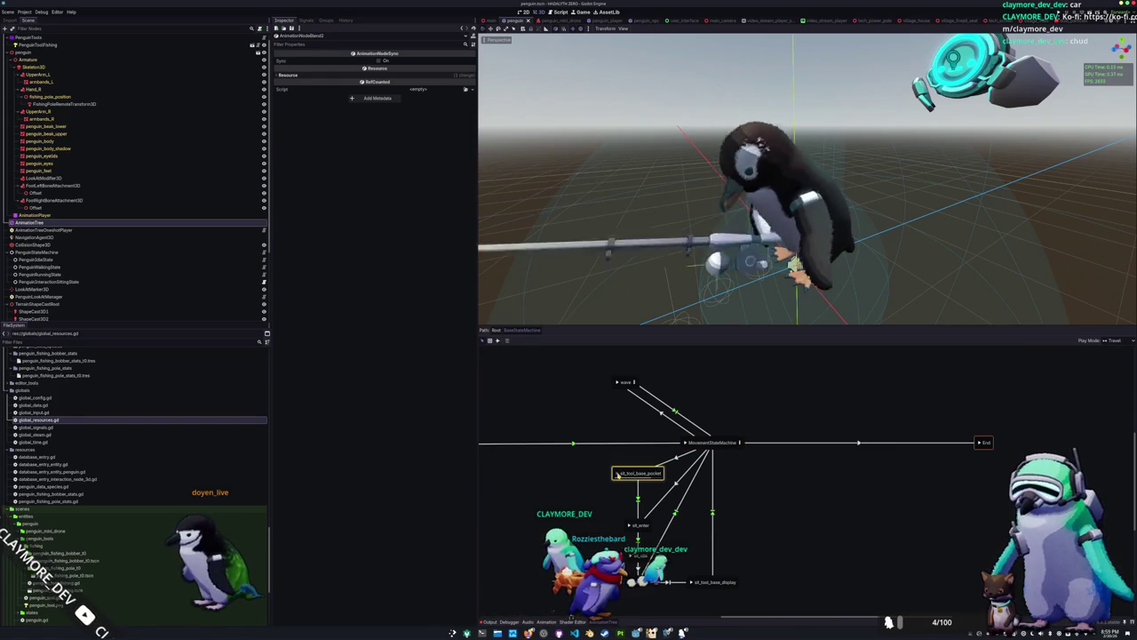
click(675, 460)
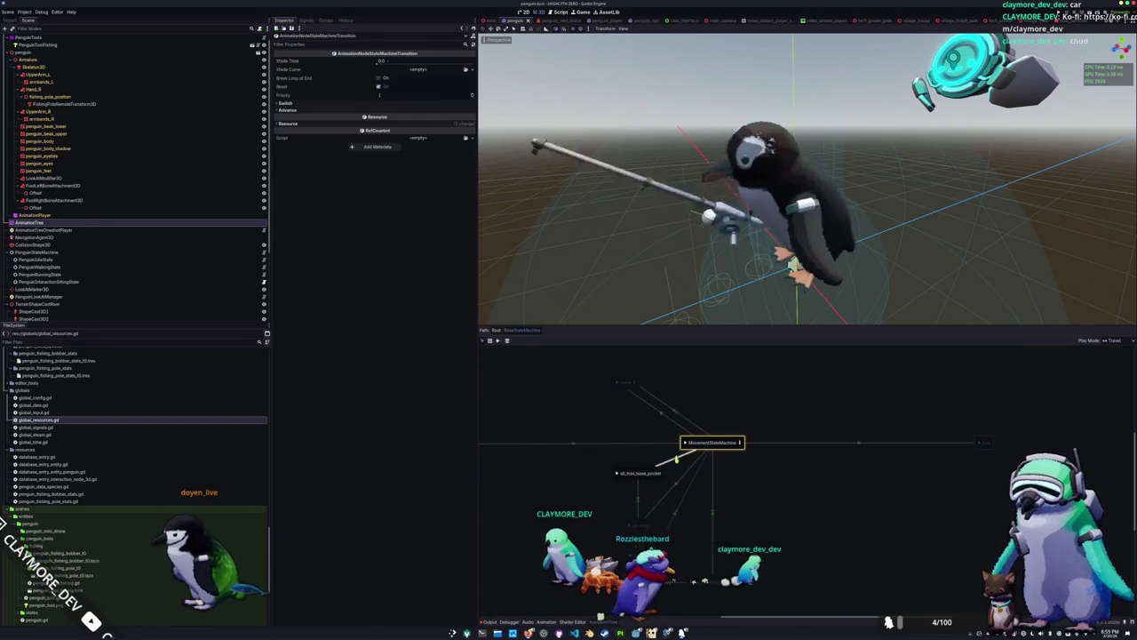
Adjust the transition's cross-fade time, trying 0.25 and settling on 0.1
drag(380, 61, 391, 61)
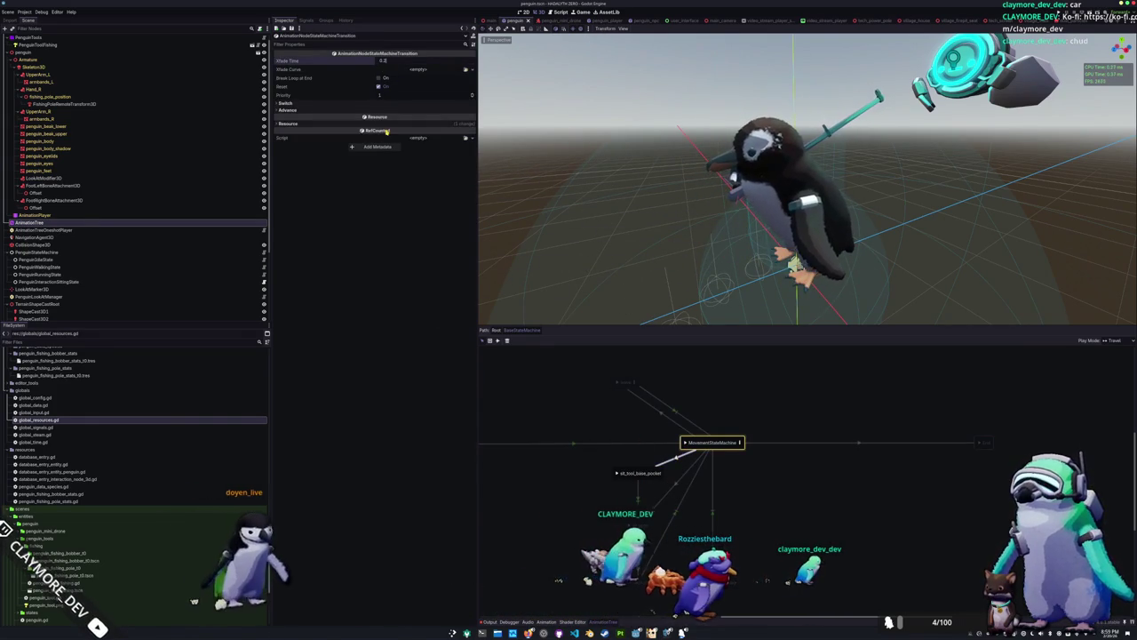
key(ctrl+z)
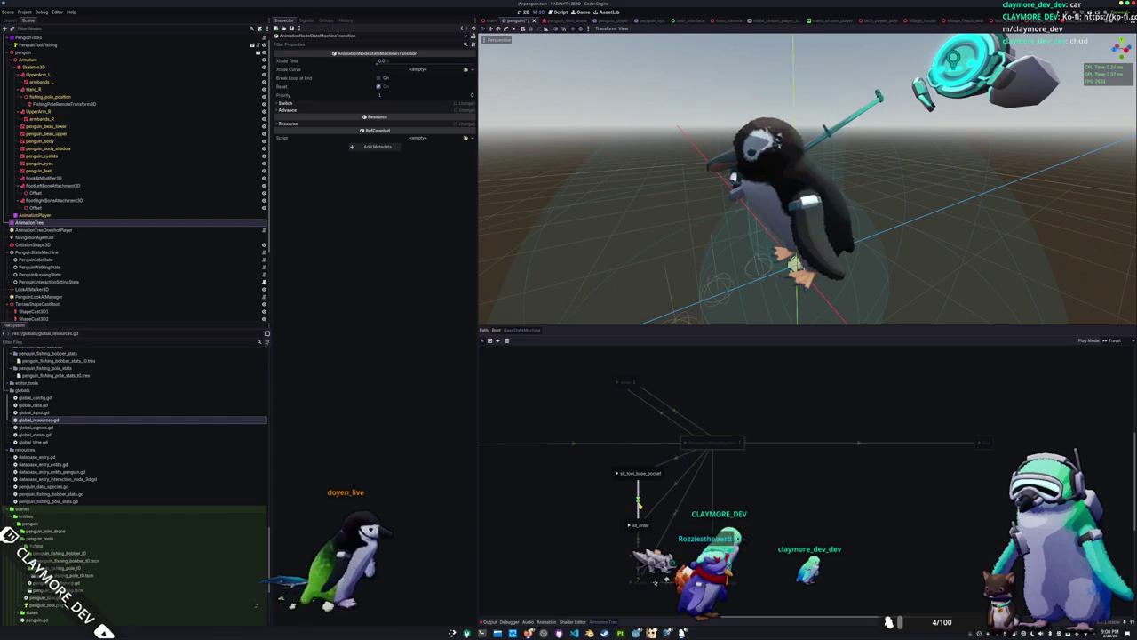
key(ctrl+shift+z)
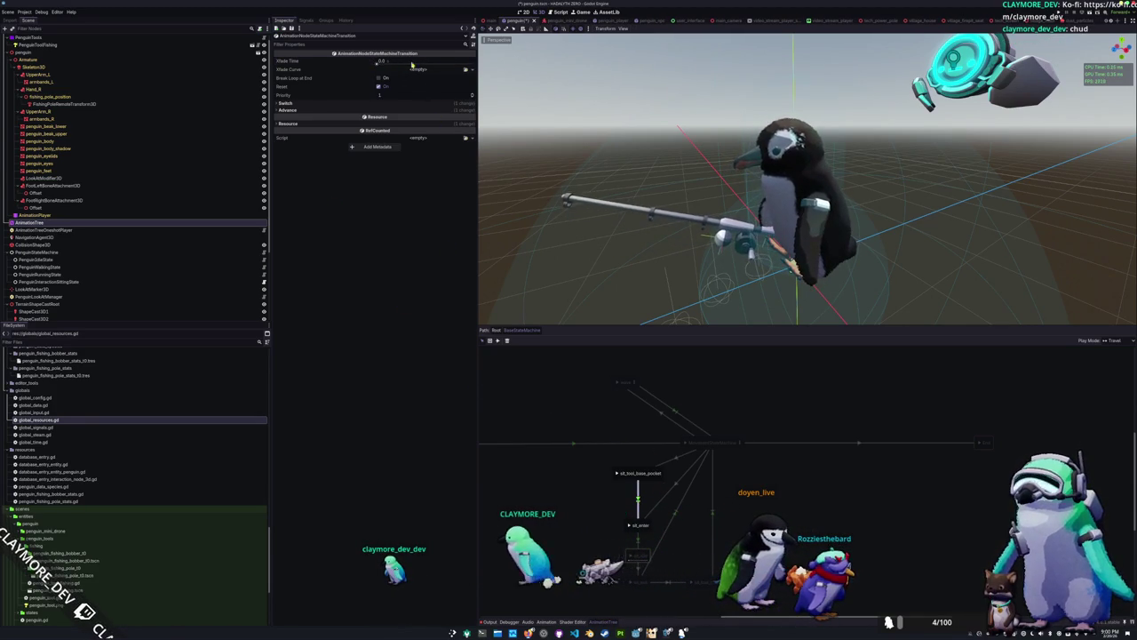
drag(411, 65, 418, 65)
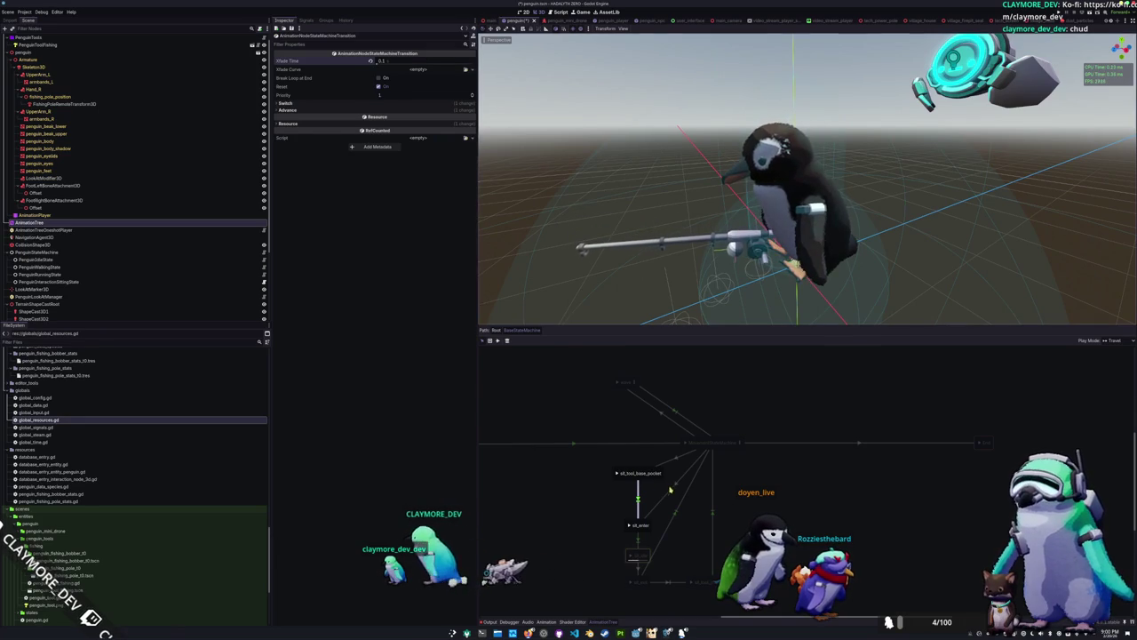
click(673, 500)
click(674, 487)
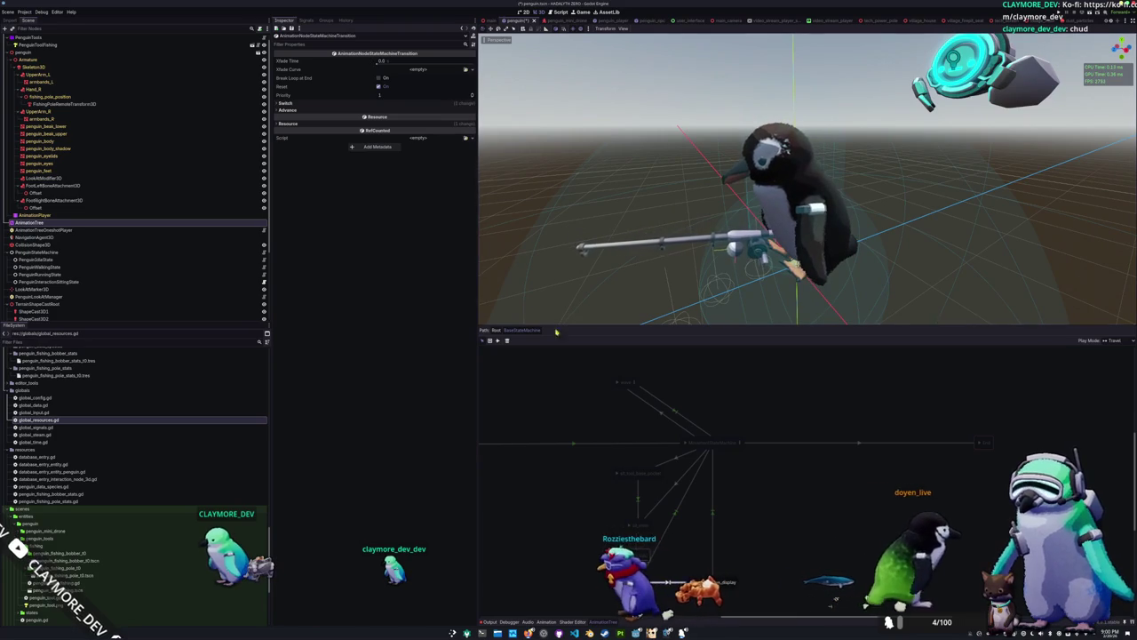
Reset the wave transition's crossfade and undo it to keep 0.1, then open the wave blend tree
click(371, 60)
key(ctrl+z)
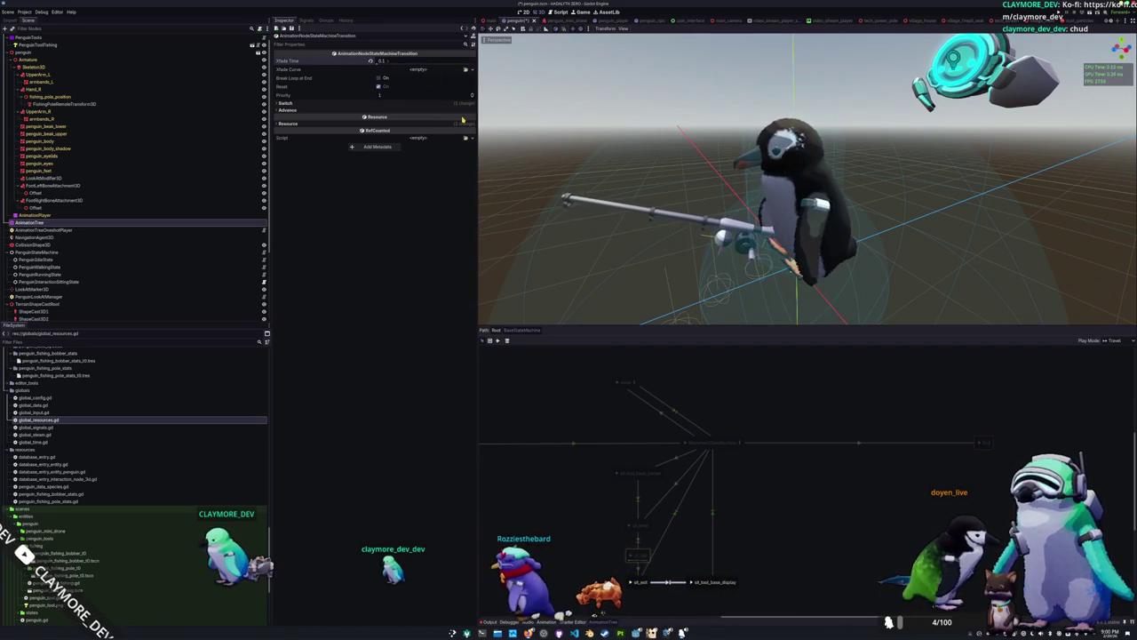
click(370, 60)
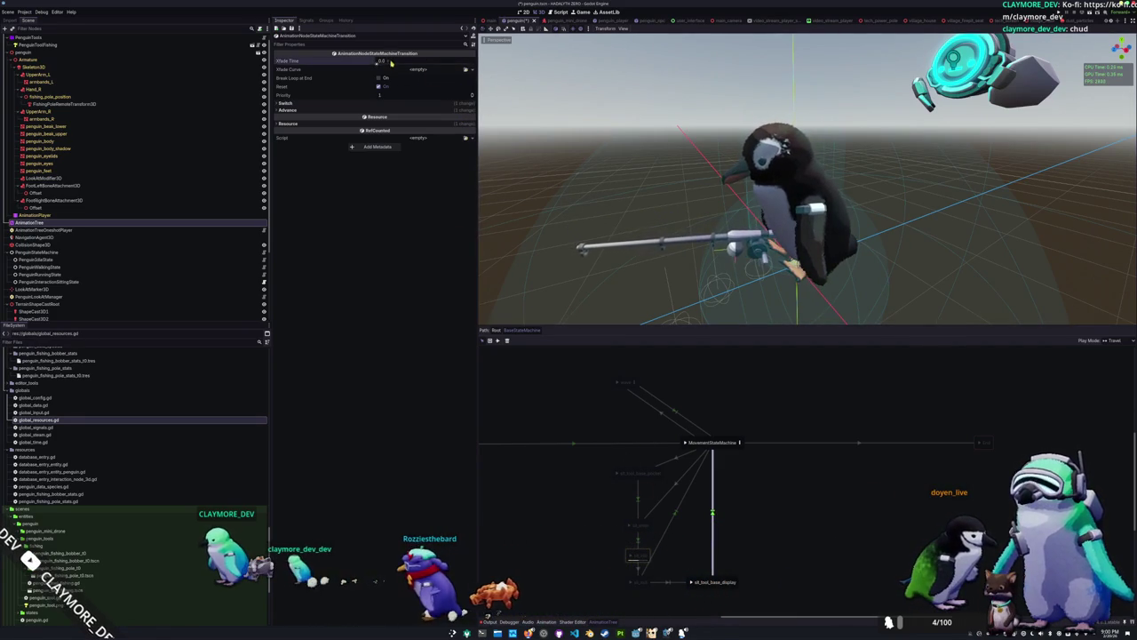
key(ctrl+z)
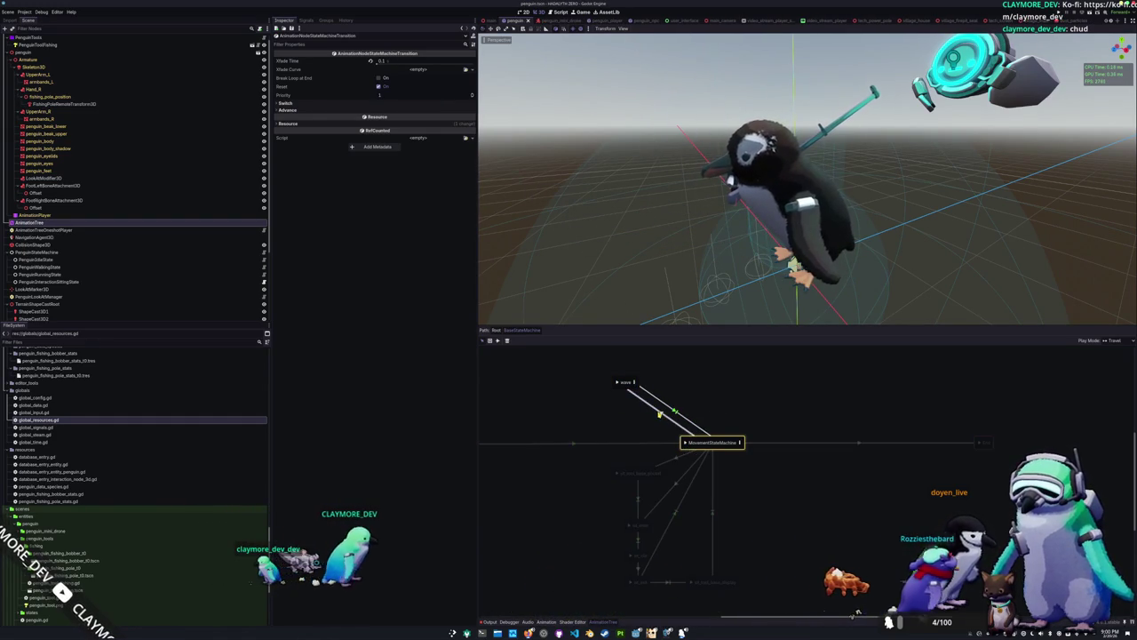
click(634, 384)
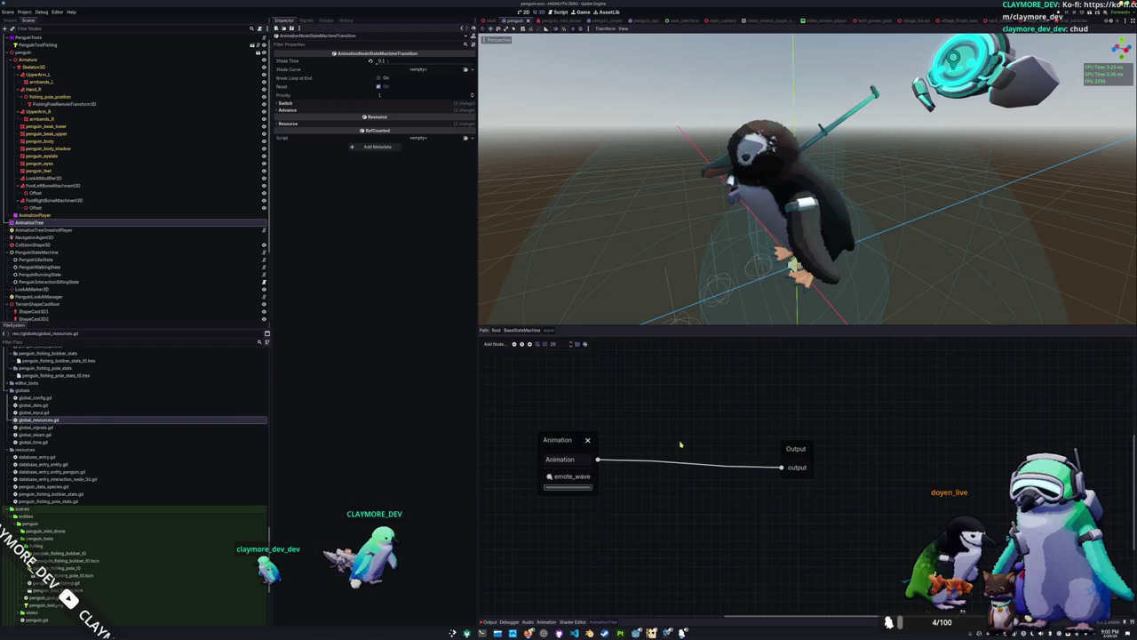
Add a Blend2 node wired to Output and rename it fishing_blend
right_click(685, 425)
click(693, 452)
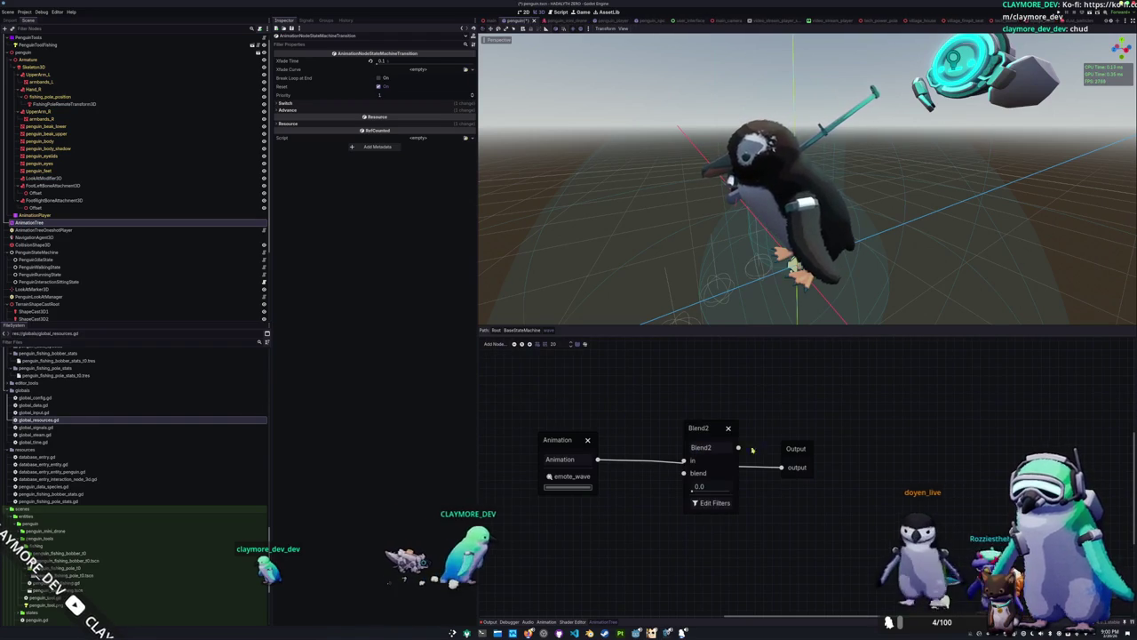
mouse_move(796, 448)
mouse_down()
mouse_move(849, 418)
mouse_move(739, 448)
mouse_up()
double_click(711, 447)
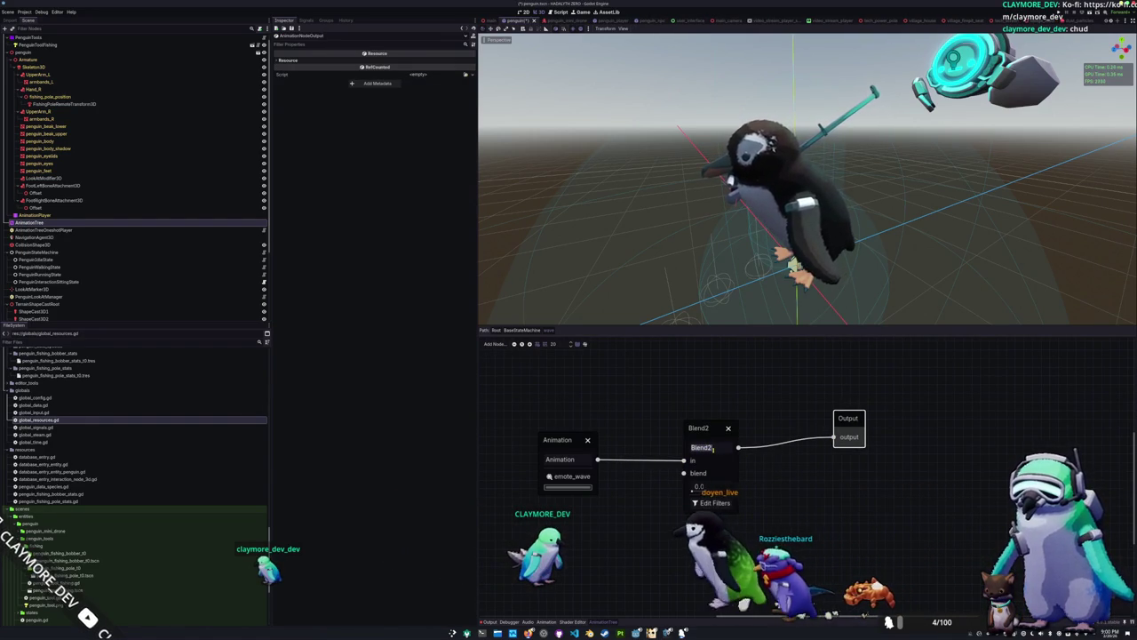
text(fishing_blend)
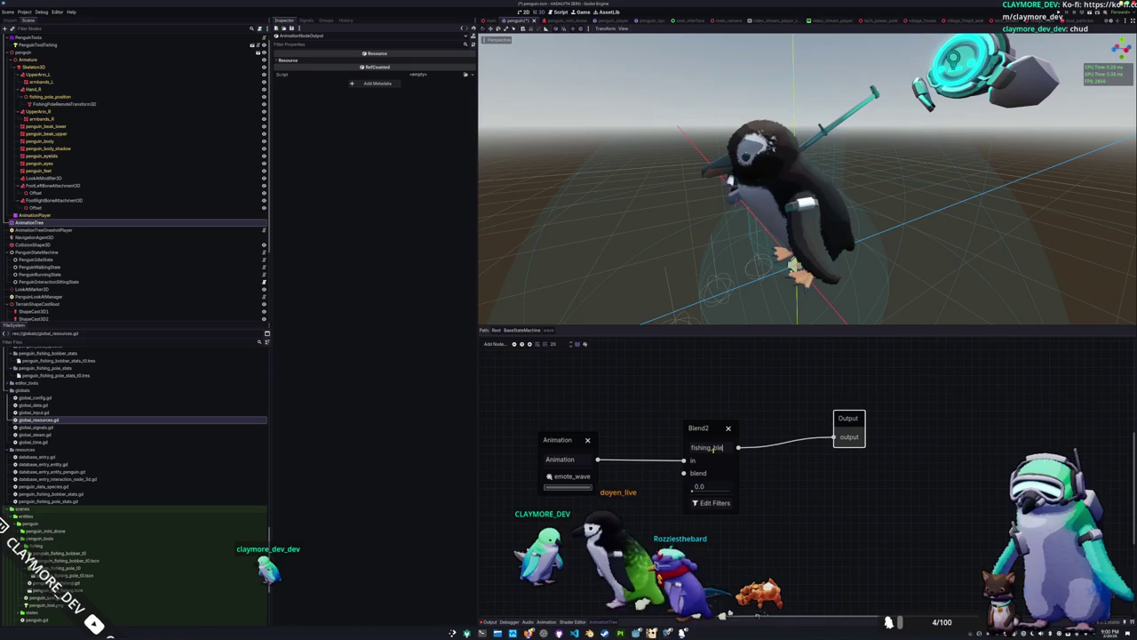
Feed tool_fishing_pole_idle_pose into fishing_blend's blend input, filter it to the right-arm bones, and tidy the nodes
mouse_move(683, 473)
mouse_down()
mouse_move(608, 553)
mouse_move(593, 559)
mouse_move(572, 529)
mouse_move(563, 538)
mouse_up()
click(600, 526)
click(562, 559)
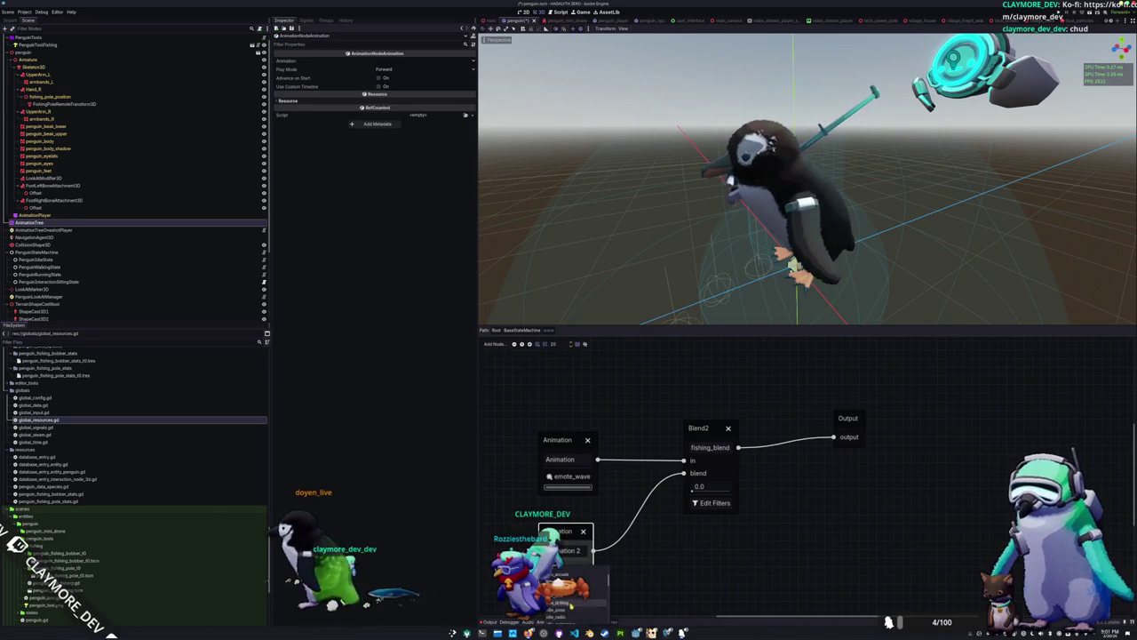
scroll(576, 610, down, 2)
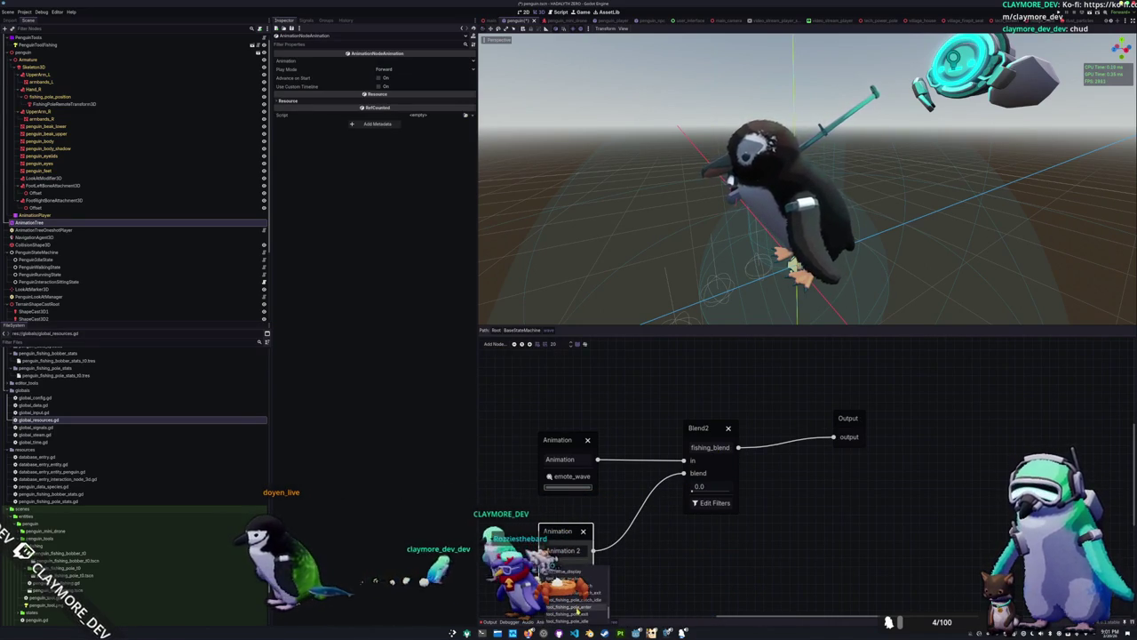
click(715, 504)
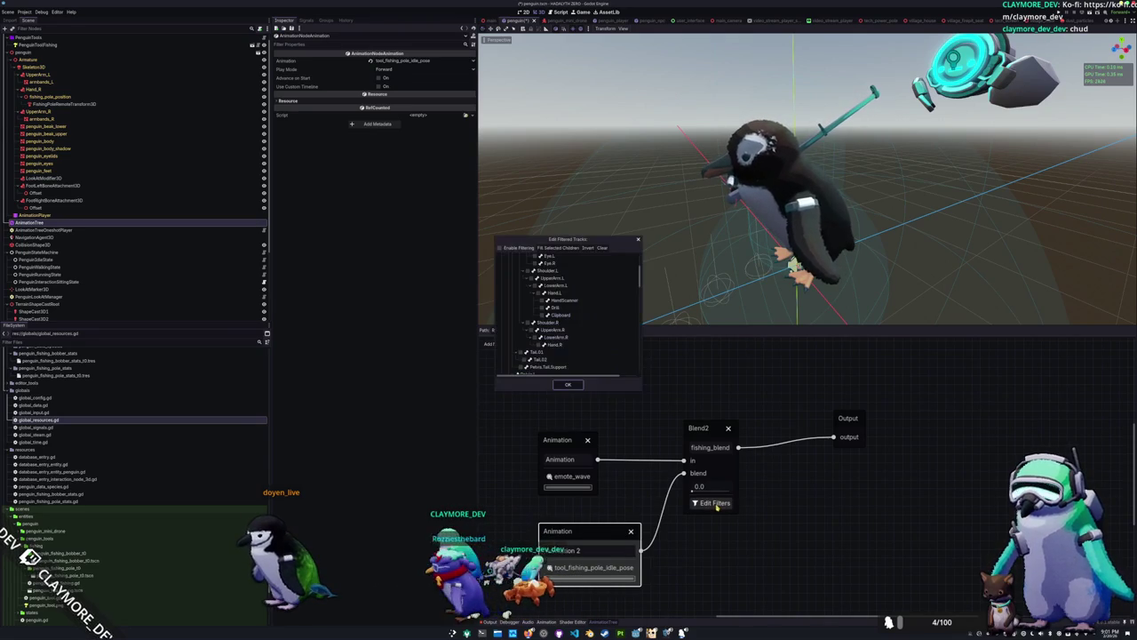
click(532, 328)
click(536, 337)
click(566, 385)
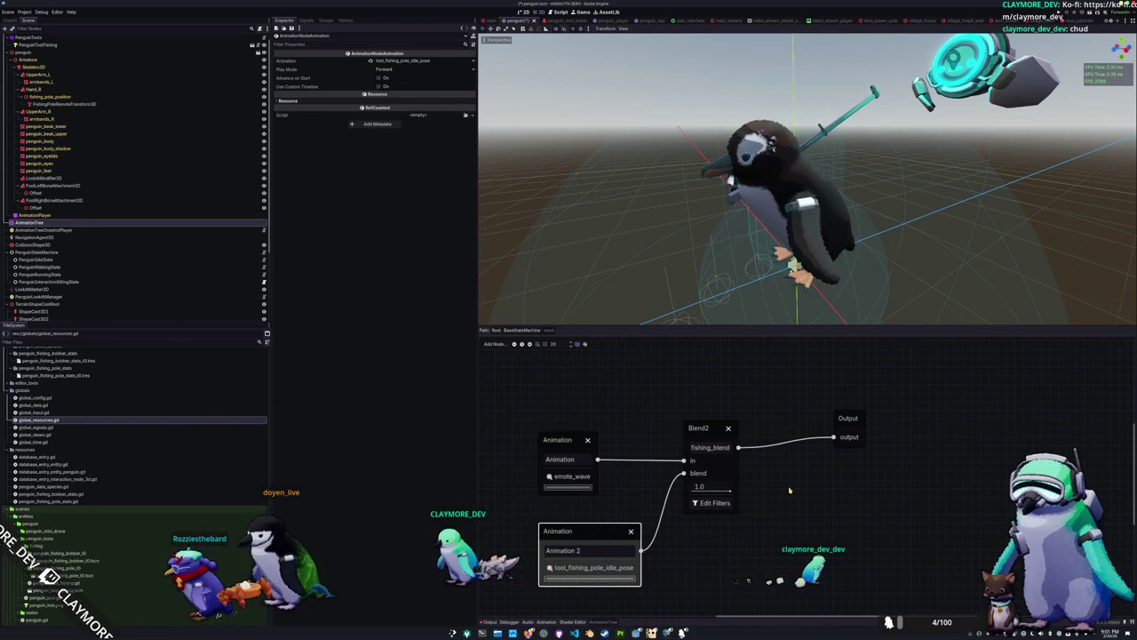
drag(846, 419, 898, 435)
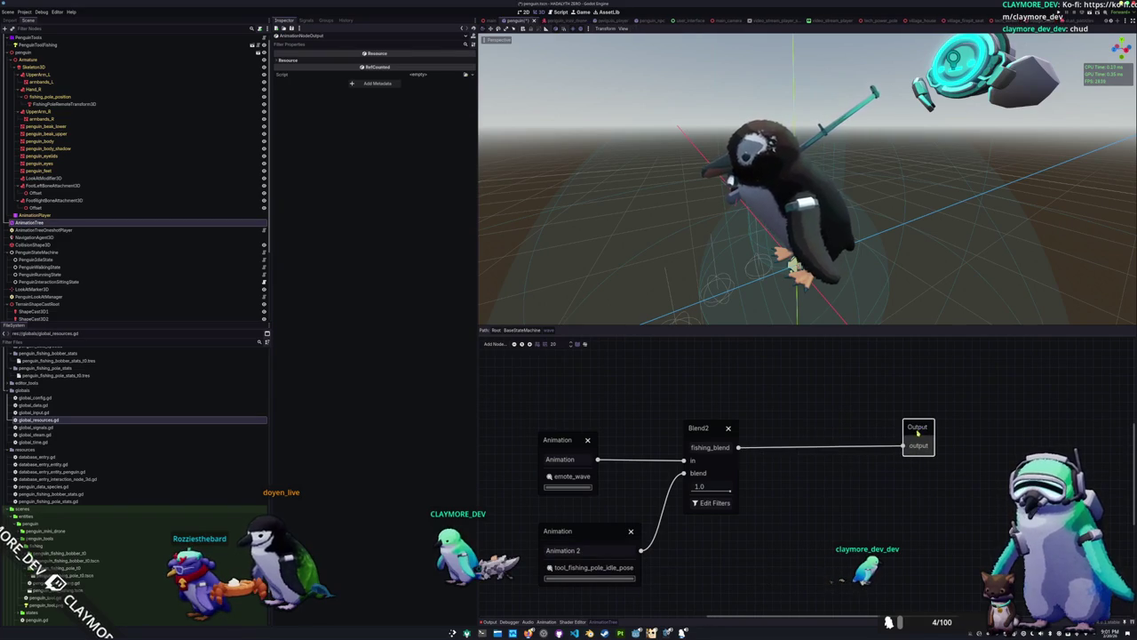
drag(697, 440, 742, 442)
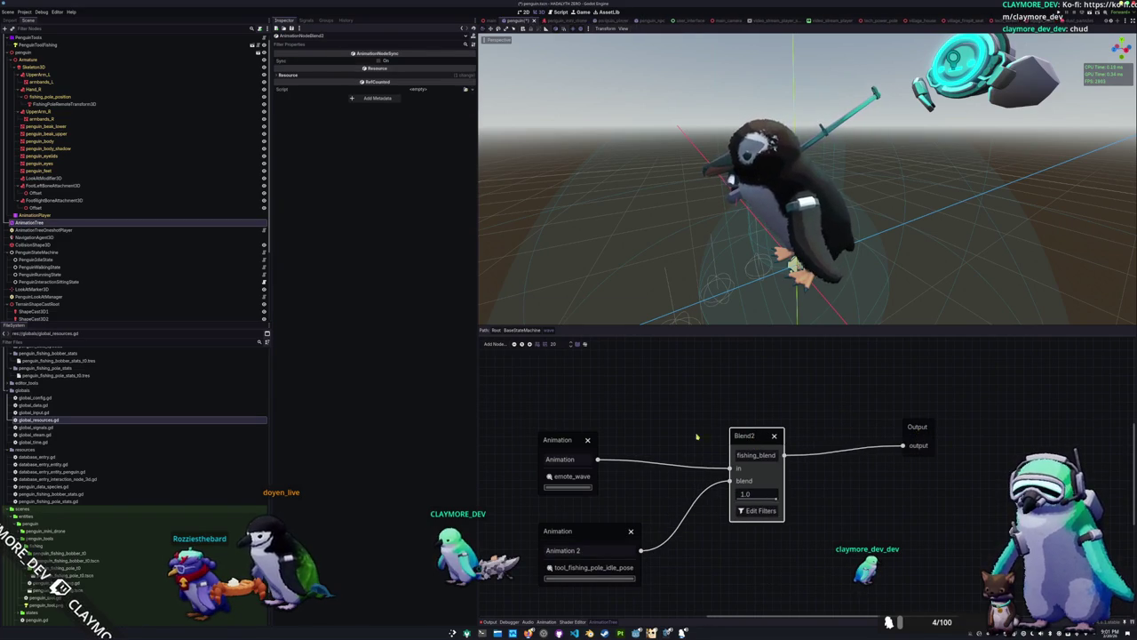
Inspect the transition into wave and review fishing_blend's track filters in the wave blend tree
click(521, 330)
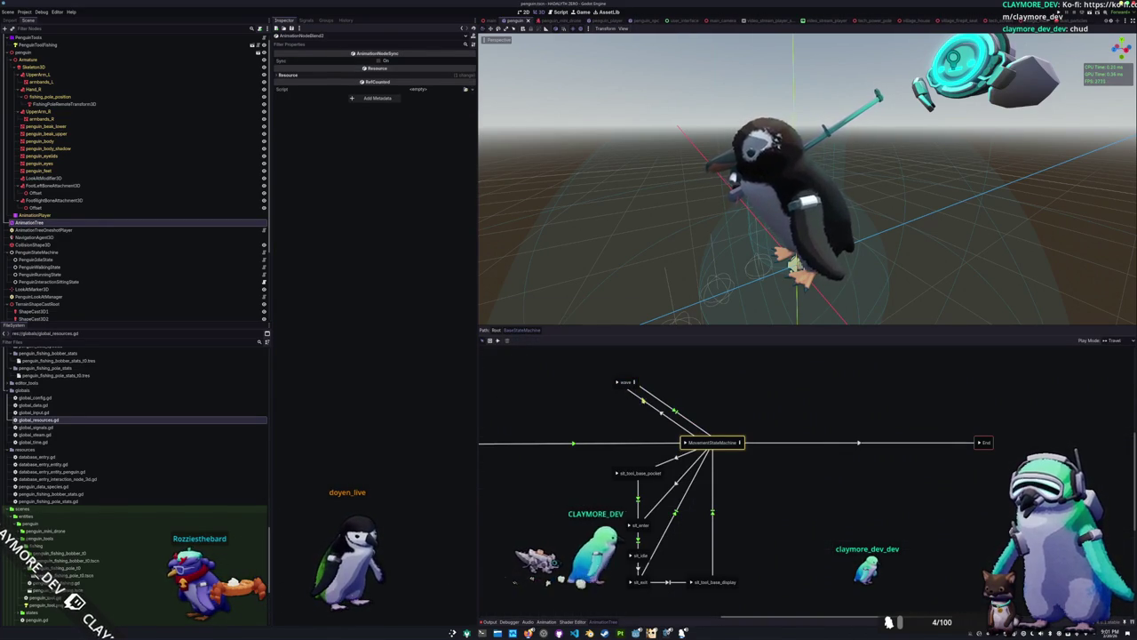
click(662, 415)
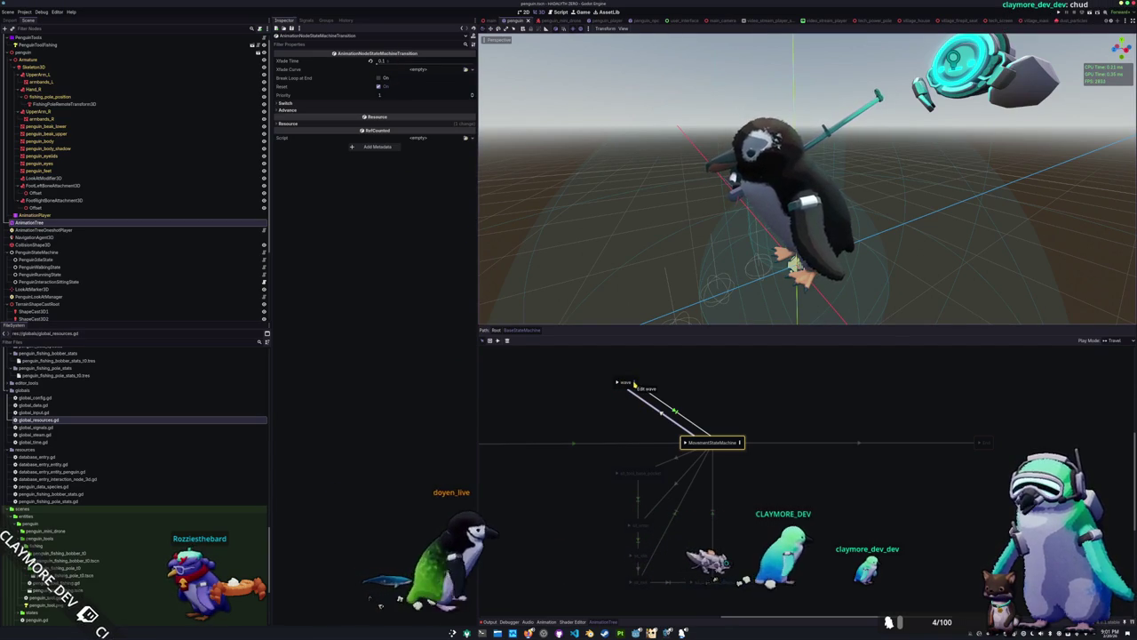
click(634, 383)
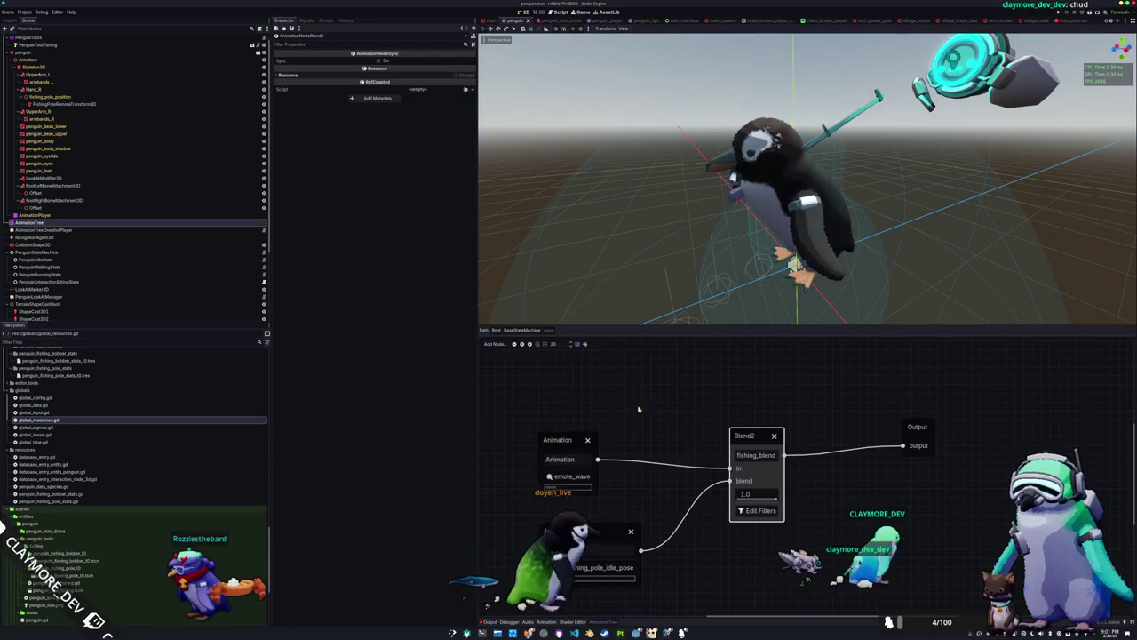
click(757, 510)
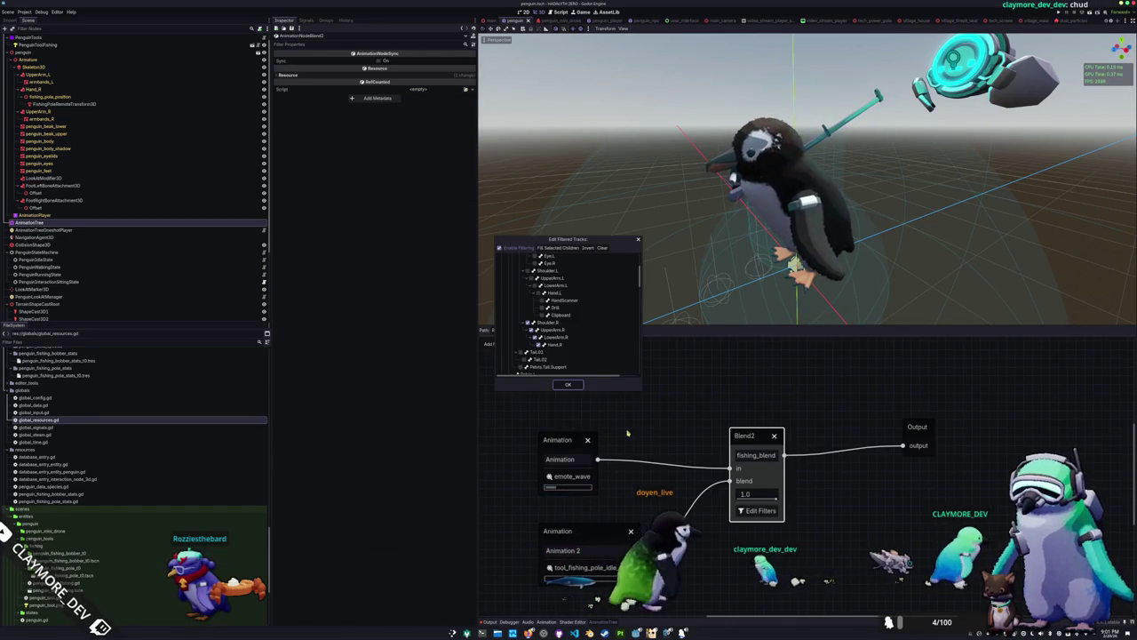
scroll(579, 340, down, 5)
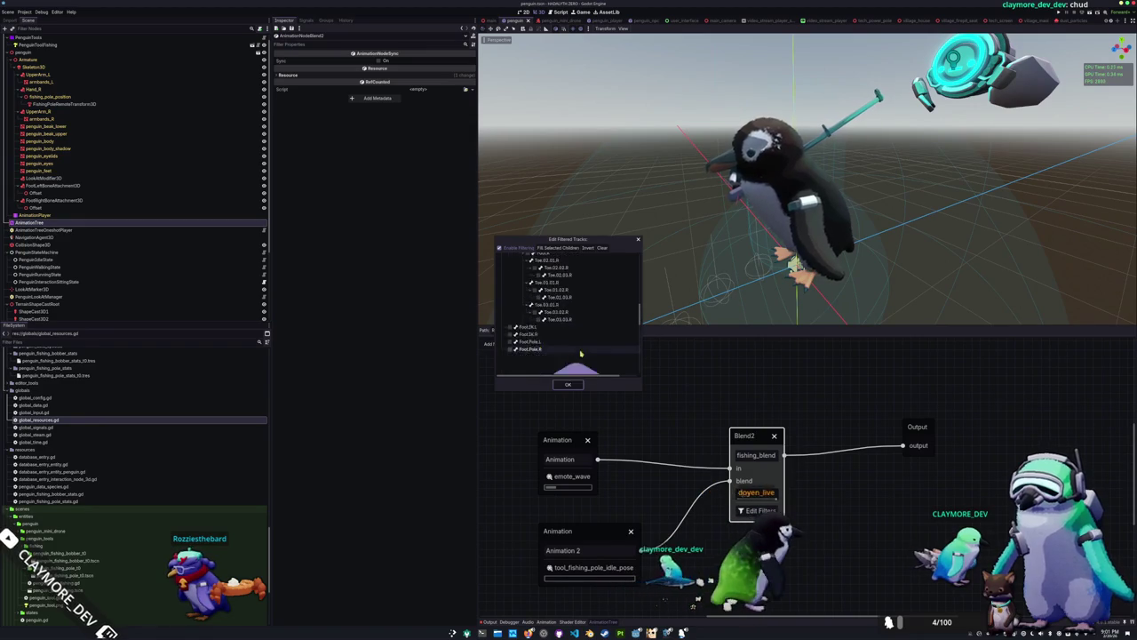
click(568, 384)
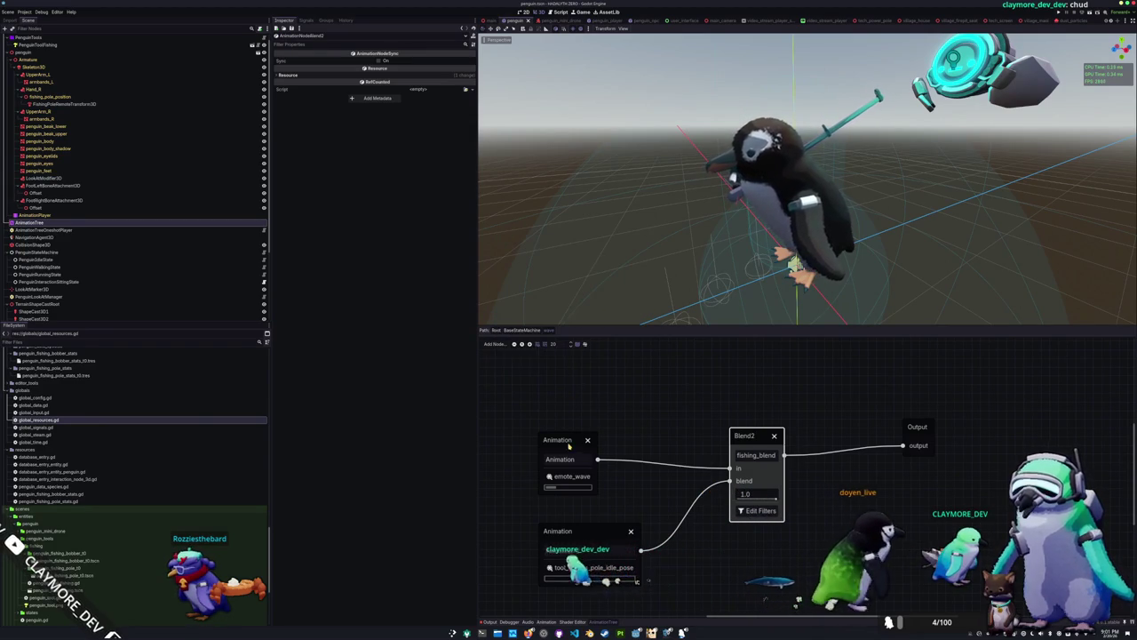
Enable Use Custom Timeline on tool_fishing_pole_idle_pose, leave emote_wave's off, and return to BaseStateMachine
click(559, 449)
click(596, 536)
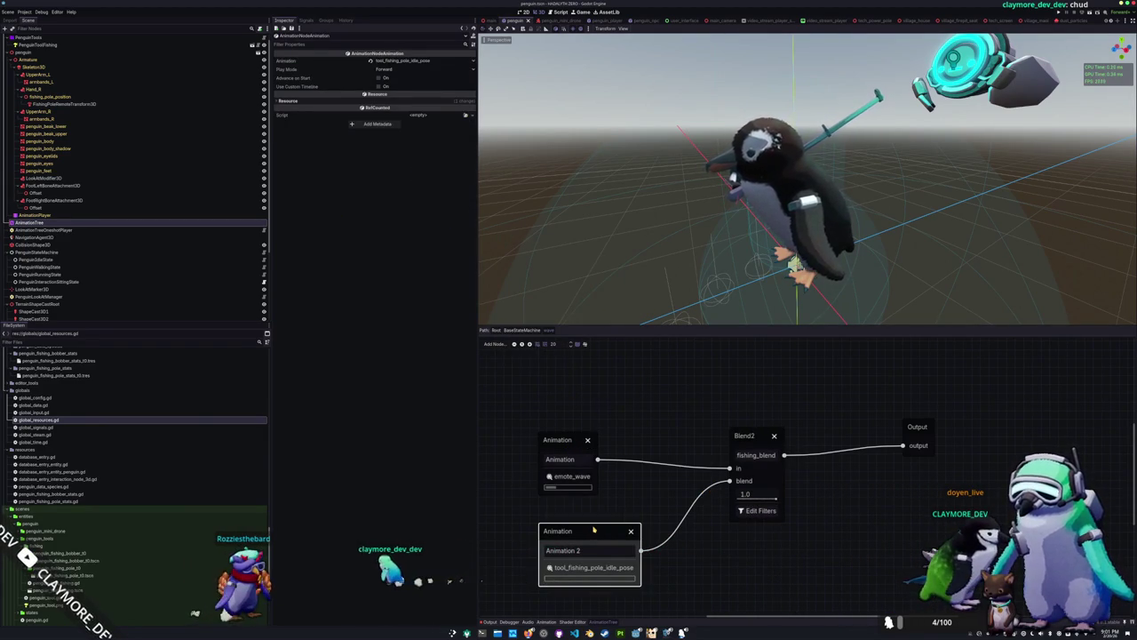
click(381, 86)
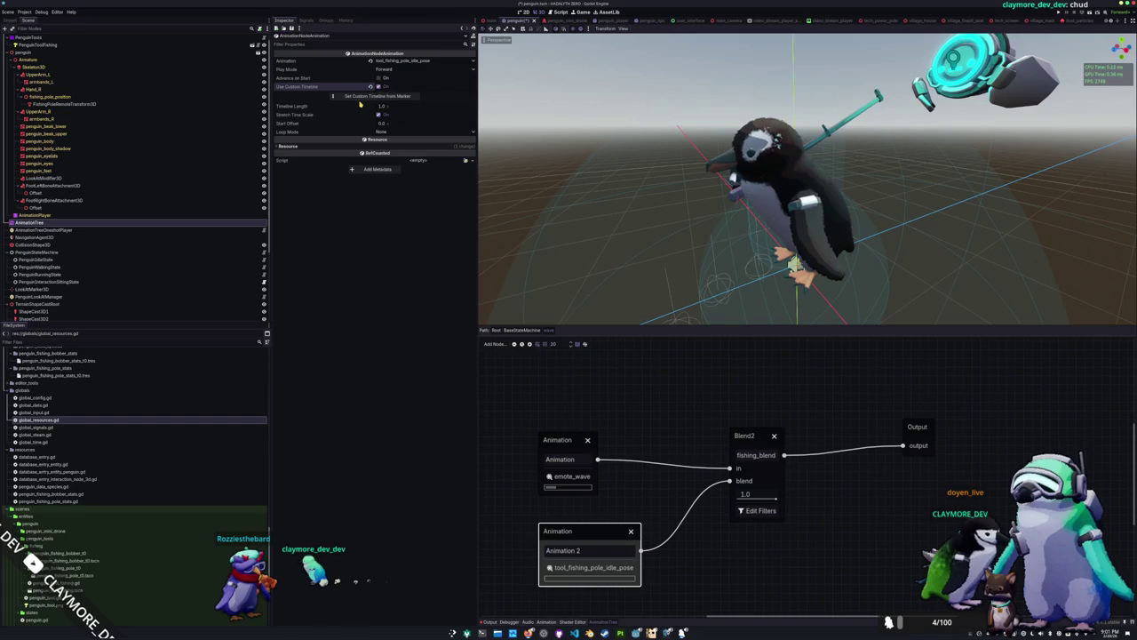
click(568, 449)
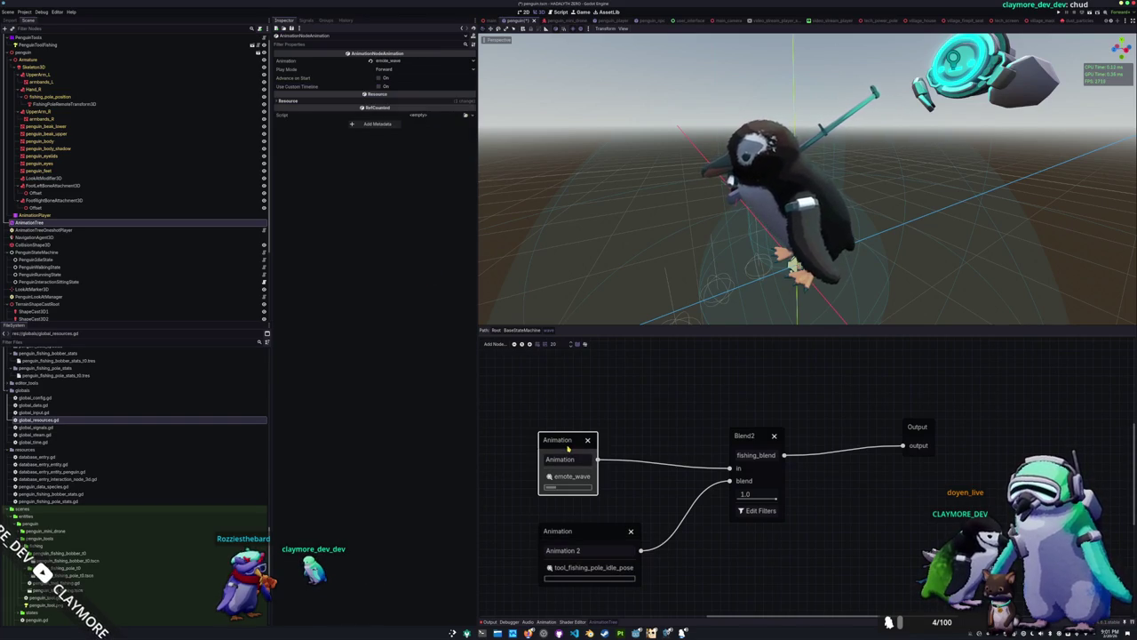
click(379, 87)
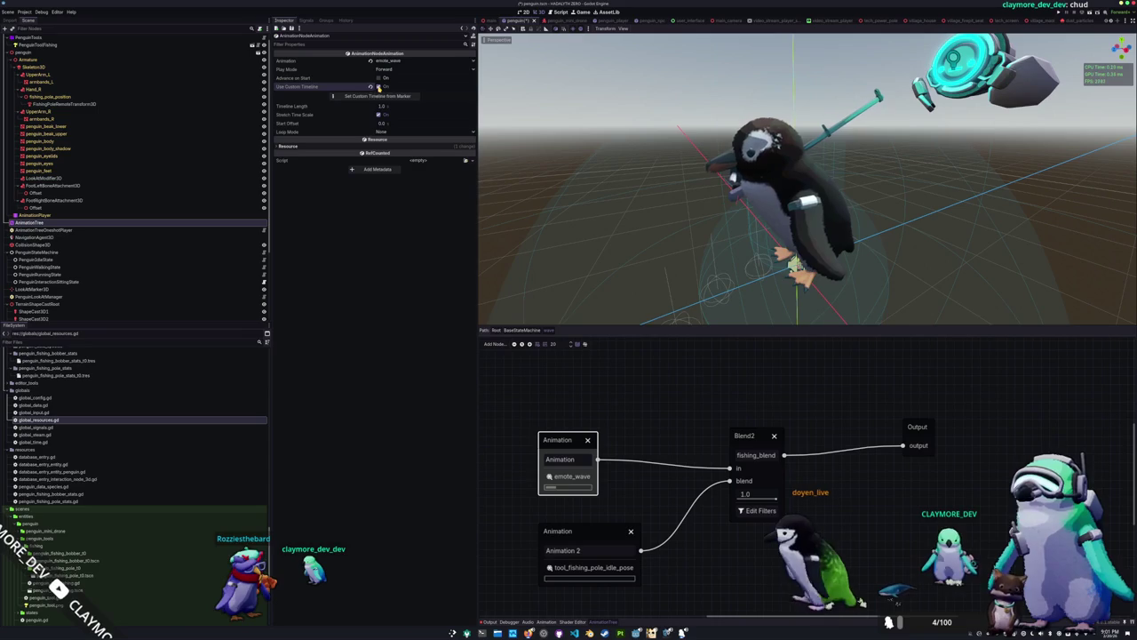
click(378, 87)
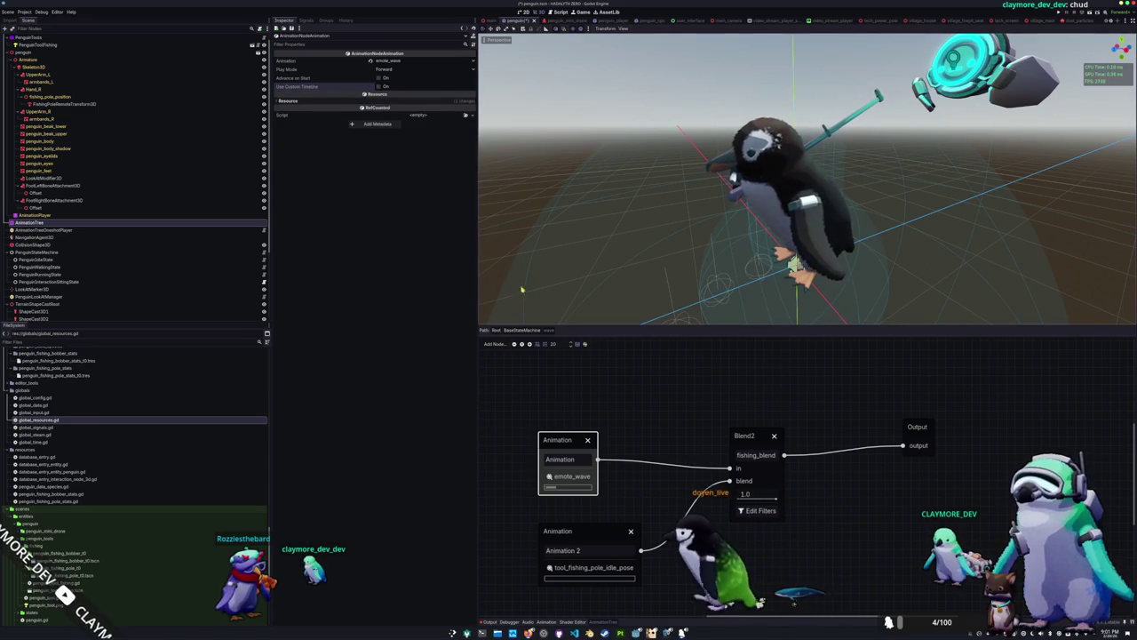
click(537, 330)
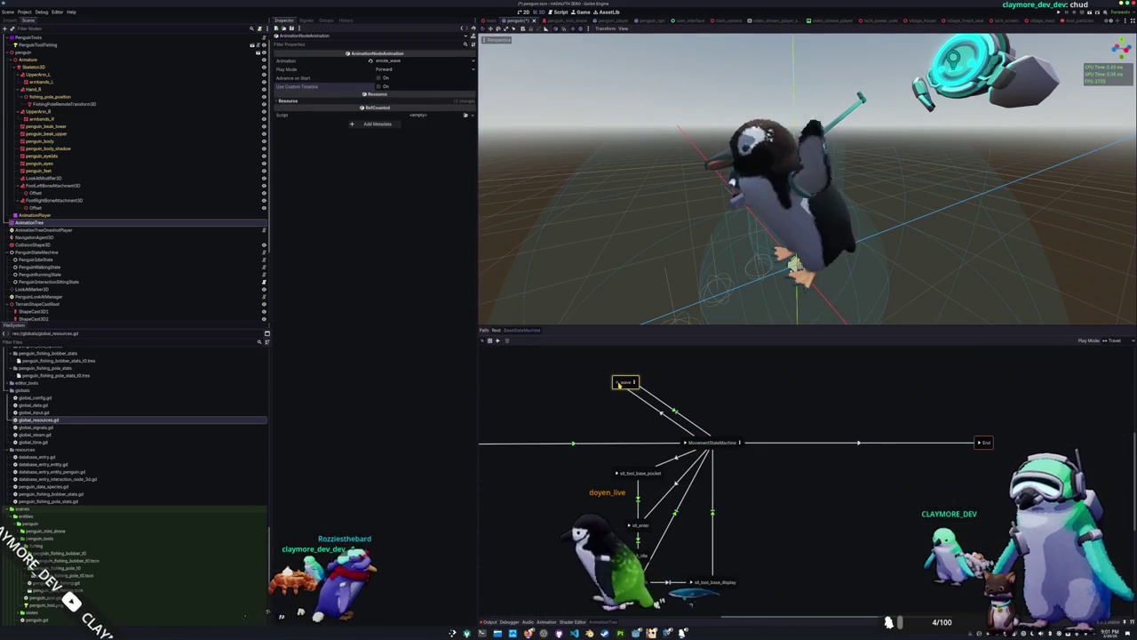
Load emote_wave in the Animation editor, scrub to about 1 second, and switch to Blender
drag(675, 284, 655, 228)
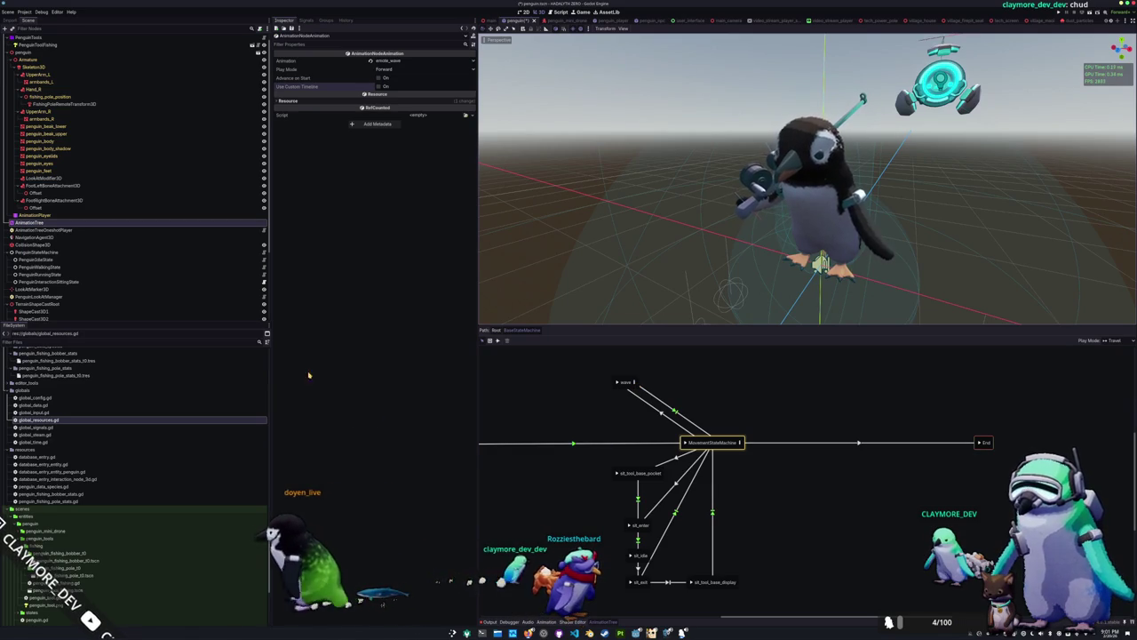
click(545, 621)
click(586, 318)
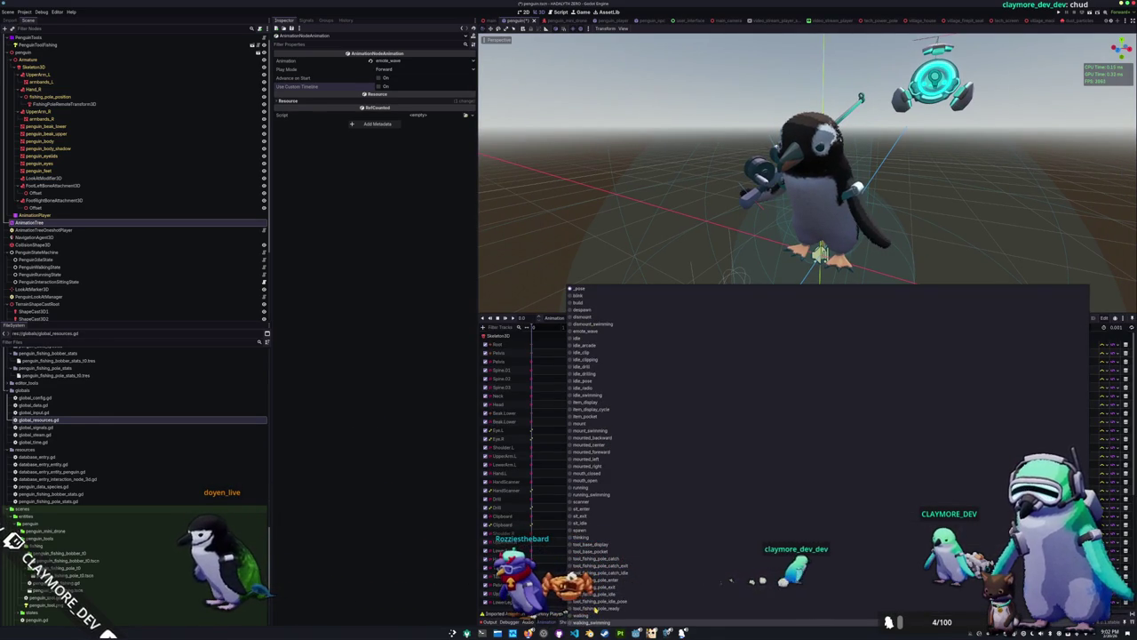
click(586, 330)
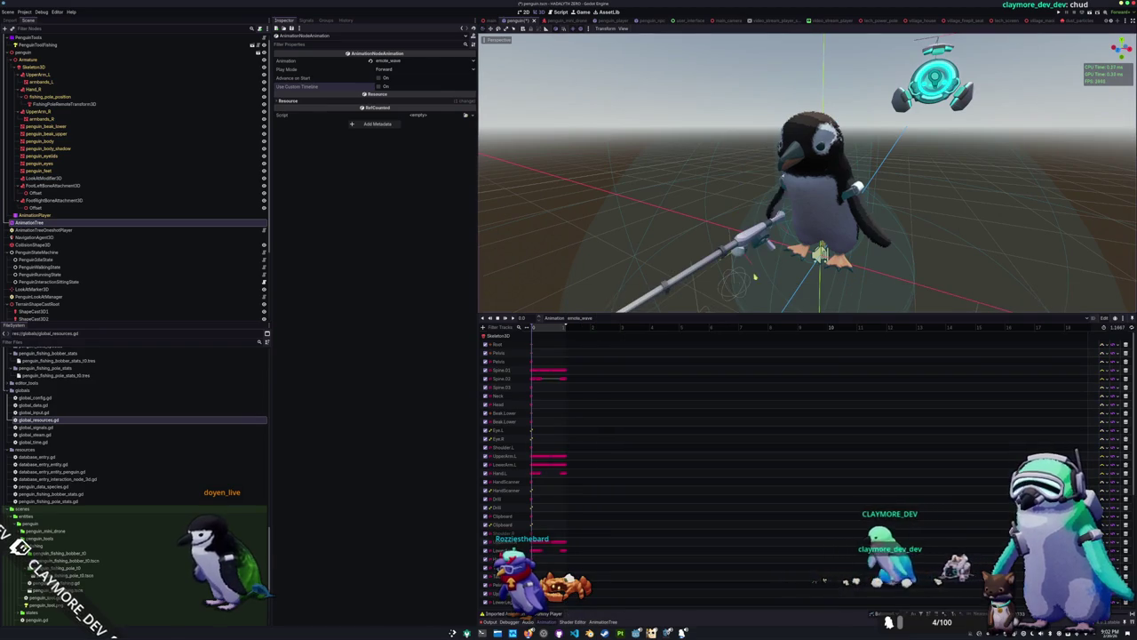
scroll(752, 280, up, 3)
click(569, 336)
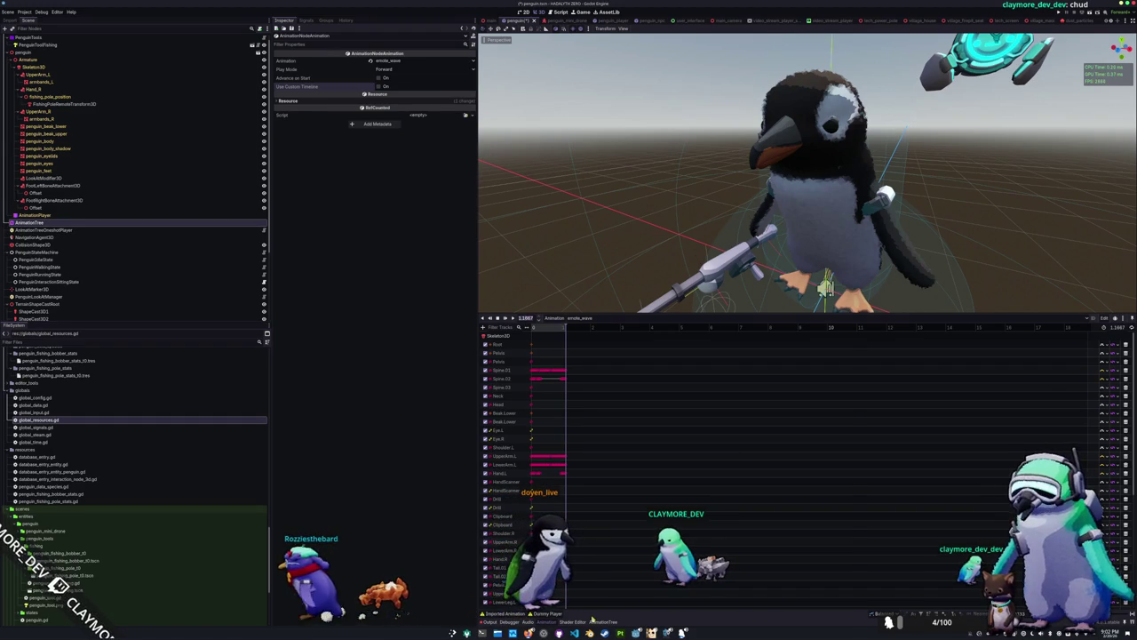
key(alt+Tab)
key(alt+Tab)
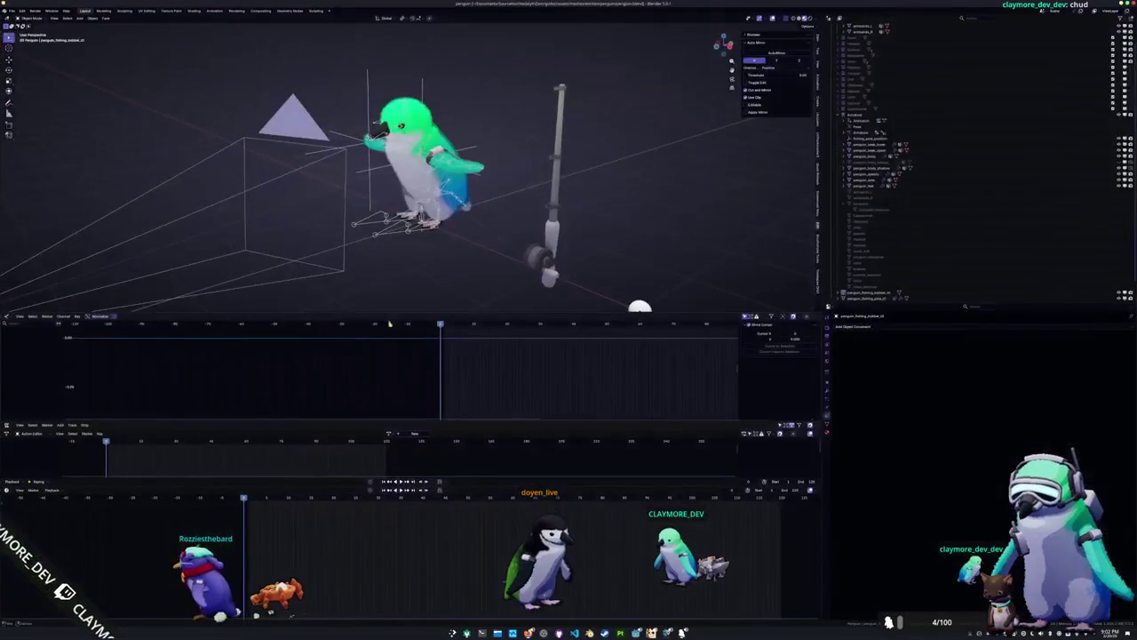
Select the penguin armature and load the emote_wave action in Blender's Action Editor, glancing at the fishing tool script
click(394, 232)
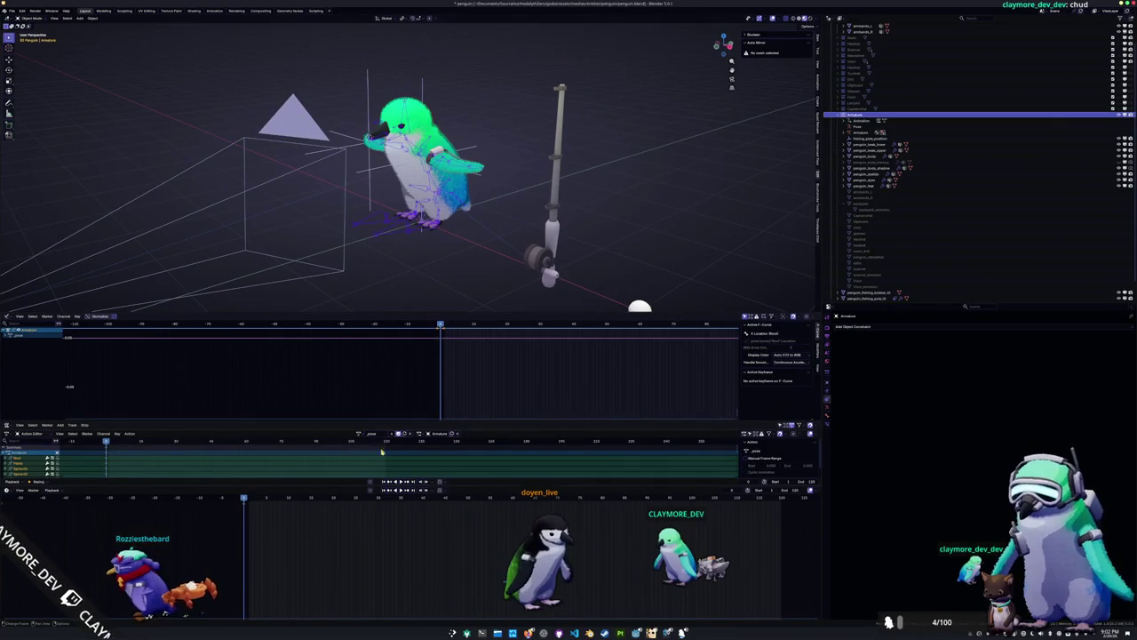
click(359, 434)
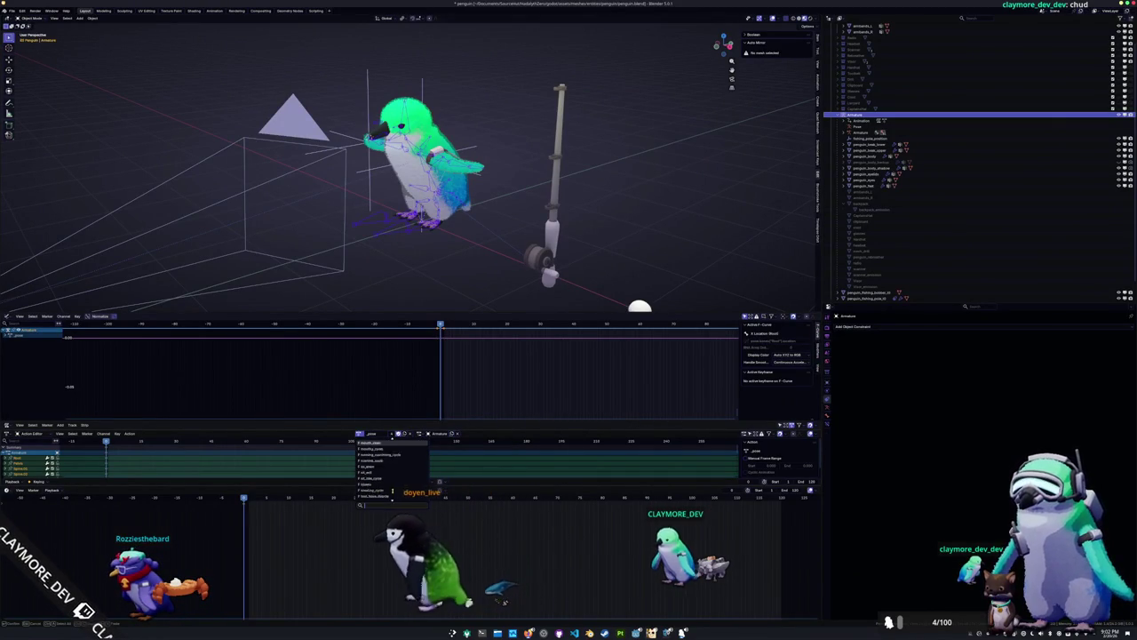
scroll(391, 482, down, 3)
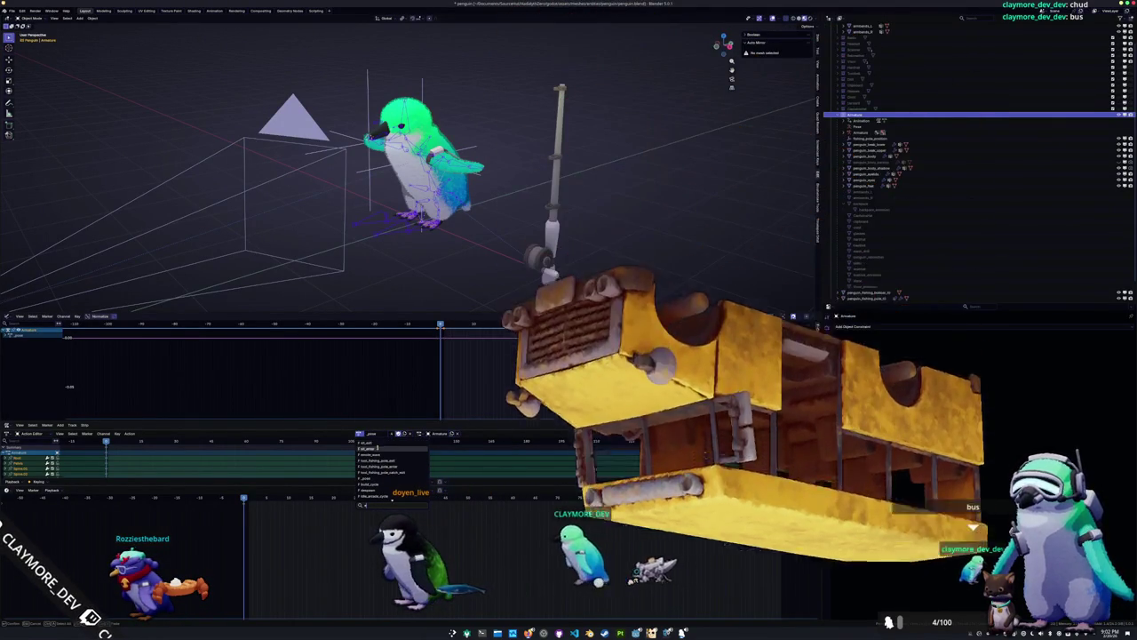
scroll(378, 447, down, 2)
scroll(378, 447, down, 2)
click(378, 446)
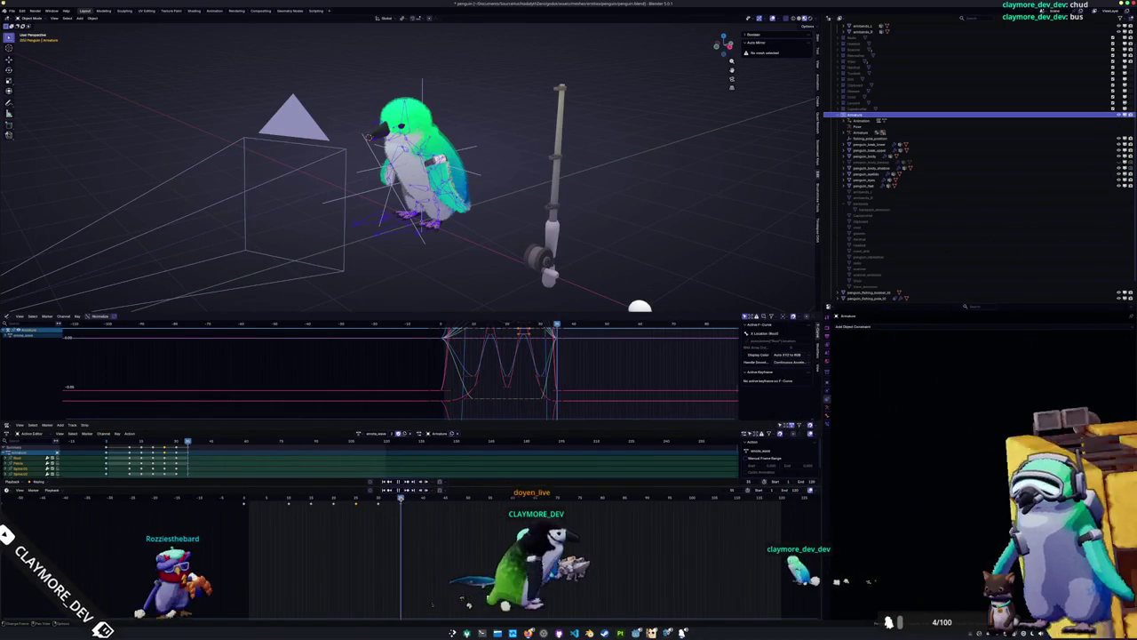
key(alt+Tab)
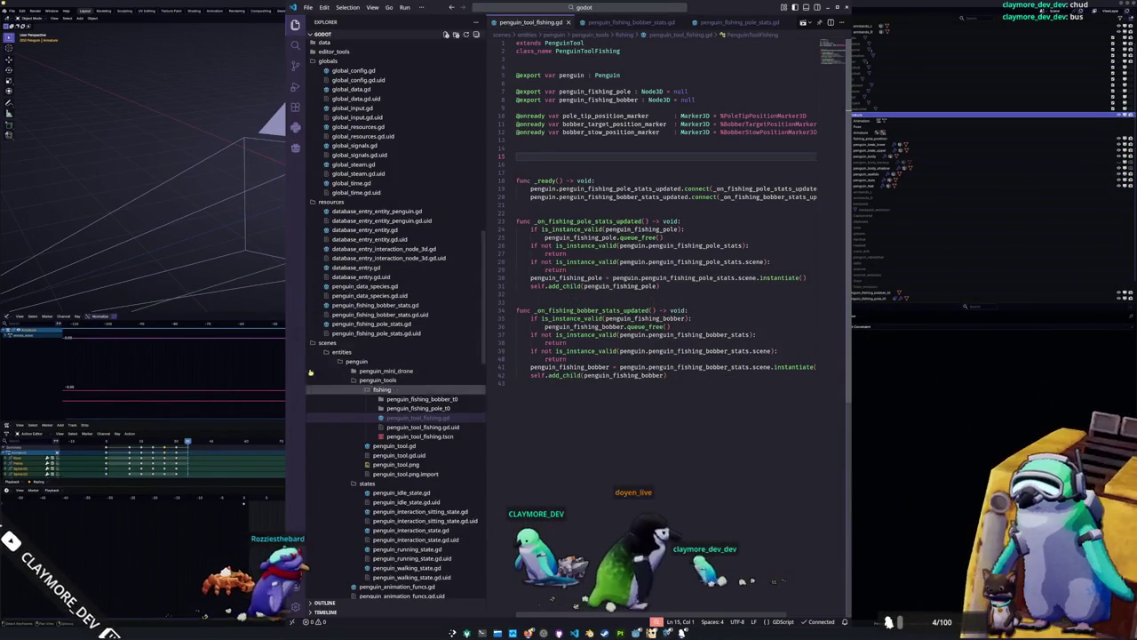
key(alt+Tab)
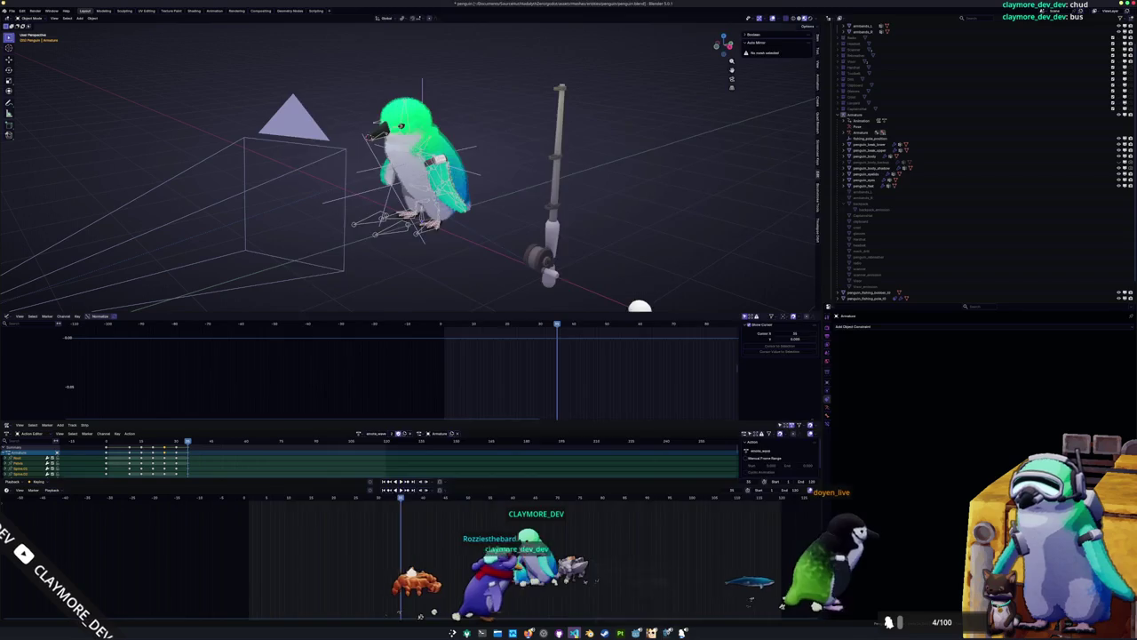
key(alt+Tab)
key(alt+Tab)
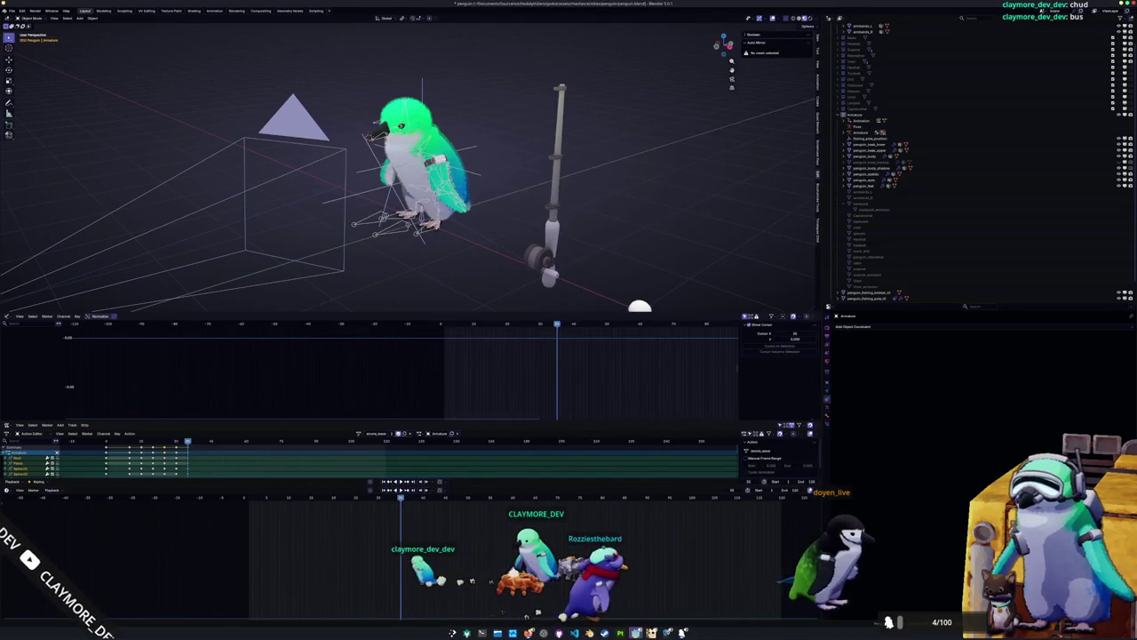
key(alt+Tab)
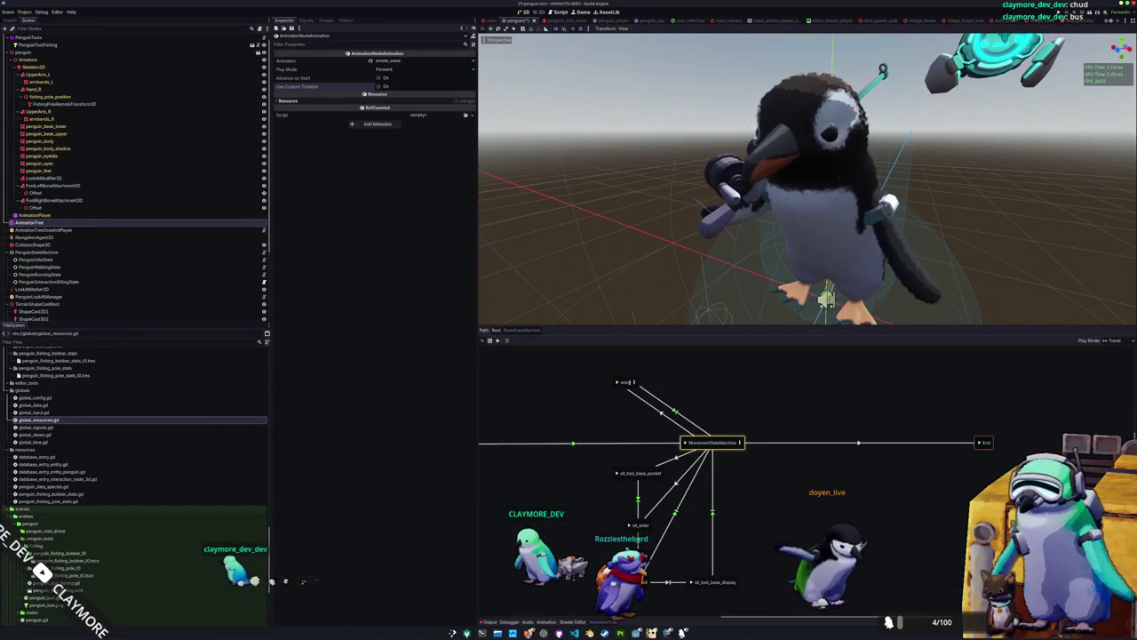
click(634, 382)
click(604, 532)
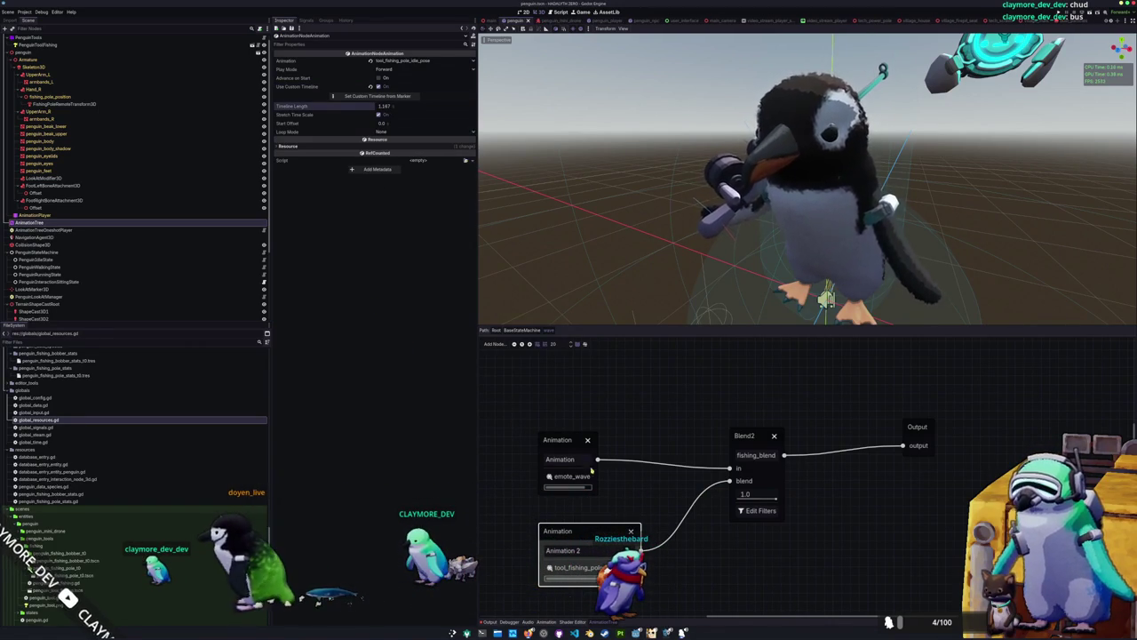
click(531, 330)
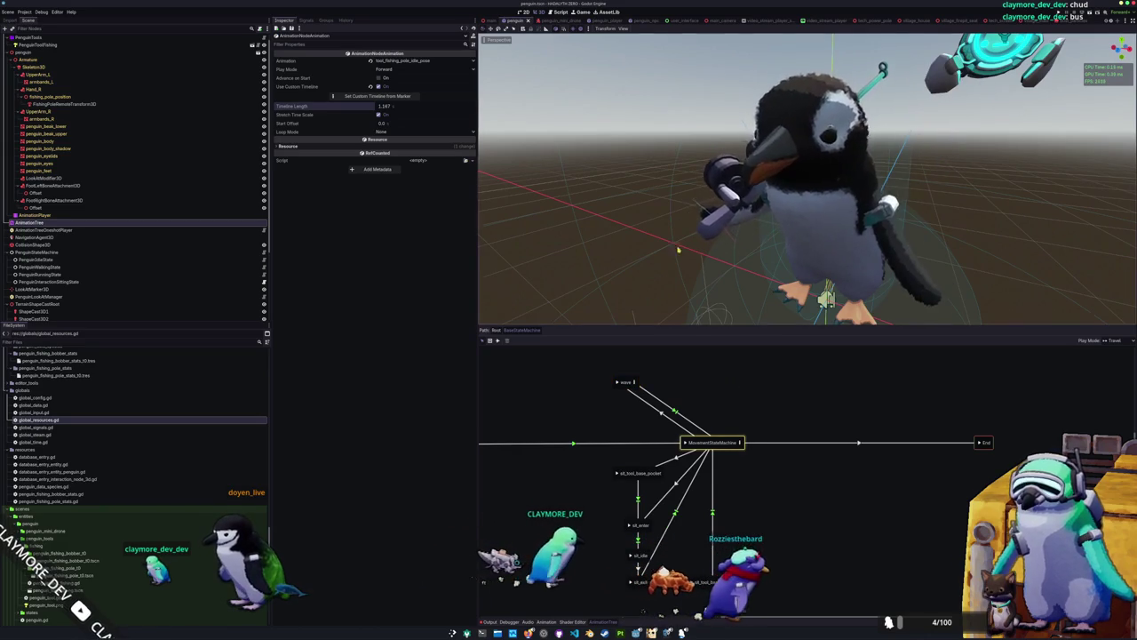
click(618, 384)
scroll(637, 239, down, 3)
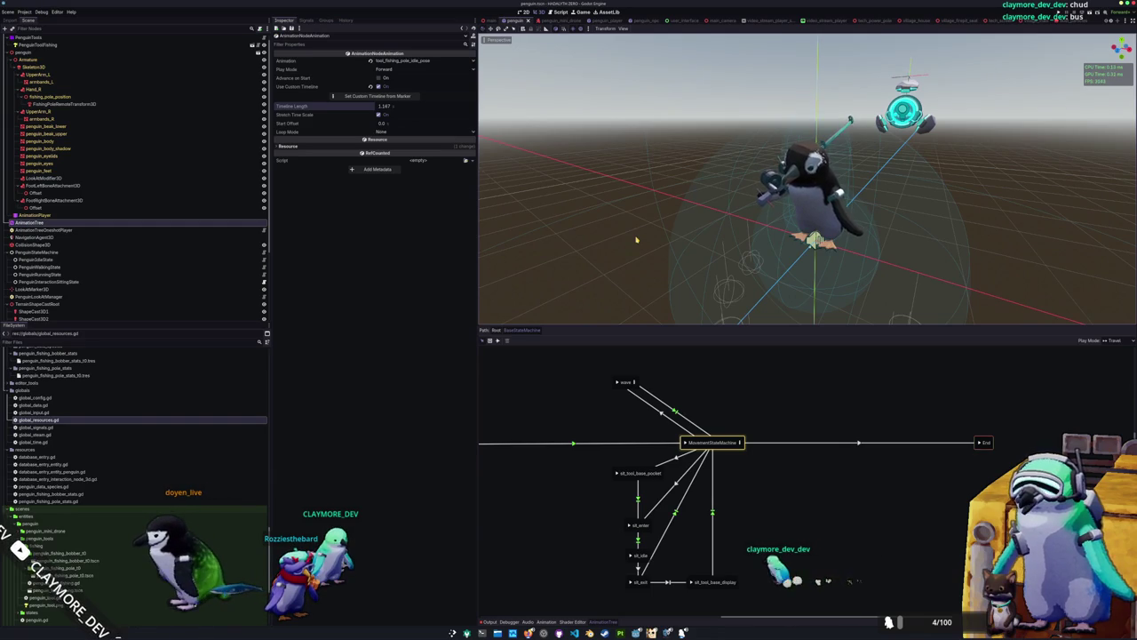
Add a tool_base_pocket animation state to the BaseStateMachine graph and position it
click(618, 385)
scroll(693, 400, right, 3)
scroll(693, 400, up, 2)
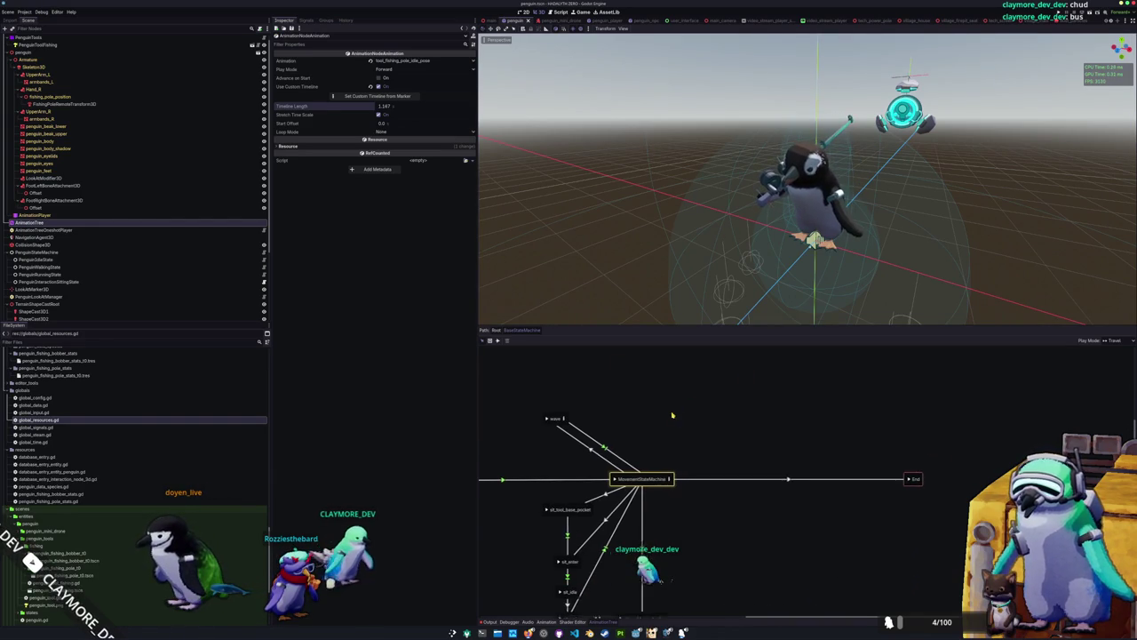
mouse_move(702, 422)
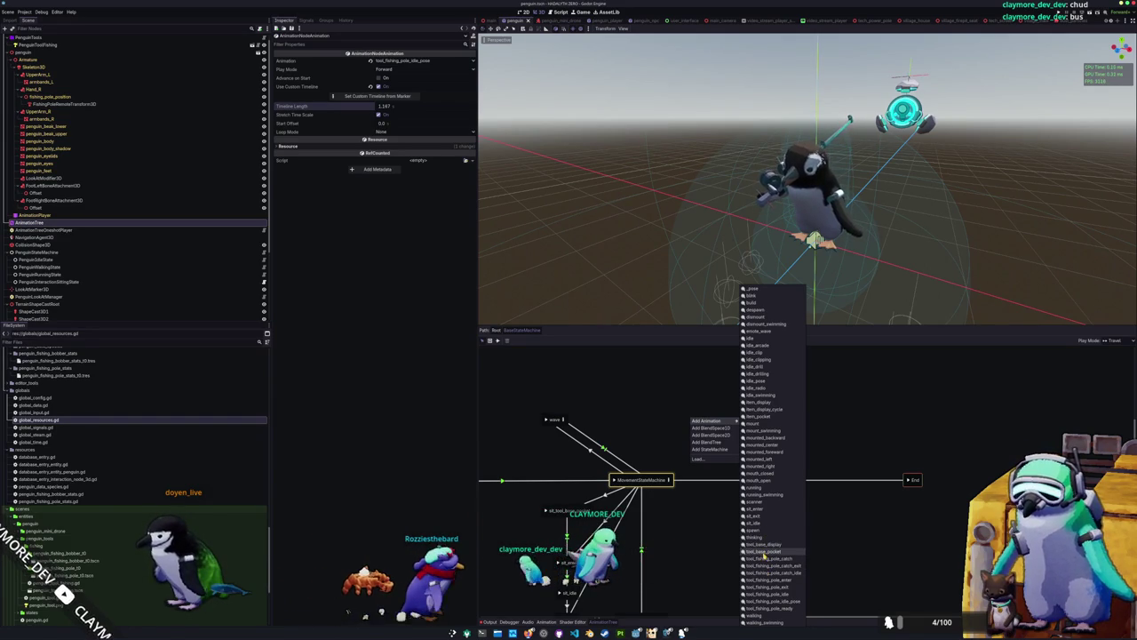
click(764, 551)
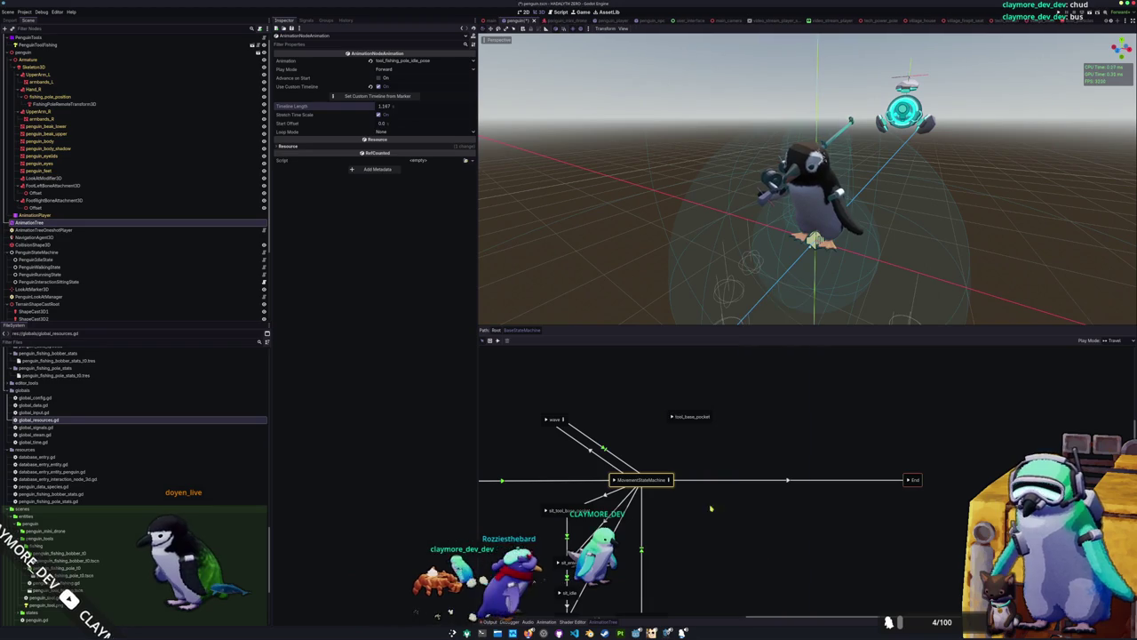
drag(626, 398, 606, 405)
click(680, 396)
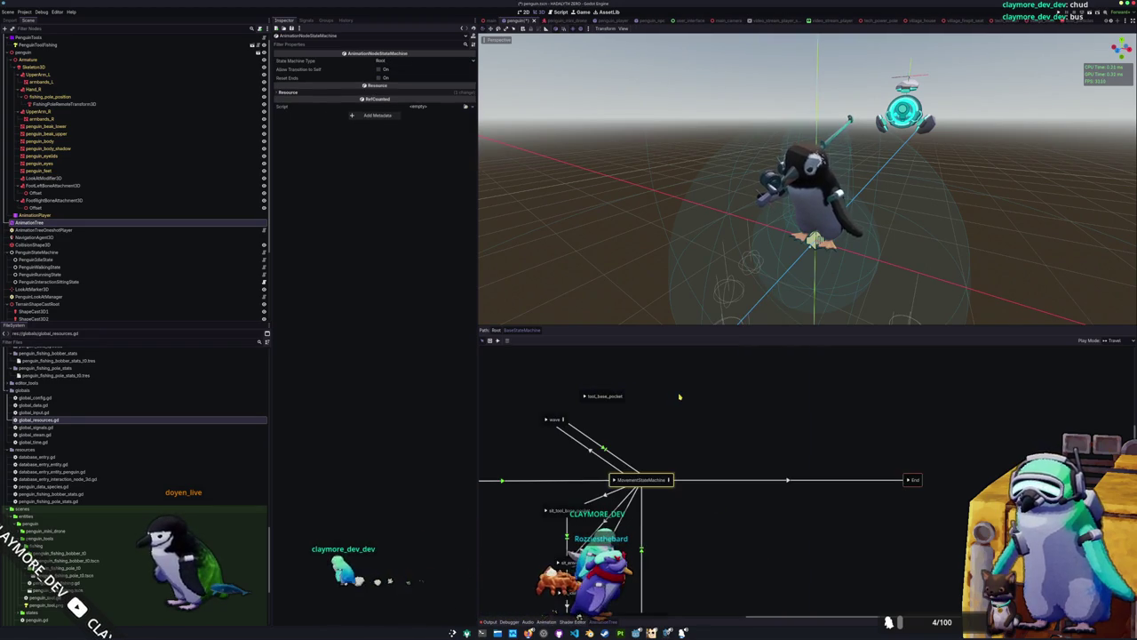
Add a tool_base_display animation state beside tool_base_pocket and shift the wave state left and down
right_click(683, 397)
mouse_move(727, 401)
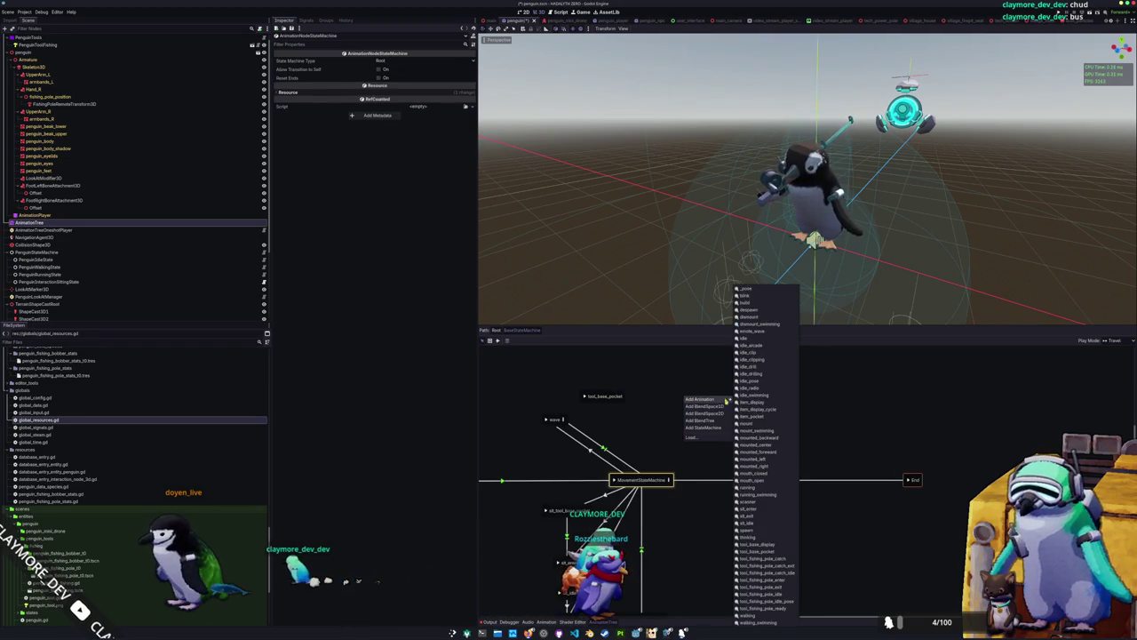
click(767, 545)
drag(681, 403, 656, 404)
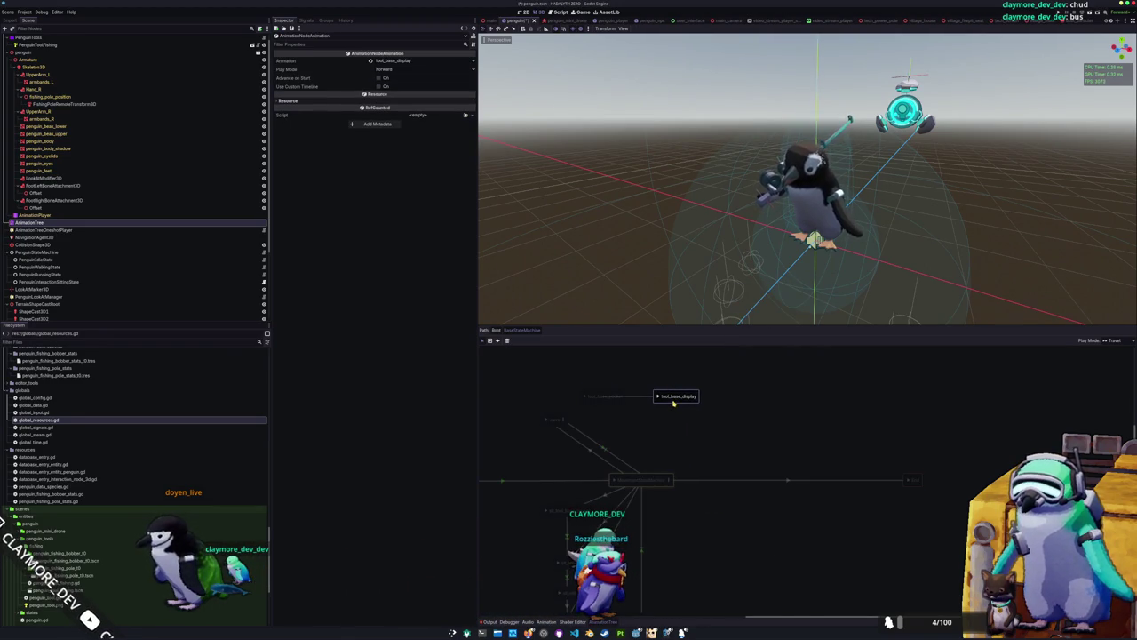
click(639, 427)
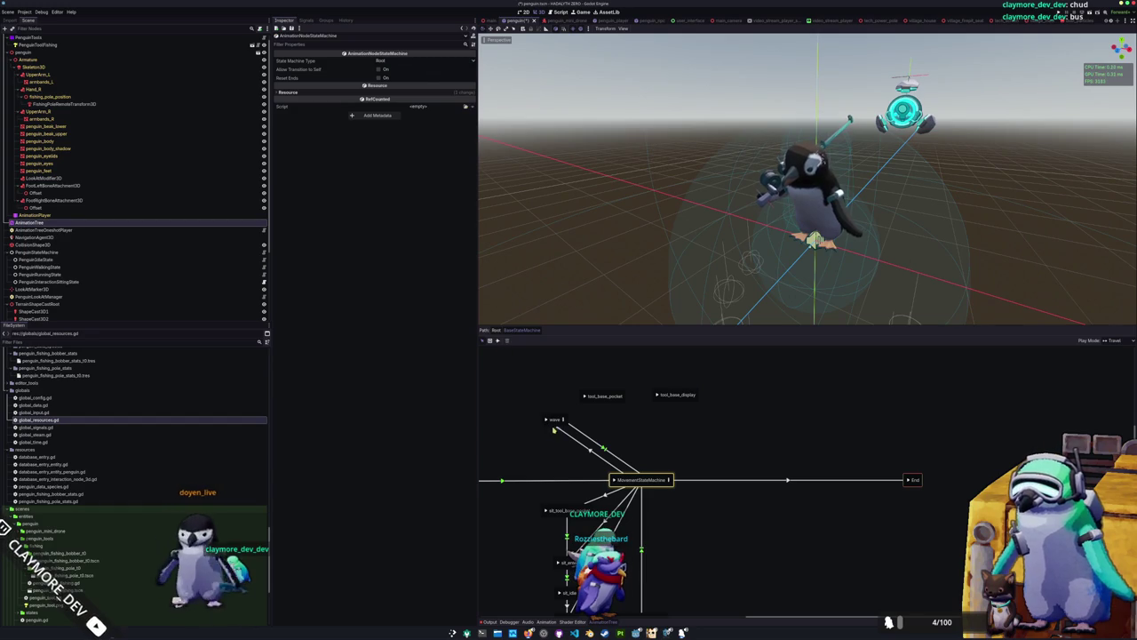
drag(553, 428, 511, 442)
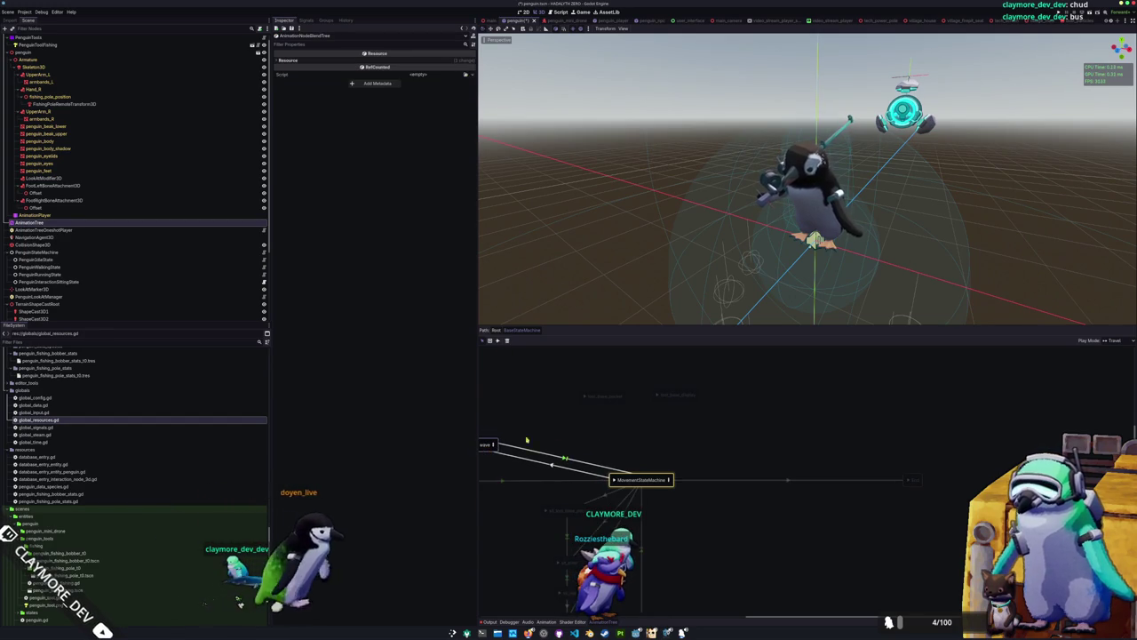
click(511, 443)
click(558, 341)
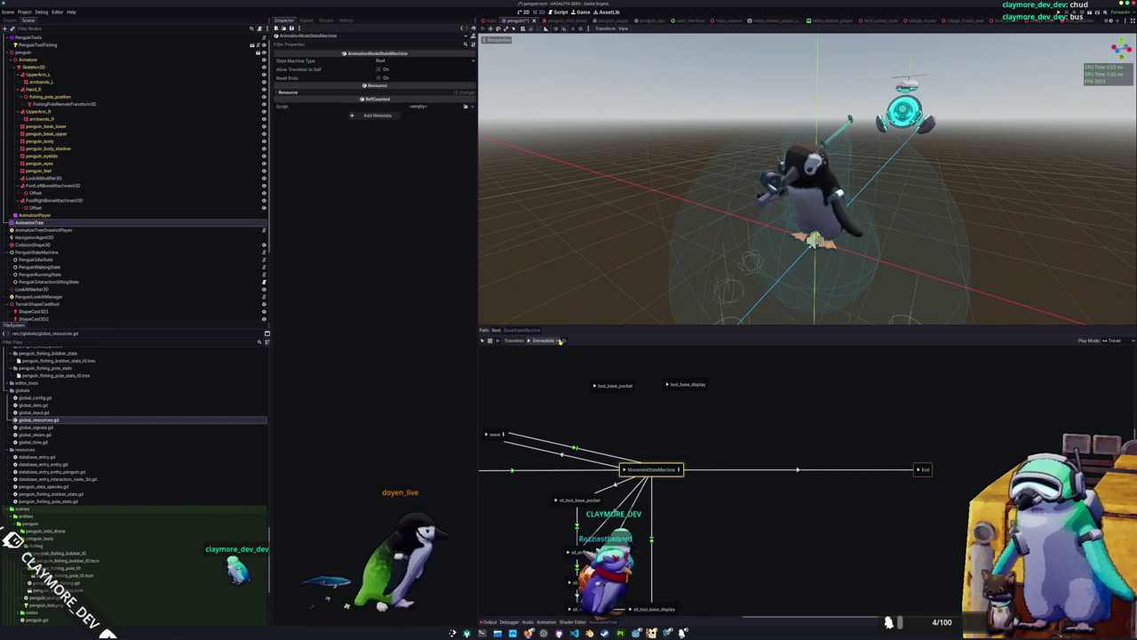
Connect MovementStateMachine to tool_base_pocket with a transition and adjust its crossfade time
mouse_move(651, 468)
mouse_down()
mouse_move(608, 388)
mouse_move(596, 389)
mouse_up()
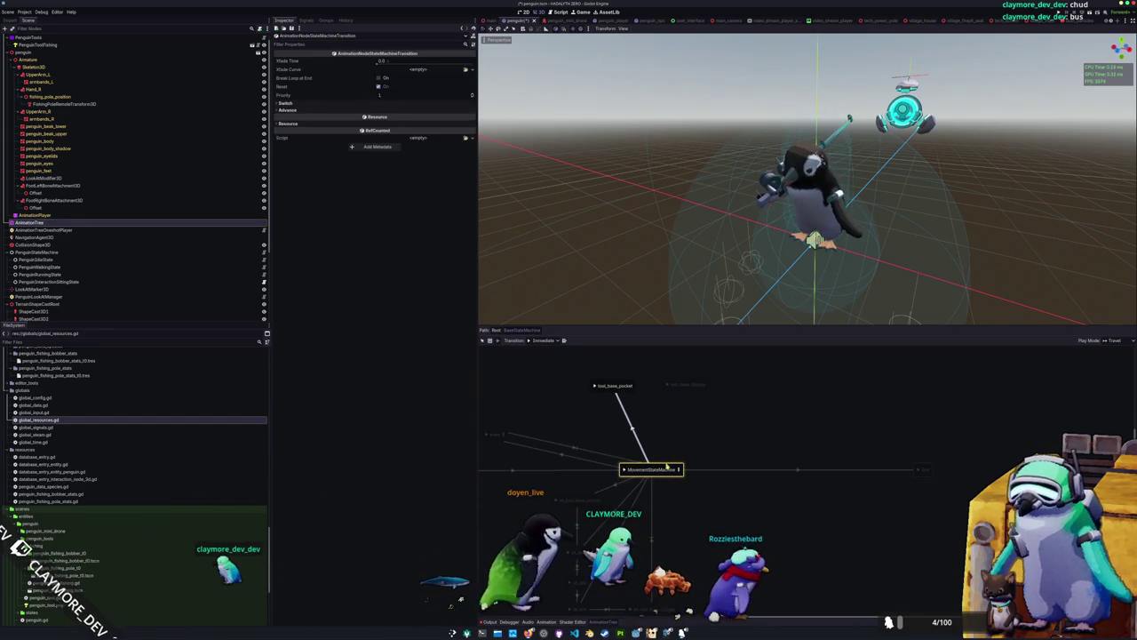
click(544, 340)
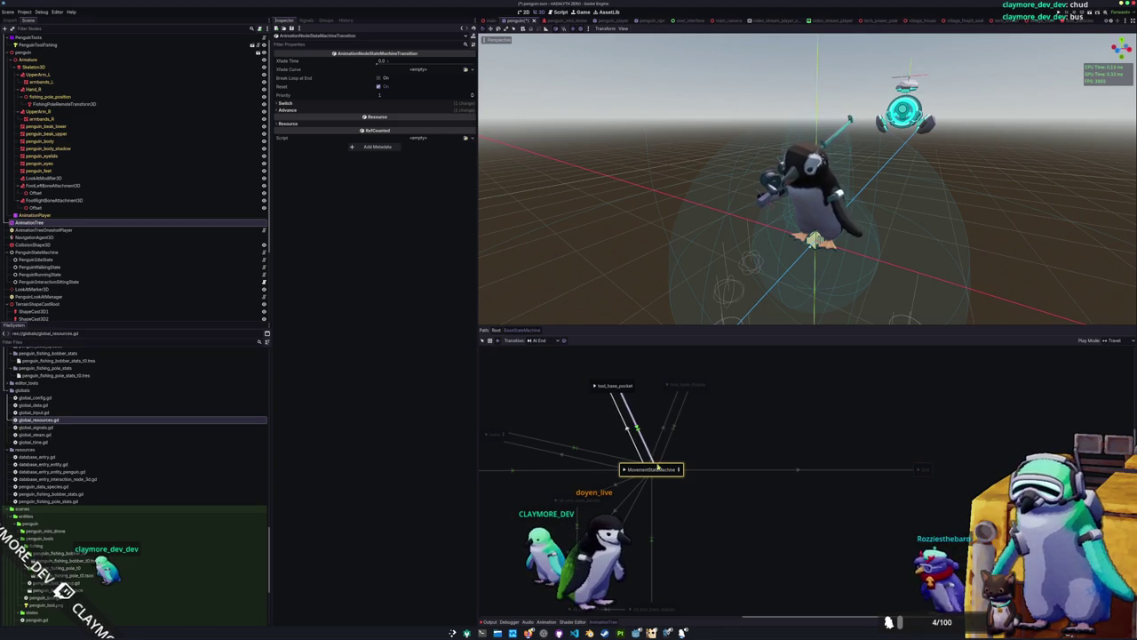
click(595, 386)
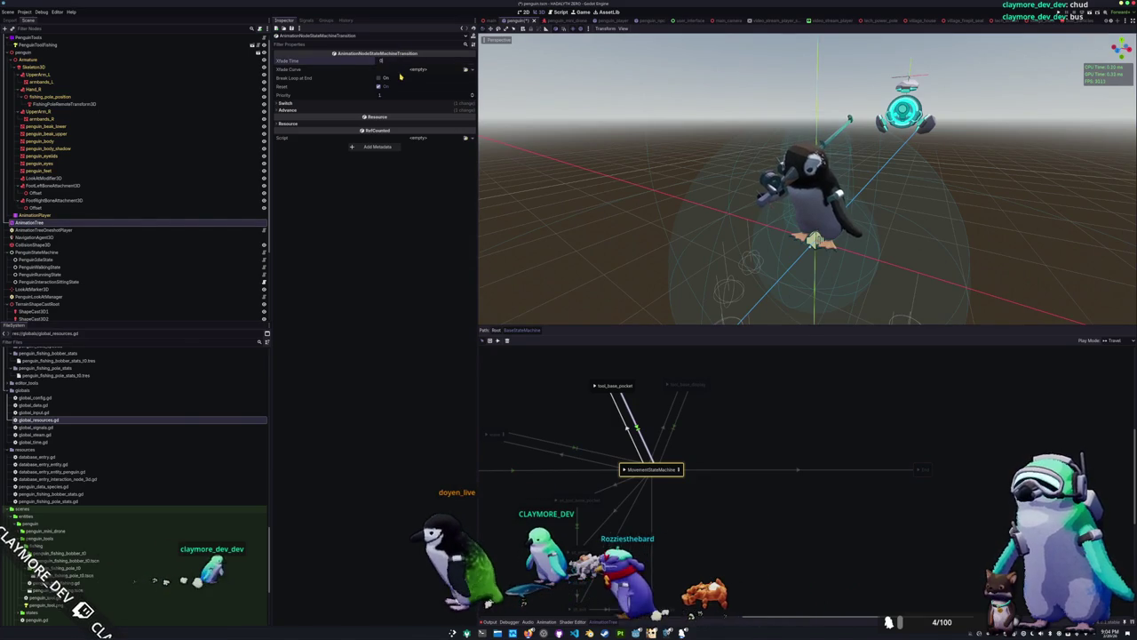
drag(401, 60, 405, 62)
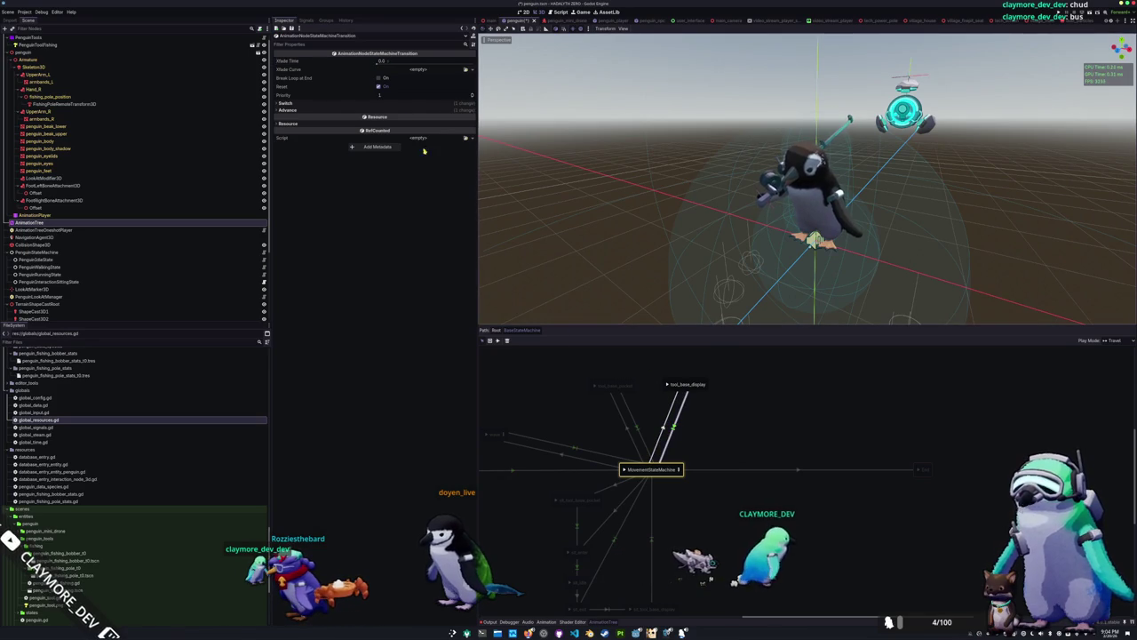
drag(389, 61, 395, 60)
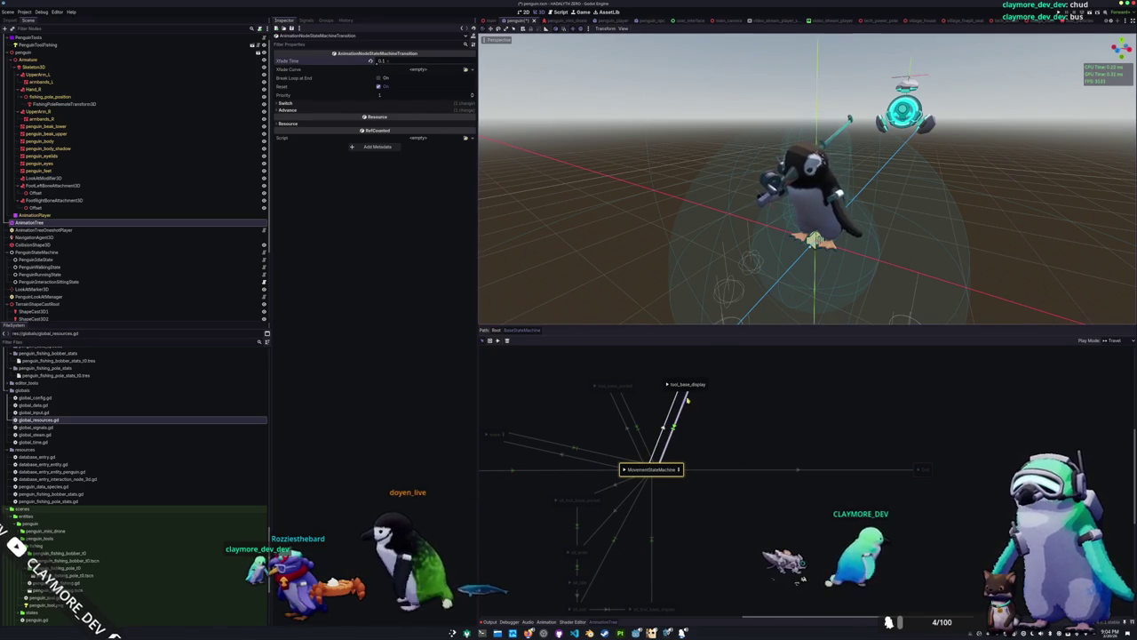
Alternate previews of tool_base_pocket and tool_base_display, ending on tool_base_display with the pole raised
click(667, 386)
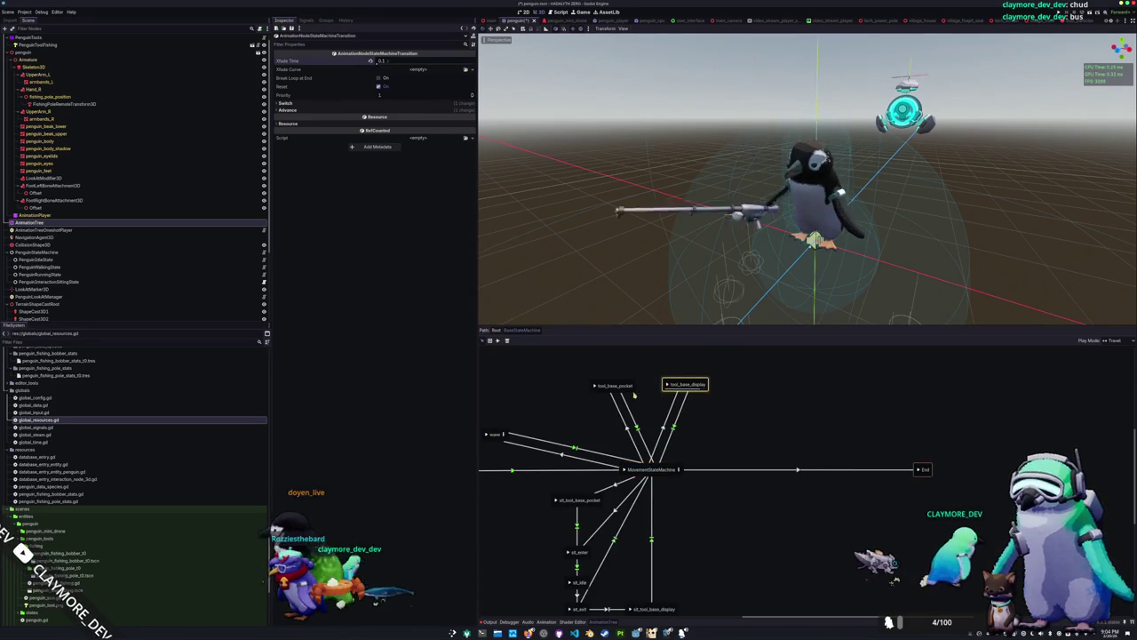
click(594, 387)
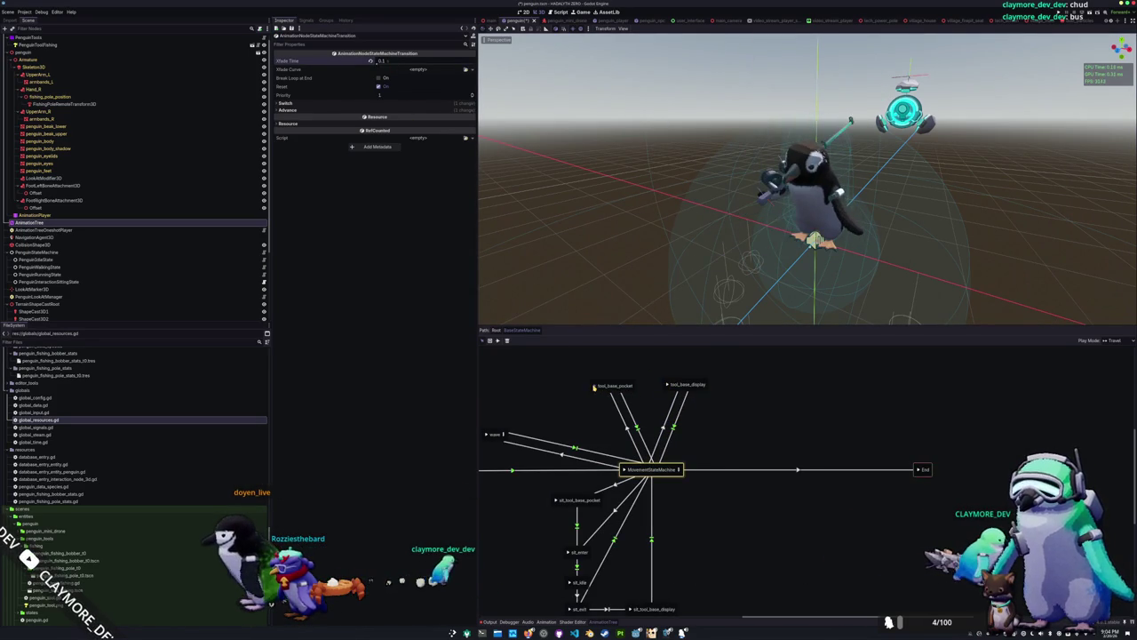
click(667, 387)
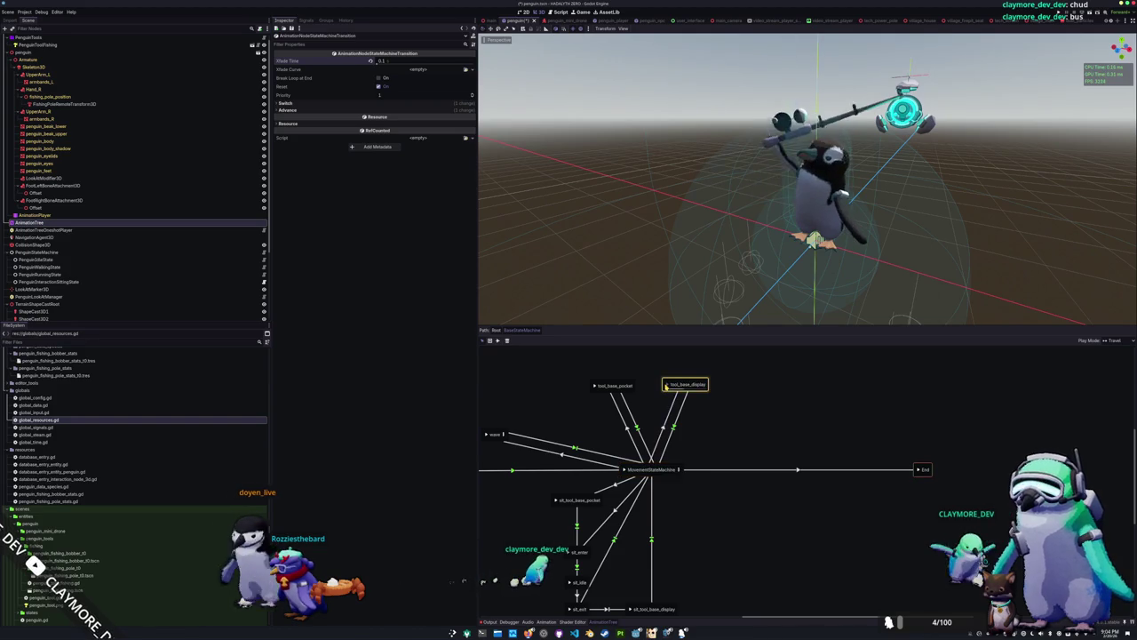
click(593, 388)
click(668, 386)
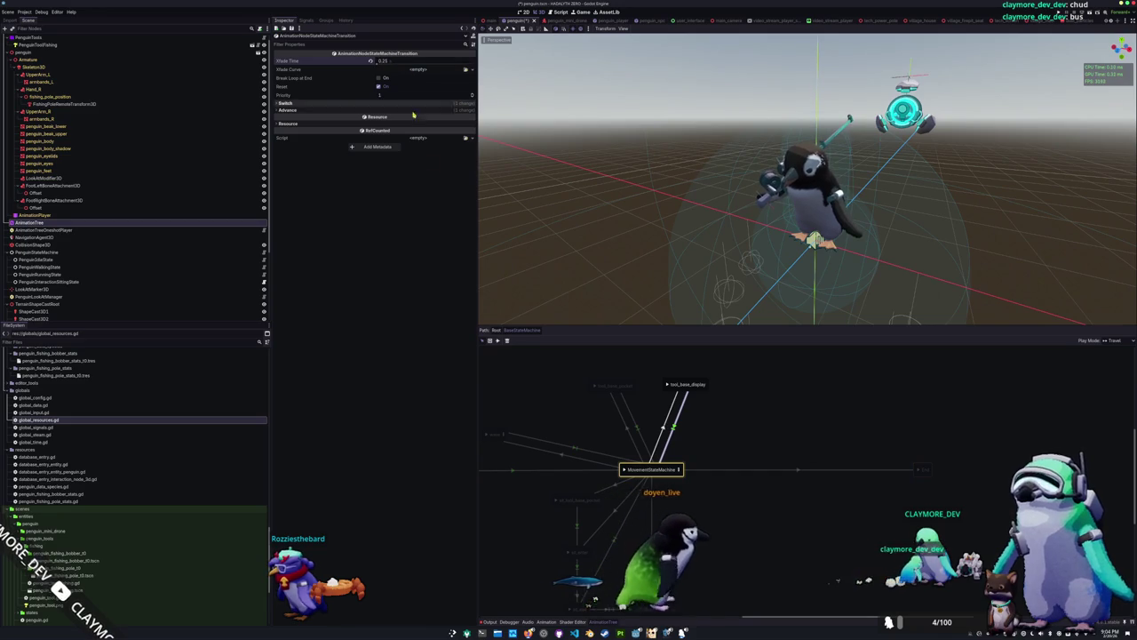
click(667, 386)
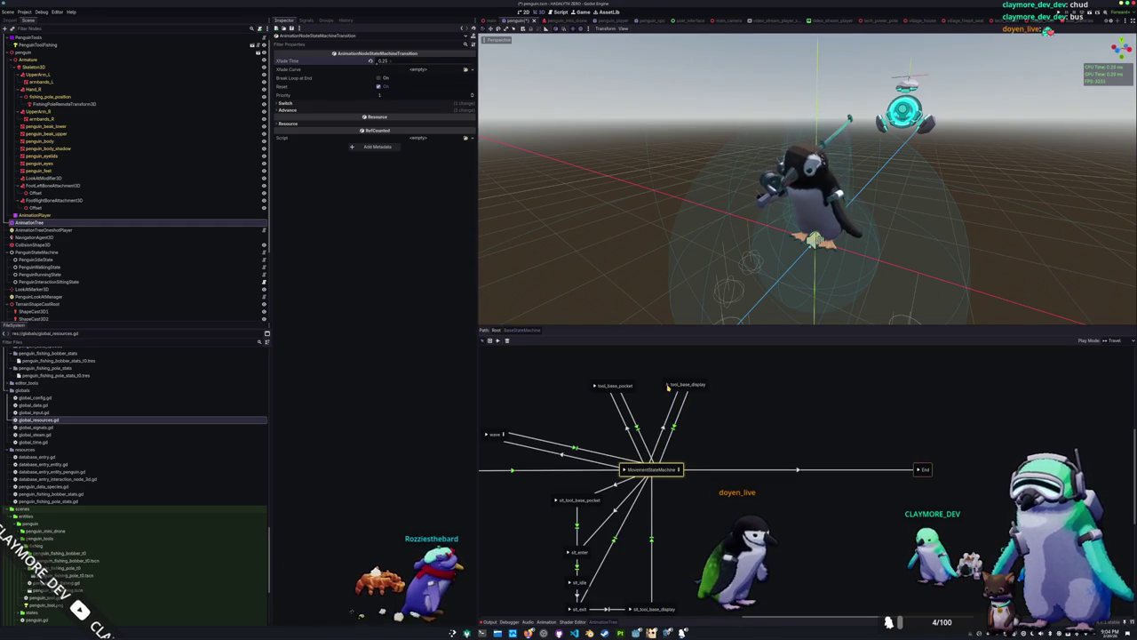
click(667, 386)
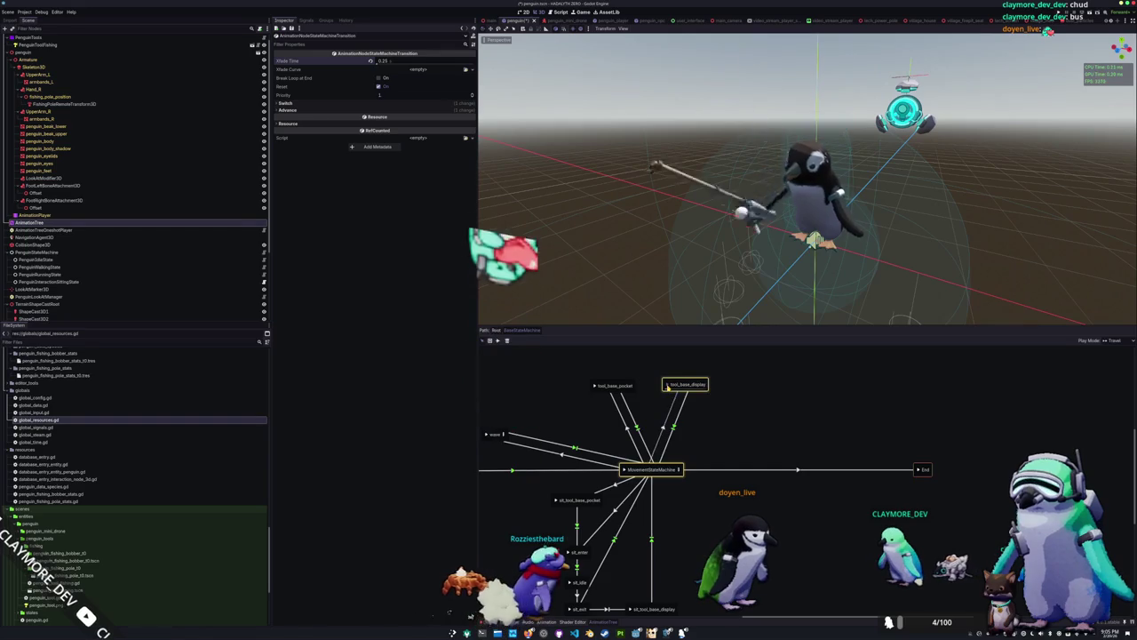
Cycle the penguin preview between the tool_base_pocket and tool_base_display poses, ending on tool_base_pocket
click(594, 387)
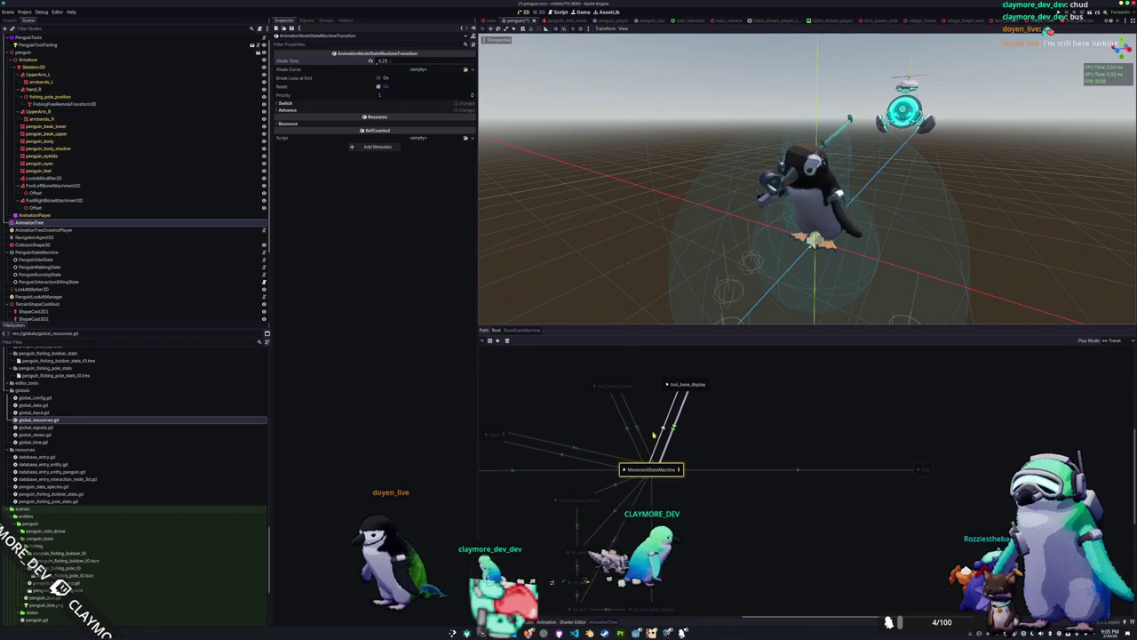
click(670, 387)
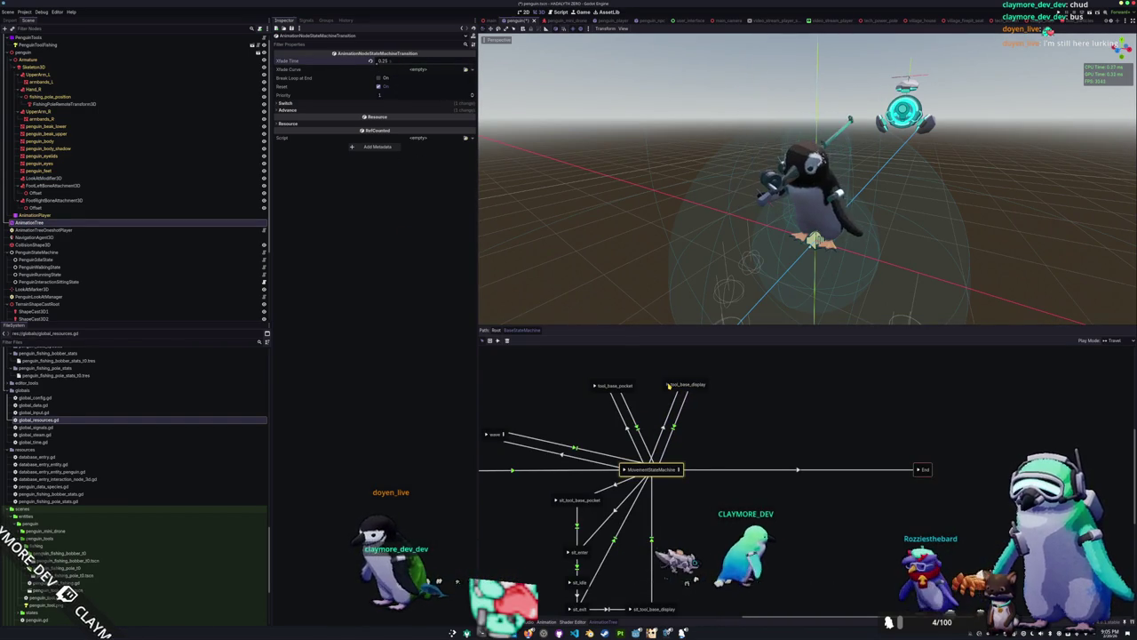
click(595, 385)
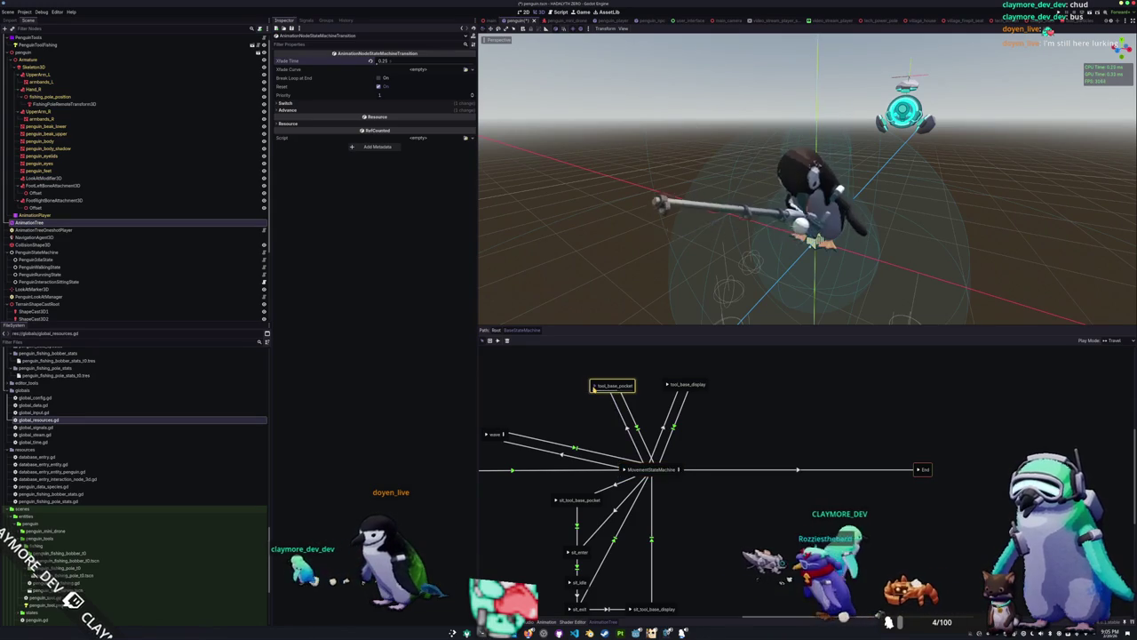
click(670, 386)
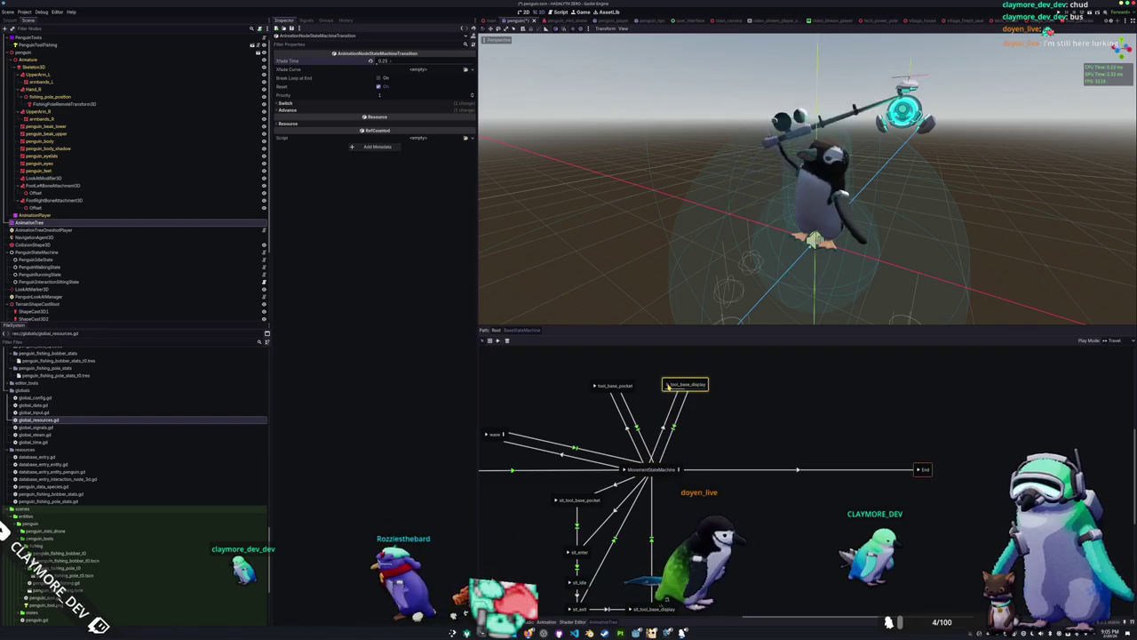
click(594, 385)
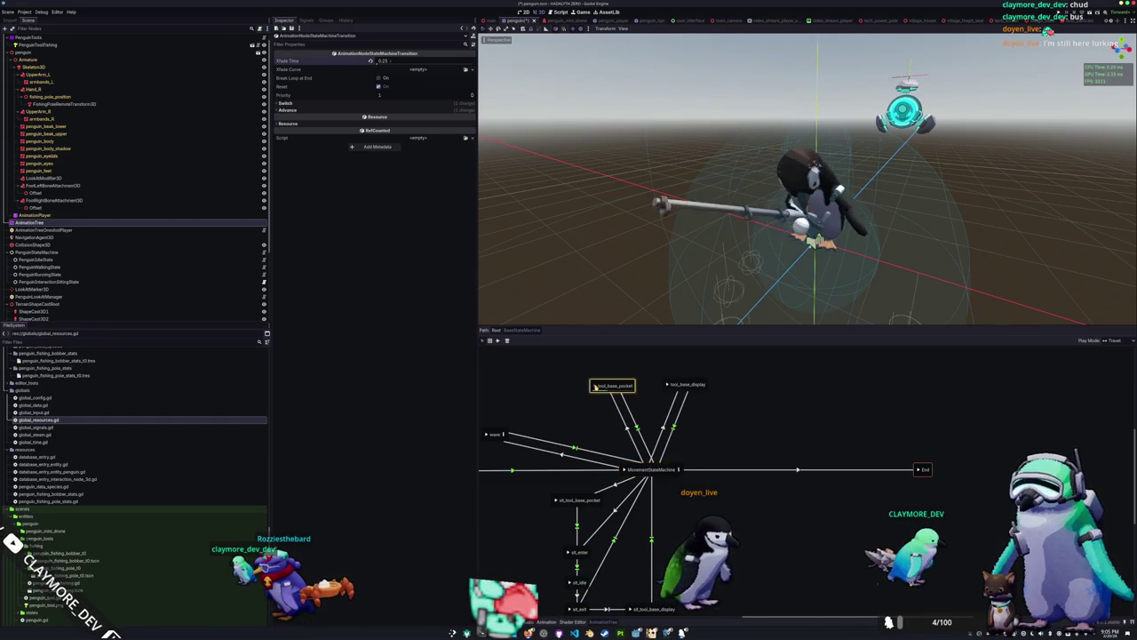
scroll(672, 246, down, 3)
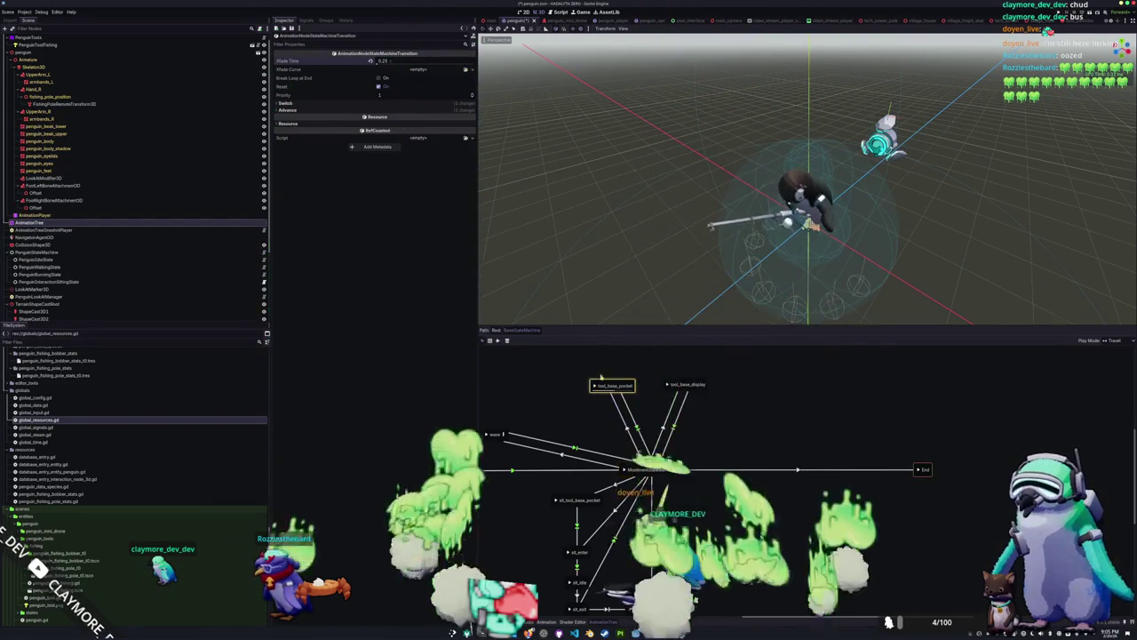
scroll(596, 387, left, 3)
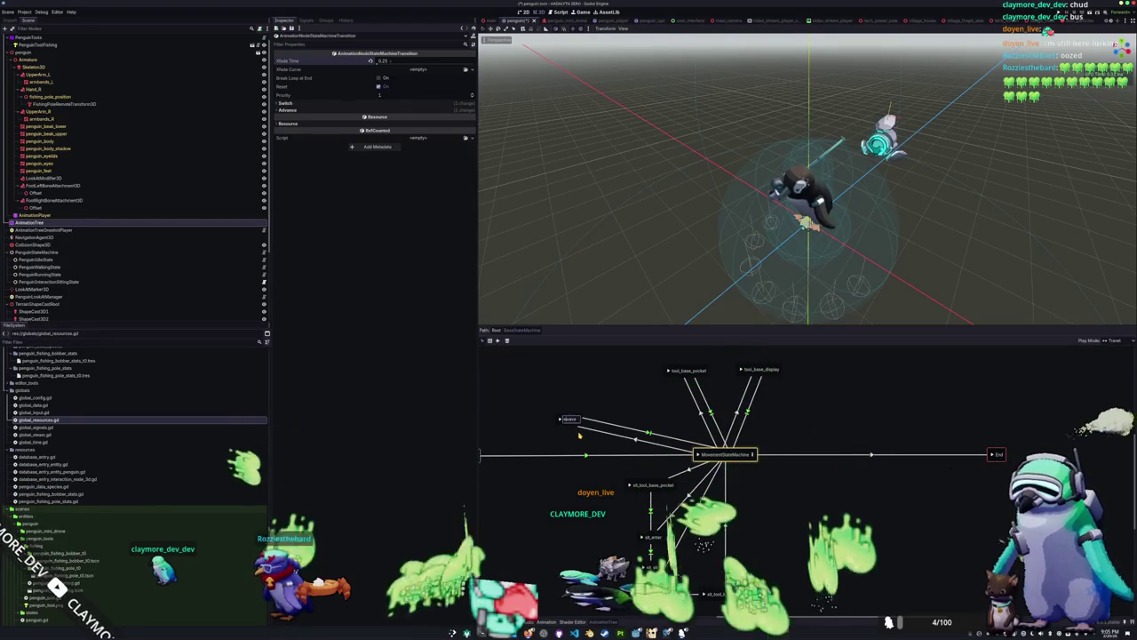
Rename the wave state to emote_wave and shift both tool_base states up and right
text(_wave)
key(Return)
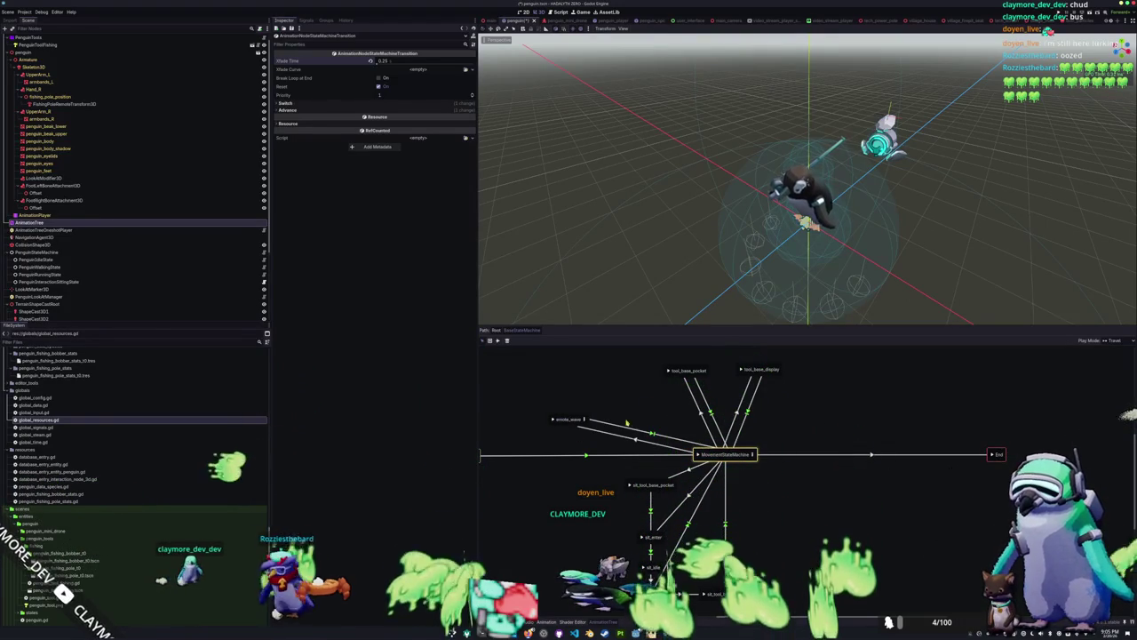
click(622, 382)
drag(628, 377, 766, 439)
drag(667, 407, 762, 372)
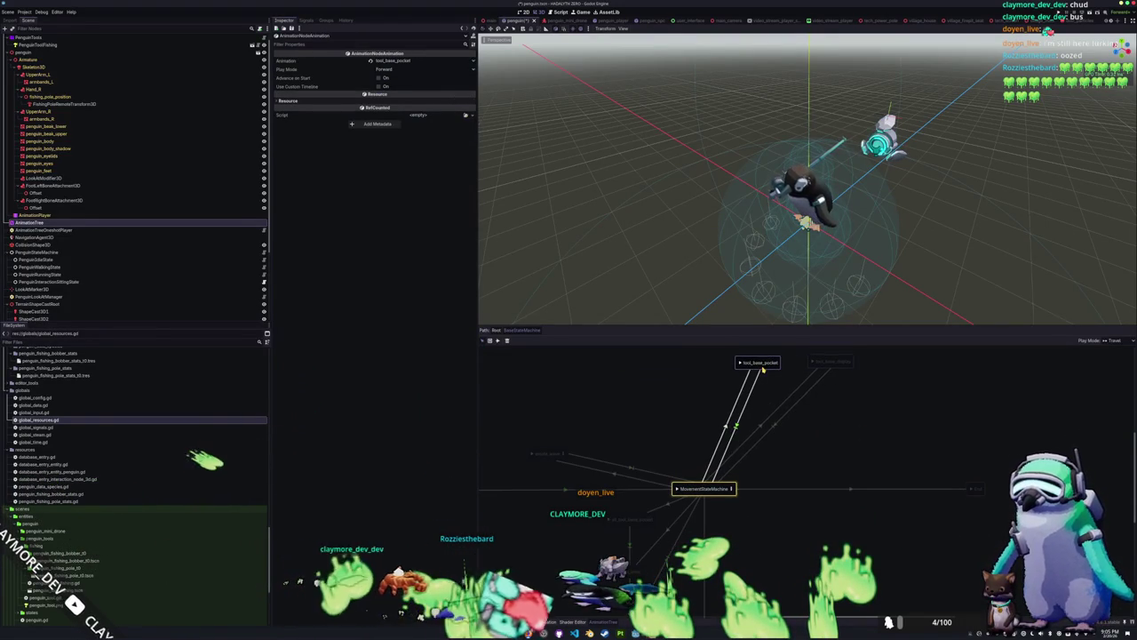
click(818, 437)
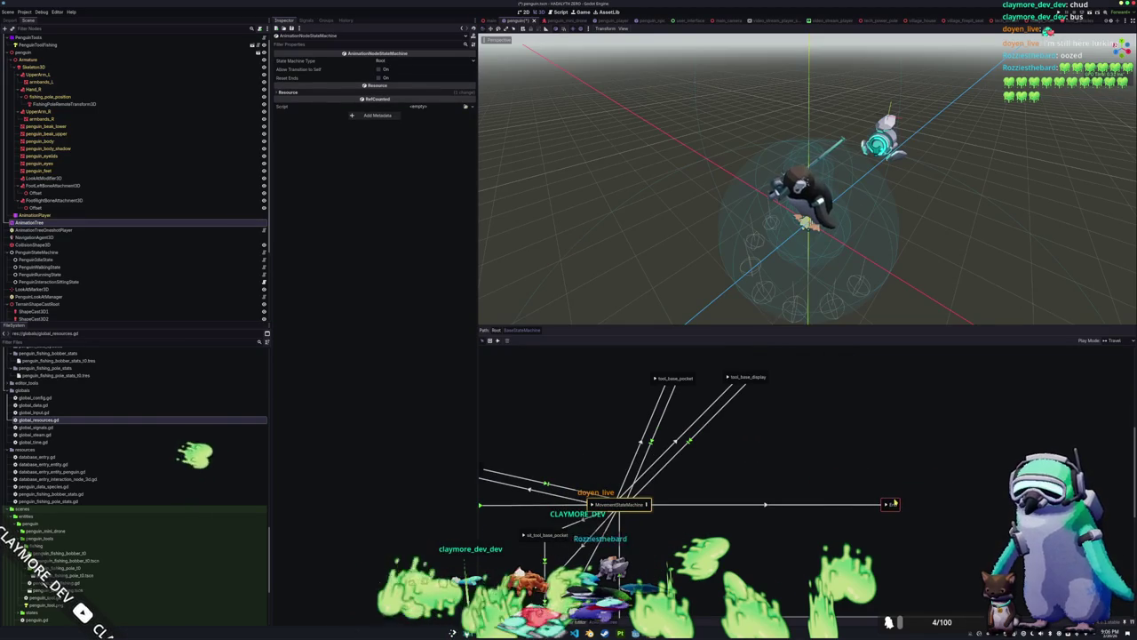
Box-select the st_ states and move the group down and left
click(589, 505)
drag(484, 523, 692, 491)
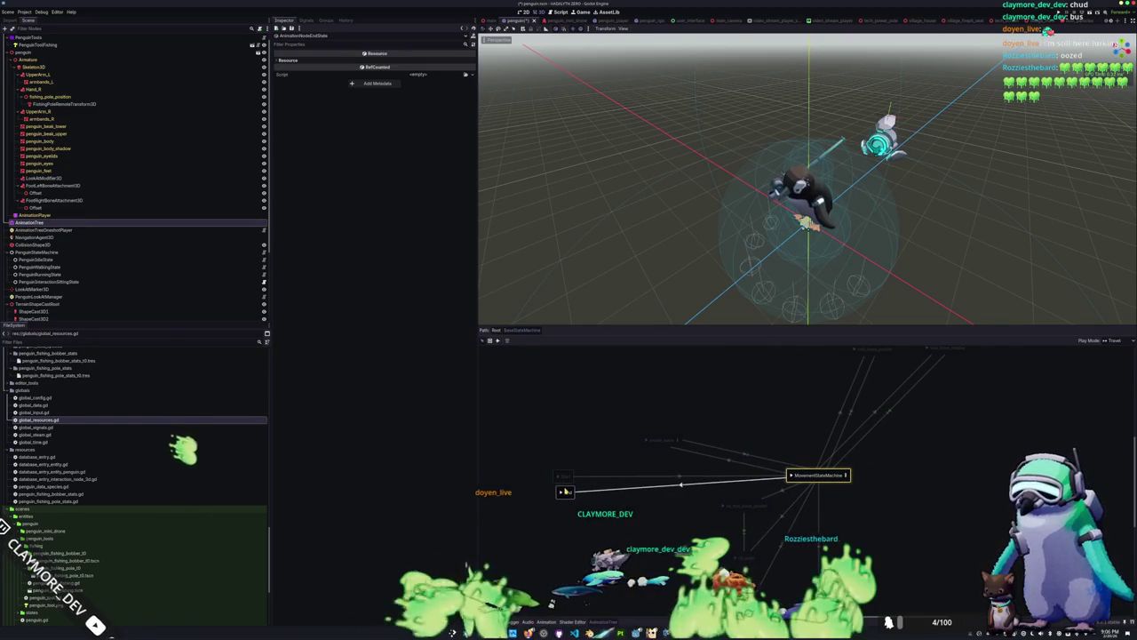
click(622, 533)
drag(622, 533, 574, 425)
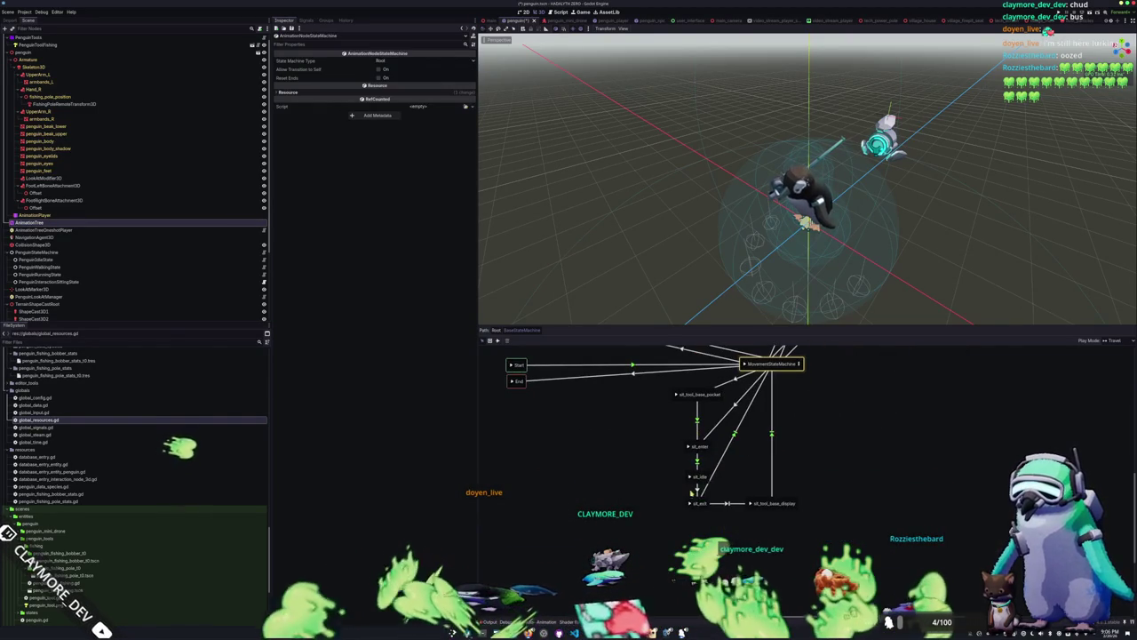
mouse_move(815, 543)
mouse_down()
mouse_move(668, 423)
mouse_move(659, 379)
mouse_up()
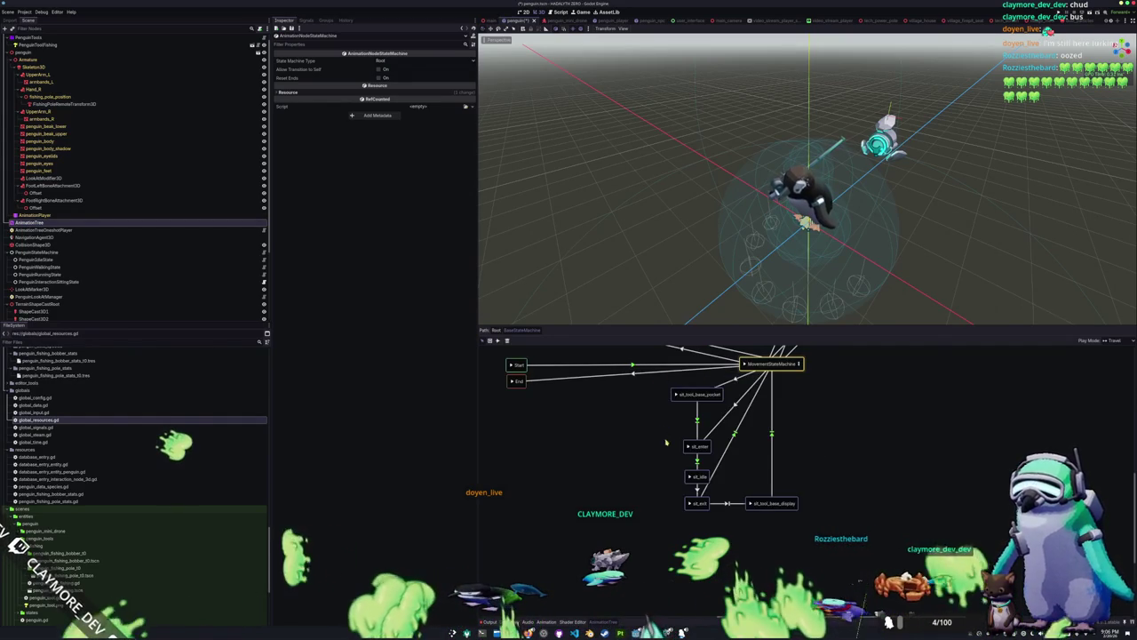
mouse_move(818, 540)
mouse_down()
mouse_move(657, 381)
mouse_move(671, 404)
mouse_move(601, 454)
mouse_move(529, 464)
mouse_move(516, 442)
mouse_up()
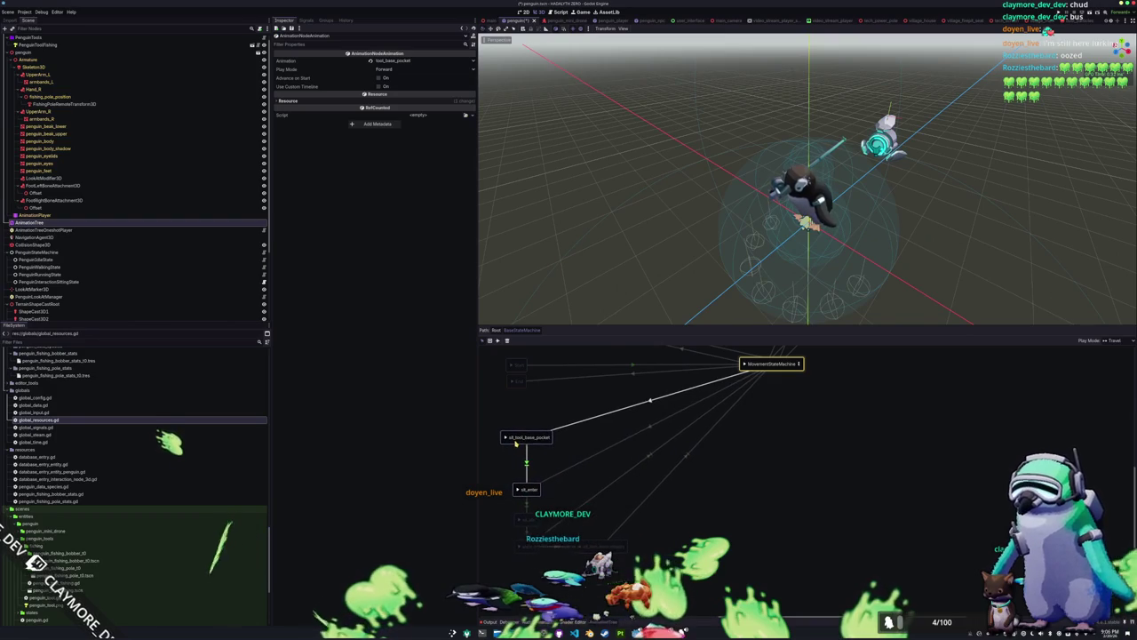
click(691, 478)
Place tool_base_pocket and tool_base_display side by side above MovementStateMachine
drag(735, 495, 829, 490)
mouse_move(841, 436)
mouse_down()
mouse_move(660, 558)
mouse_move(644, 588)
mouse_up()
mouse_move(720, 390)
mouse_down()
mouse_move(644, 371)
mouse_move(668, 378)
mouse_up()
mouse_move(789, 385)
mouse_down()
mouse_move(683, 378)
mouse_move(719, 380)
mouse_up()
click(737, 397)
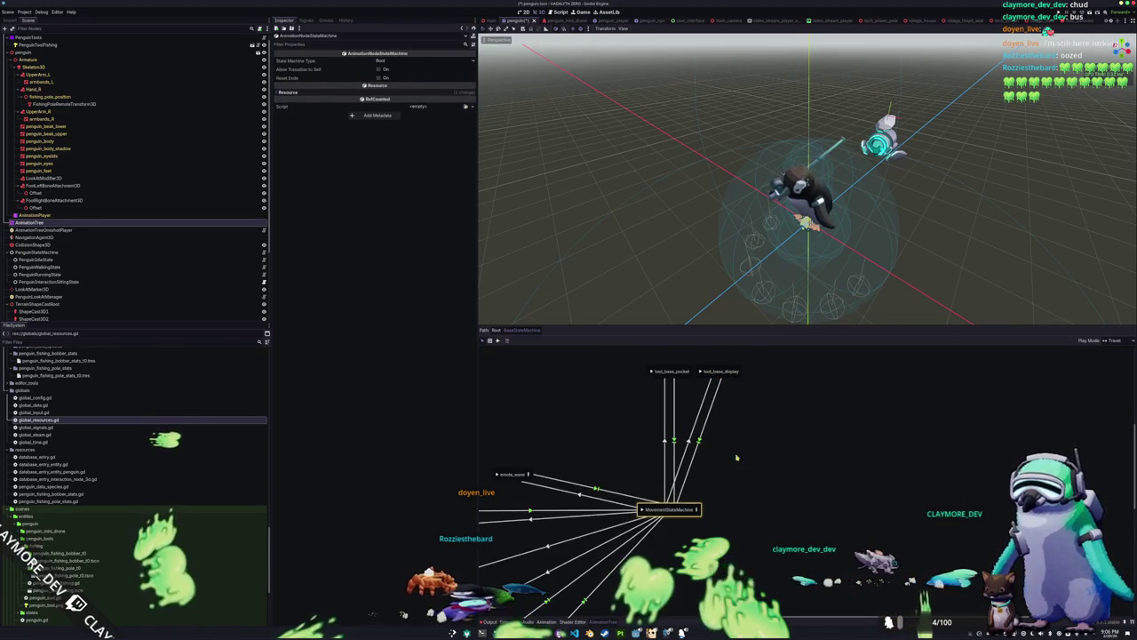
scroll(743, 449, down, 1)
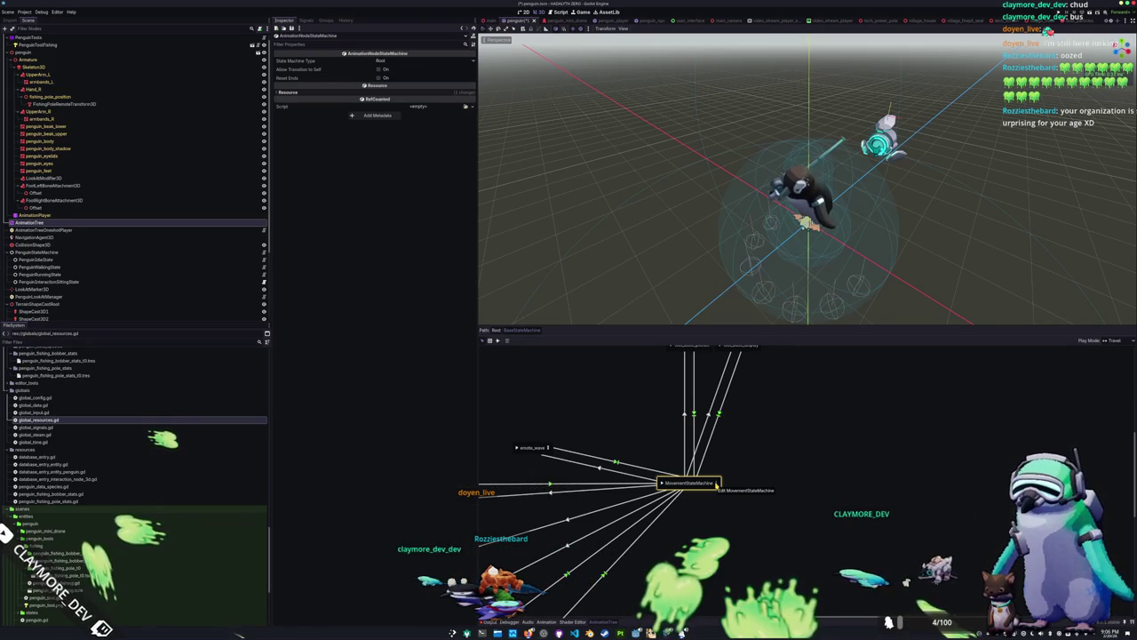
Look inside MovementStateMachine, then return to the top-level BaseStateMachine graph
click(716, 484)
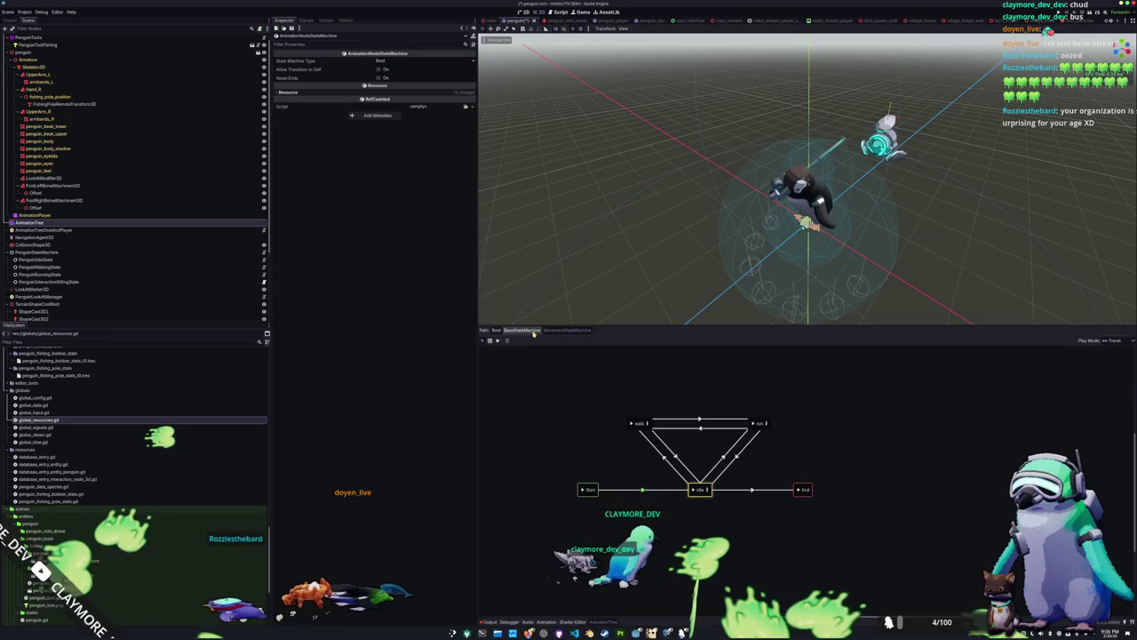
click(533, 331)
scroll(725, 481, up, 3)
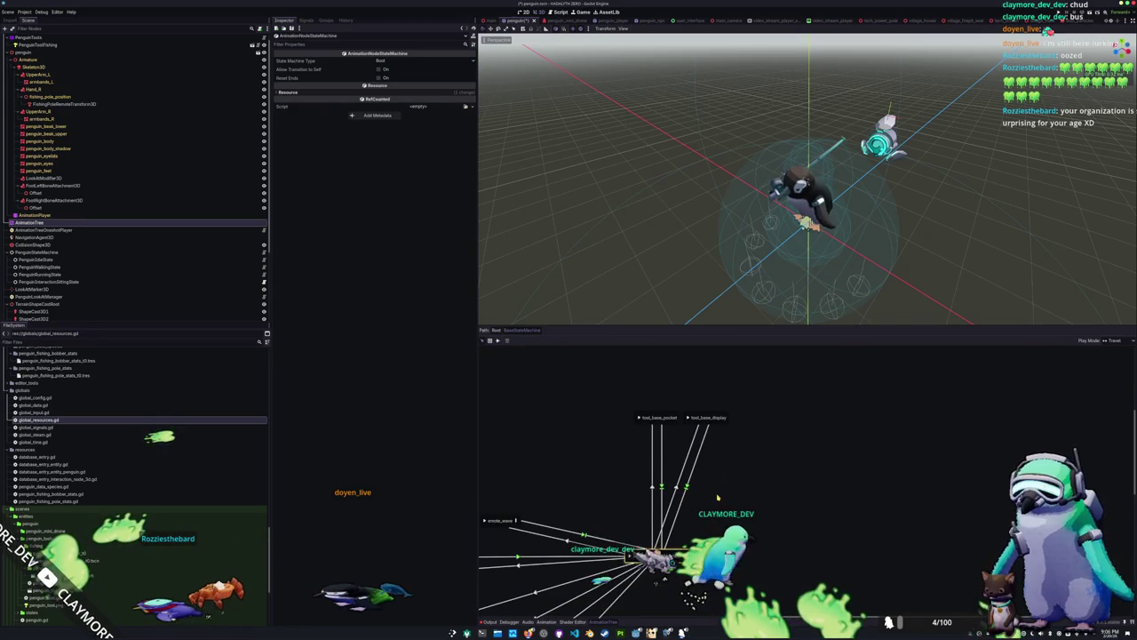
mouse_move(720, 490)
mouse_down()
mouse_move(731, 466)
mouse_move(713, 434)
mouse_up()
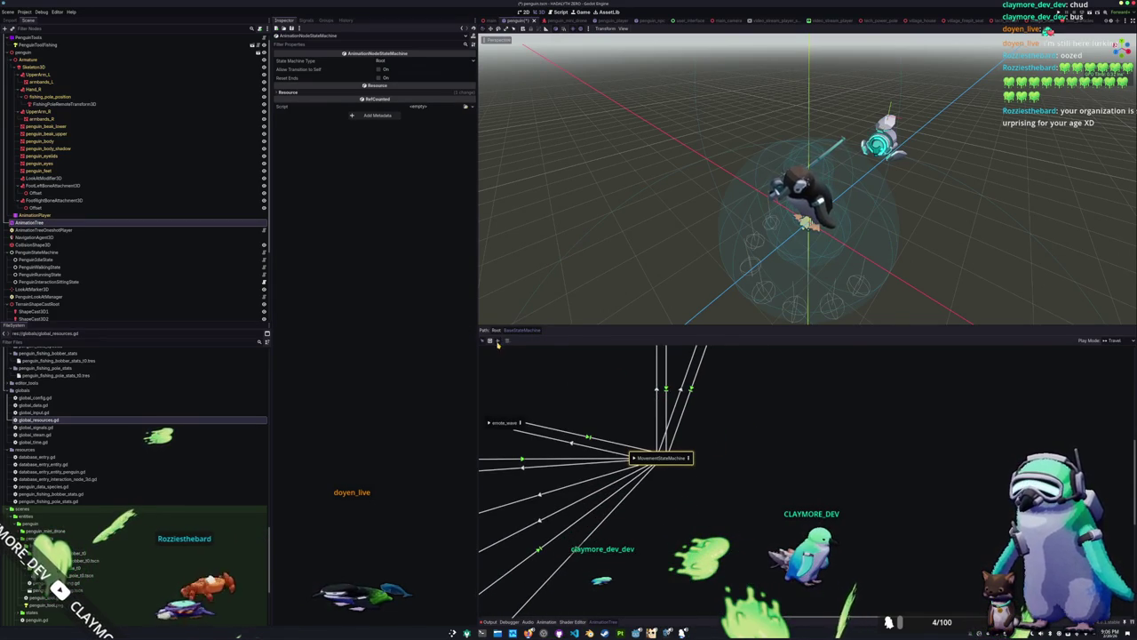
Set new transitions to Immediate and link MovementStateMachine to a new tool_fishing_pole_enter animation state
click(542, 341)
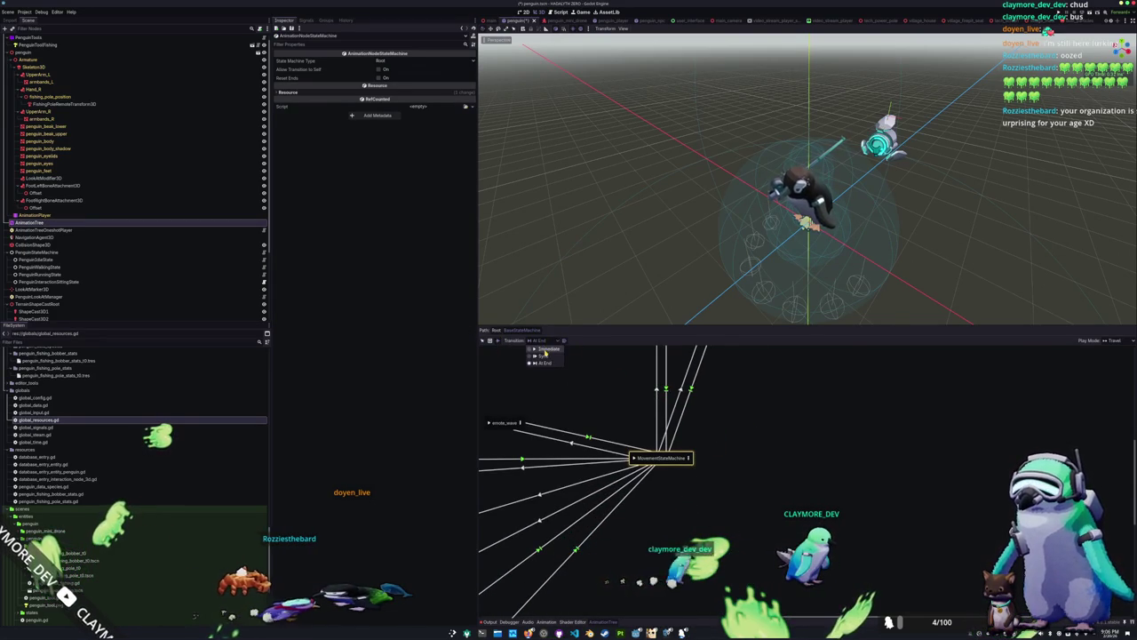
click(546, 349)
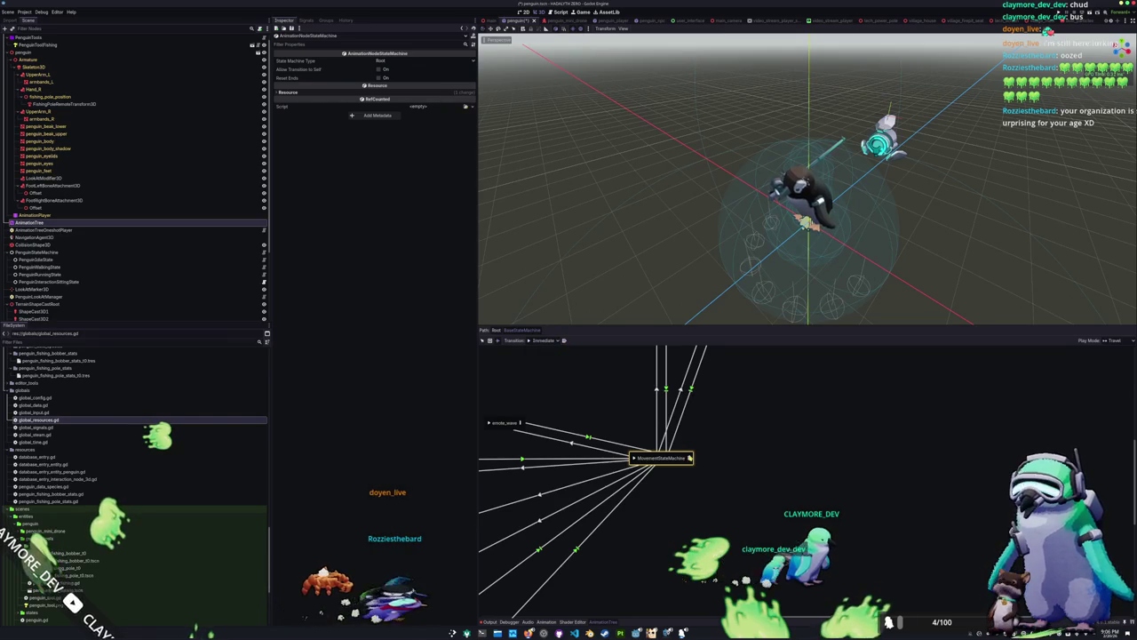
drag(700, 453, 775, 409)
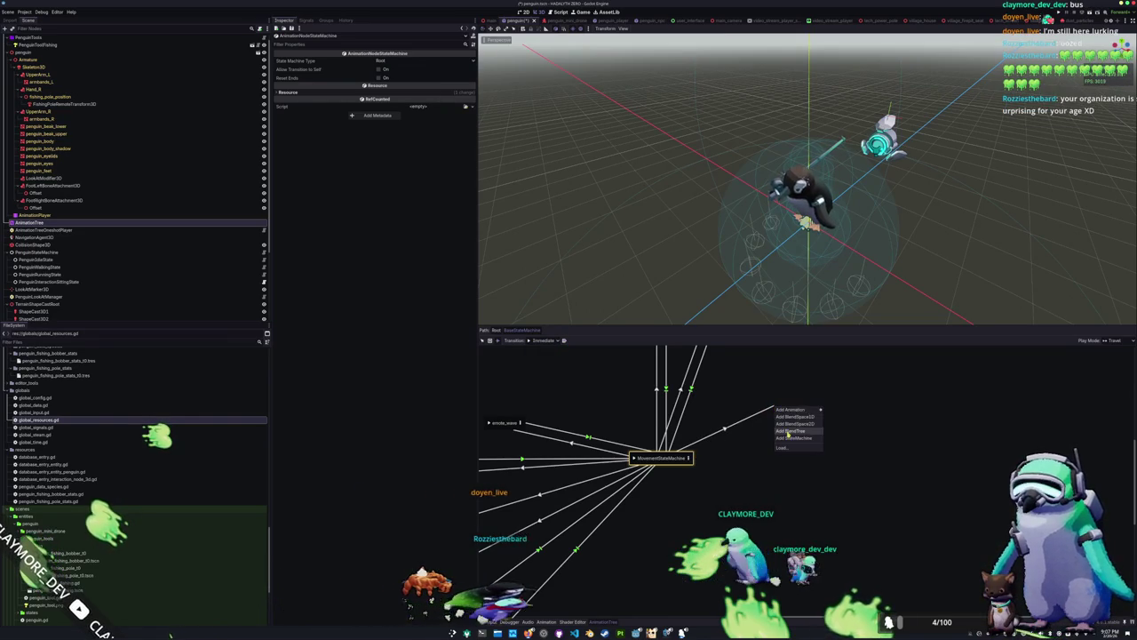
mouse_move(795, 409)
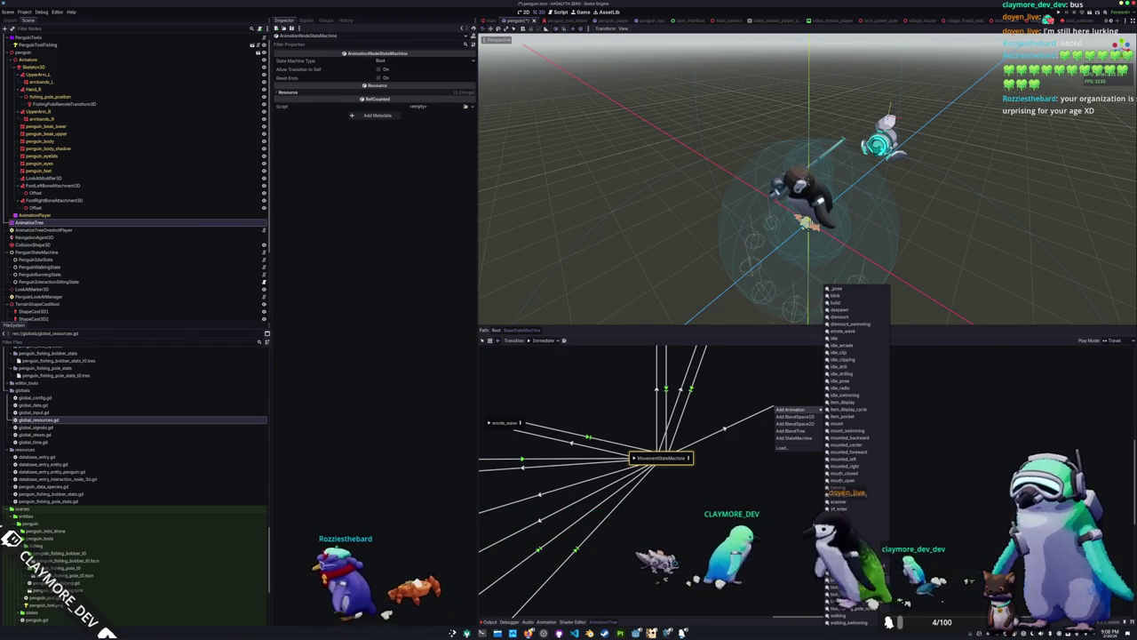
click(853, 580)
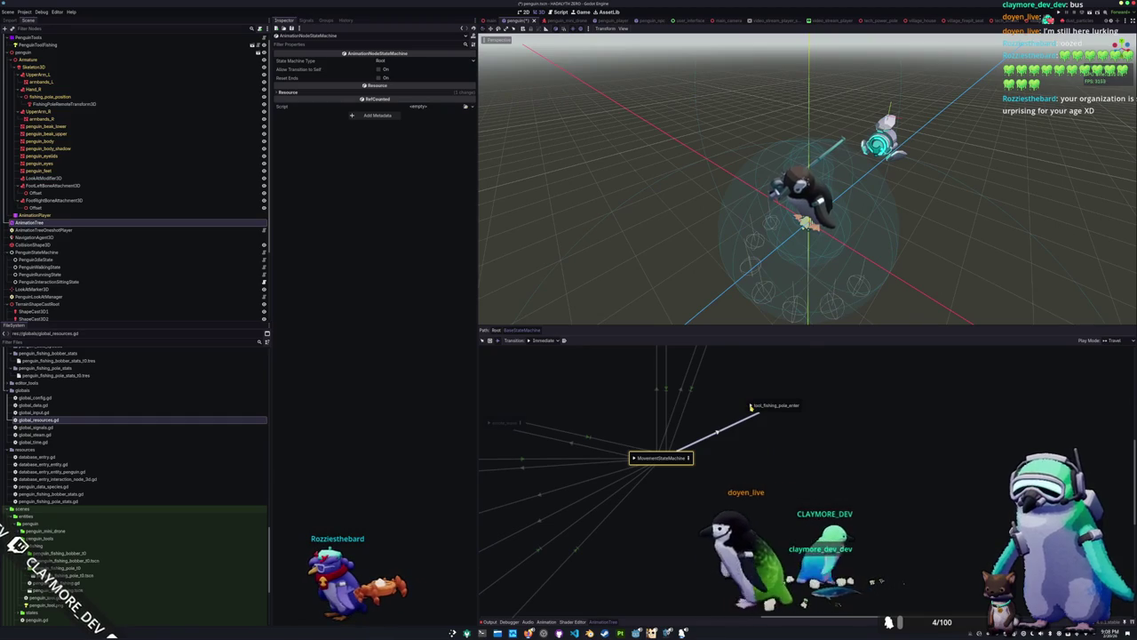
Delete the tool_fishing_pole_enter state from the graph
click(478, 340)
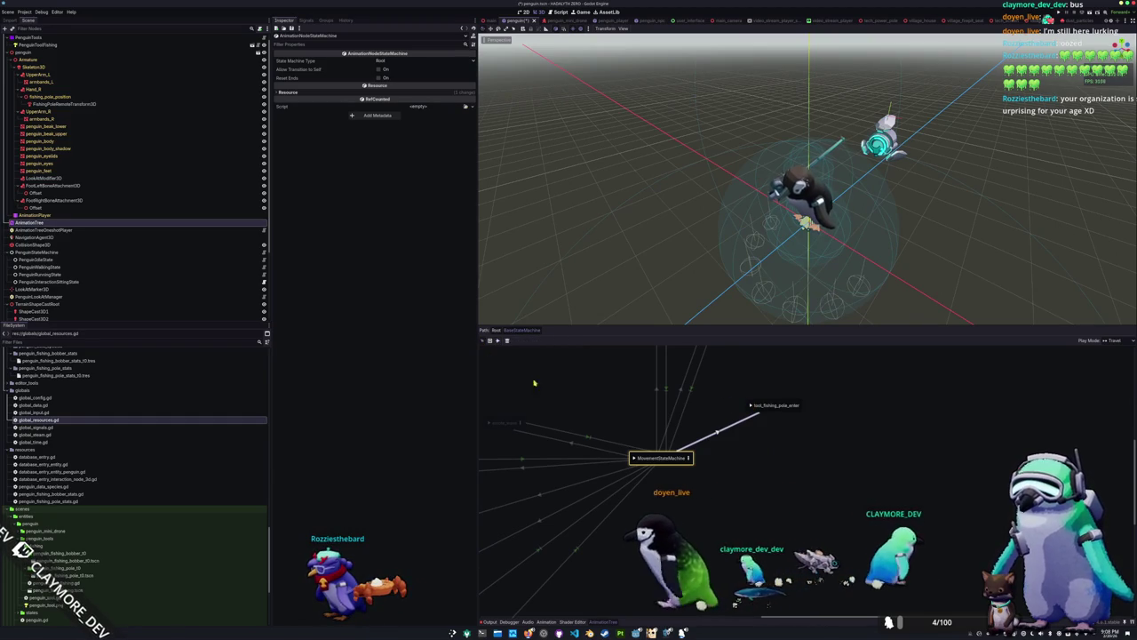
click(752, 406)
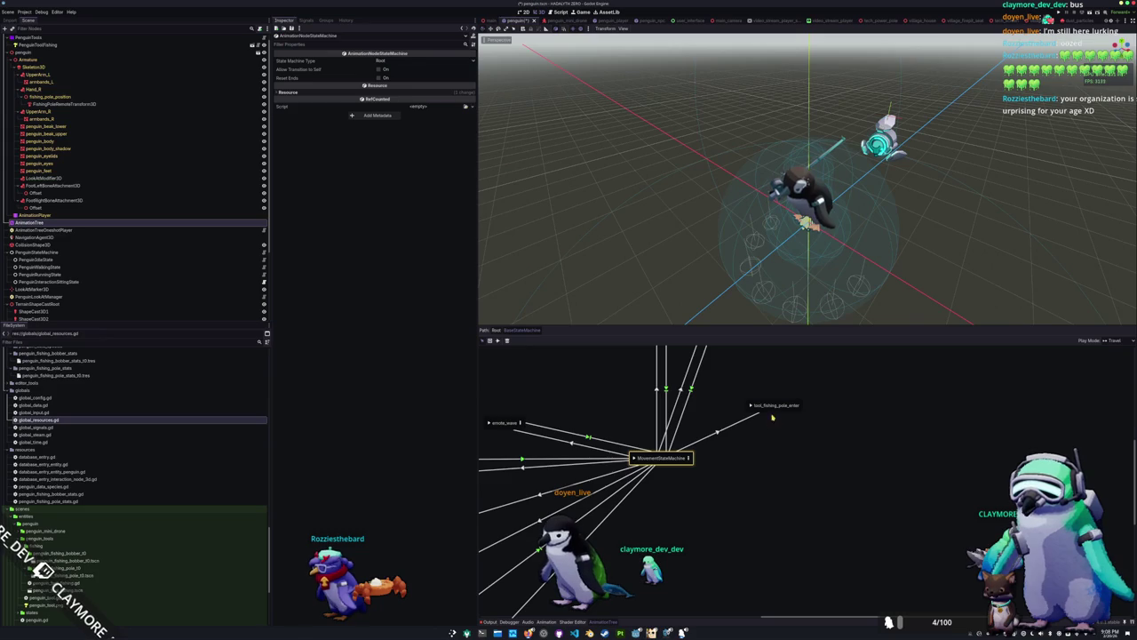
drag(774, 411, 788, 420)
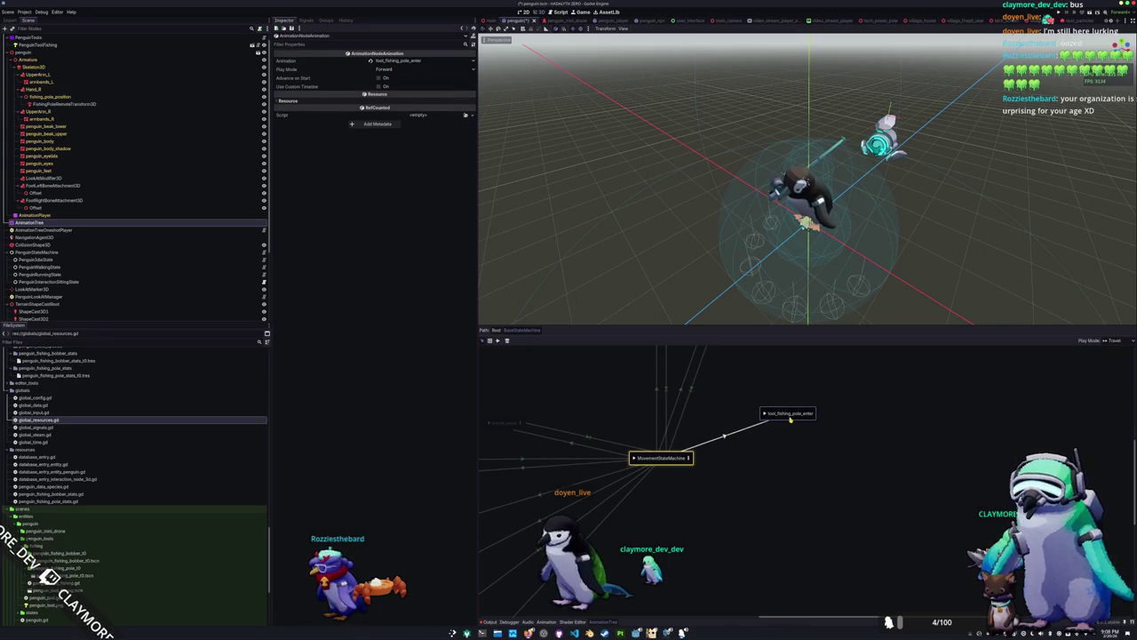
key(Delete)
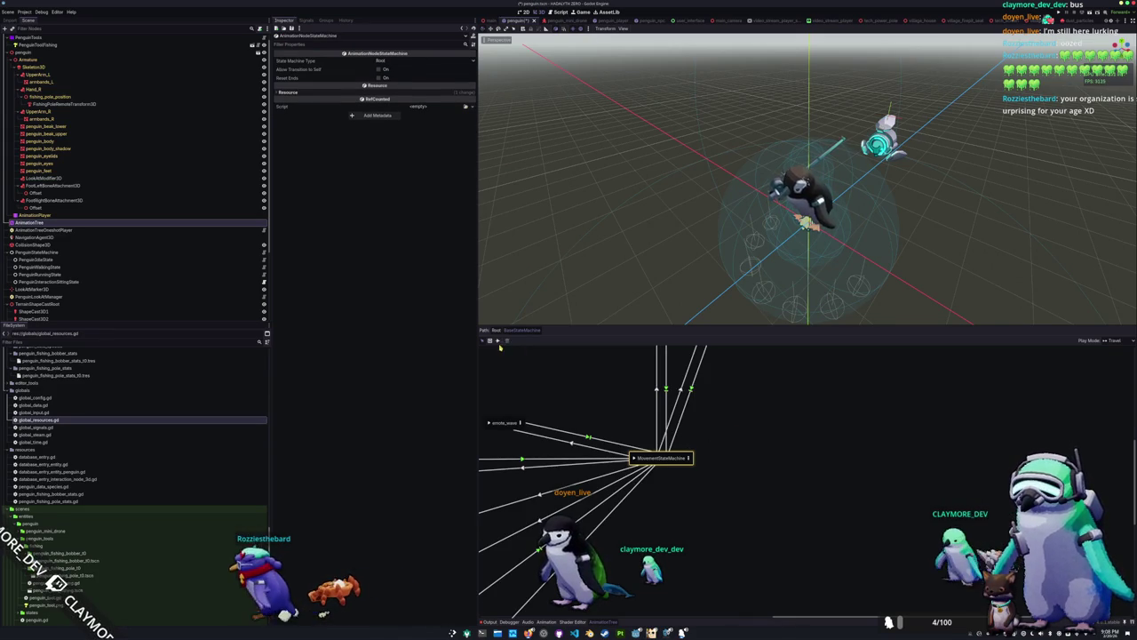
Link MovementStateMachine by a transition to a new tool_fishing_pole_ready animation state
click(498, 340)
drag(662, 458, 765, 416)
mouse_move(781, 416)
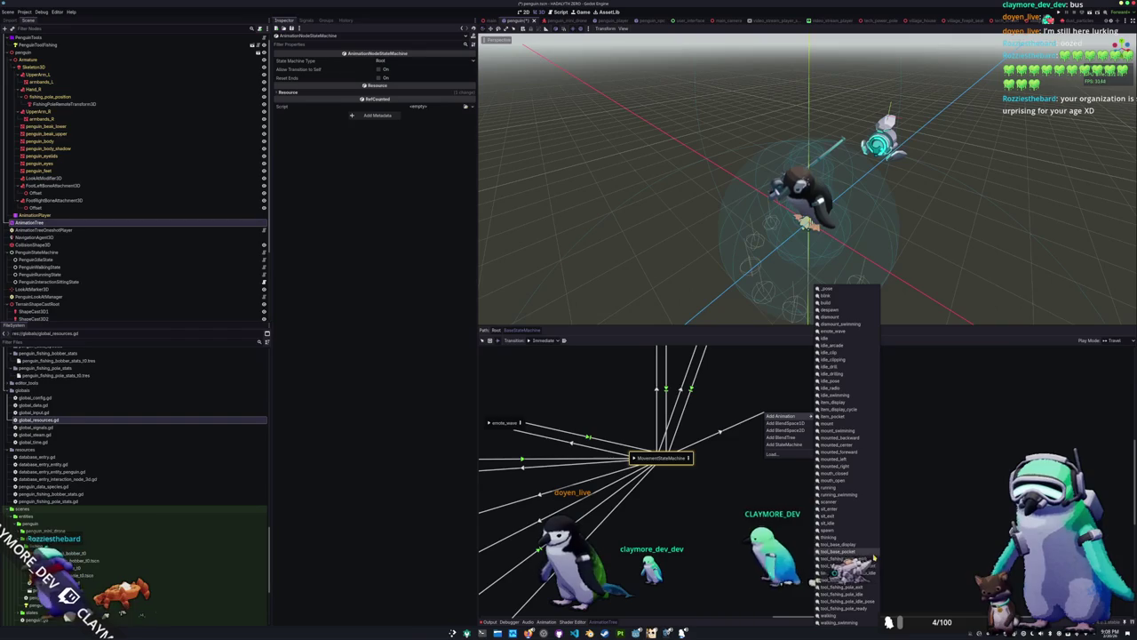
click(863, 609)
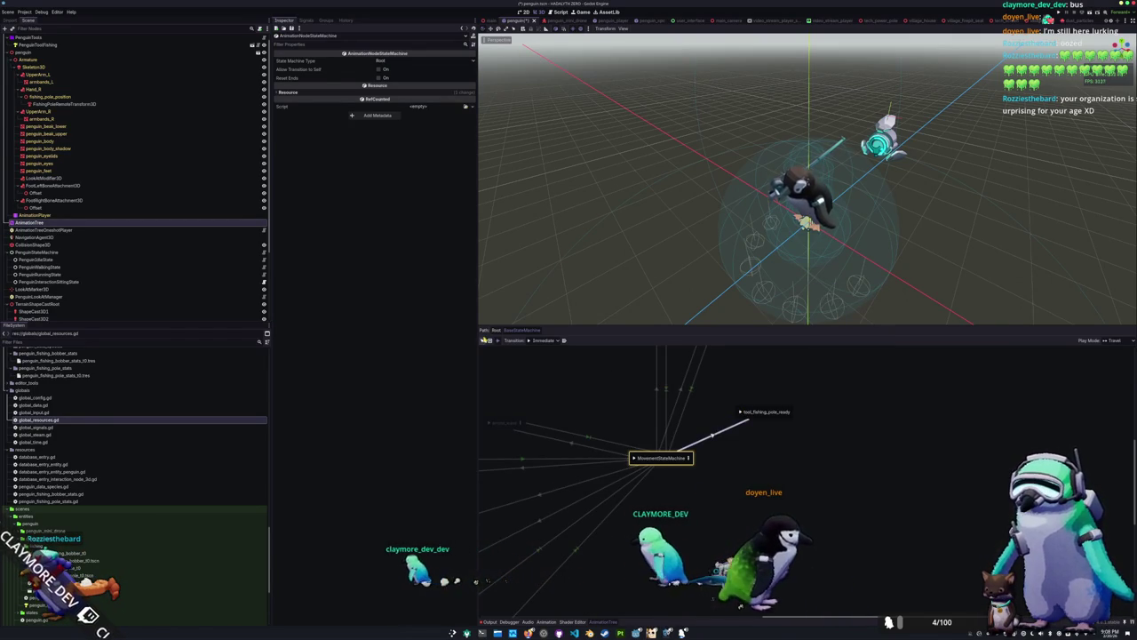
click(742, 413)
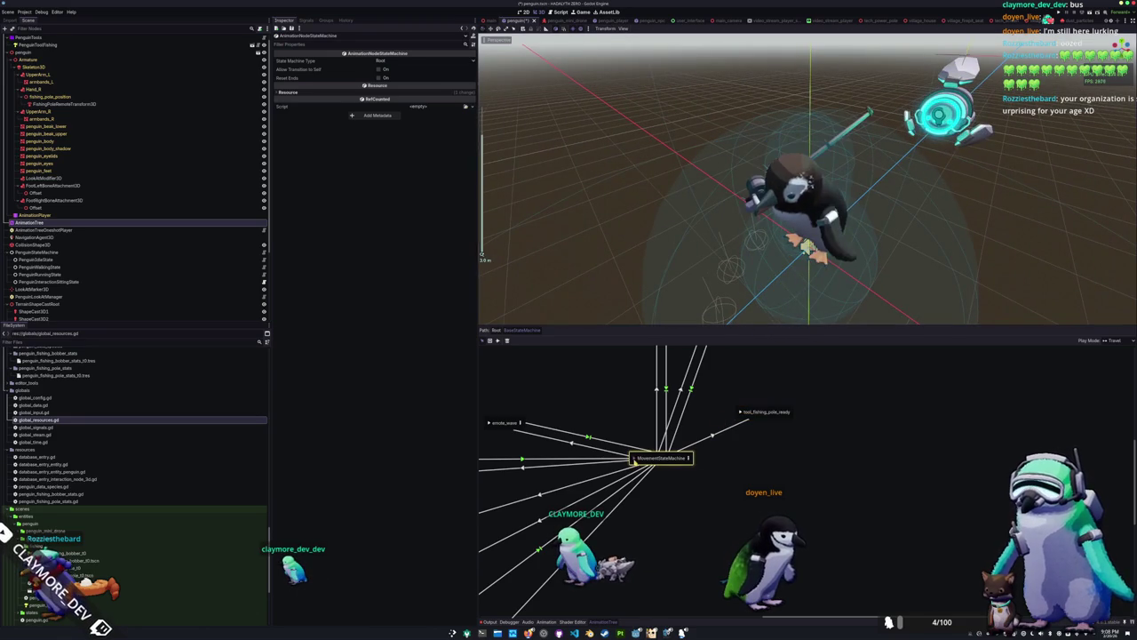
click(714, 438)
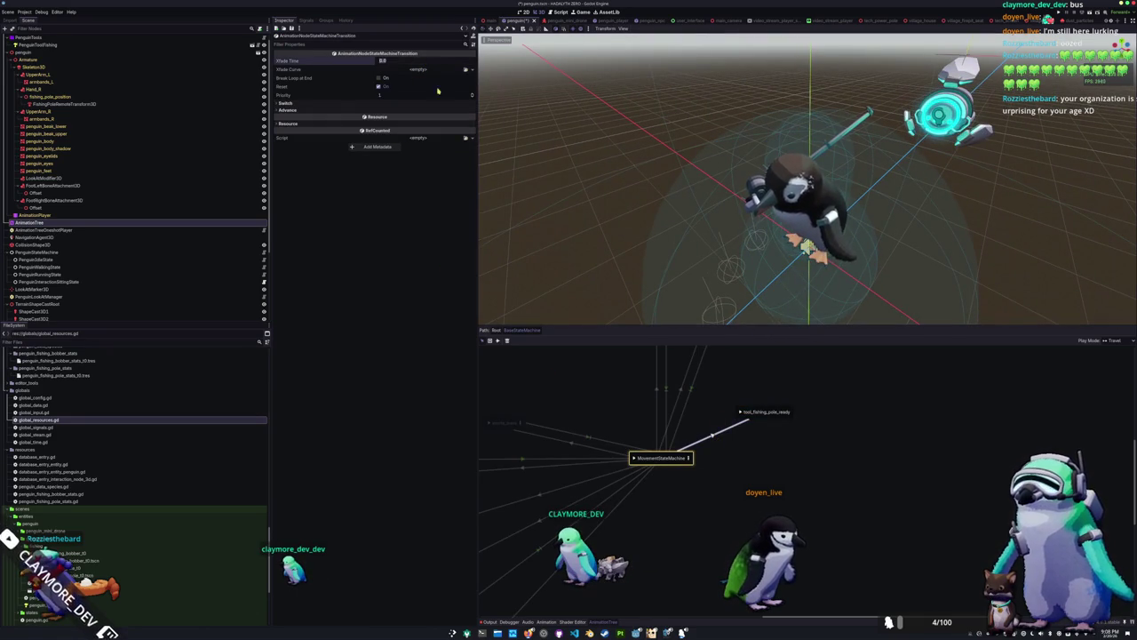
Give the MovementStateMachine-to-ready transition a 0.25 crossfade, then add tool_fishing_pole_enter after ready
click(742, 413)
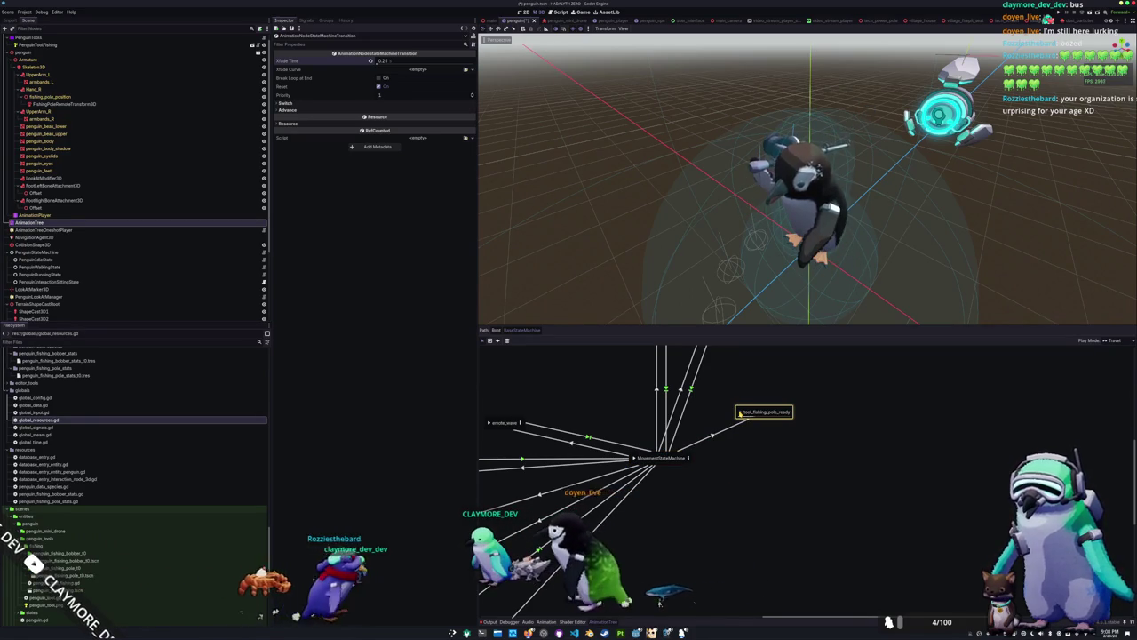
drag(846, 408, 737, 424)
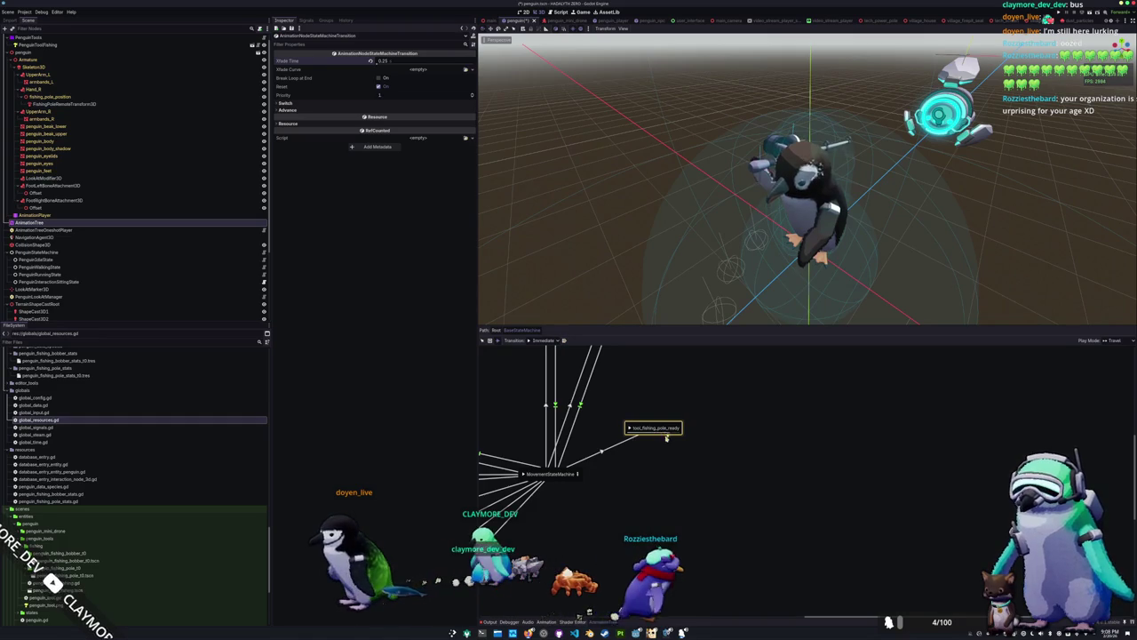
click(382, 61)
text(0.25)
key(Return)
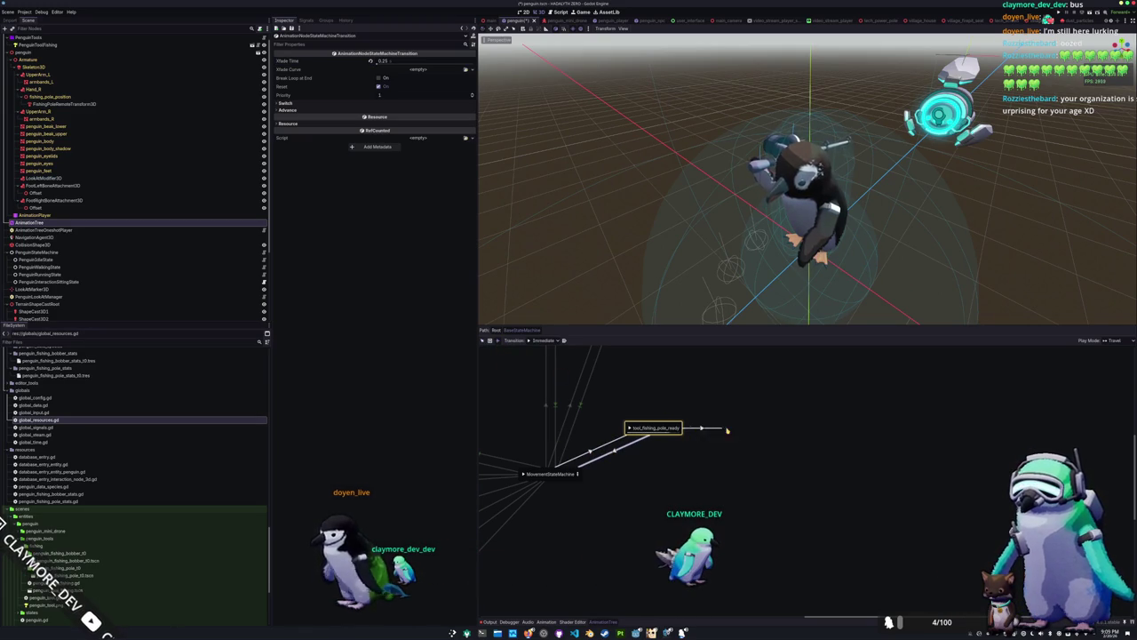
mouse_move(760, 431)
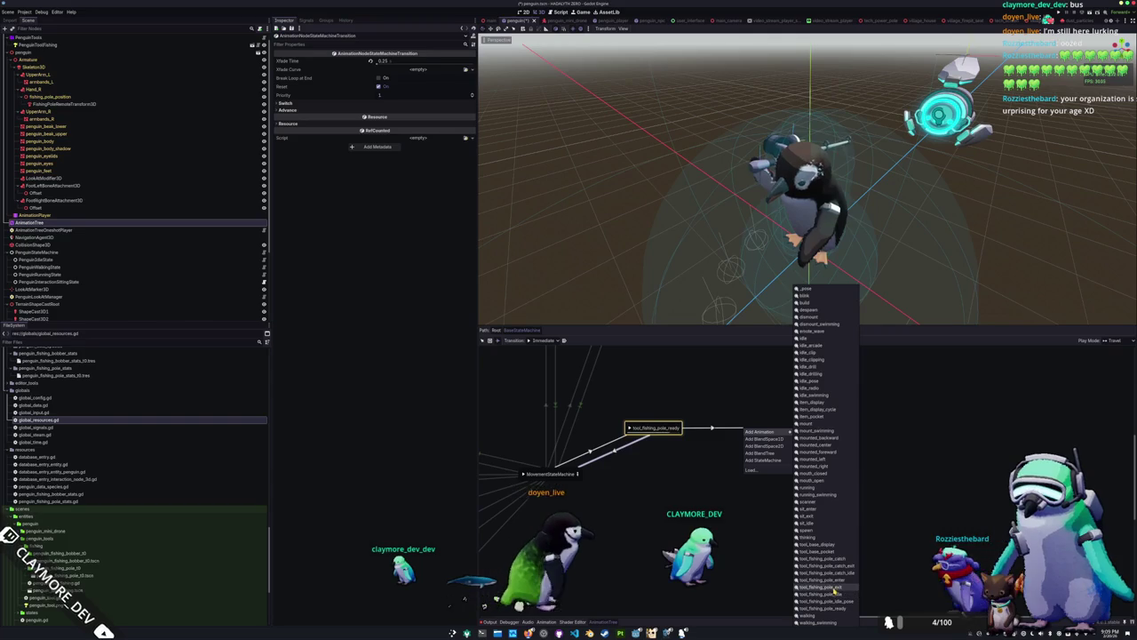
click(831, 579)
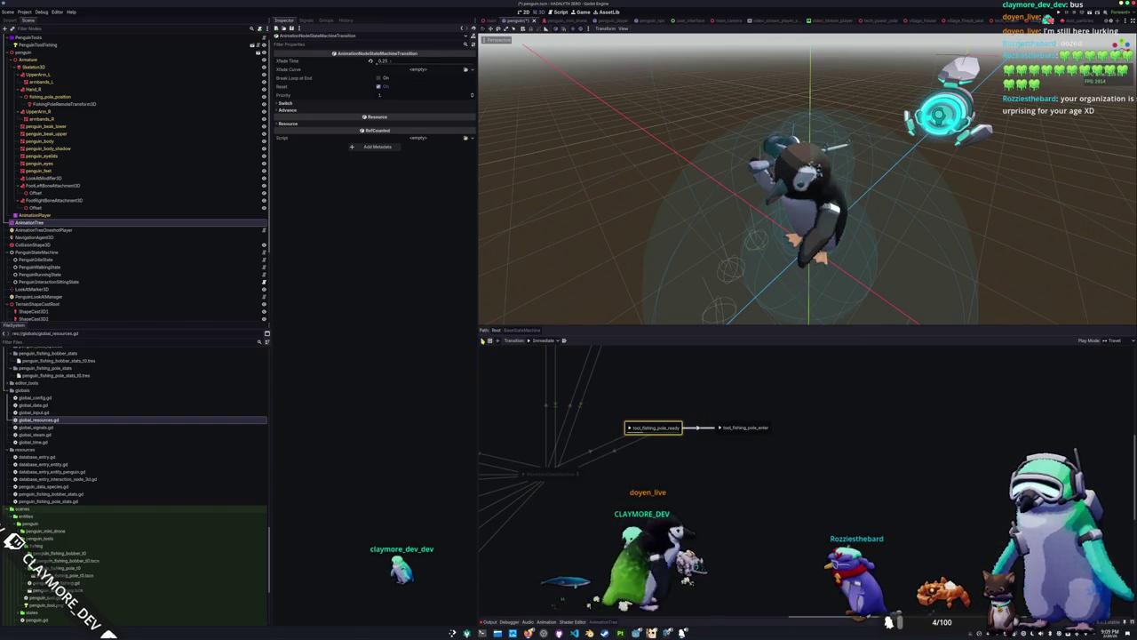
Select tool_fishing_pole_enter and set new transitions to switch At End
click(743, 428)
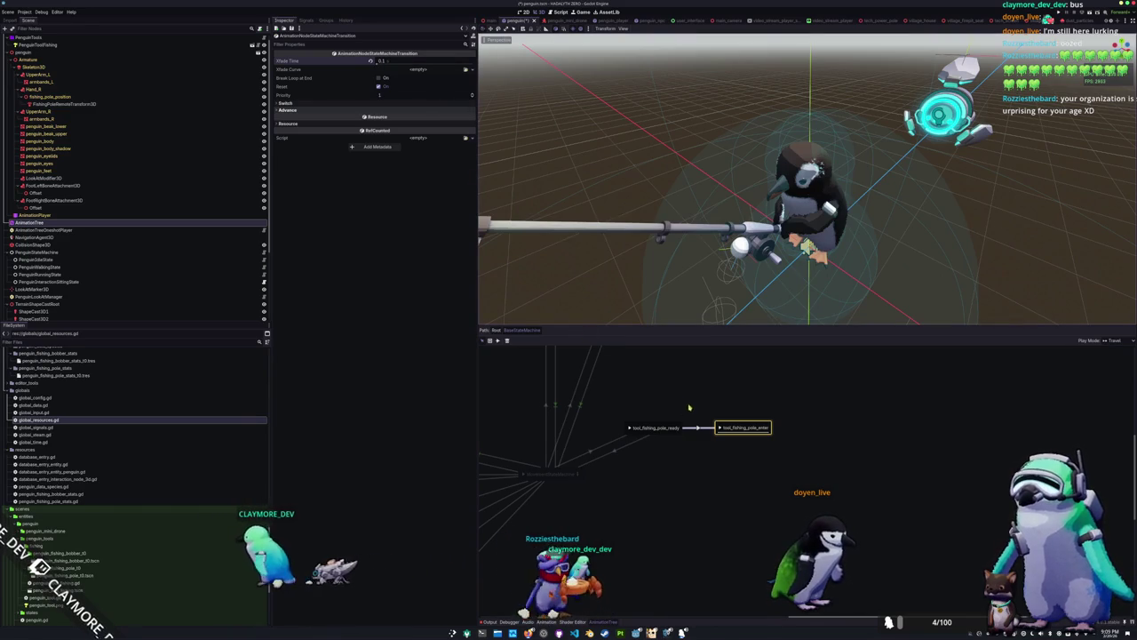
click(490, 340)
click(544, 340)
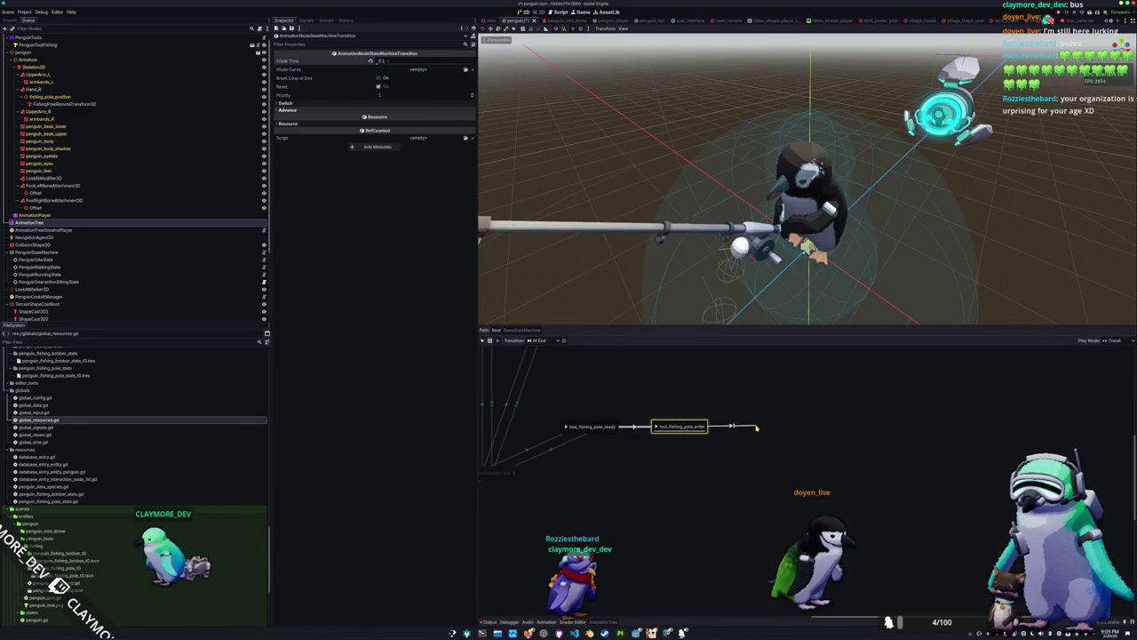
mouse_move(786, 430)
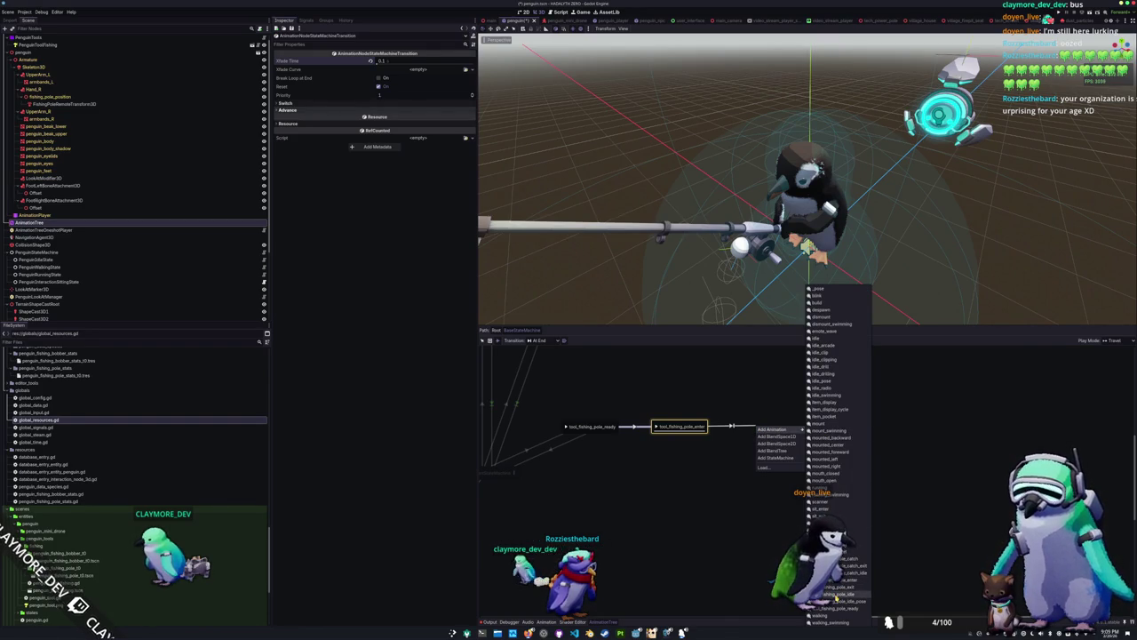
Add a tool_fishing_pole_idle animation state after tool_fishing_pole_enter
click(836, 595)
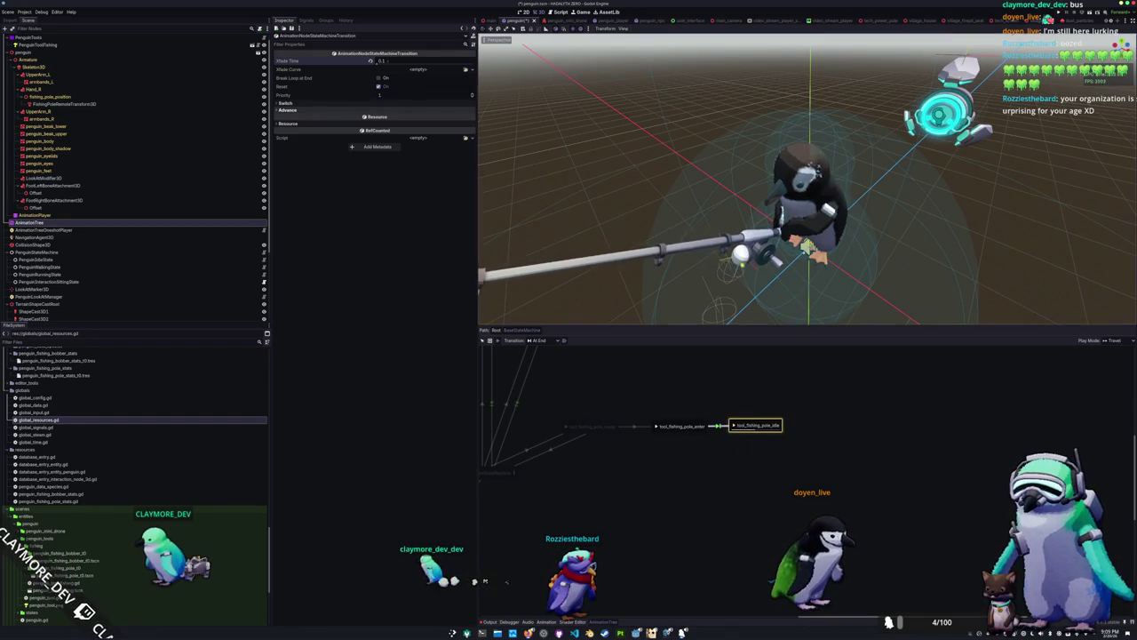
scroll(746, 284, down, 3)
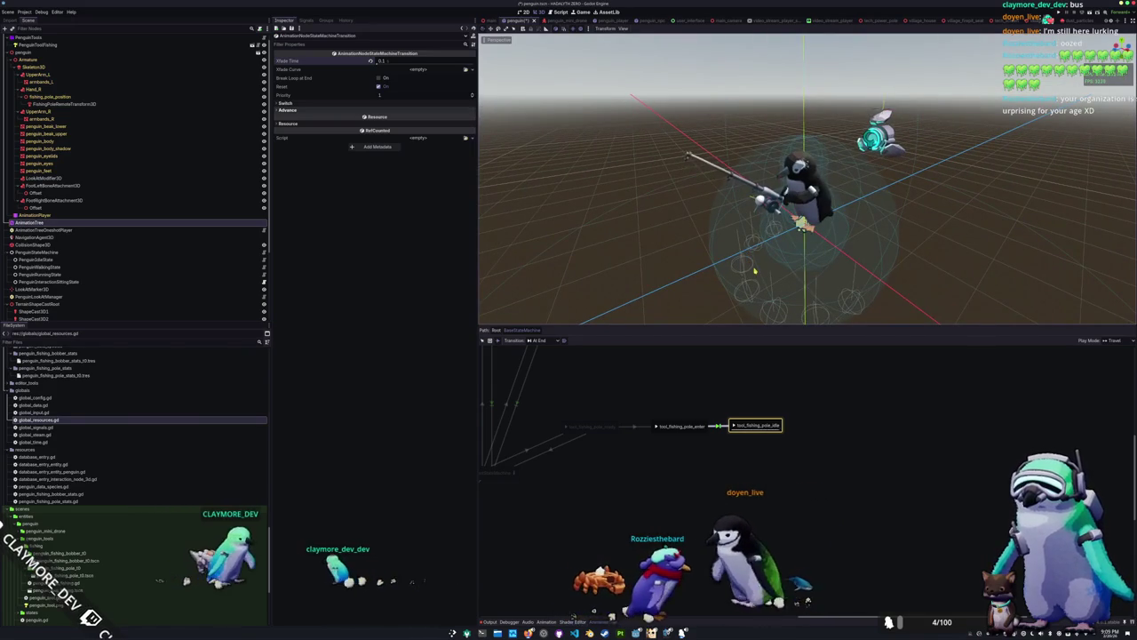
click(758, 428)
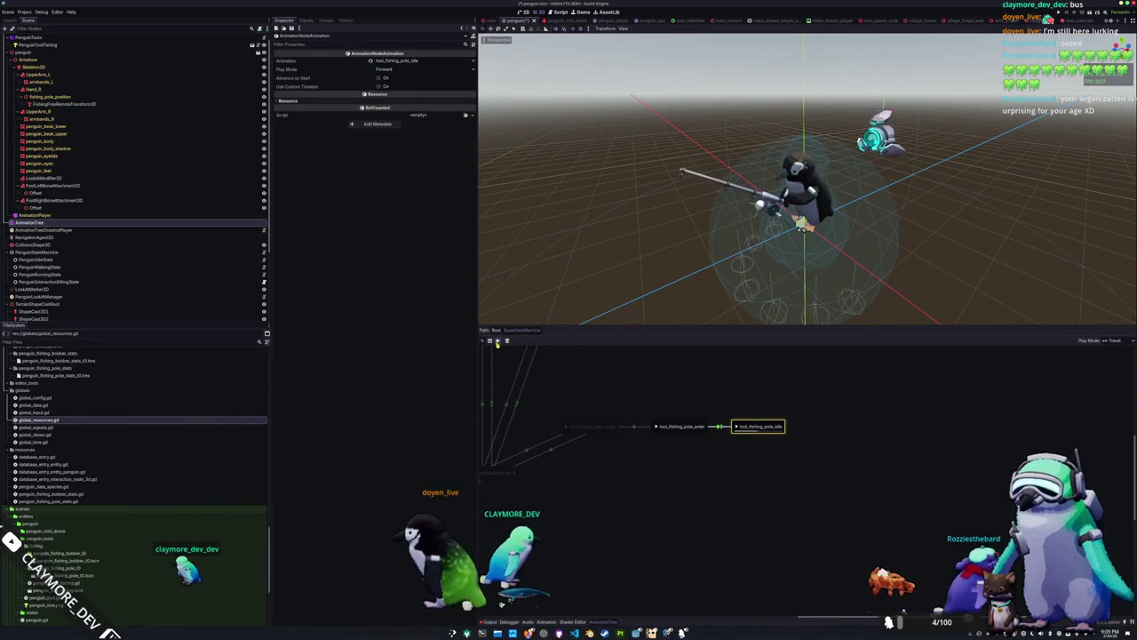
Set new transitions back to Immediate and draw a transition out from idle
click(497, 342)
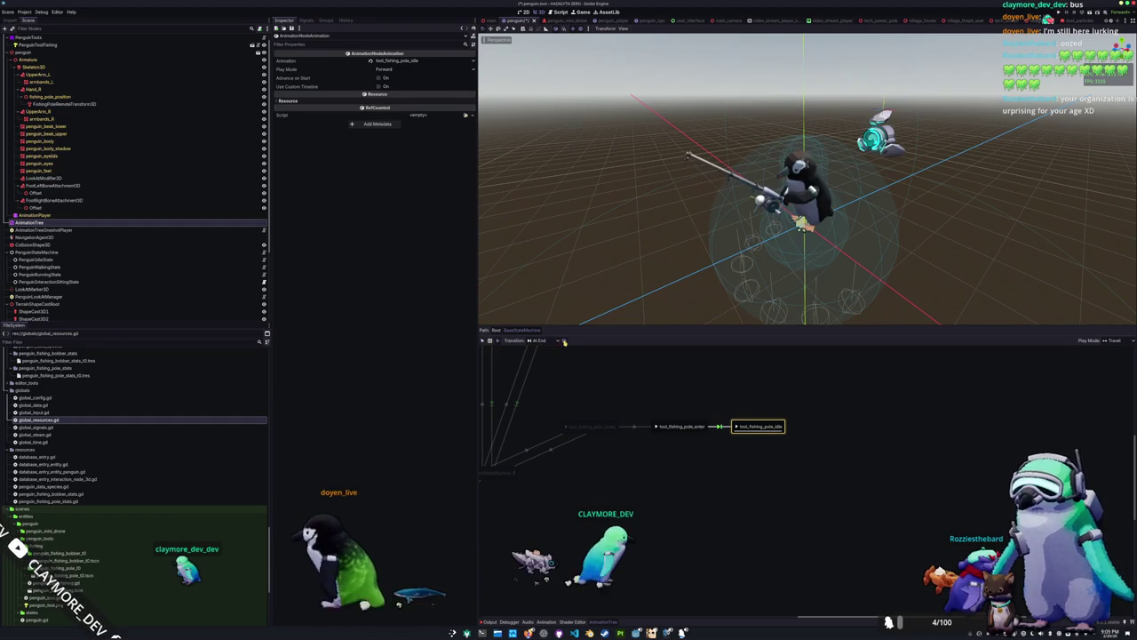
click(564, 340)
click(544, 349)
drag(756, 426, 695, 459)
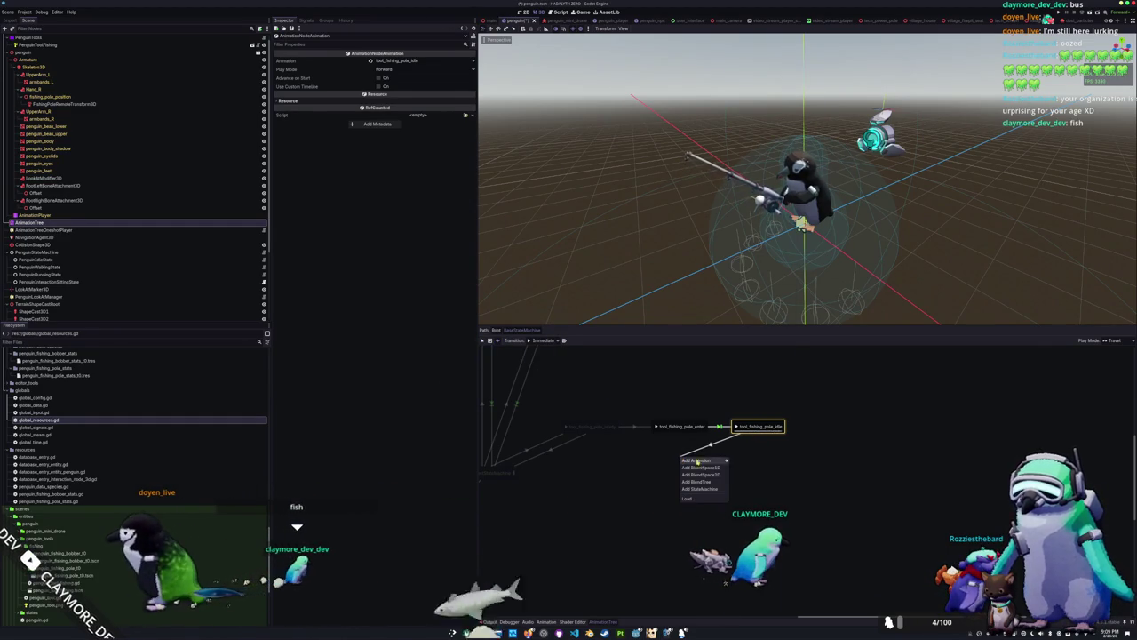
Add tool_fishing_pole_exit after idle and connect it back to MovementStateMachine
mouse_move(696, 460)
click(755, 480)
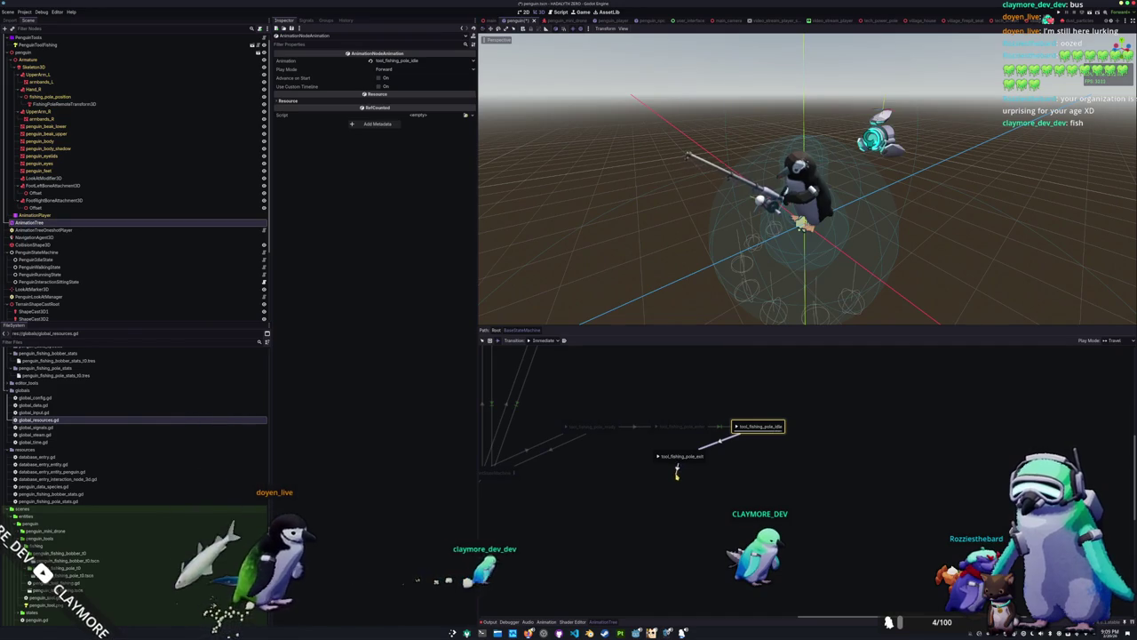
drag(612, 483, 514, 472)
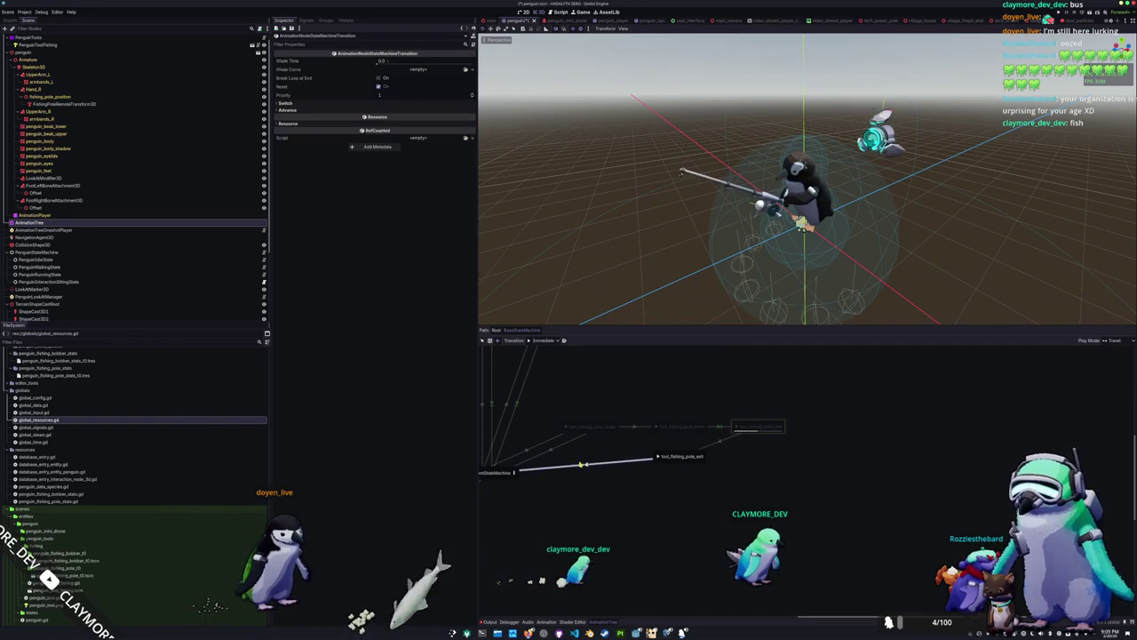
Make the exit-to-MovementStateMachine transition switch At End with Auto advance, then play idle
click(396, 110)
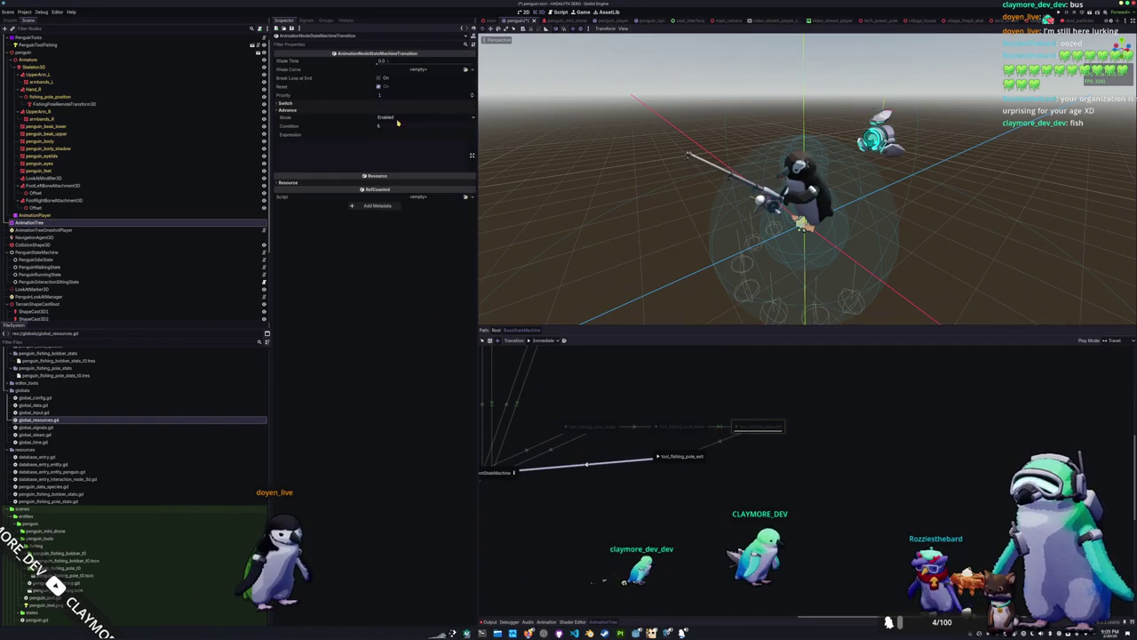
click(396, 103)
click(396, 110)
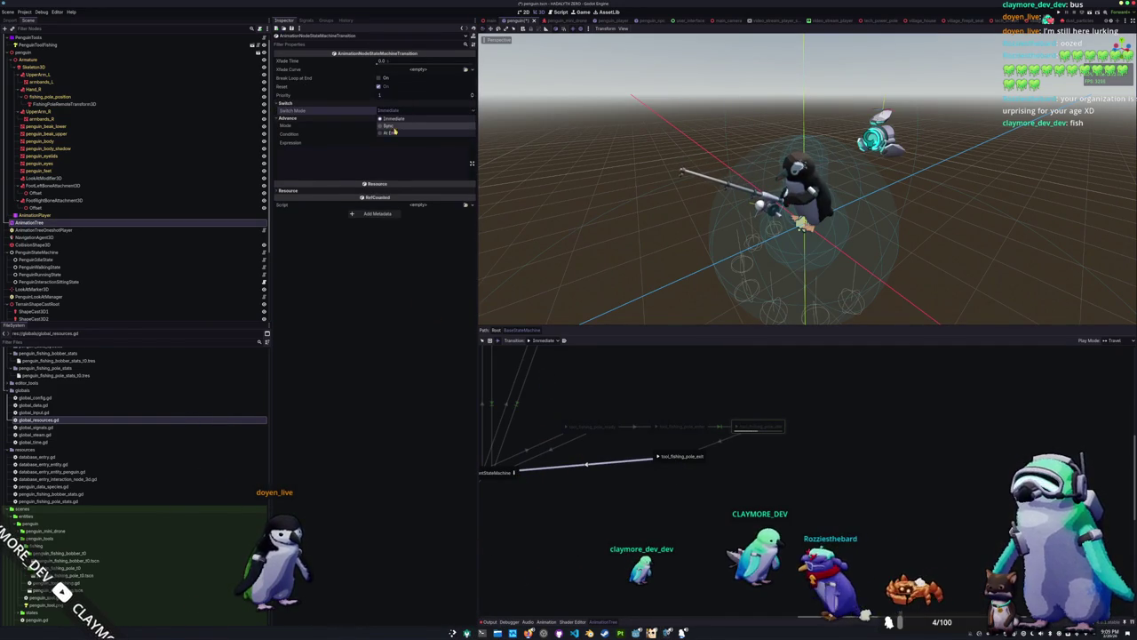
click(393, 133)
click(400, 126)
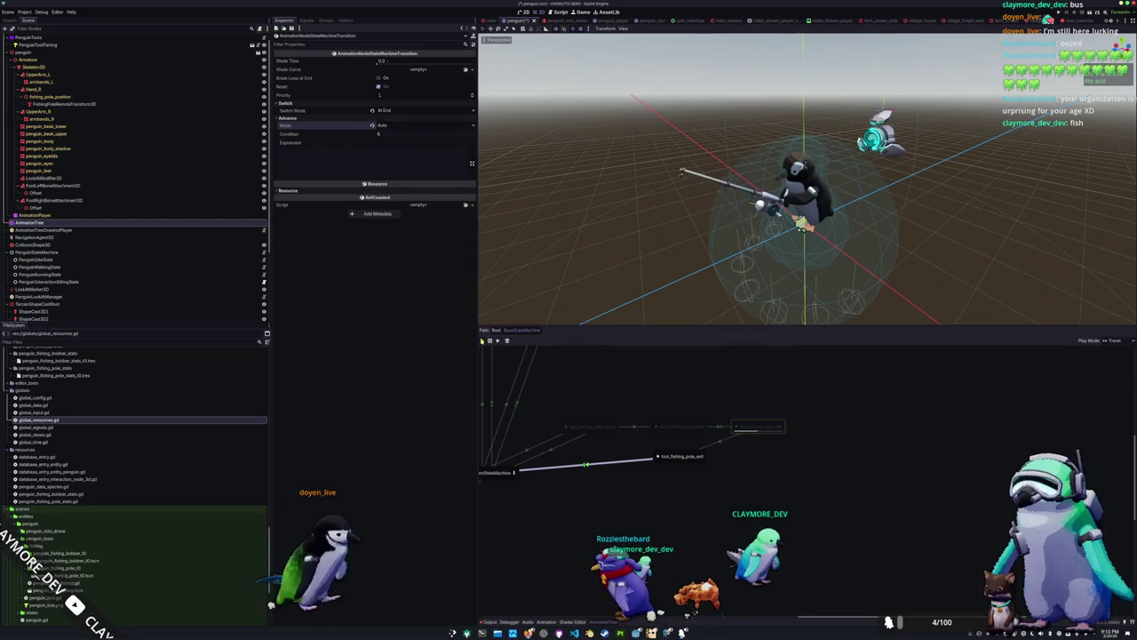
drag(657, 458, 658, 458)
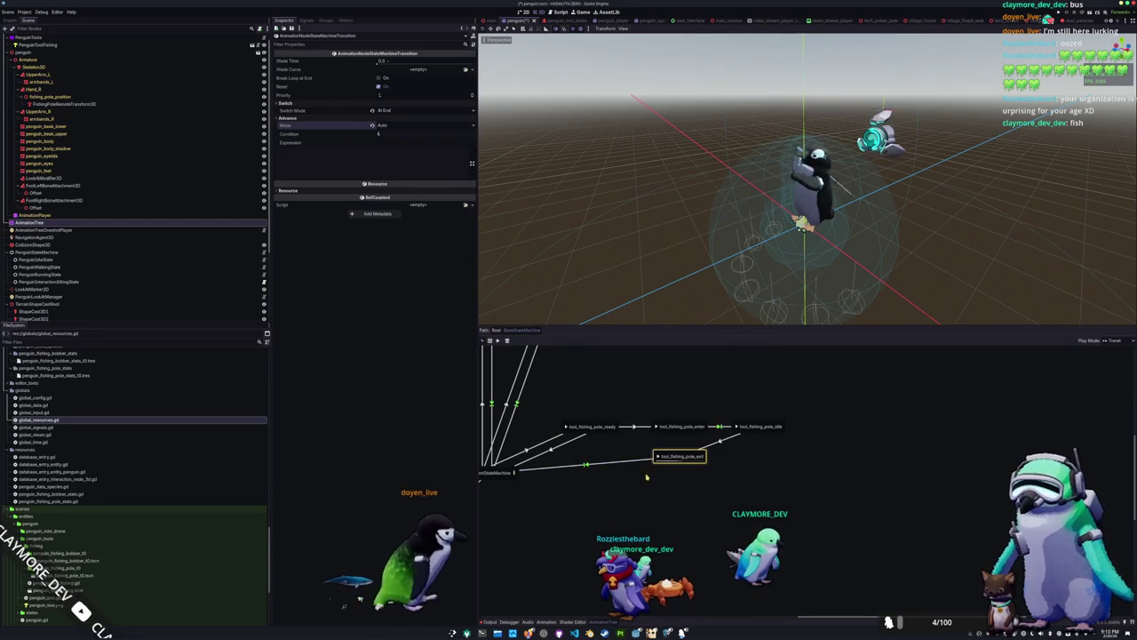
click(735, 427)
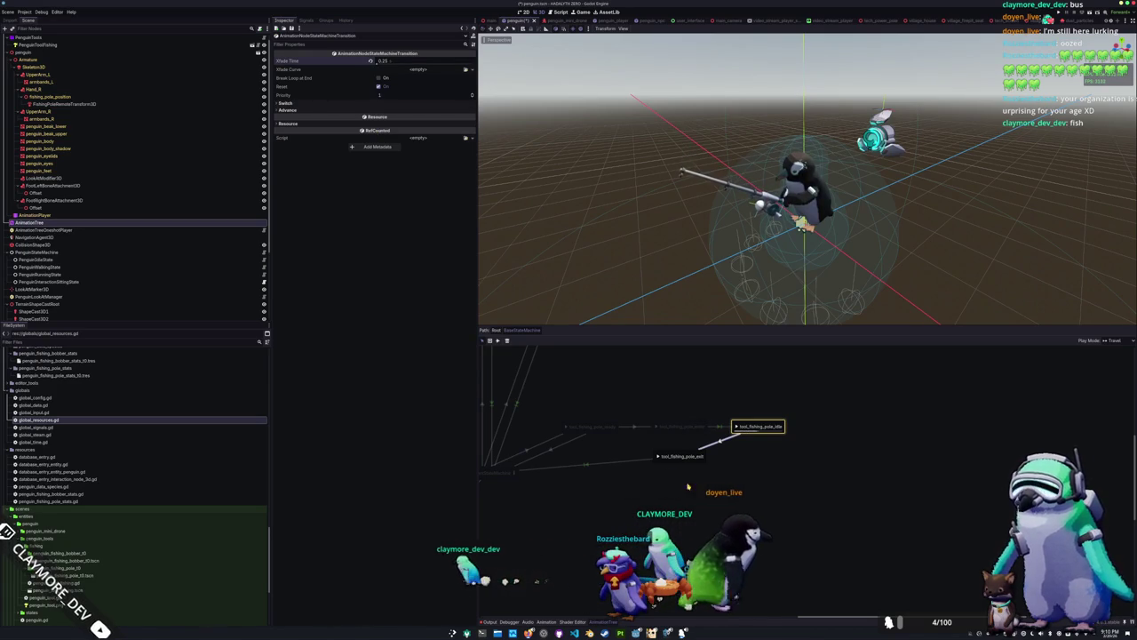
Test the chain by sending the preview to exit, back to idle, then exit again
click(658, 457)
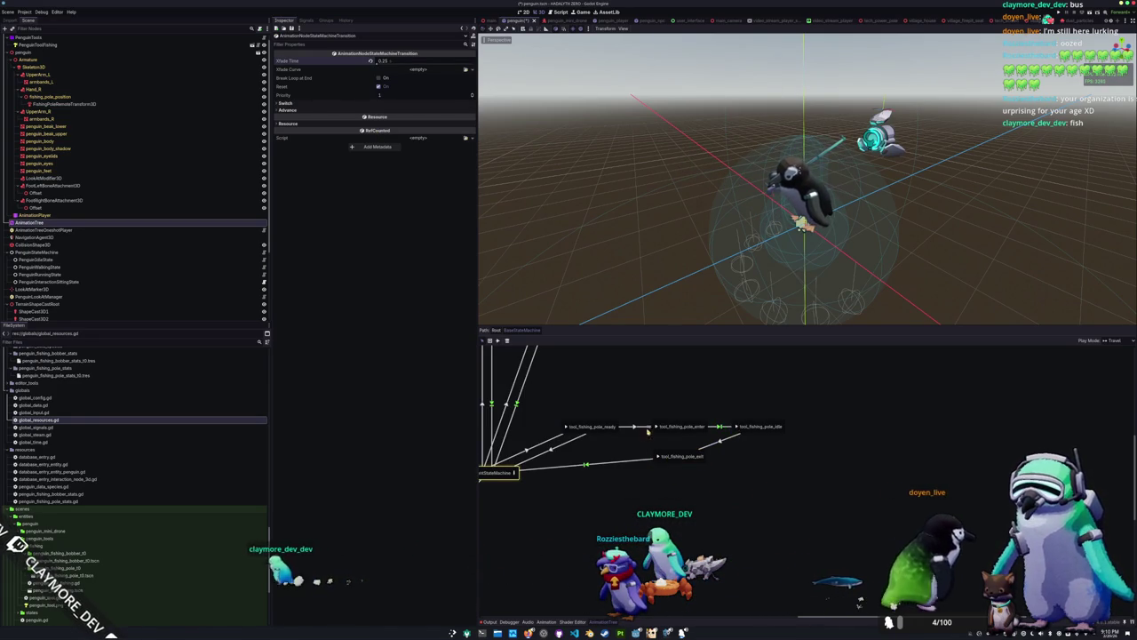
click(738, 427)
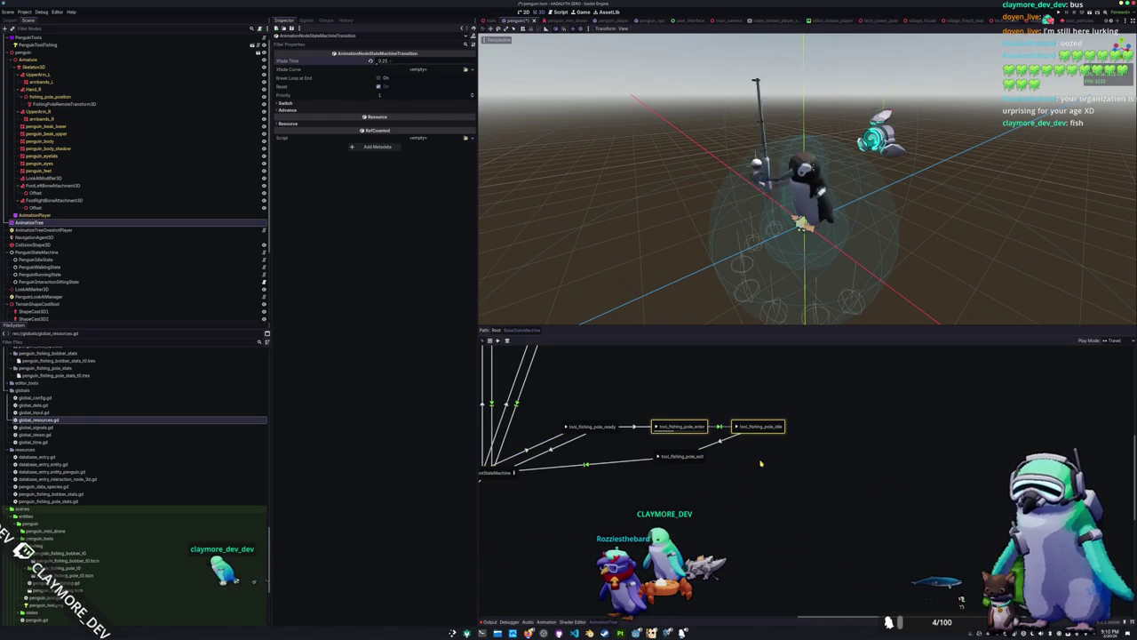
click(658, 458)
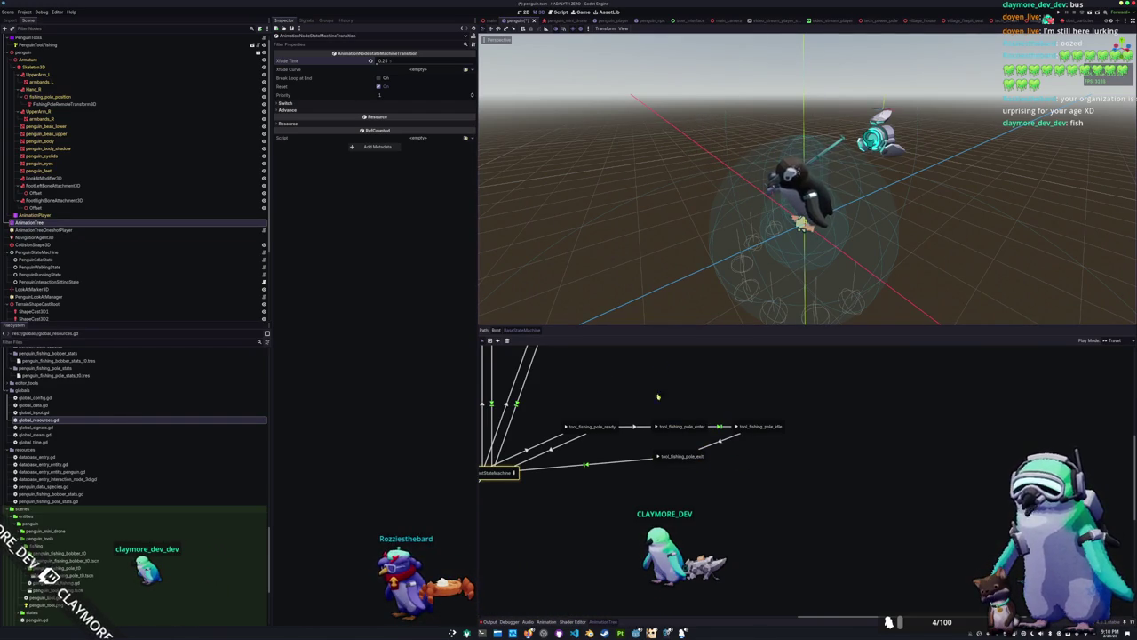
scroll(658, 461, right, 2)
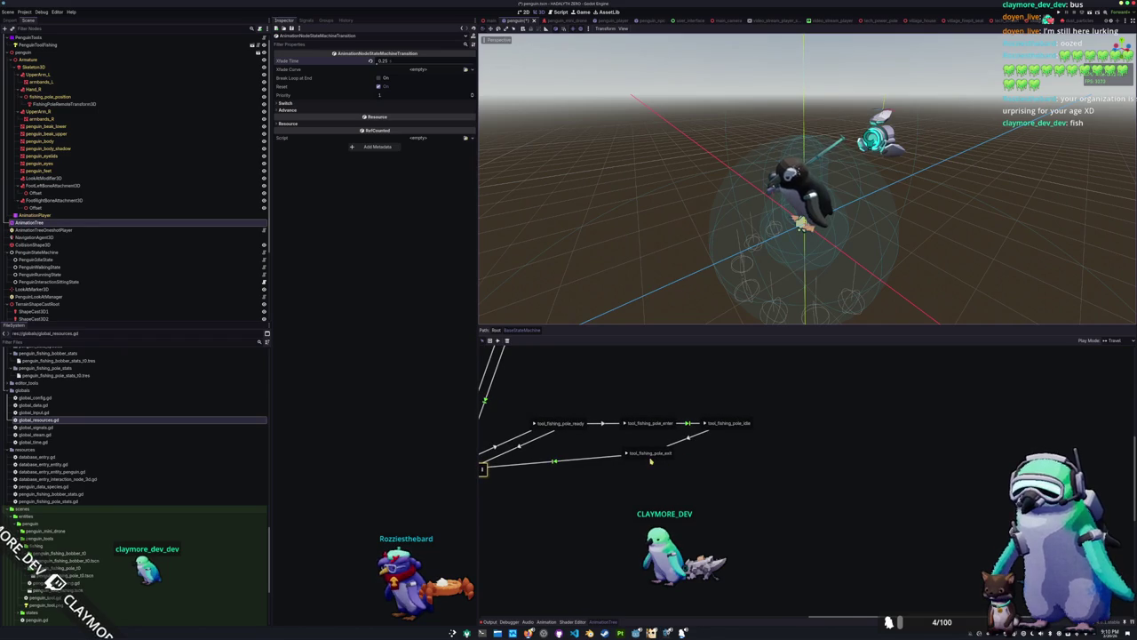